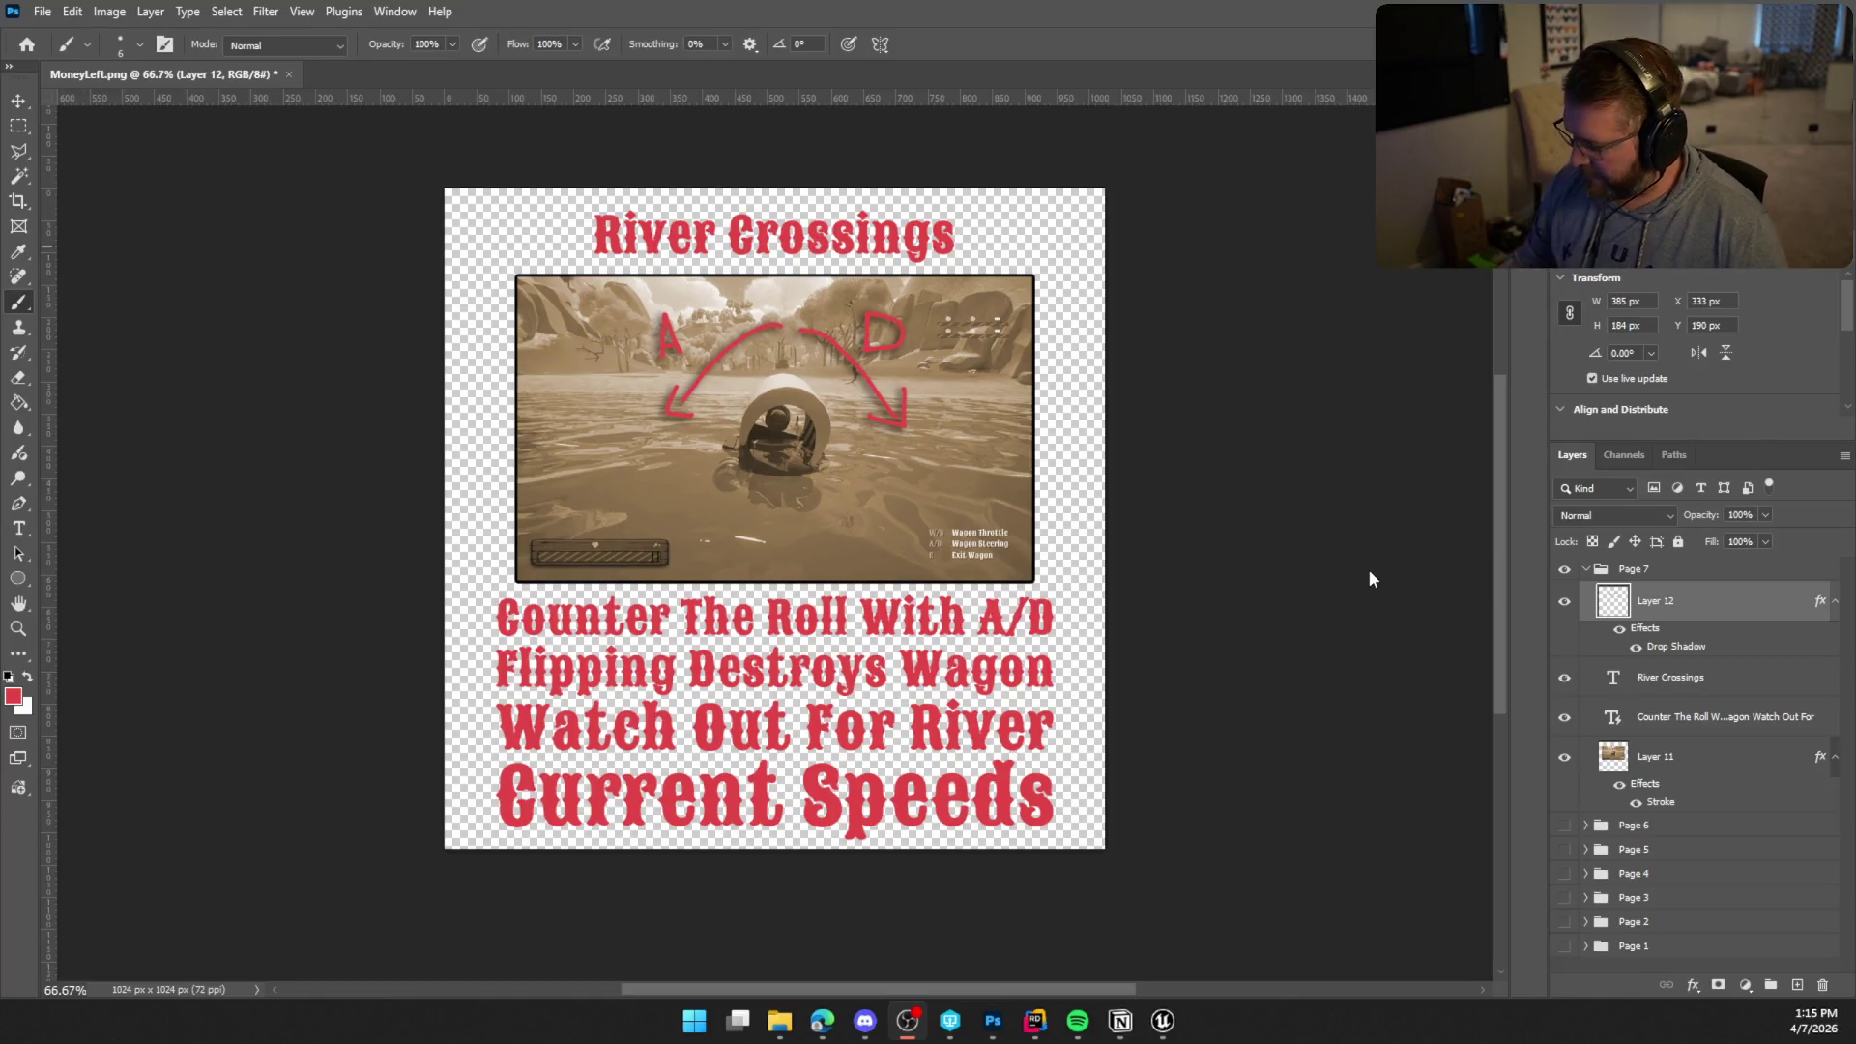
- Collapse the Page 7 group and quick-export the page as a PNG named RiverCrossingPage
left_click(1607, 569)
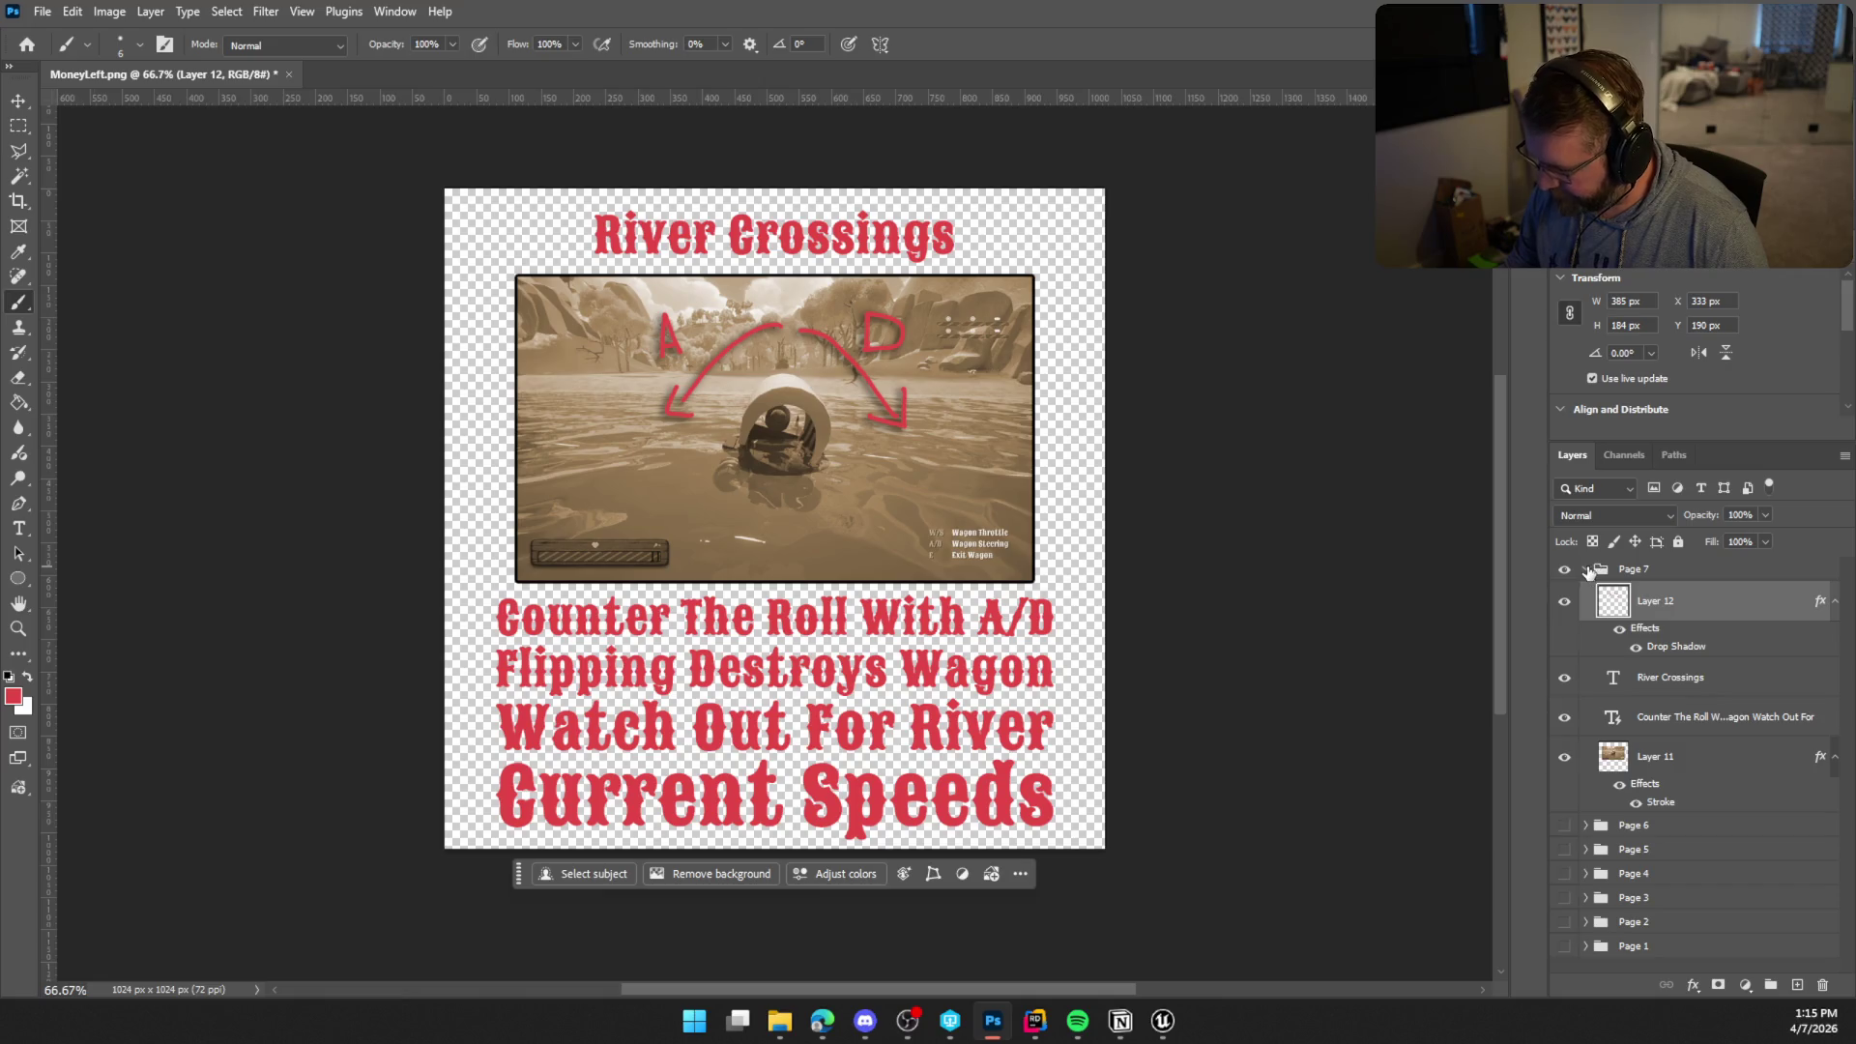
left_click(1586, 570)
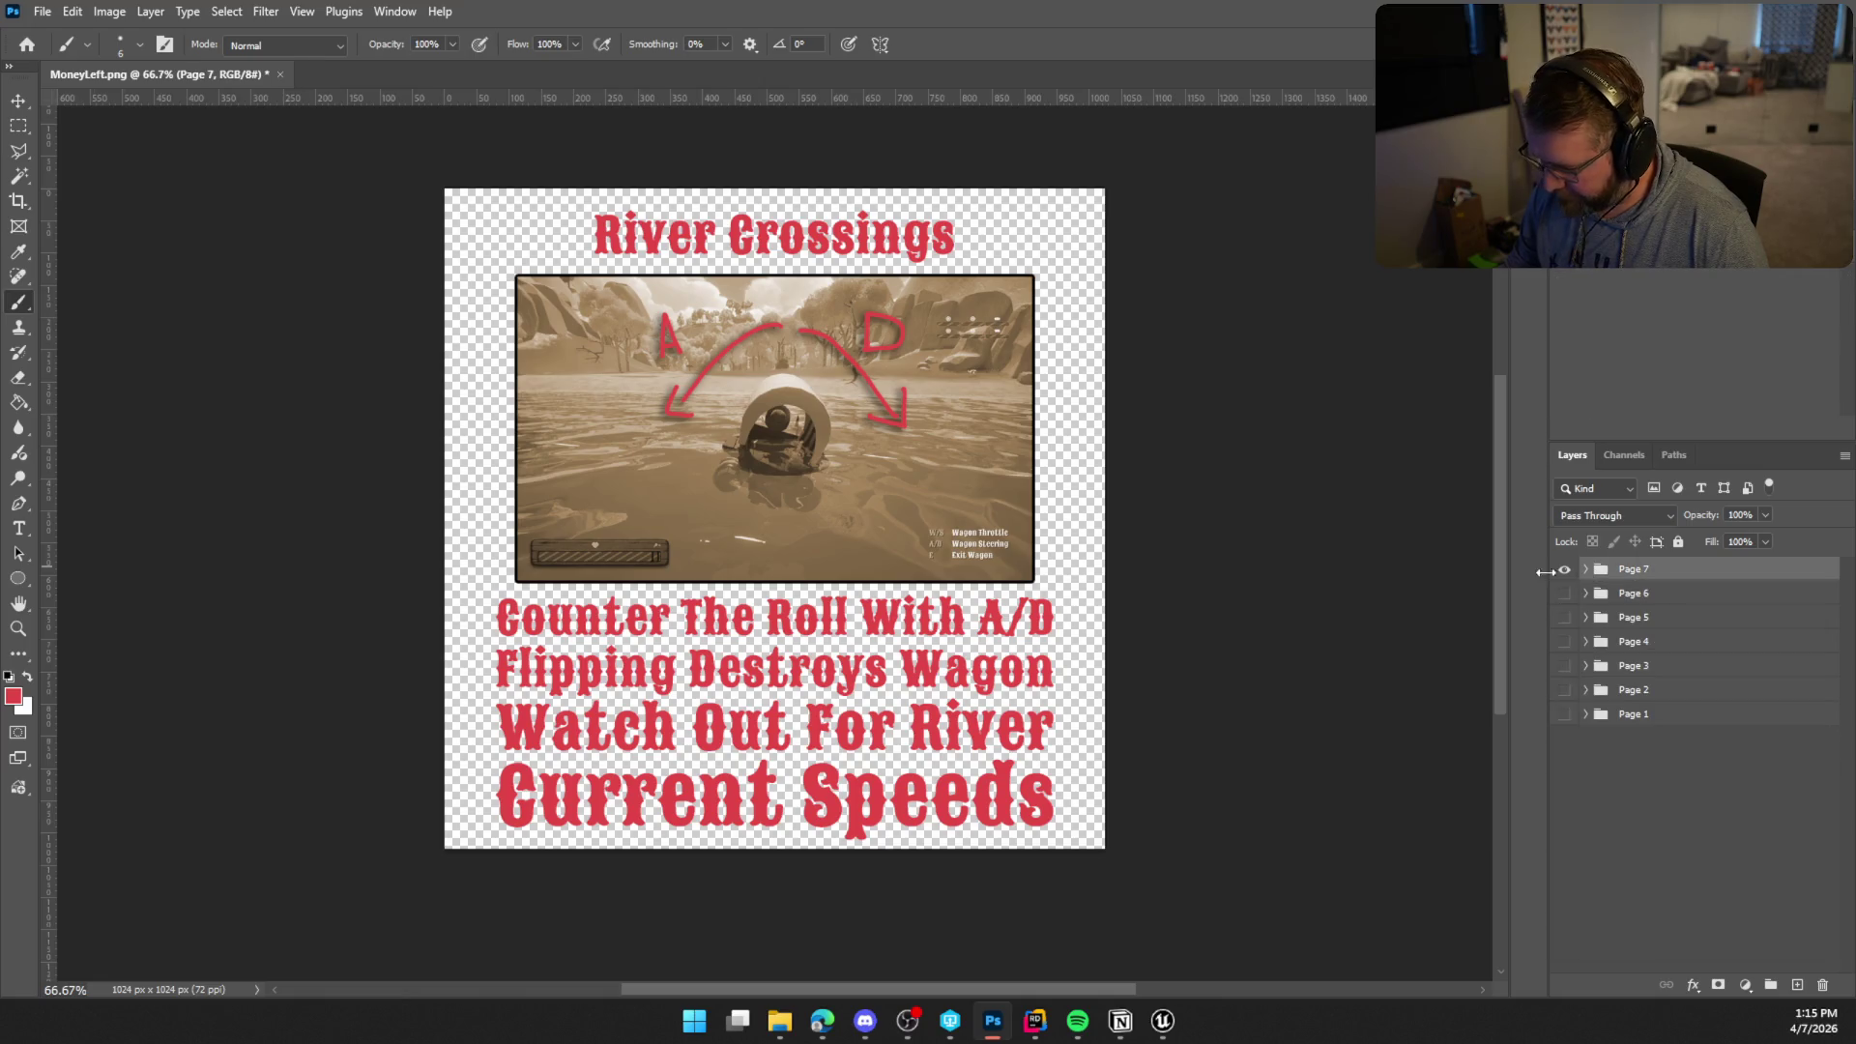
left_click(44, 12)
mouse_move(121, 350)
left_click(329, 350)
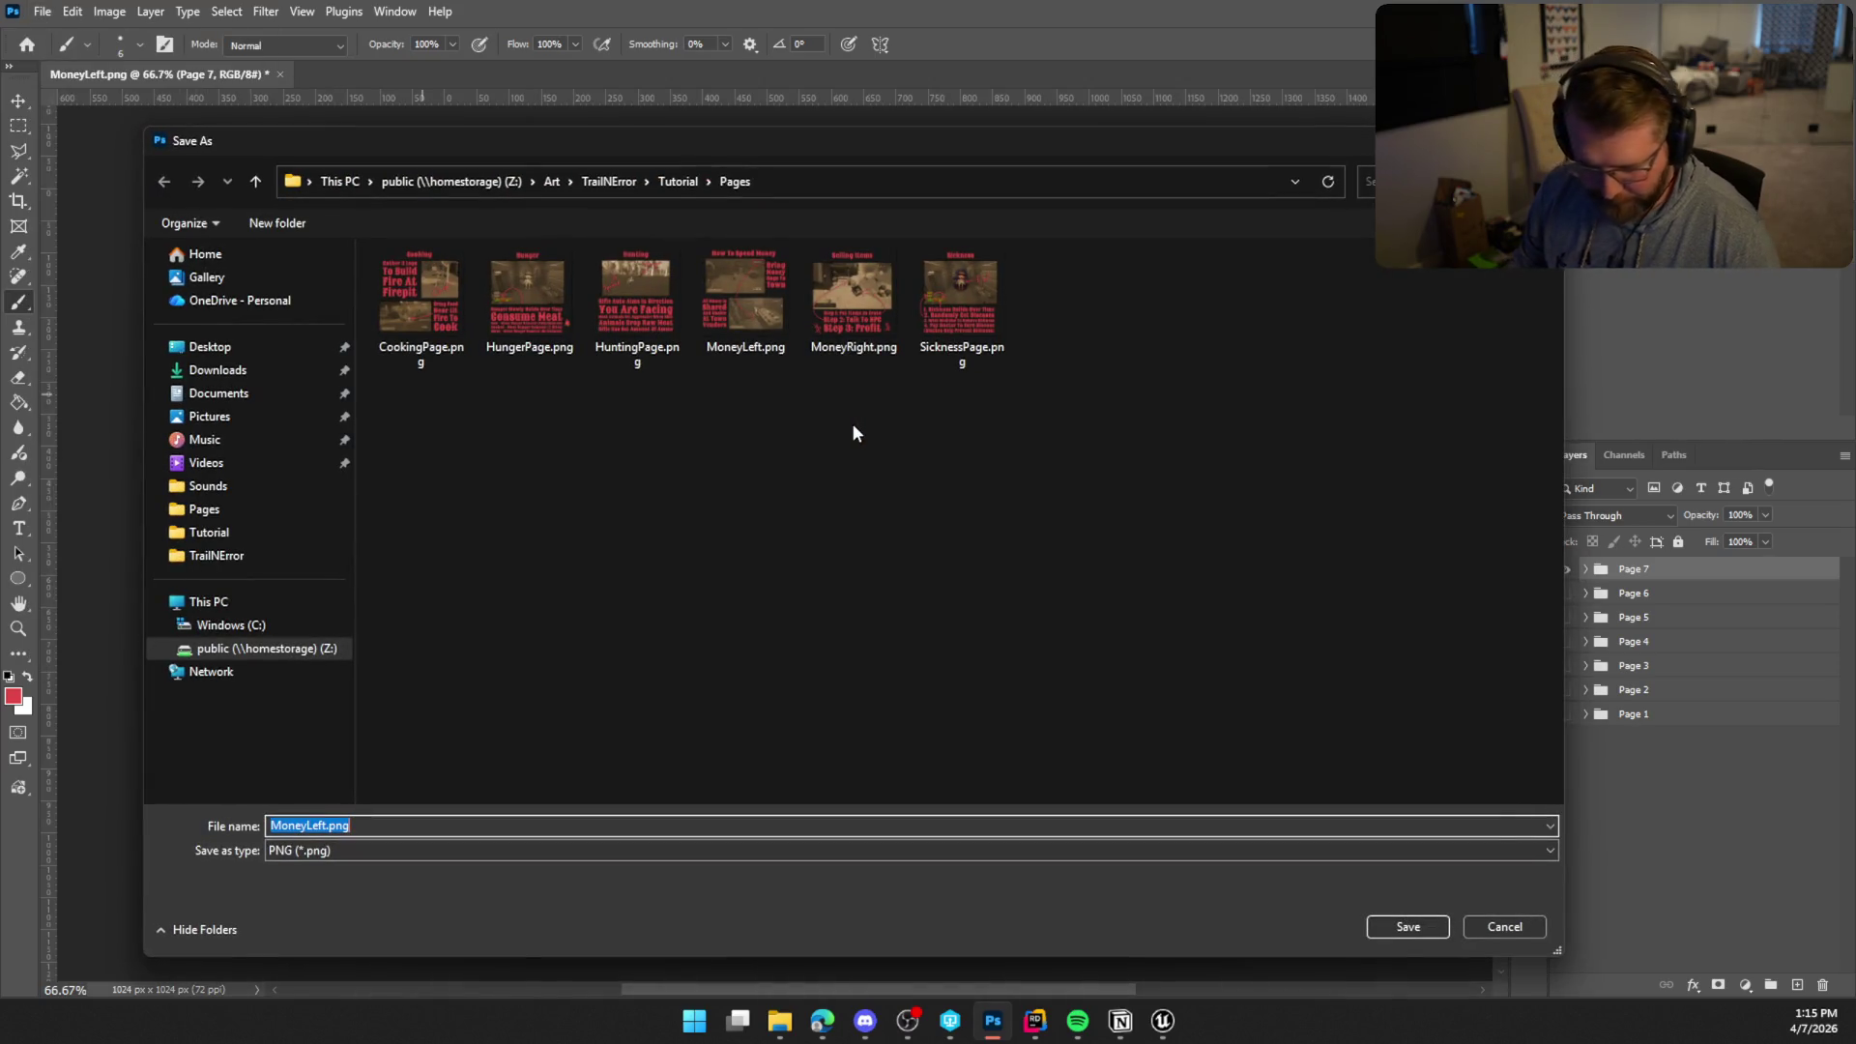
type("RiverCrossingPage")
key("Return")
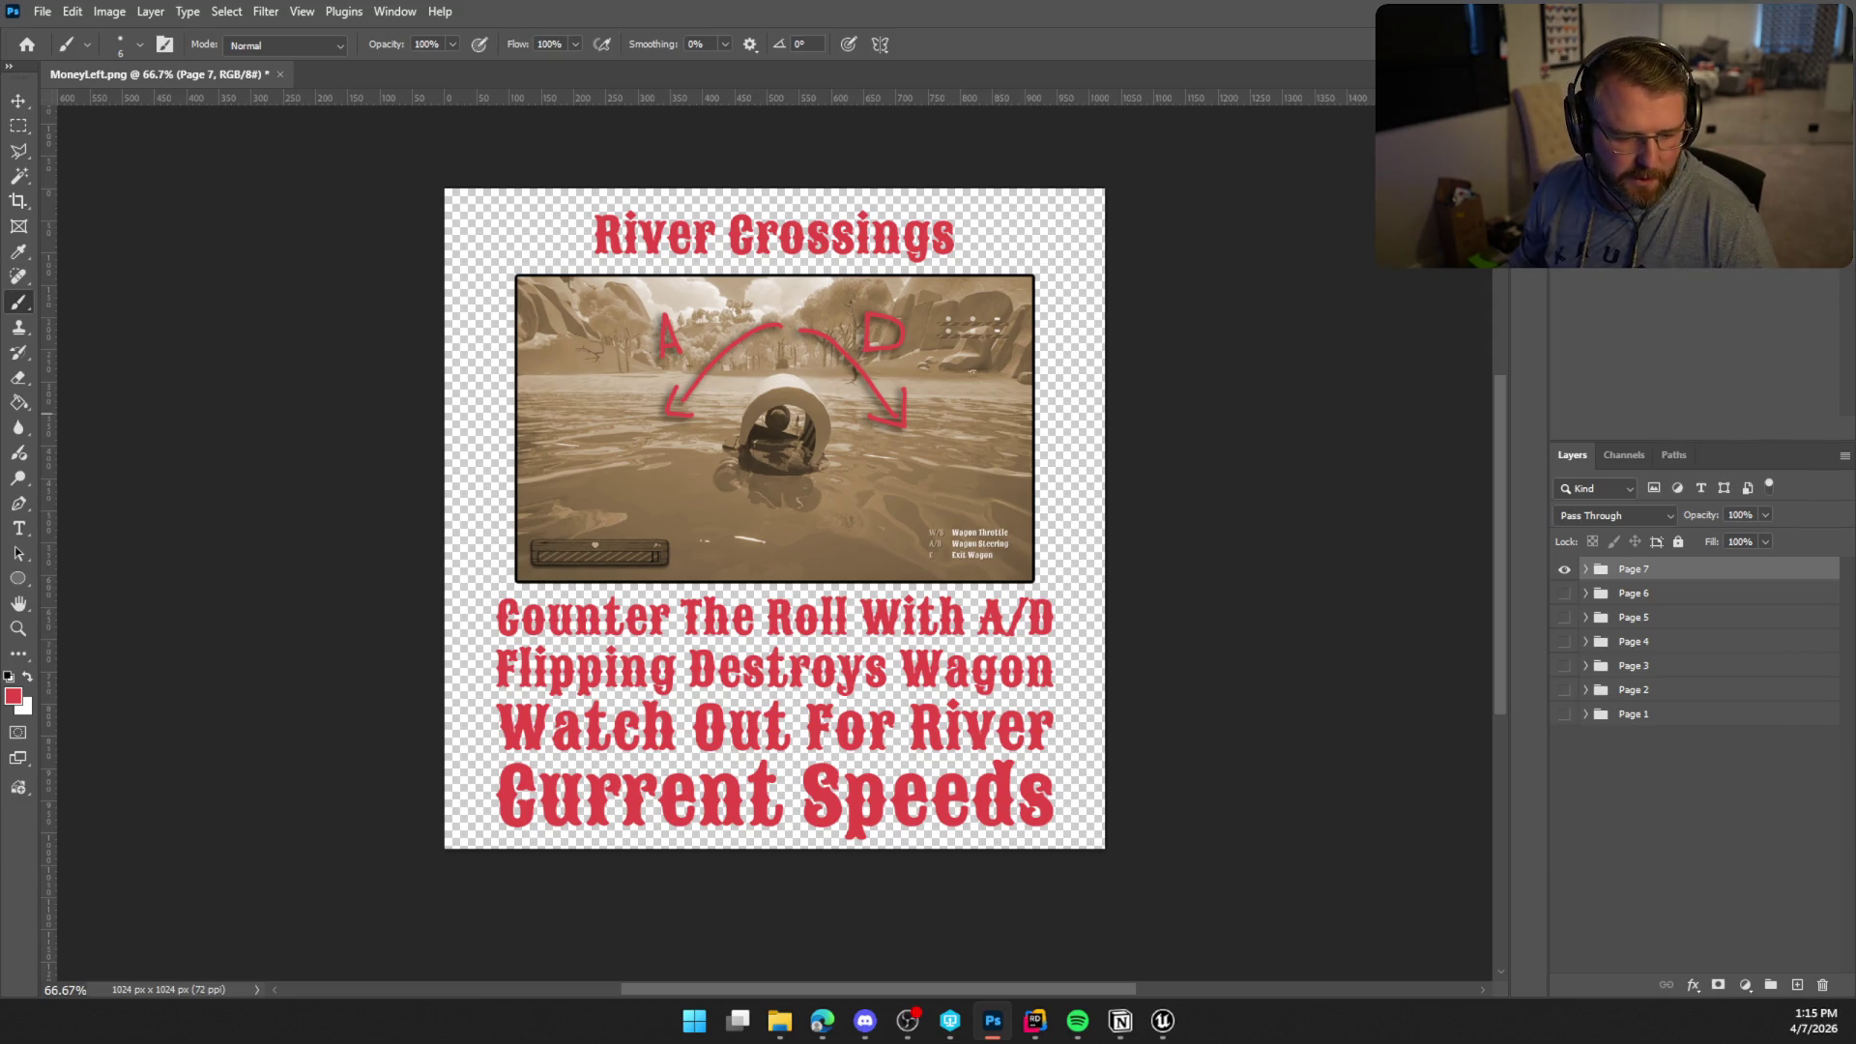
key("alt+Tab")
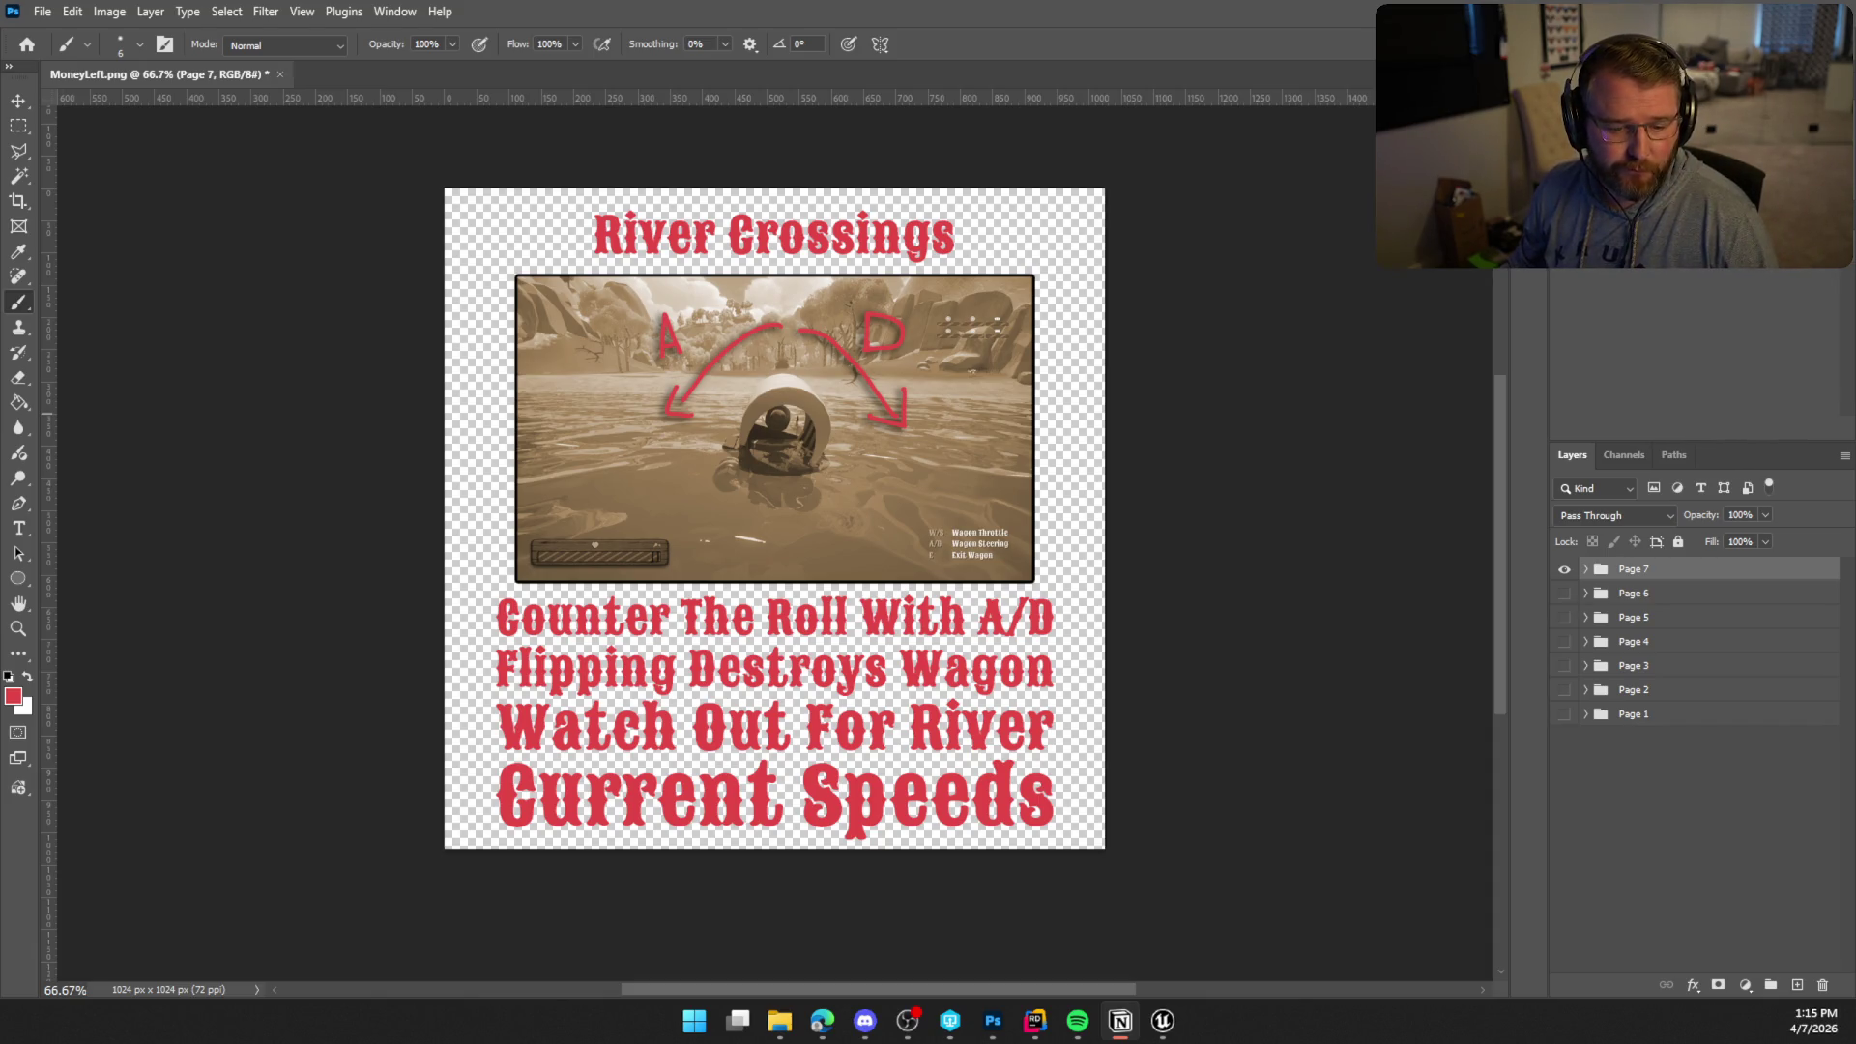
key("alt+Tab")
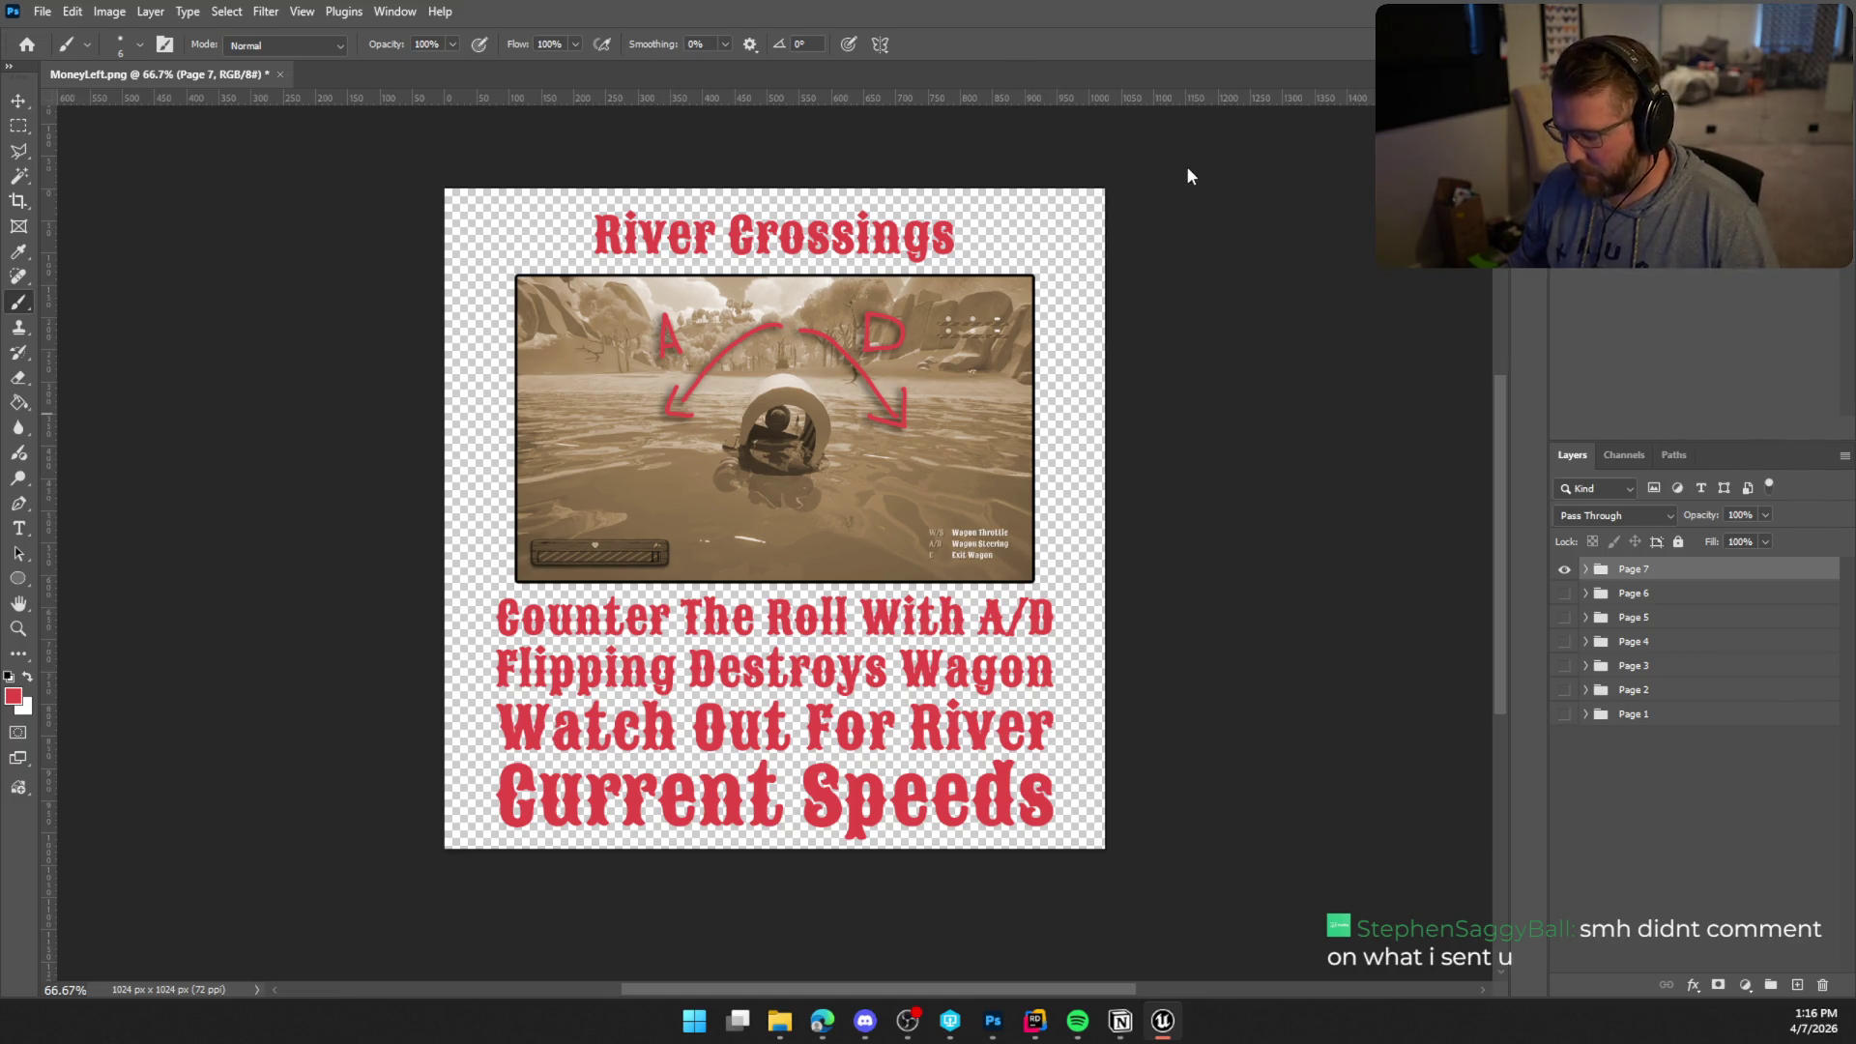
left_click(1141, 11)
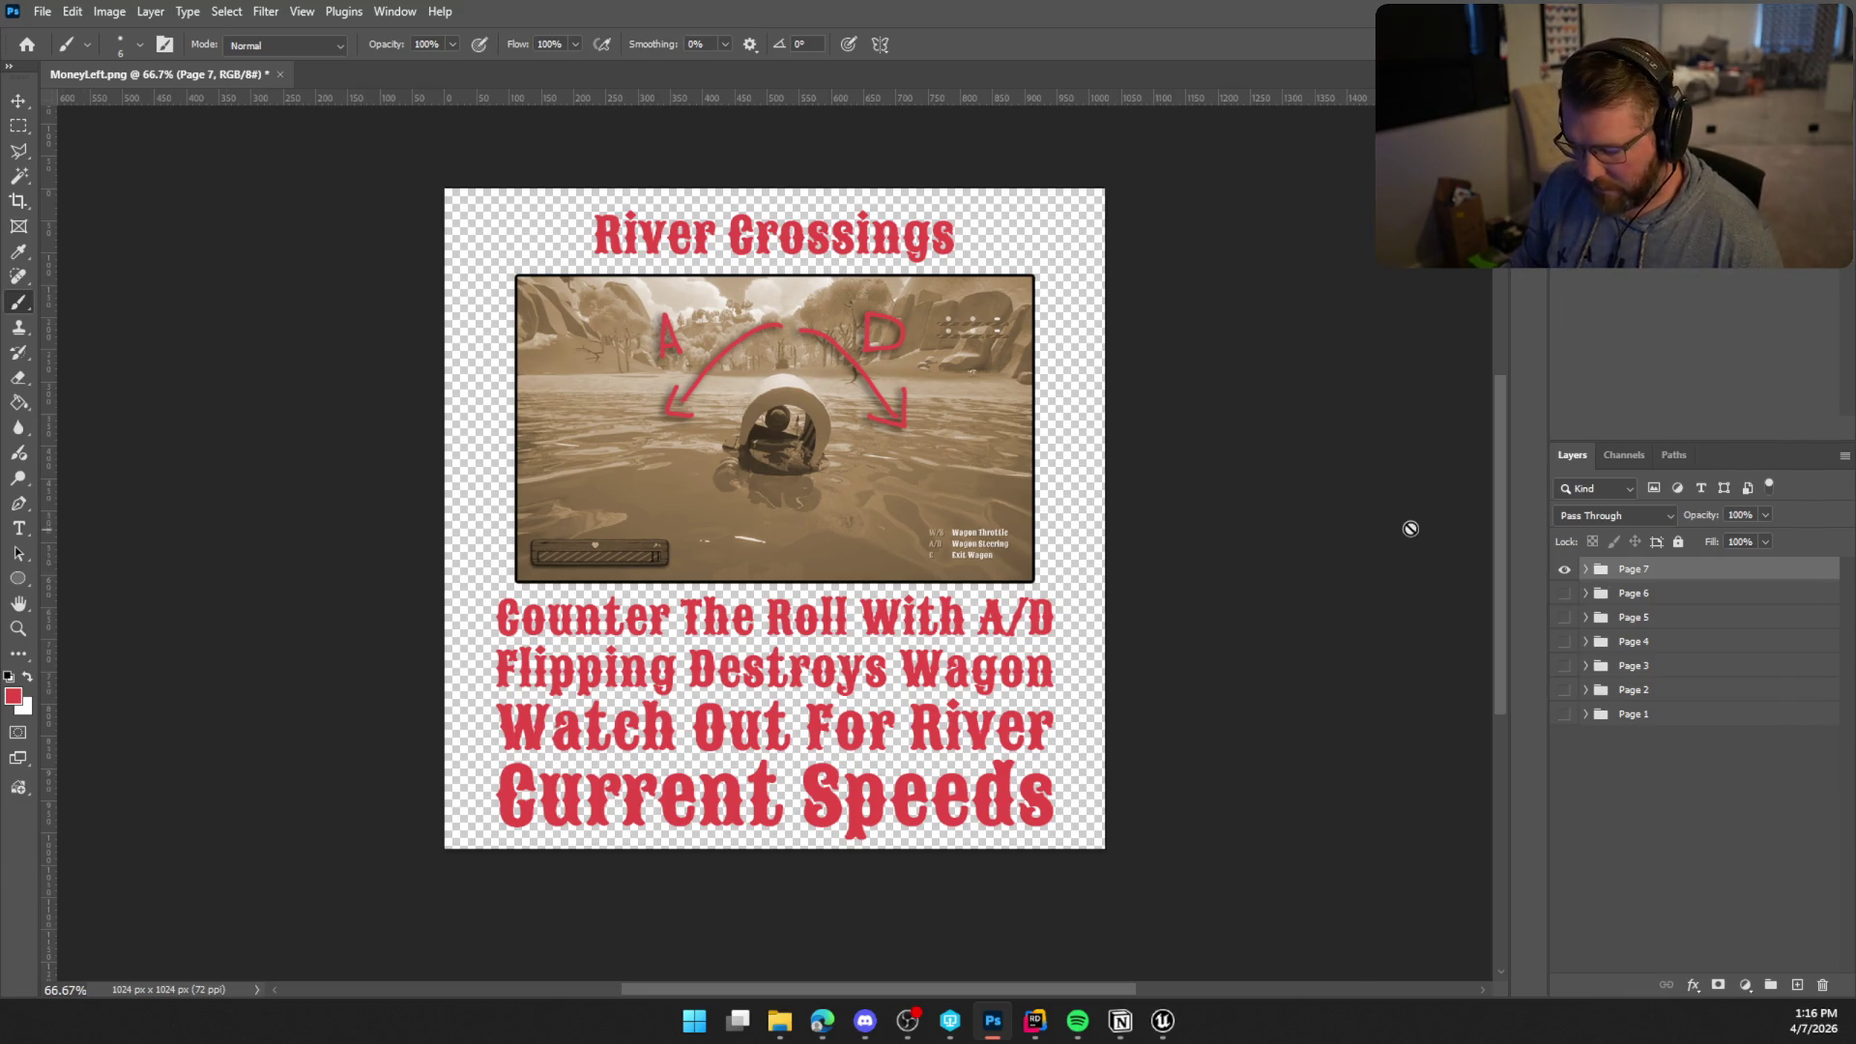
left_click(1772, 984)
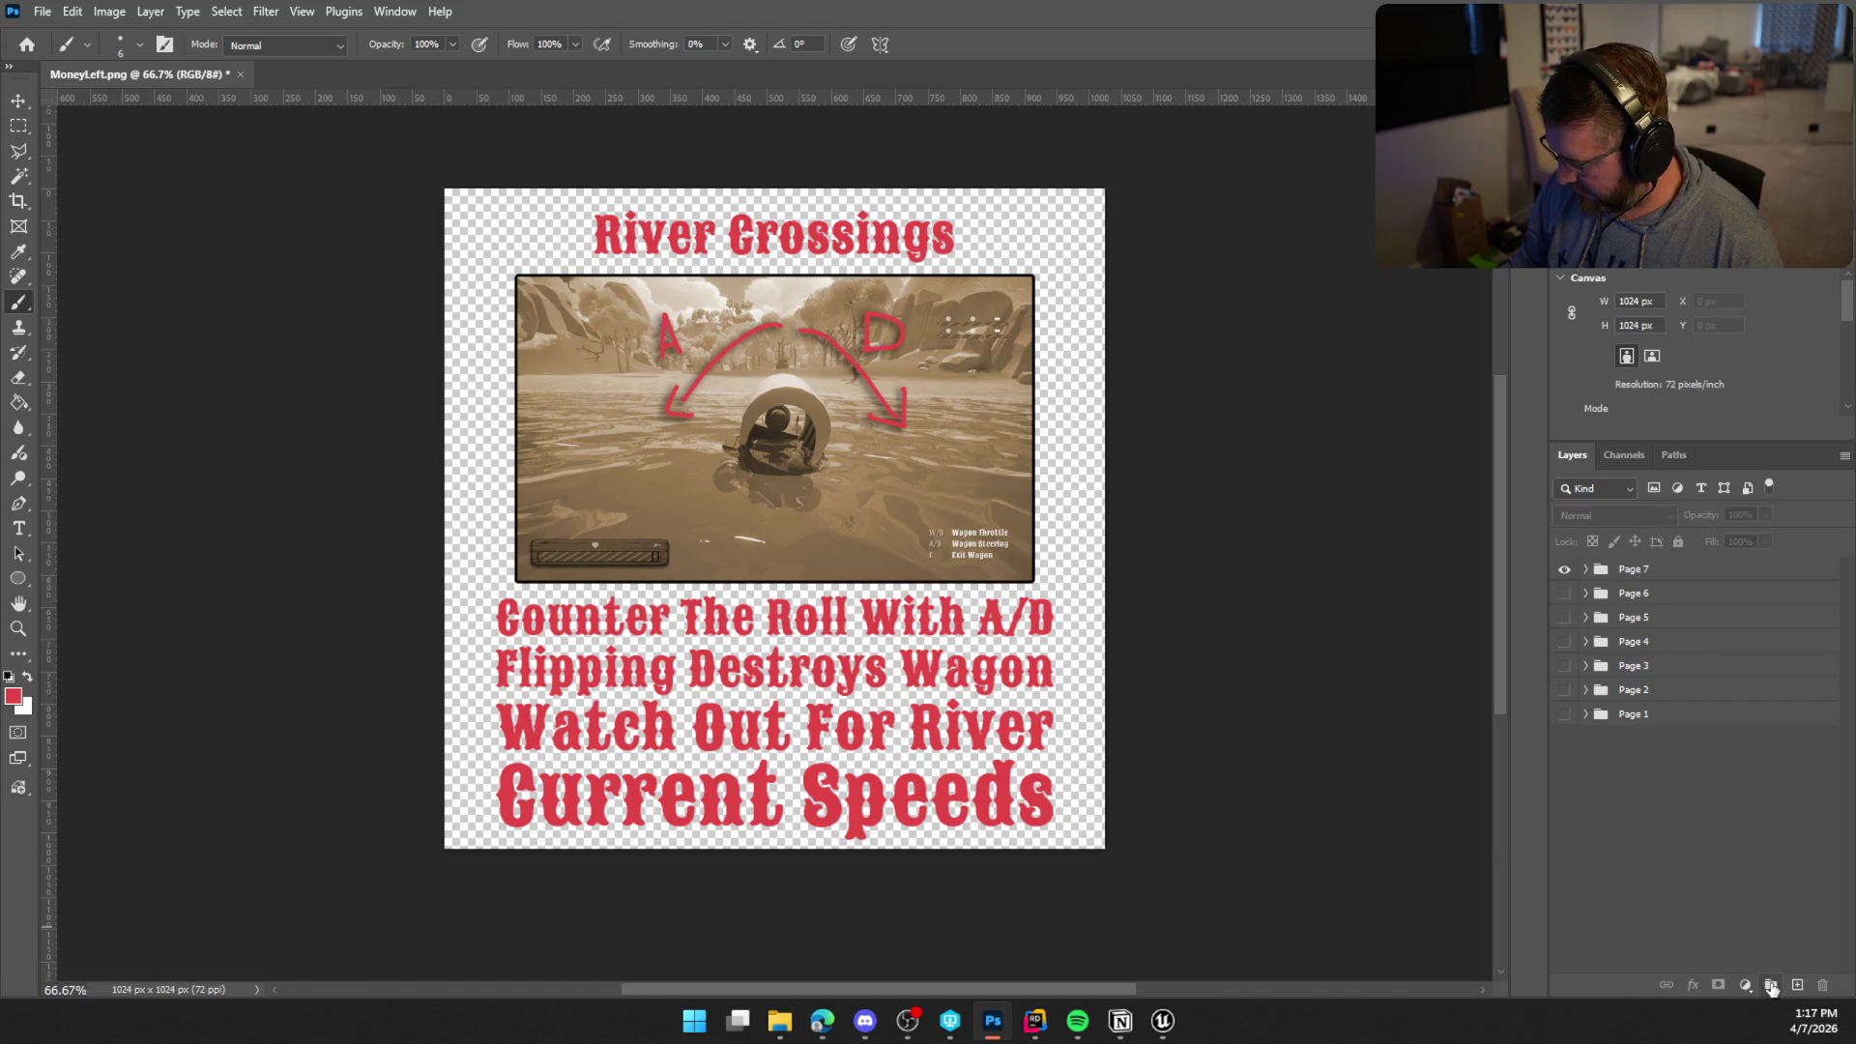
- Rename the new group 'Page 8', hide the Page 7 group, and keep Page 8 selected
double_click(1630, 570)
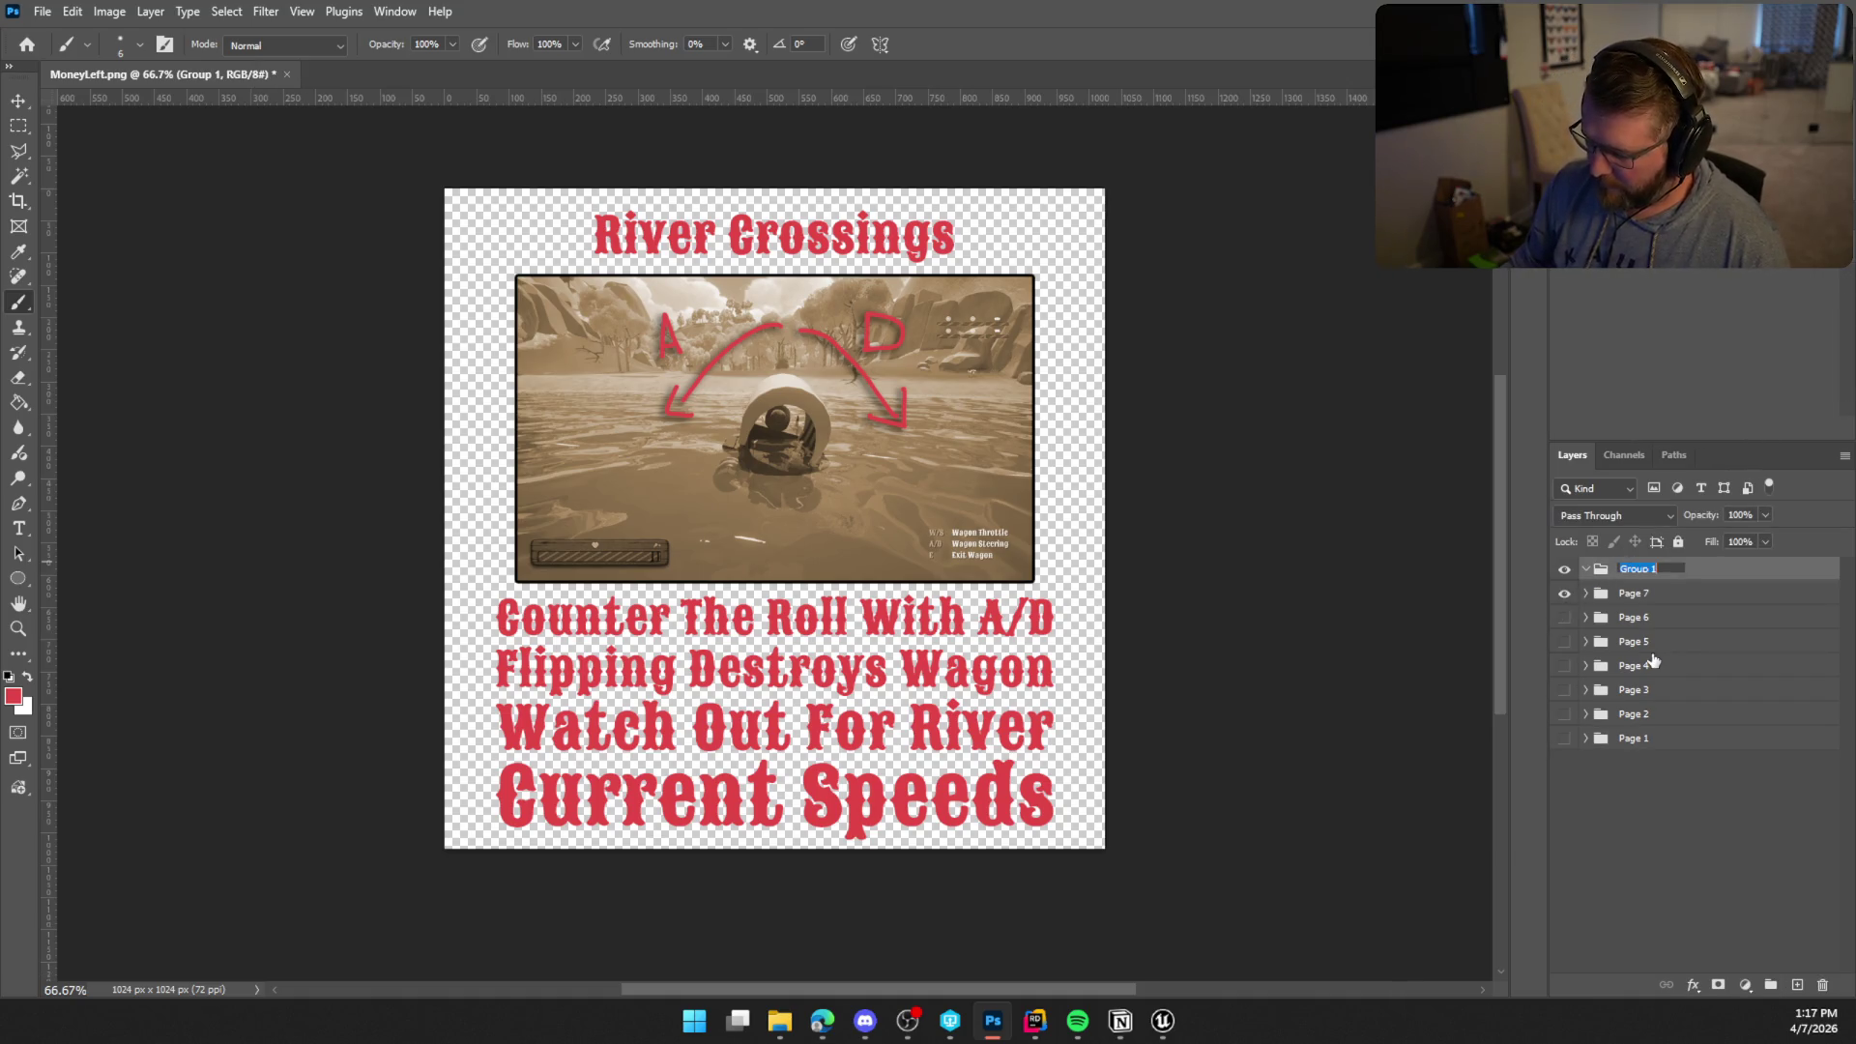
type("Page")
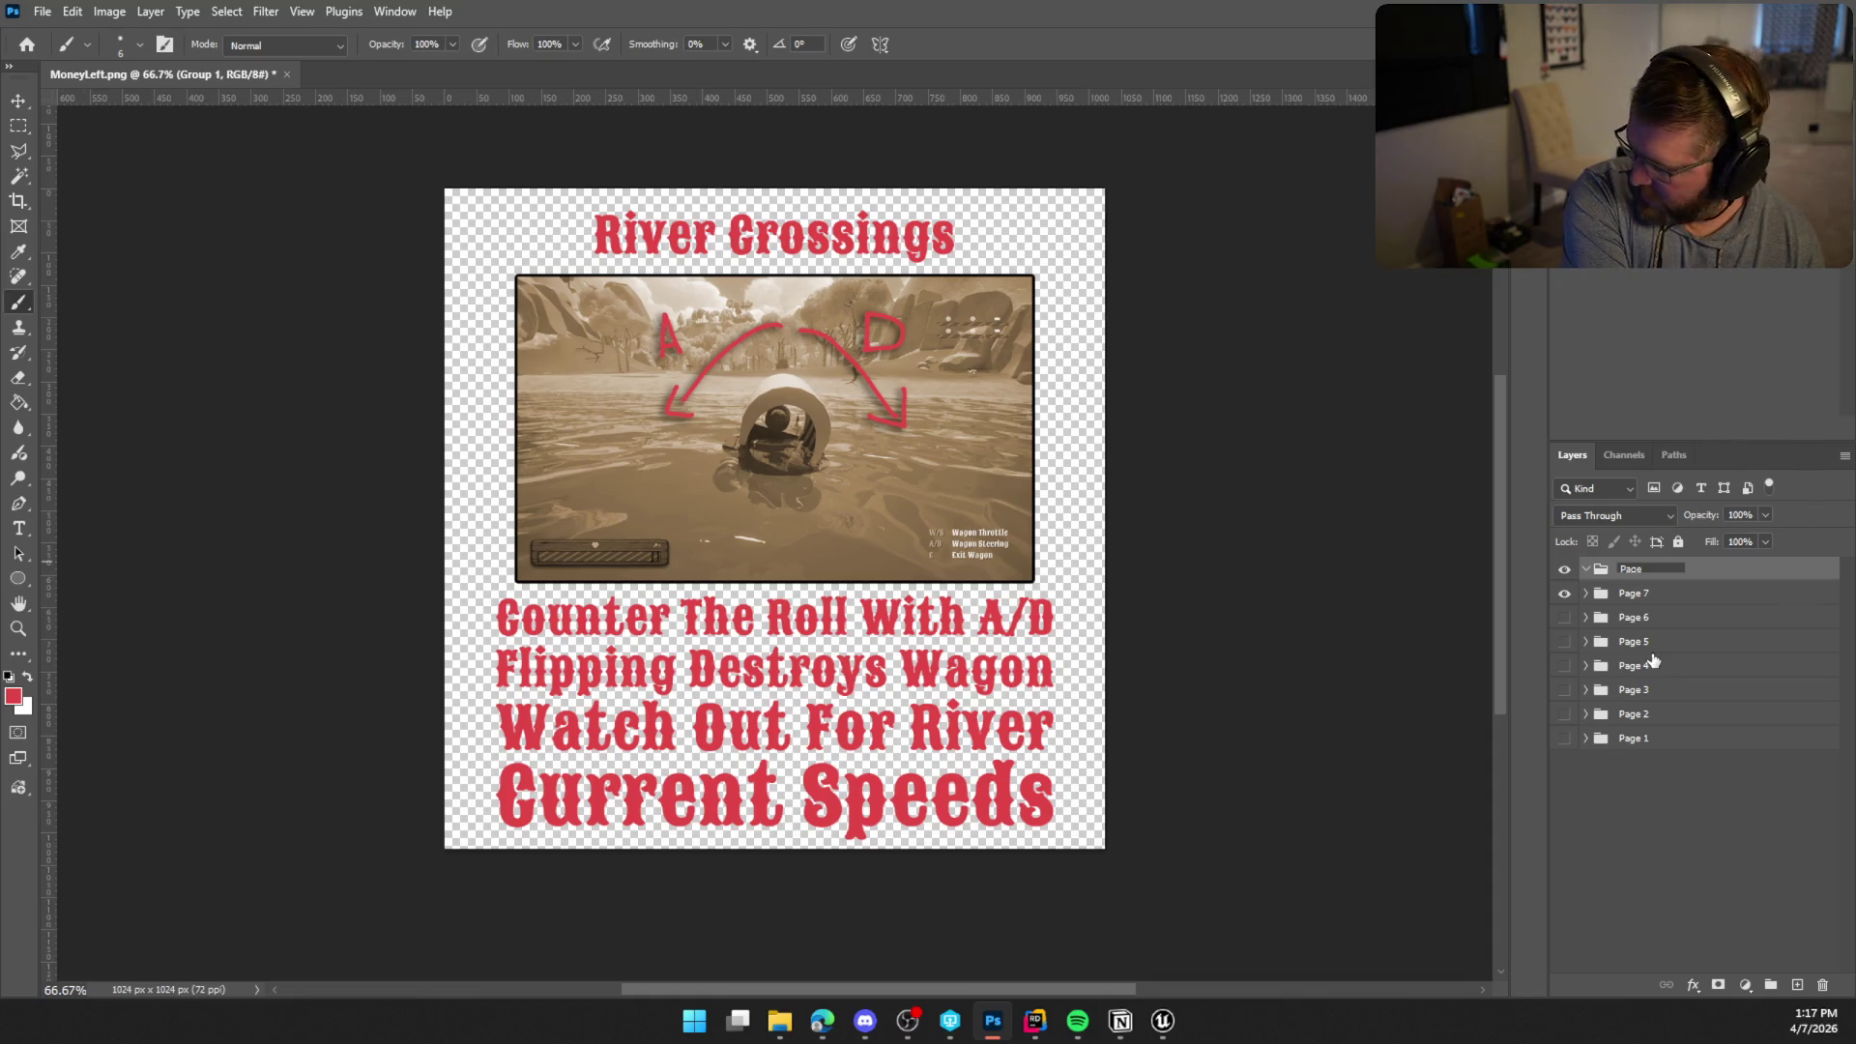
type(" 8")
key("Return")
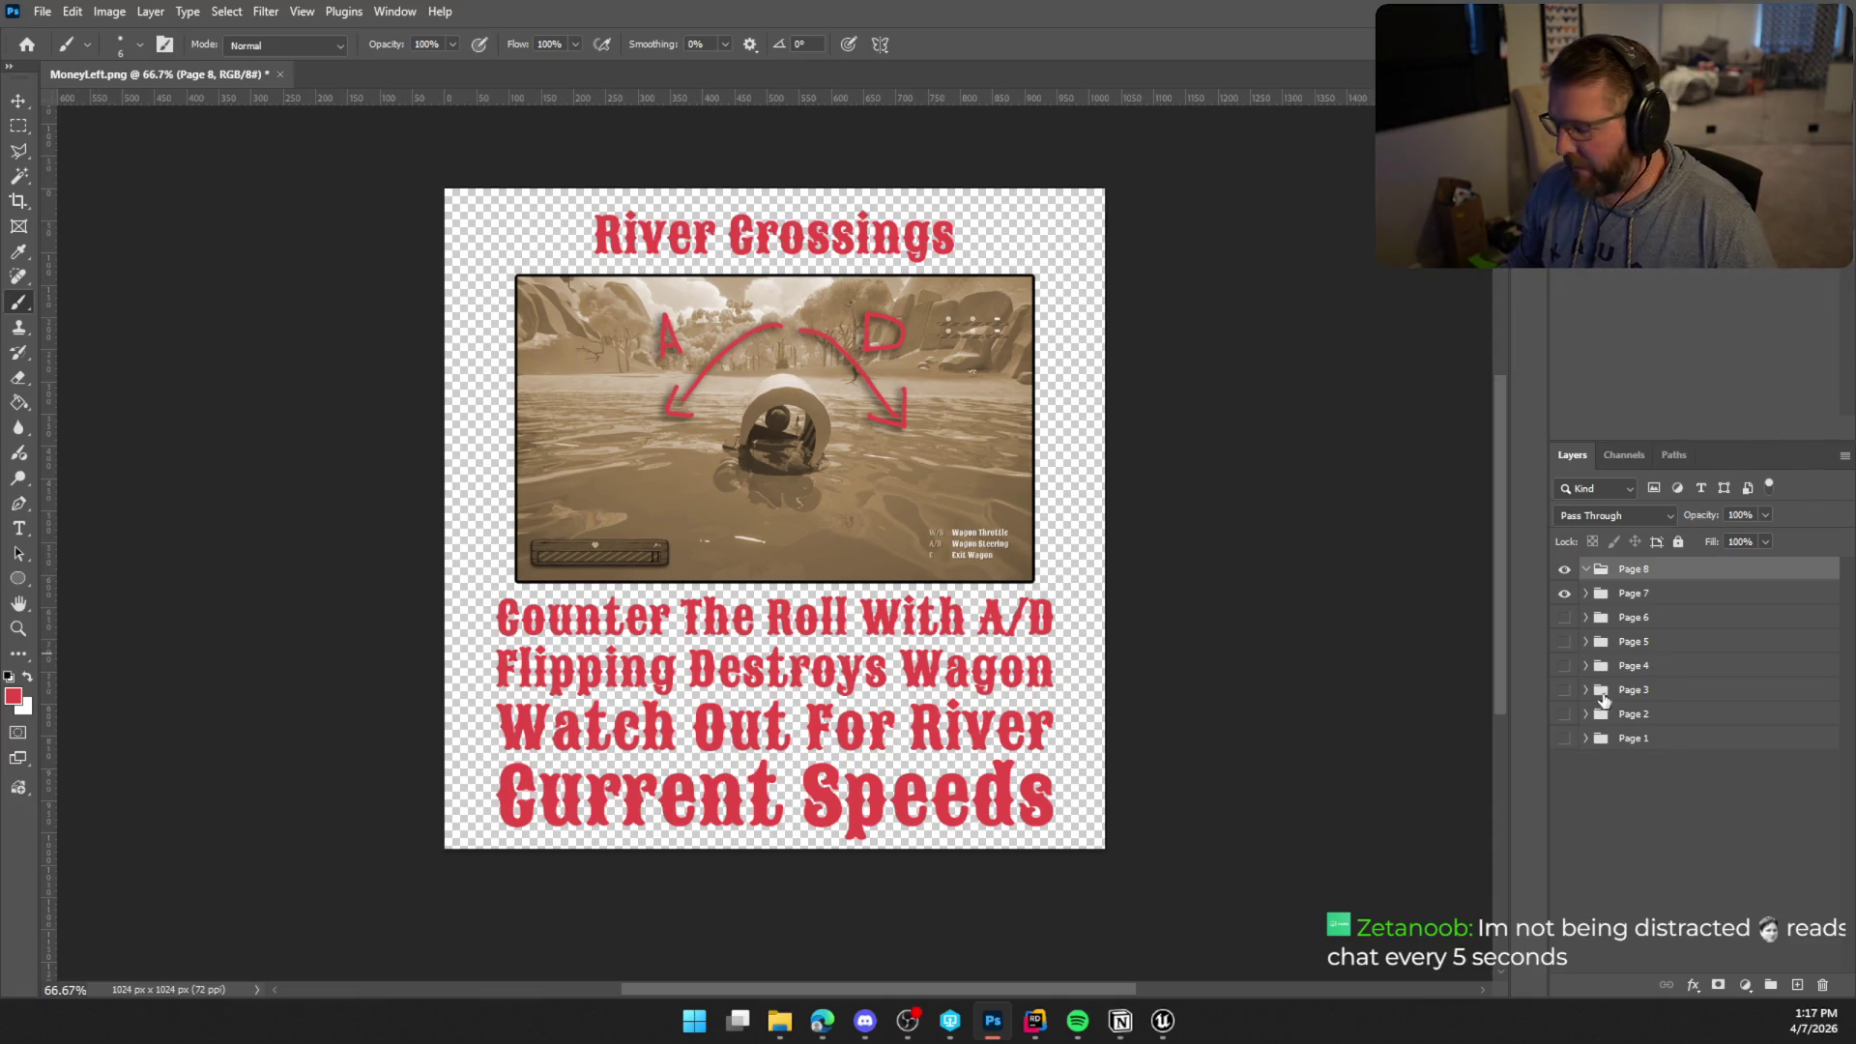
left_click(1564, 593)
left_click(1688, 848)
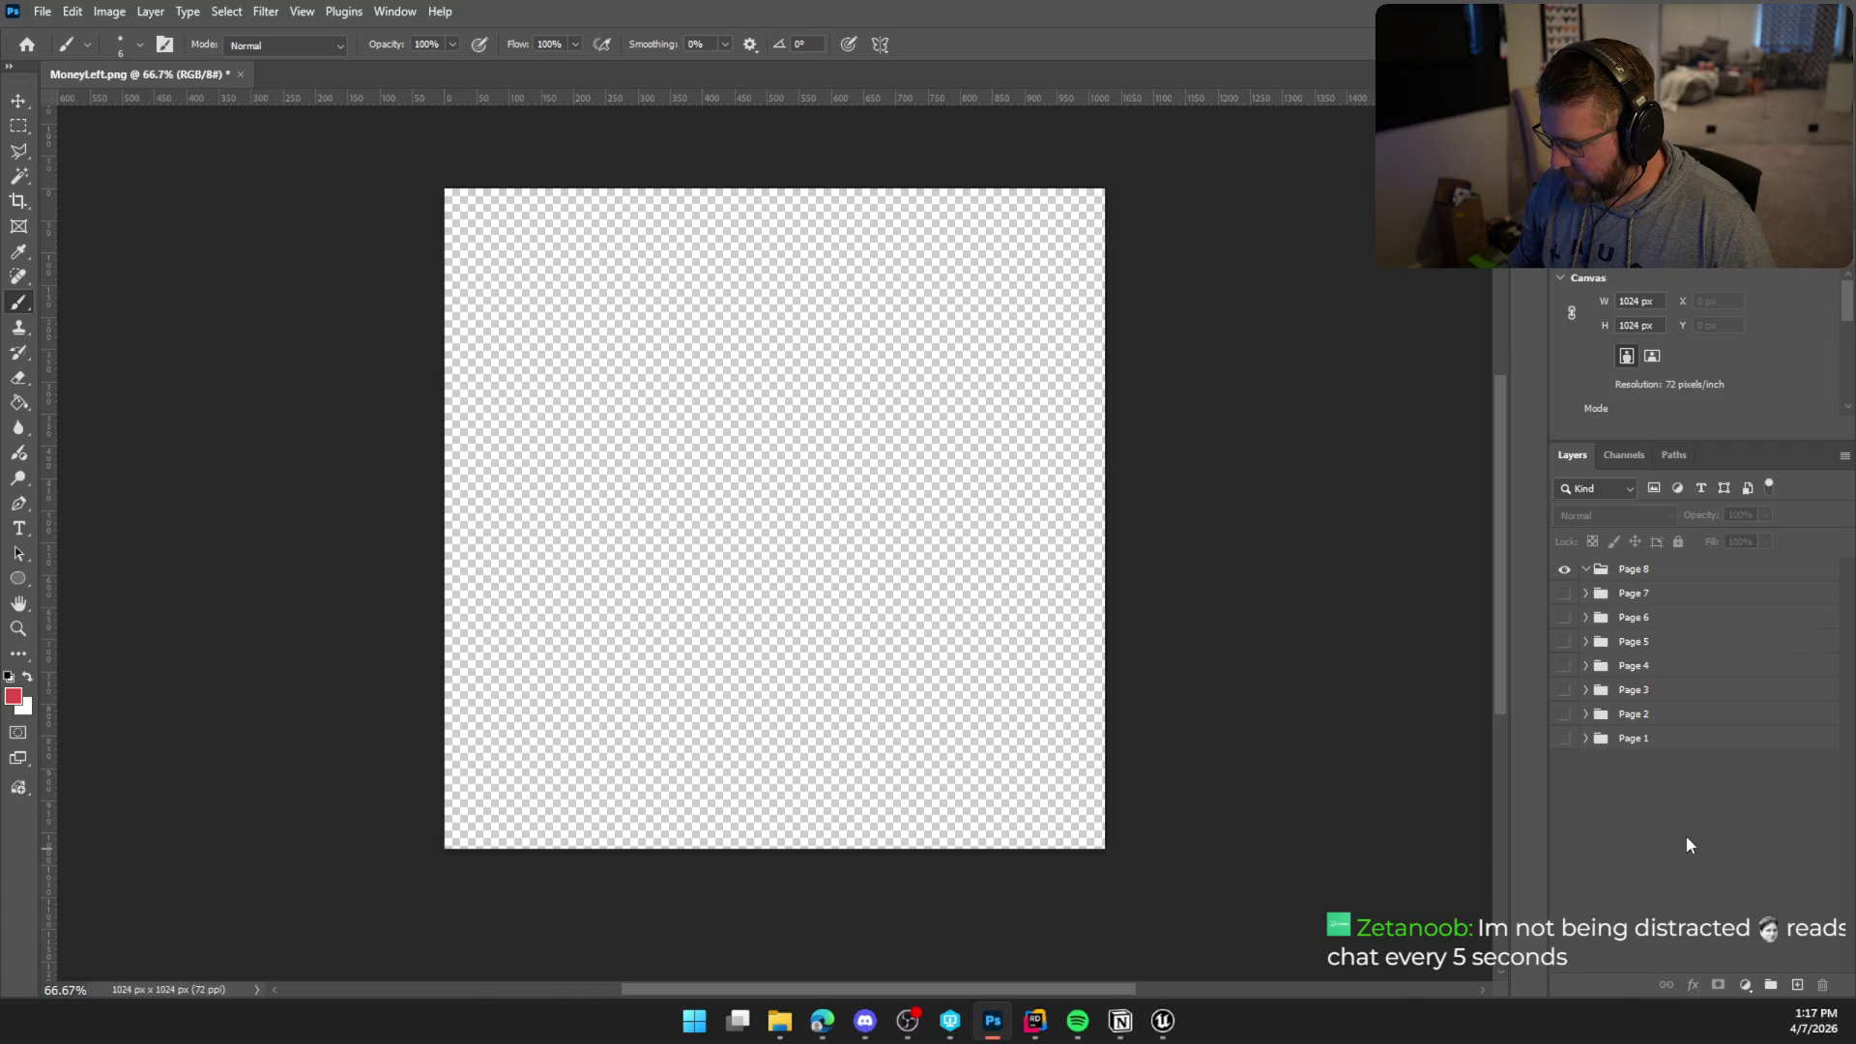
key("alt+period")
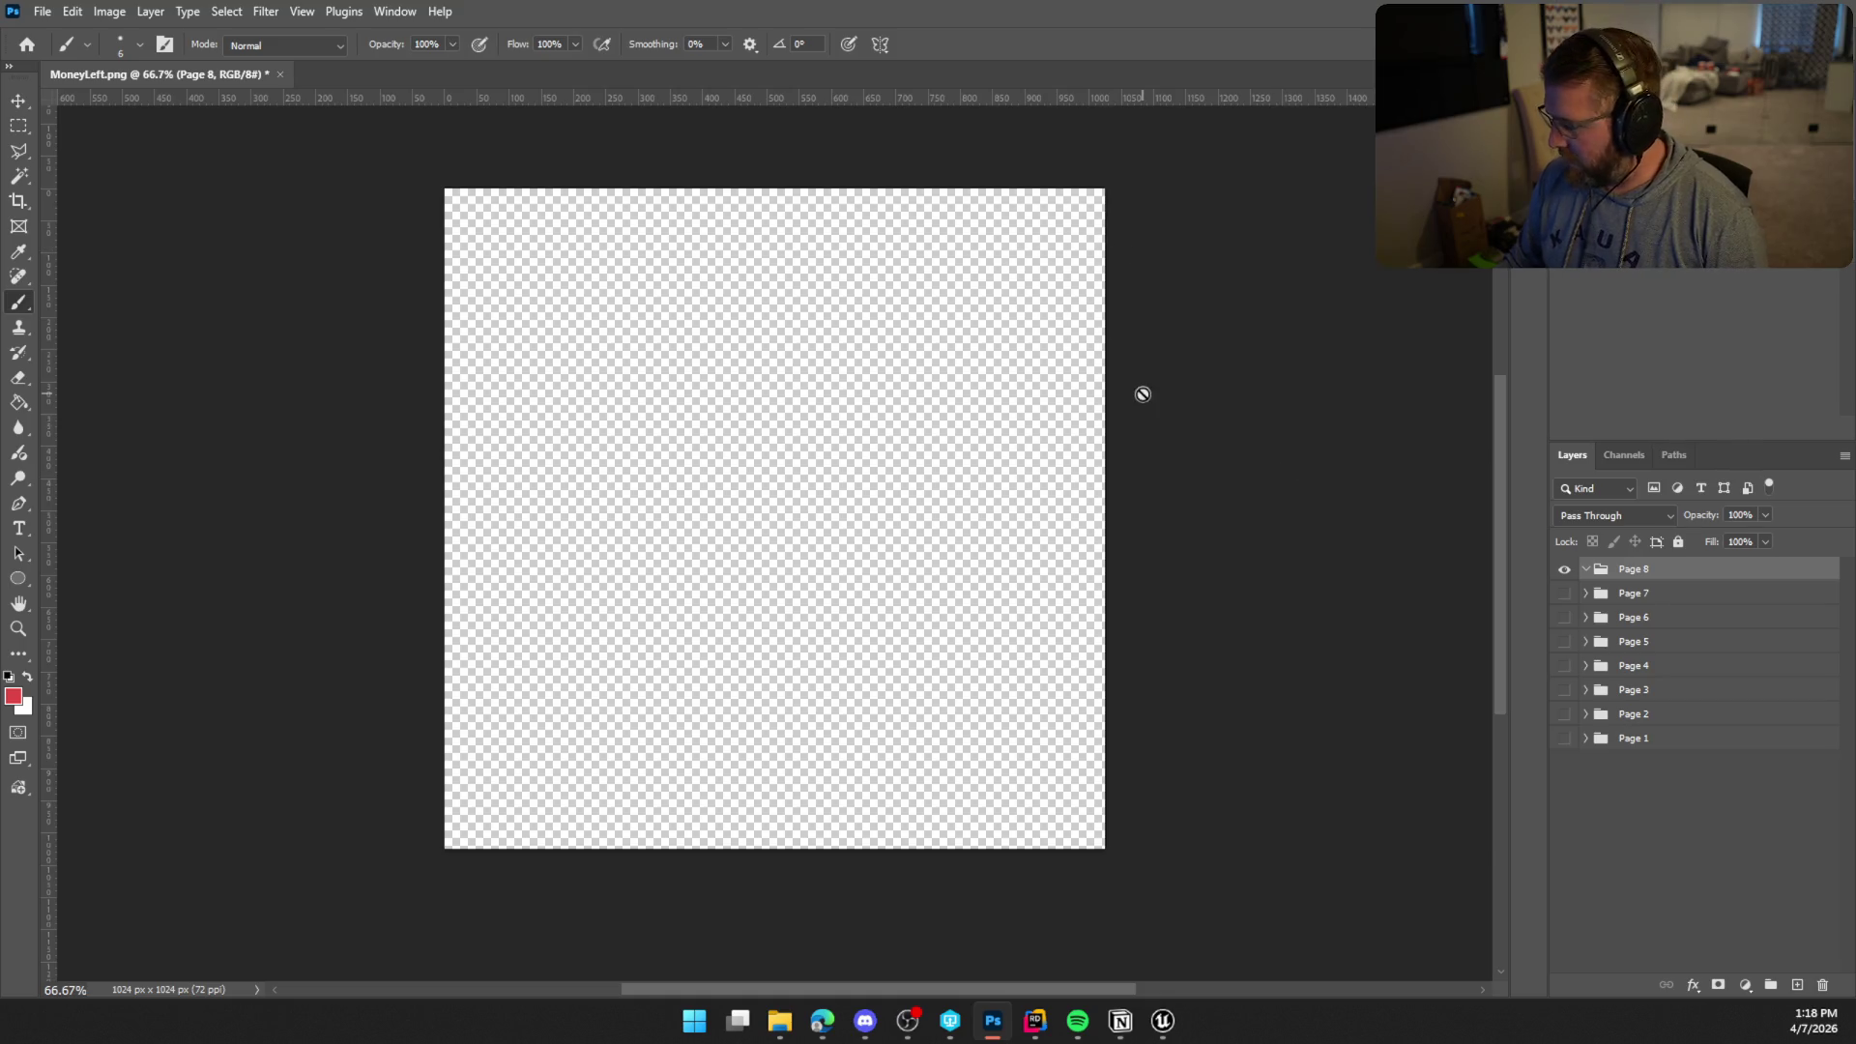
- Reselect the Page 8 group and pick the Horizontal Type tool
left_click(1713, 849)
left_click(1614, 577)
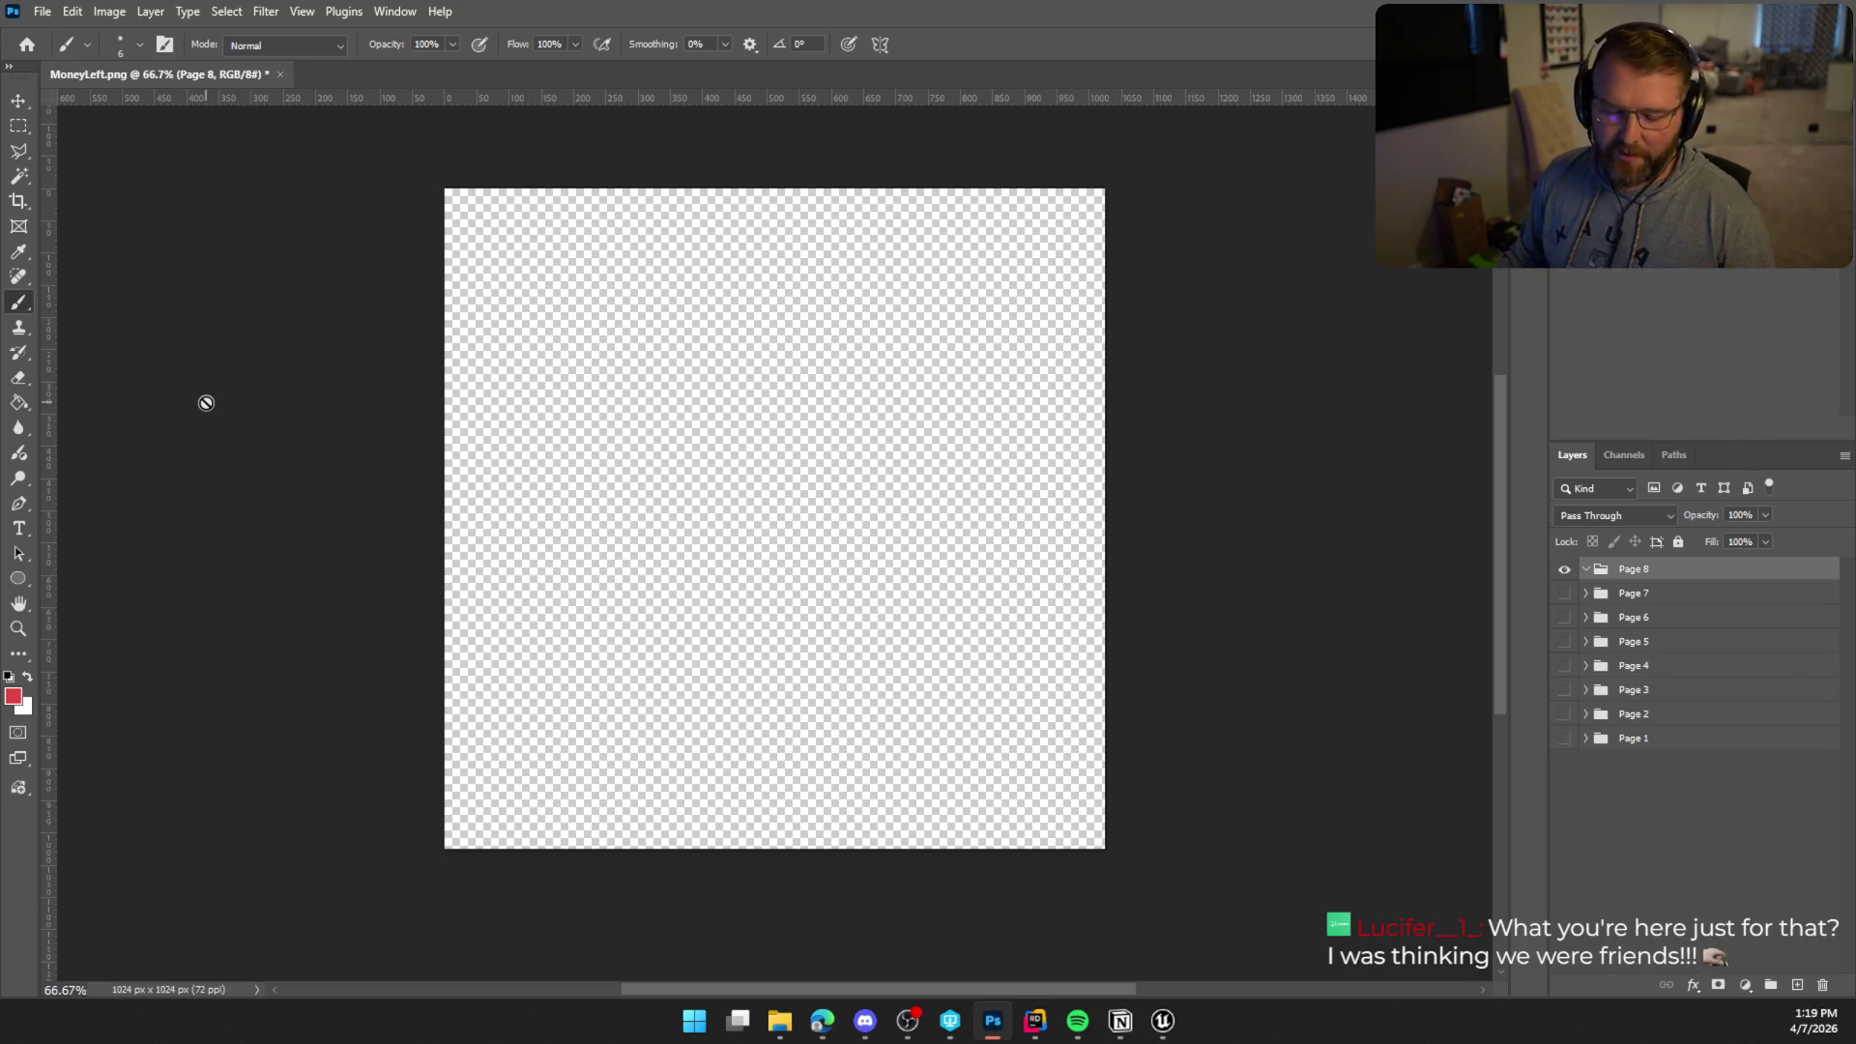
left_click(19, 528)
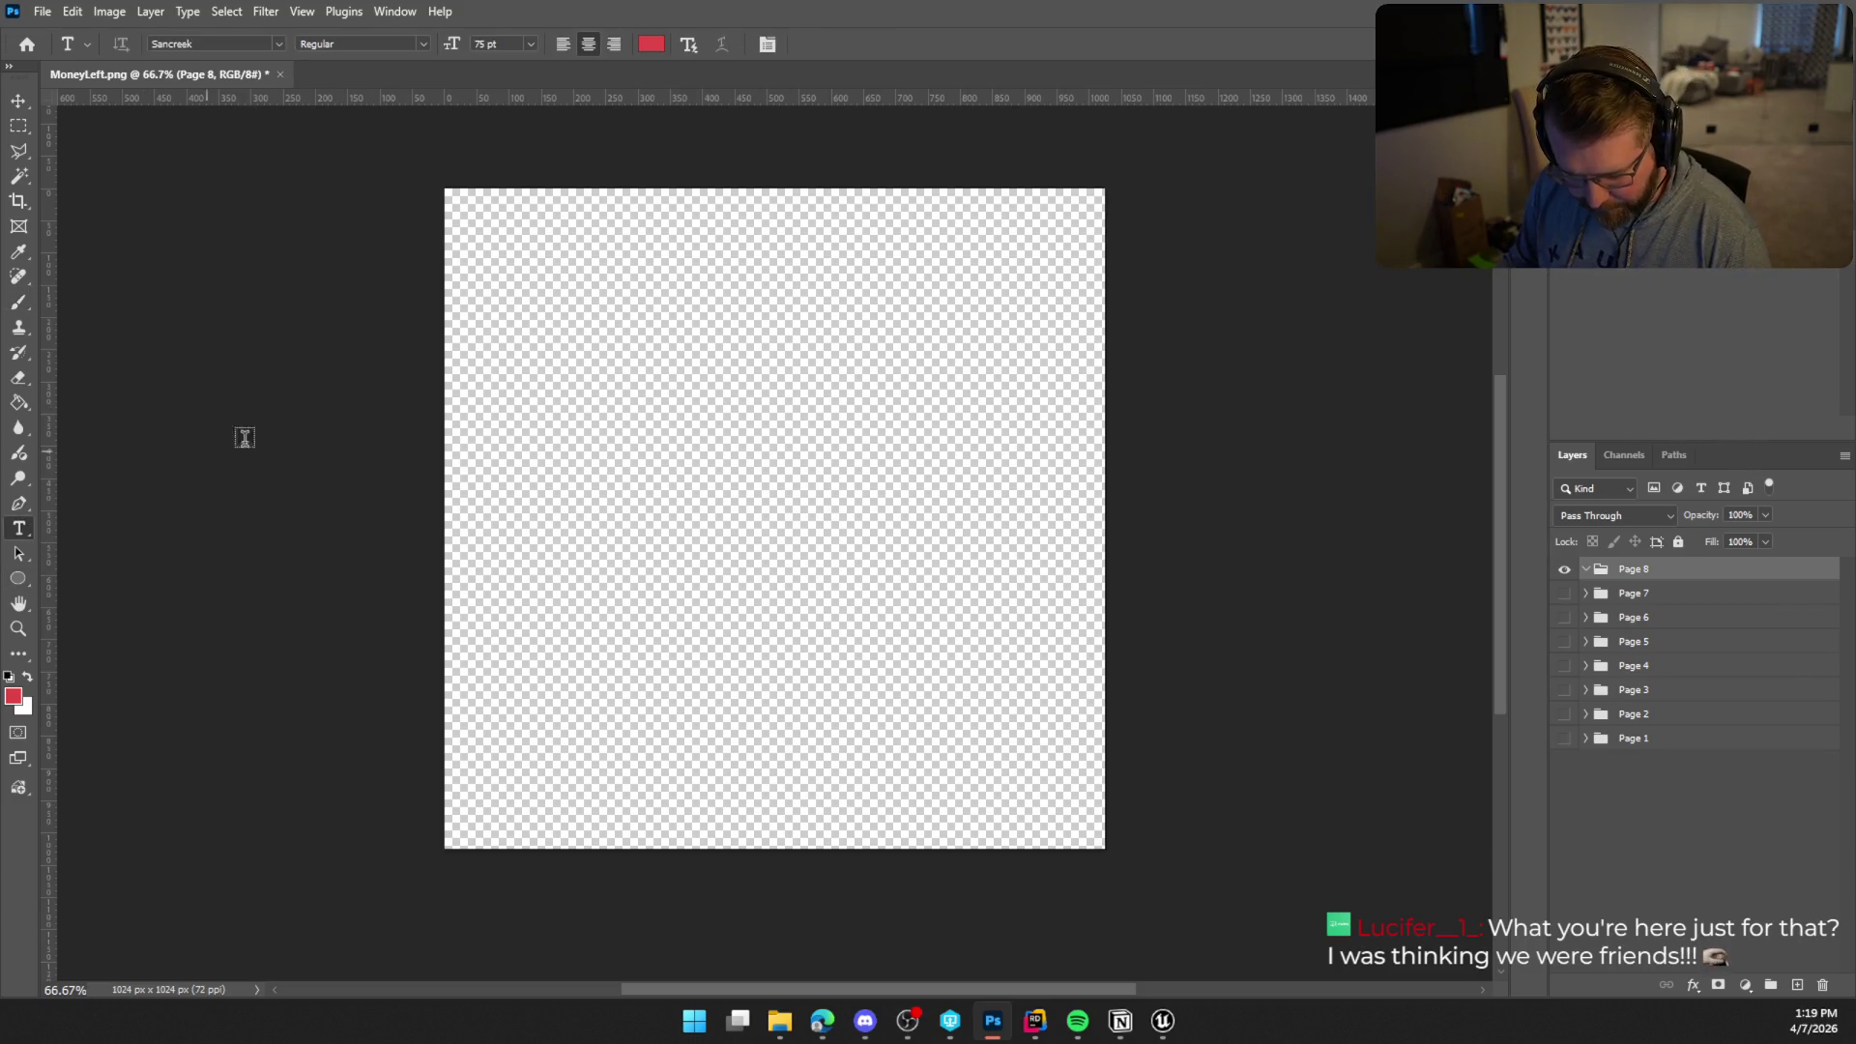
- Type the title 'Doctor' near the top of the page and centre it horizontally
left_click(783, 264)
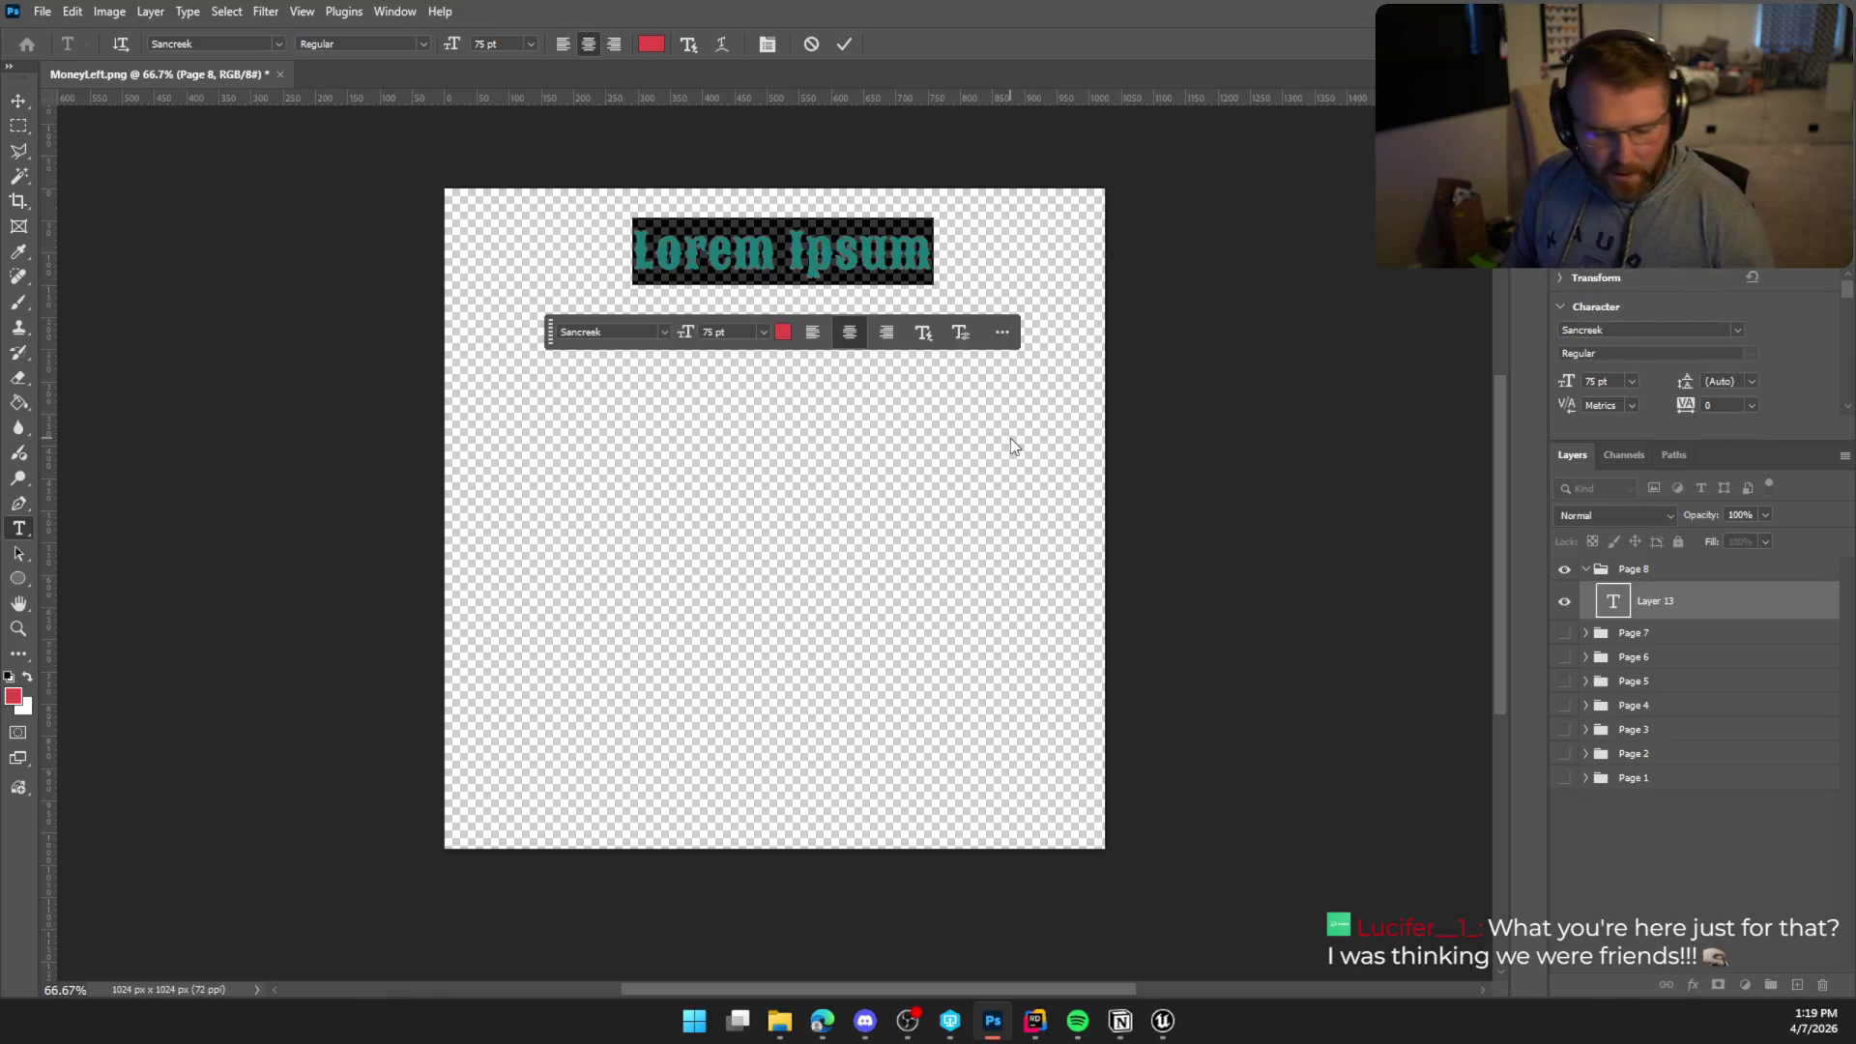
type("Dpo")
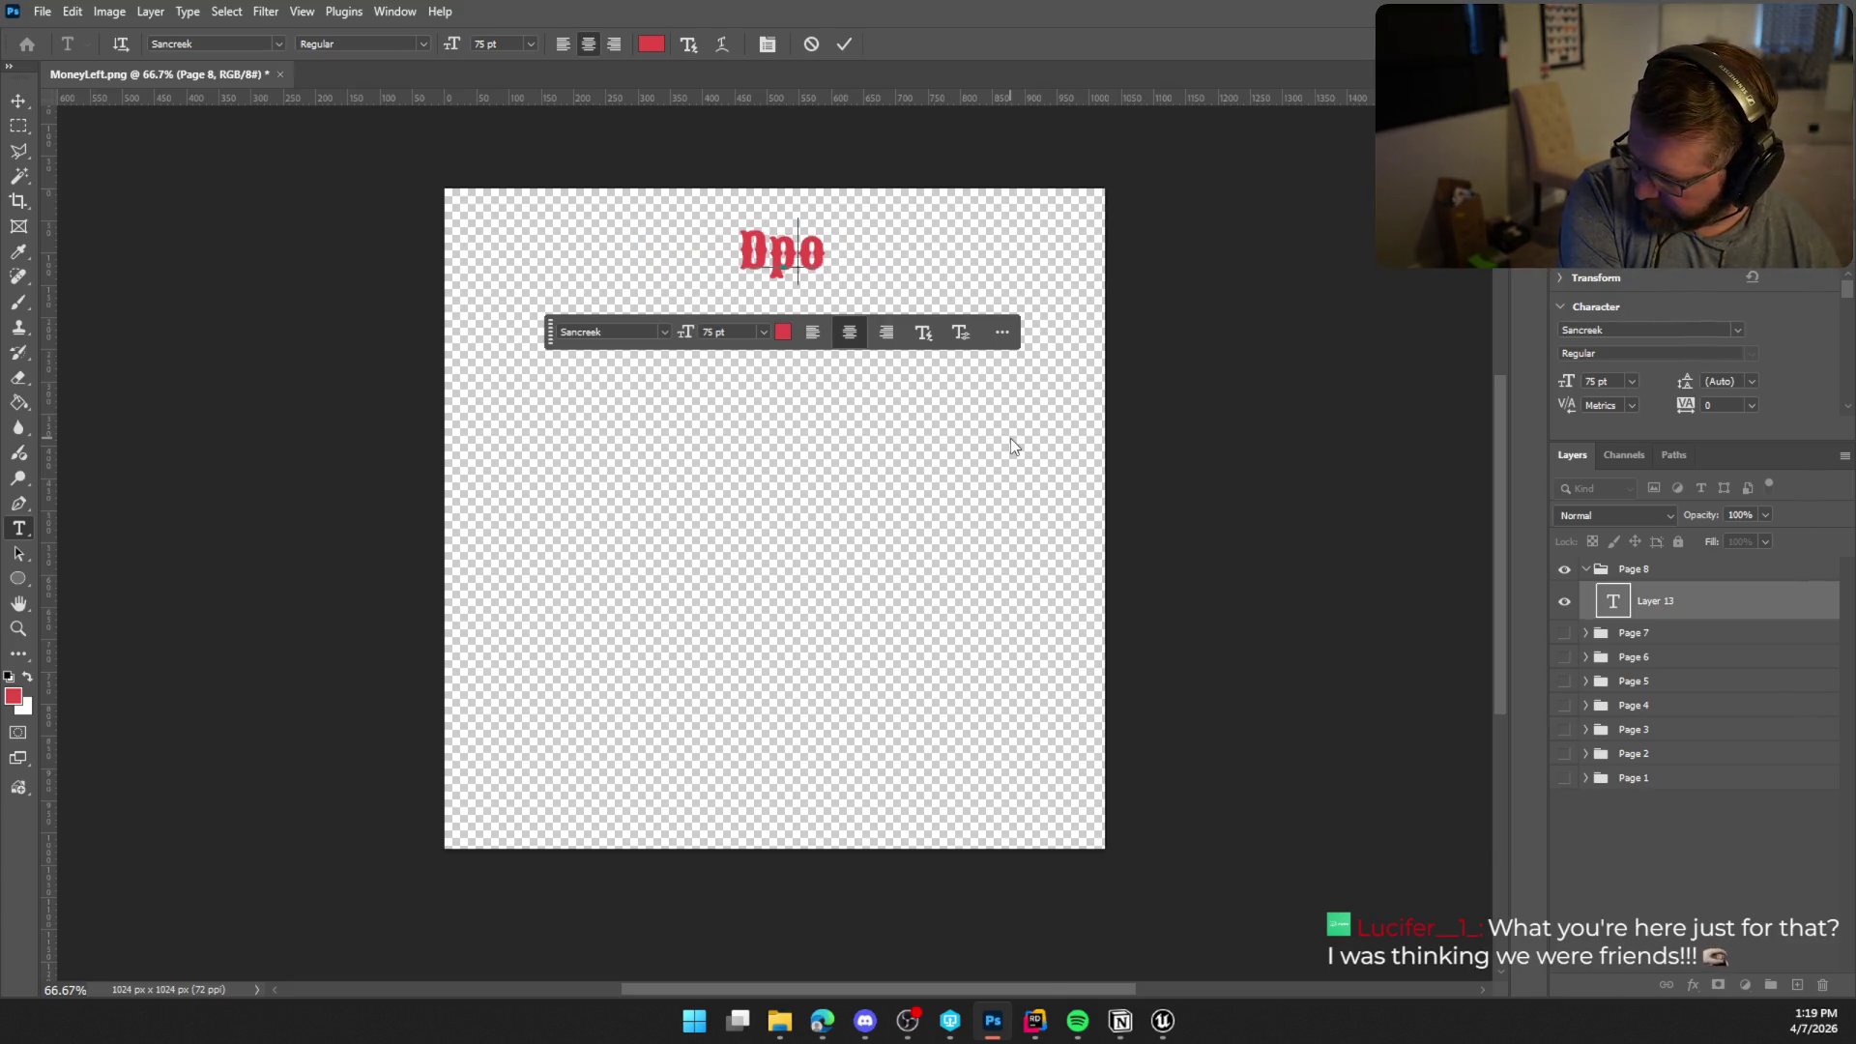
key("BackSpace")
key("BackSpace")
type("octor")
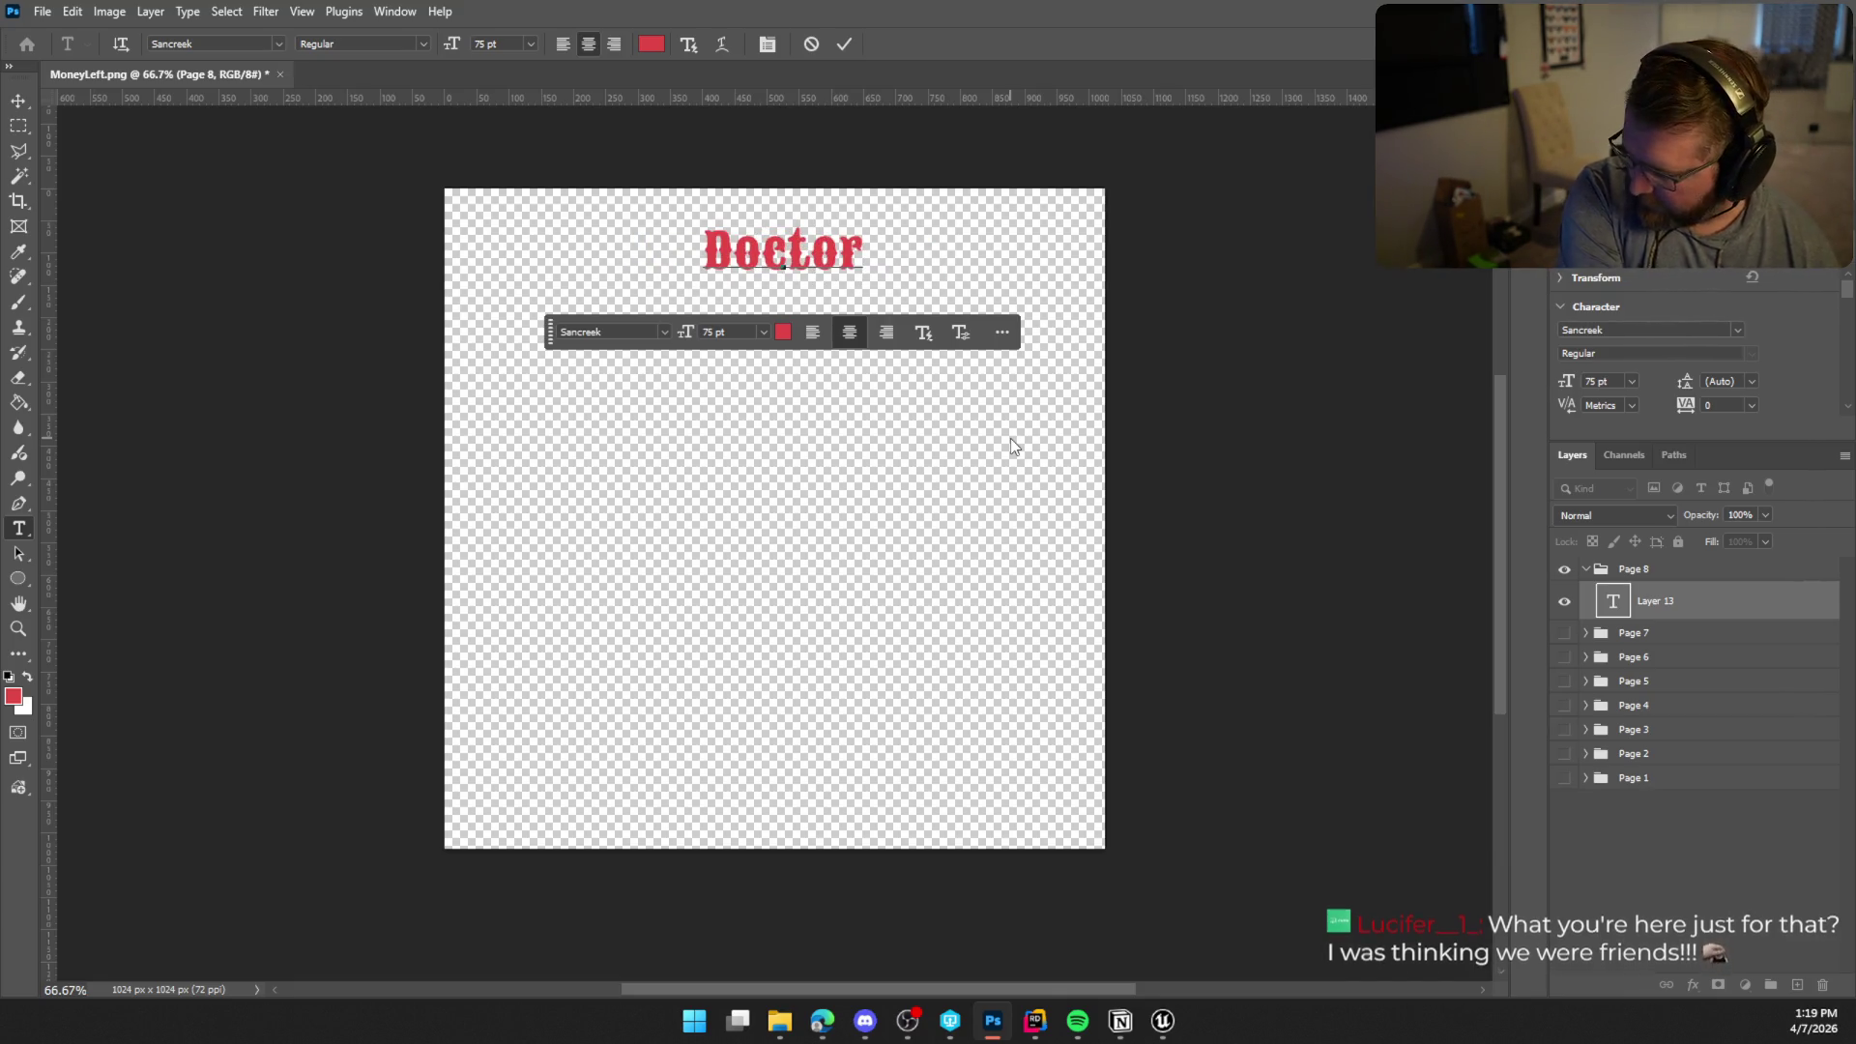
left_click(845, 43)
key("ctrl+t")
mouse_move(810, 254)
left_mouse_down()
mouse_move(831, 257)
mouse_move(795, 256)
left_mouse_up()
key("Return")
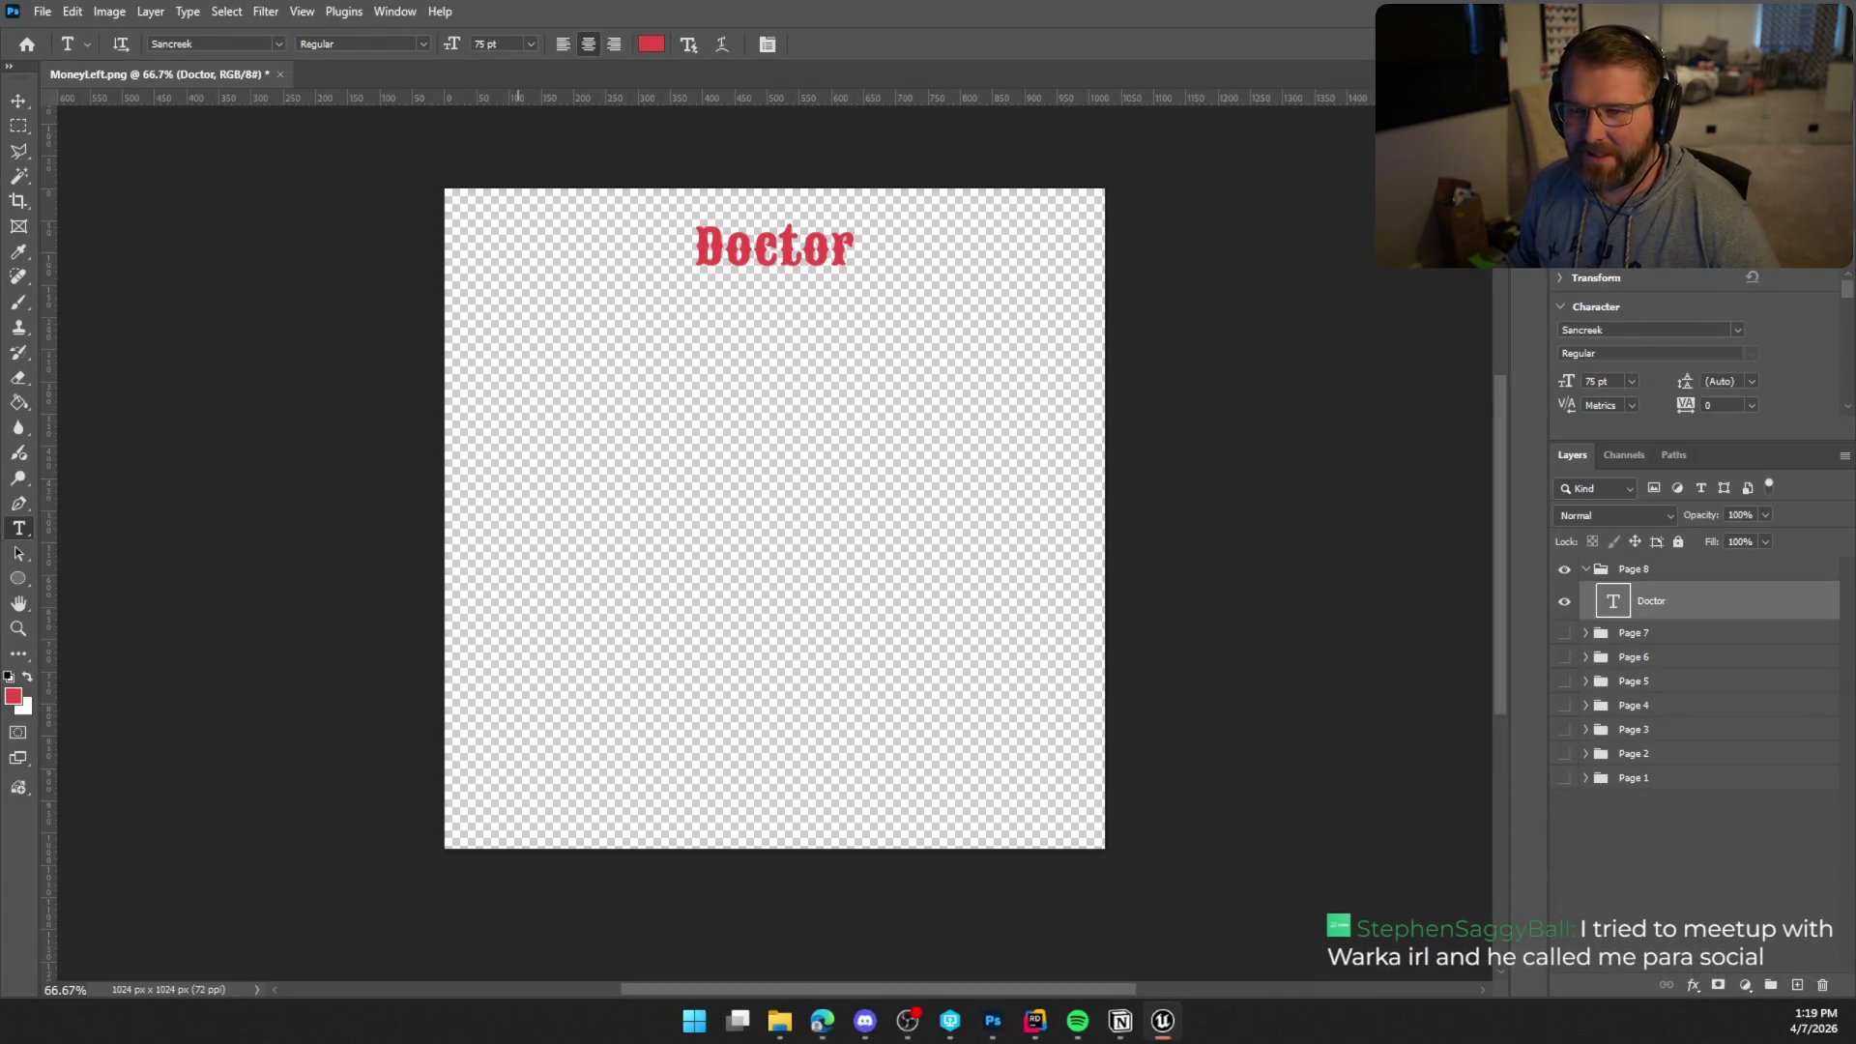
left_click(1162, 8)
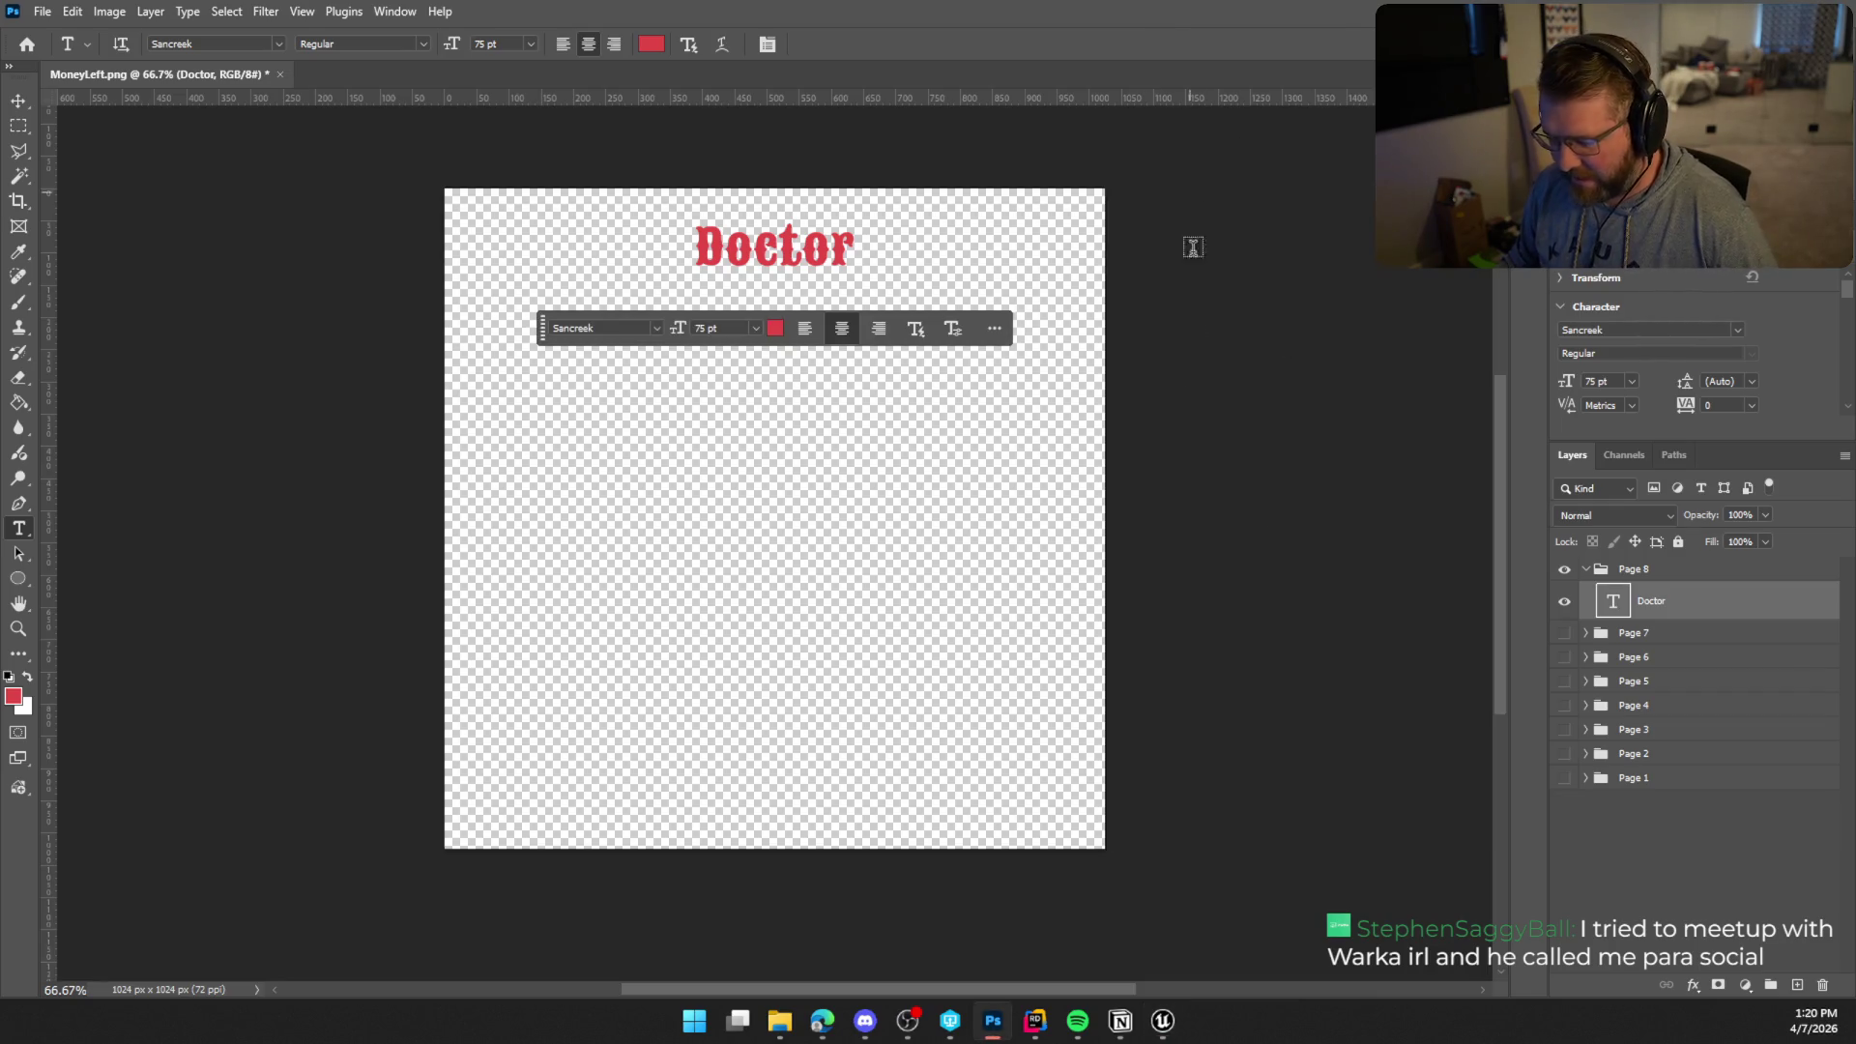
- Paste the game screenshot and scale it to about 44%, placed just under the Doctor title
key("ctrl+v")
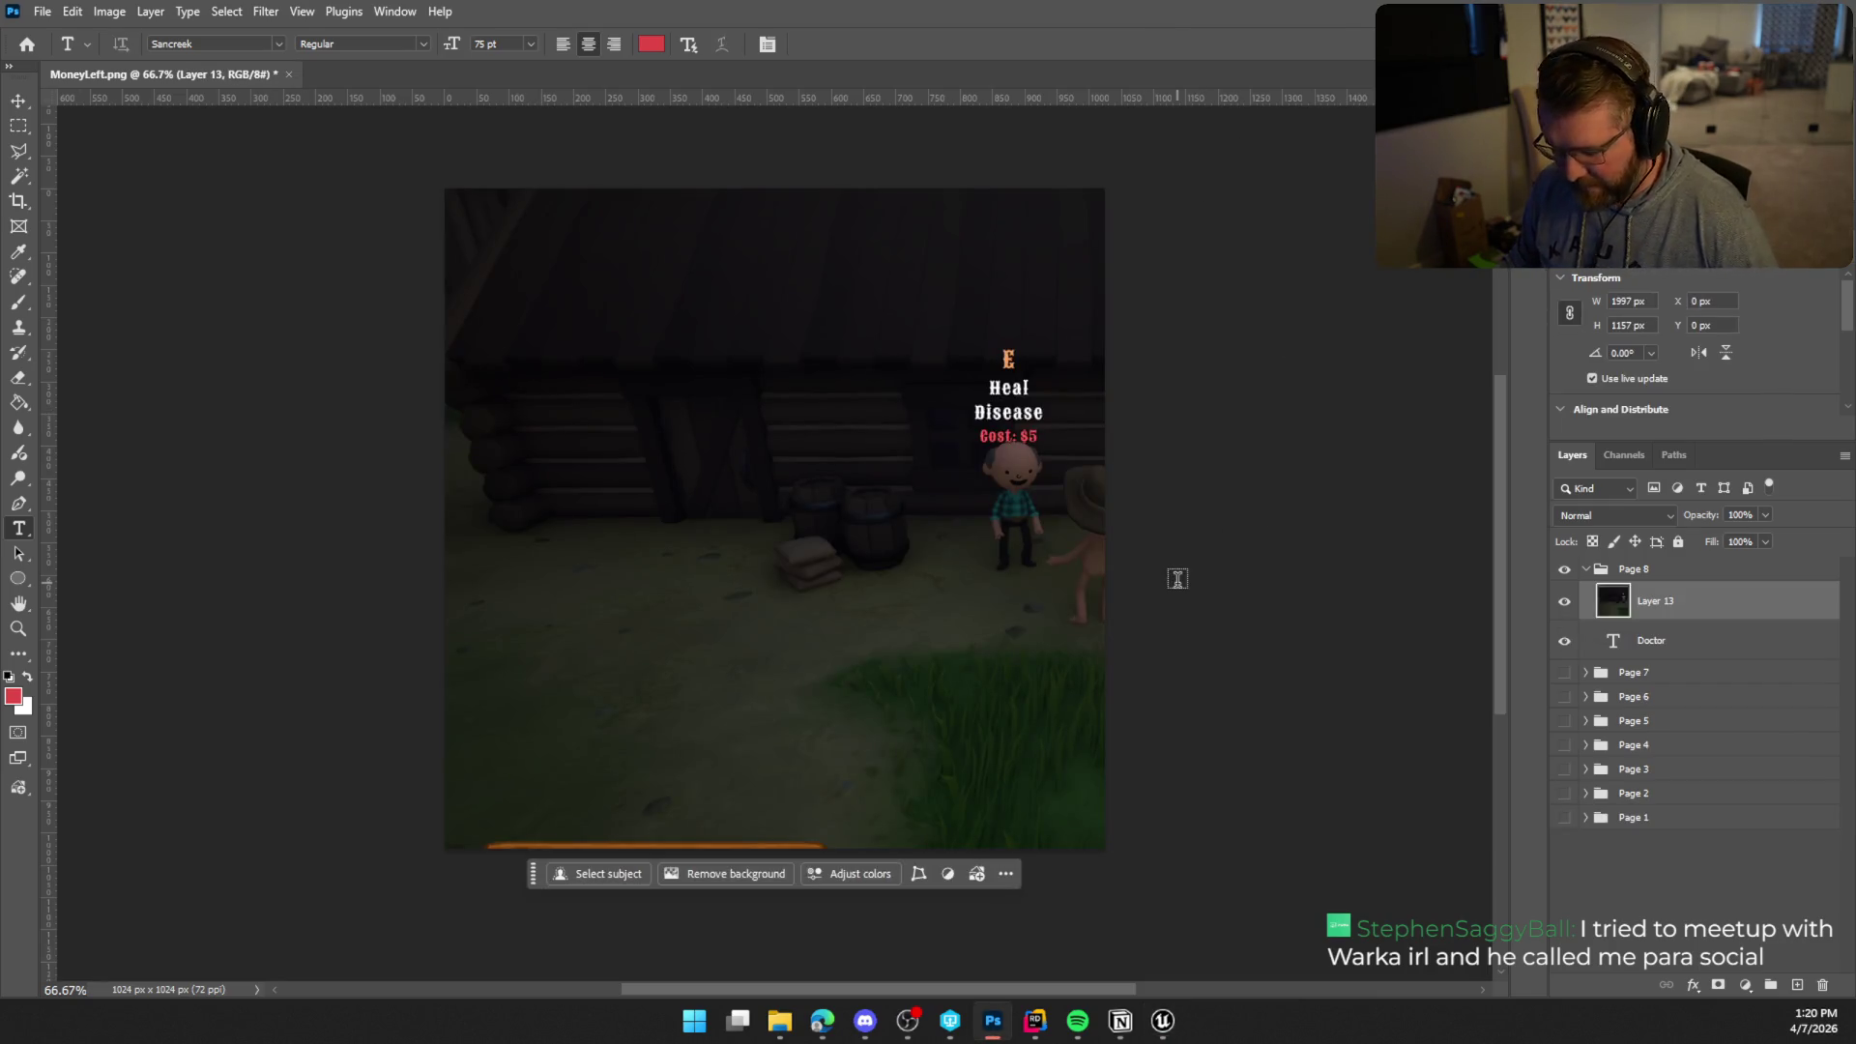
key("ctrl+t")
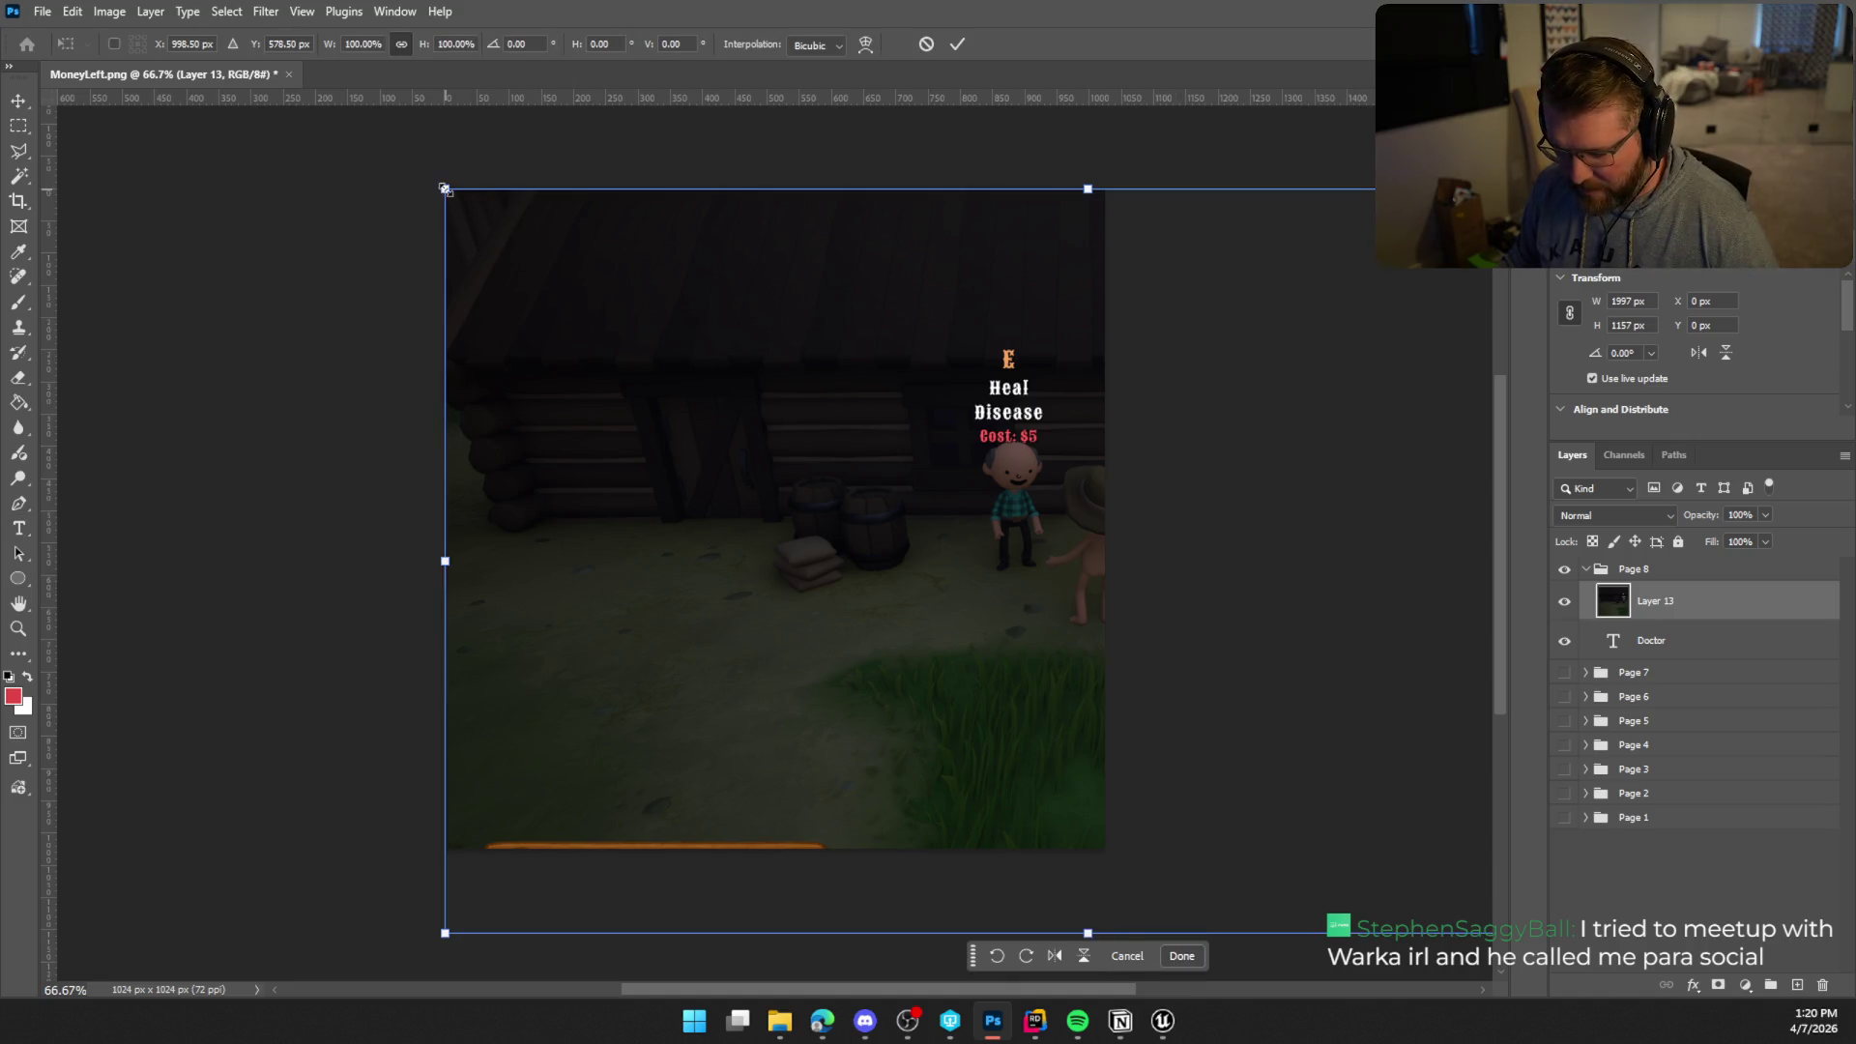
mouse_move(446, 189)
left_mouse_down()
mouse_move(513, 228)
mouse_move(667, 422)
mouse_move(759, 454)
left_mouse_up()
mouse_move(1051, 623)
left_mouse_down()
mouse_move(738, 536)
mouse_move(737, 518)
left_mouse_up()
left_click_drag(1078, 631, 1058, 620)
left_click_drag(902, 515, 904, 510)
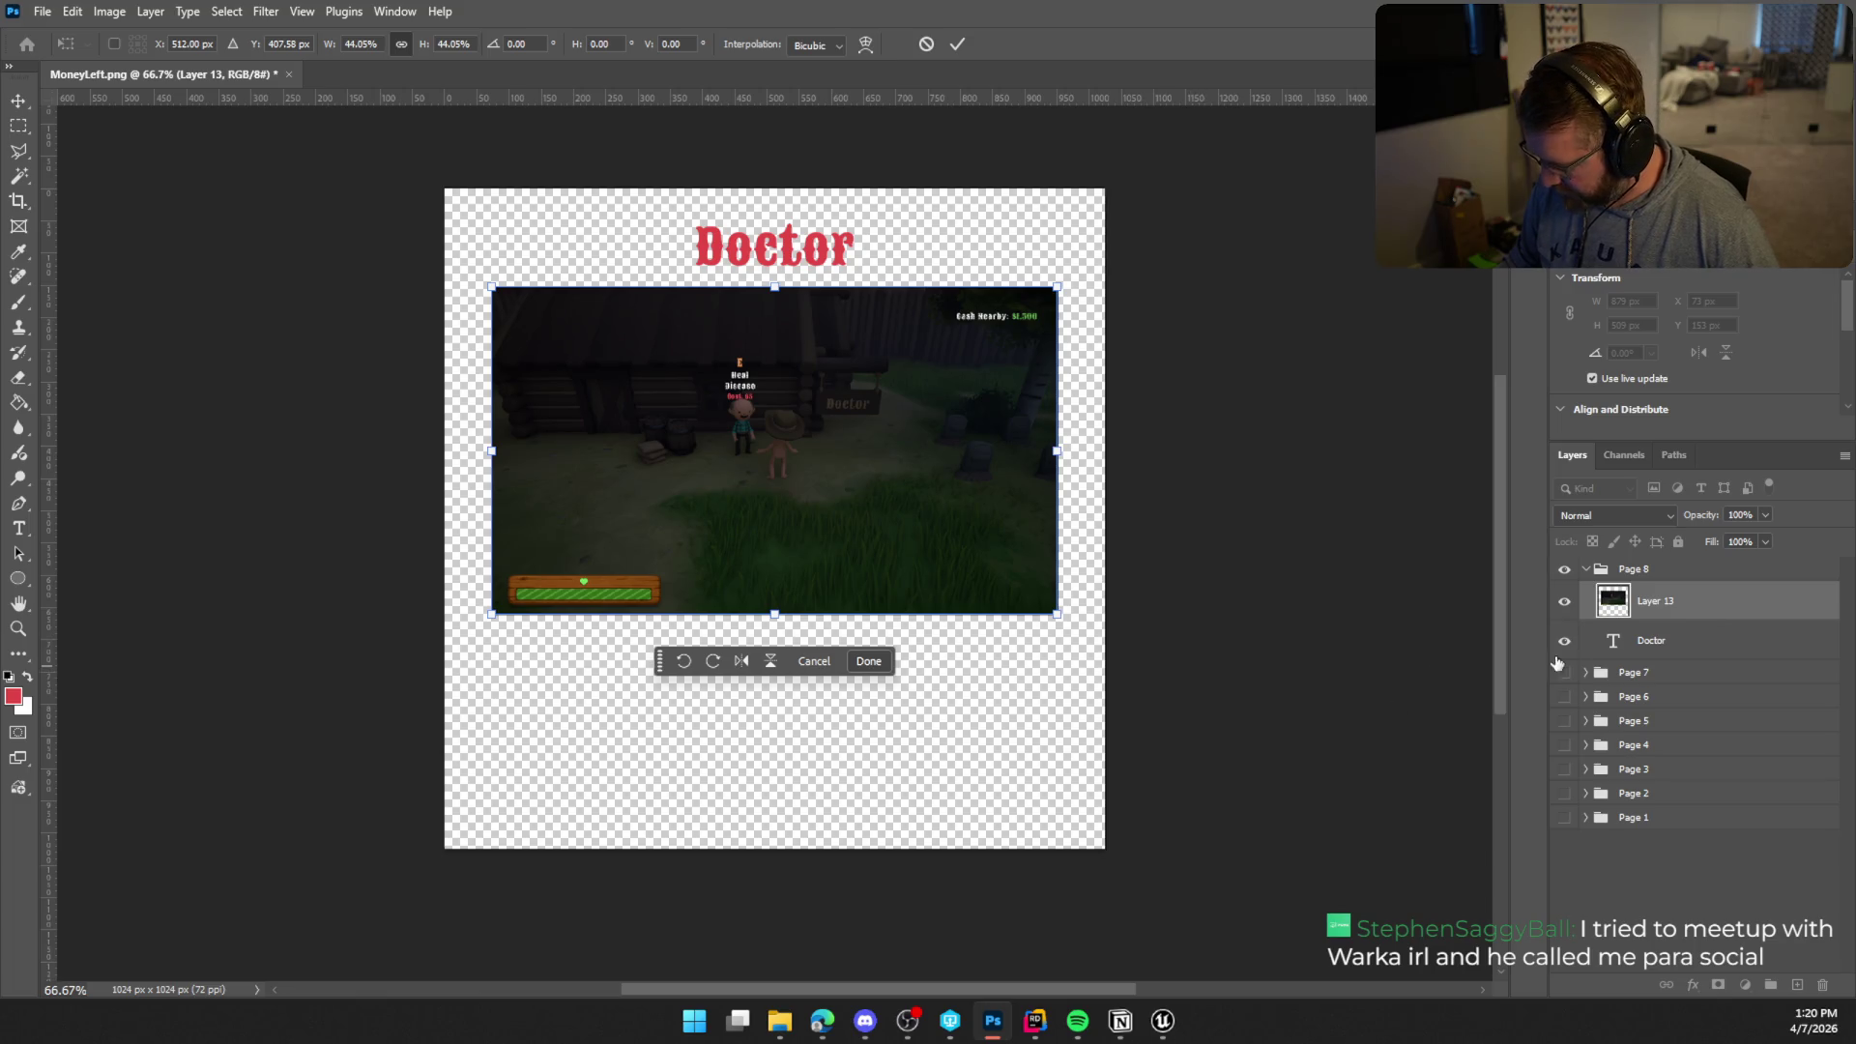
key("Return")
- Add a Stroke border to the screenshot layer's style
double_click(1695, 614)
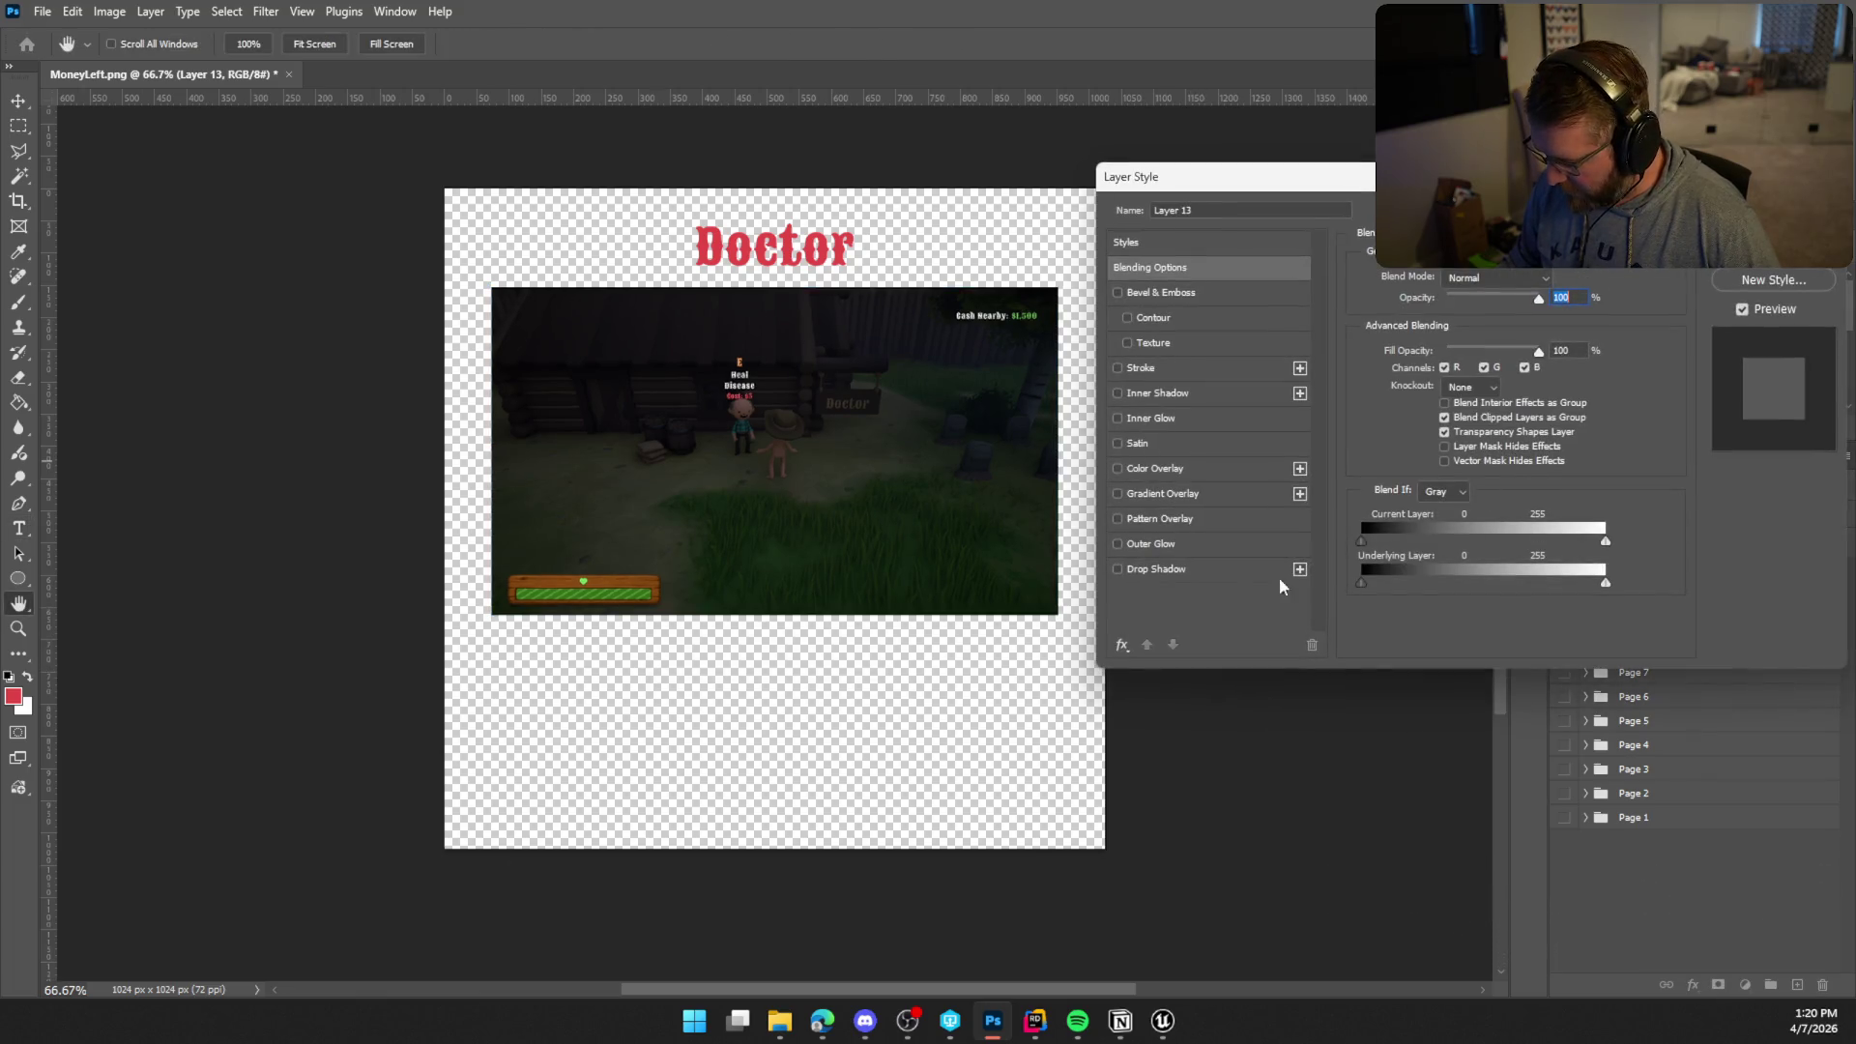
left_click(1119, 368)
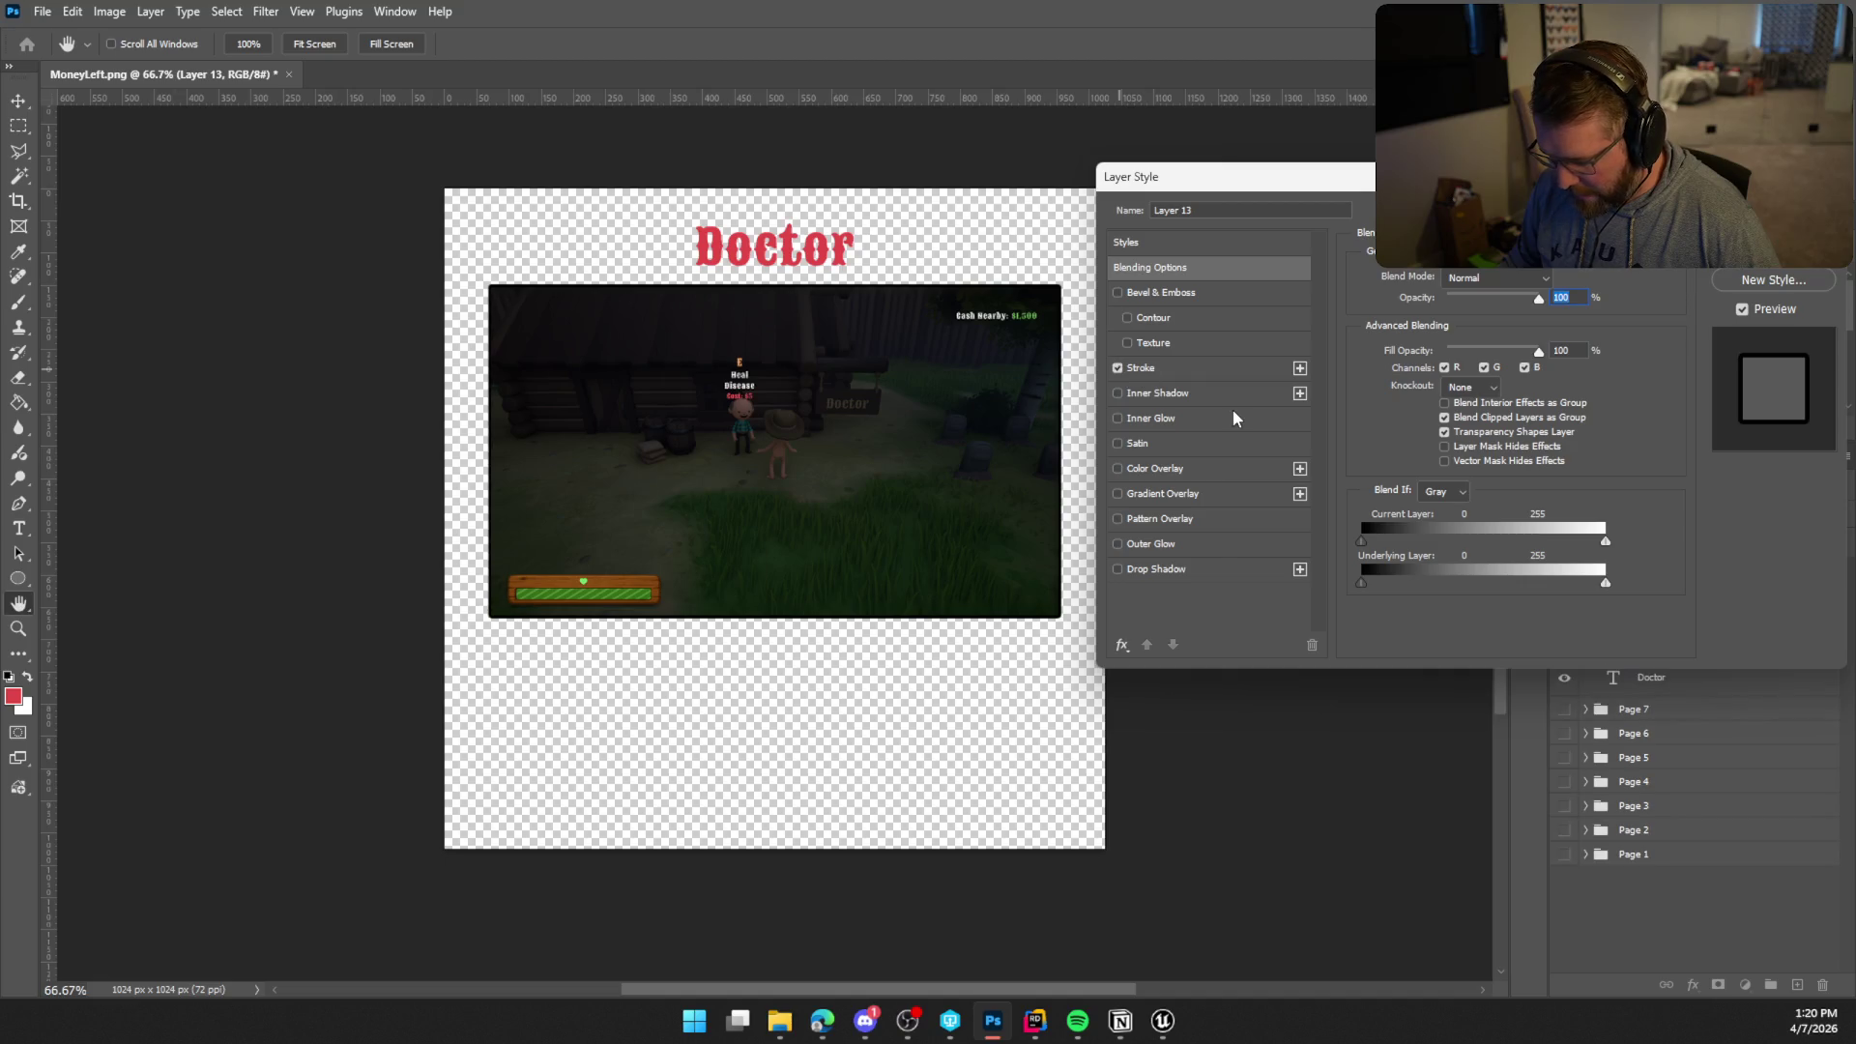
key("Return")
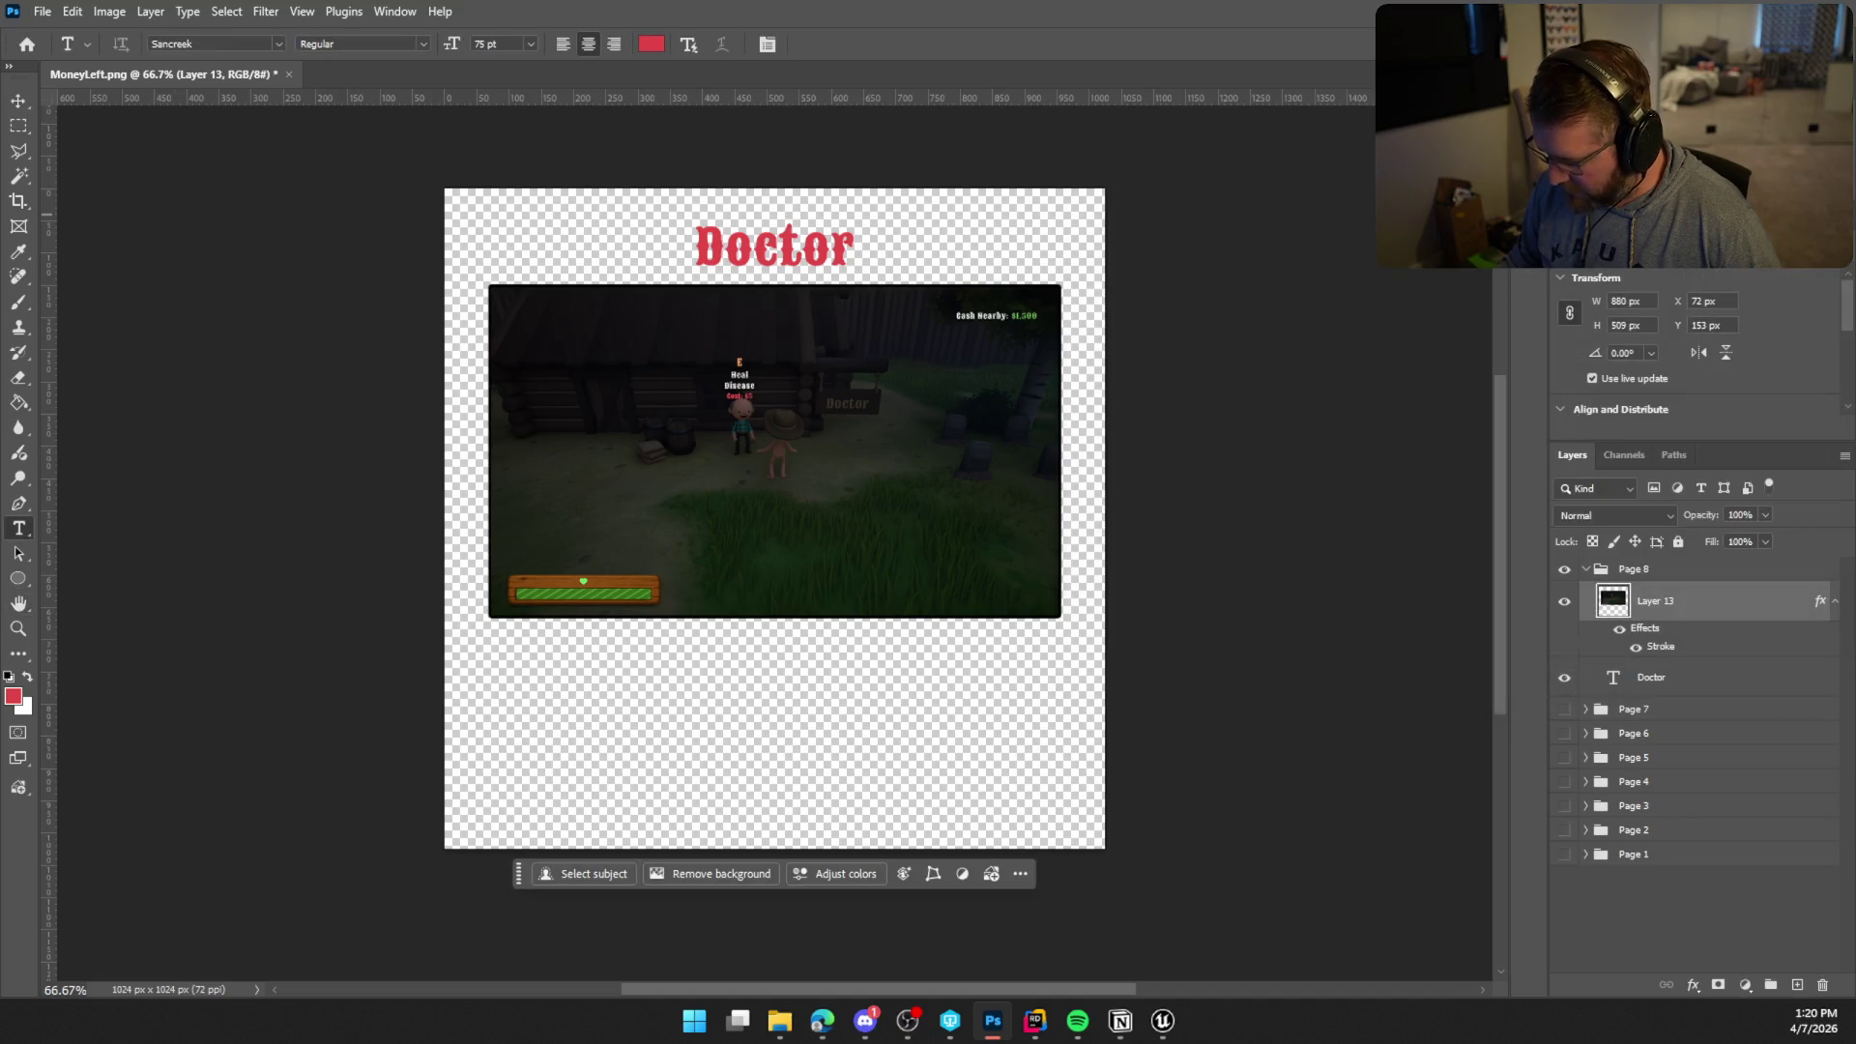
left_click(109, 12)
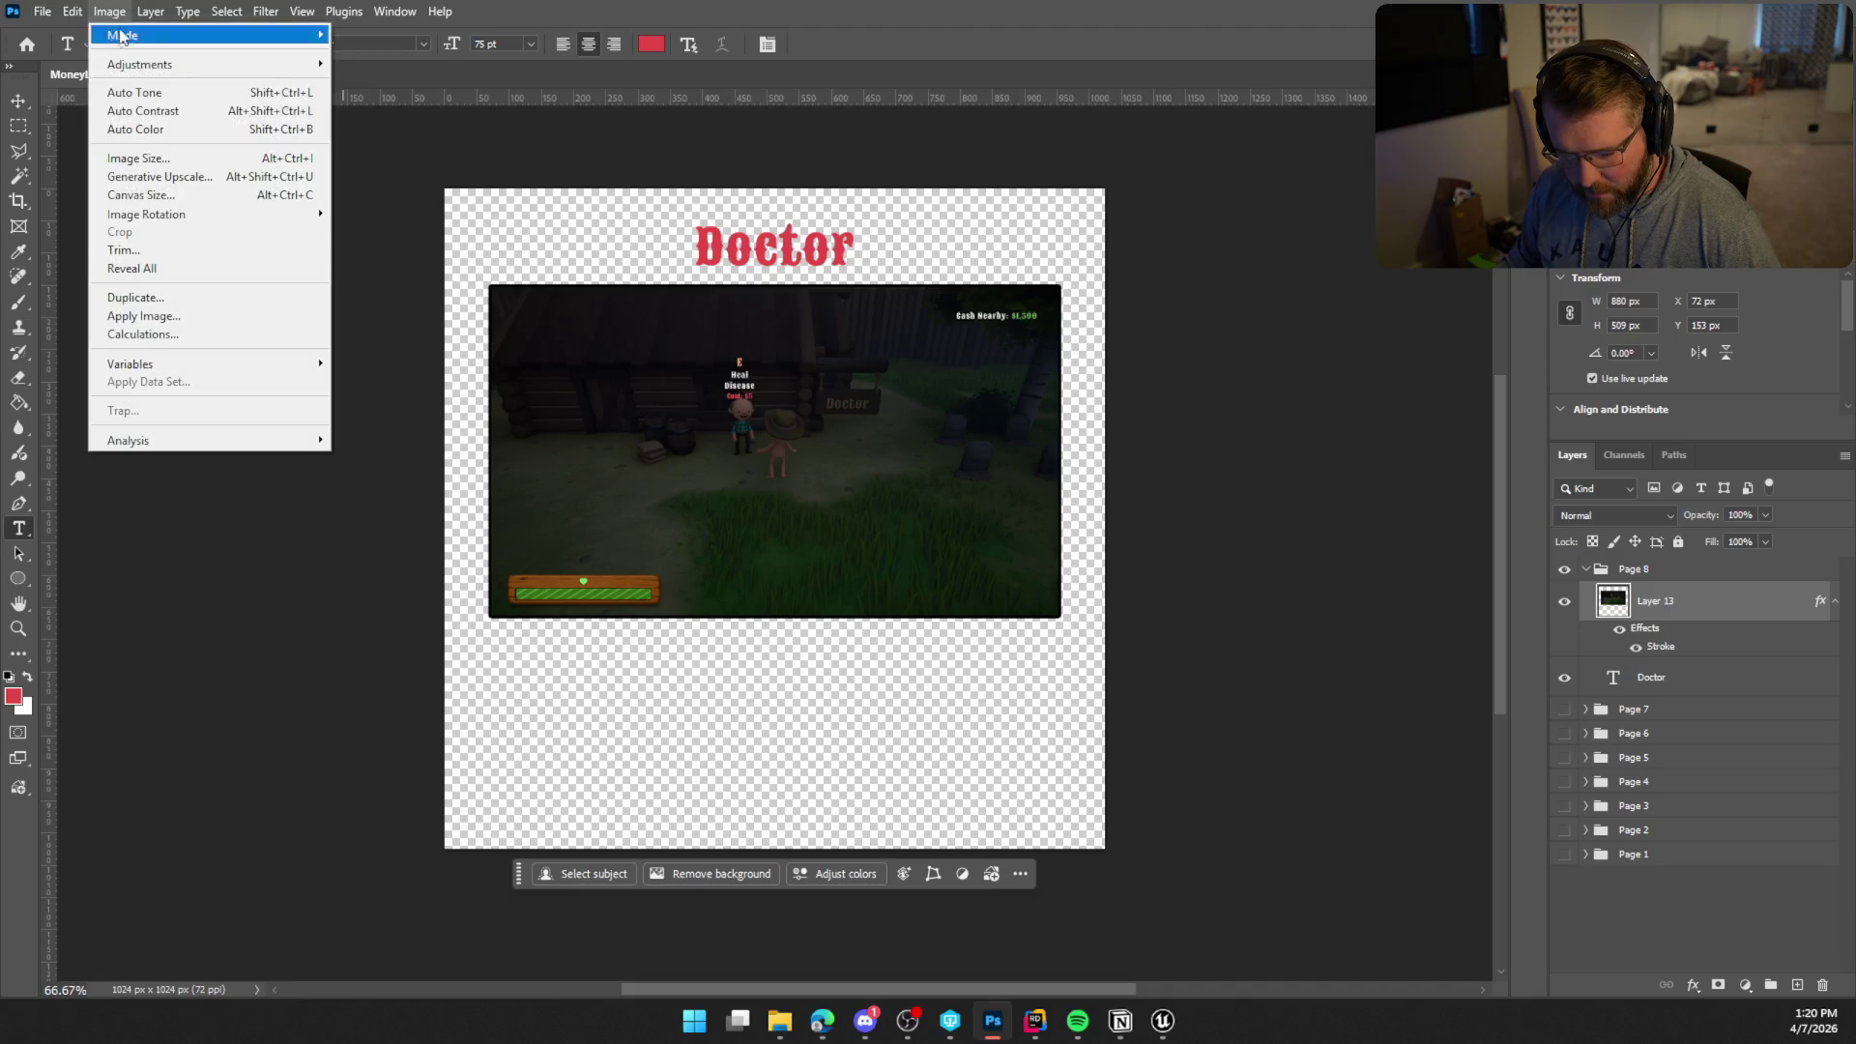
- Apply the Sepia Hue/Saturation preset with slightly higher lightness and saturation, then draw a text box below
mouse_move(213, 64)
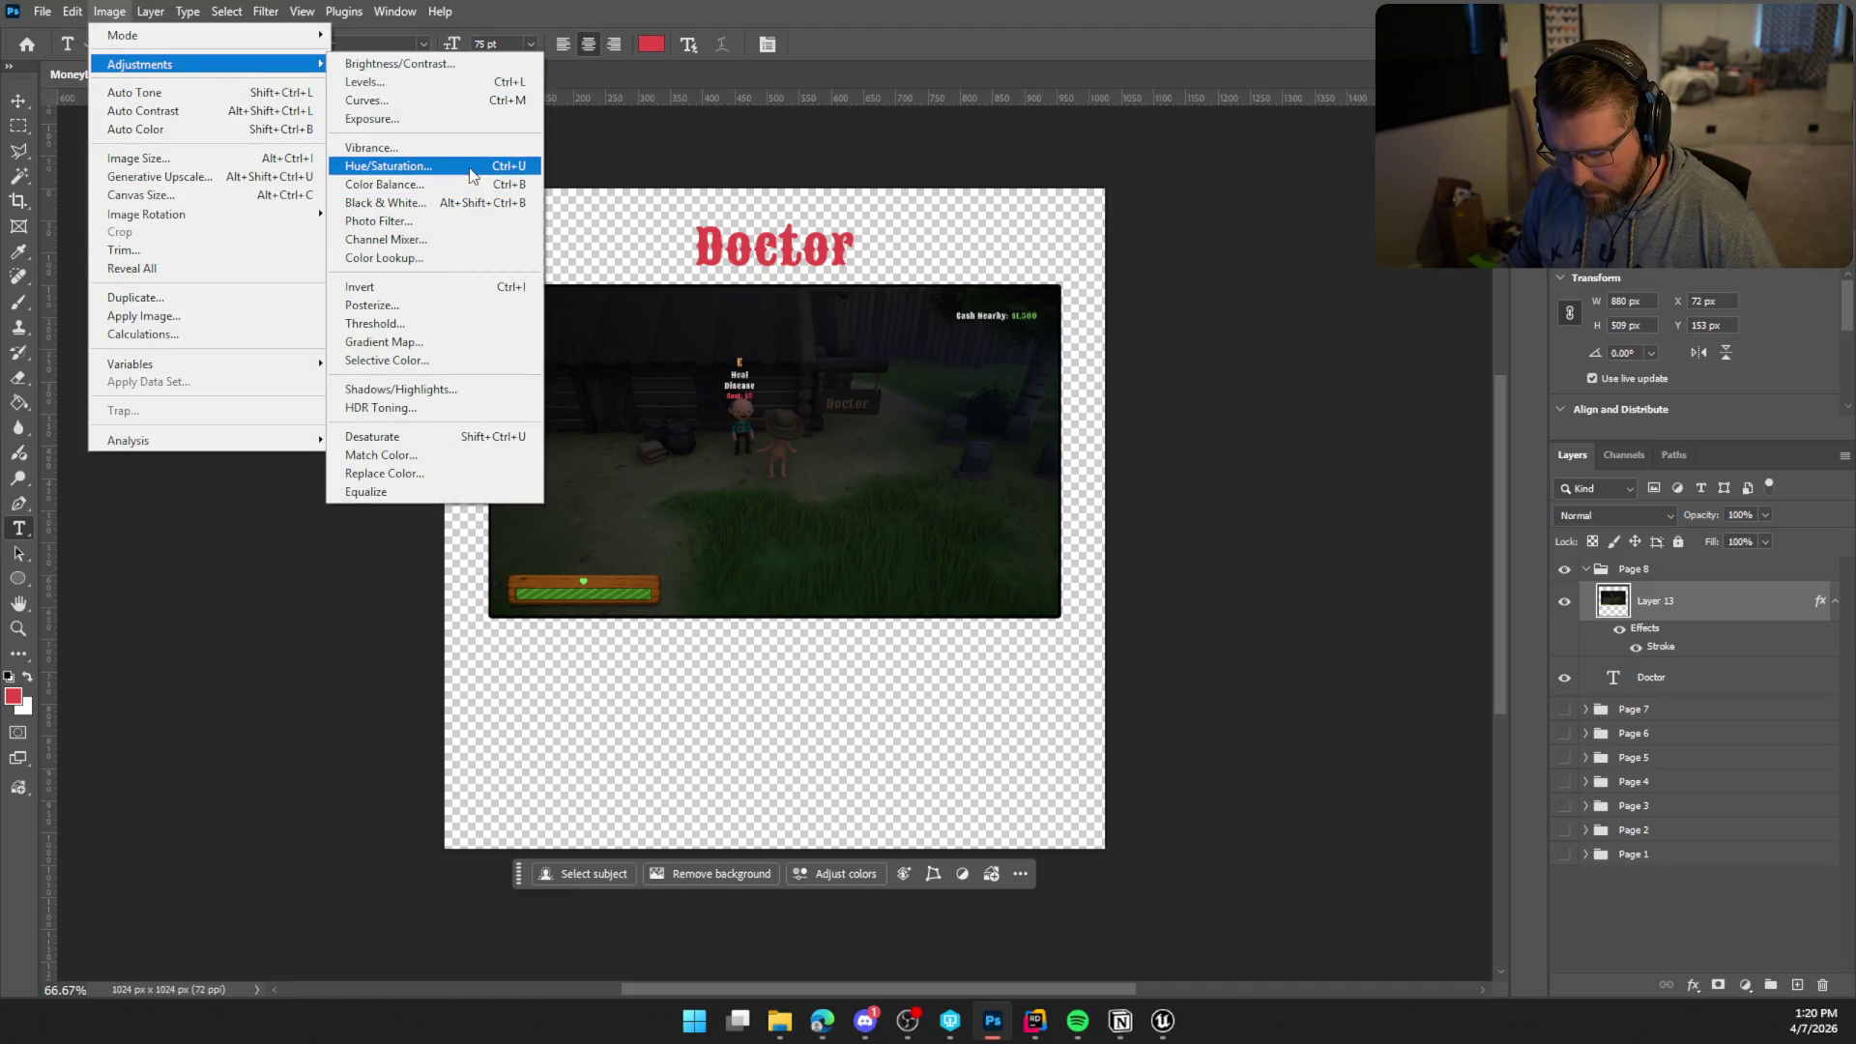
left_click(483, 166)
left_click(1257, 188)
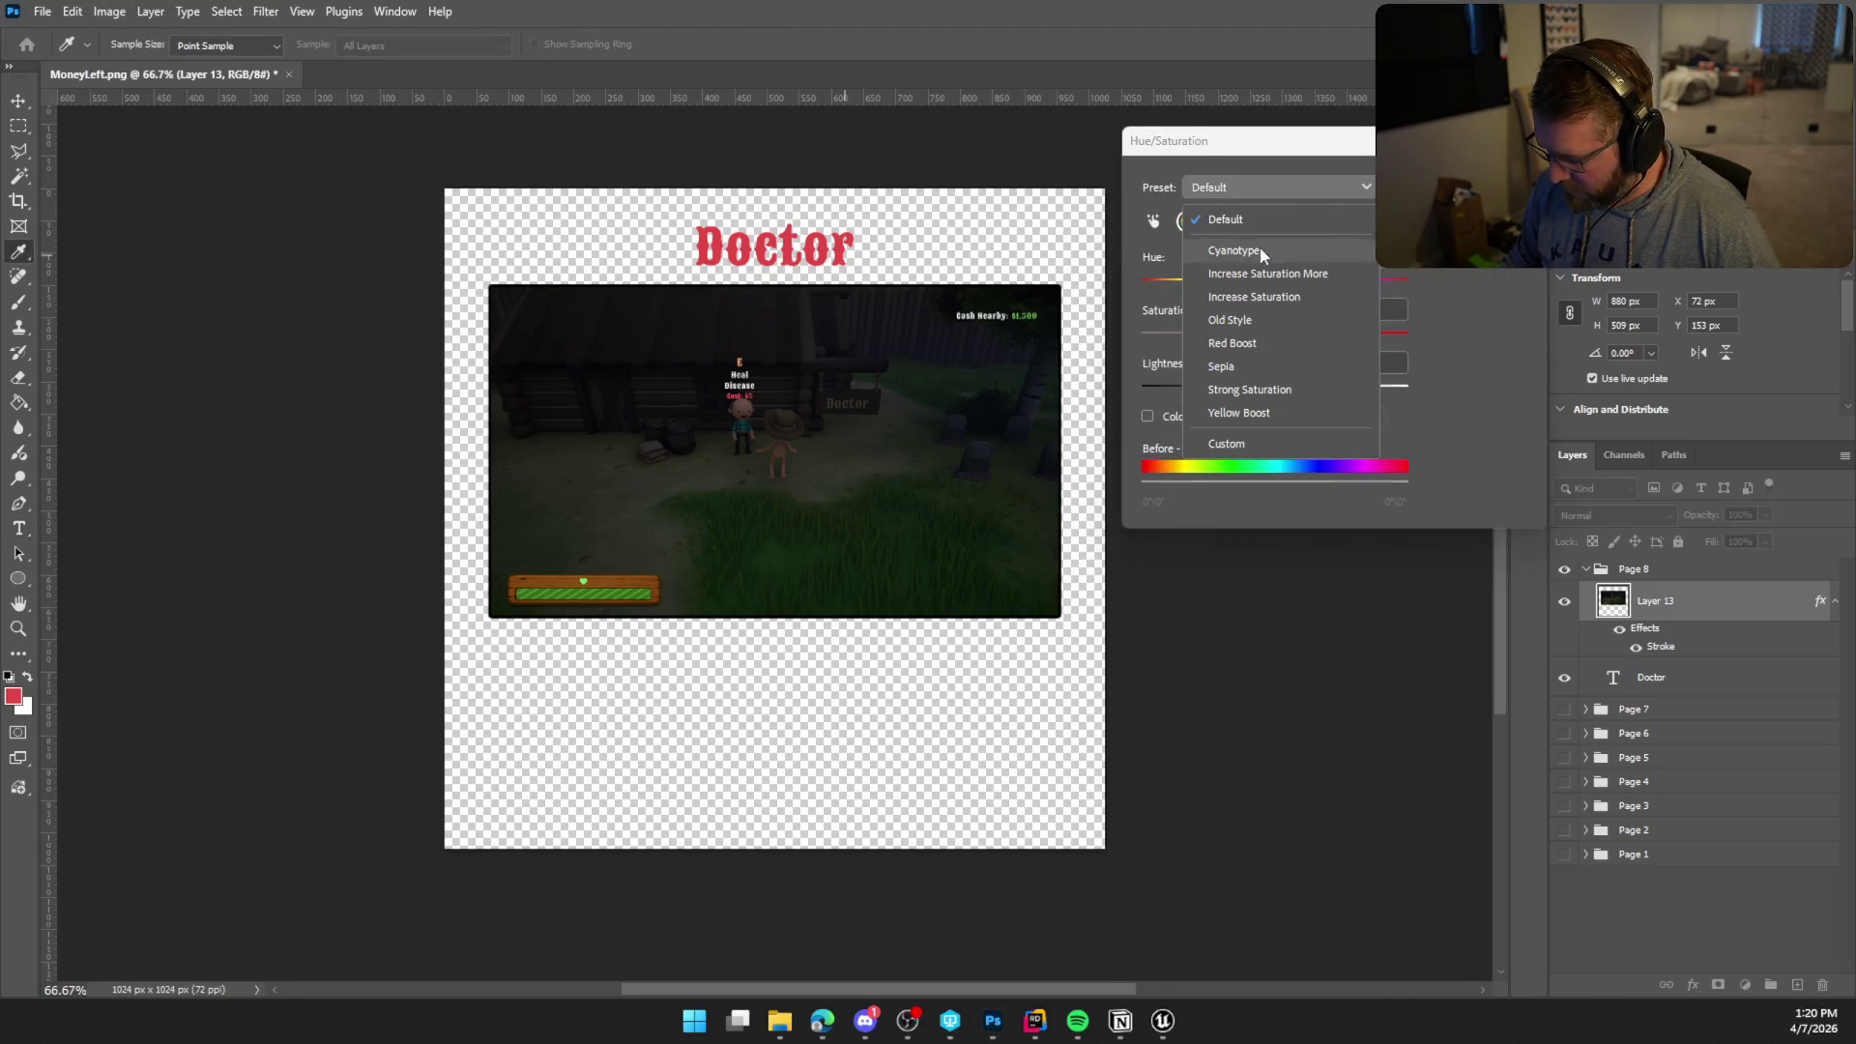
left_click(1236, 367)
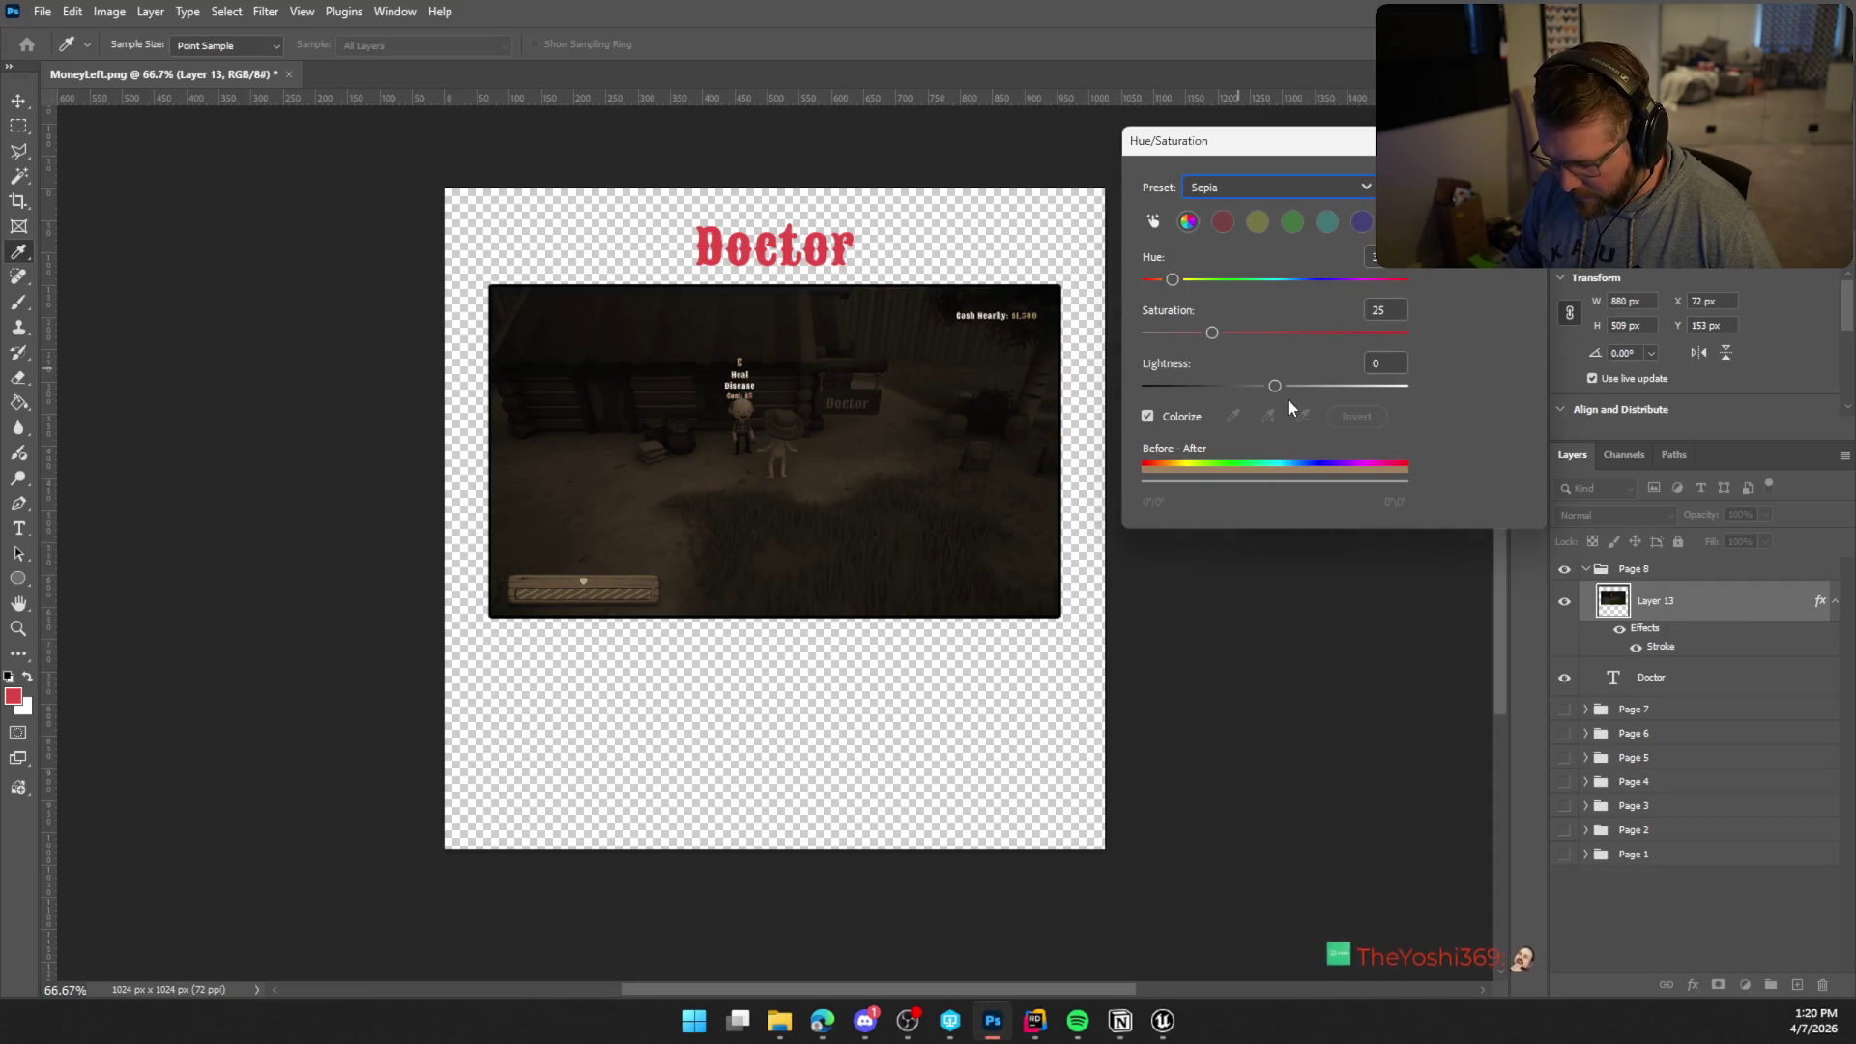
left_click_drag(1277, 390, 1293, 390)
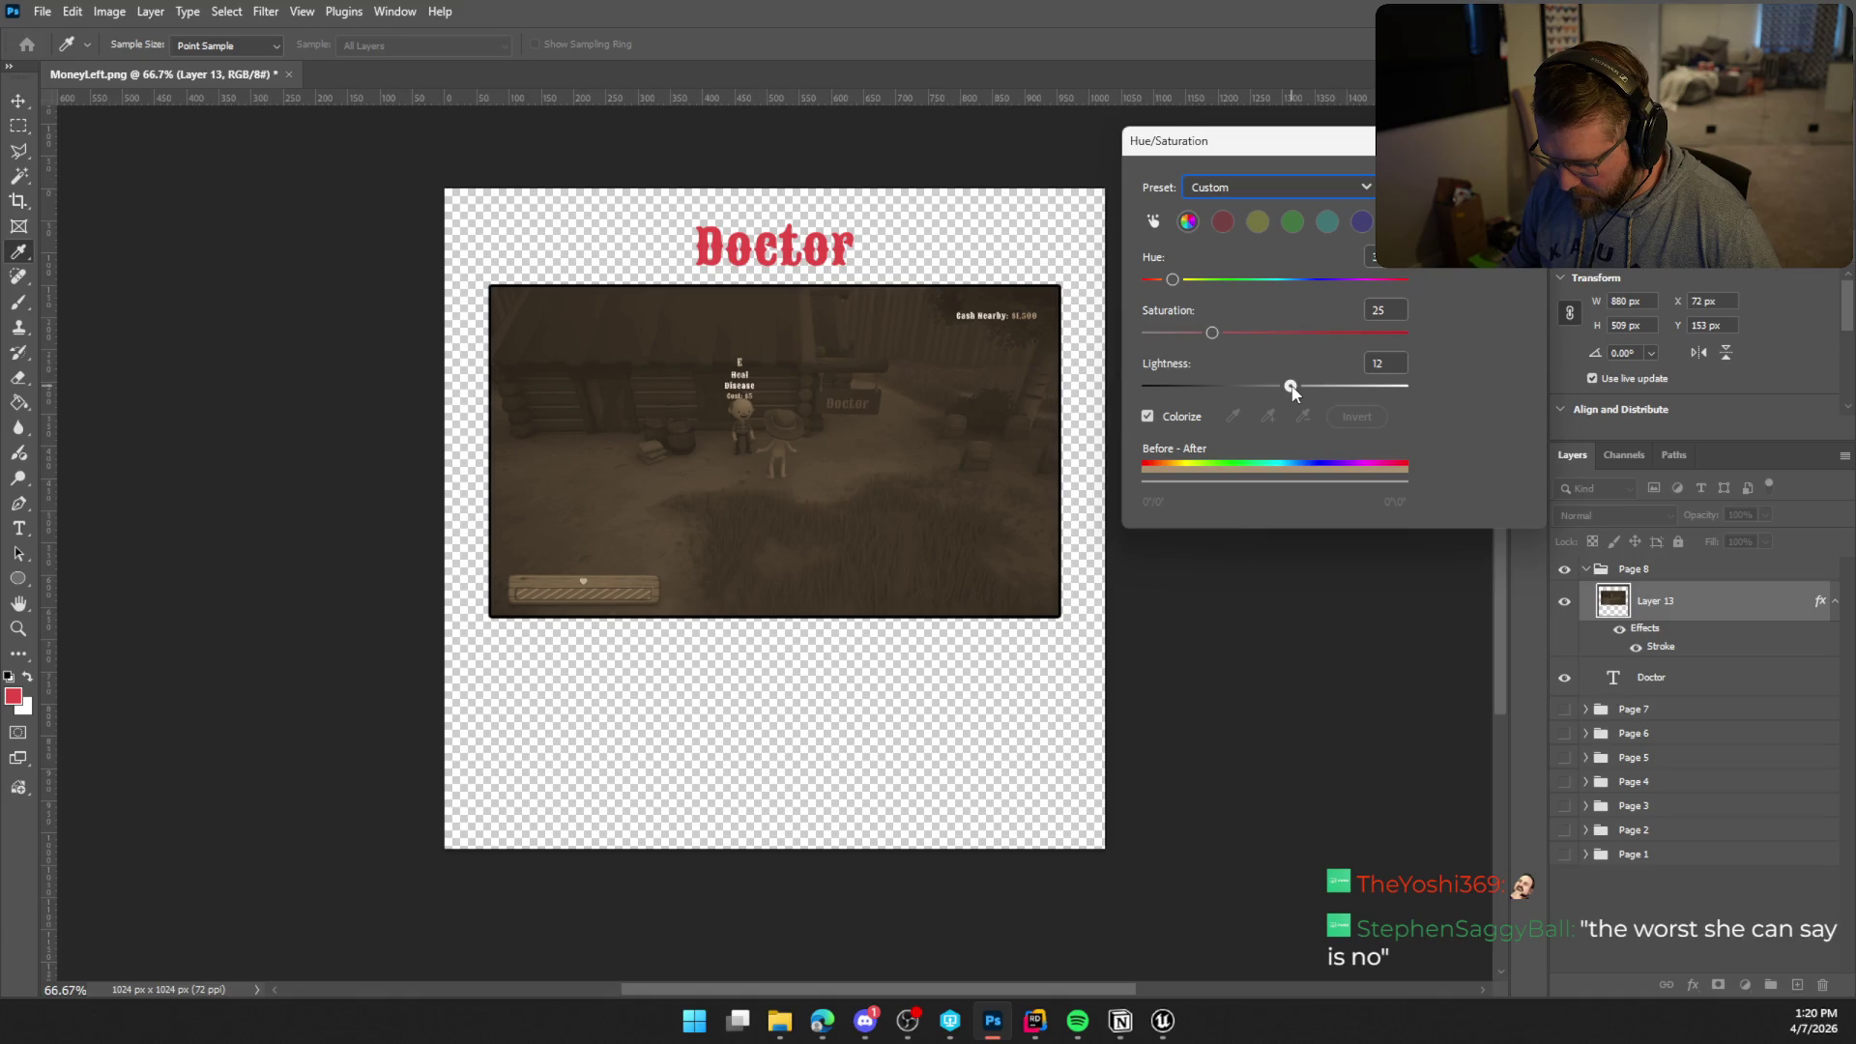
mouse_move(1208, 332)
left_mouse_down()
mouse_move(1238, 333)
mouse_move(1296, 385)
left_mouse_up()
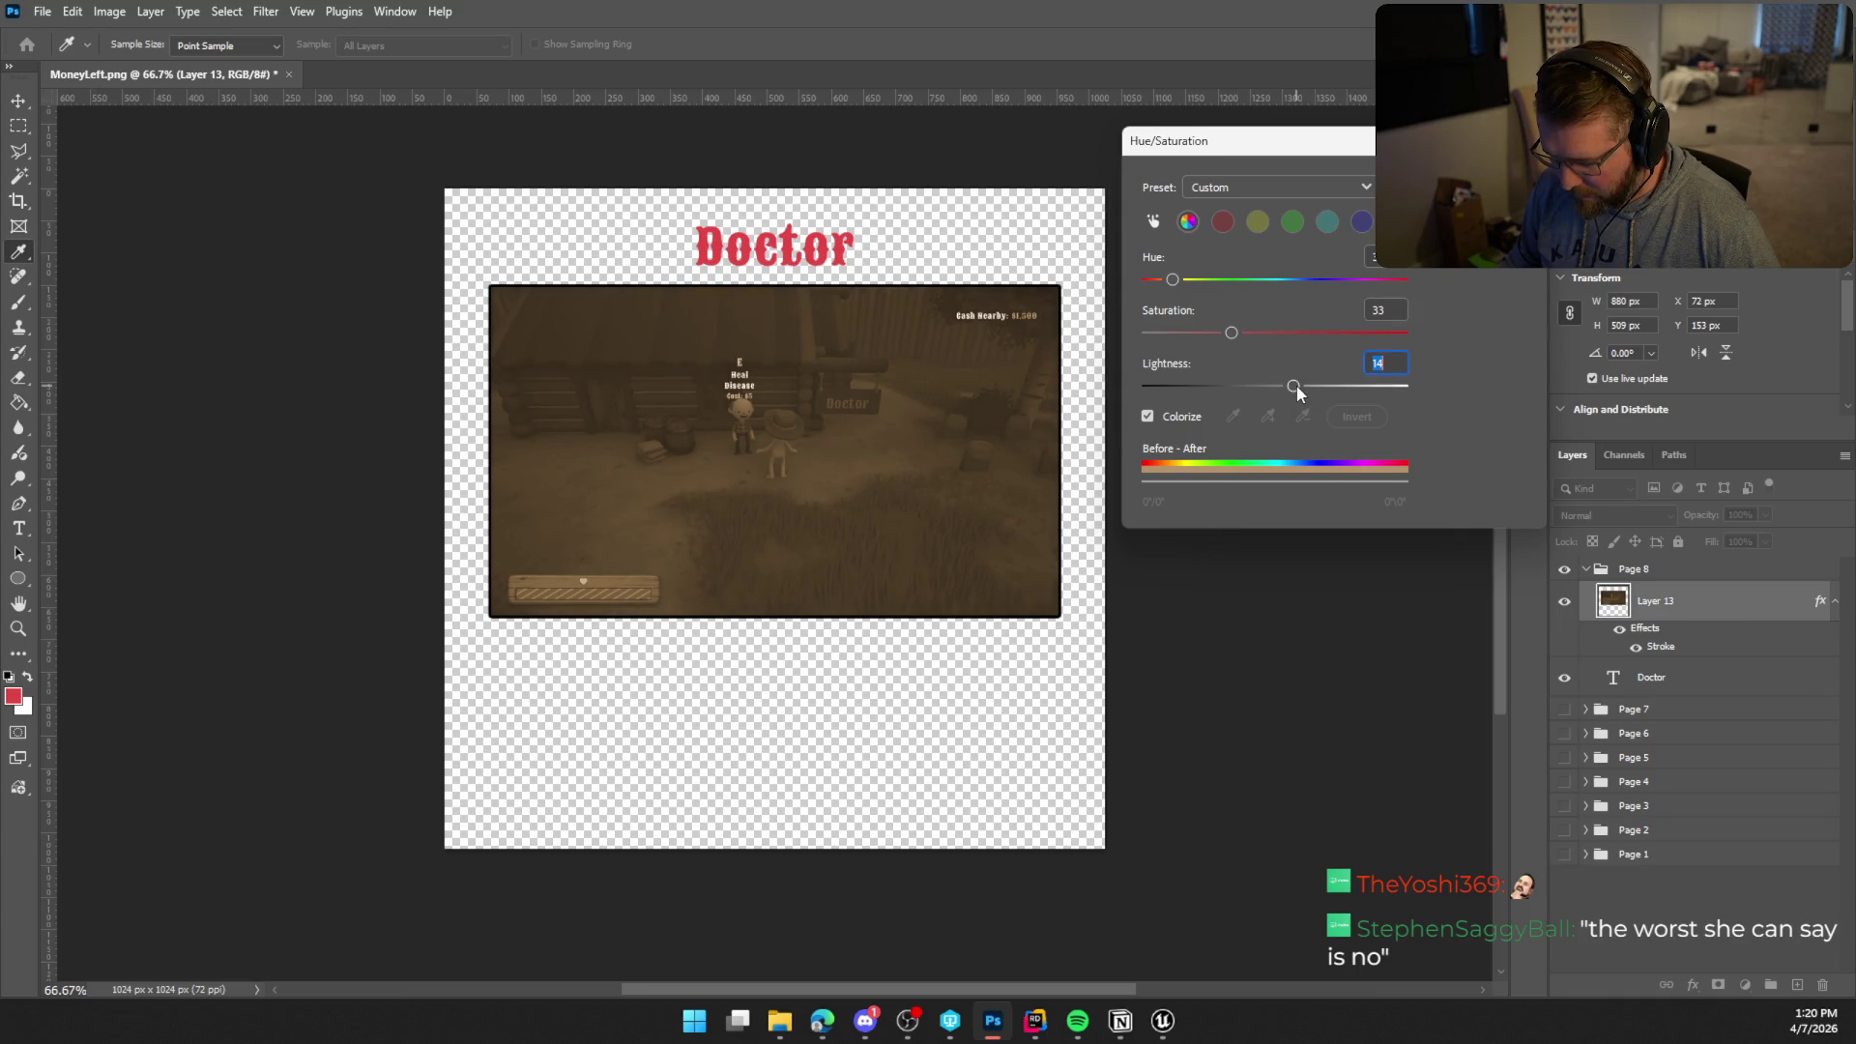
key("Return")
key("t")
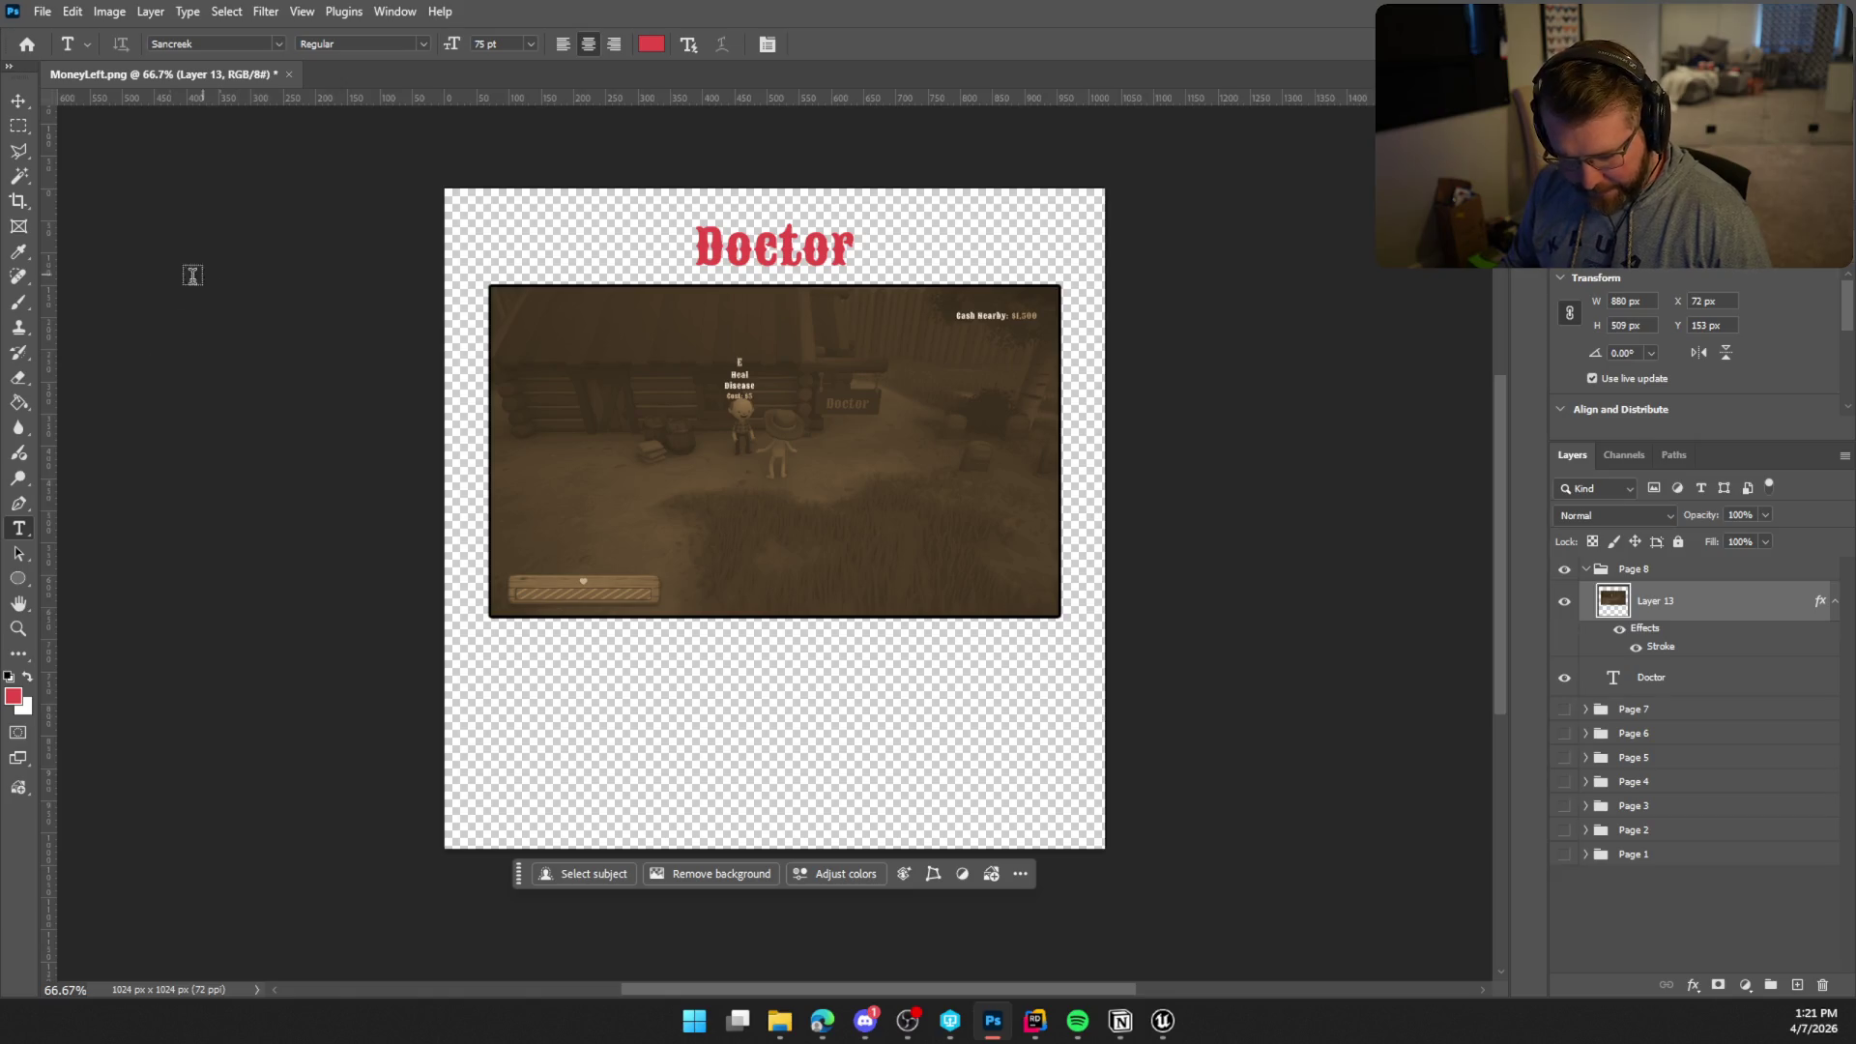
left_click_drag(471, 638, 1077, 825)
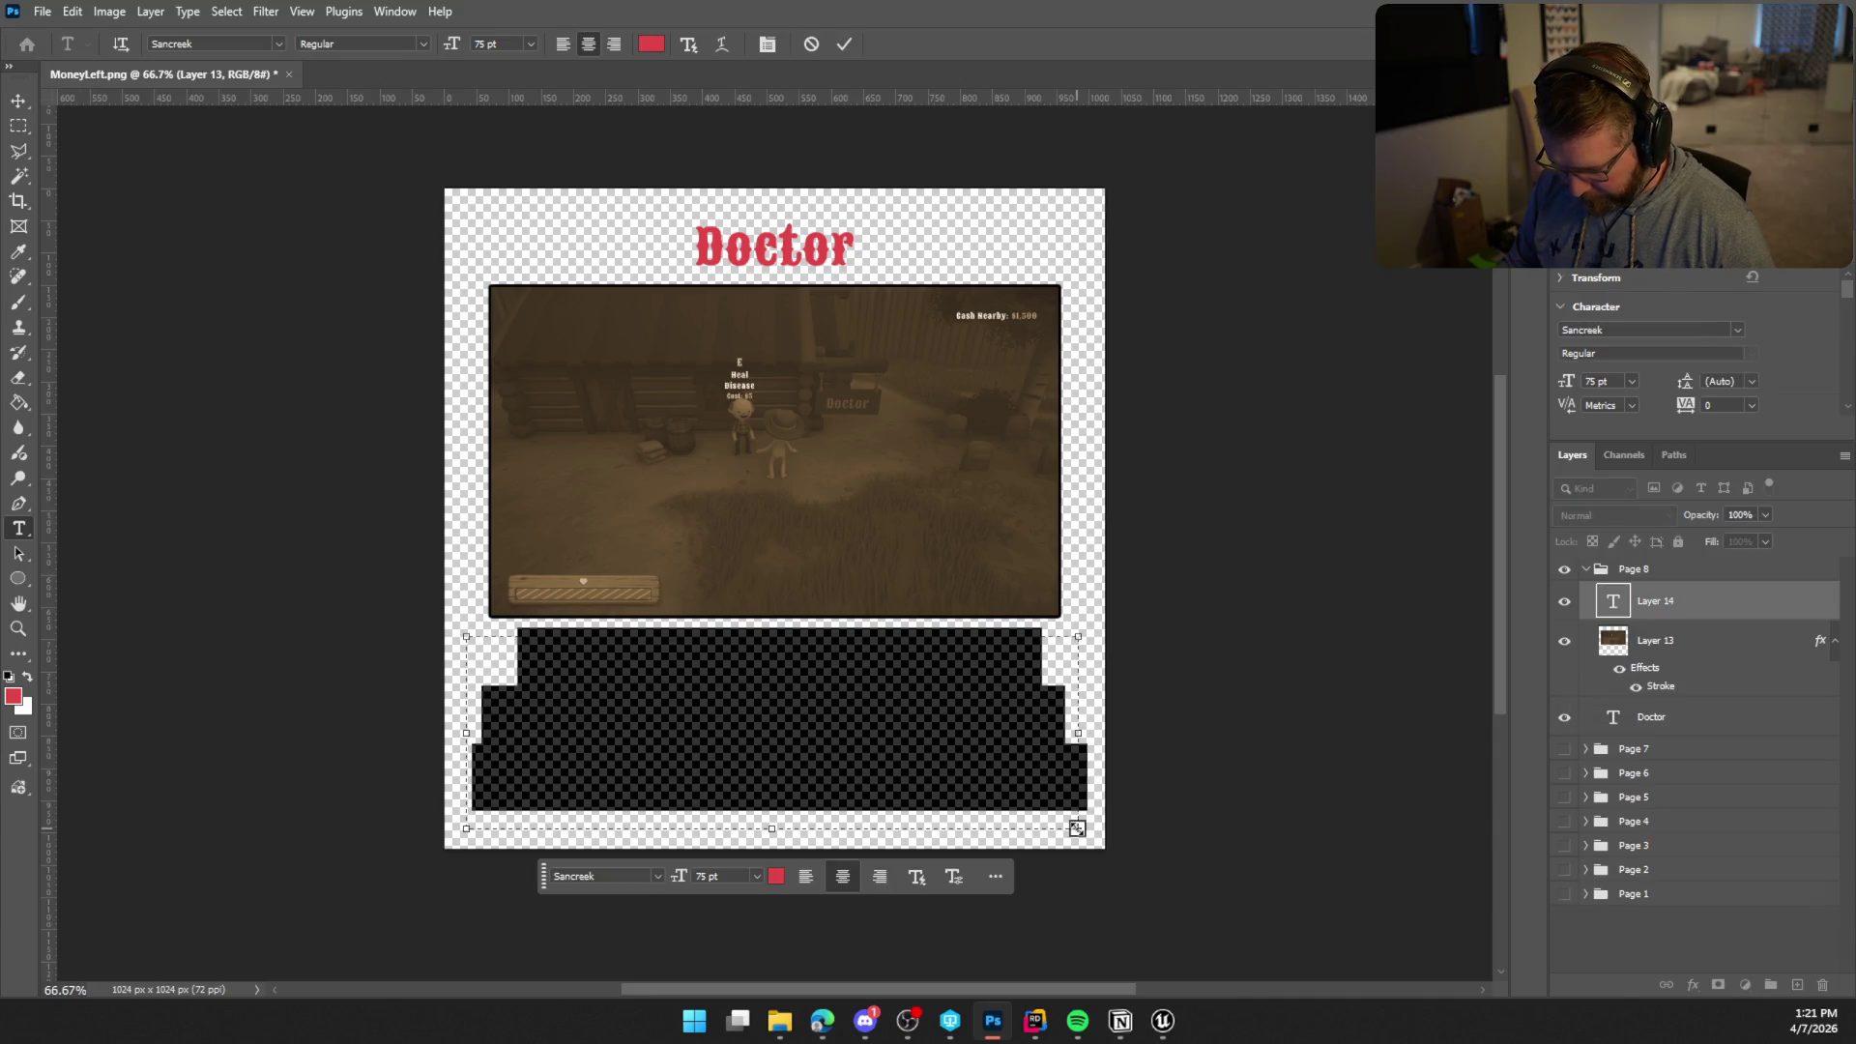
- Set the paragraph box to Justify All and clear its Lorem ipsum placeholder text
left_click(914, 878)
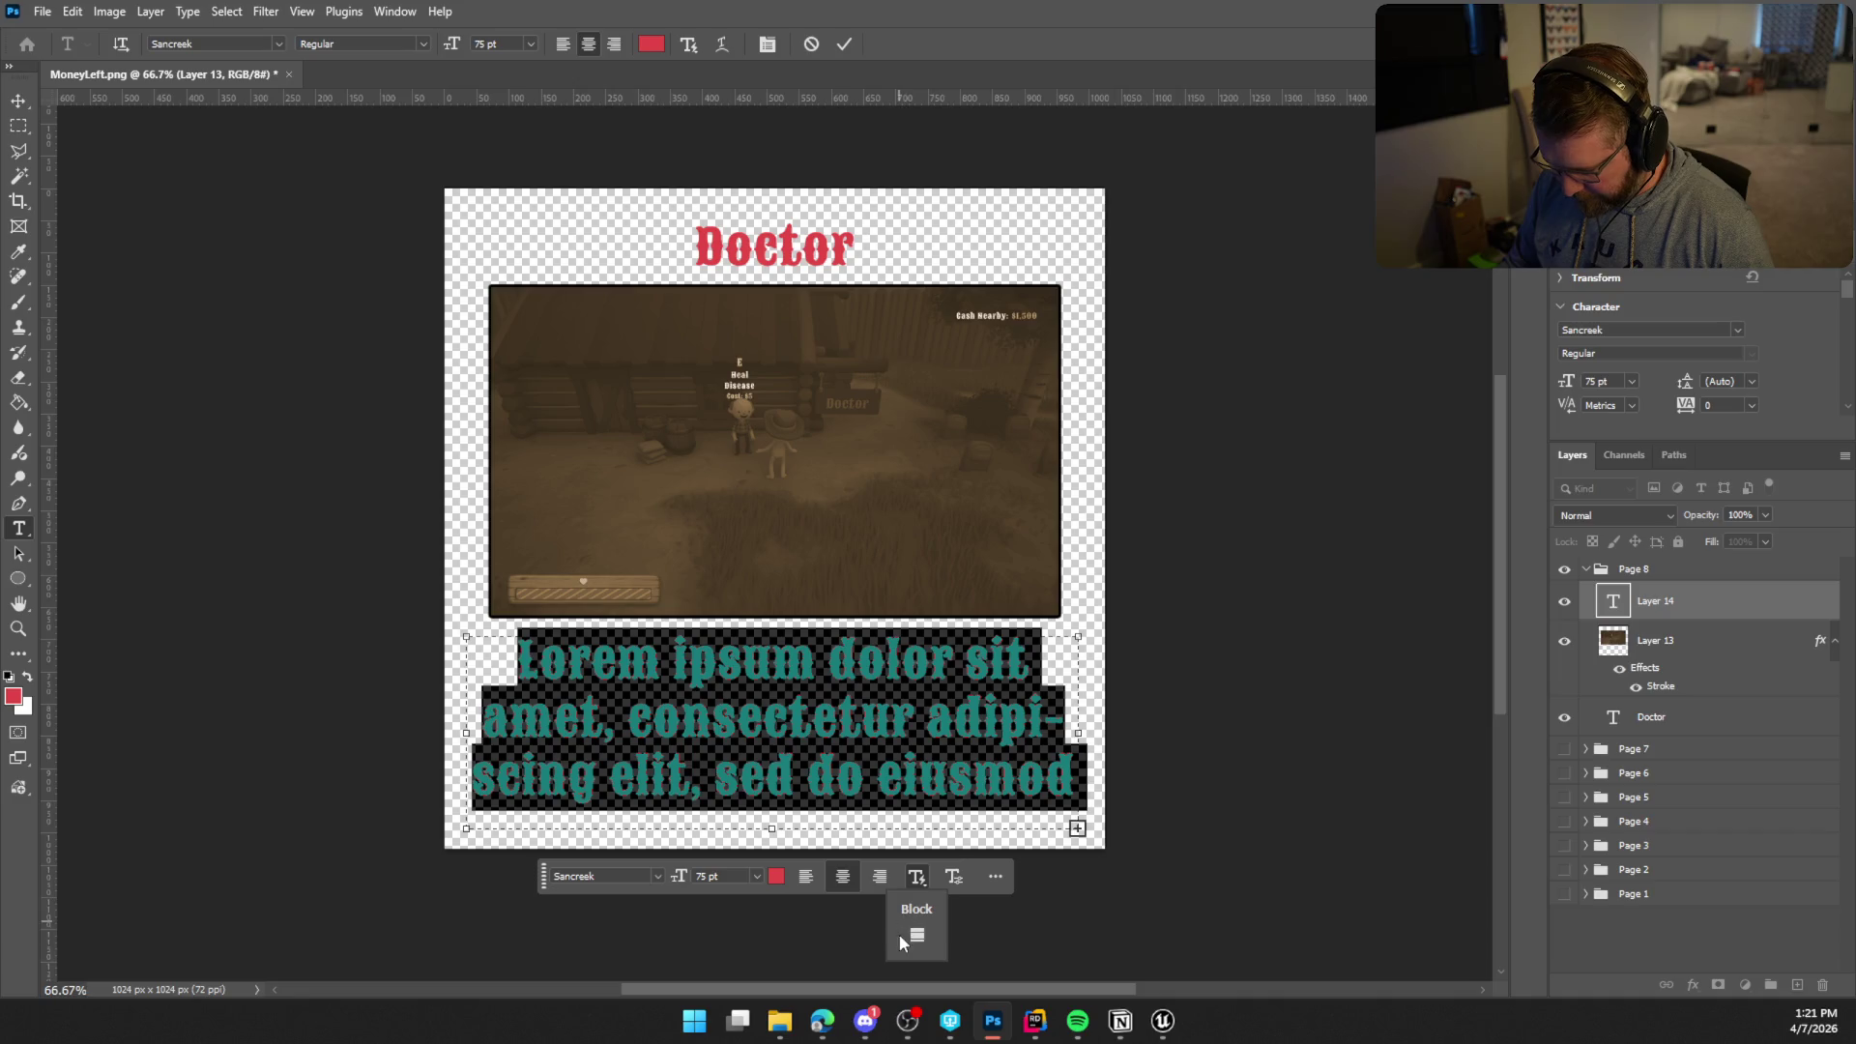
left_click(909, 931)
left_click(918, 740)
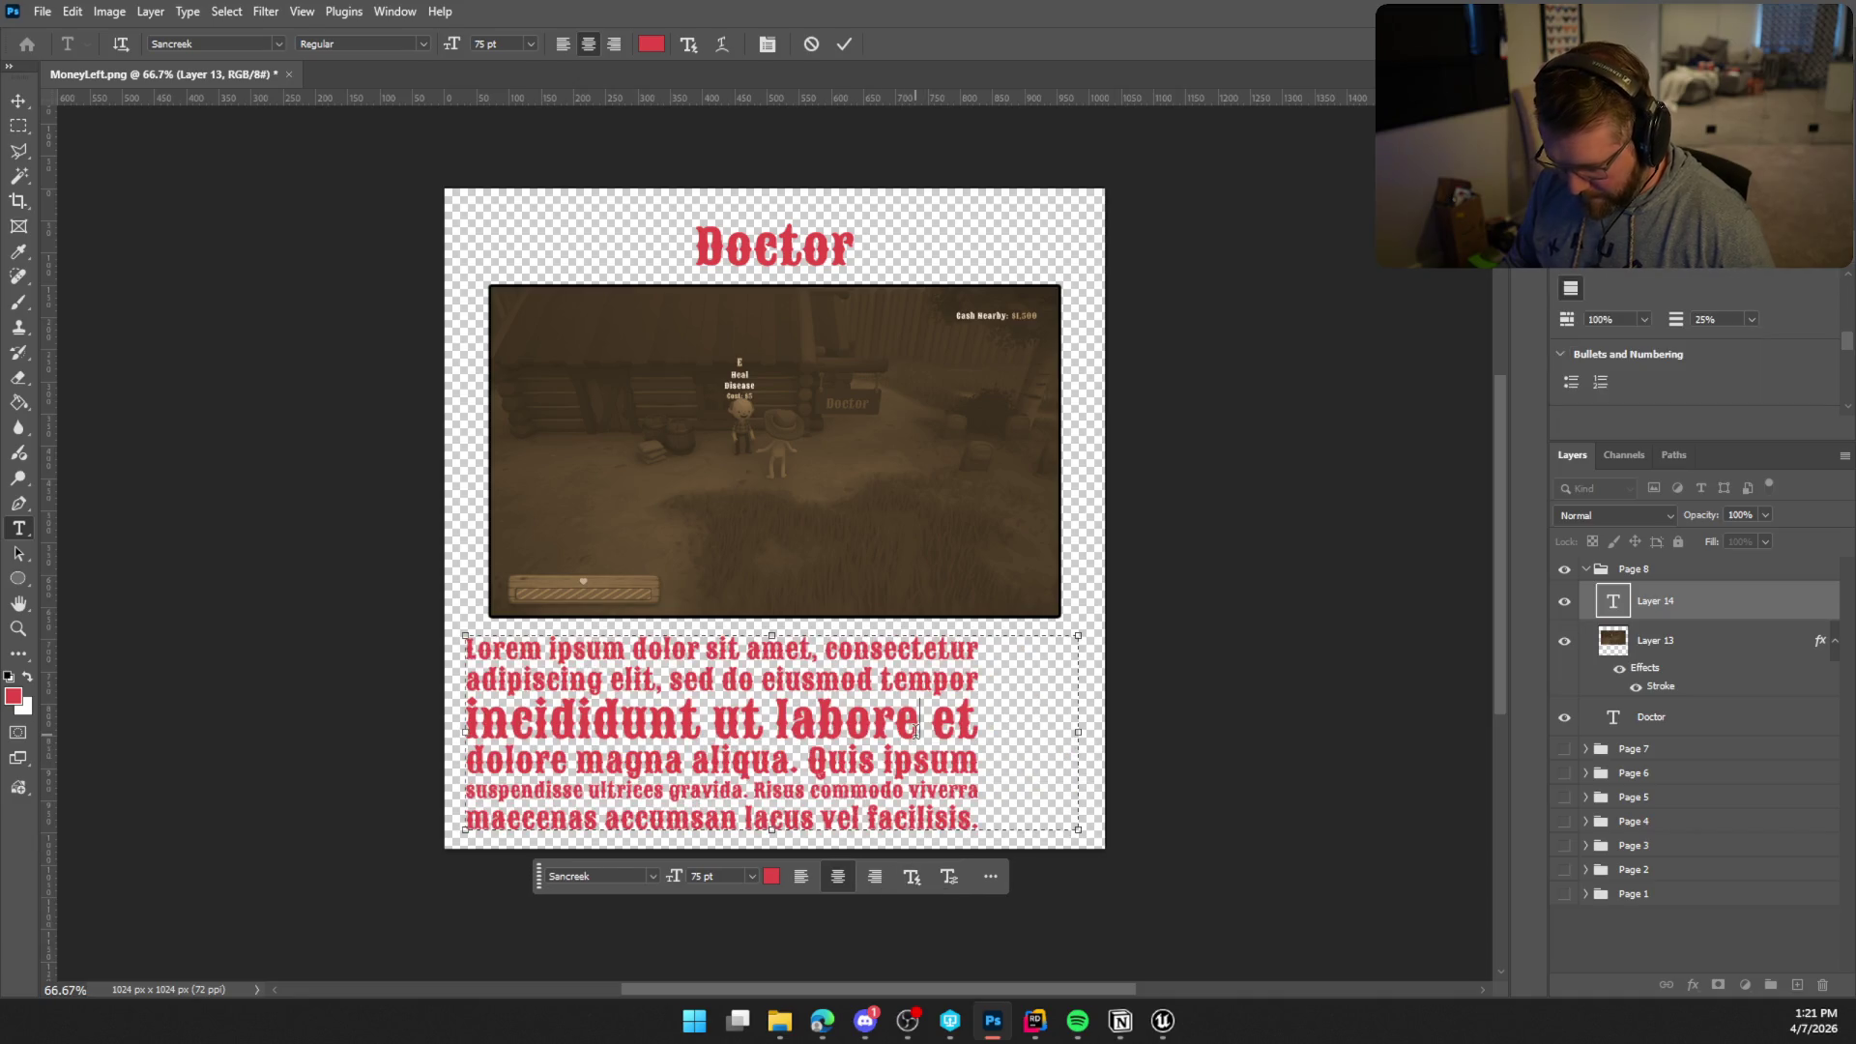
key("ctrl+a")
key("BackSpace")
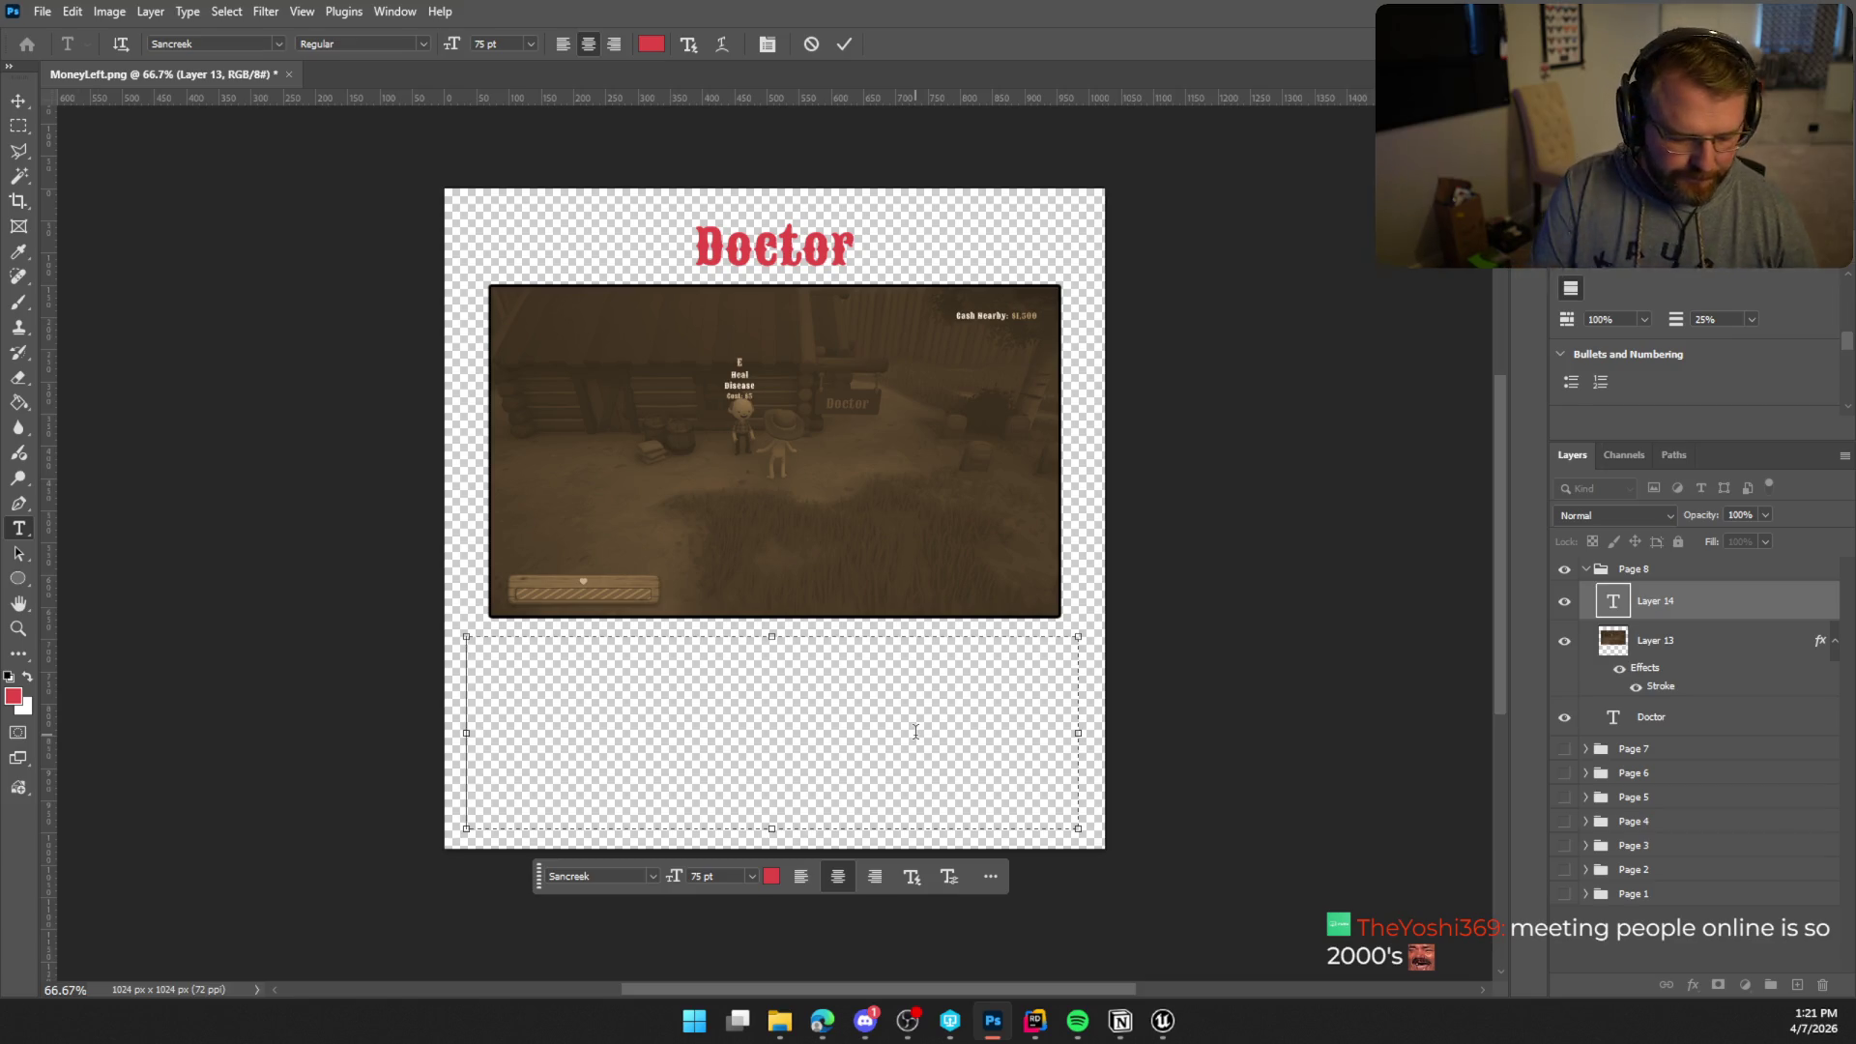
- Type 'Pay The Doctor To Remove A Random Disease (Even If You Don't Have It)', breaking before '(Even'
type("Pay th")
key("BackSpace")
key("BackSpace")
type("The Doctor")
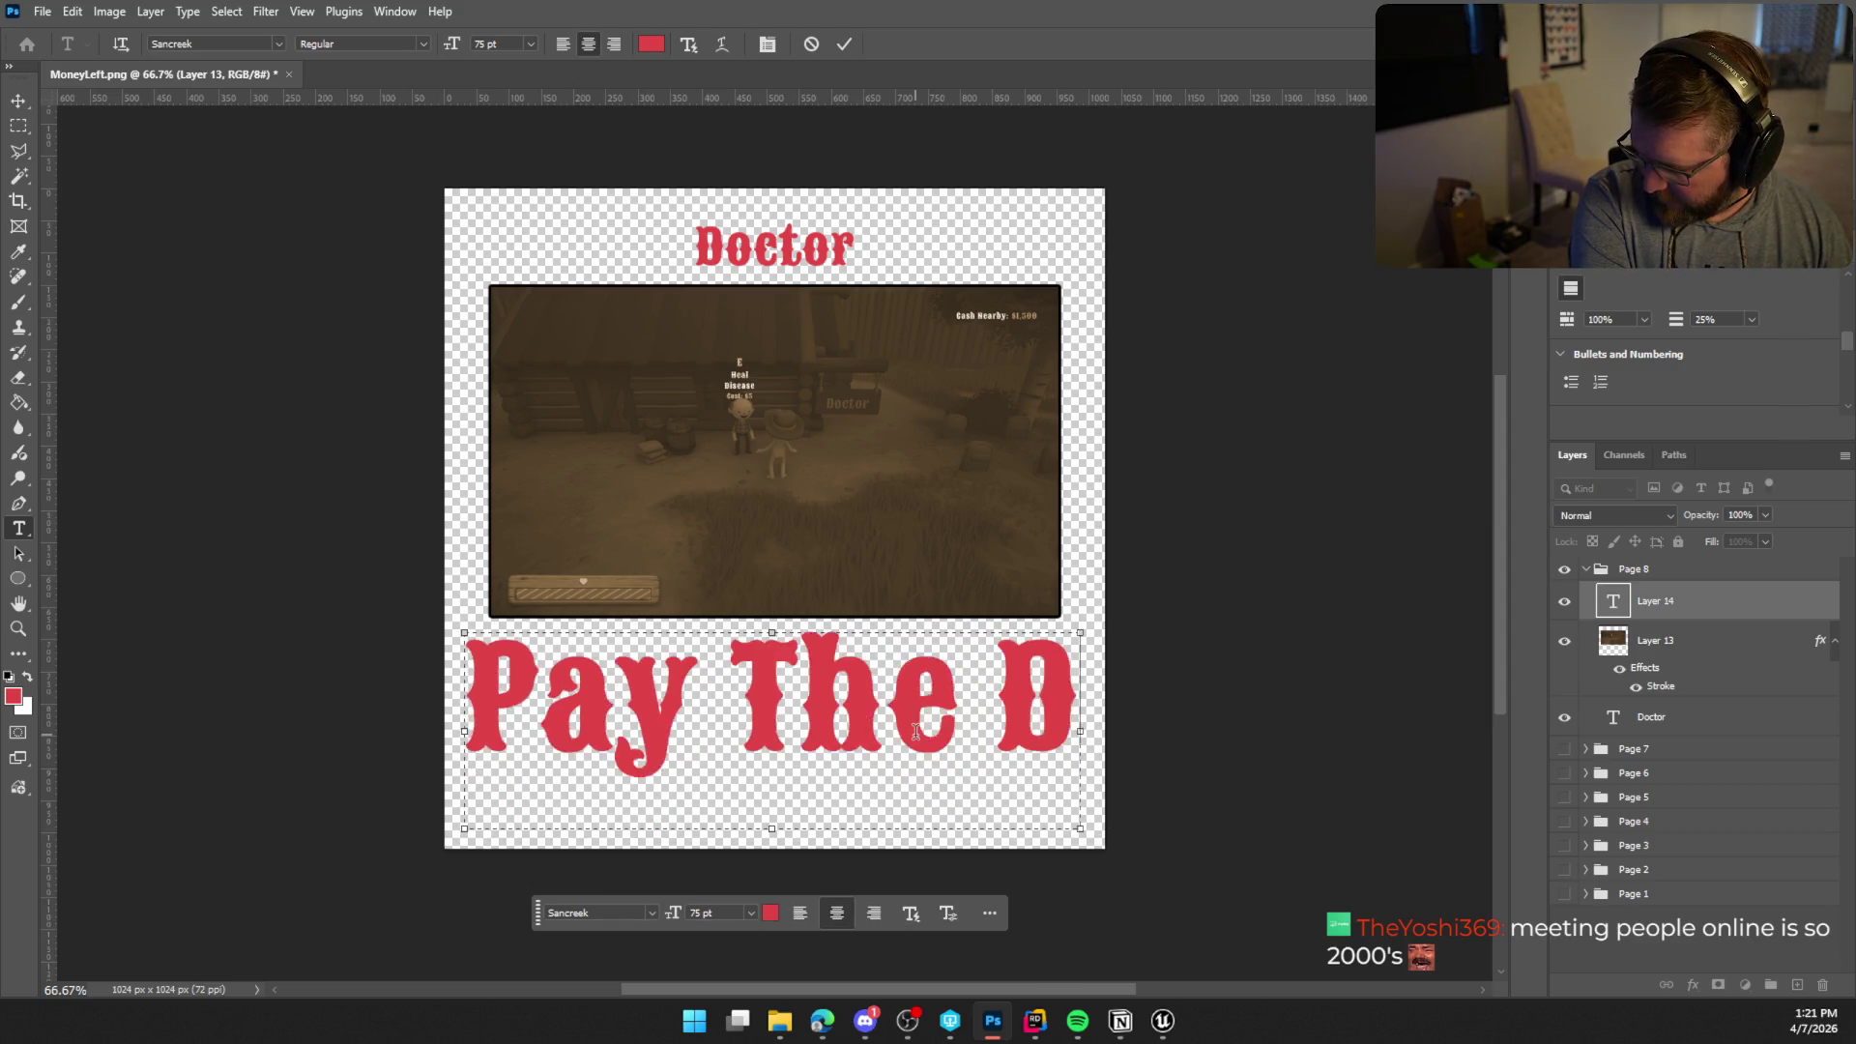
type(" To Remove ")
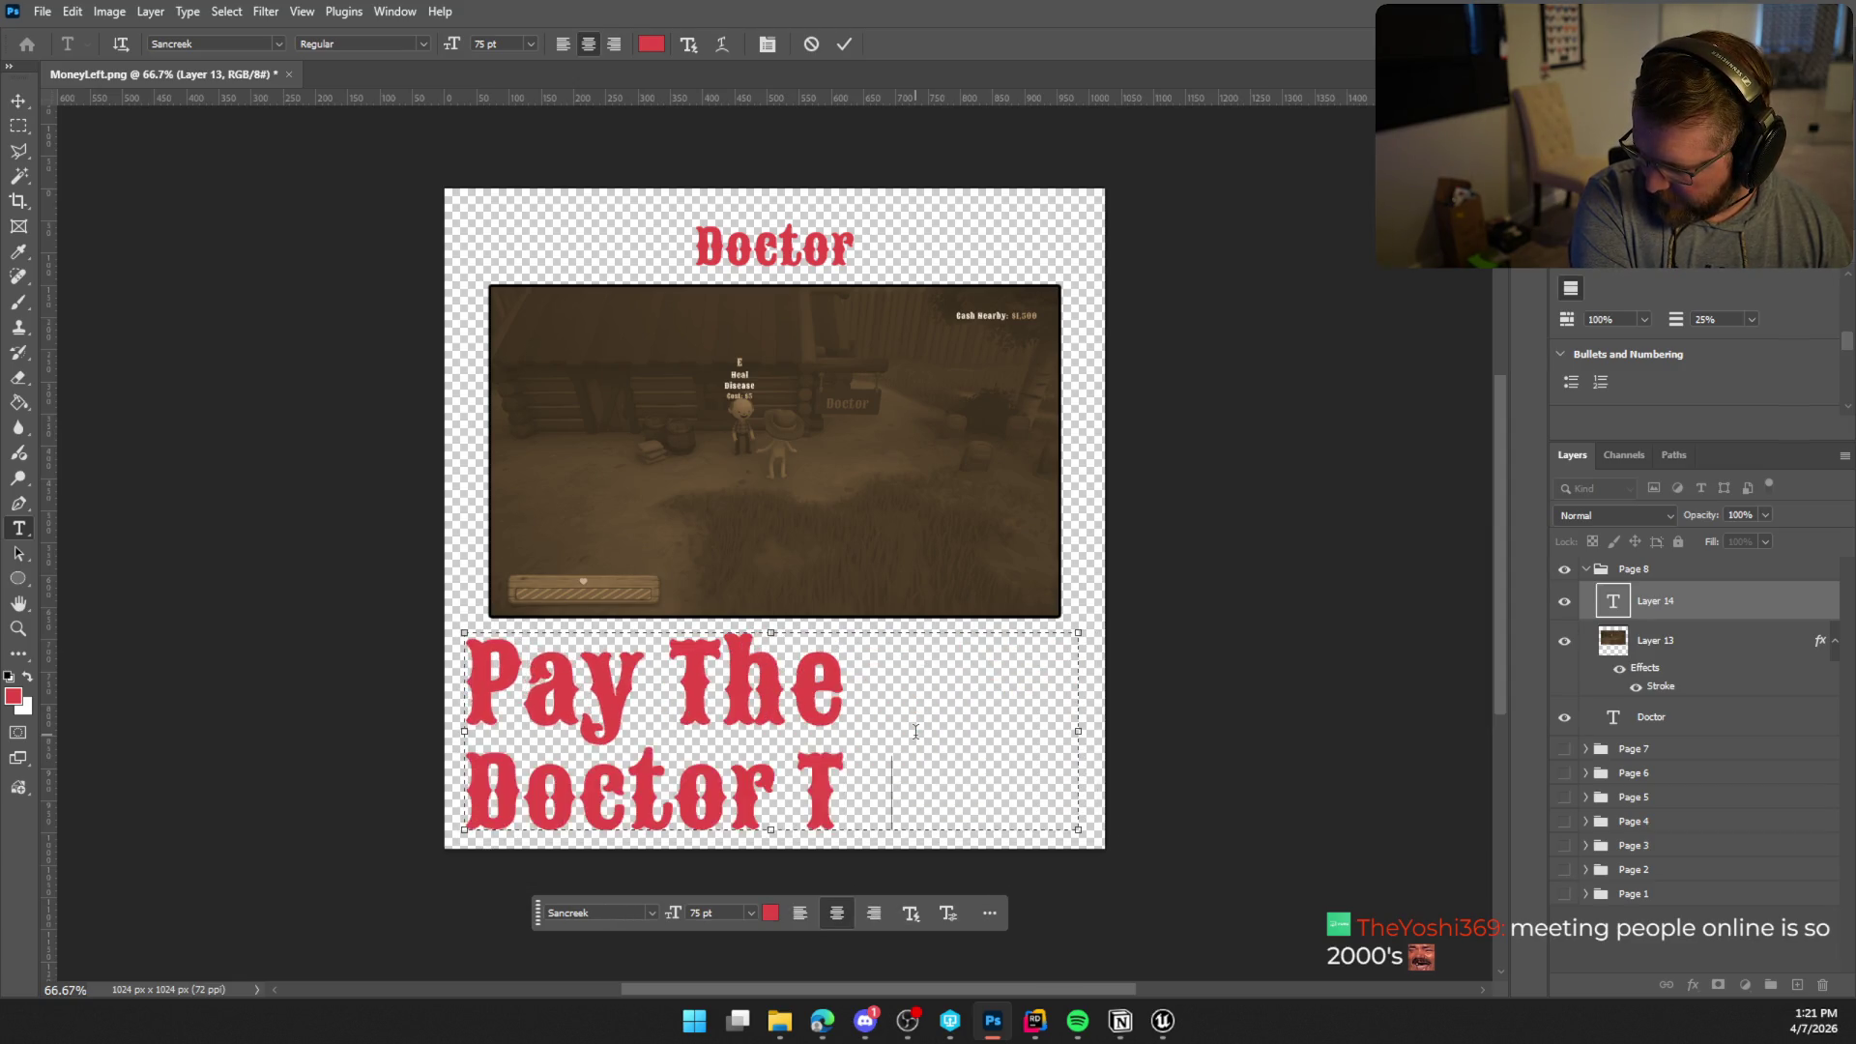
type("A Random D")
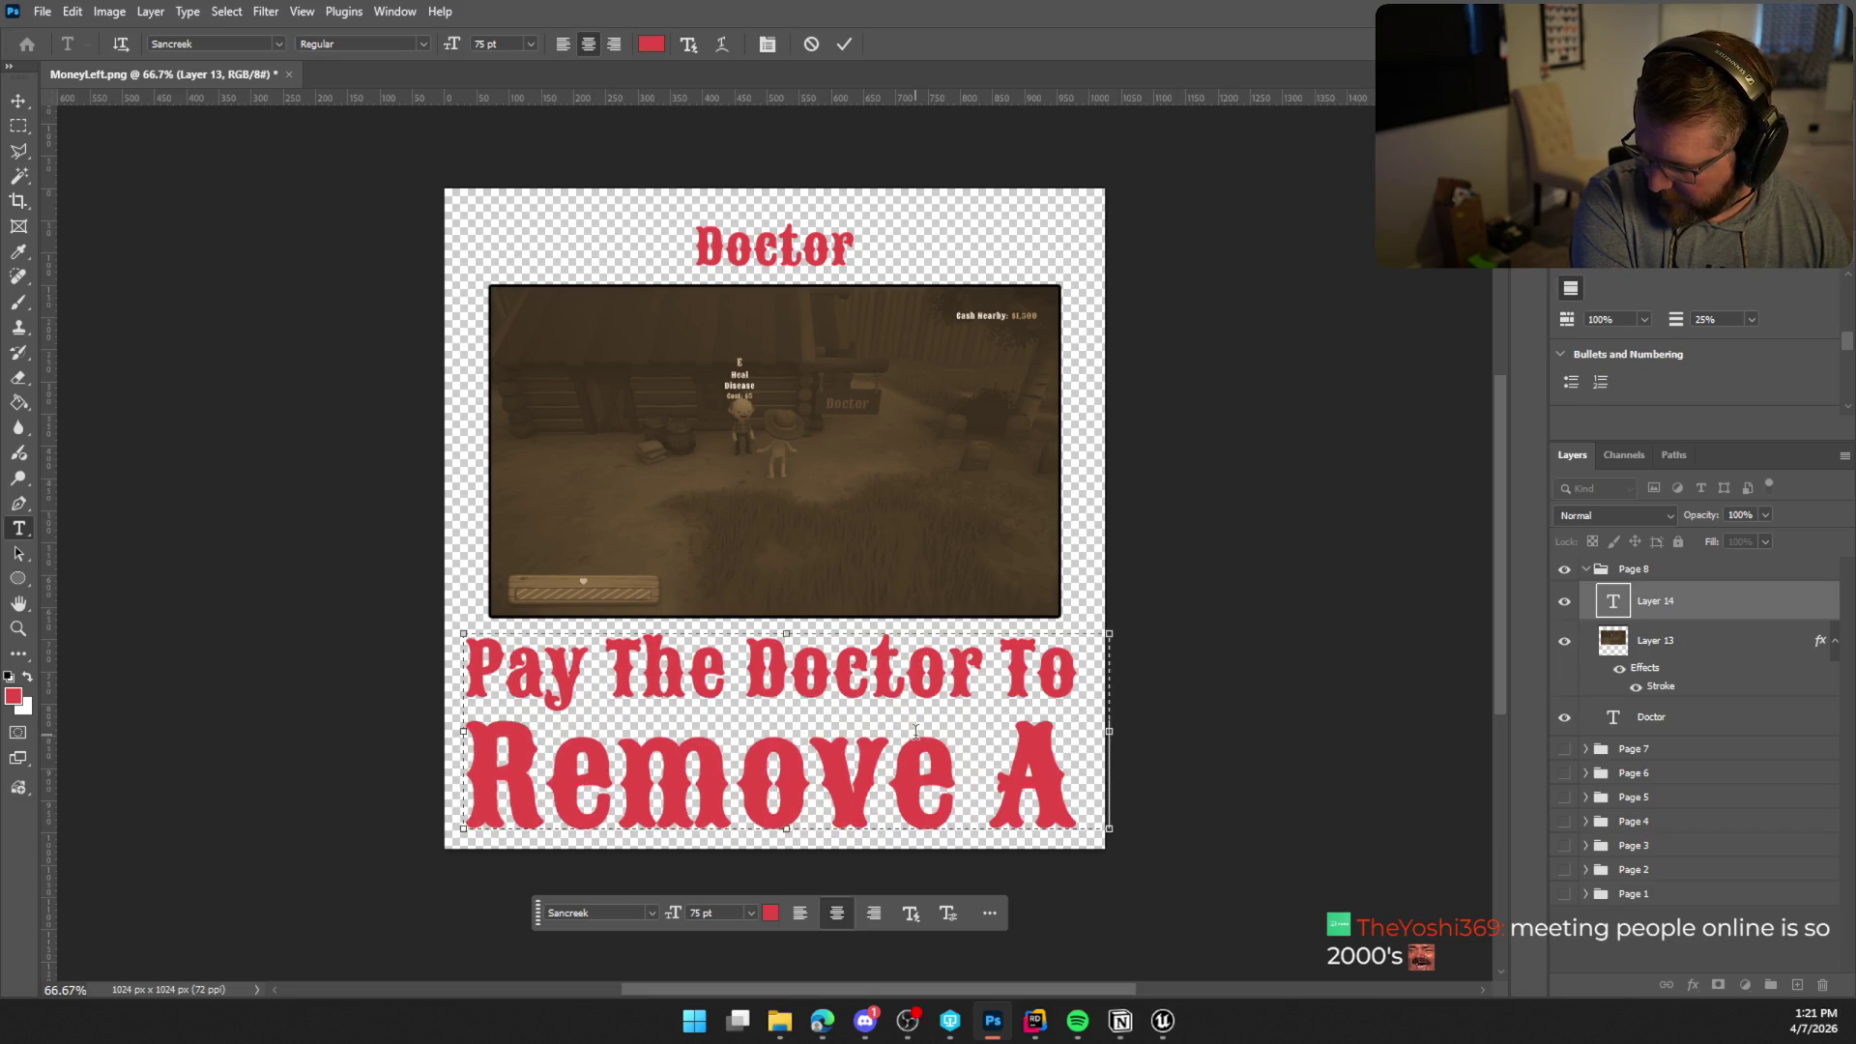
type("isease")
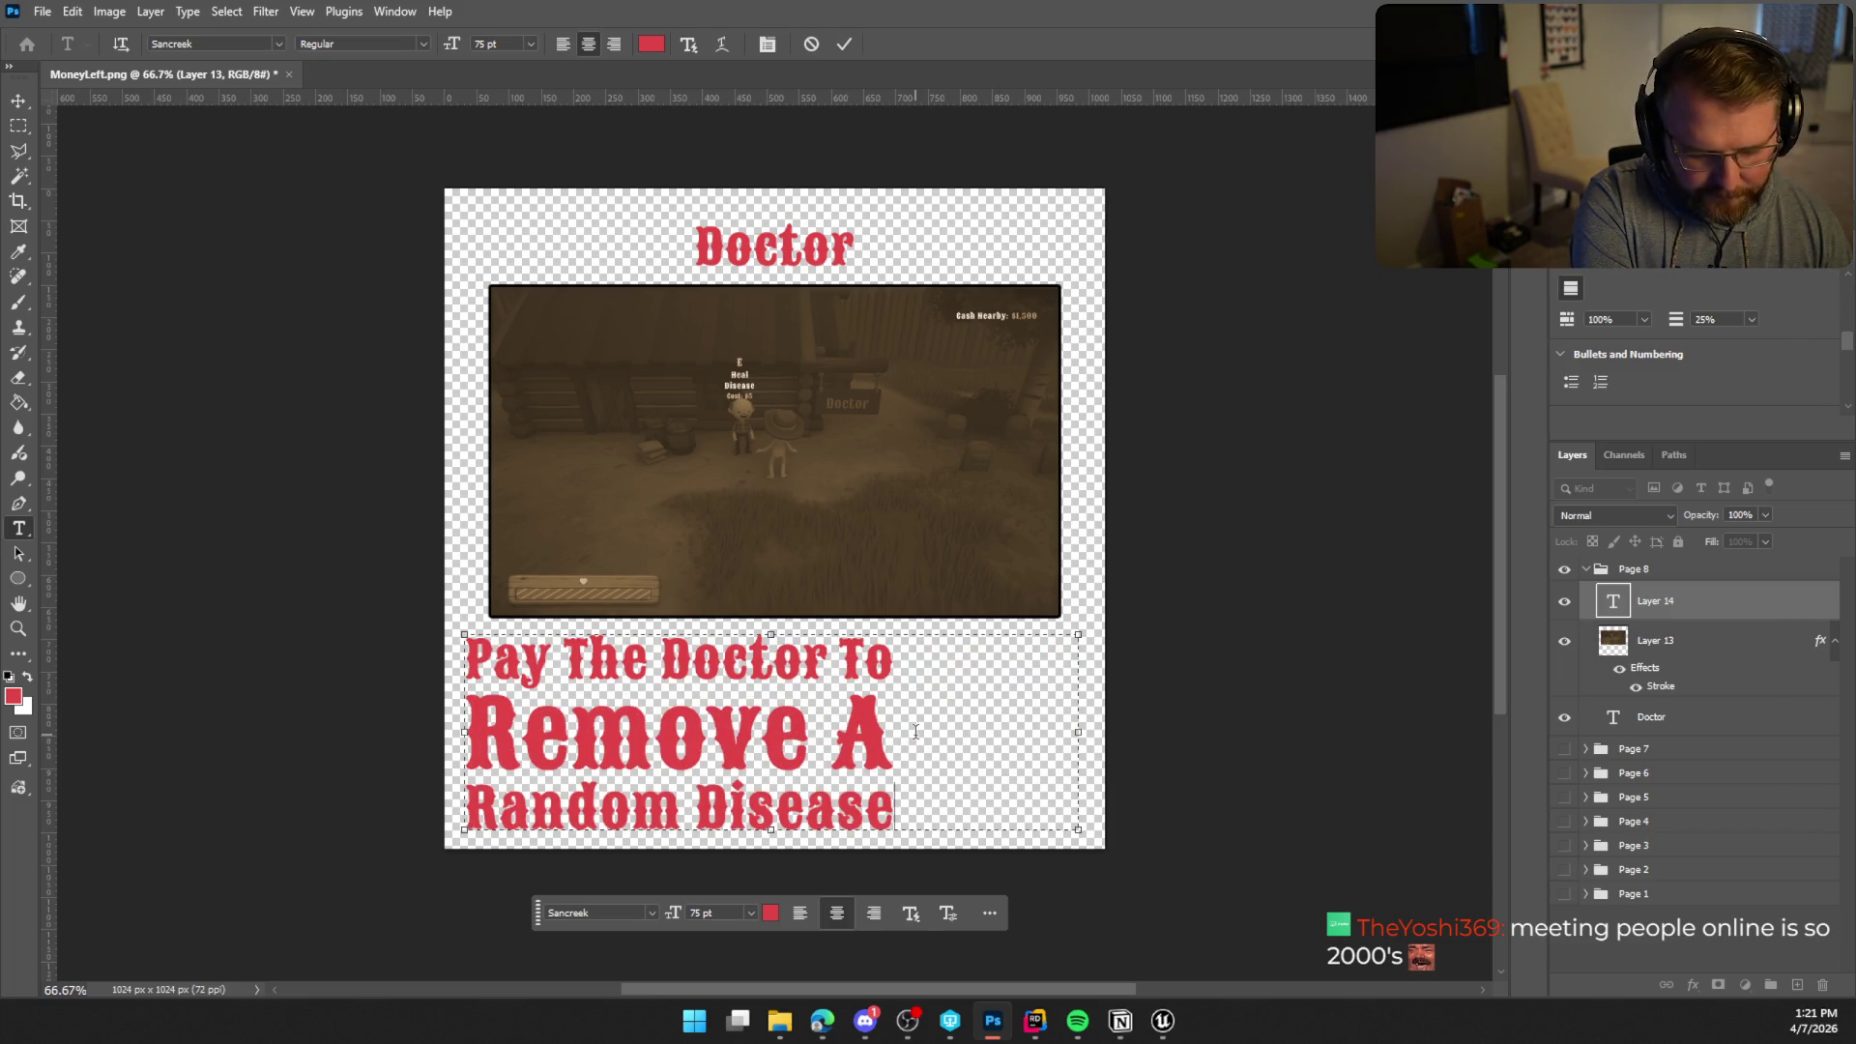
type(" (ev")
key("BackSpace")
key("BackSpace")
type("Event If")
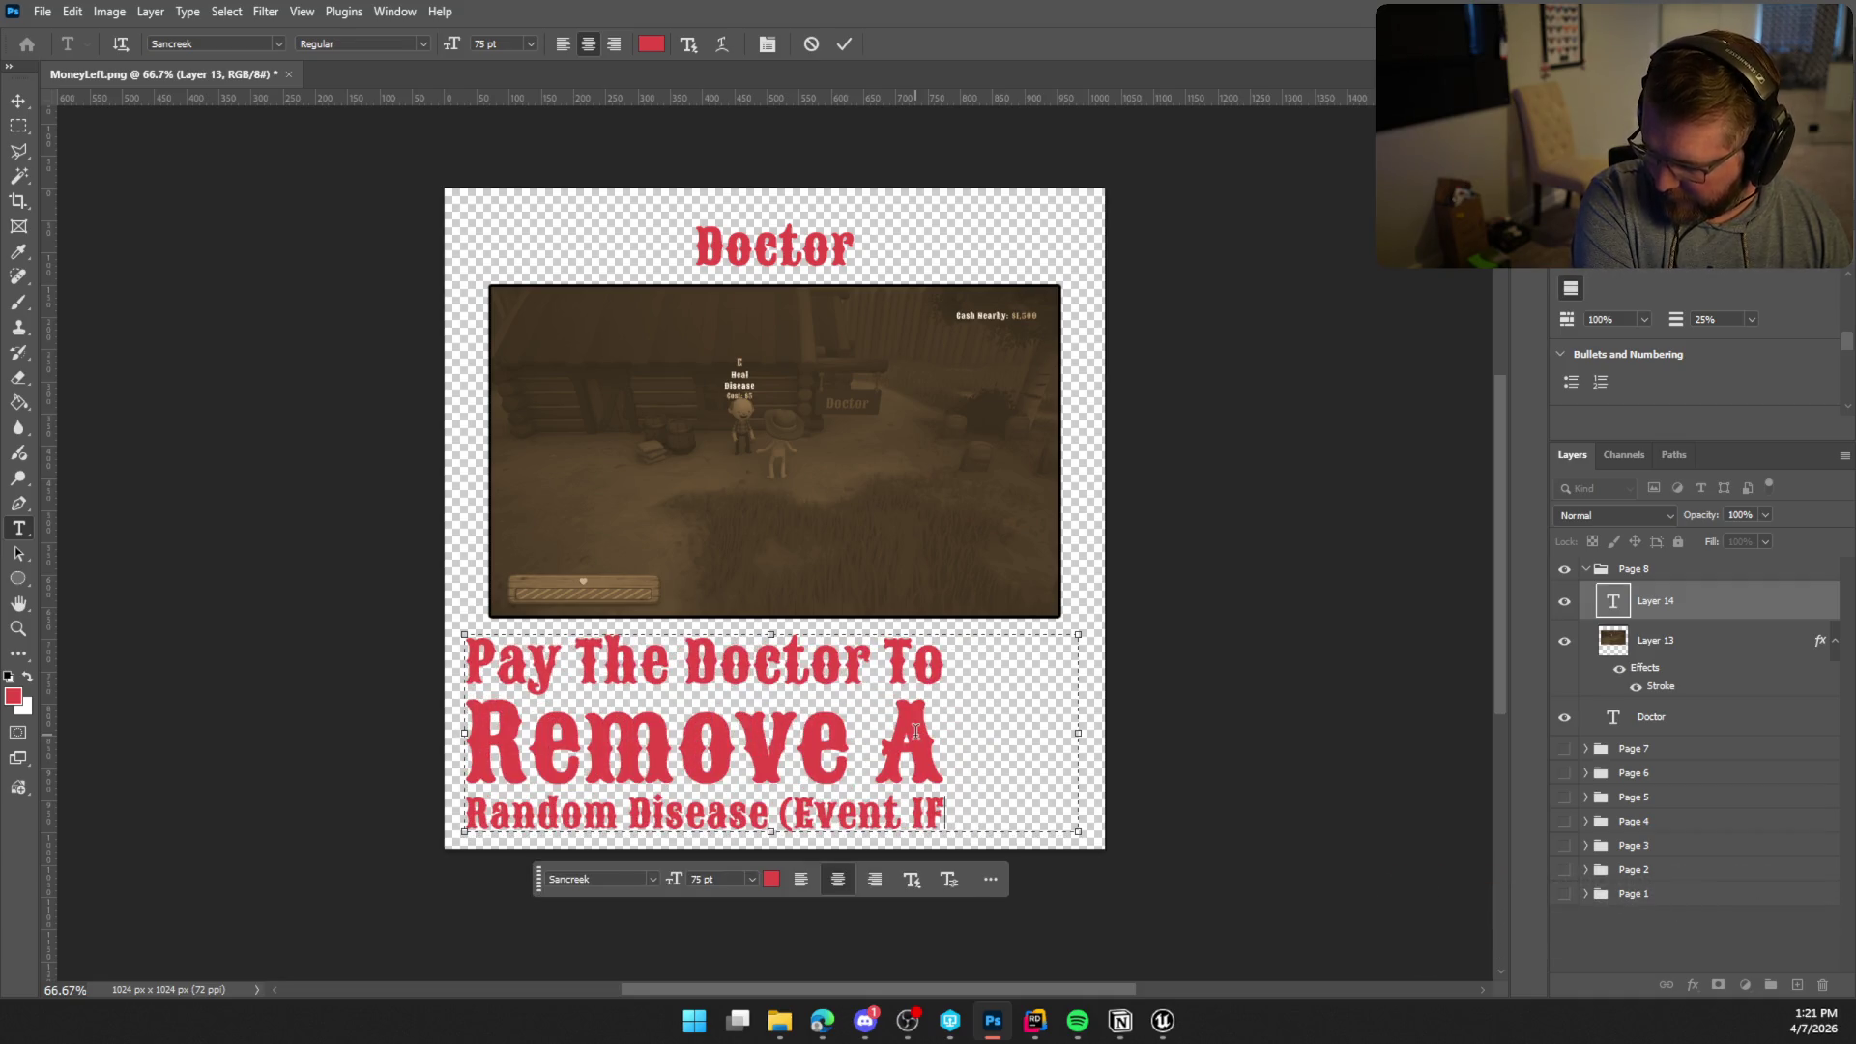
key("BackSpace")
key("BackSpace")
key("BackSpace")
type("IFY")
key("BackSpace")
key("BackSpace")
key("BackSpace")
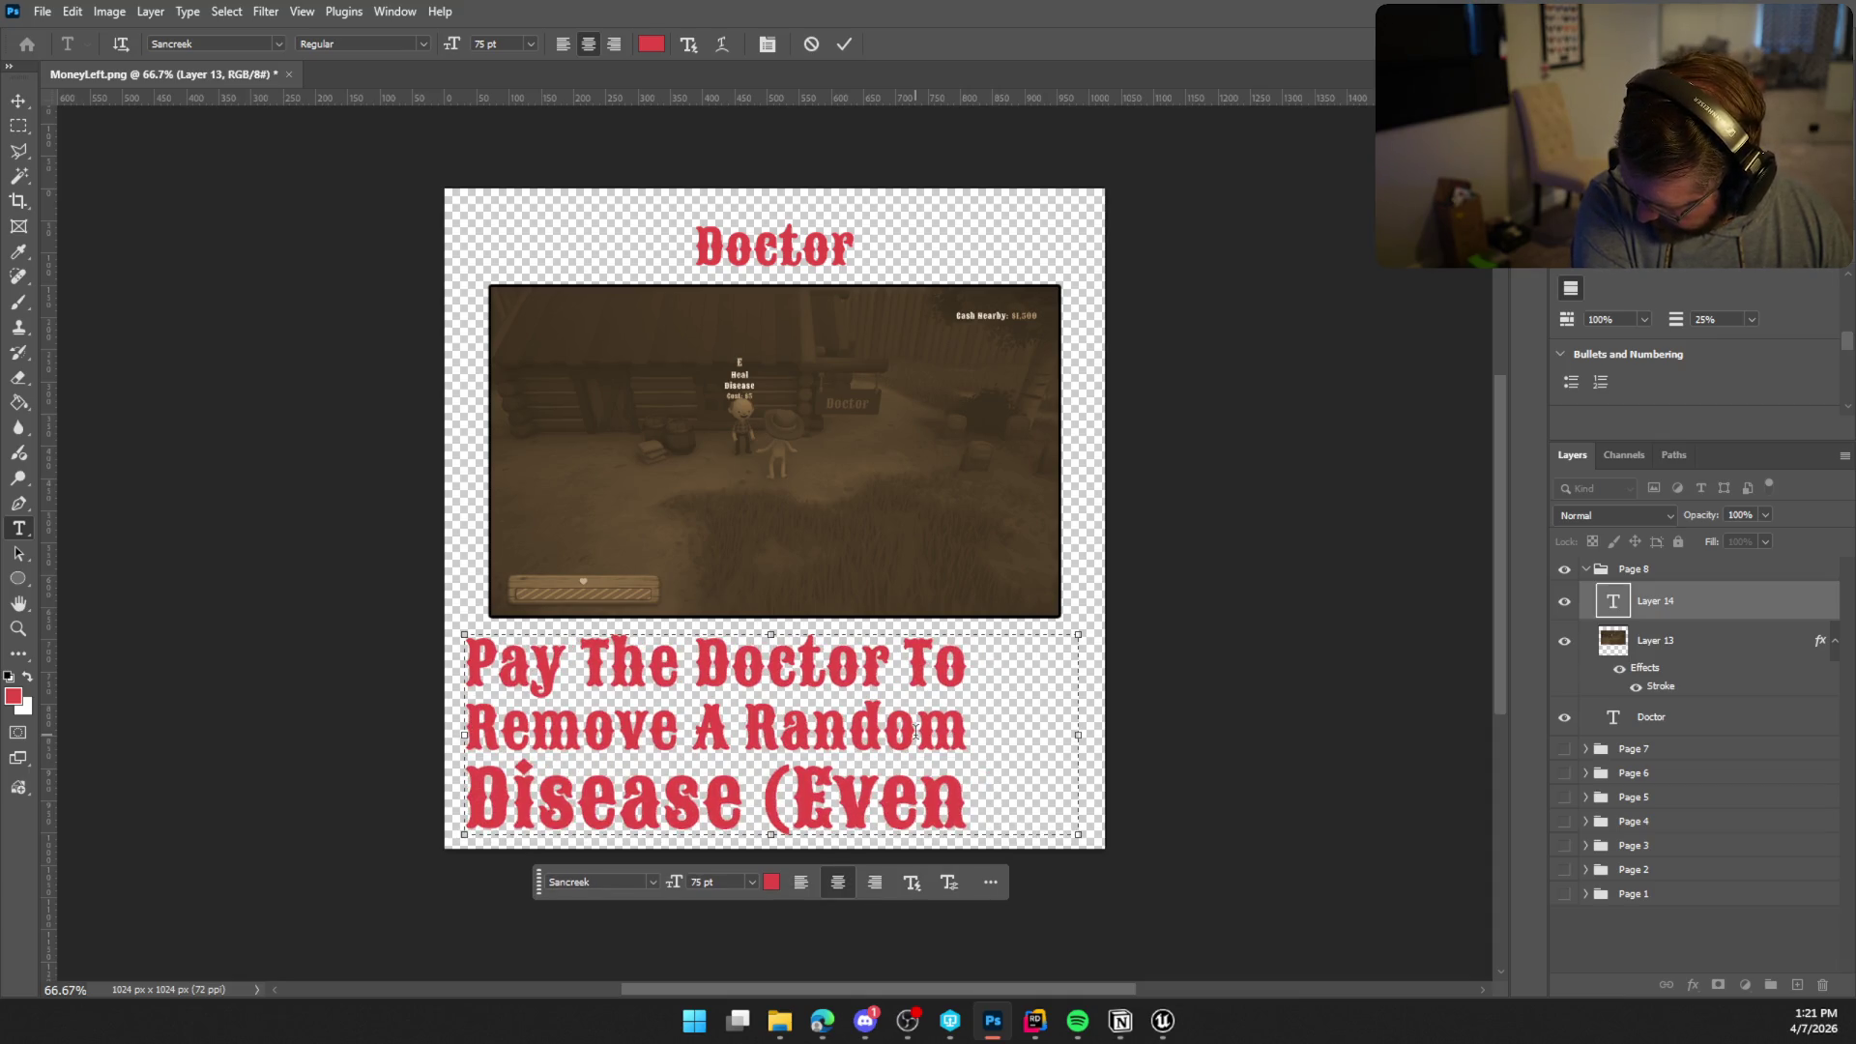
type("If")
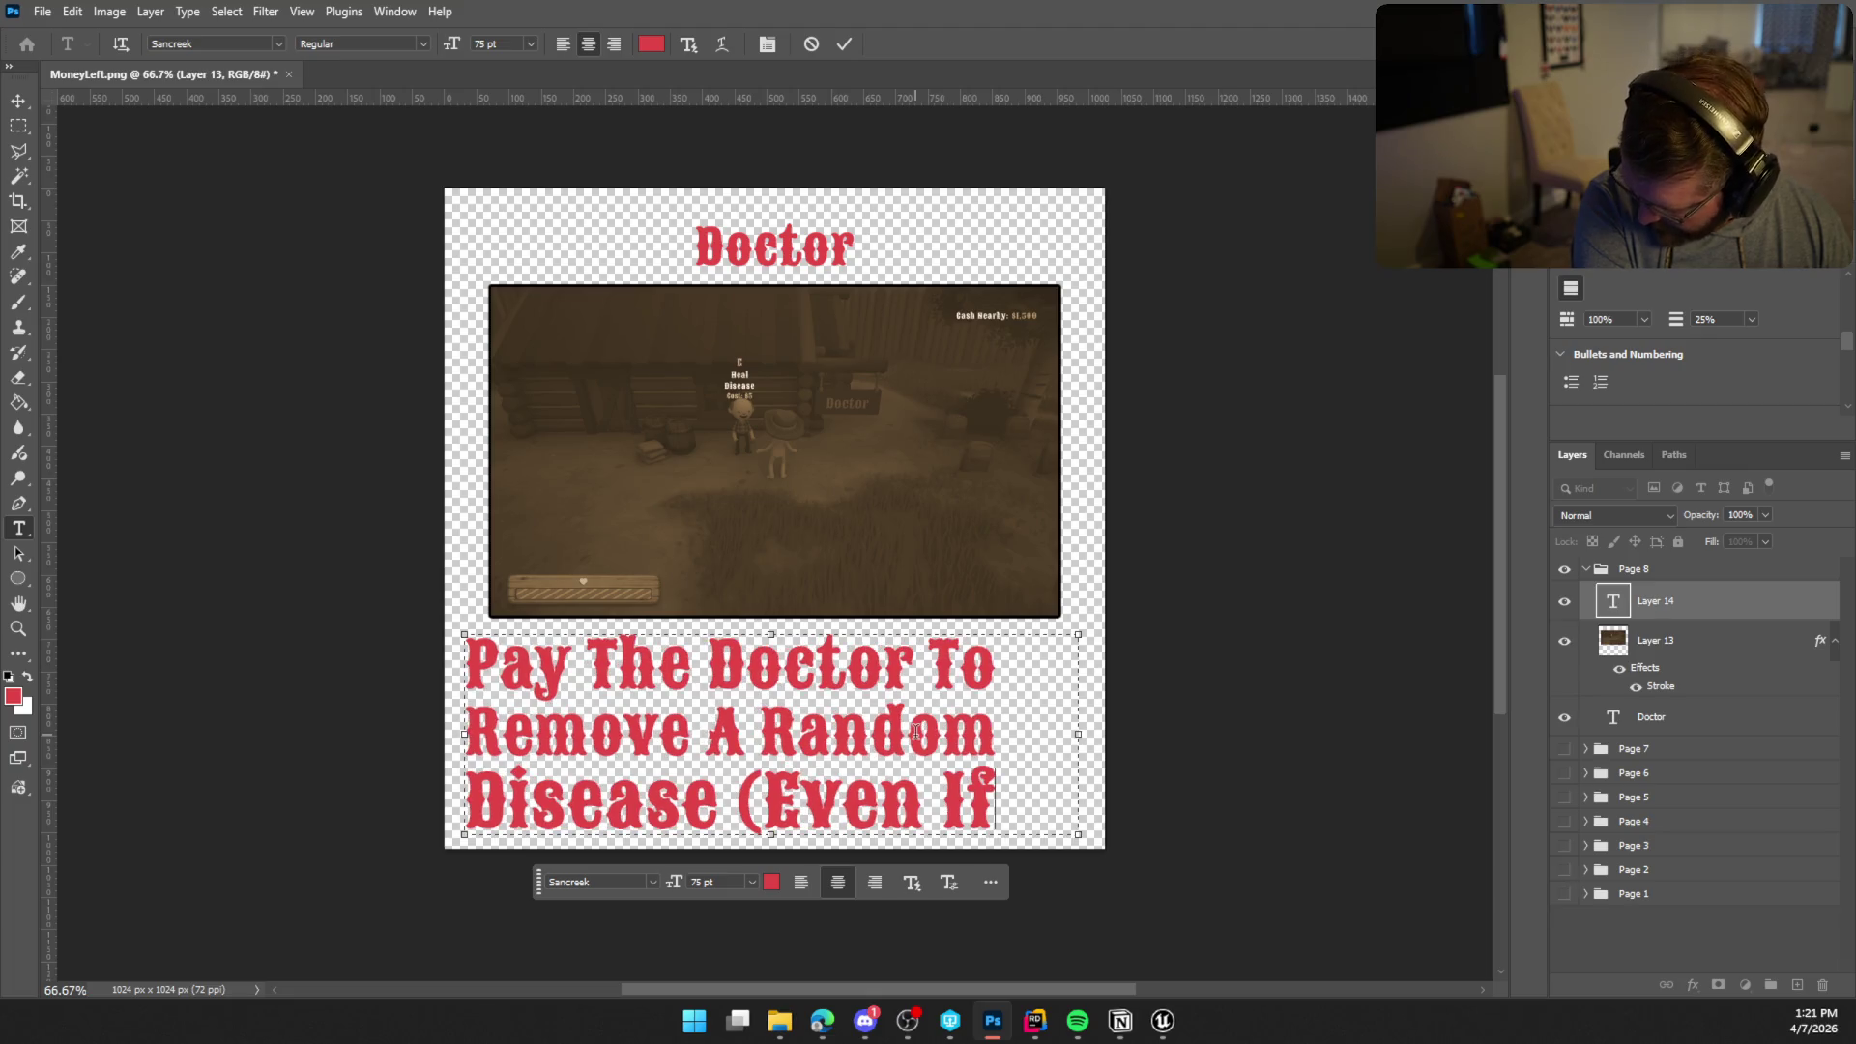
type(" You Don'")
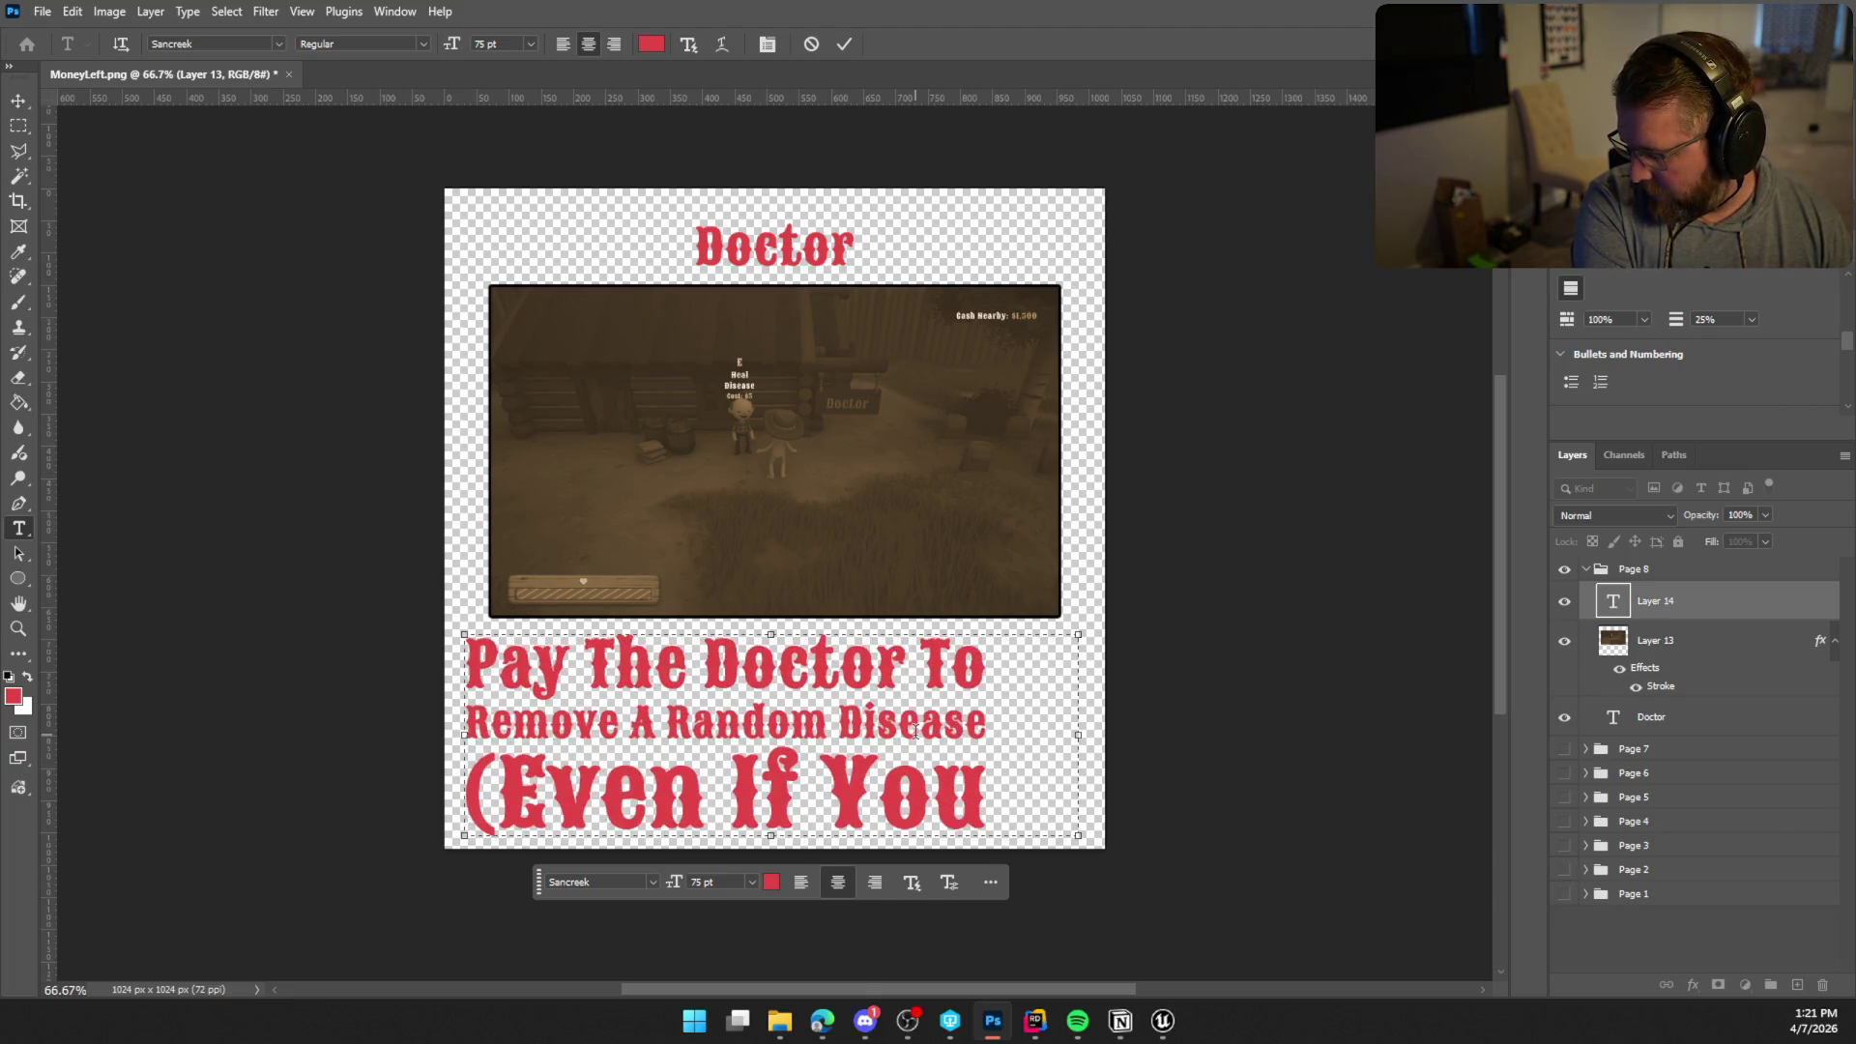
type("t Have")
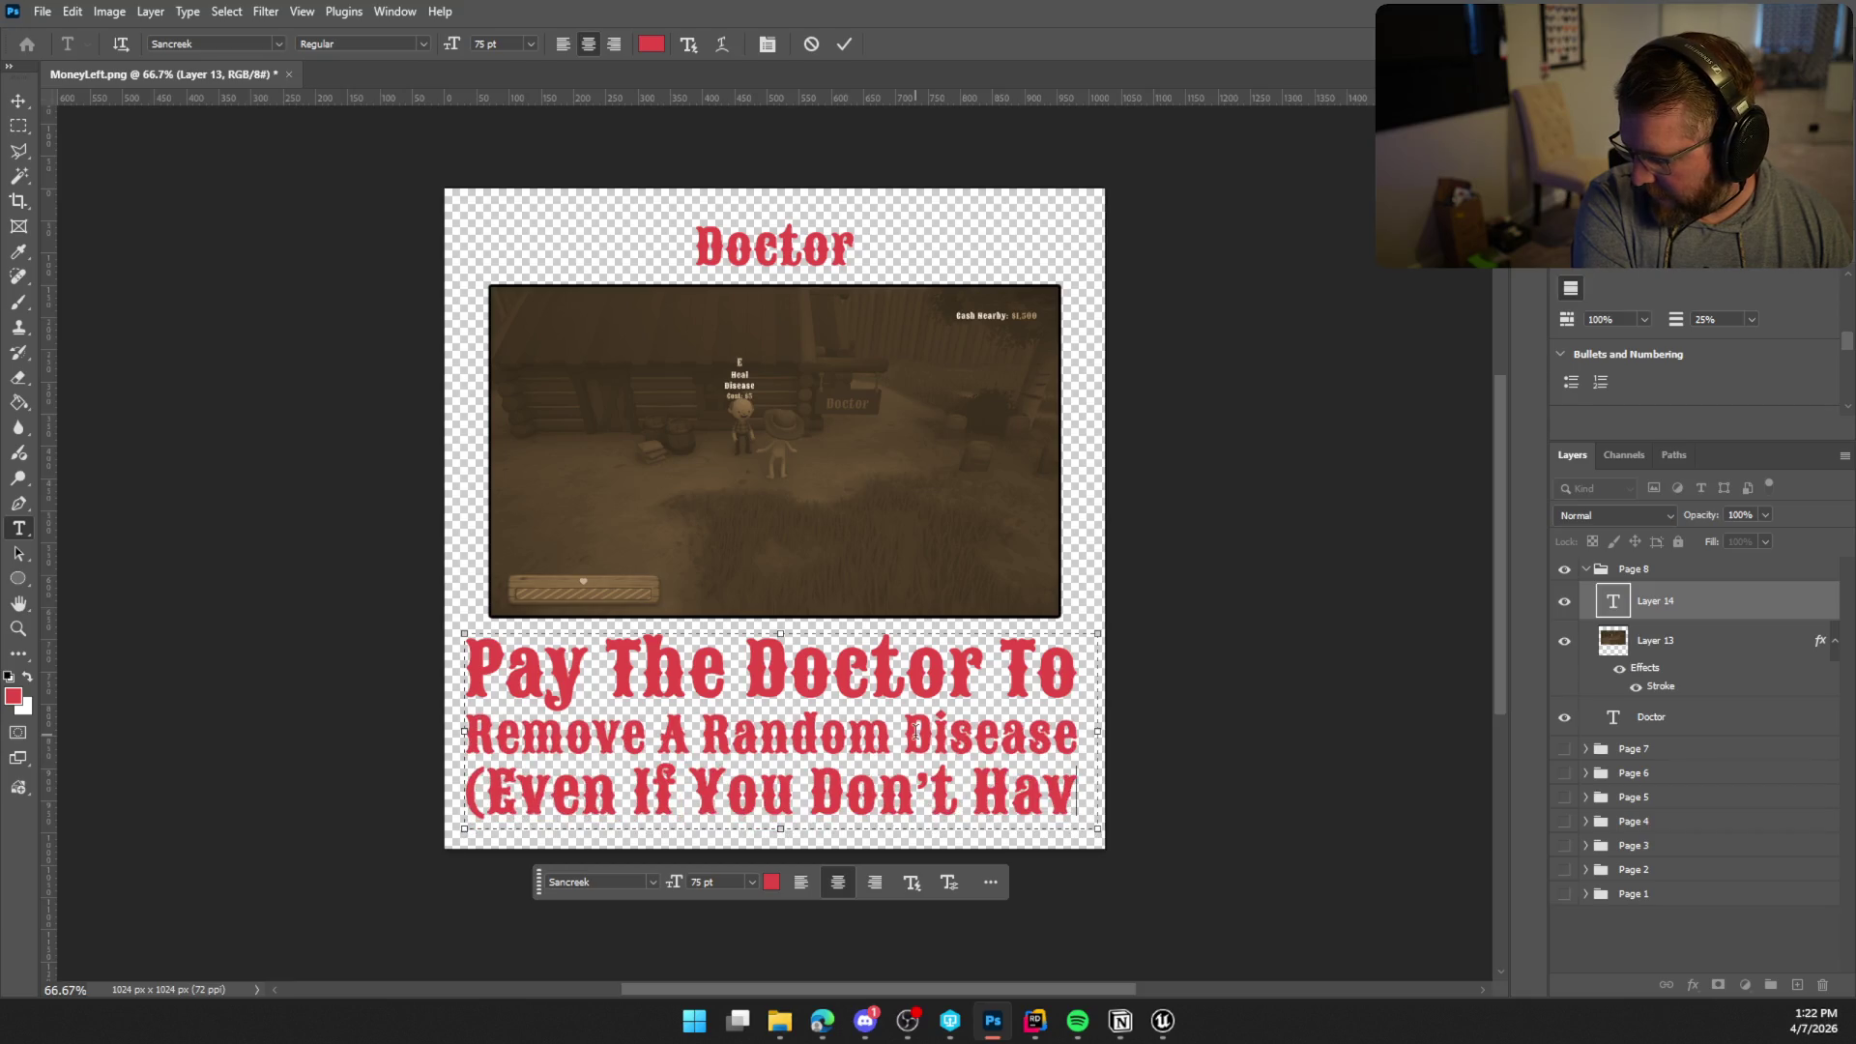
type(" It)")
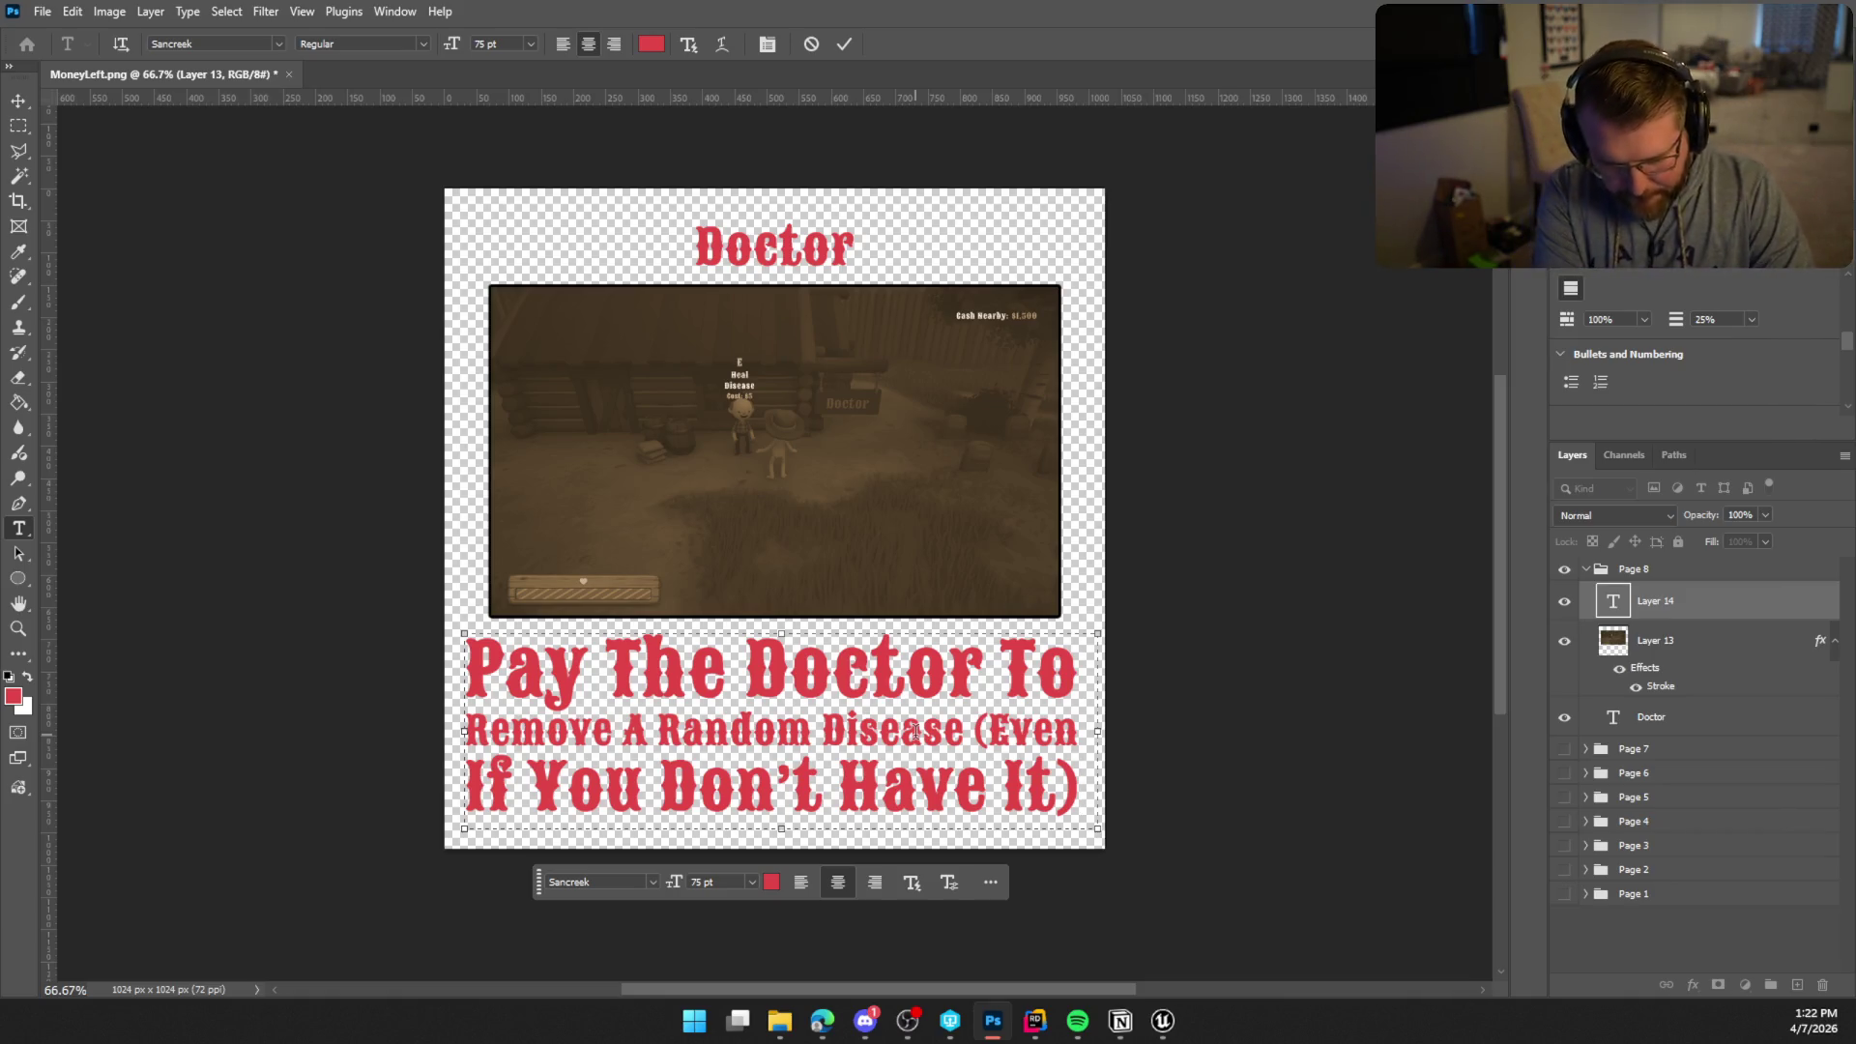
key("Up")
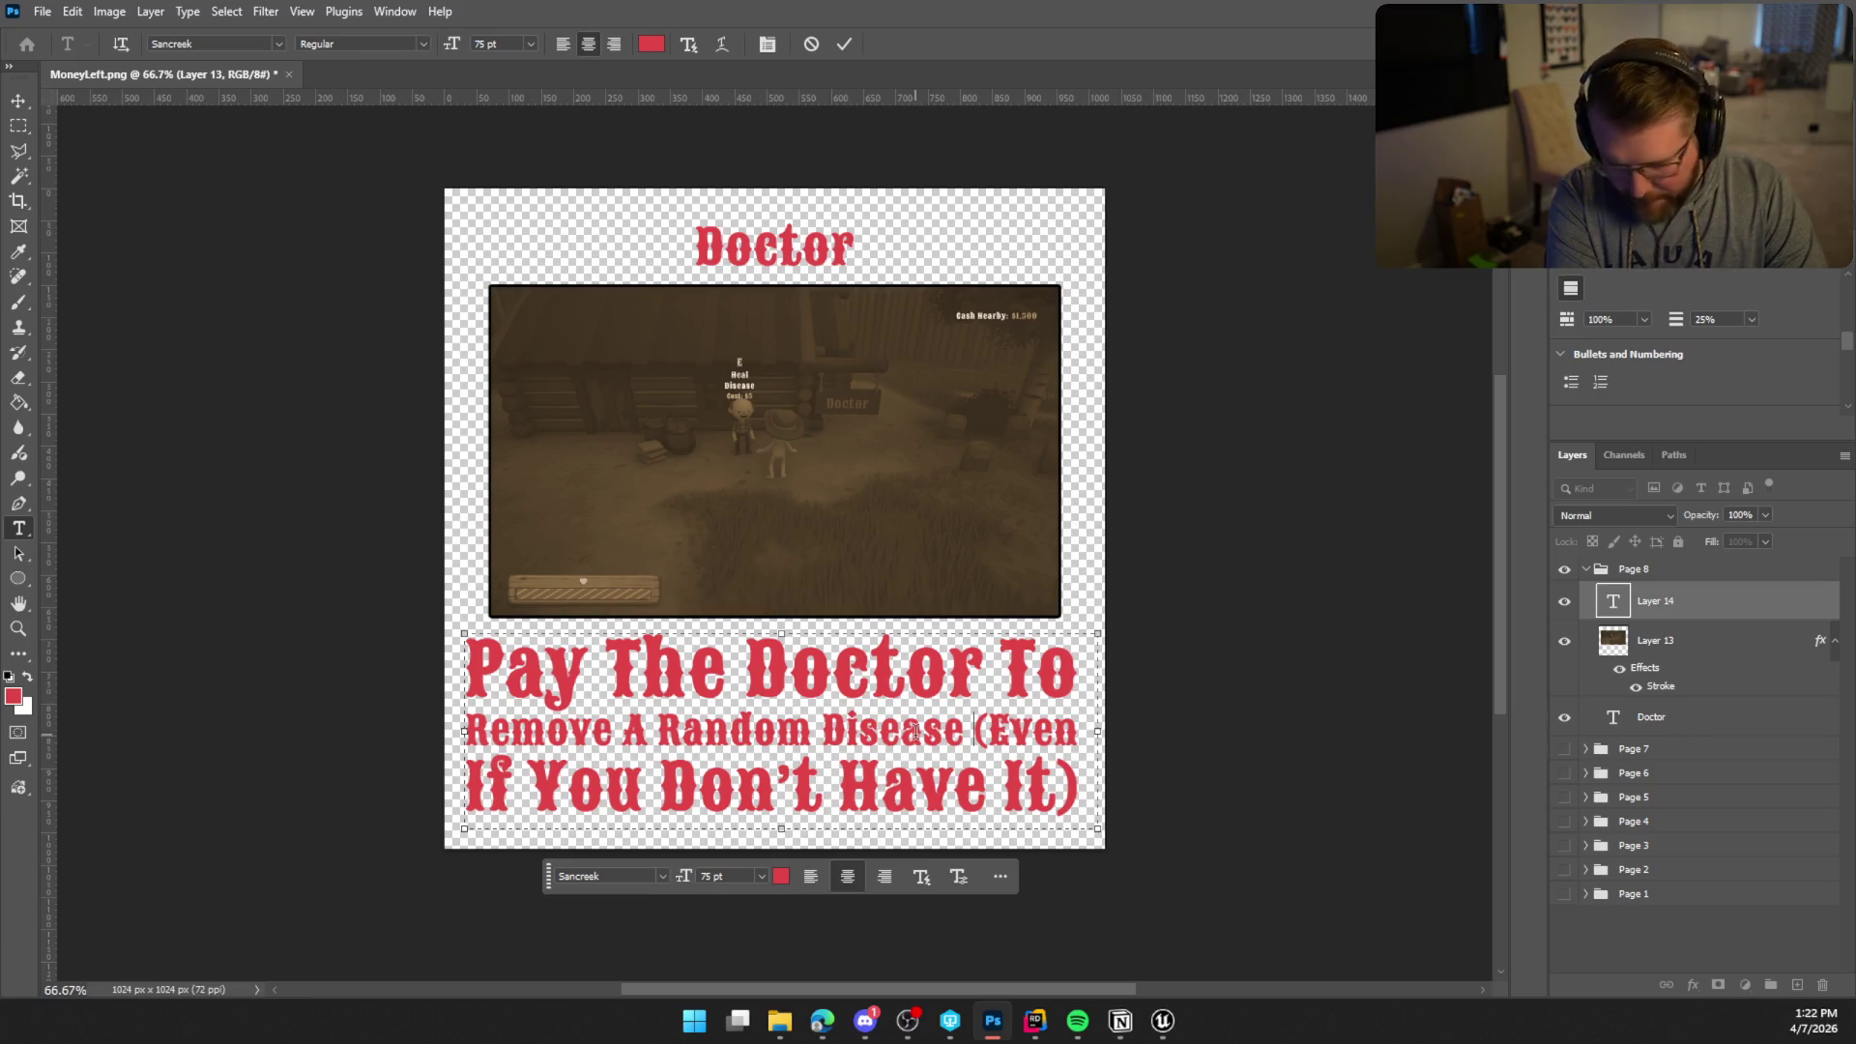
key("Return")
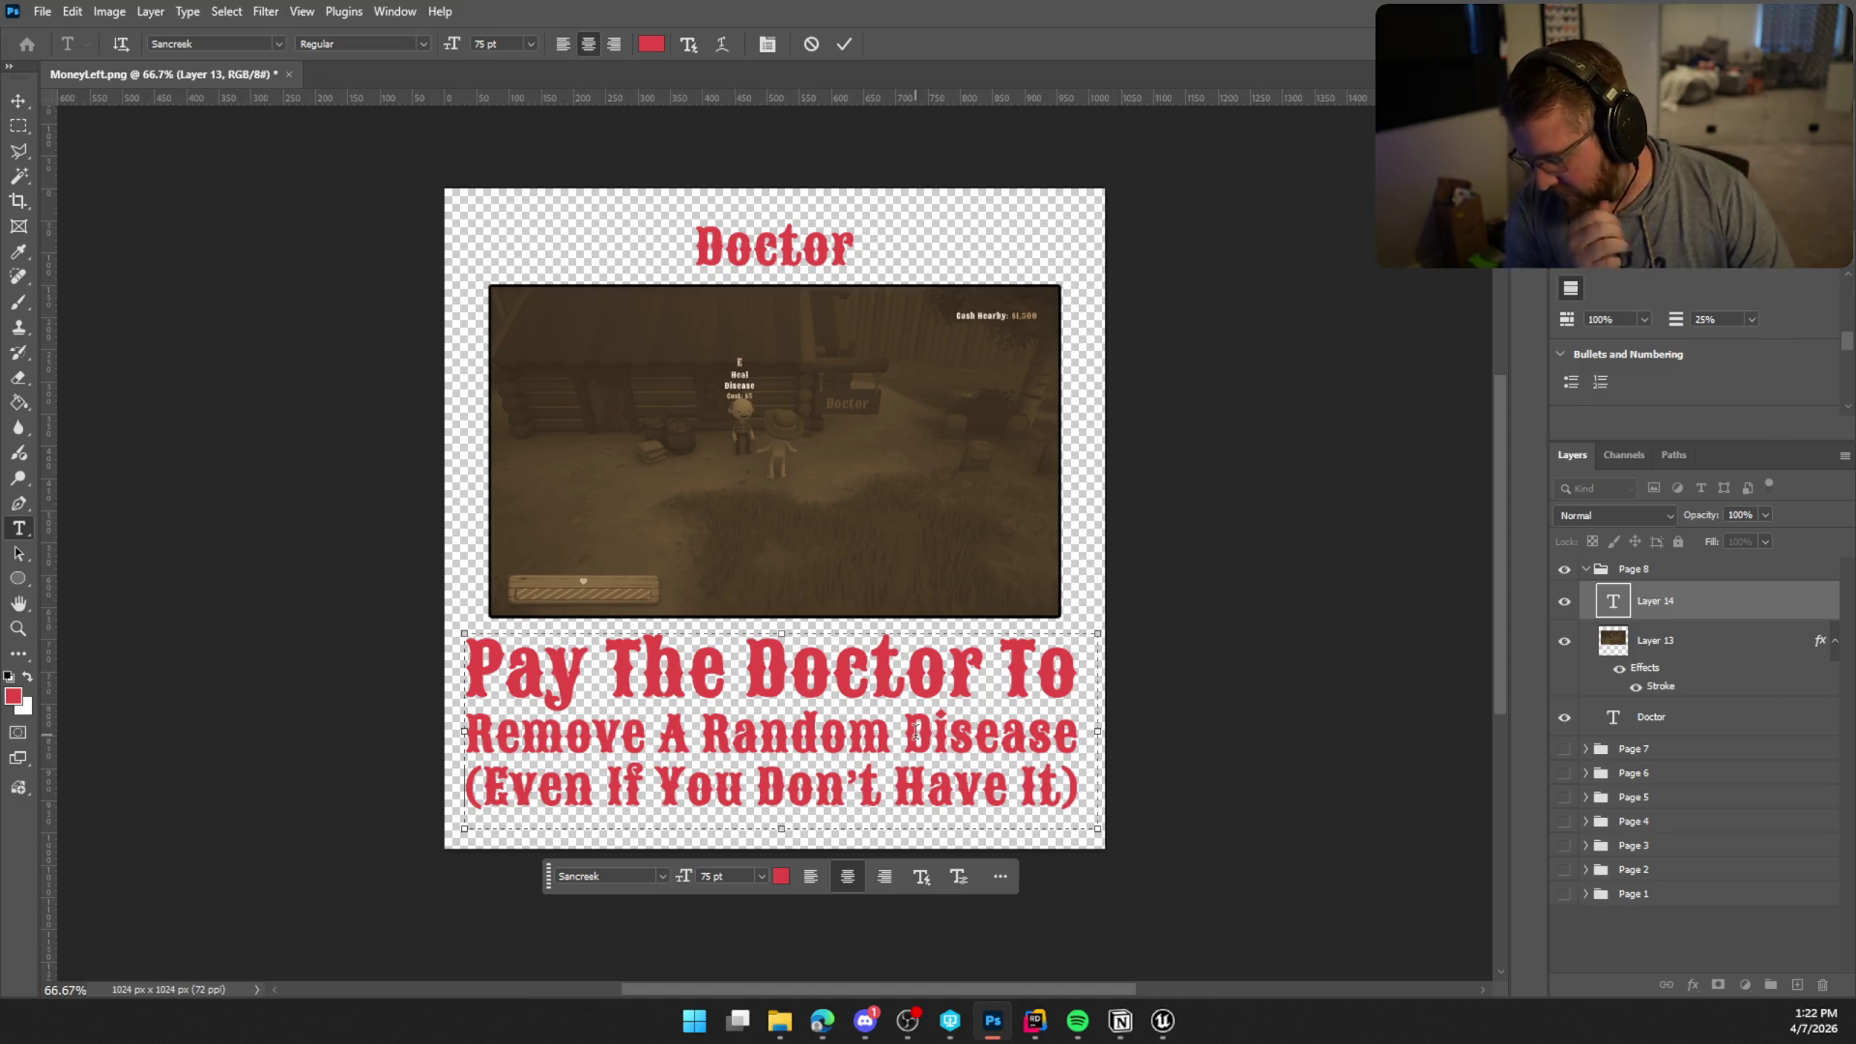
left_click(845, 44)
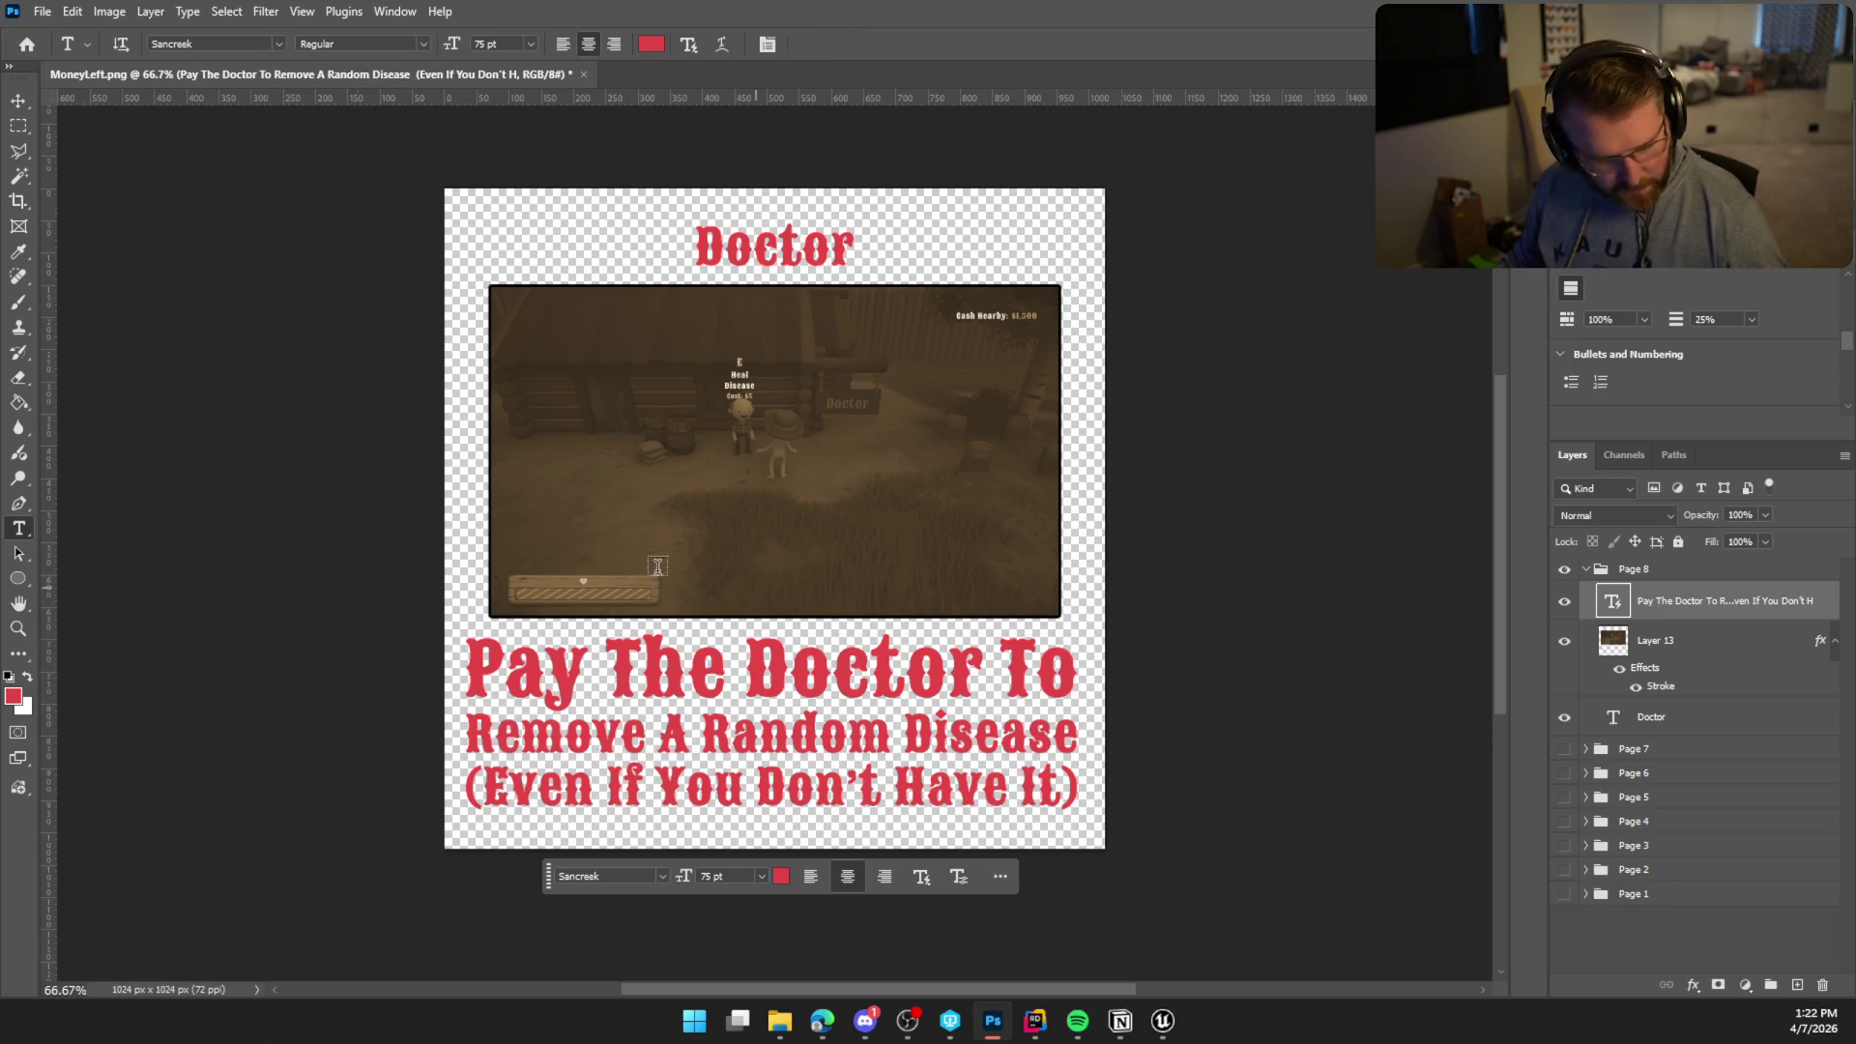
- Centre the description text horizontally on the page and reselect its layer
left_click(18, 100)
left_click_drag(829, 734, 833, 735)
left_click(1194, 592)
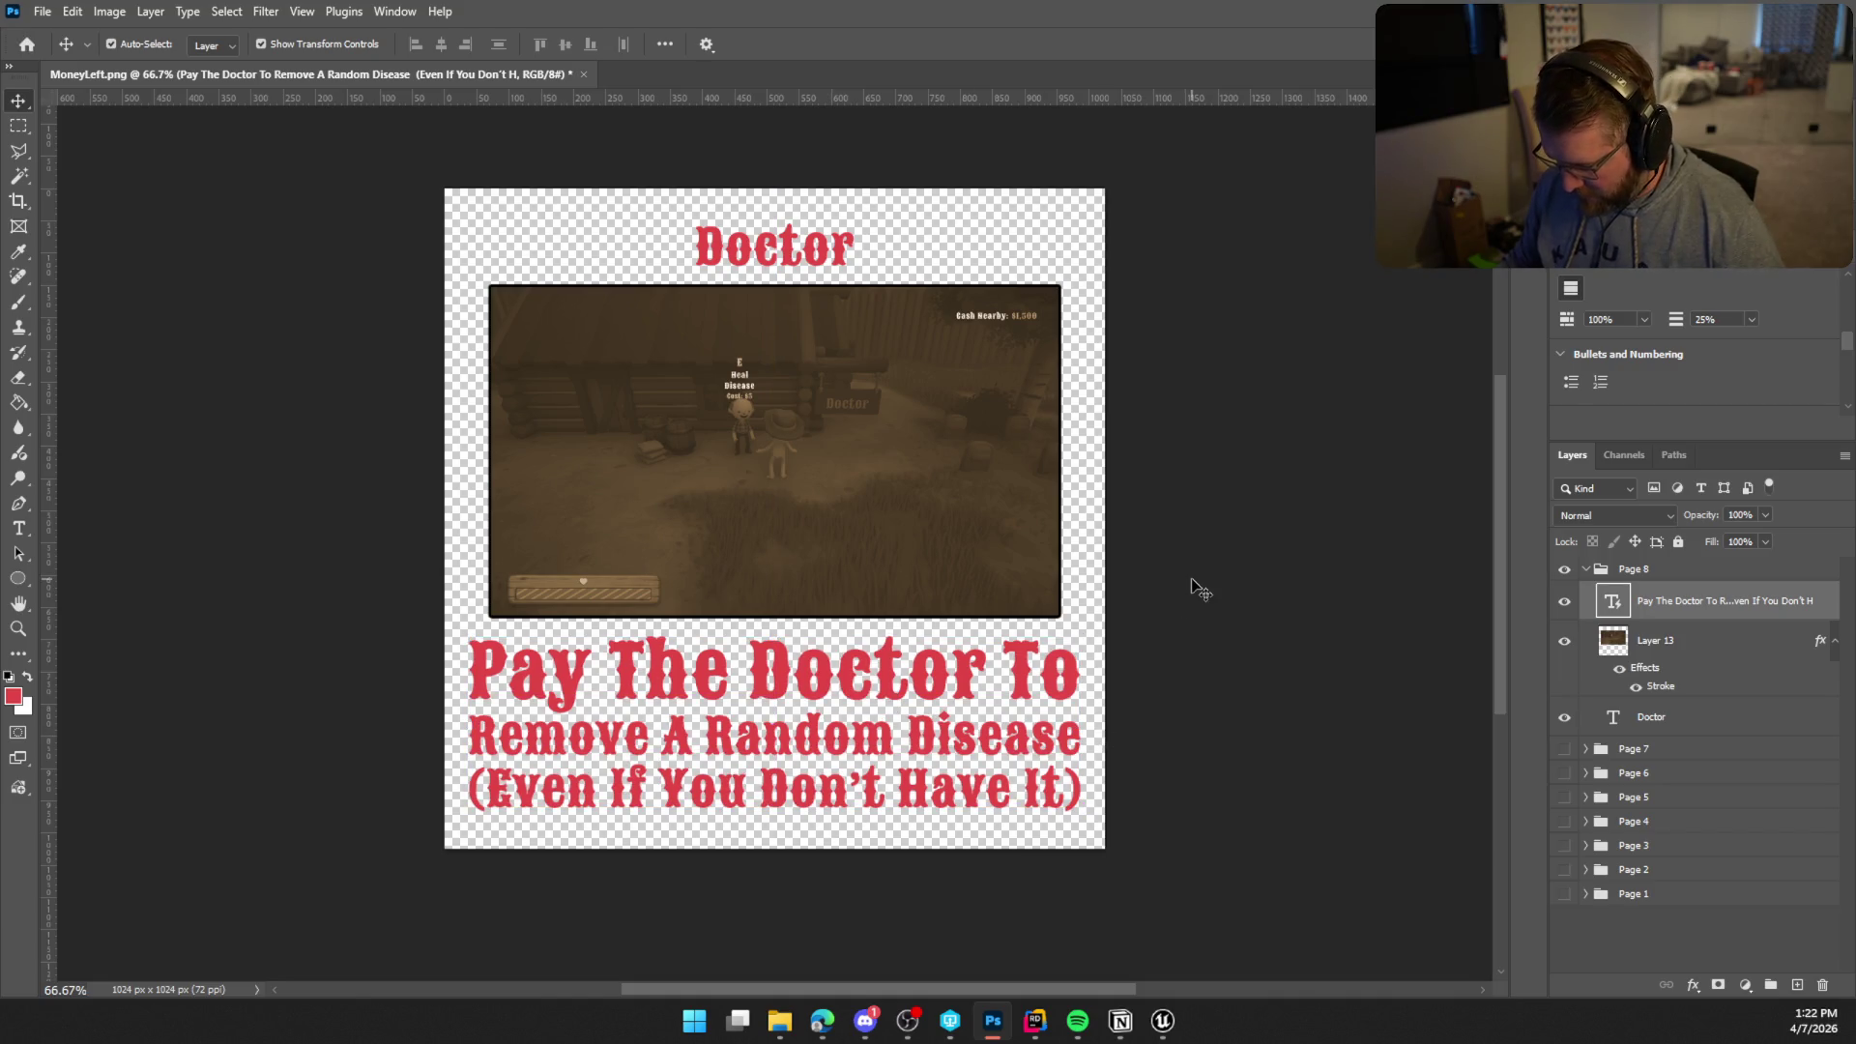
left_click(1655, 640)
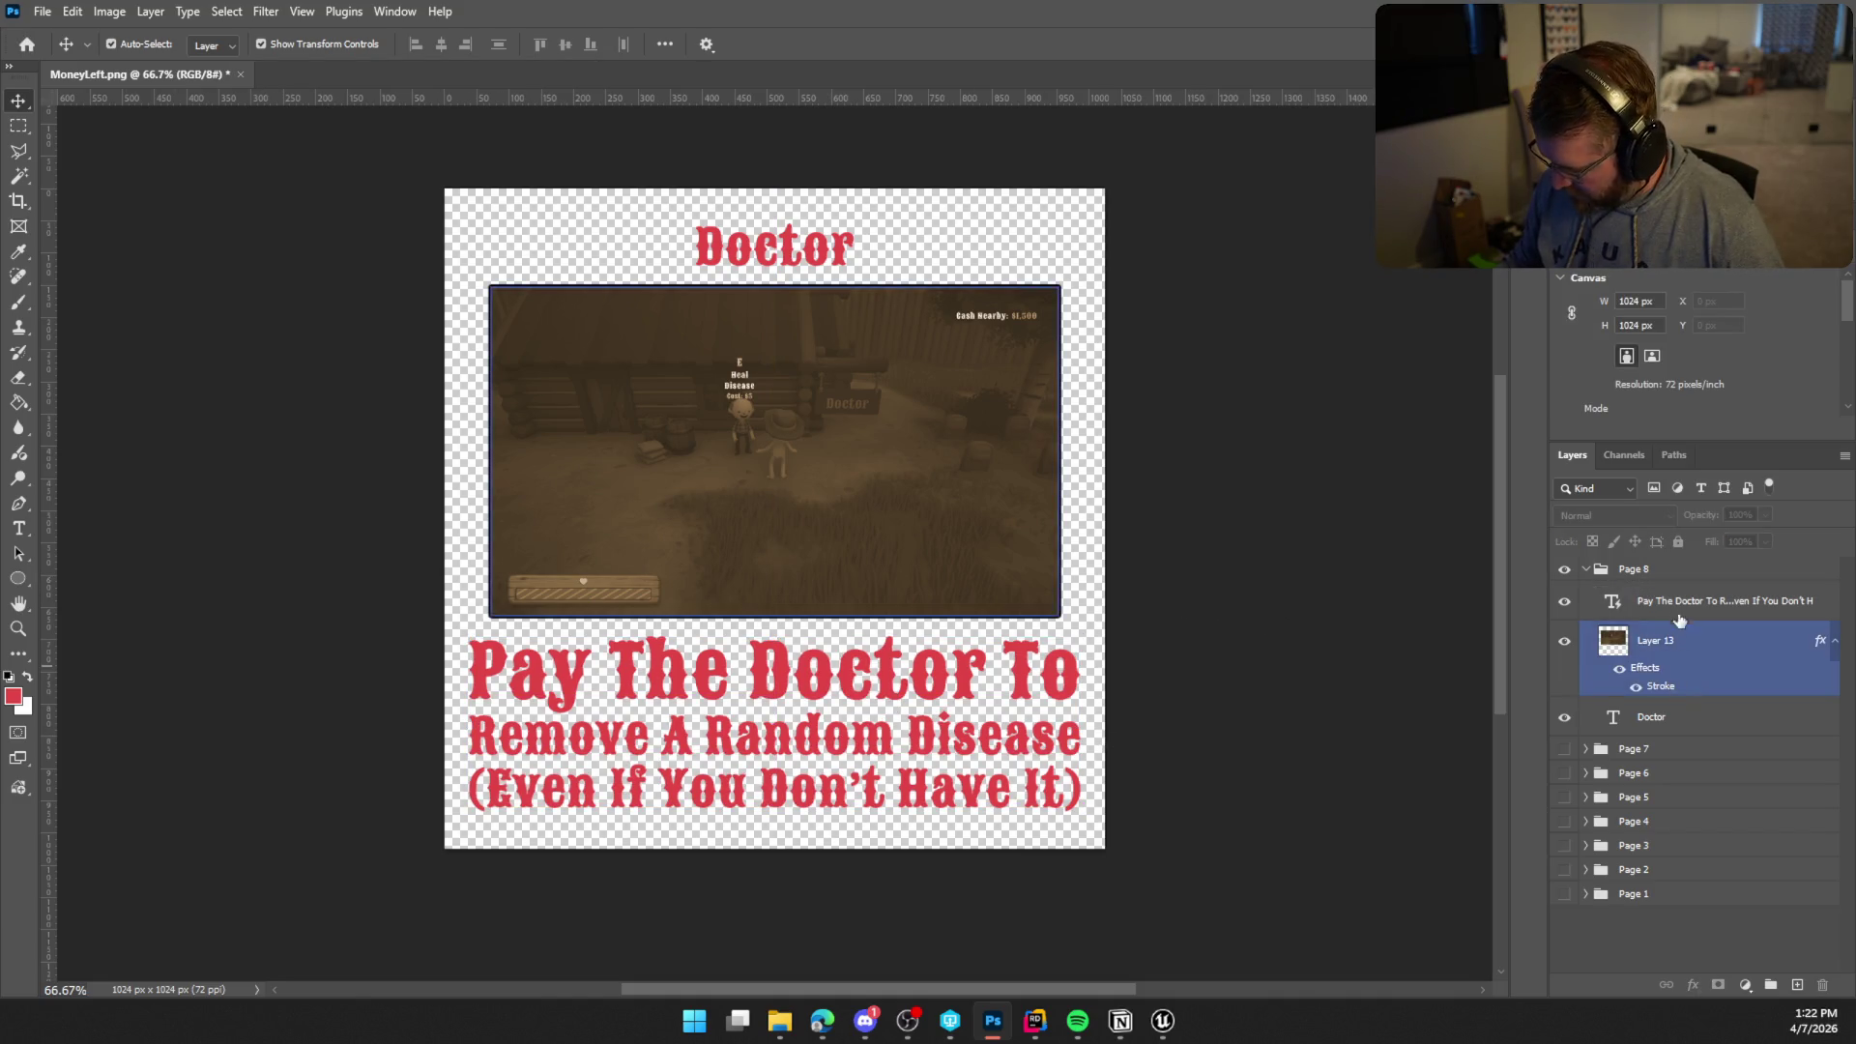
left_click(1702, 600)
- On a new layer, brush-paint a red arrow pointing at the doctor and start writing 'Scam'
left_click(1798, 985)
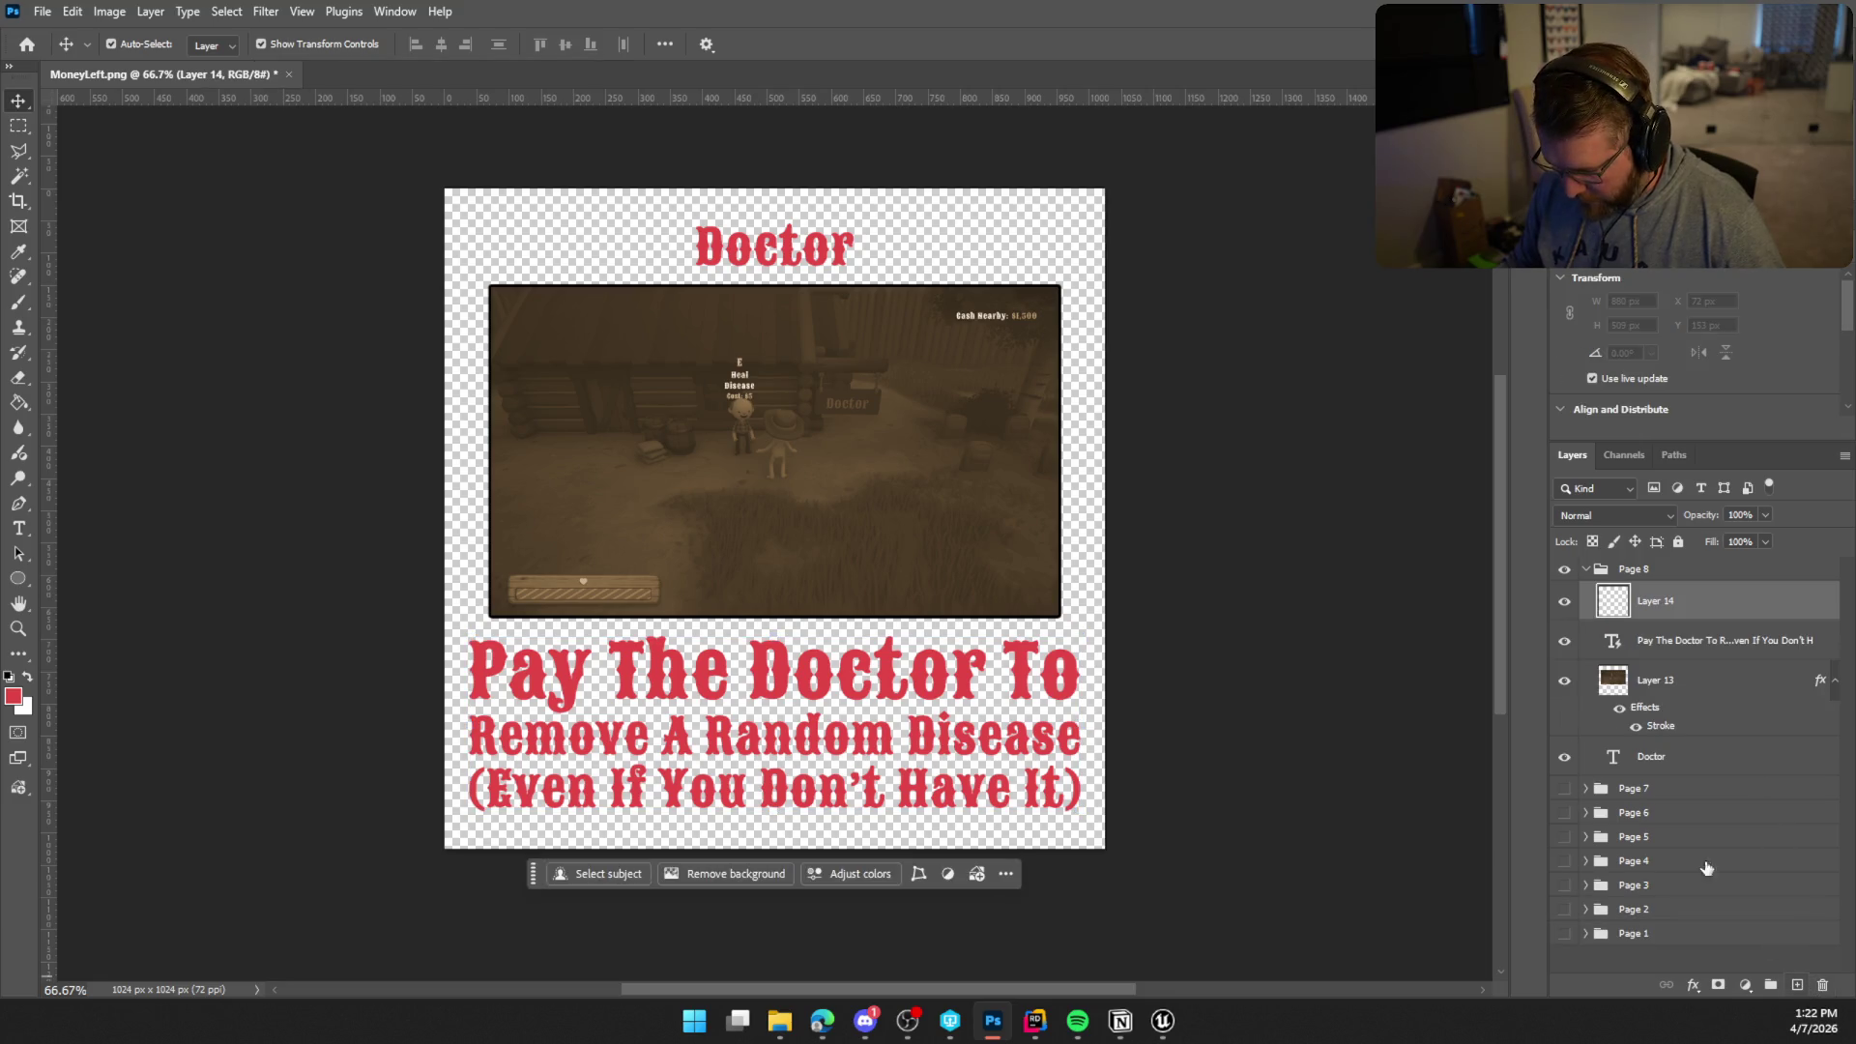
left_click(18, 301)
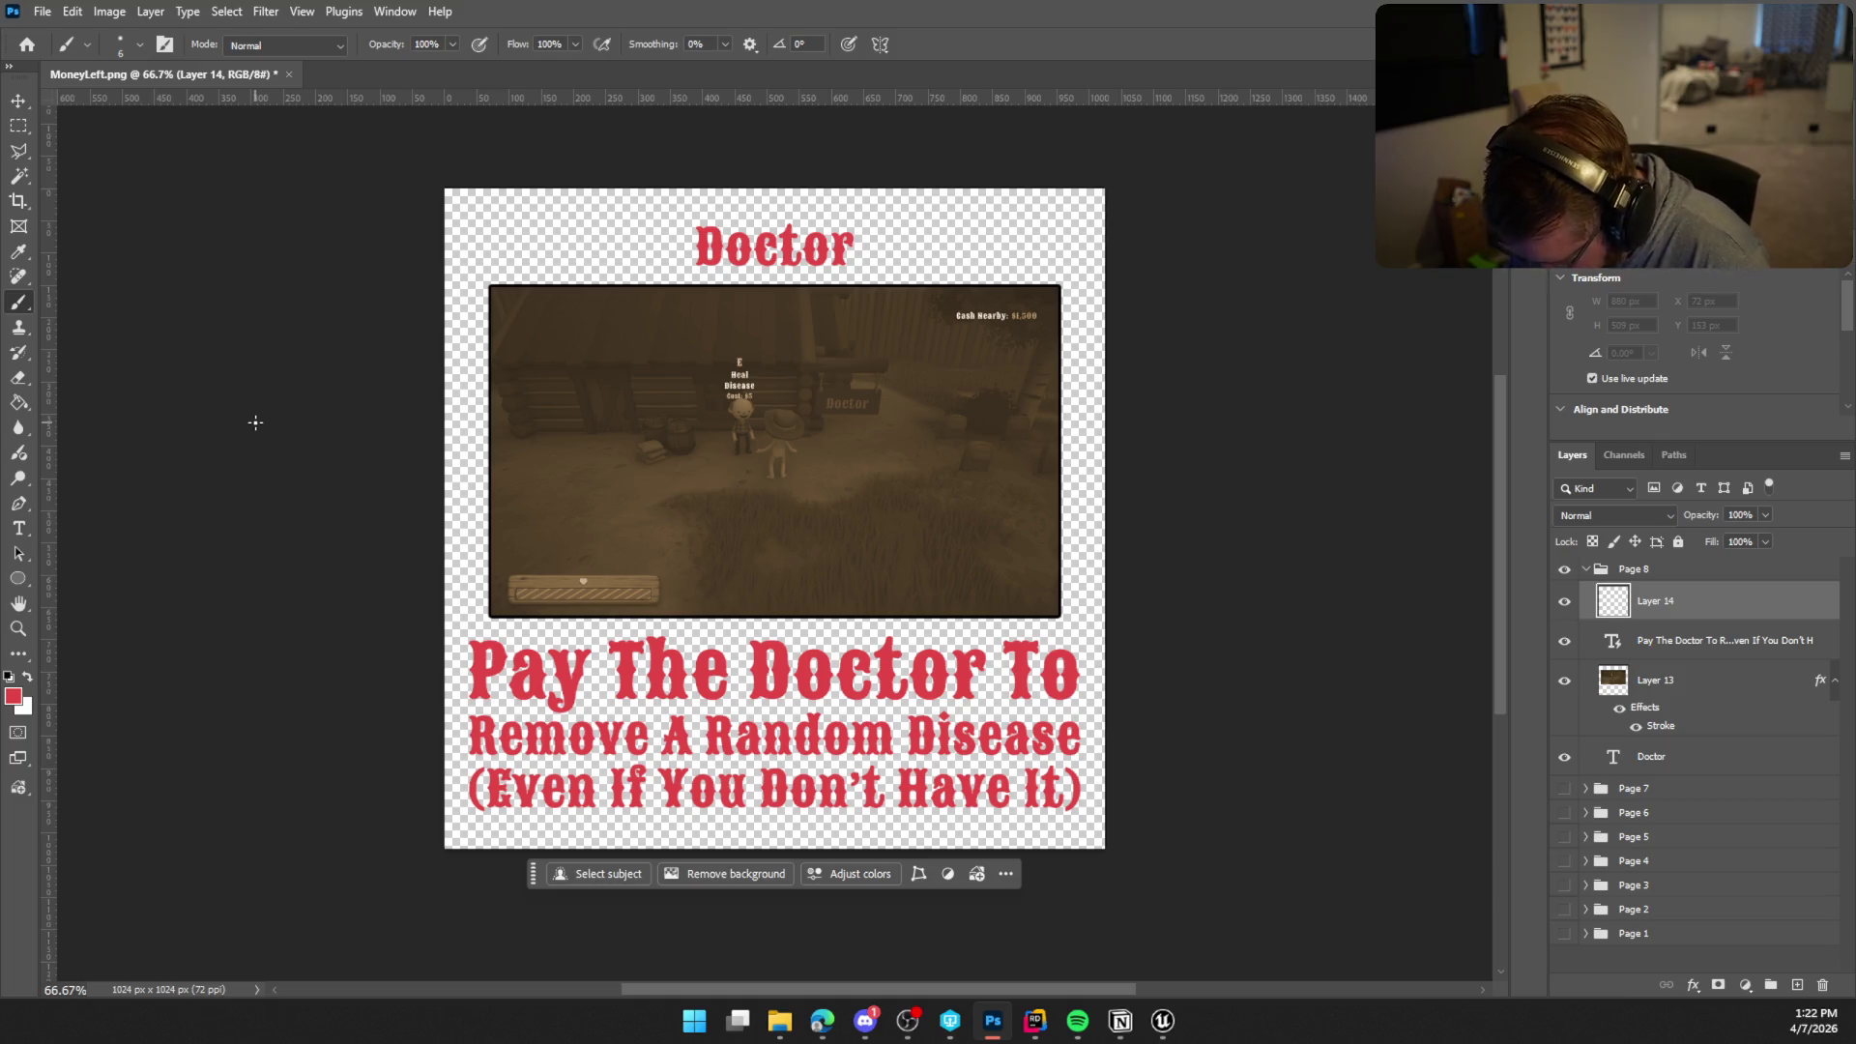
mouse_move(662, 490)
left_mouse_down()
mouse_move(712, 452)
mouse_move(720, 478)
left_mouse_up()
mouse_move(602, 496)
left_mouse_down()
mouse_move(578, 537)
mouse_move(703, 530)
left_mouse_up()
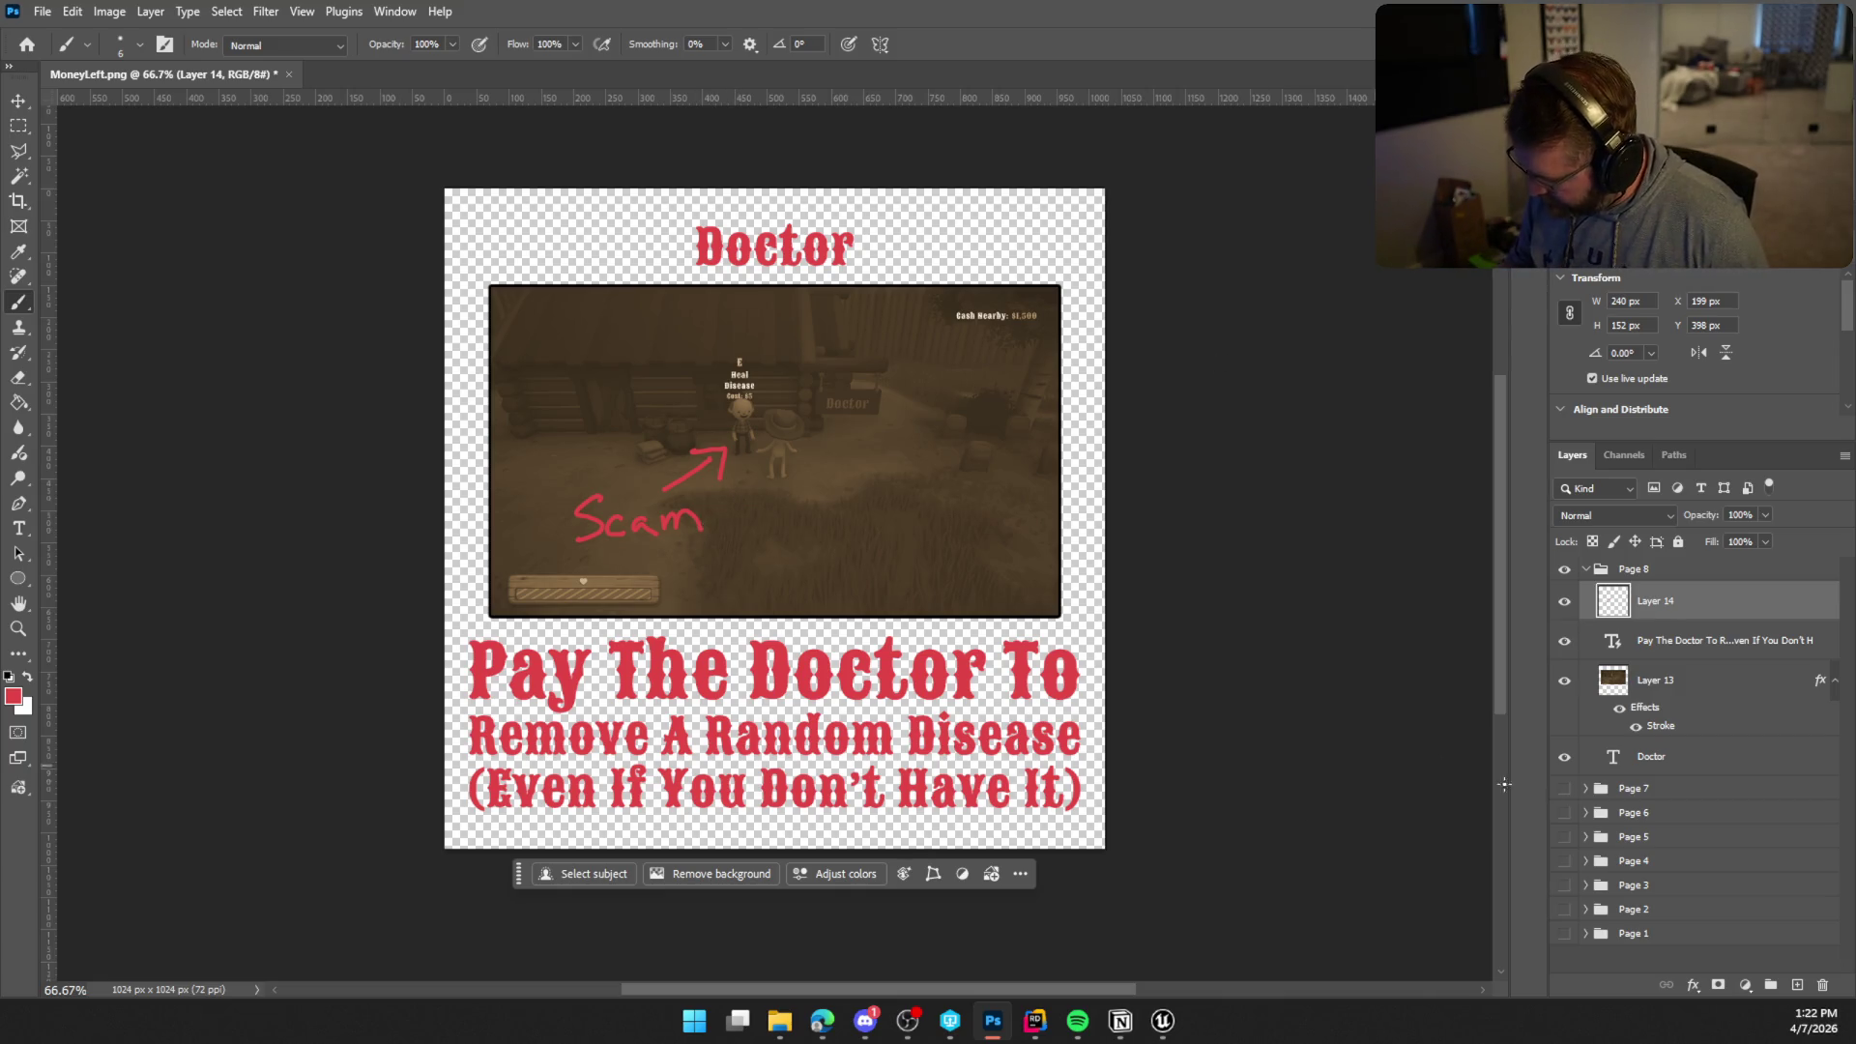
- Turn on Drop Shadow in the Layer Style of the arrow-and-Scam drawing layer
double_click(1705, 603)
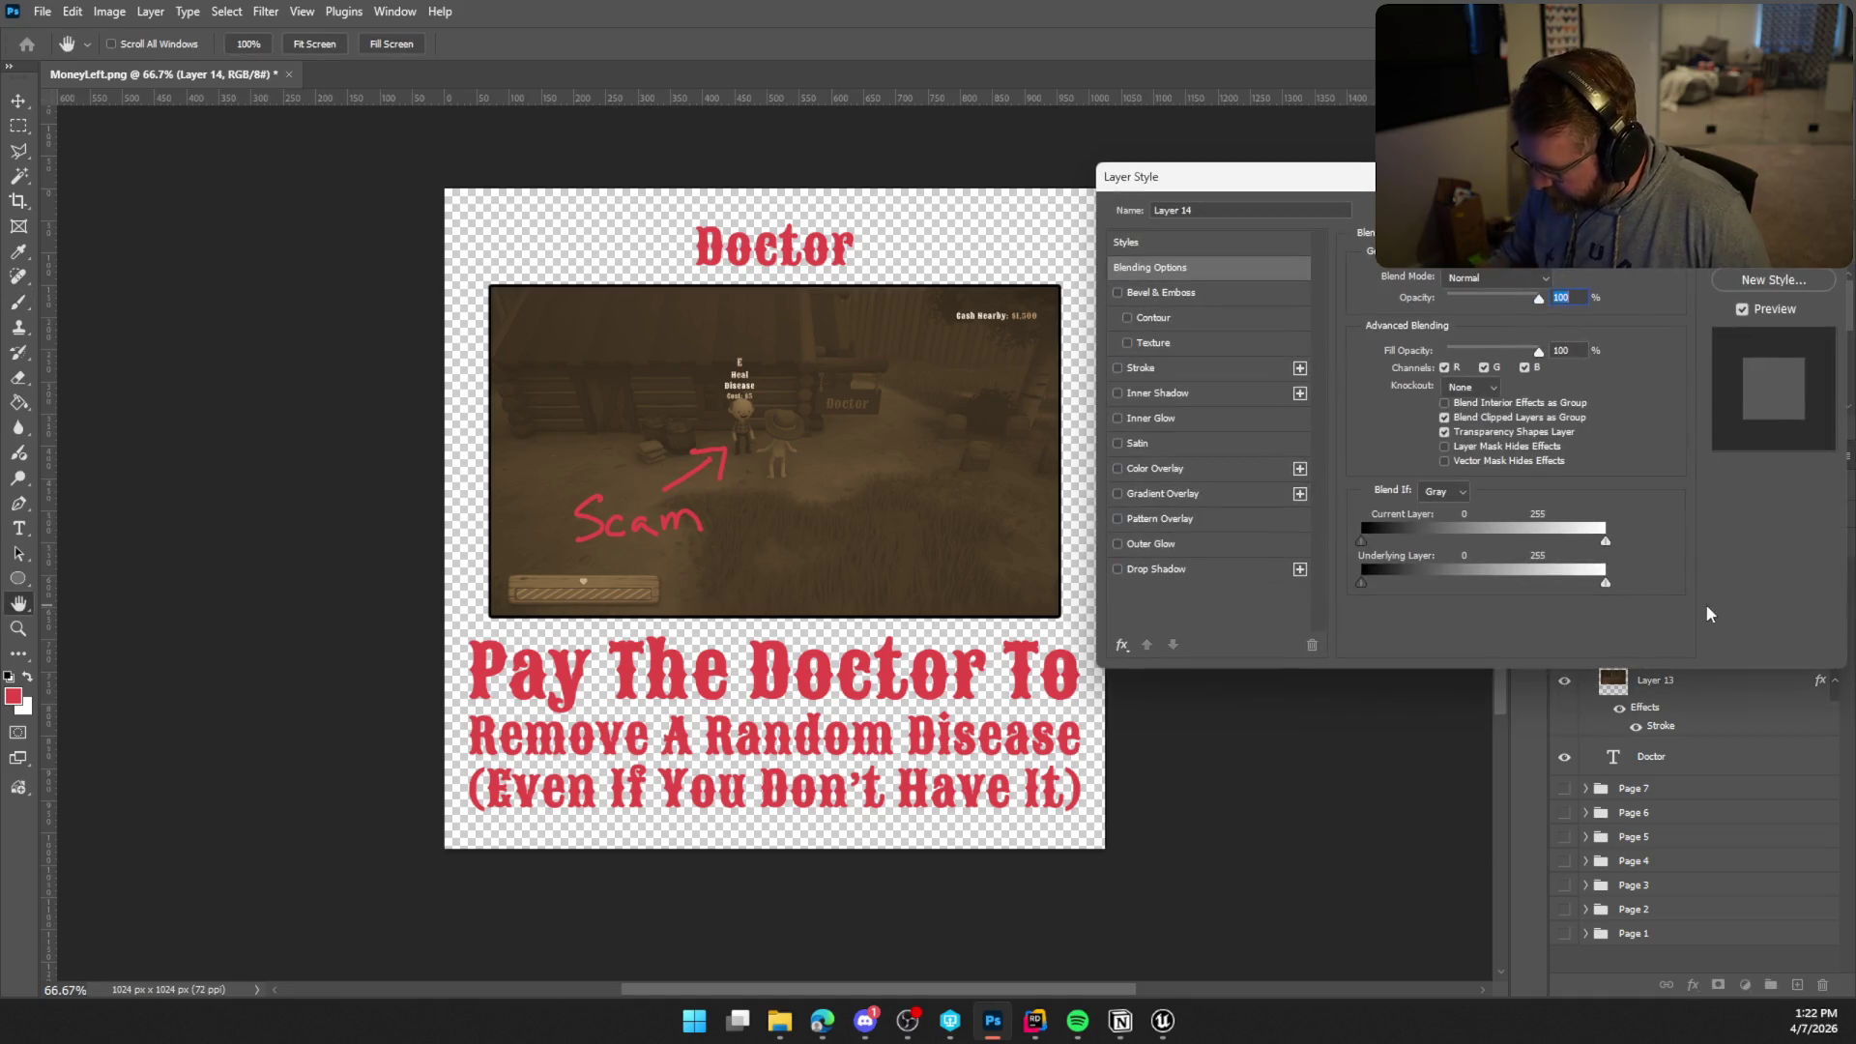
left_click(1118, 568)
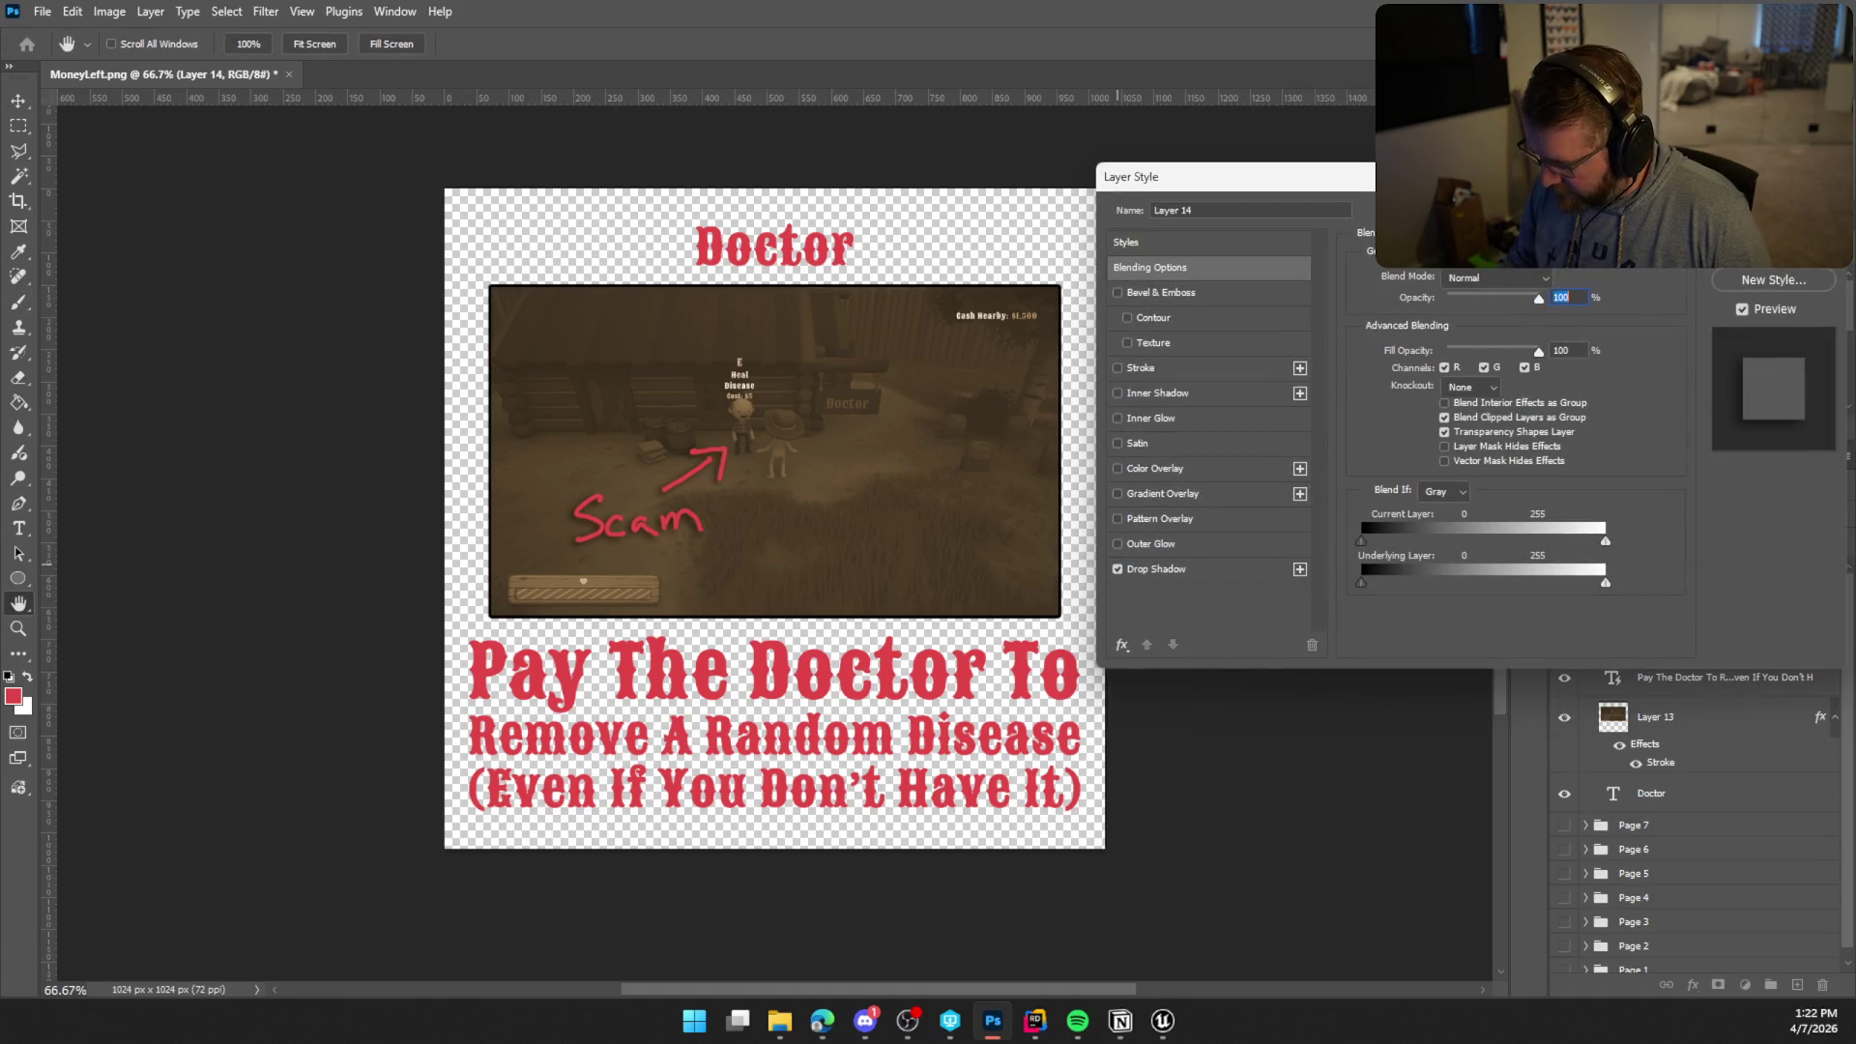
key("Return")
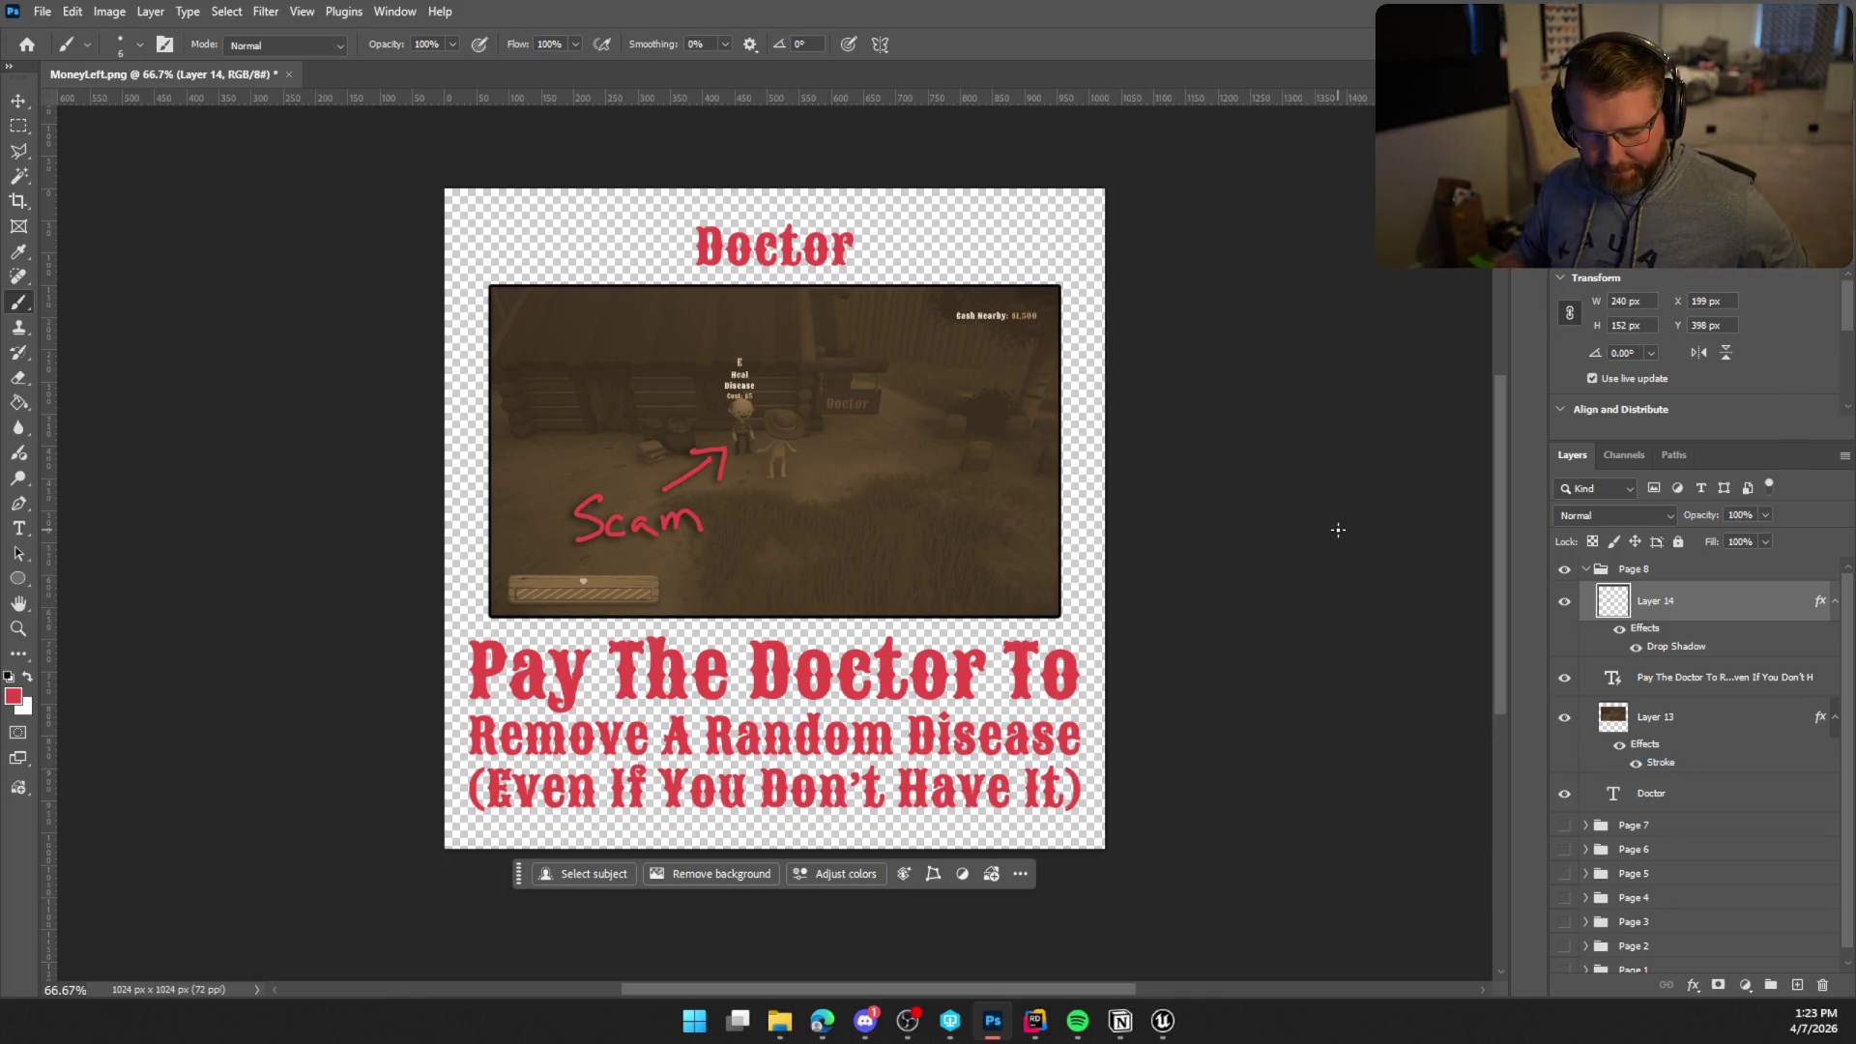
- Export the Doctor page as a PNG named 'Doctorage' into the Pages folder
left_click(43, 12)
mouse_move(111, 348)
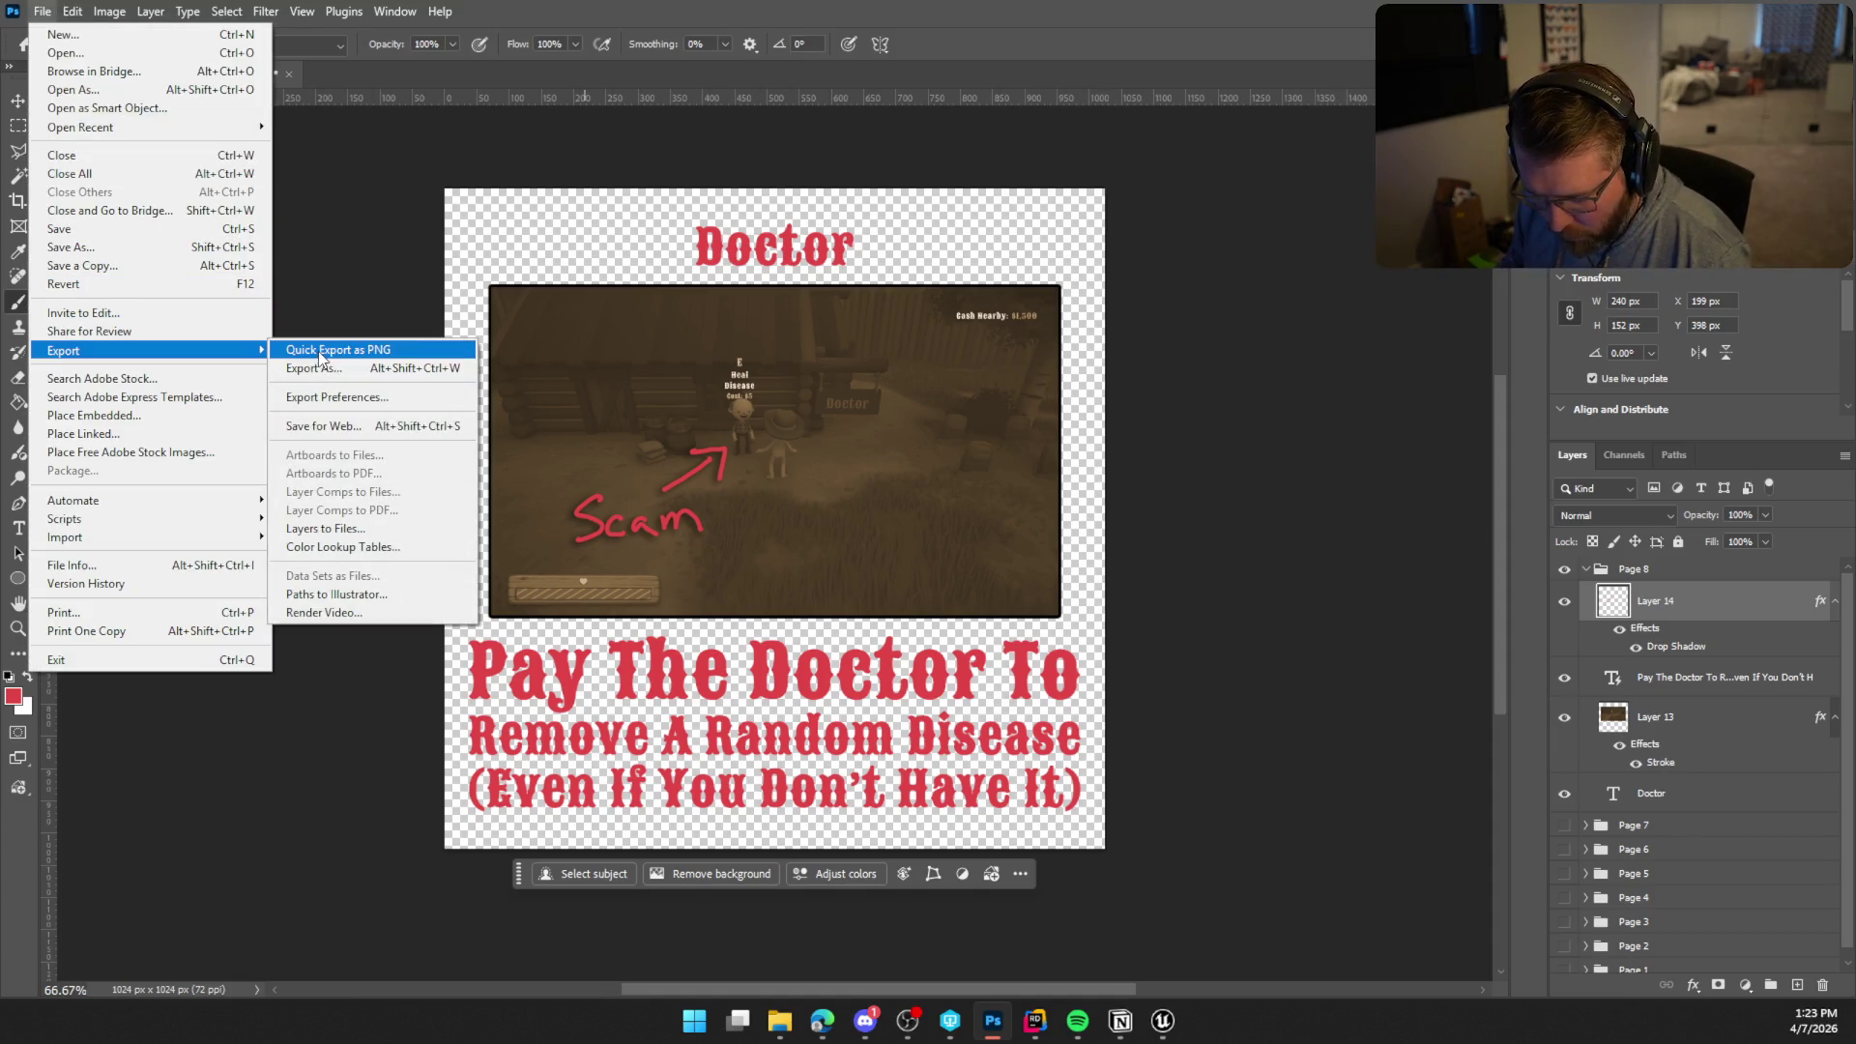
left_click(292, 371)
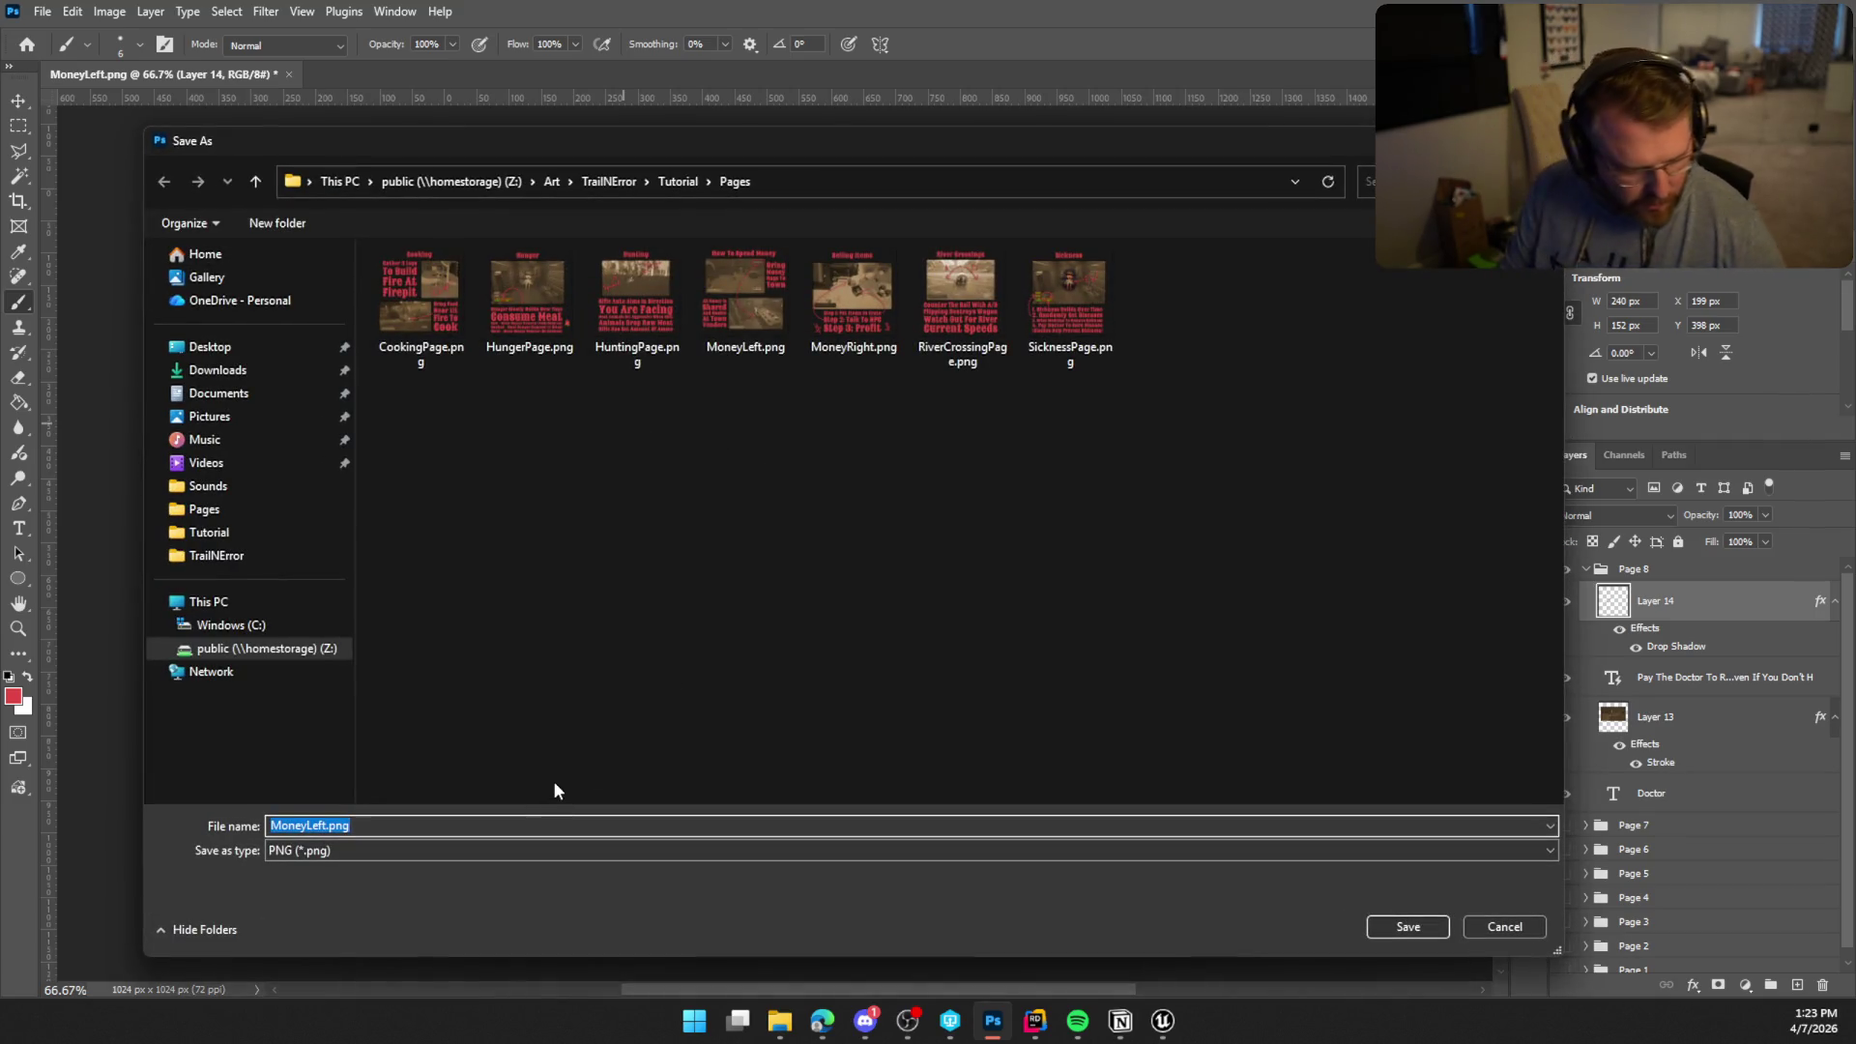
type("Doctor")
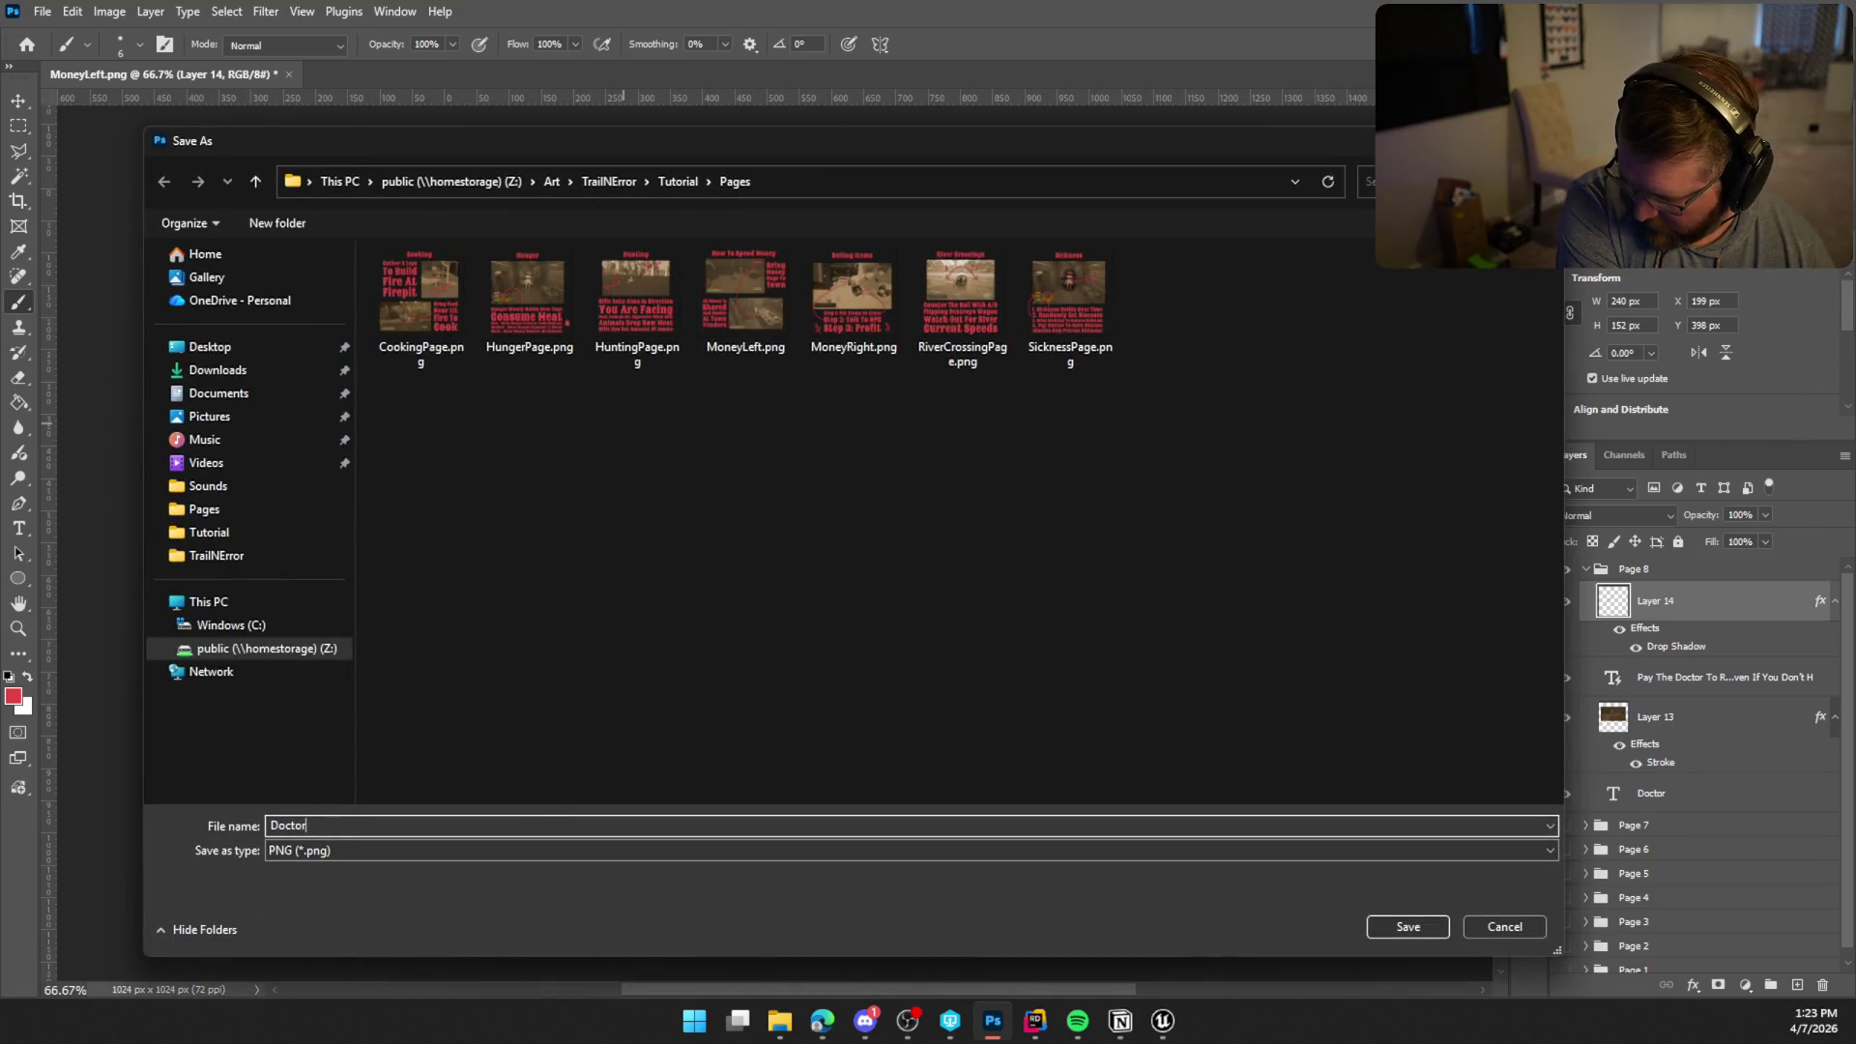
type("age")
key("Return")
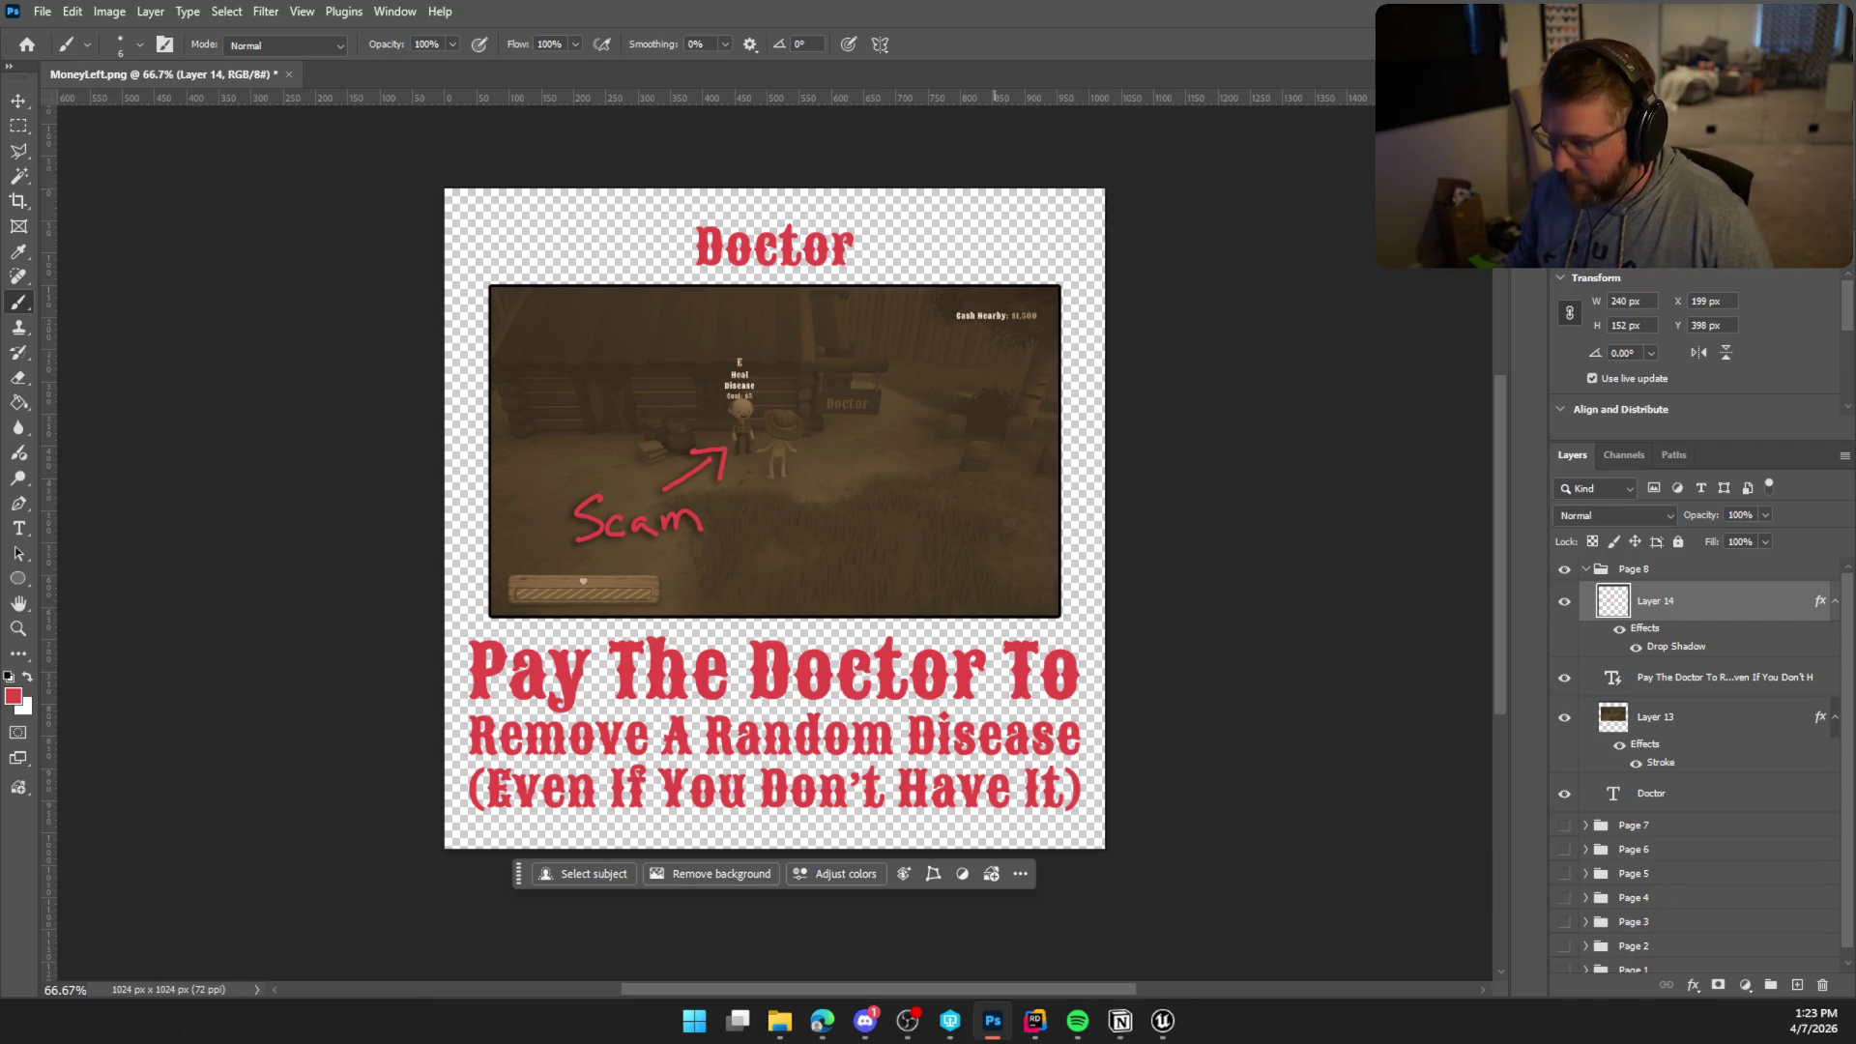
key("alt+Tab")
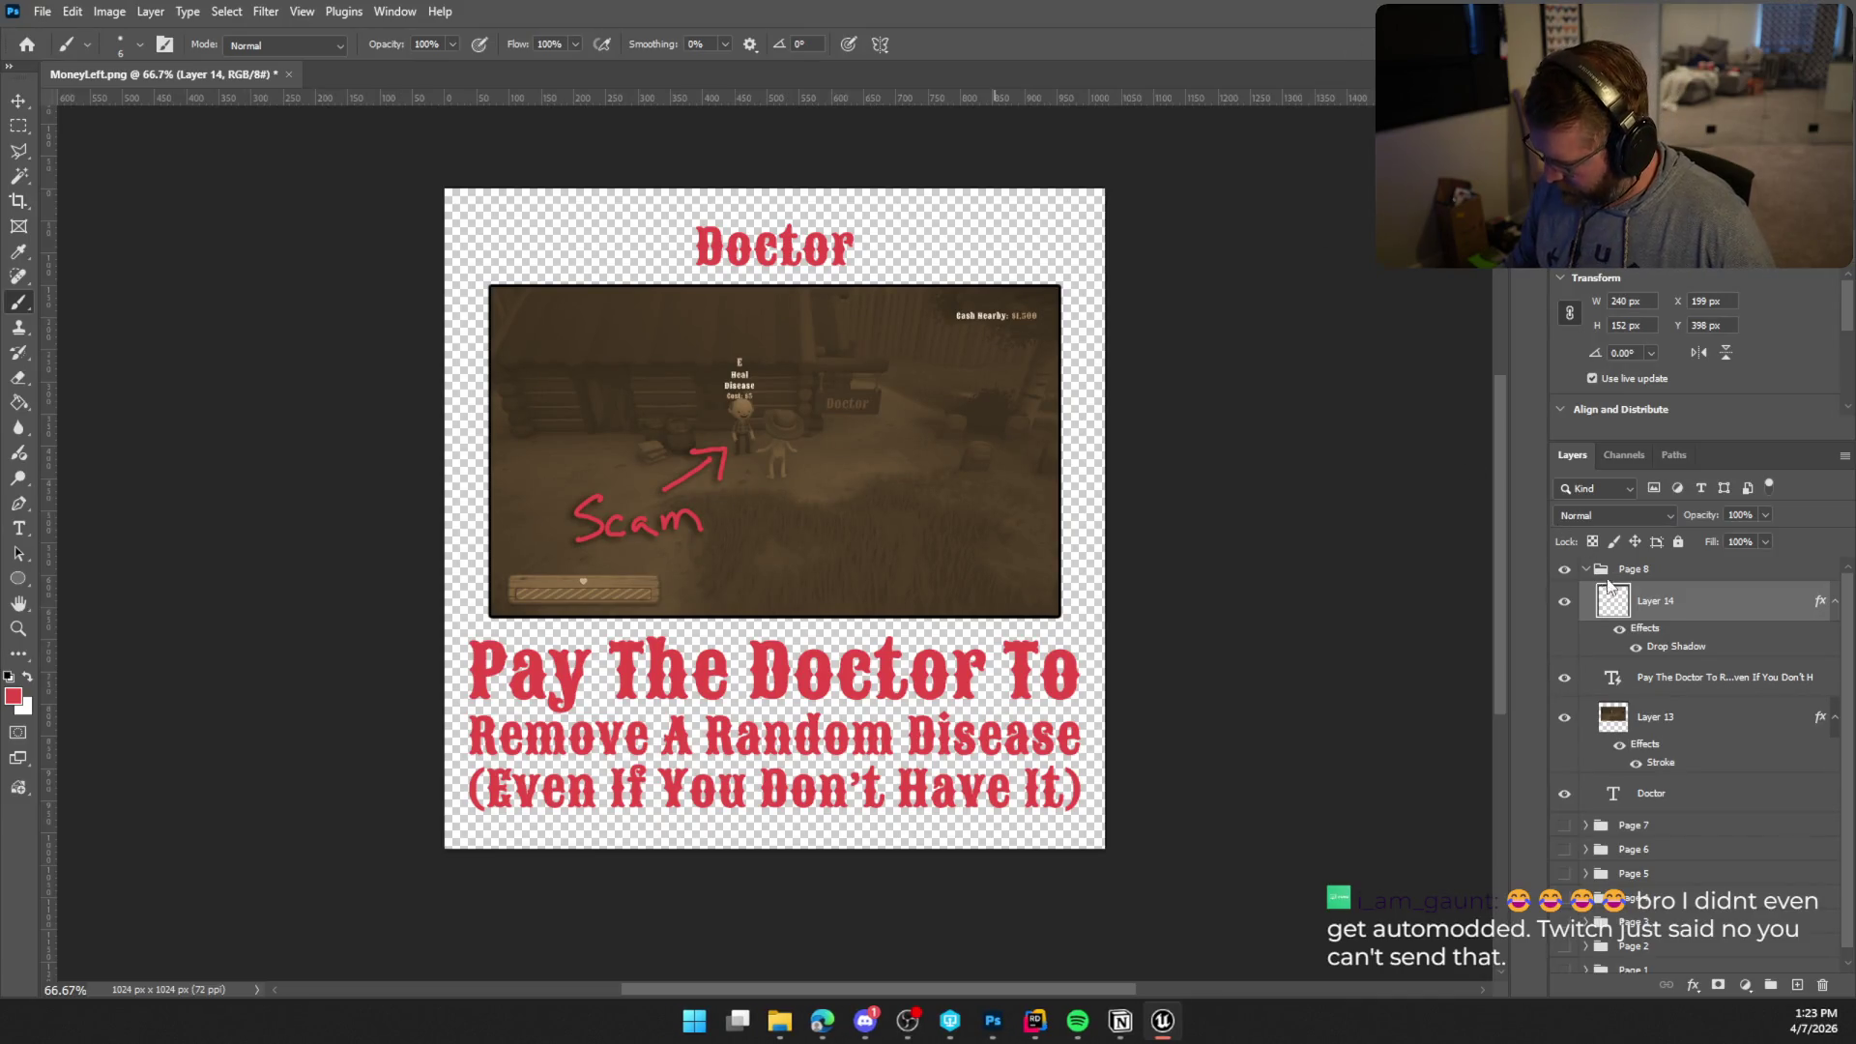
left_click(1588, 575)
- Create a new layer group named 'Page 9' and hide the Page 8 group
left_click(1587, 571)
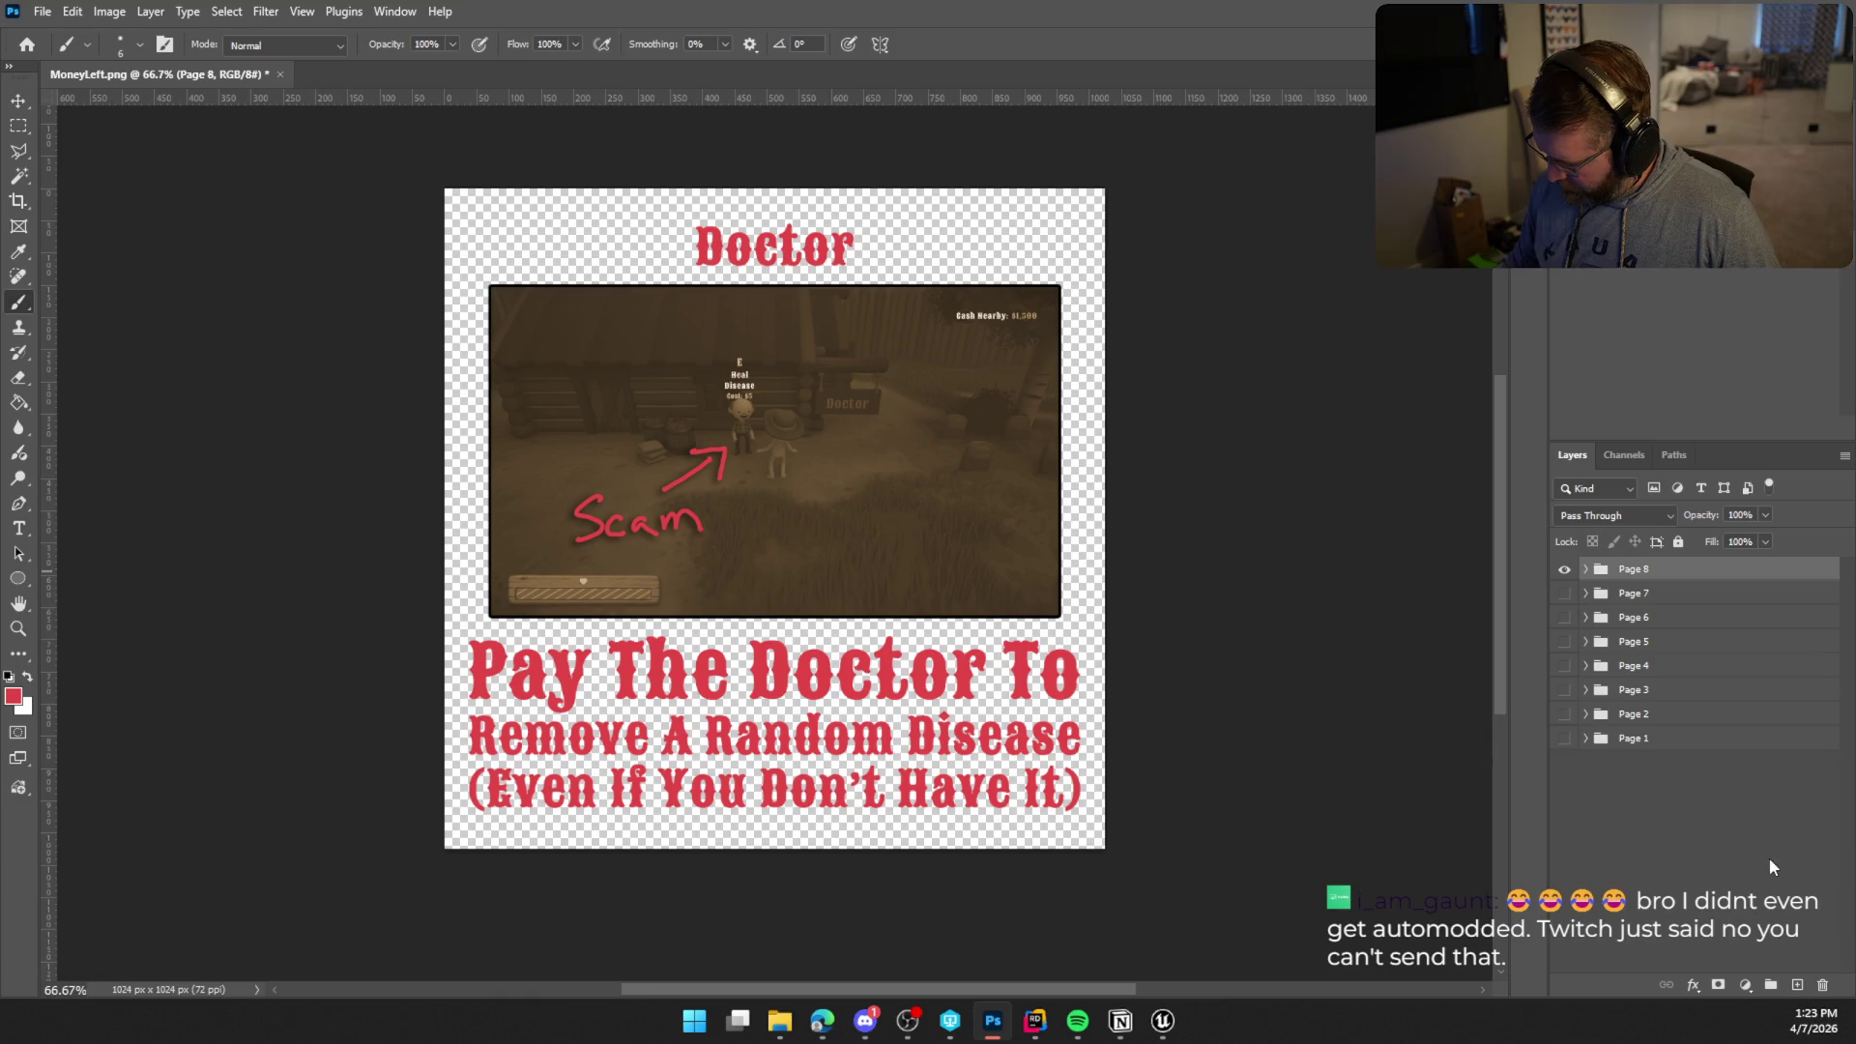
left_click(1771, 985)
double_click(1634, 571)
type("Page 9")
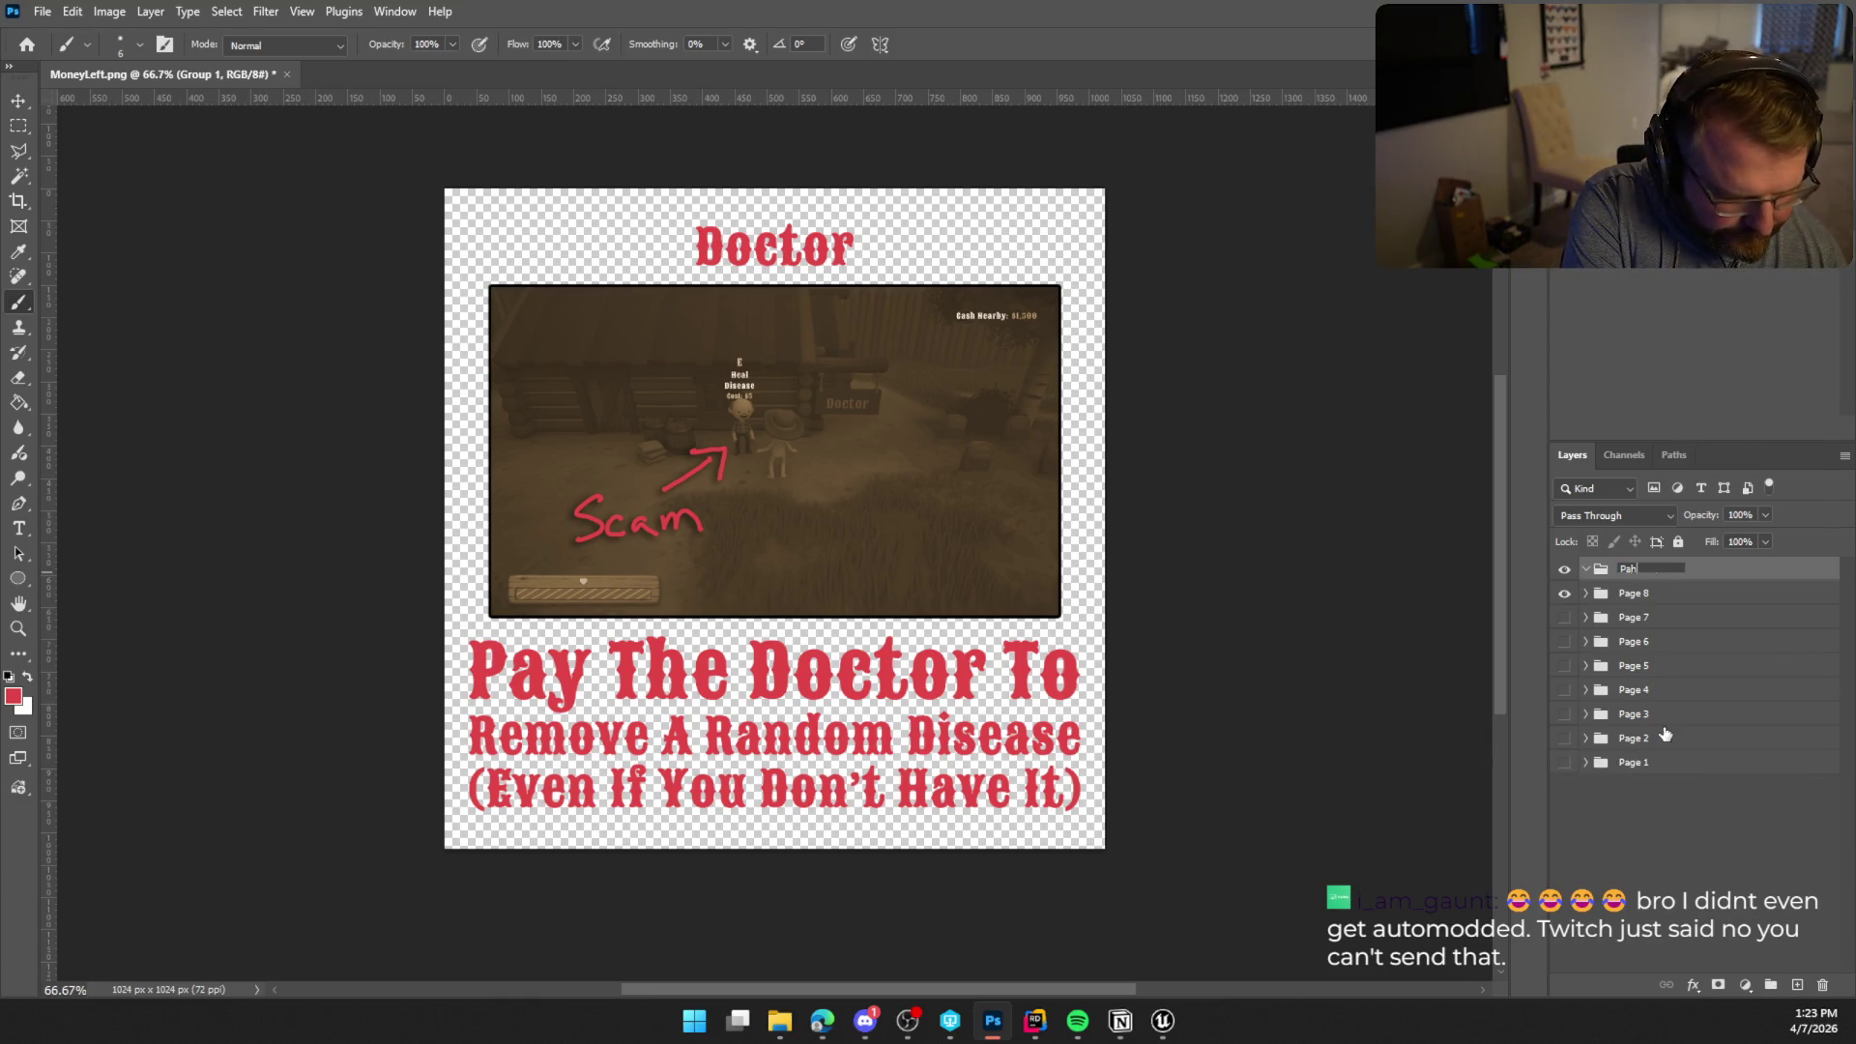
key("Return")
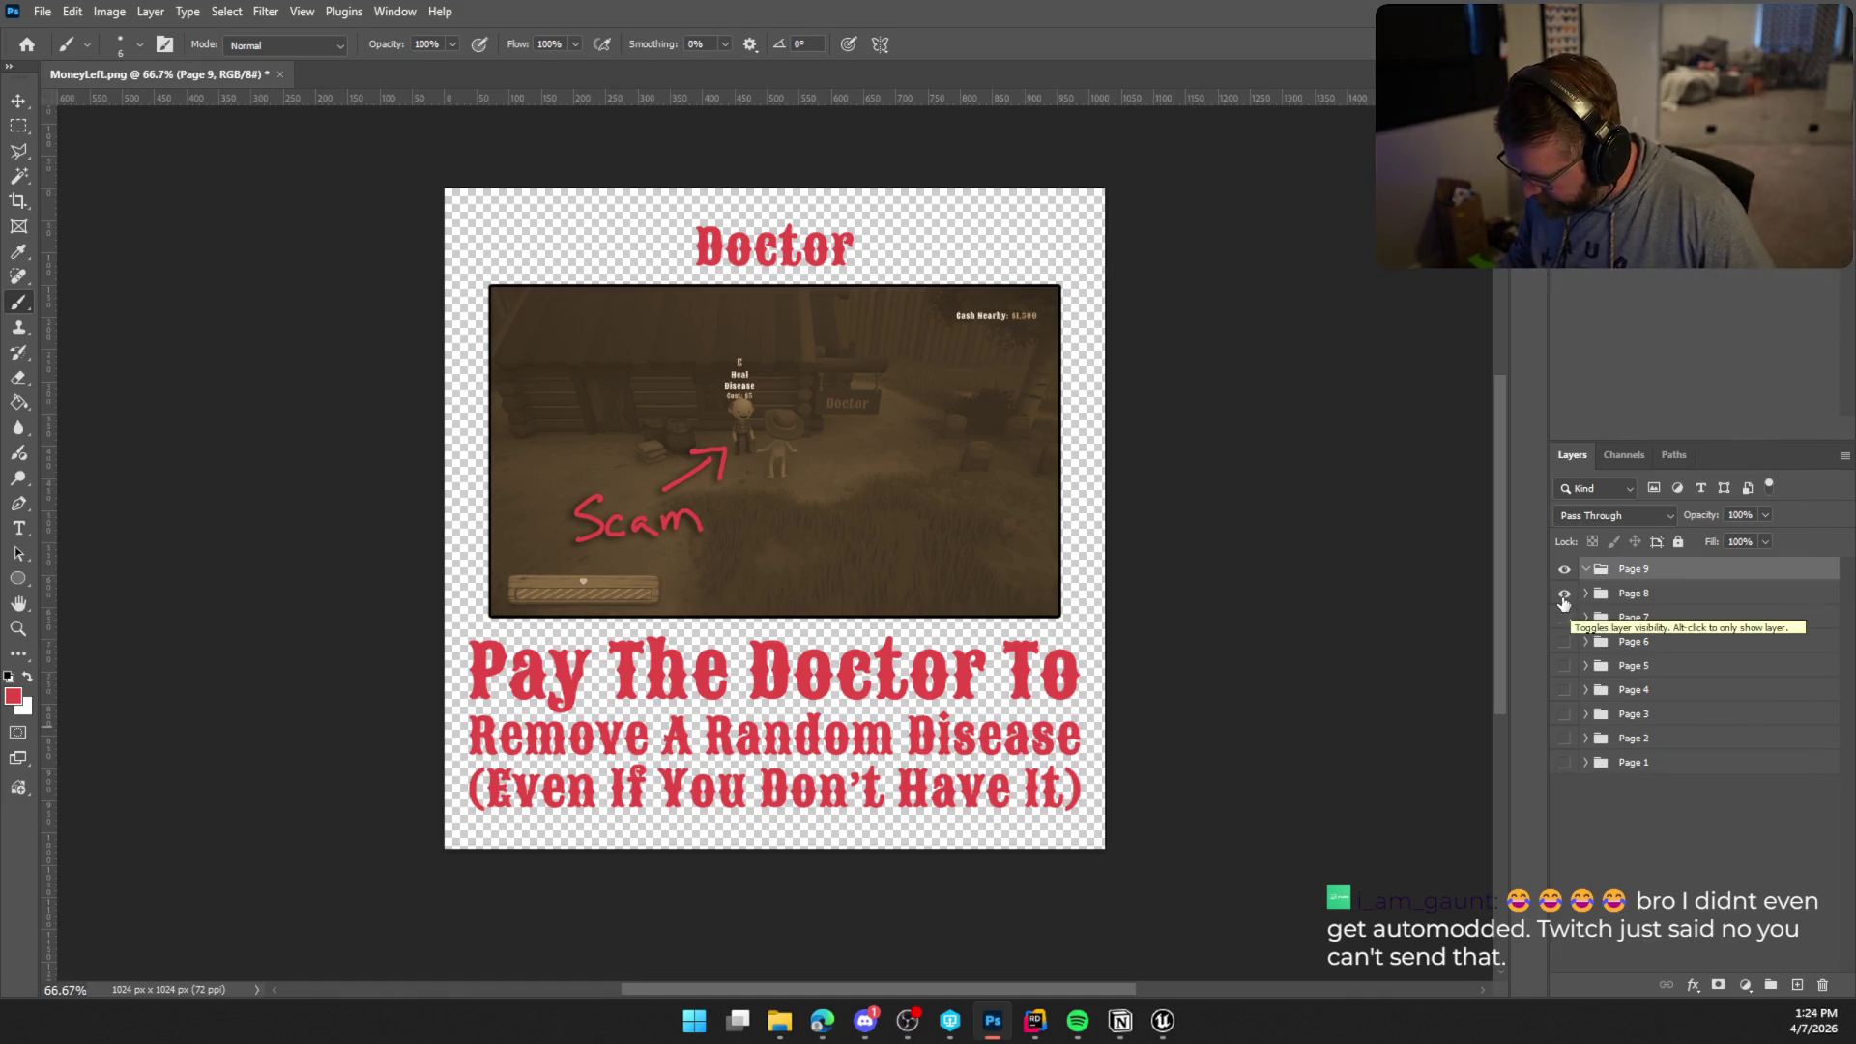
left_click(1564, 593)
- Place a game screenshot and scale it to about 44% (880 × 522 px) across the upper page
left_click_drag(1165, 577, 1165, 578)
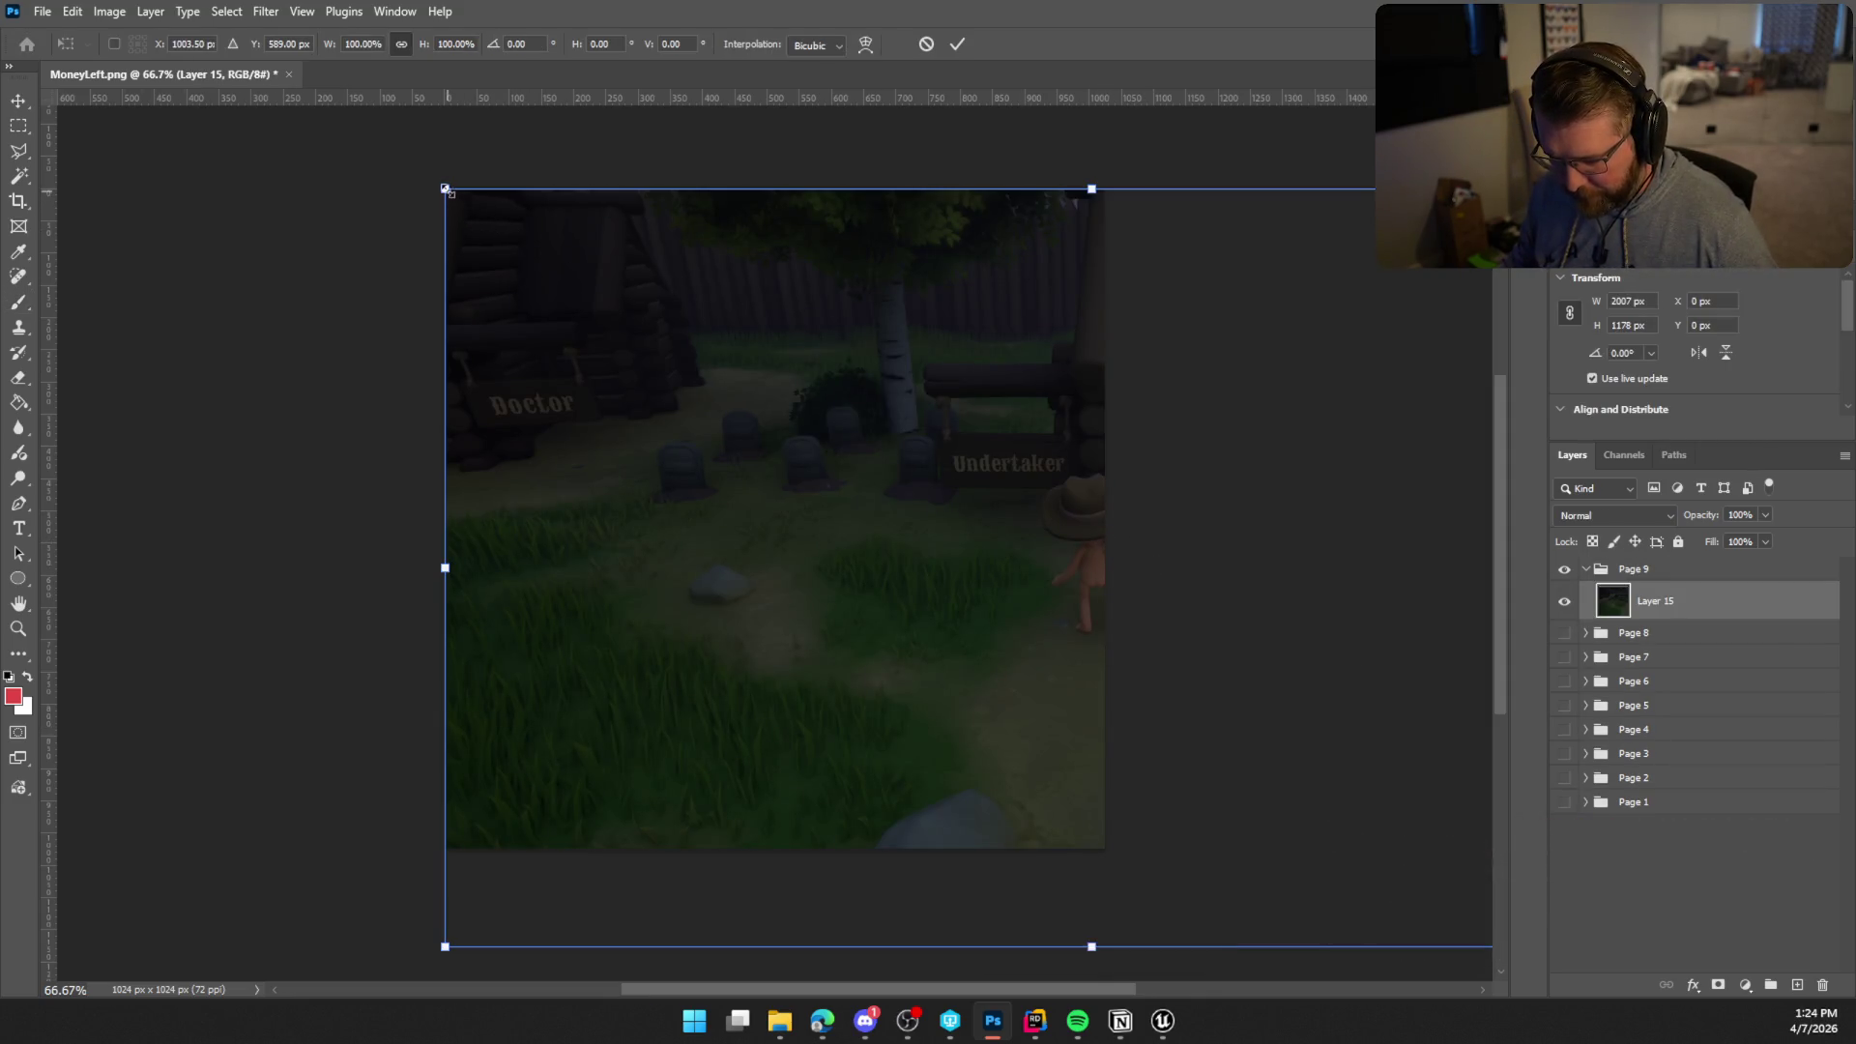
left_click_drag(444, 188, 826, 413)
left_click_drag(1045, 592, 732, 470)
left_click_drag(1040, 284, 1062, 272)
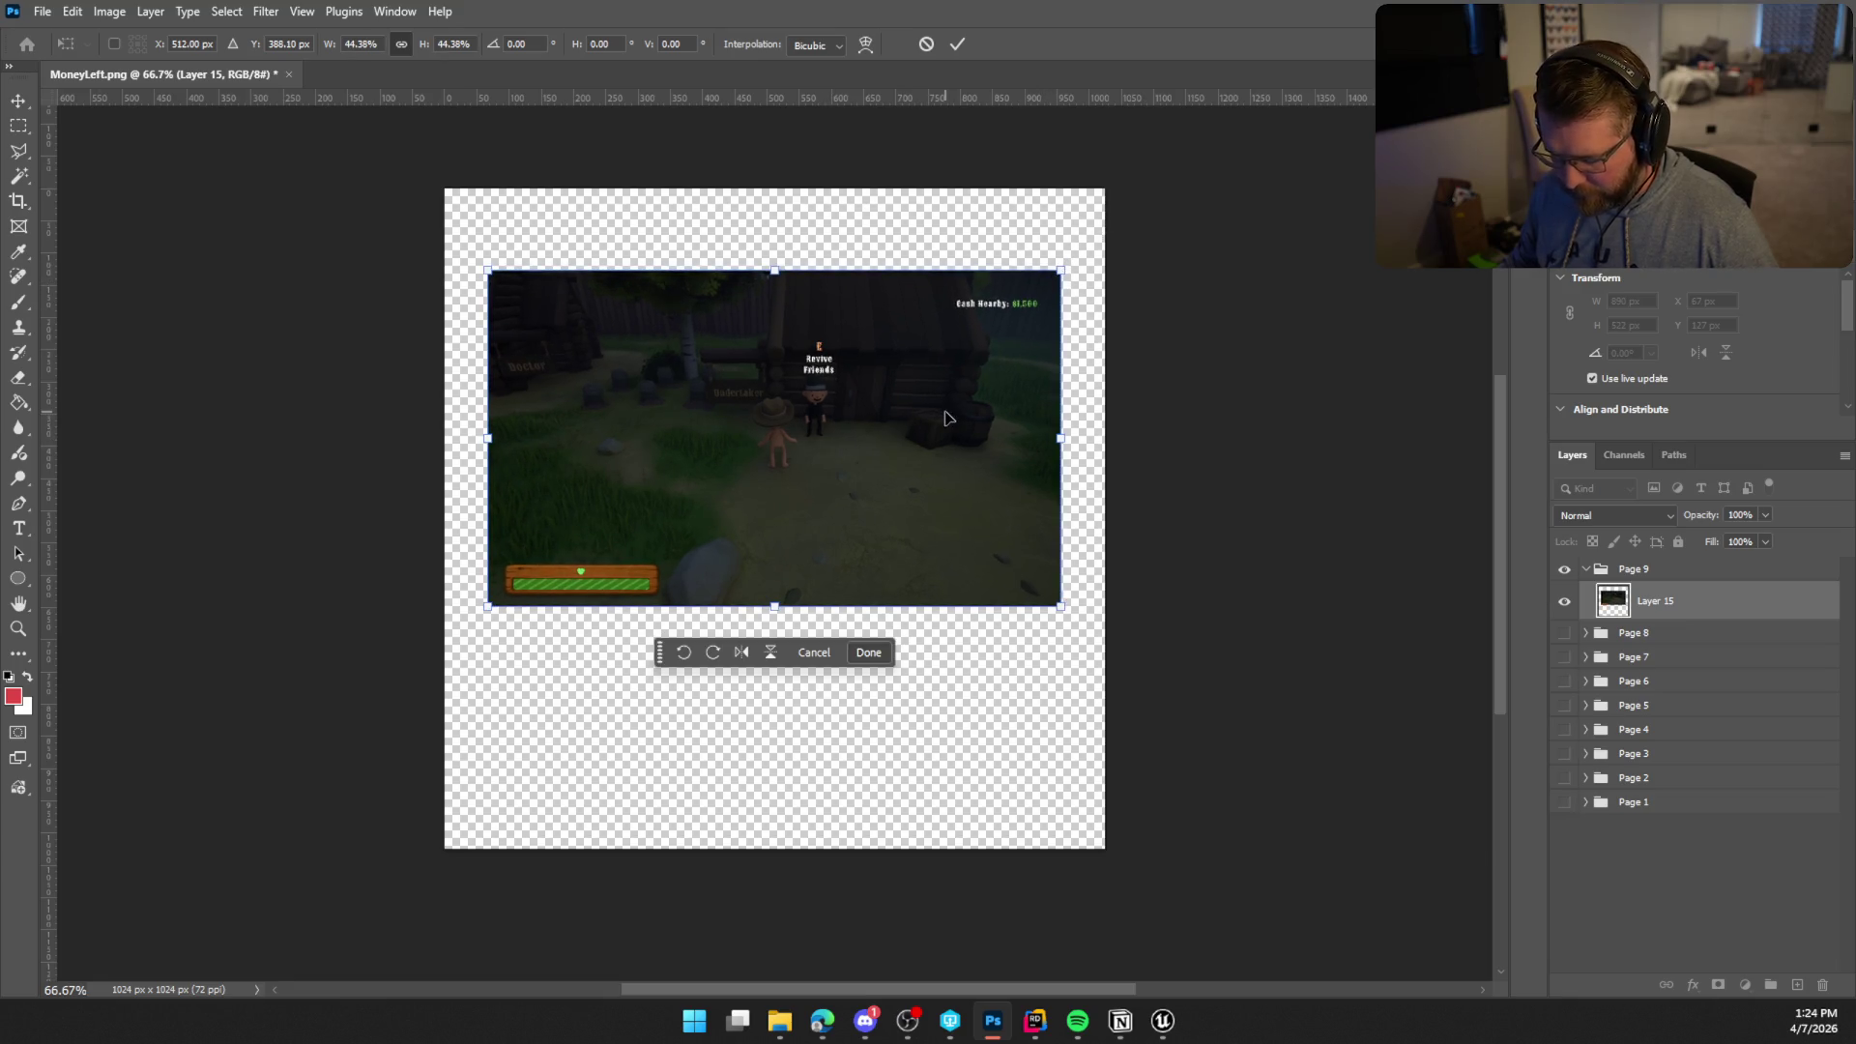
key("Return")
key("b")
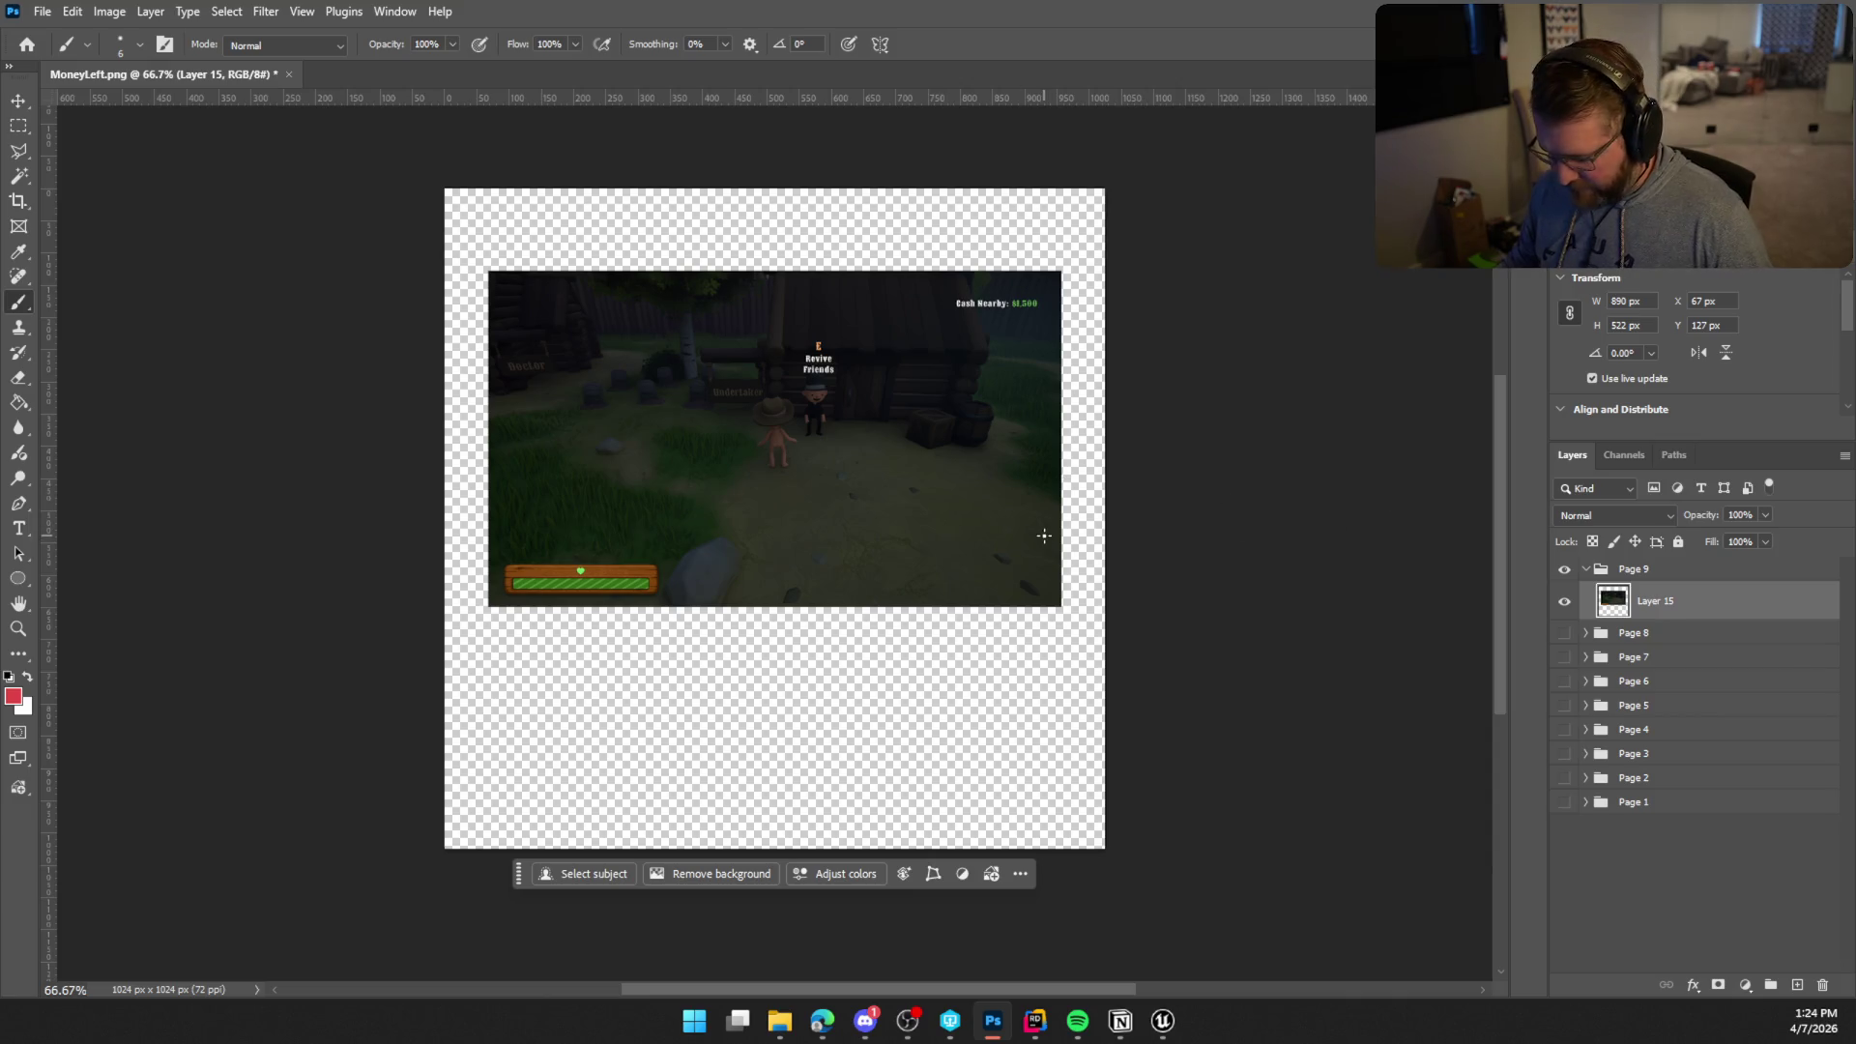
right_click(1690, 605)
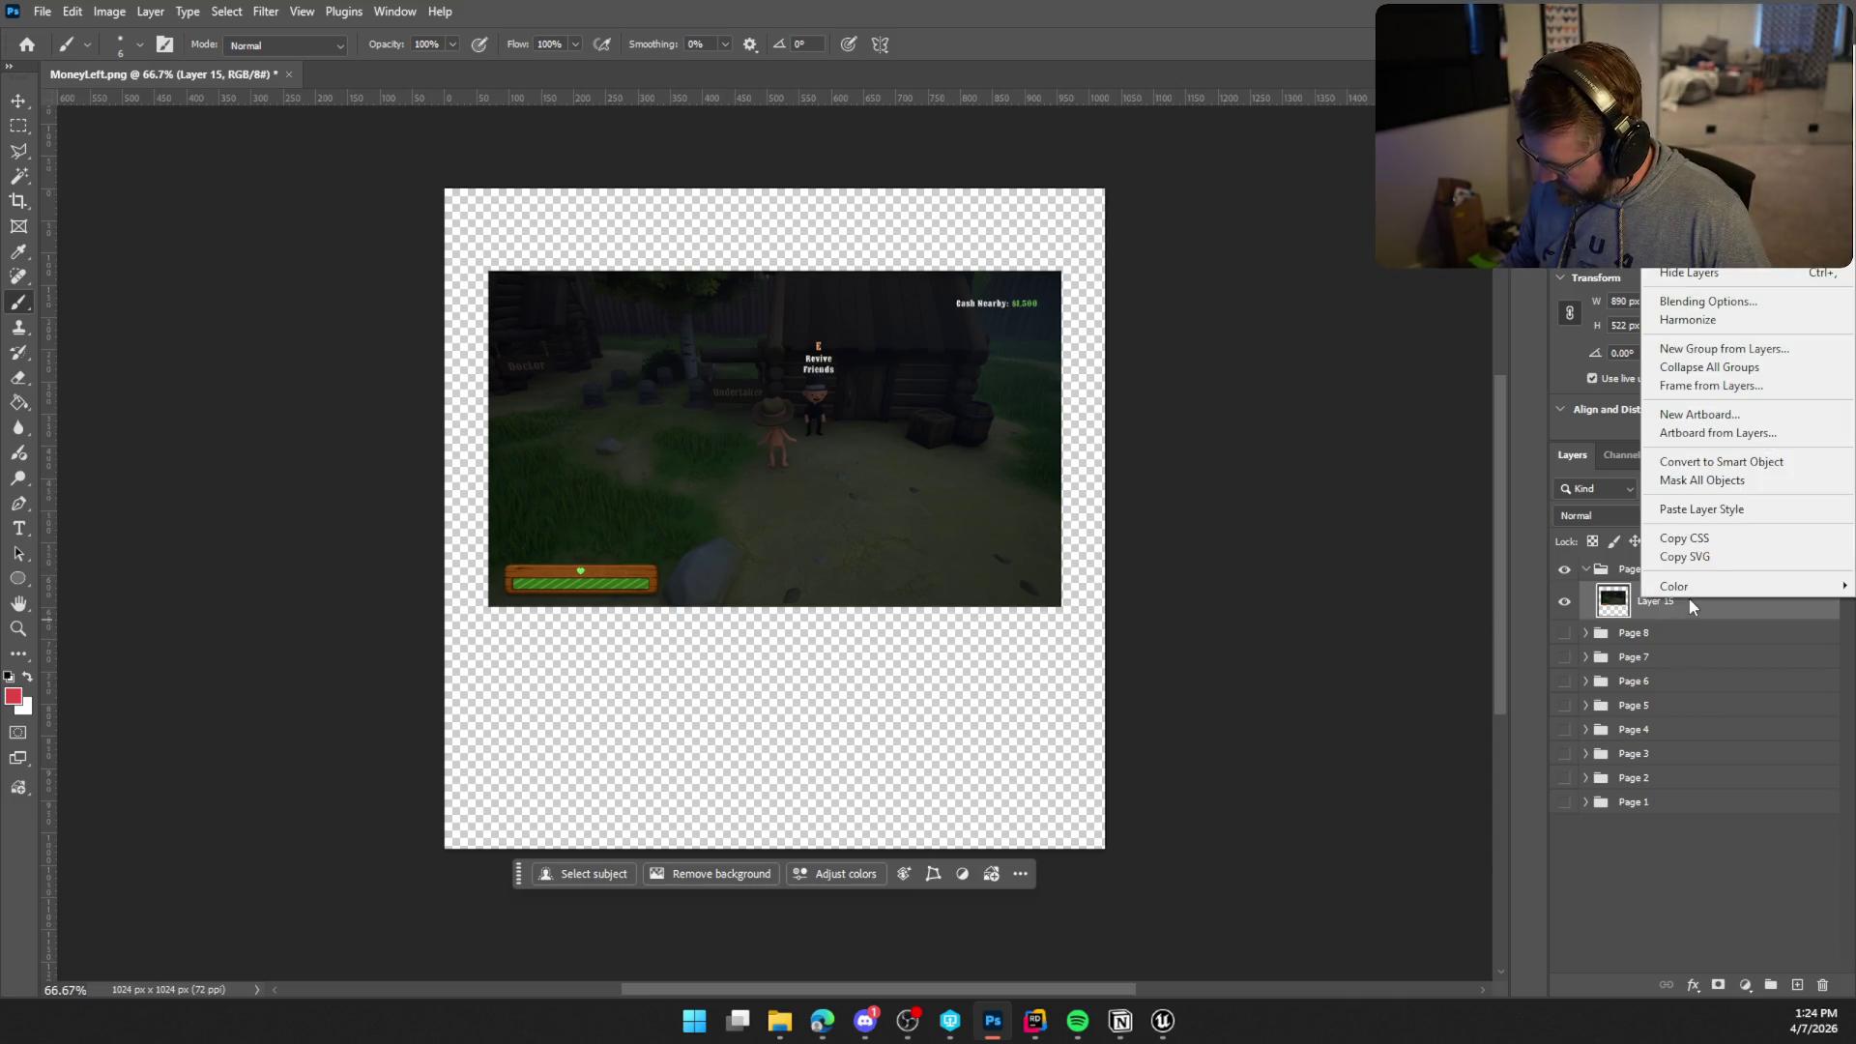
- Add a Stroke border to the screenshot layer through Blending Options
left_click(1651, 650)
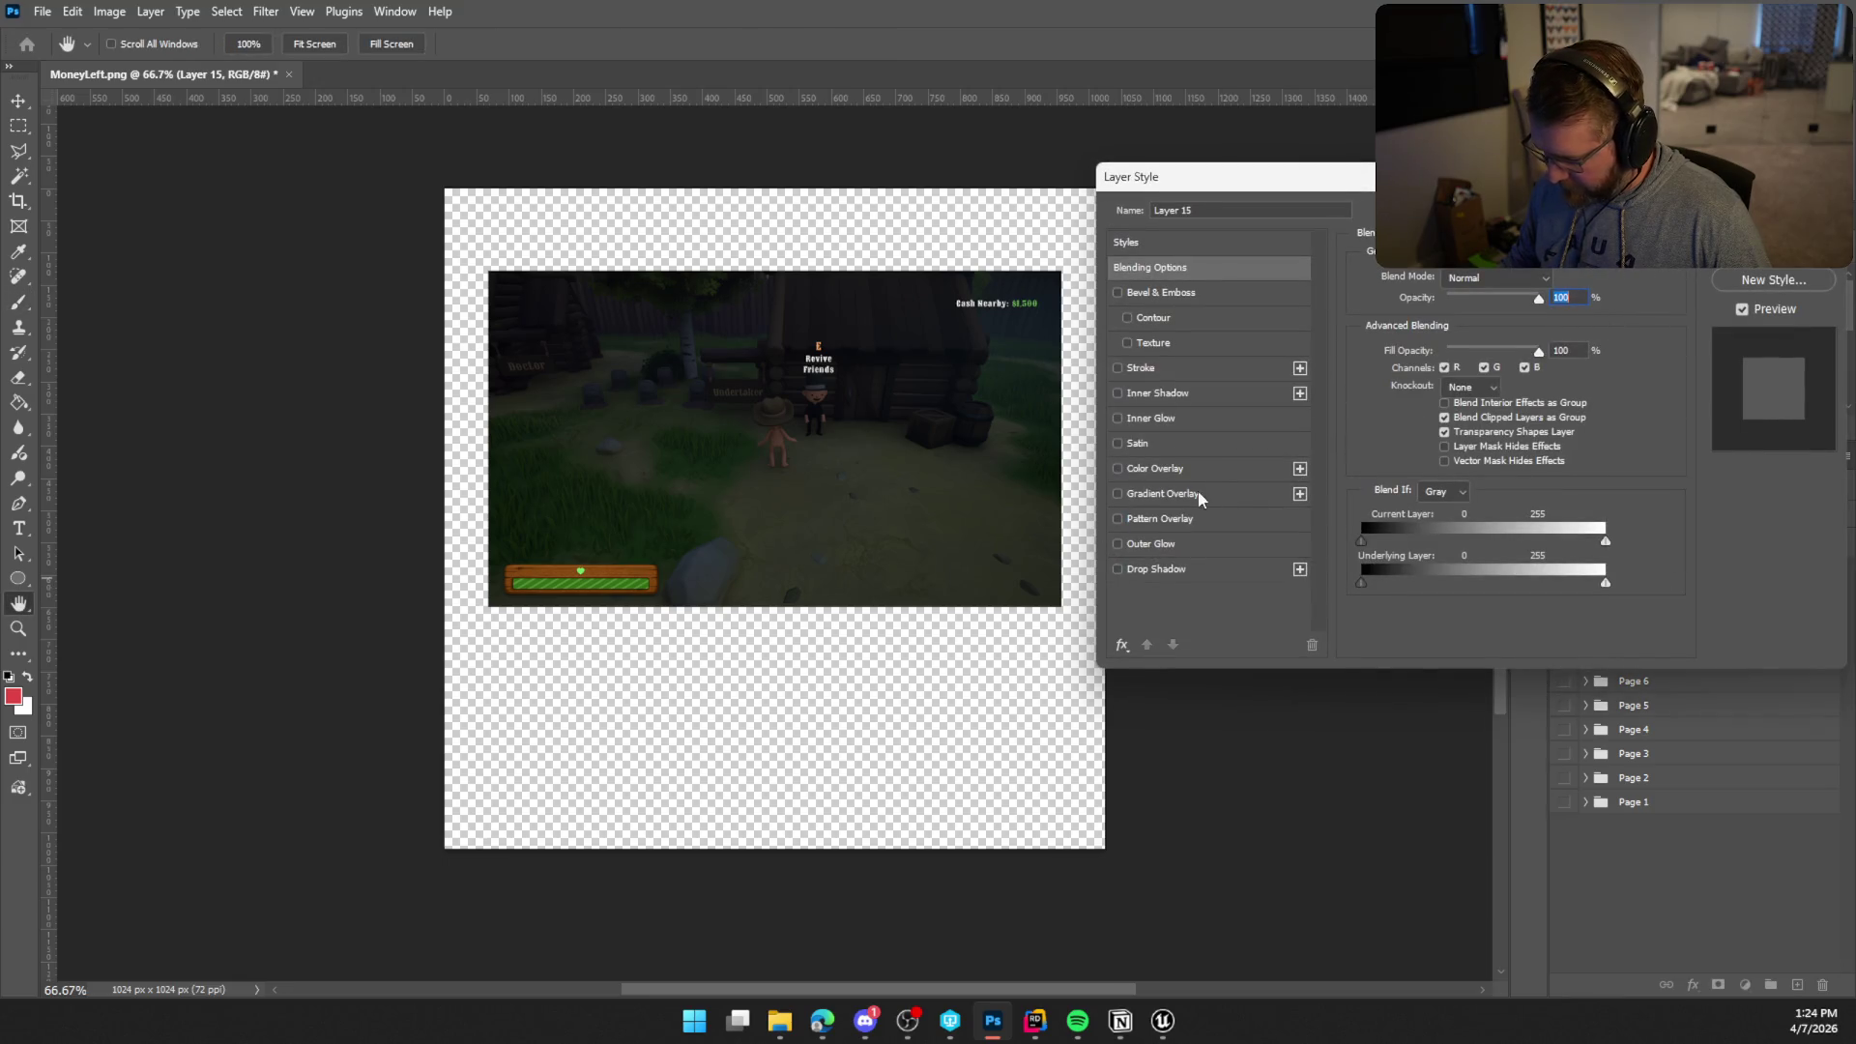
left_click(1117, 368)
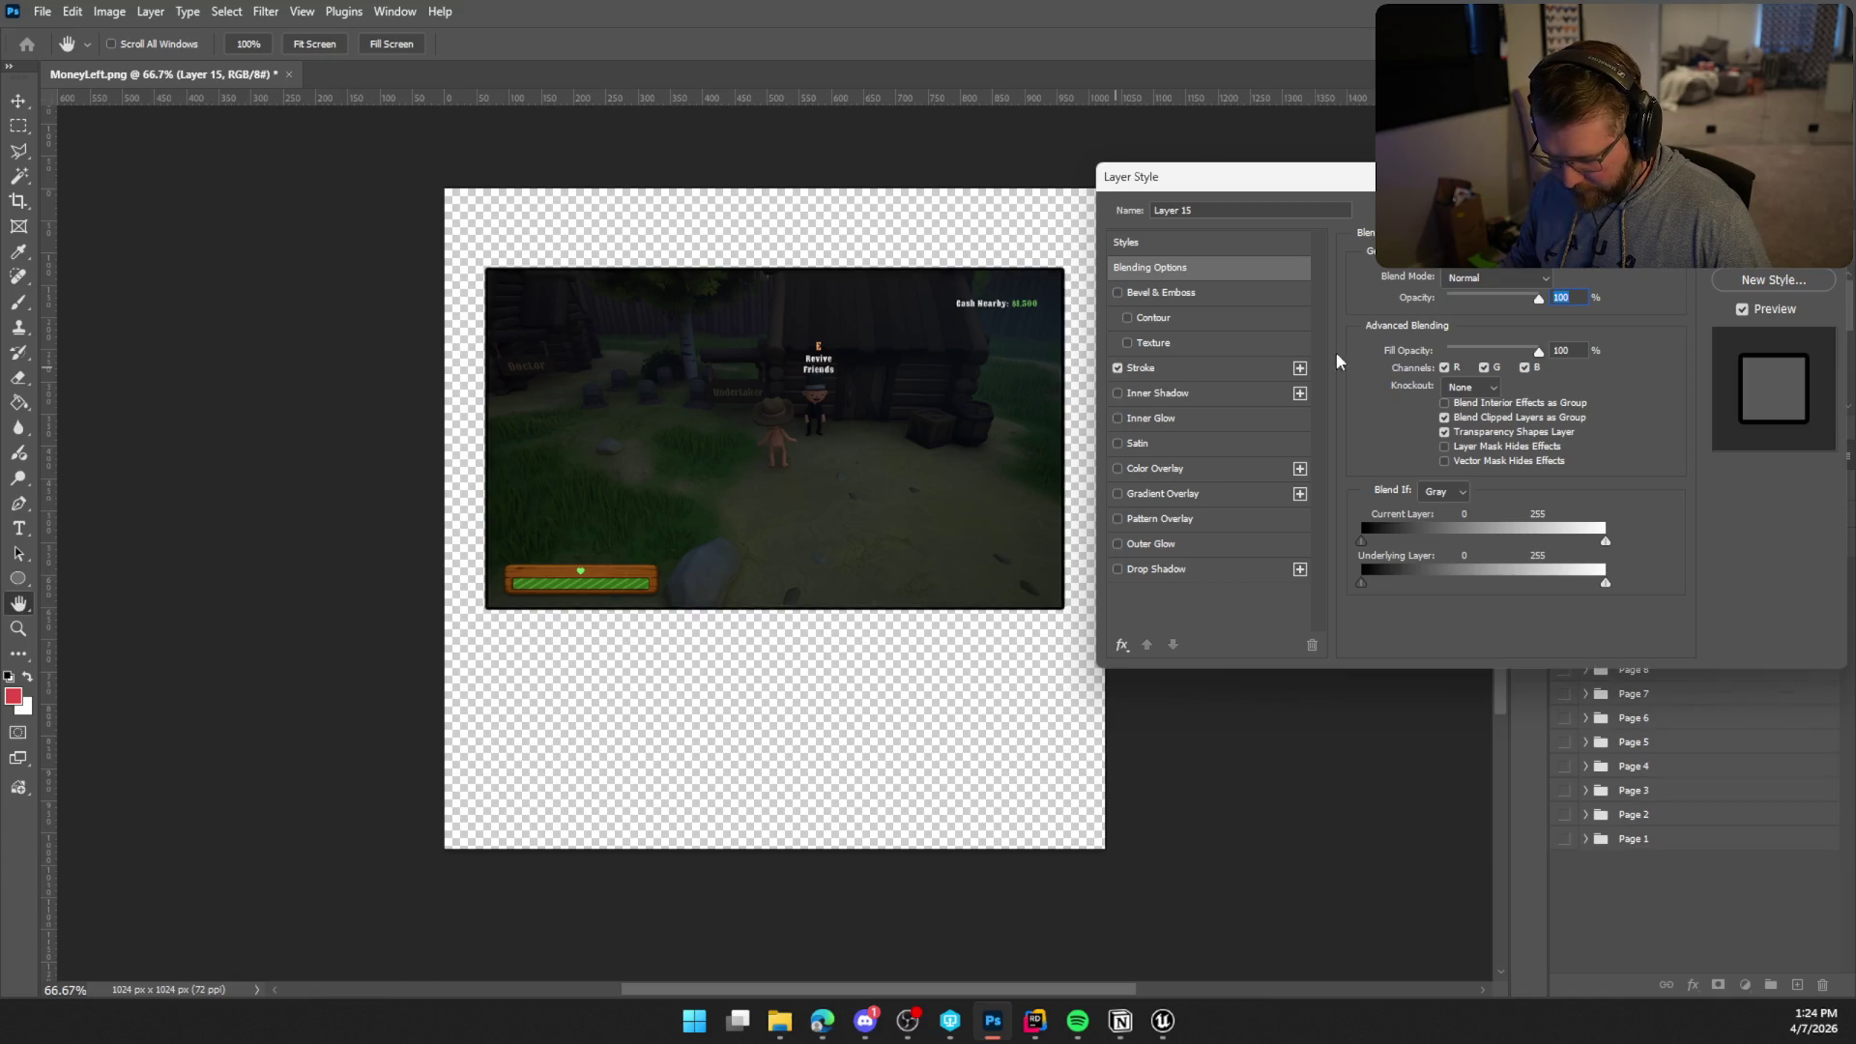
key("Return")
- Tint the screenshot with the Hue/Saturation Sepia preset, Lightness 11 and Saturation 35
left_click(111, 13)
mouse_move(145, 63)
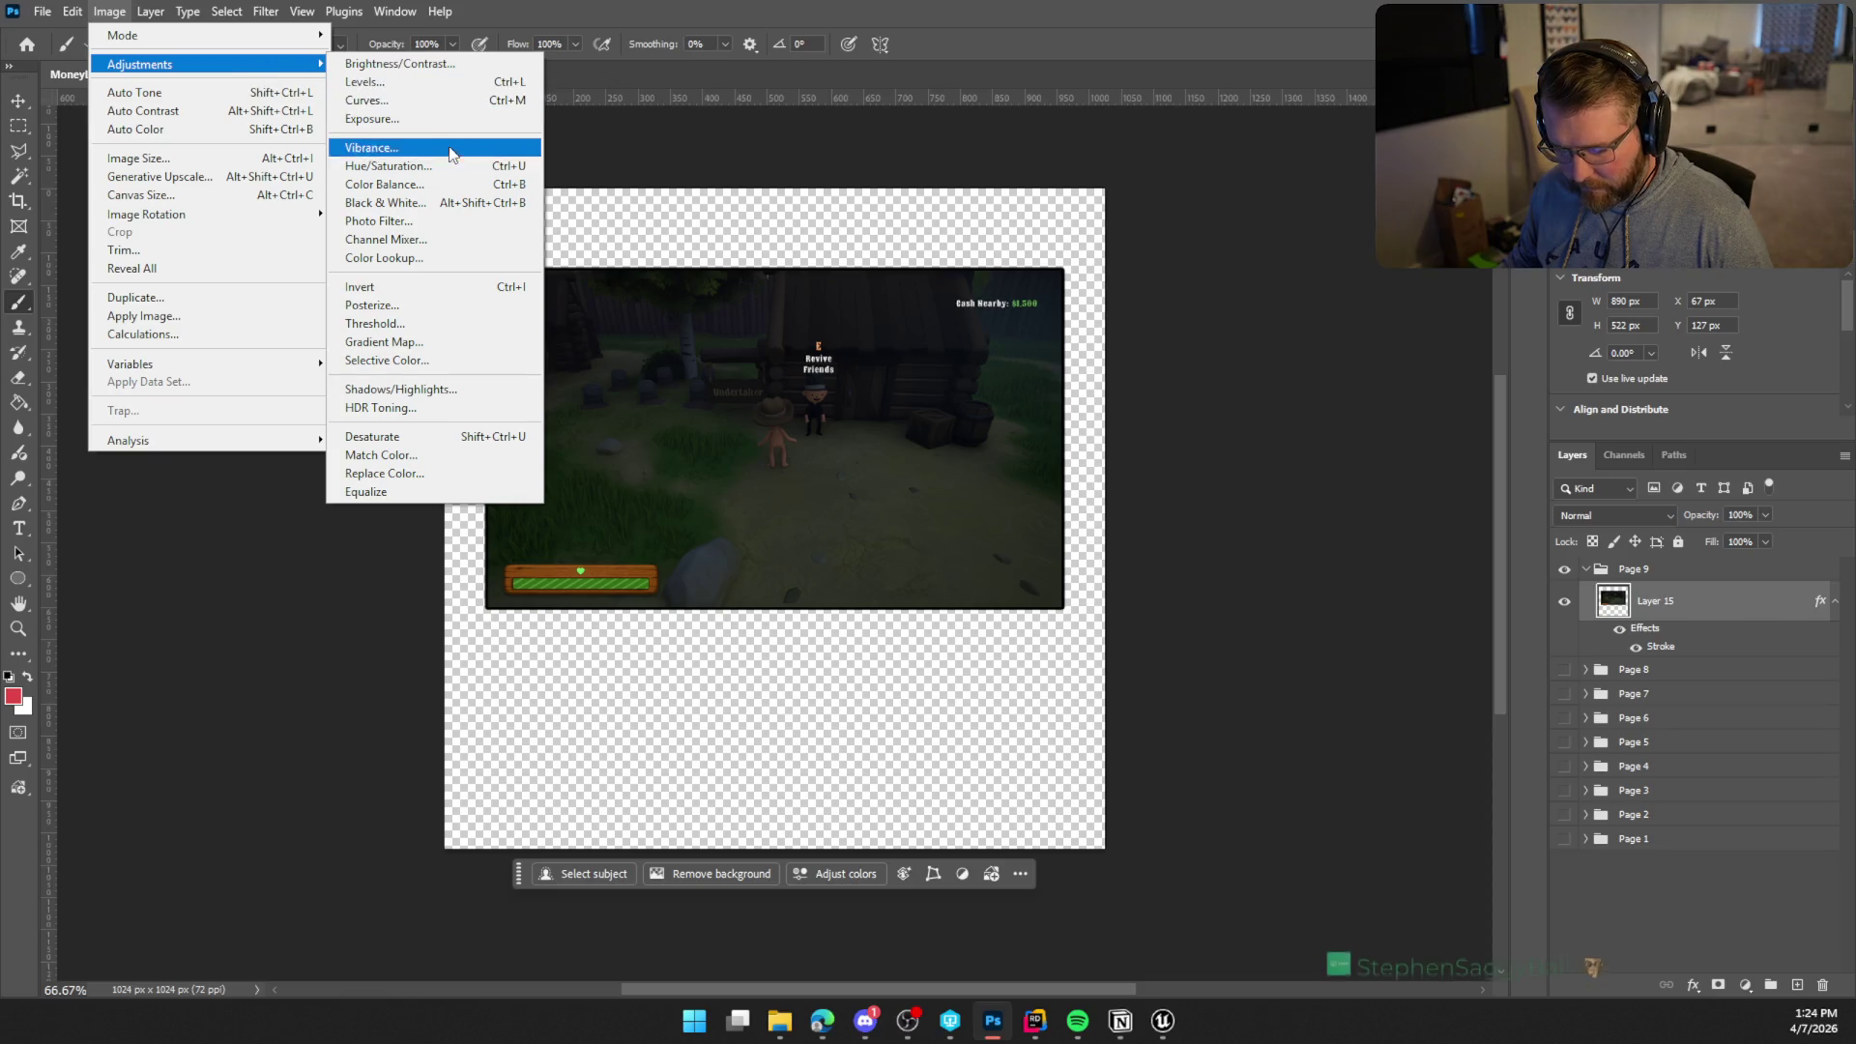
left_click(406, 165)
left_click(1245, 178)
left_click(1249, 358)
left_click_drag(1285, 384, 1296, 383)
left_click_drag(1215, 332, 1228, 332)
left_click(1289, 386)
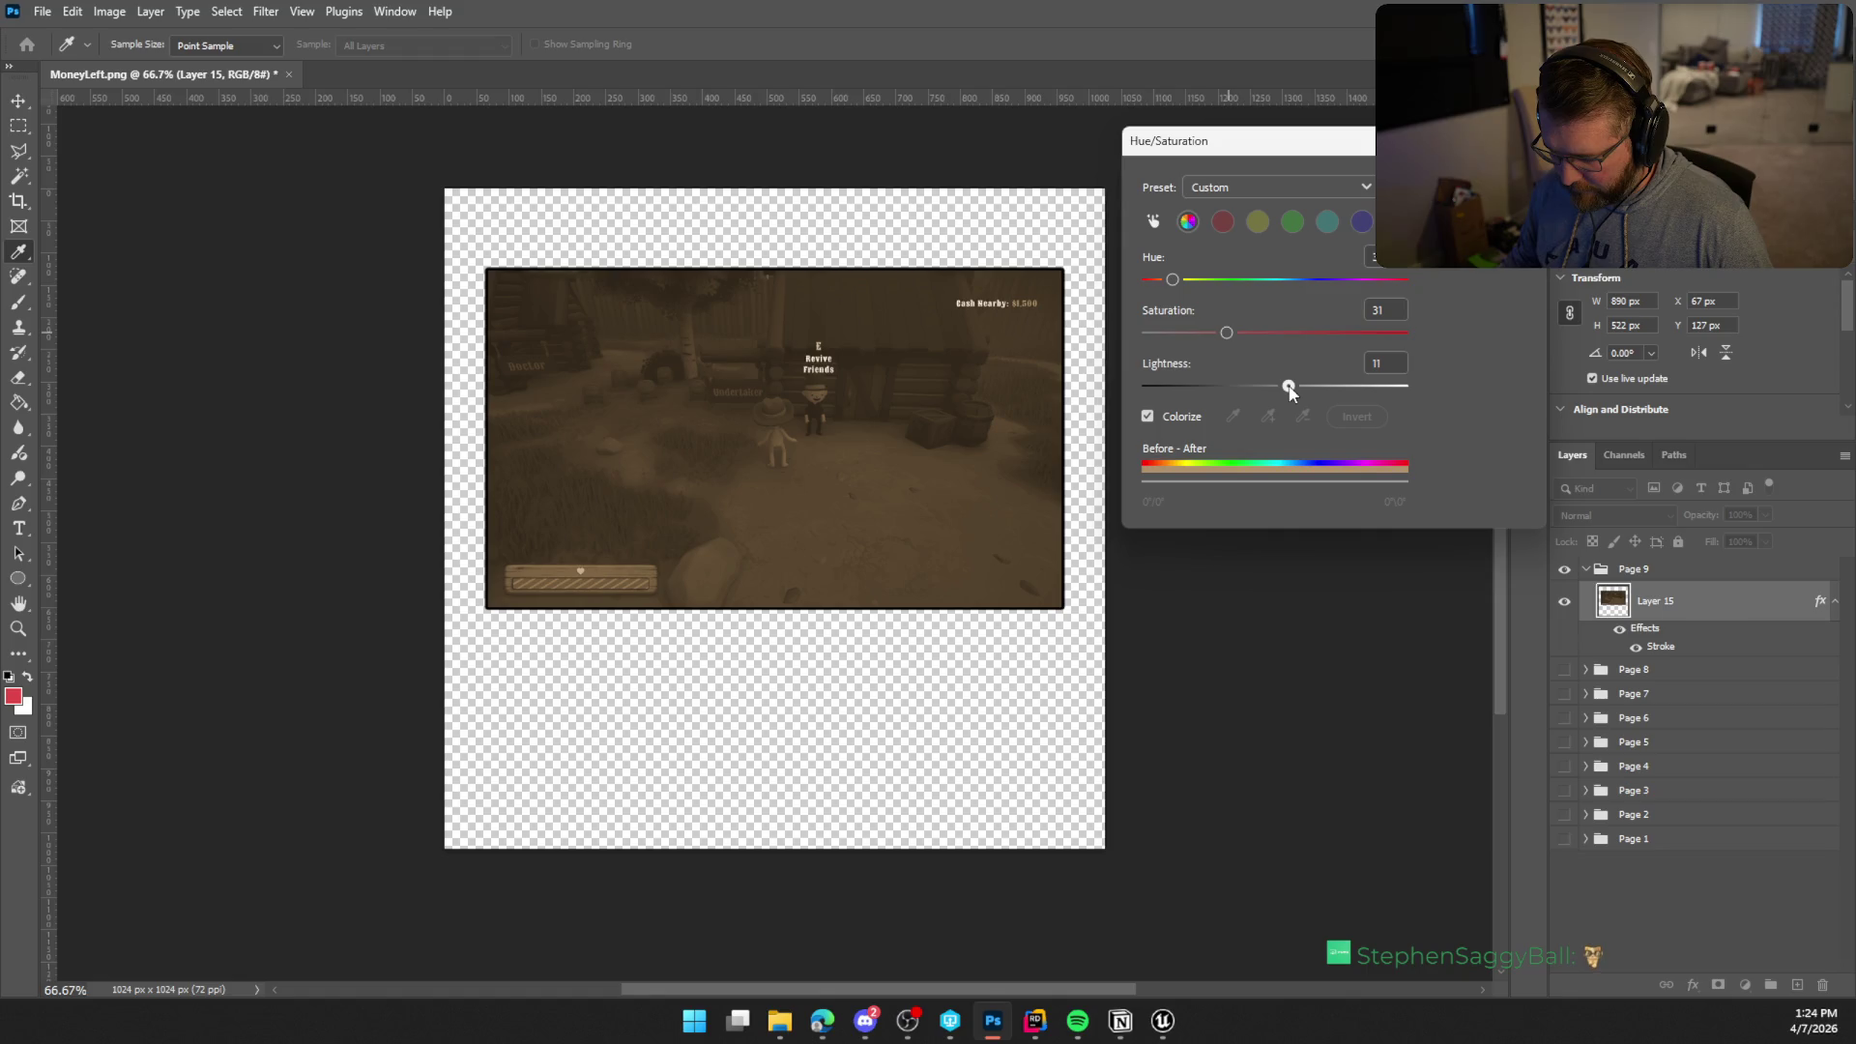
left_click_drag(1230, 331, 1236, 332)
key("Return")
key("b")
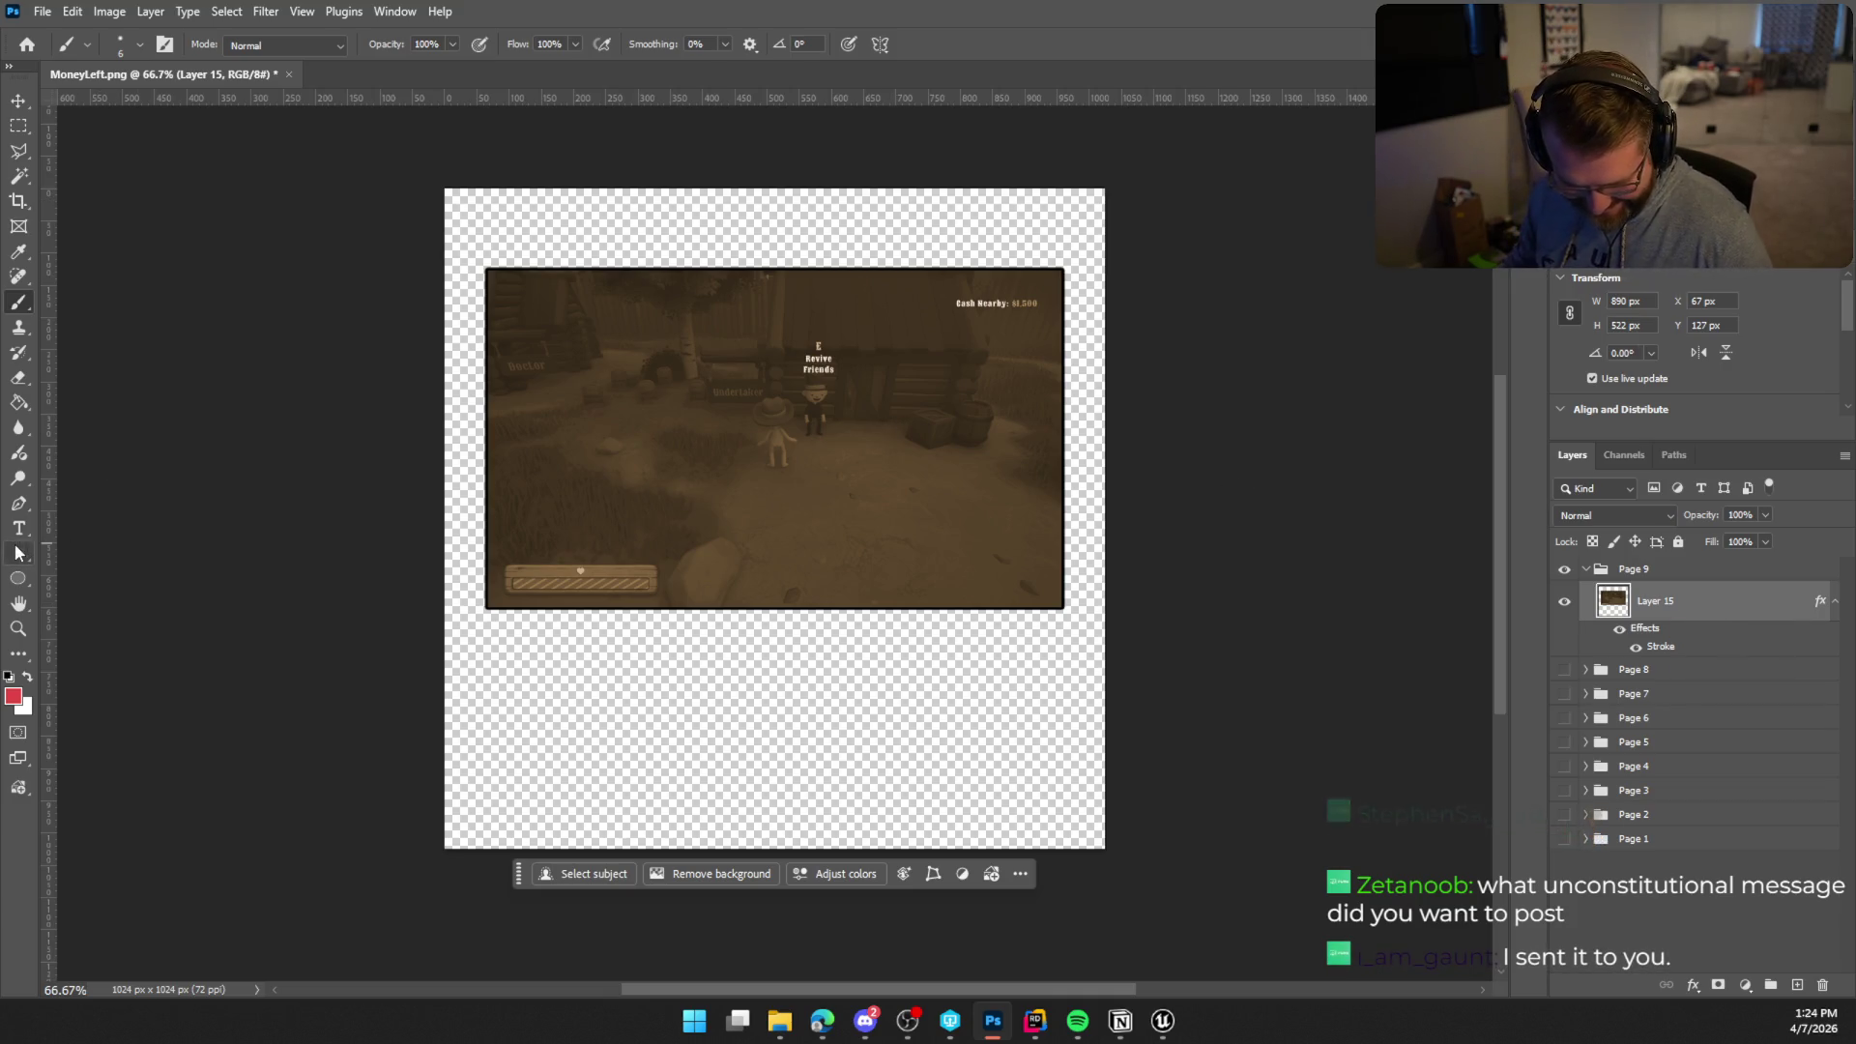
- Type the title 'Undertaker' at the page top and shift it slightly down
left_click(18, 528)
left_click(808, 228)
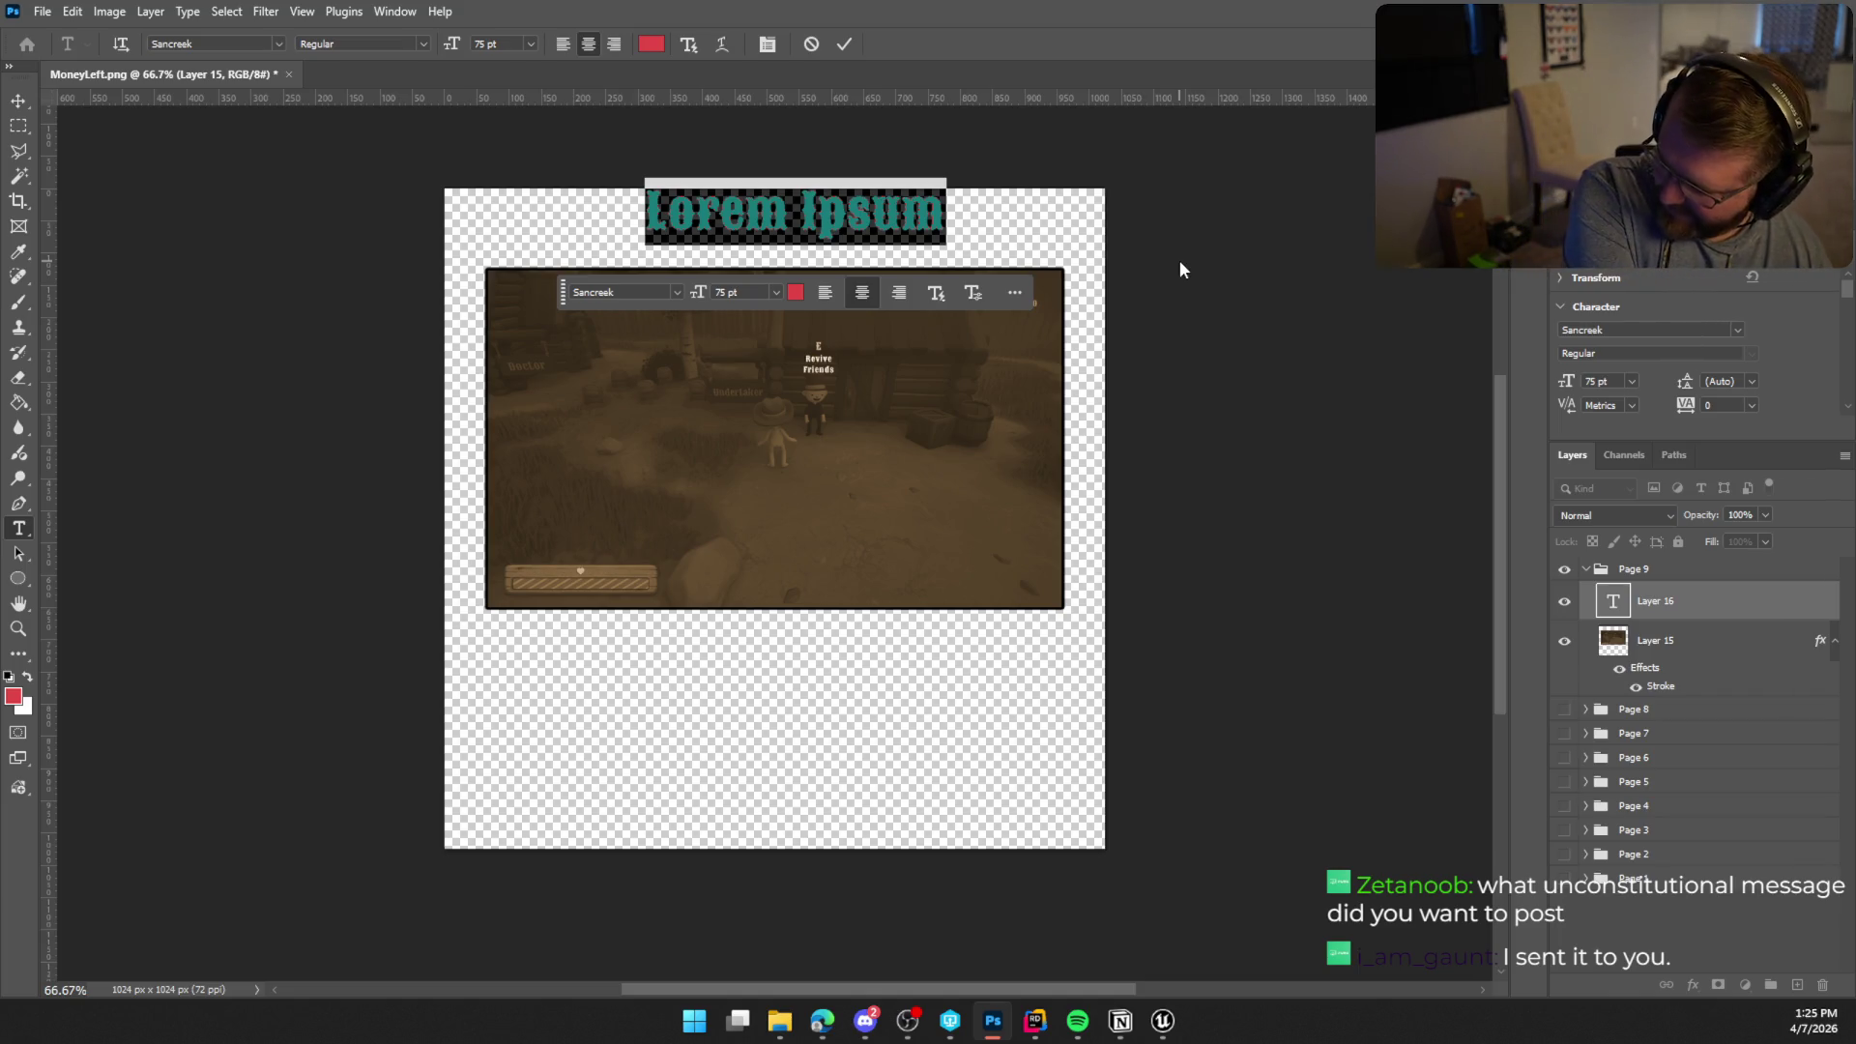
type("Undertaker")
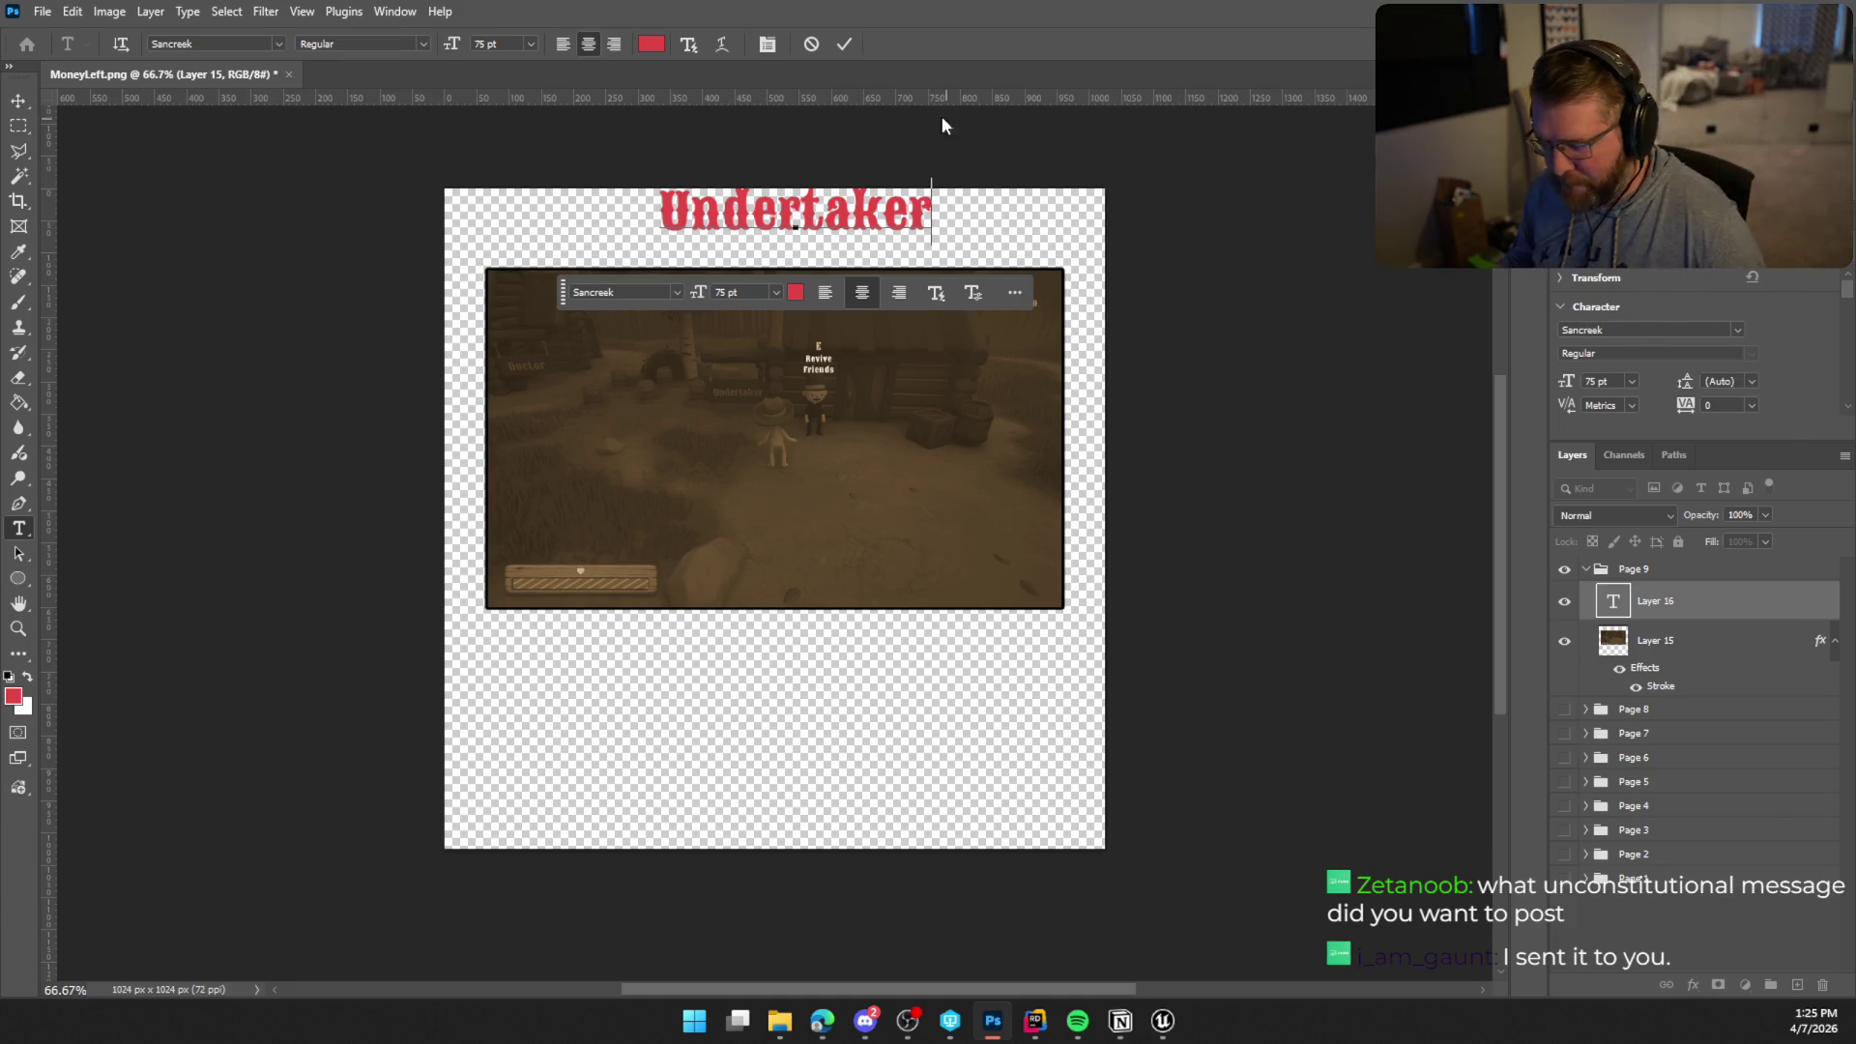
left_click(845, 43)
key("ctrl+t")
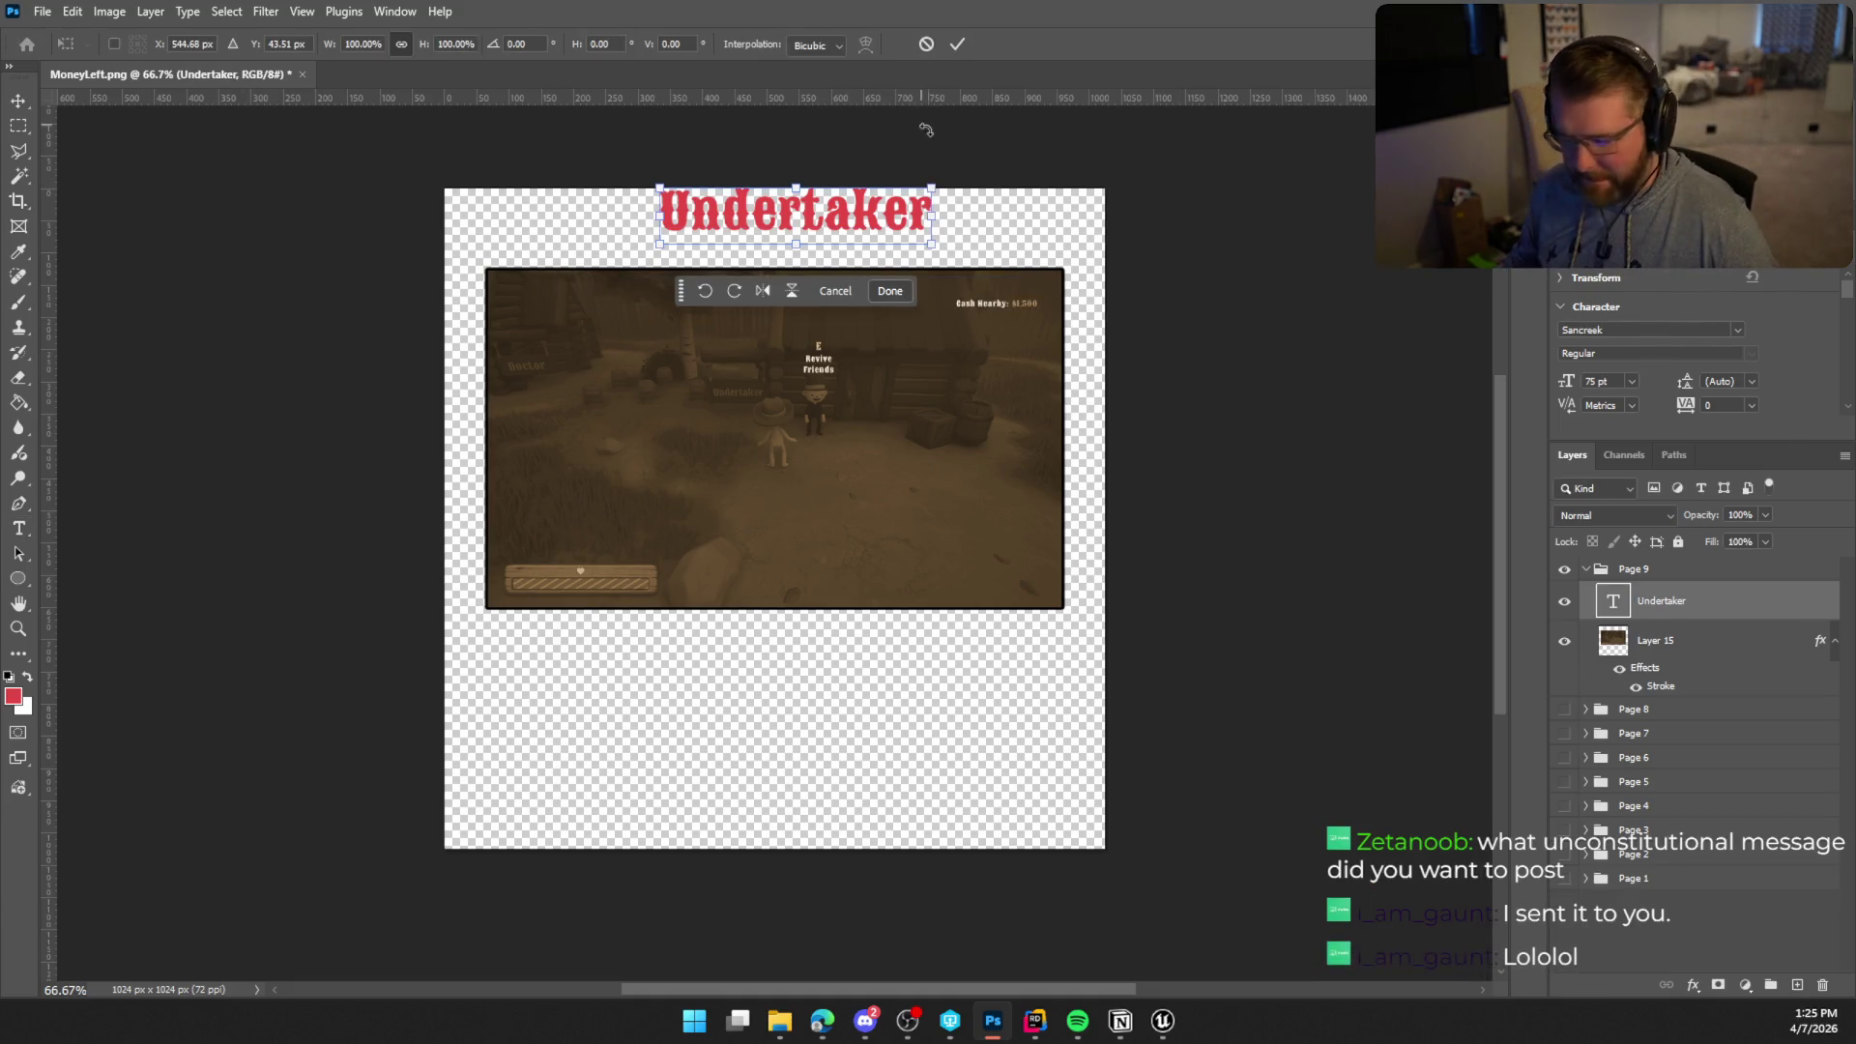
left_click_drag(870, 213, 860, 236)
key("Return")
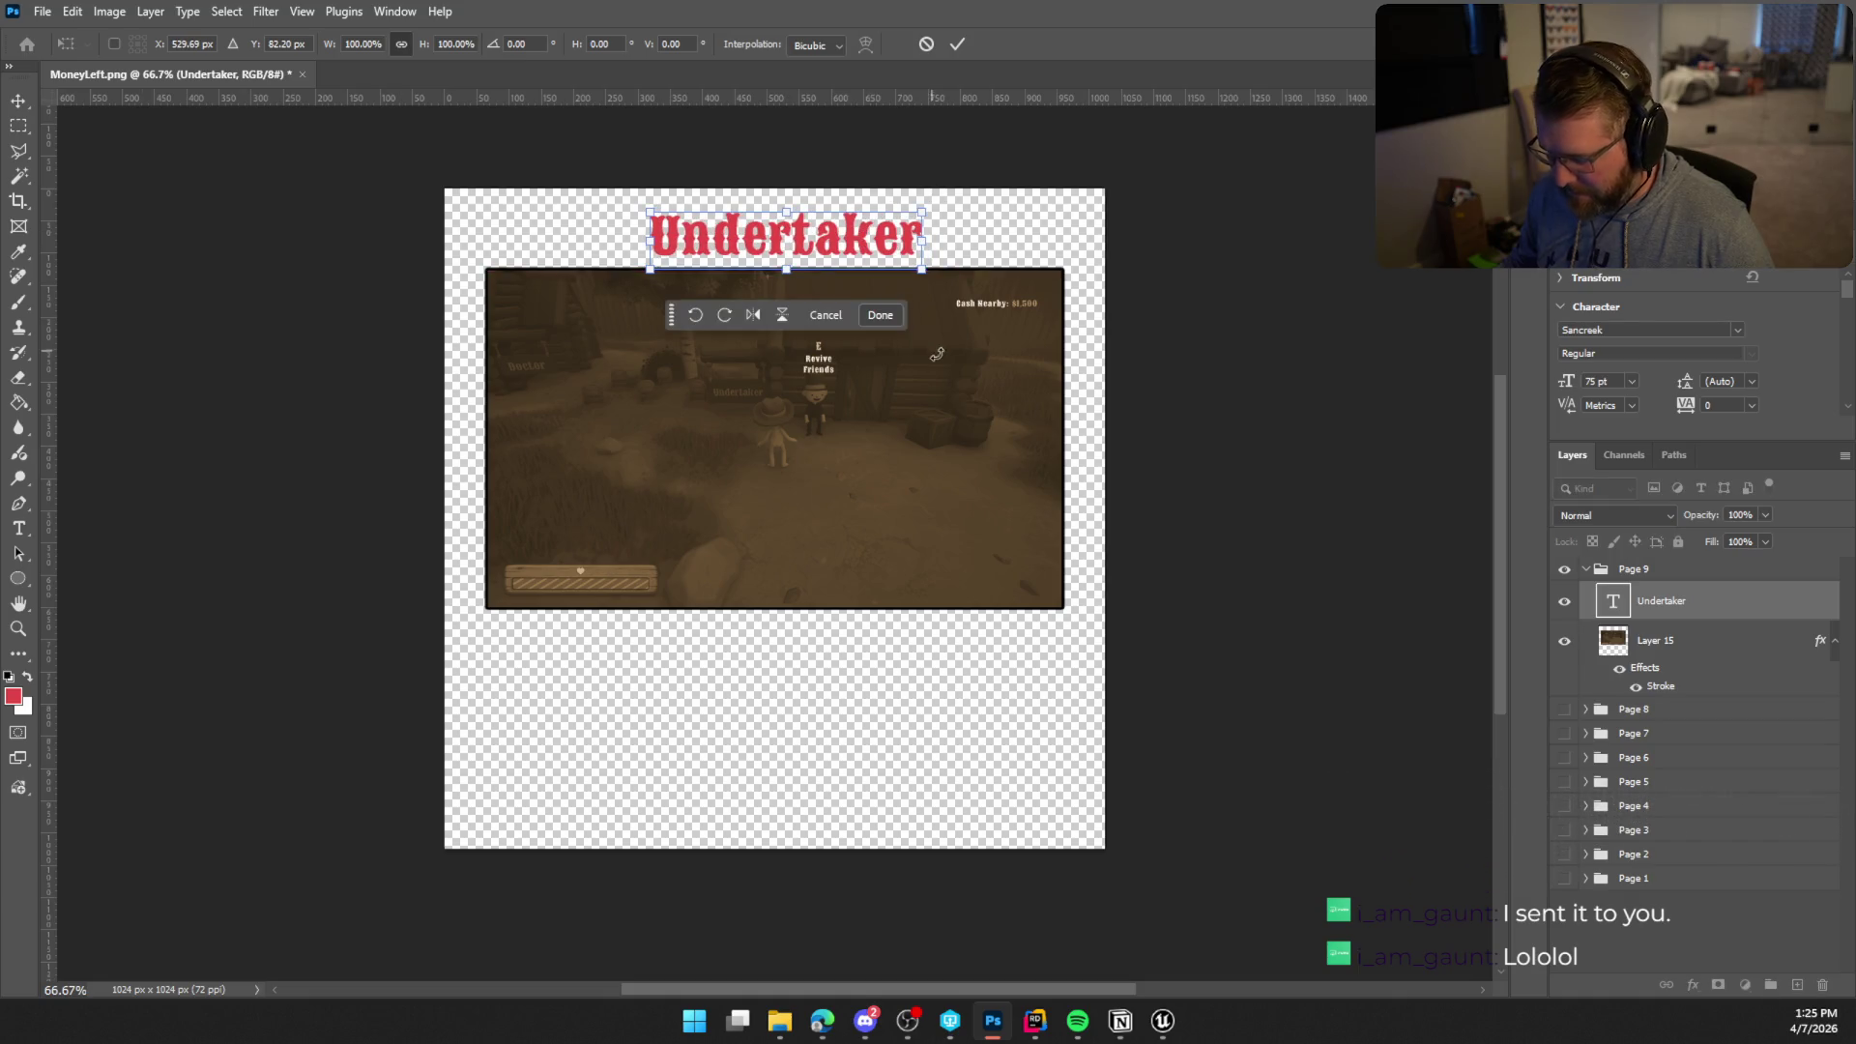
- Move the screenshot about 165 px down and centre the Undertaker title horizontally
key("ctrl+t")
left_click_drag(857, 466, 856, 626)
left_click(1661, 600)
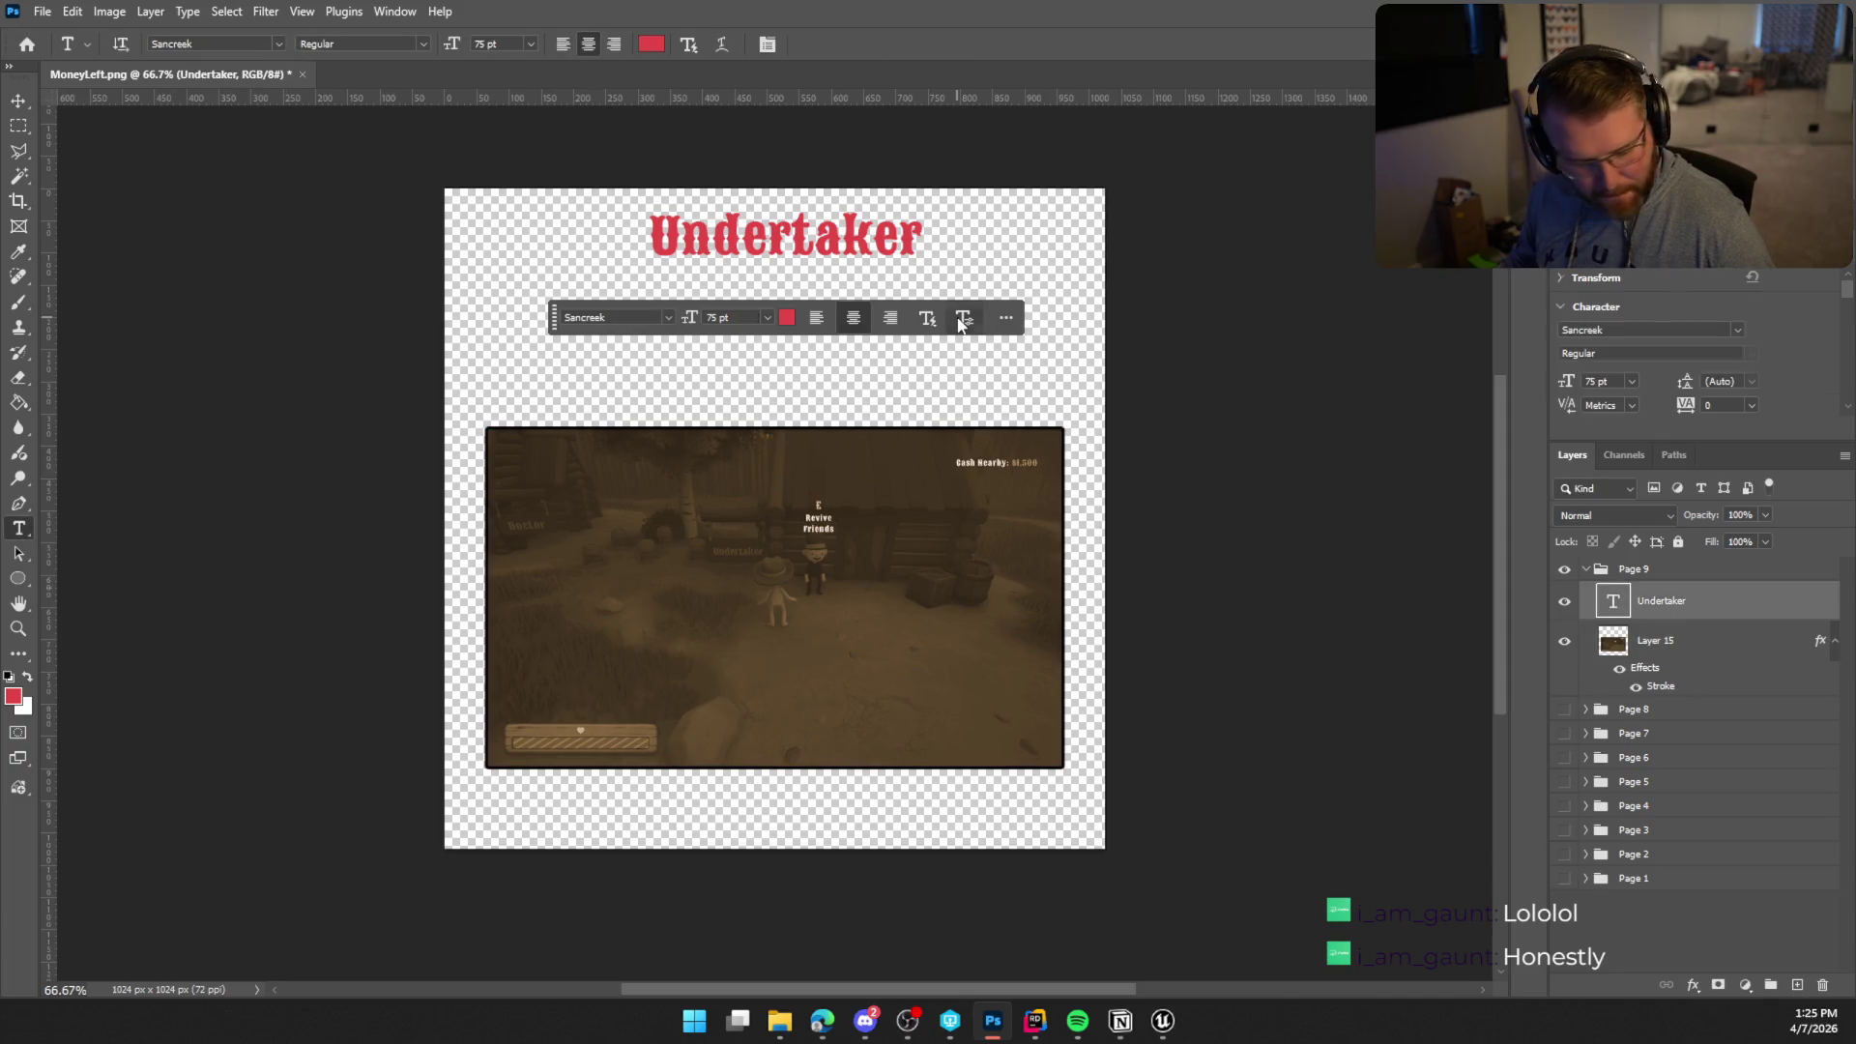
key("ctrl+t")
left_click_drag(847, 239, 828, 250)
key("Return")
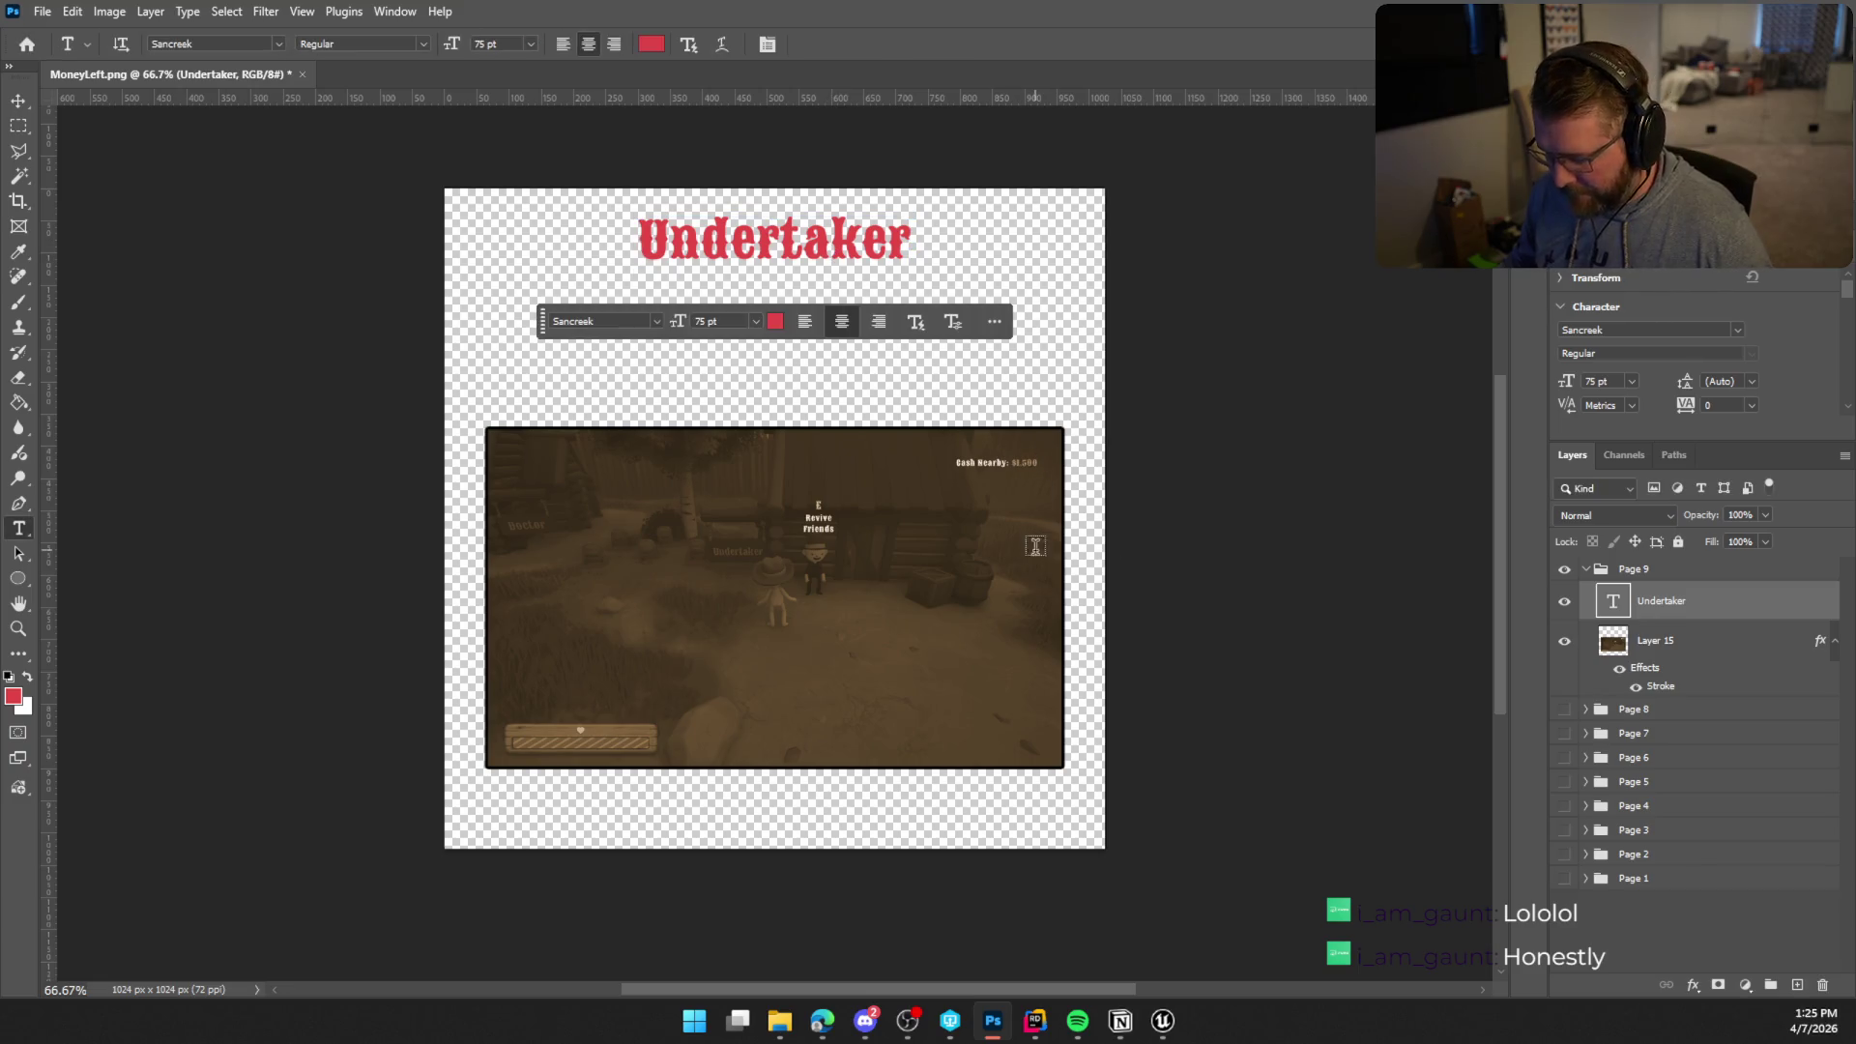
- Move the screenshot up just beneath the title and draw a text box below it
left_click(1614, 642)
key("ctrl+t")
left_click_drag(908, 599, 913, 455)
key("Up")
key("Up")
key("Up")
key("Return")
key("t")
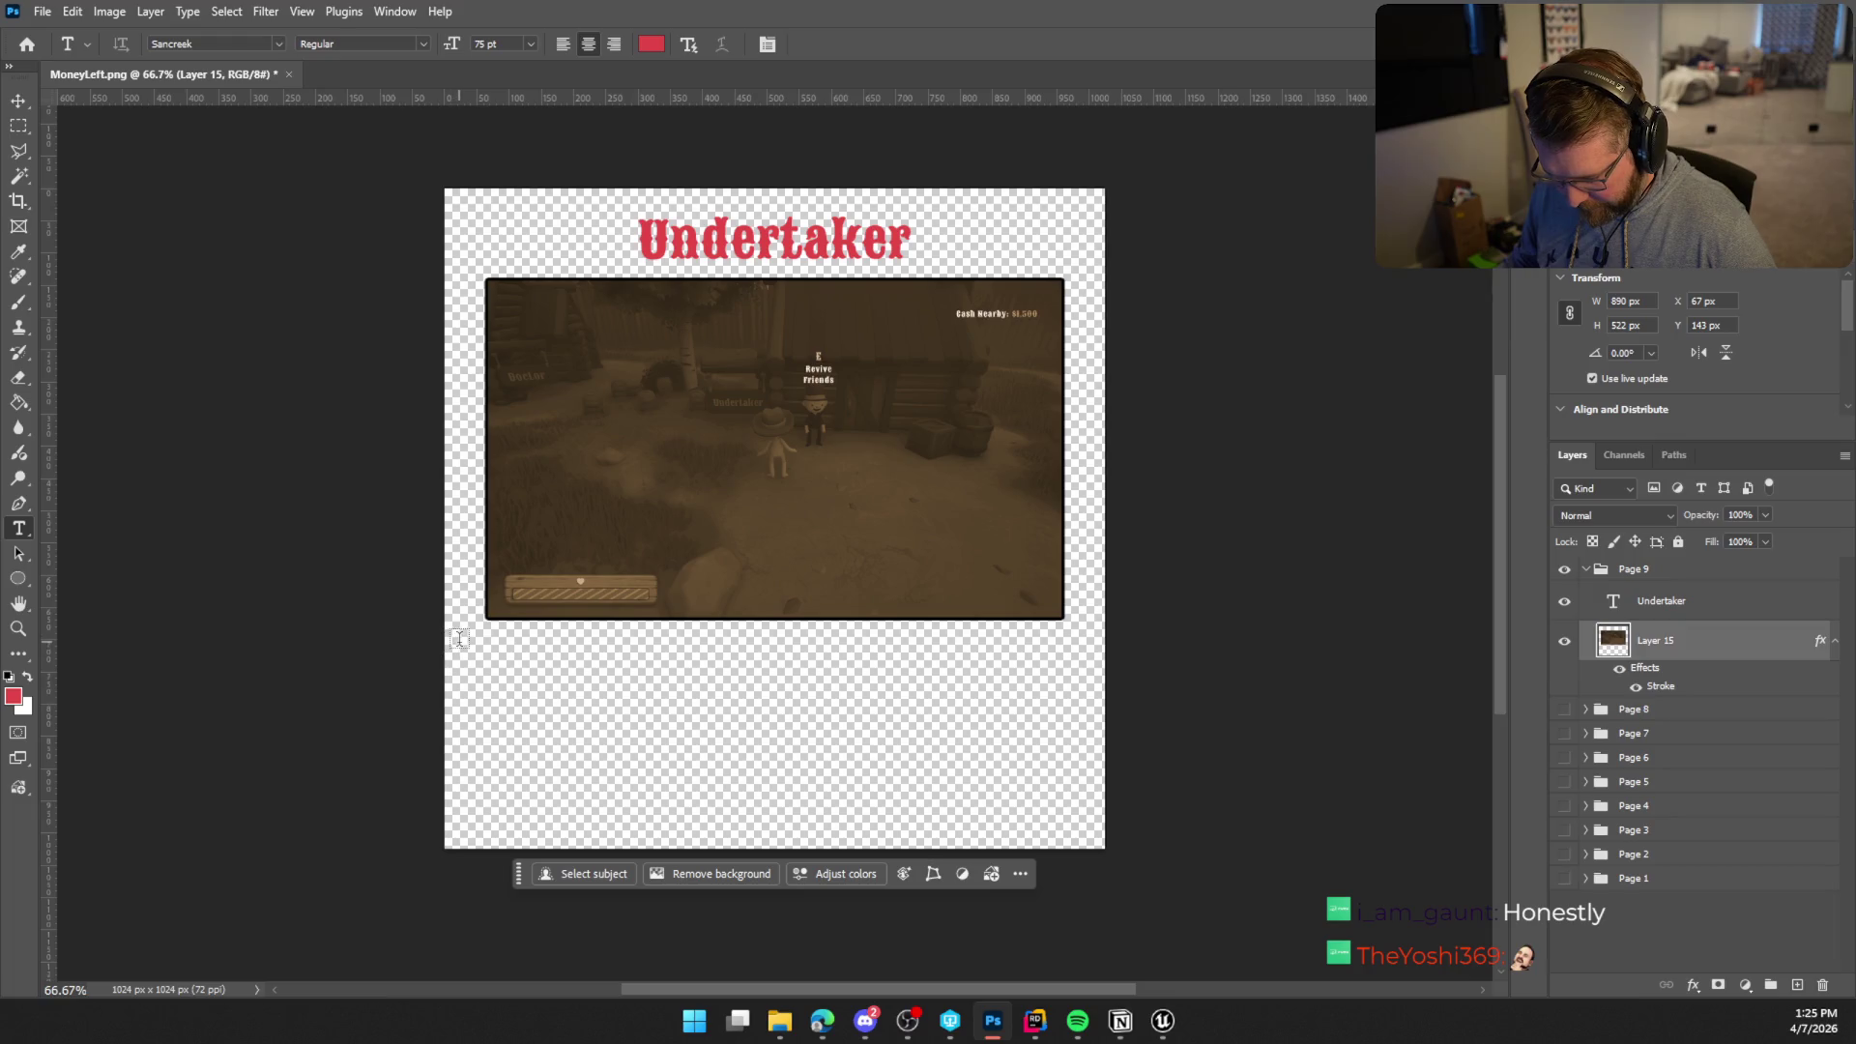
left_click_drag(464, 633, 1081, 829)
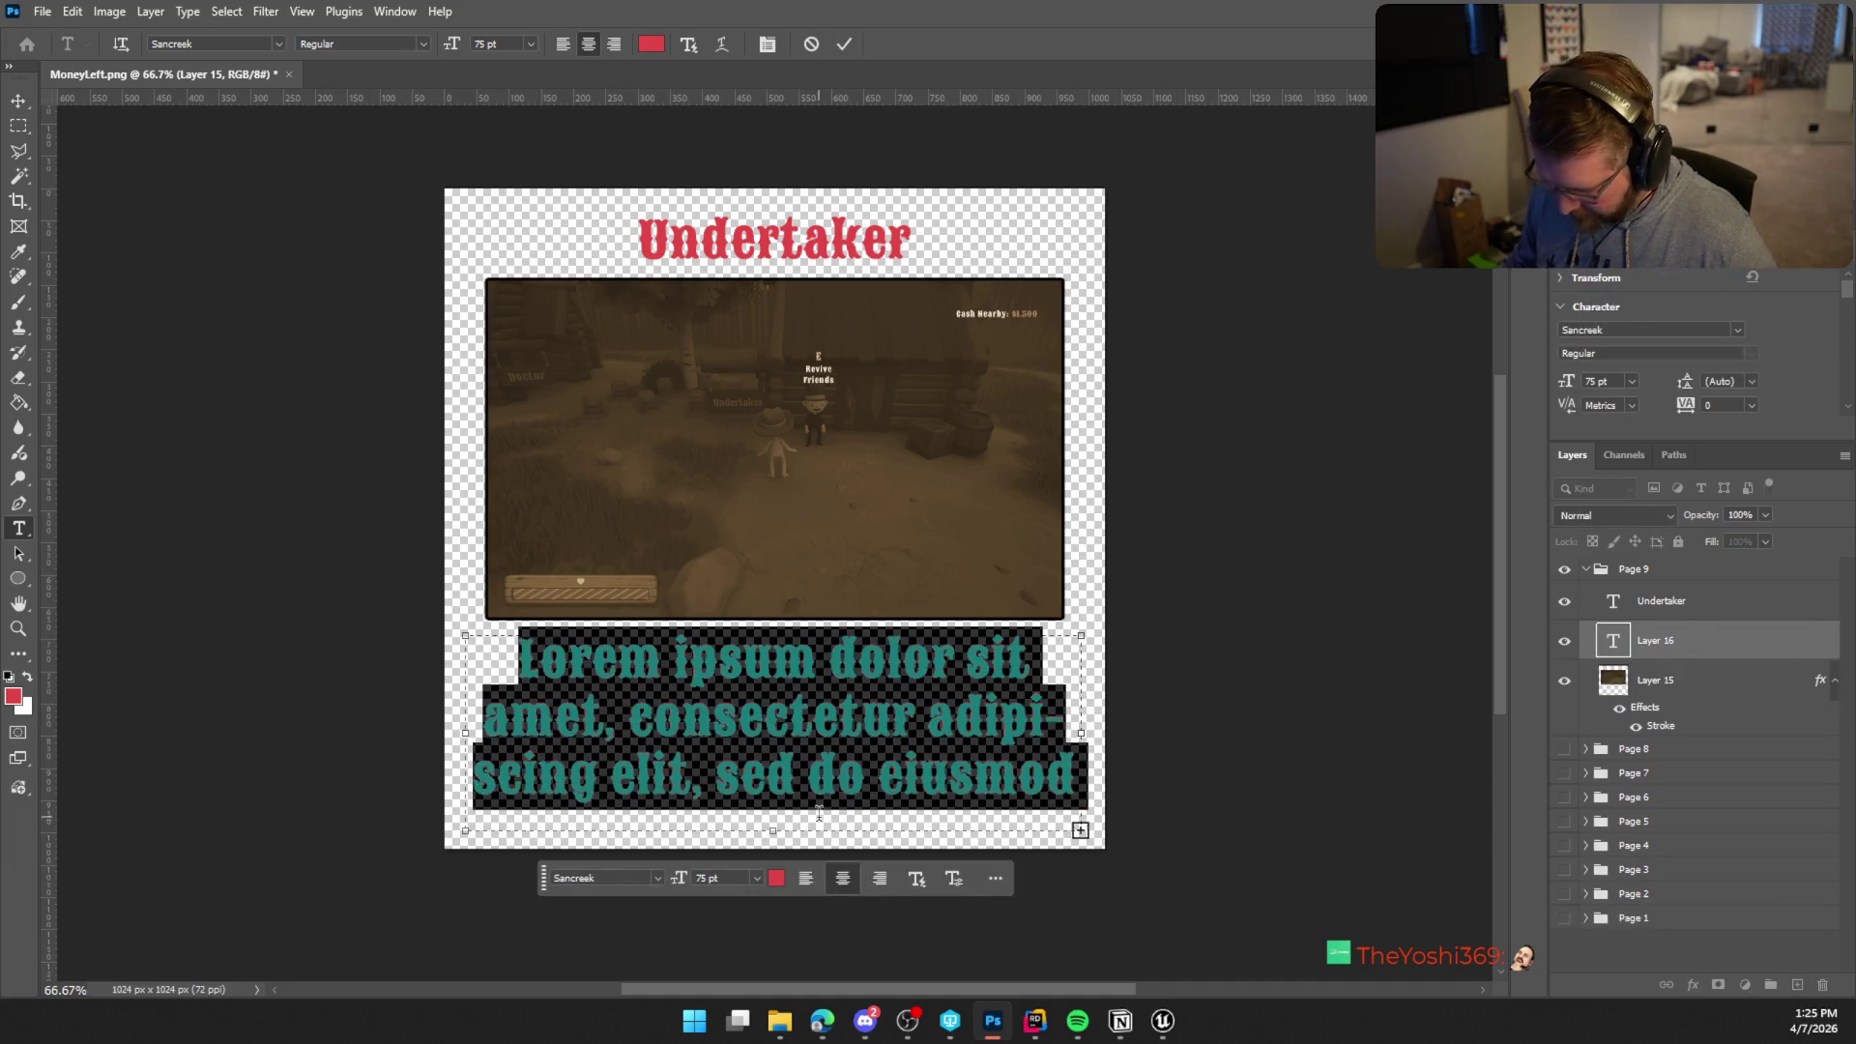
- Delete the Lorem Ipsum placeholder text from the new text box
left_click(913, 880)
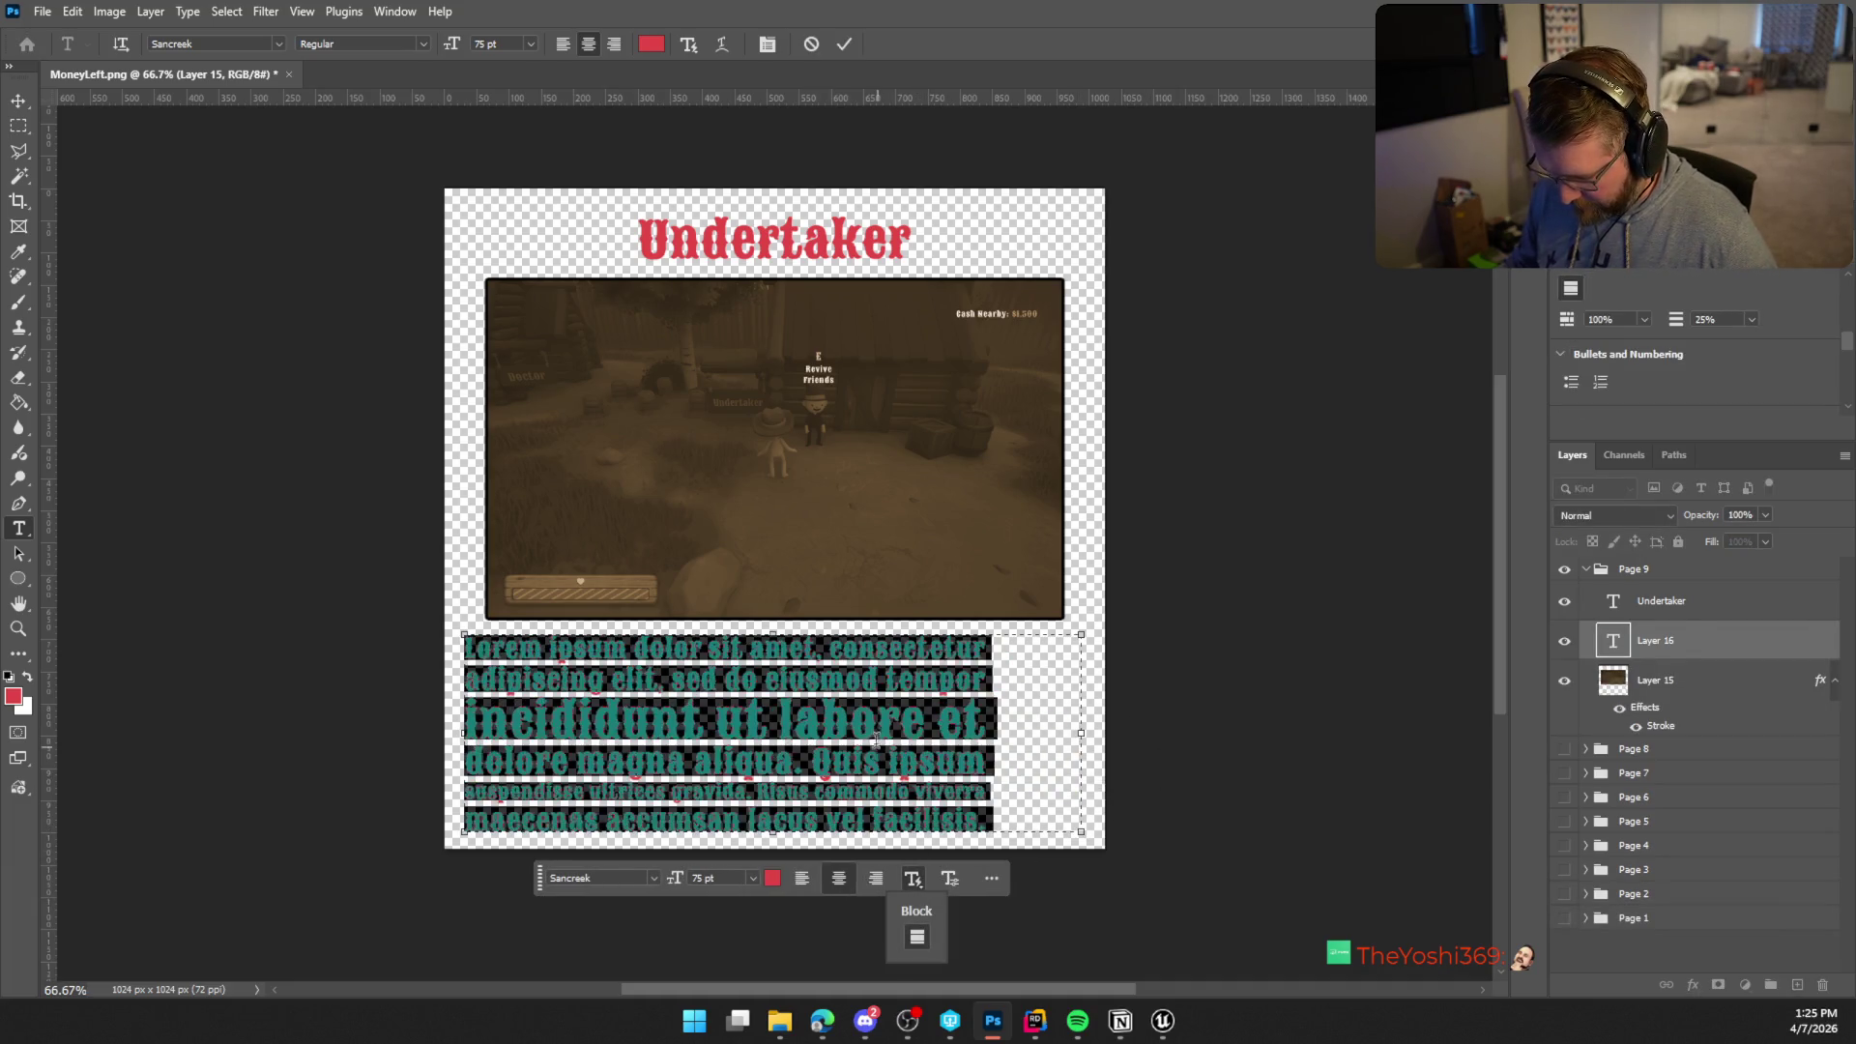
key("ctrl+a")
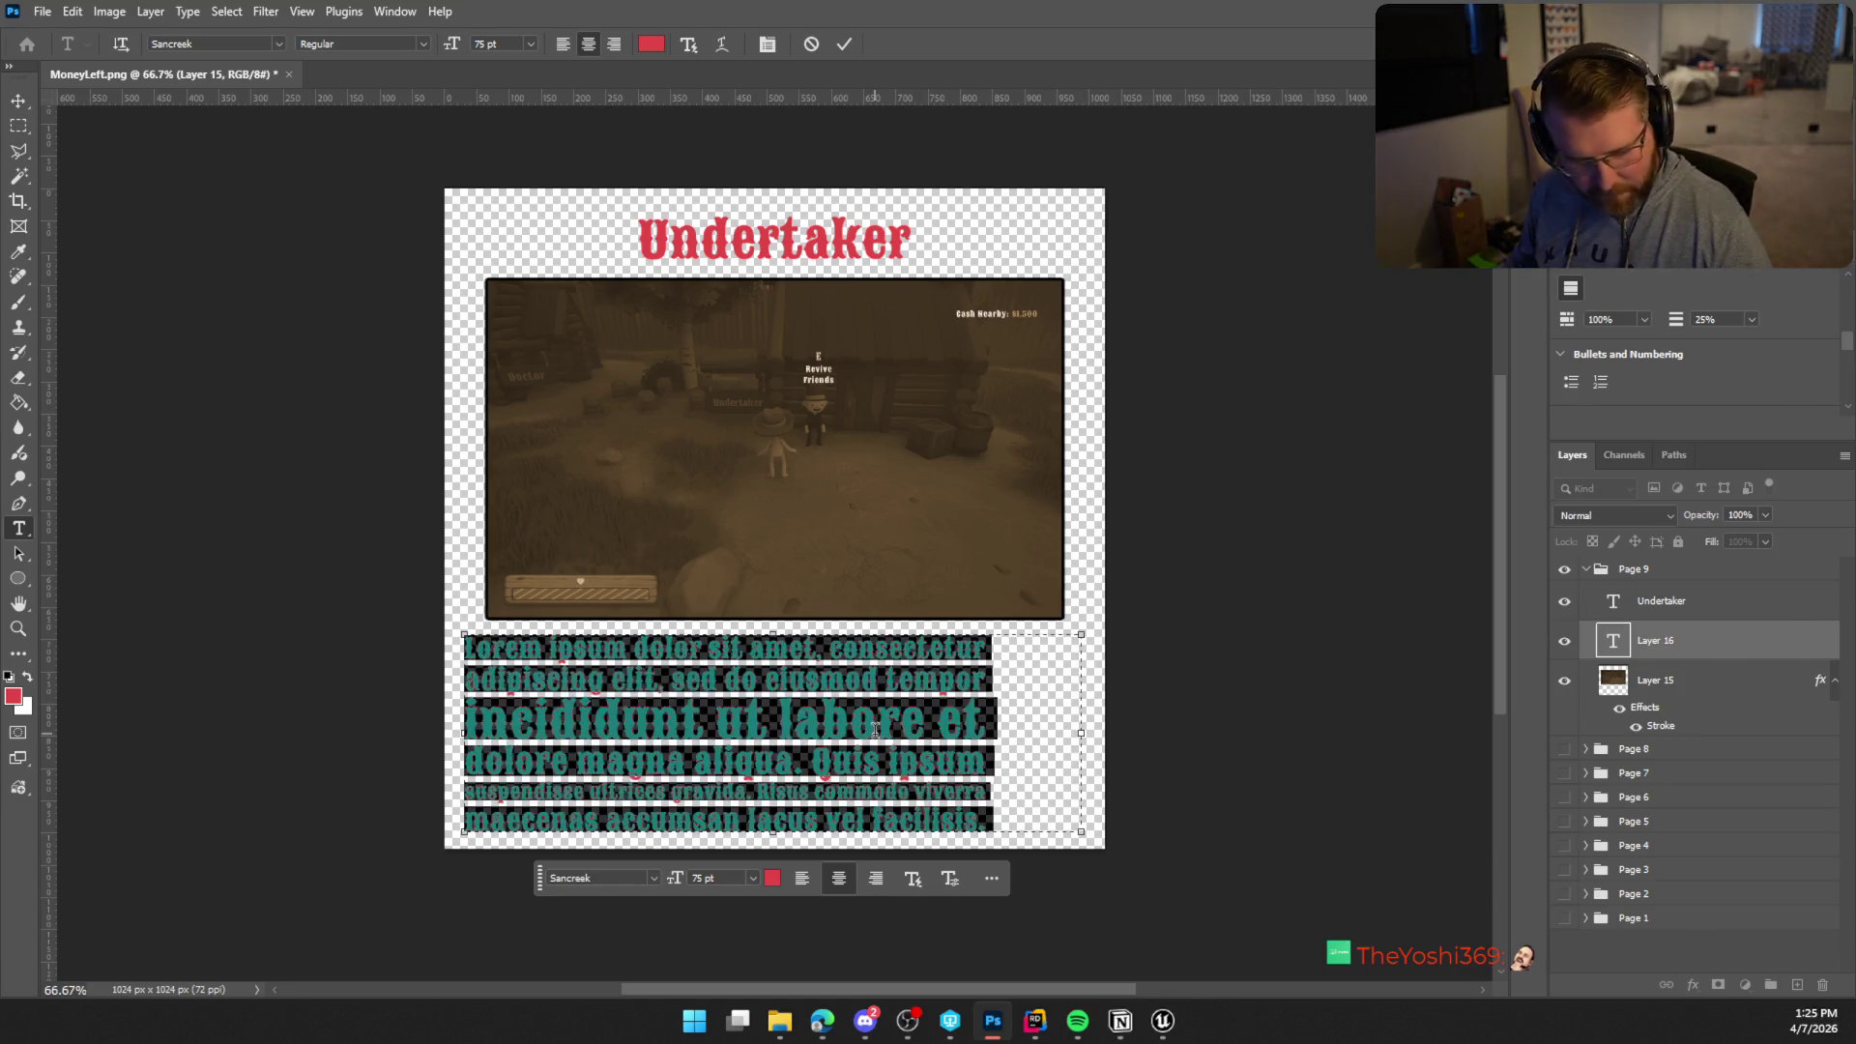
left_click(875, 730)
key("ctrl+a")
key("BackSpace")
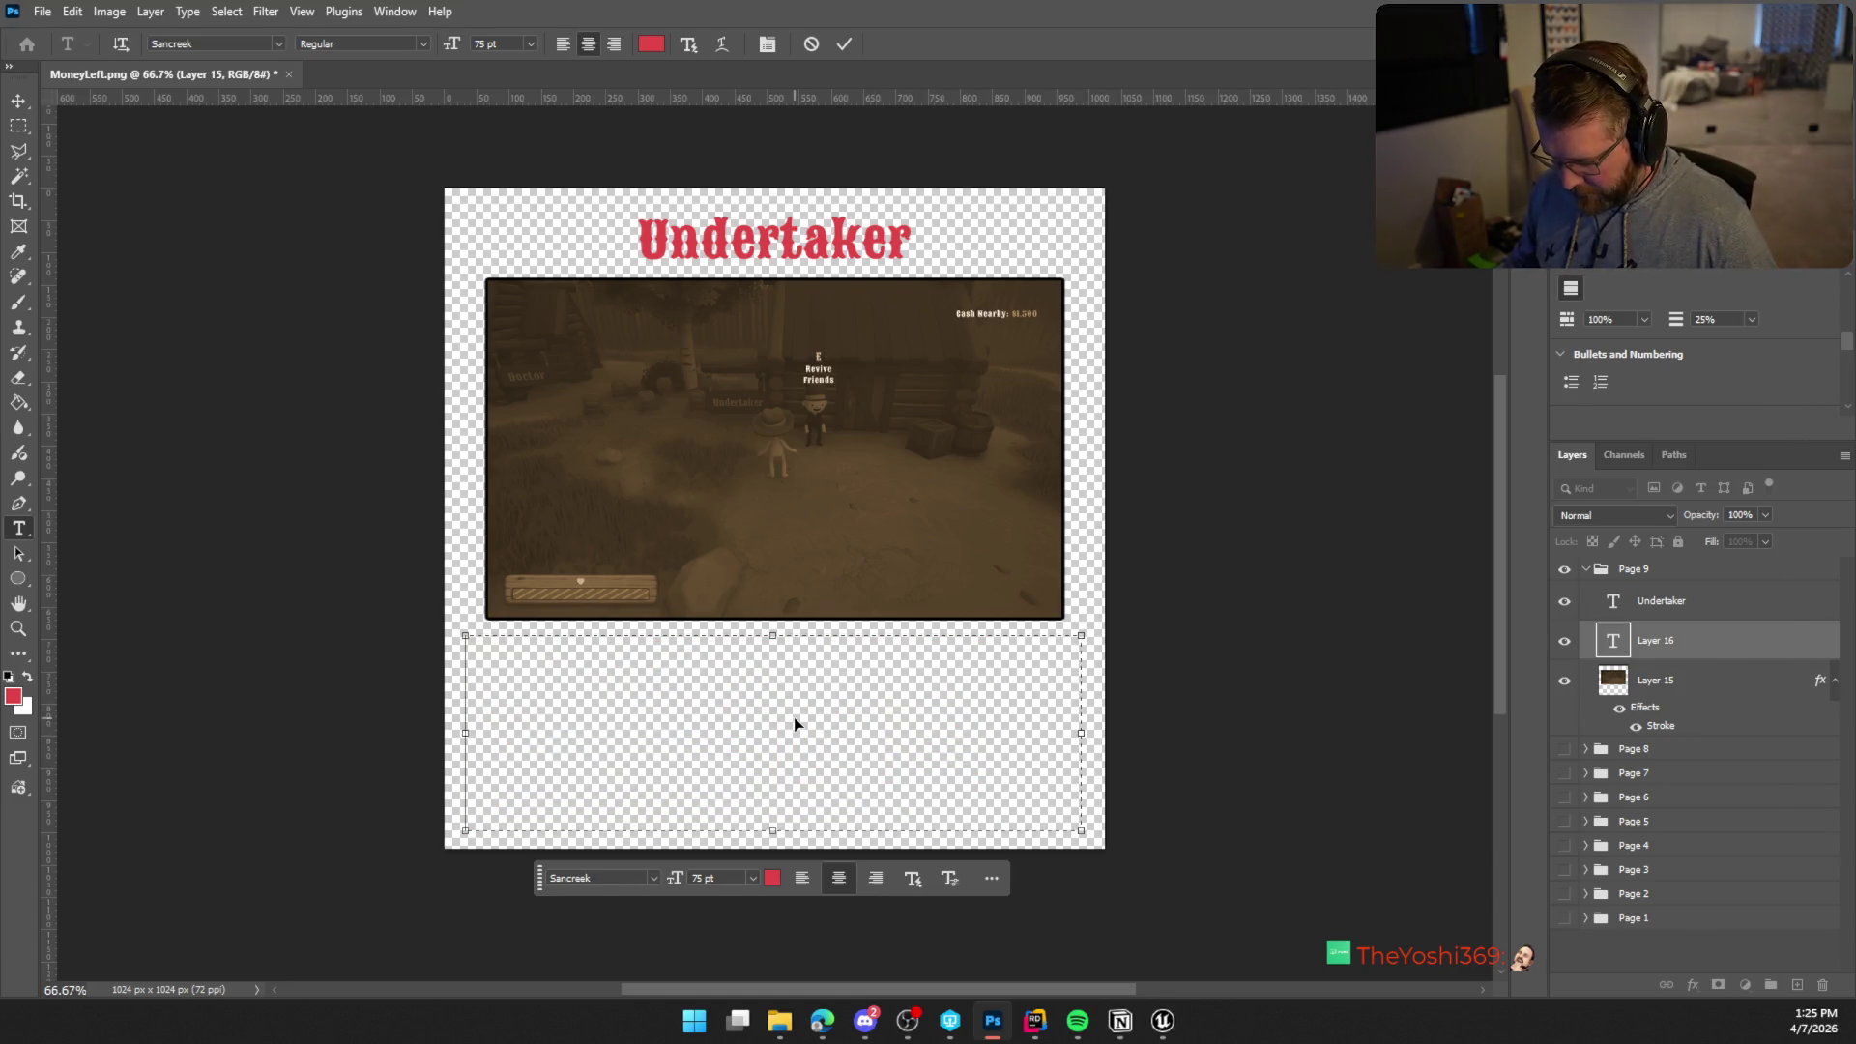
left_click(1614, 644)
double_click(1613, 642)
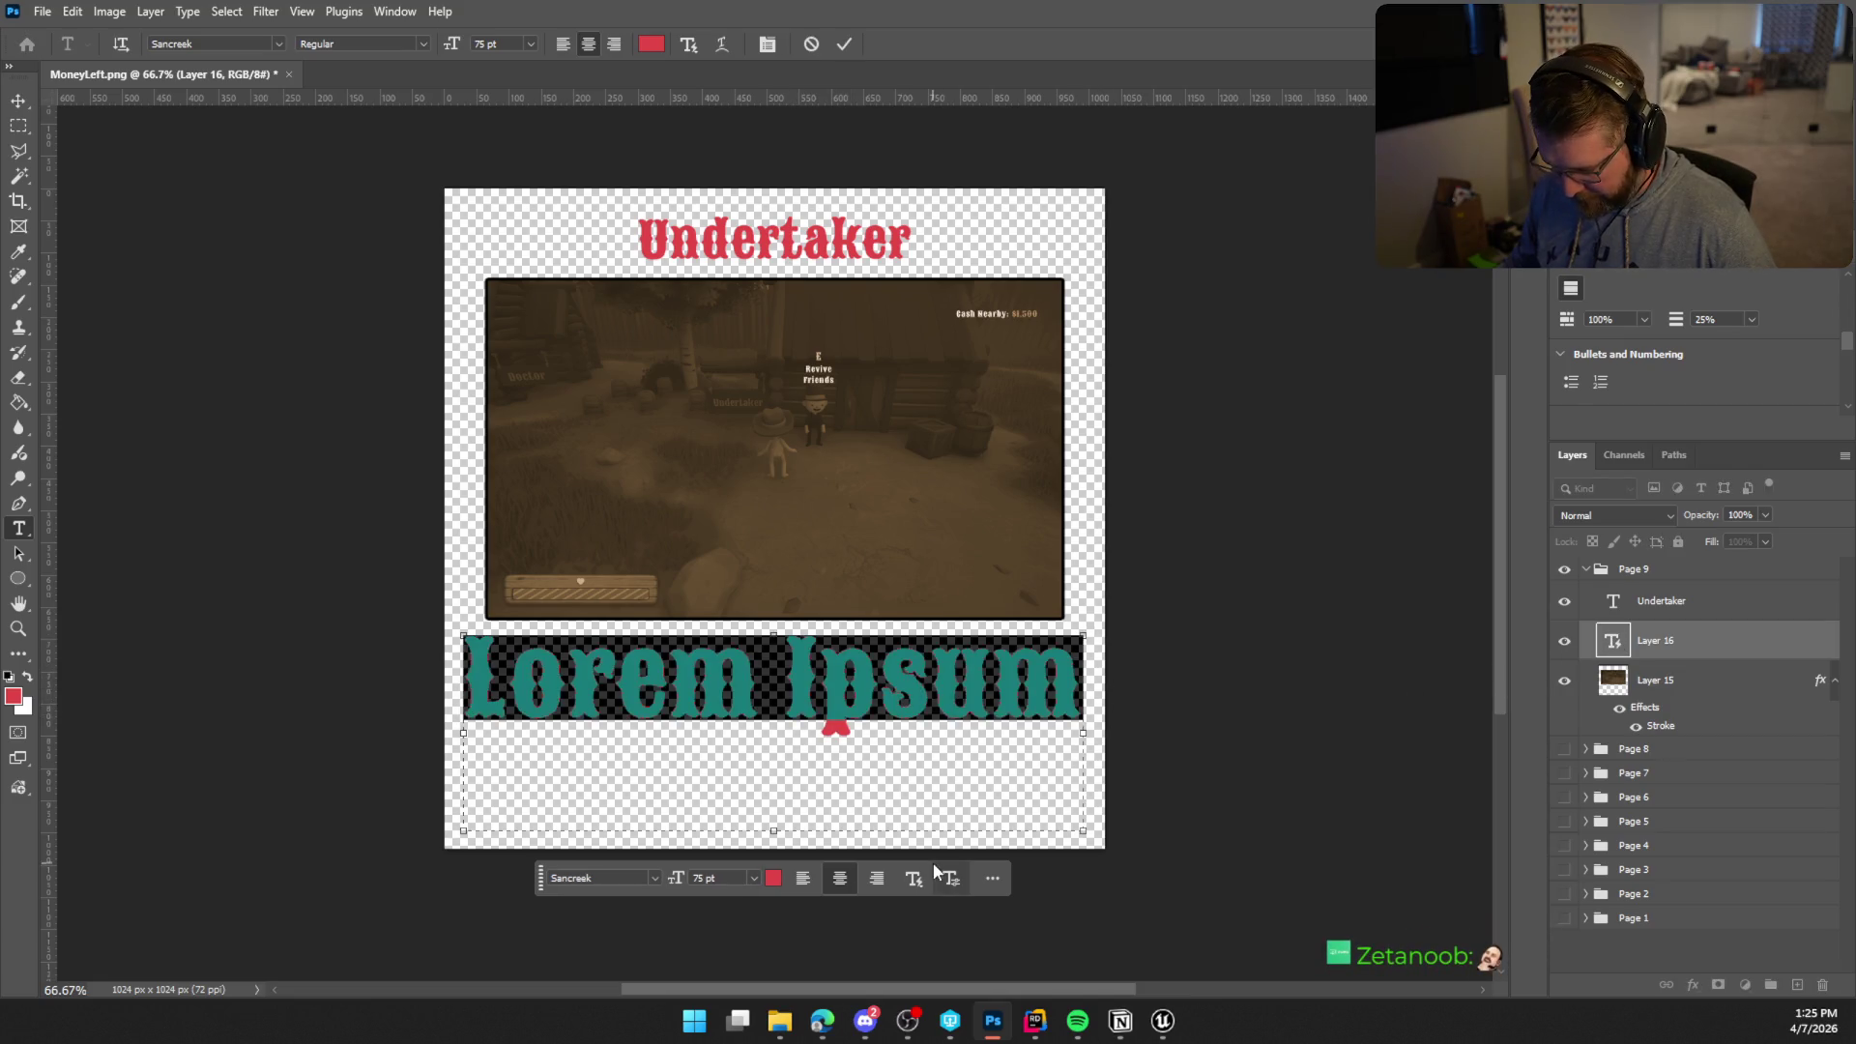
left_click(914, 721)
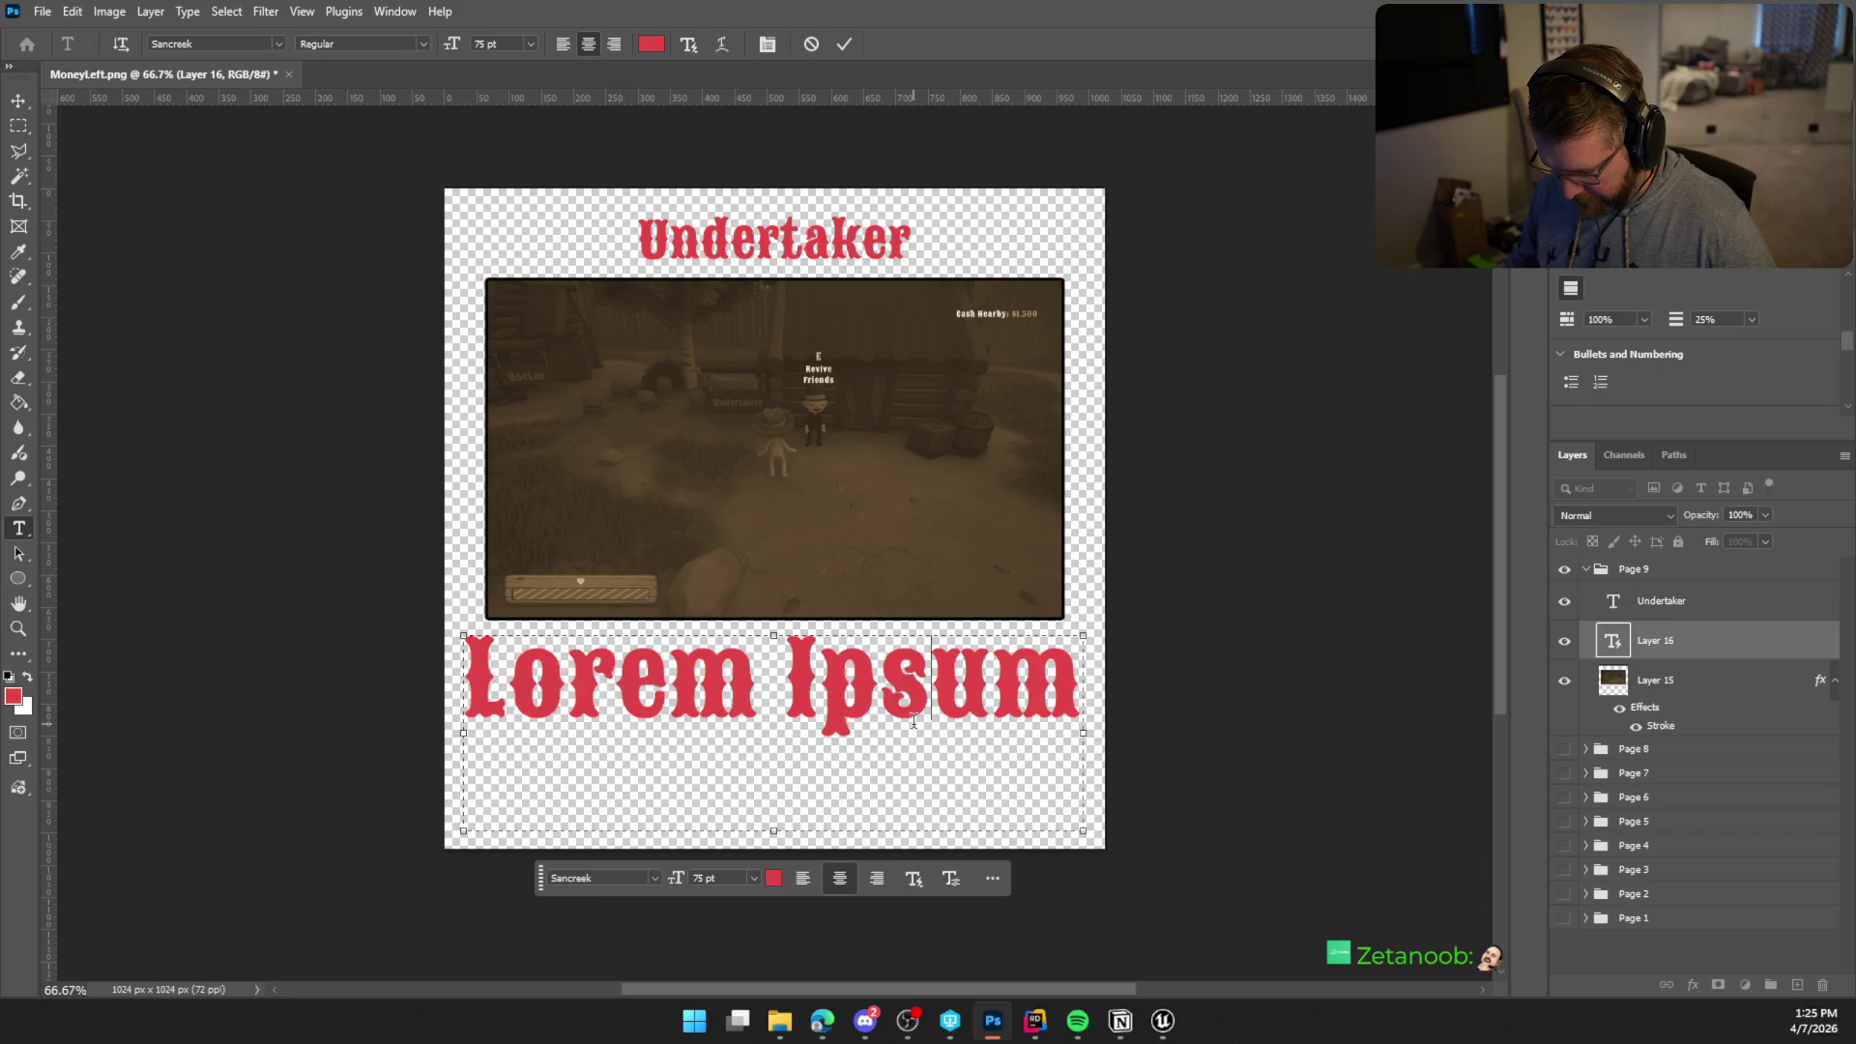
key("ctrl+a")
key("BackSpace")
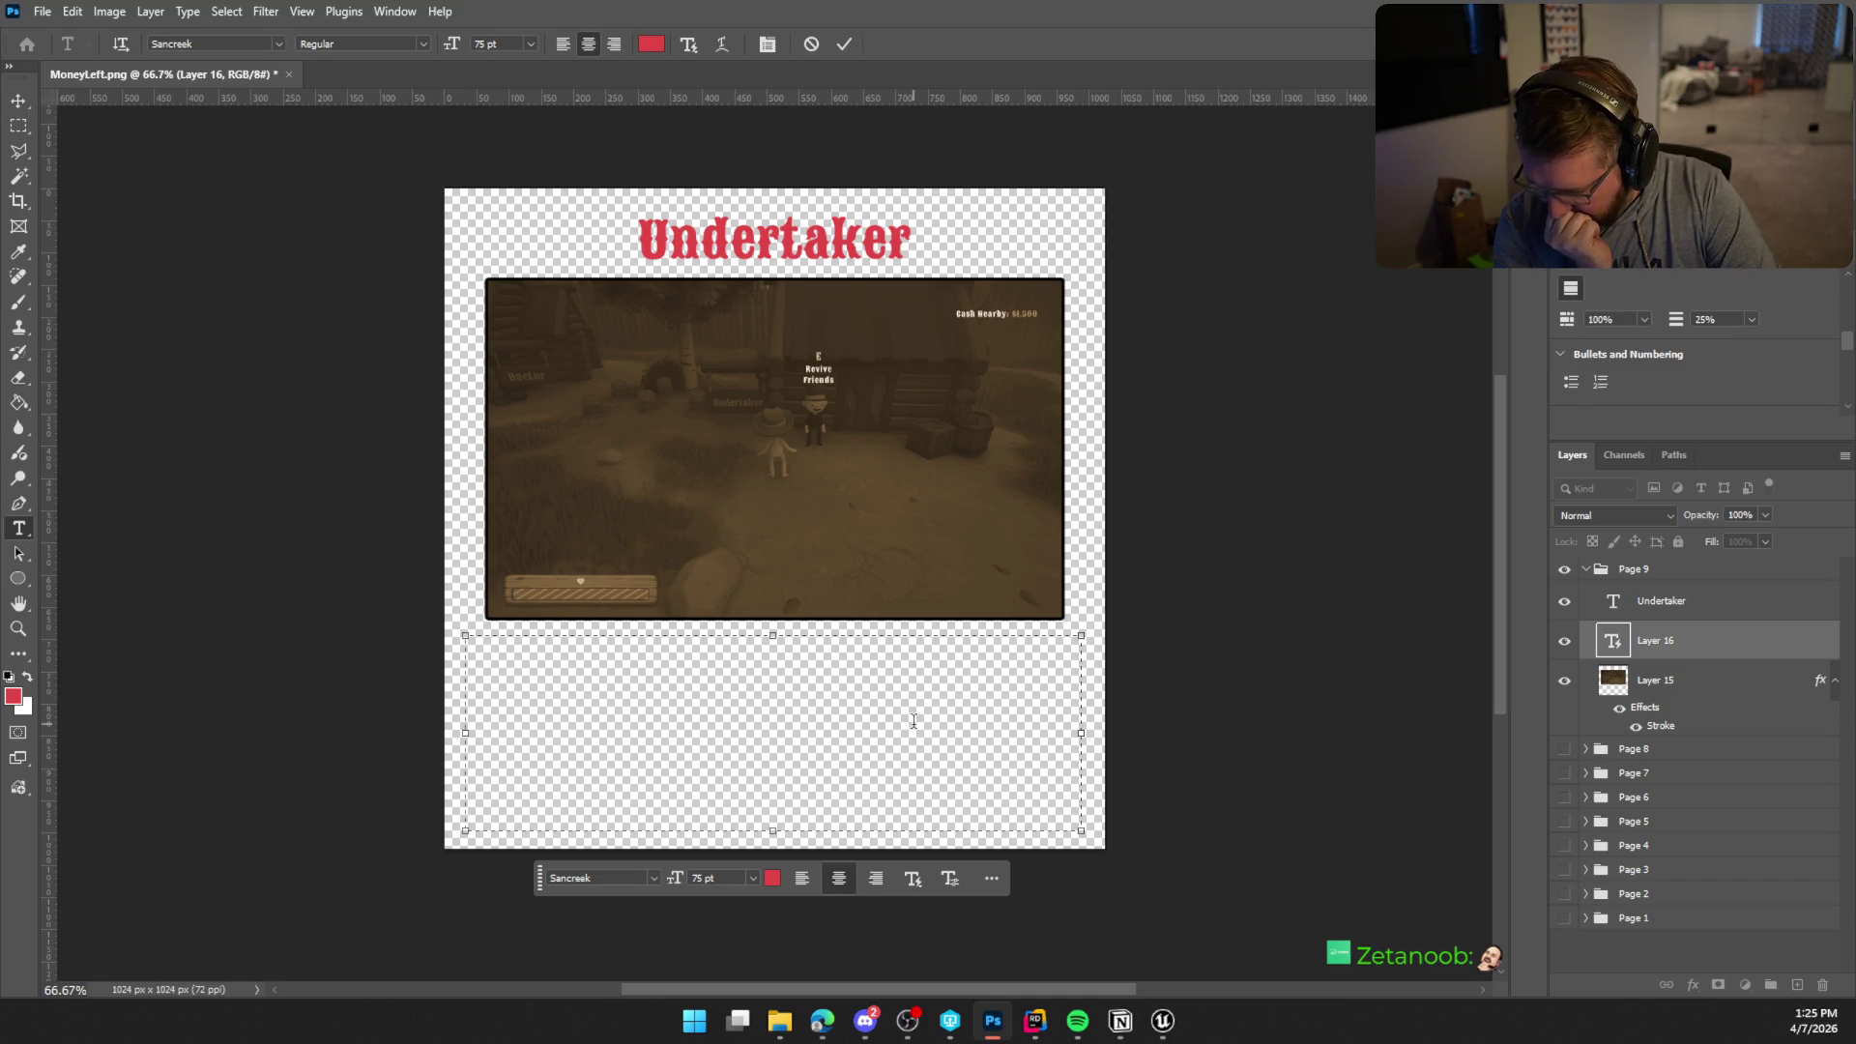
- Type the lines 'Pay Price To Revive Dead Players', 'Must Revive All Players', 'Cost Increases Per Dead Player'
type("Pa")
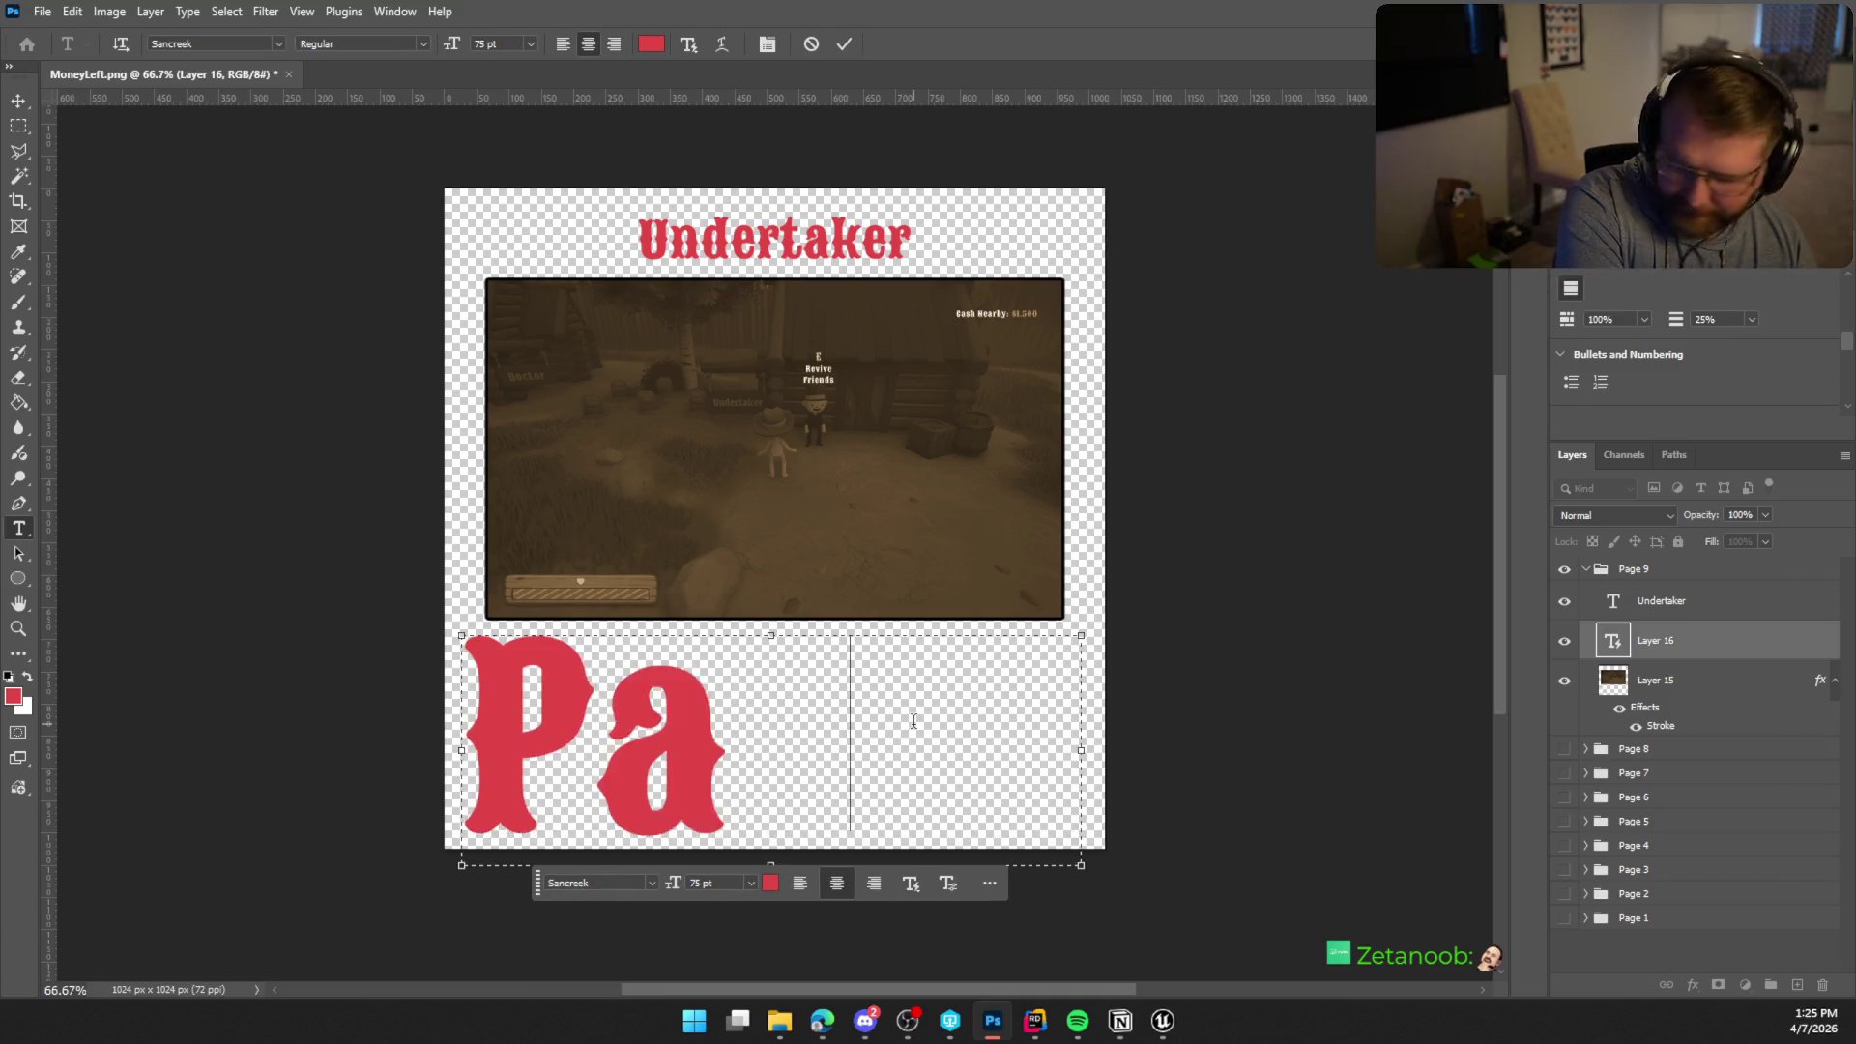
type("y Price To")
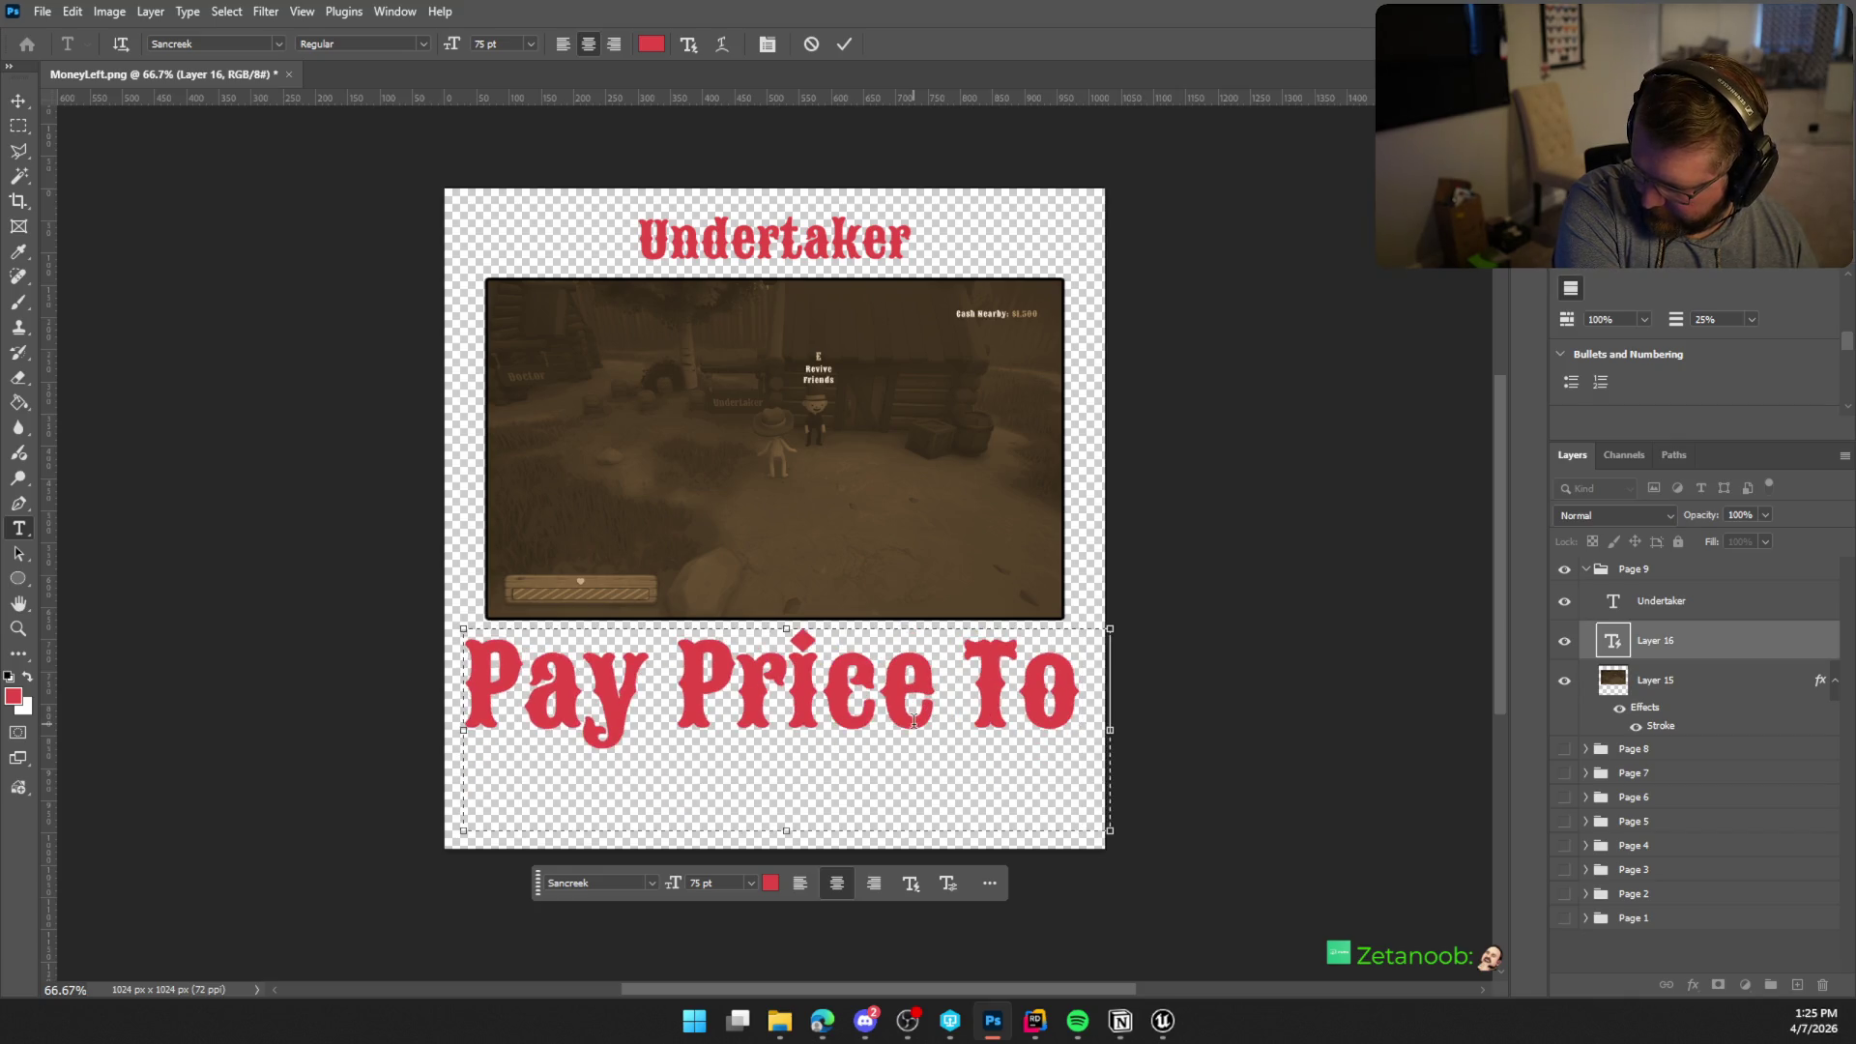
type(" Revive")
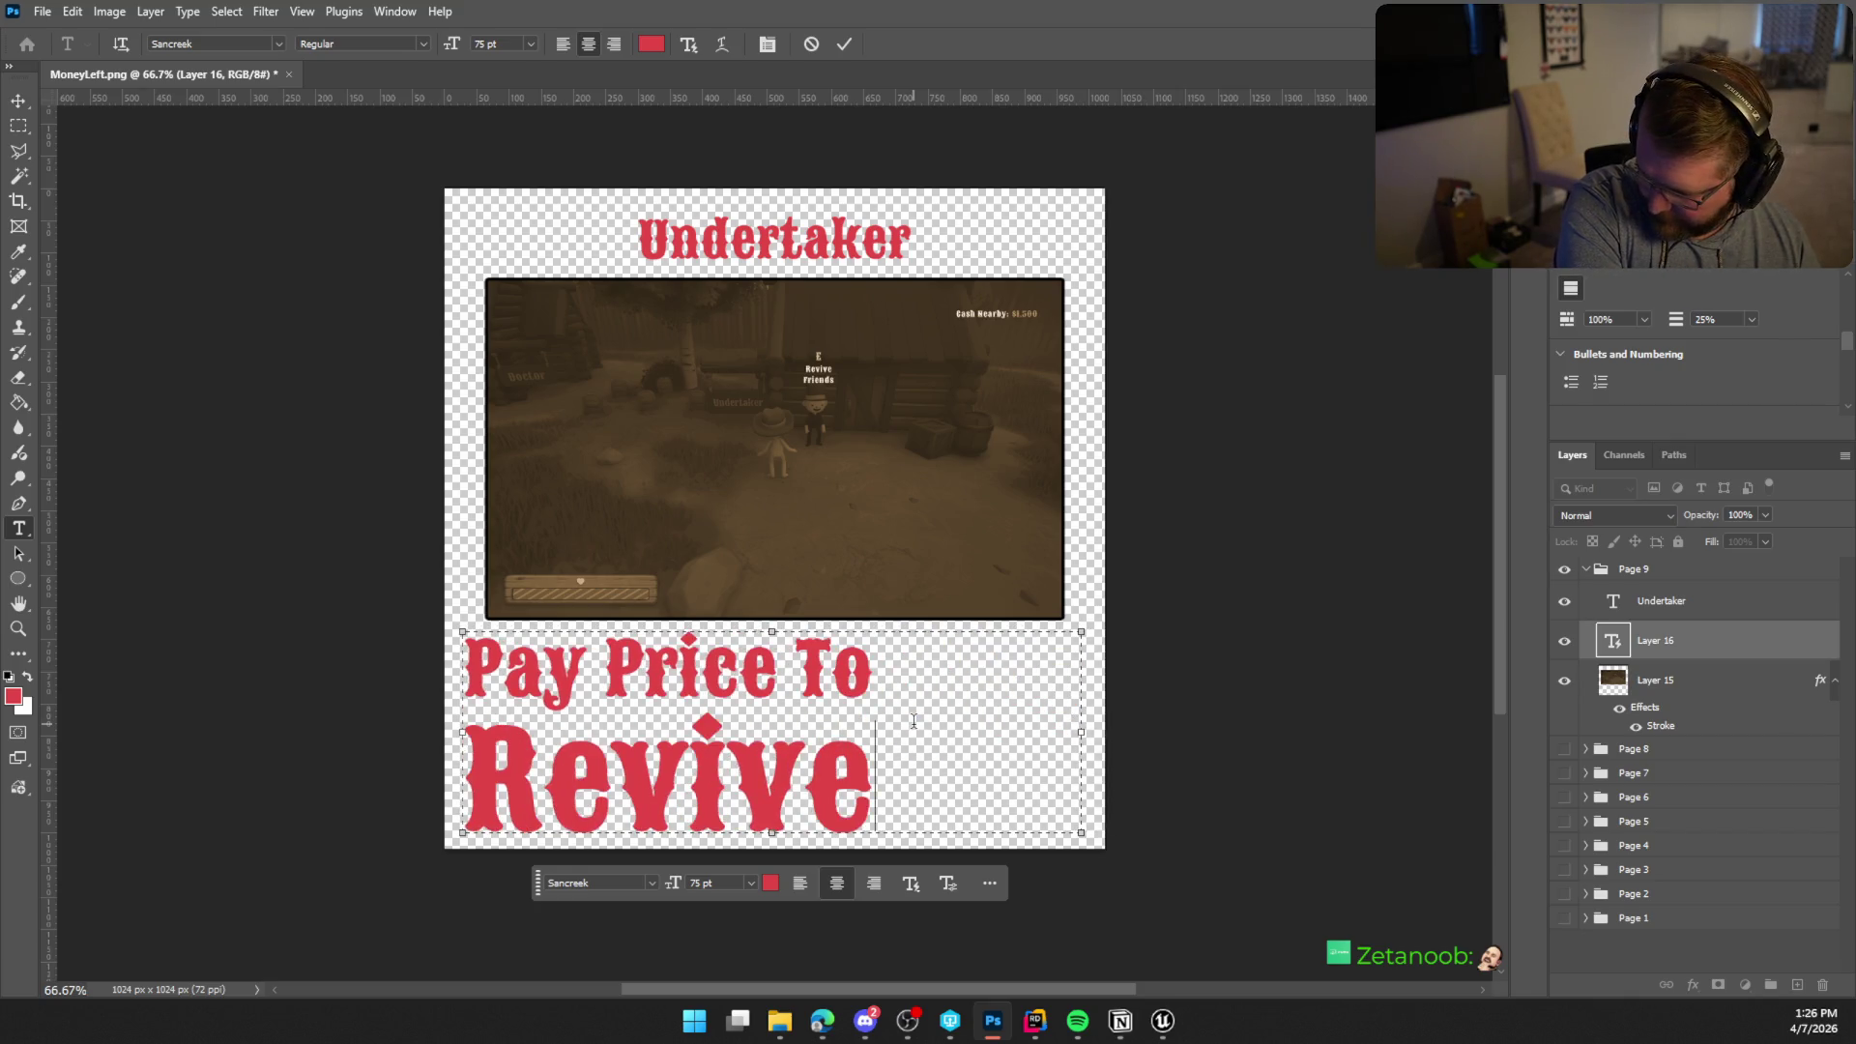
type(" Deat")
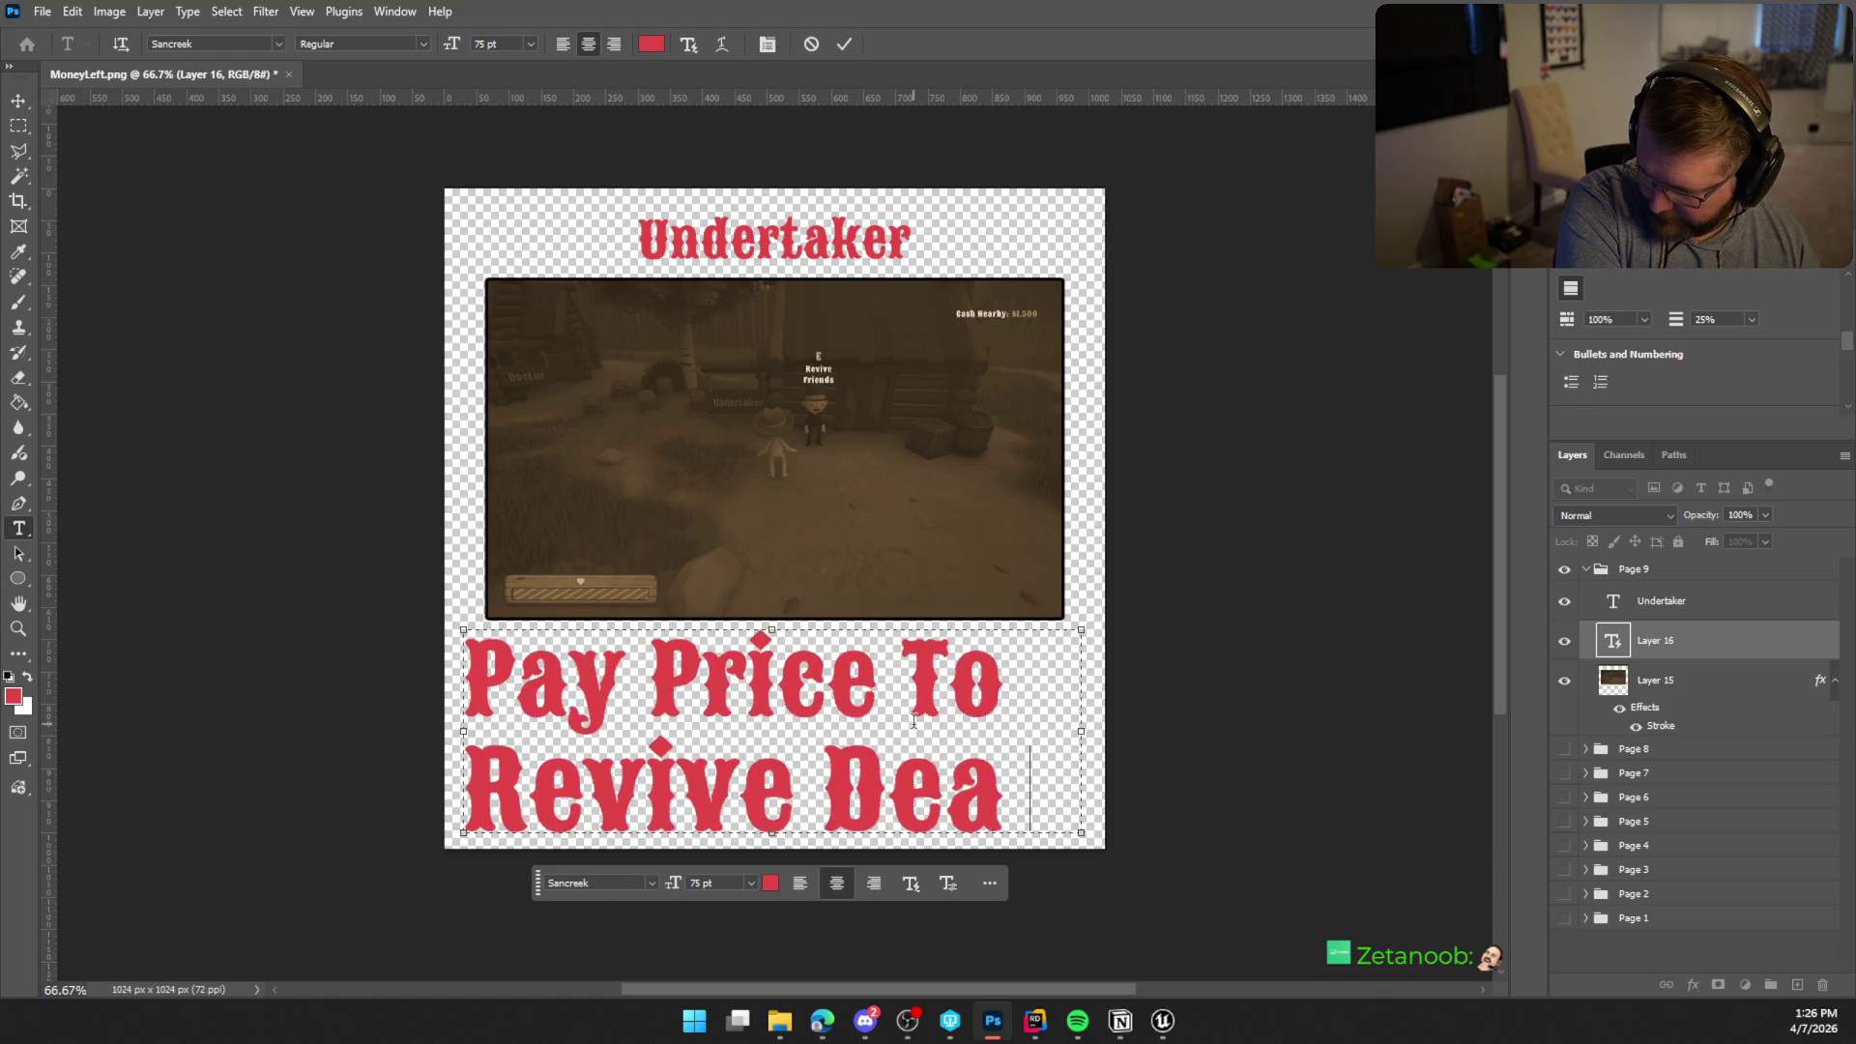
key("BackSpace")
type("d Player")
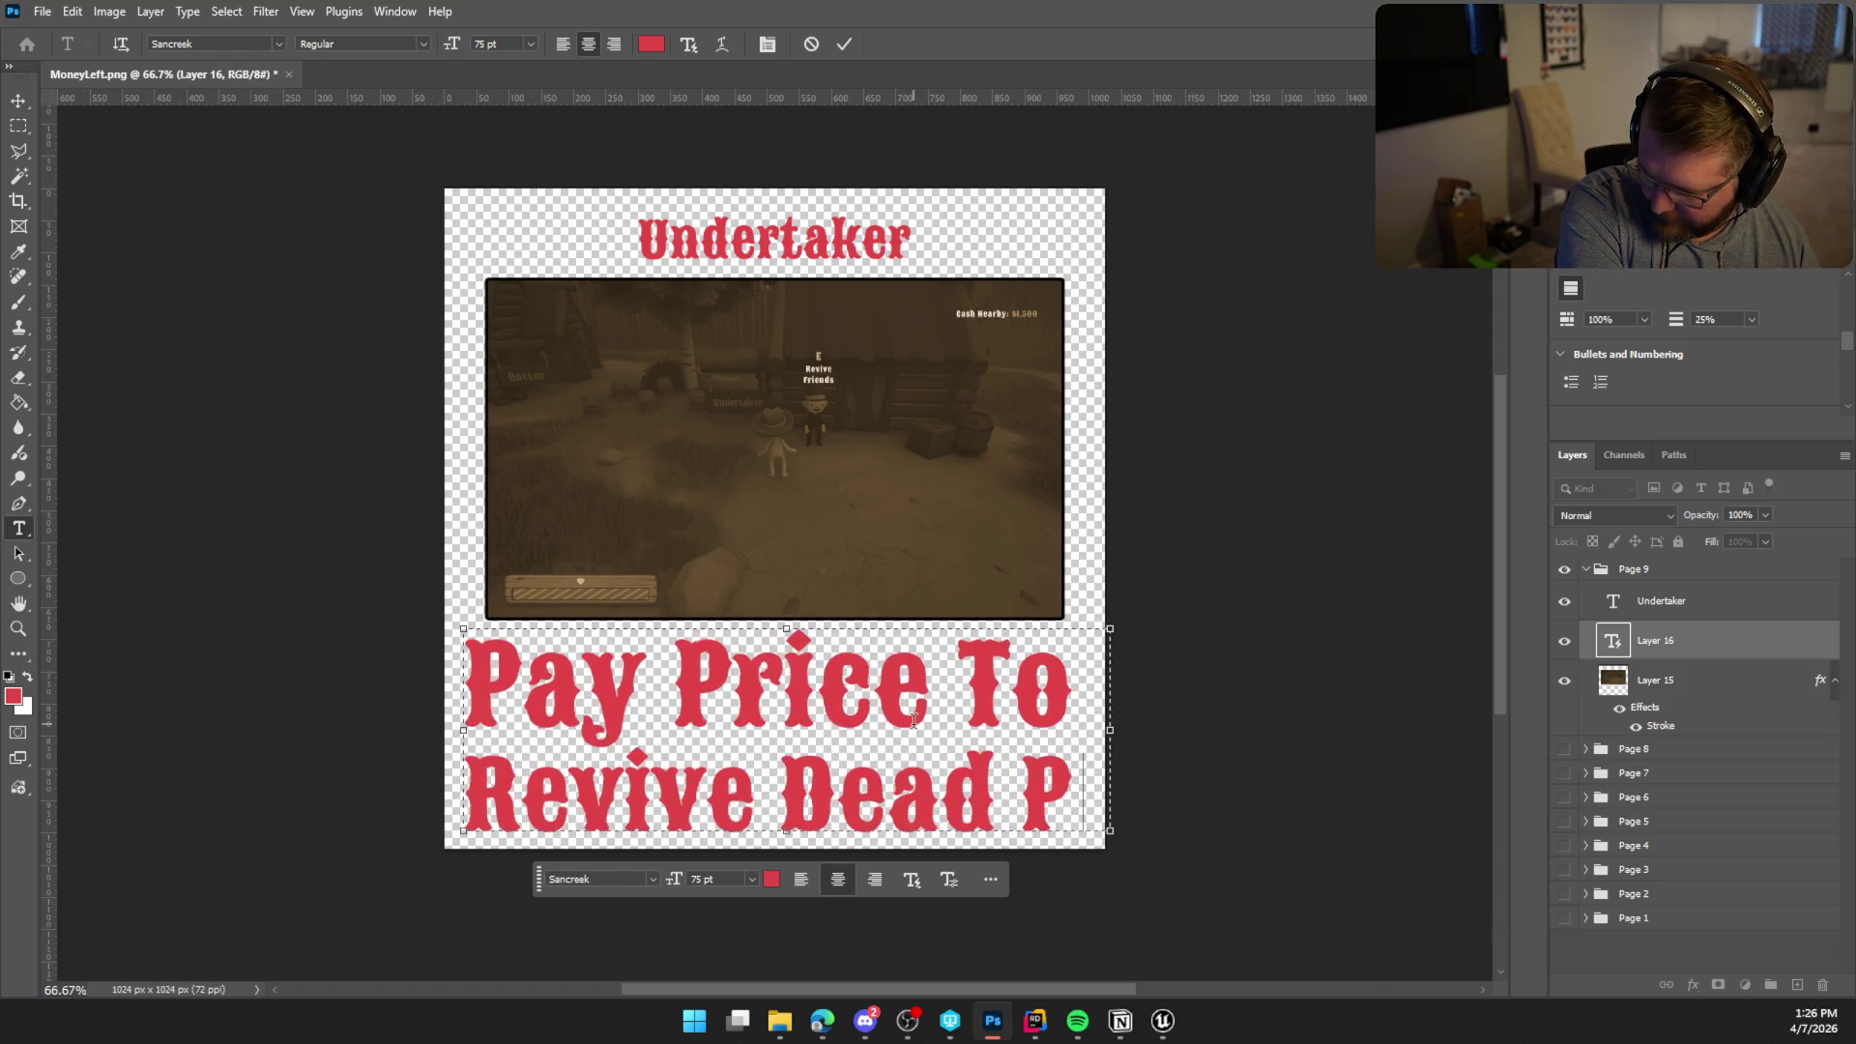
type("s")
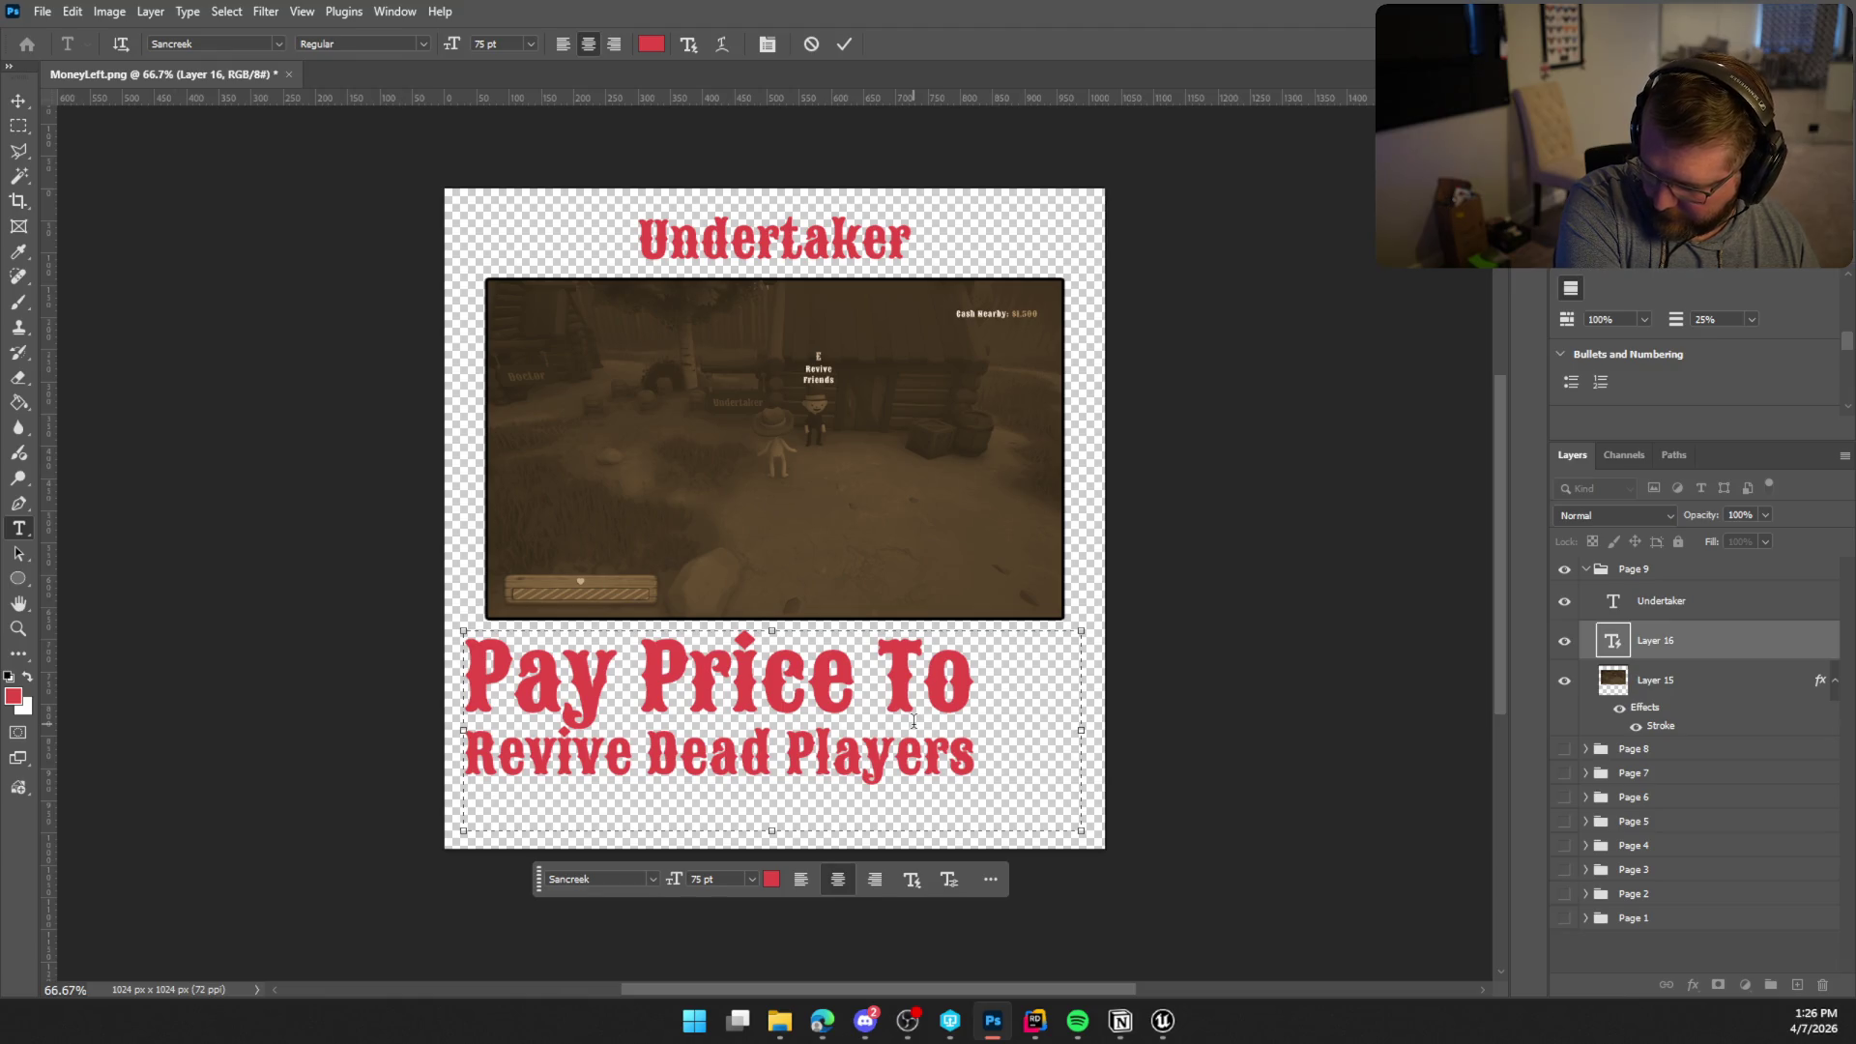
key("Return")
type("Must ")
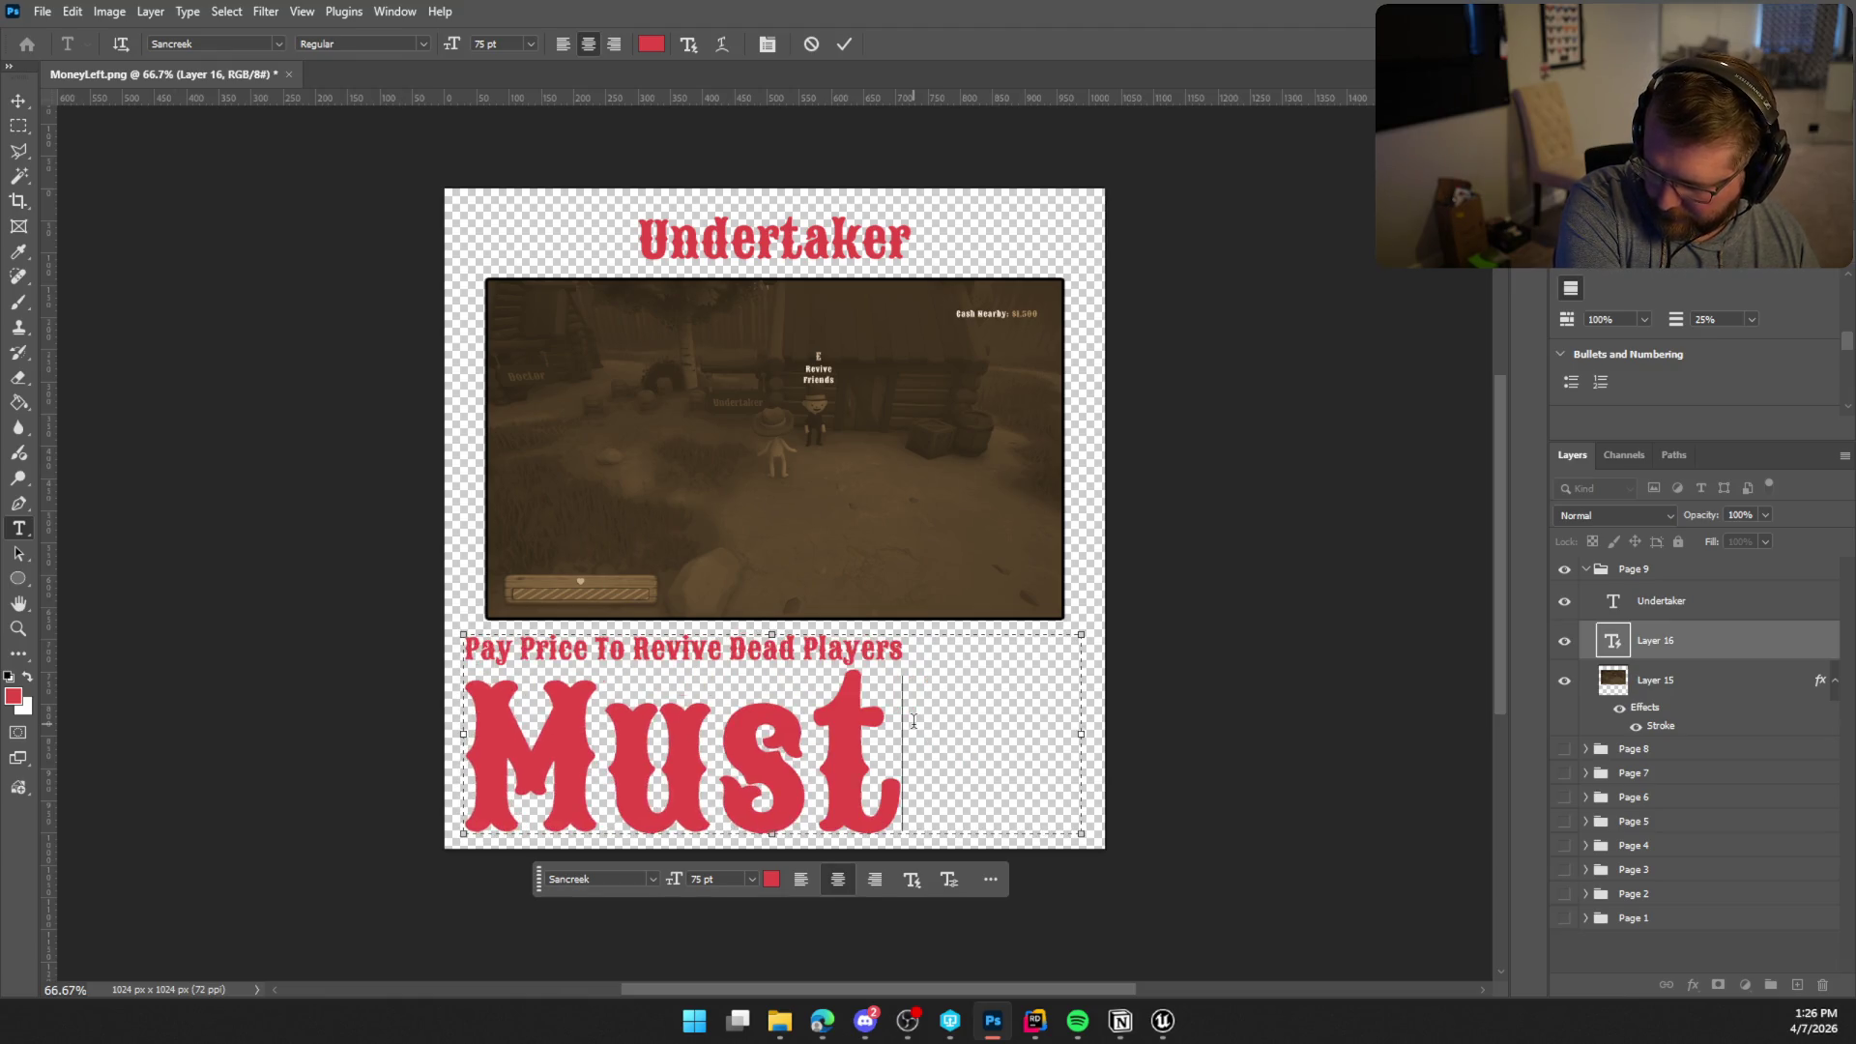
type("Re")
key("BackSpace")
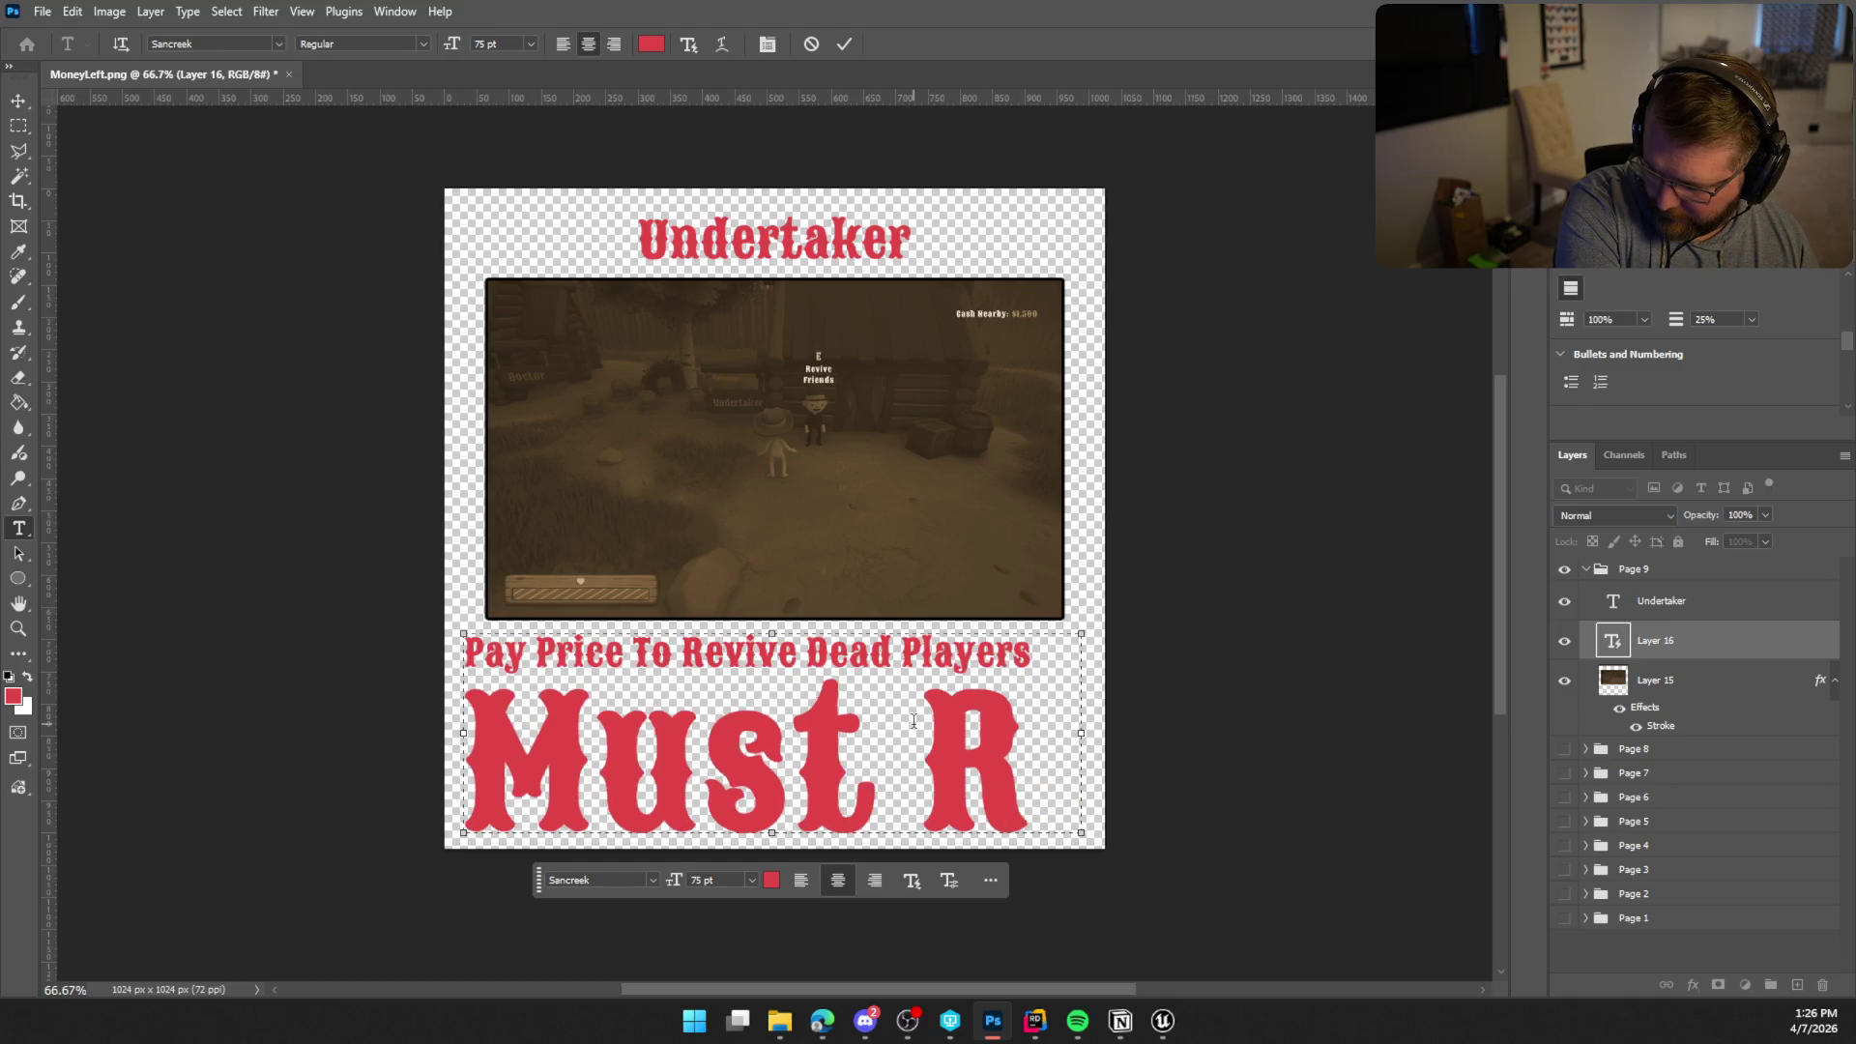
type("evive Al")
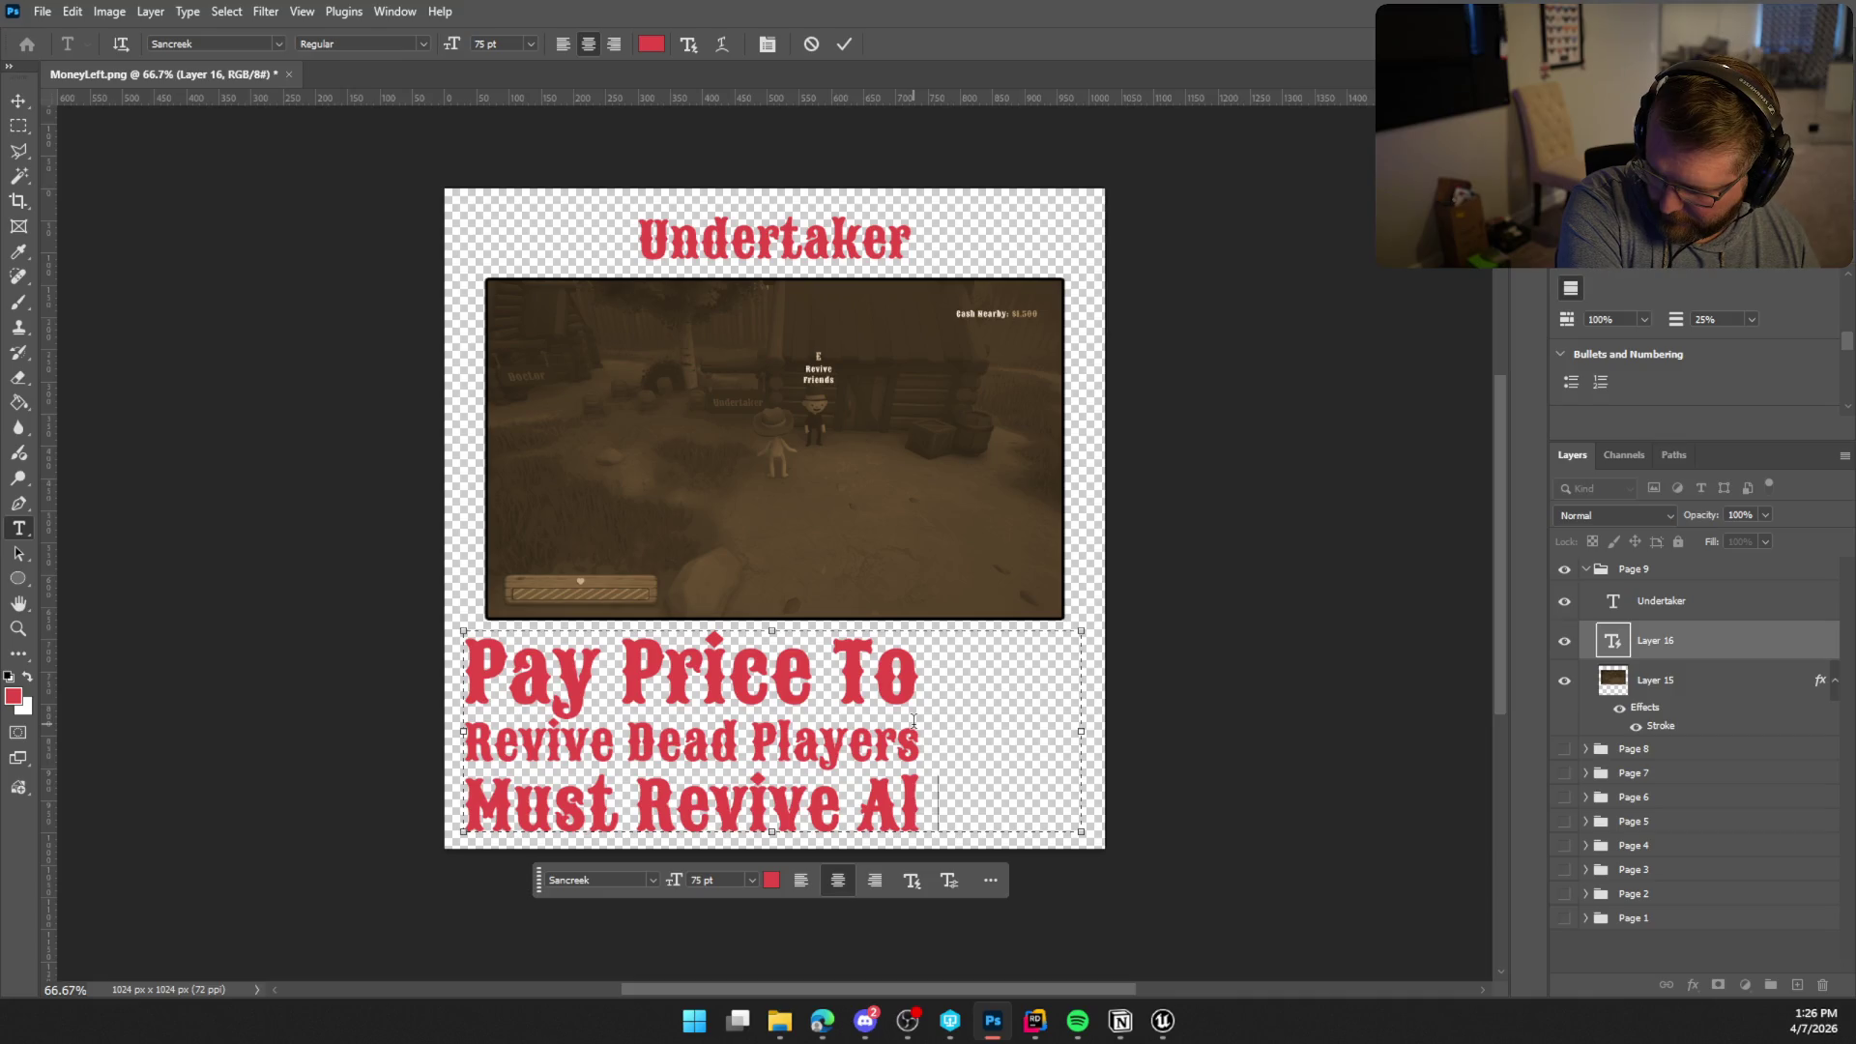
type("l Players")
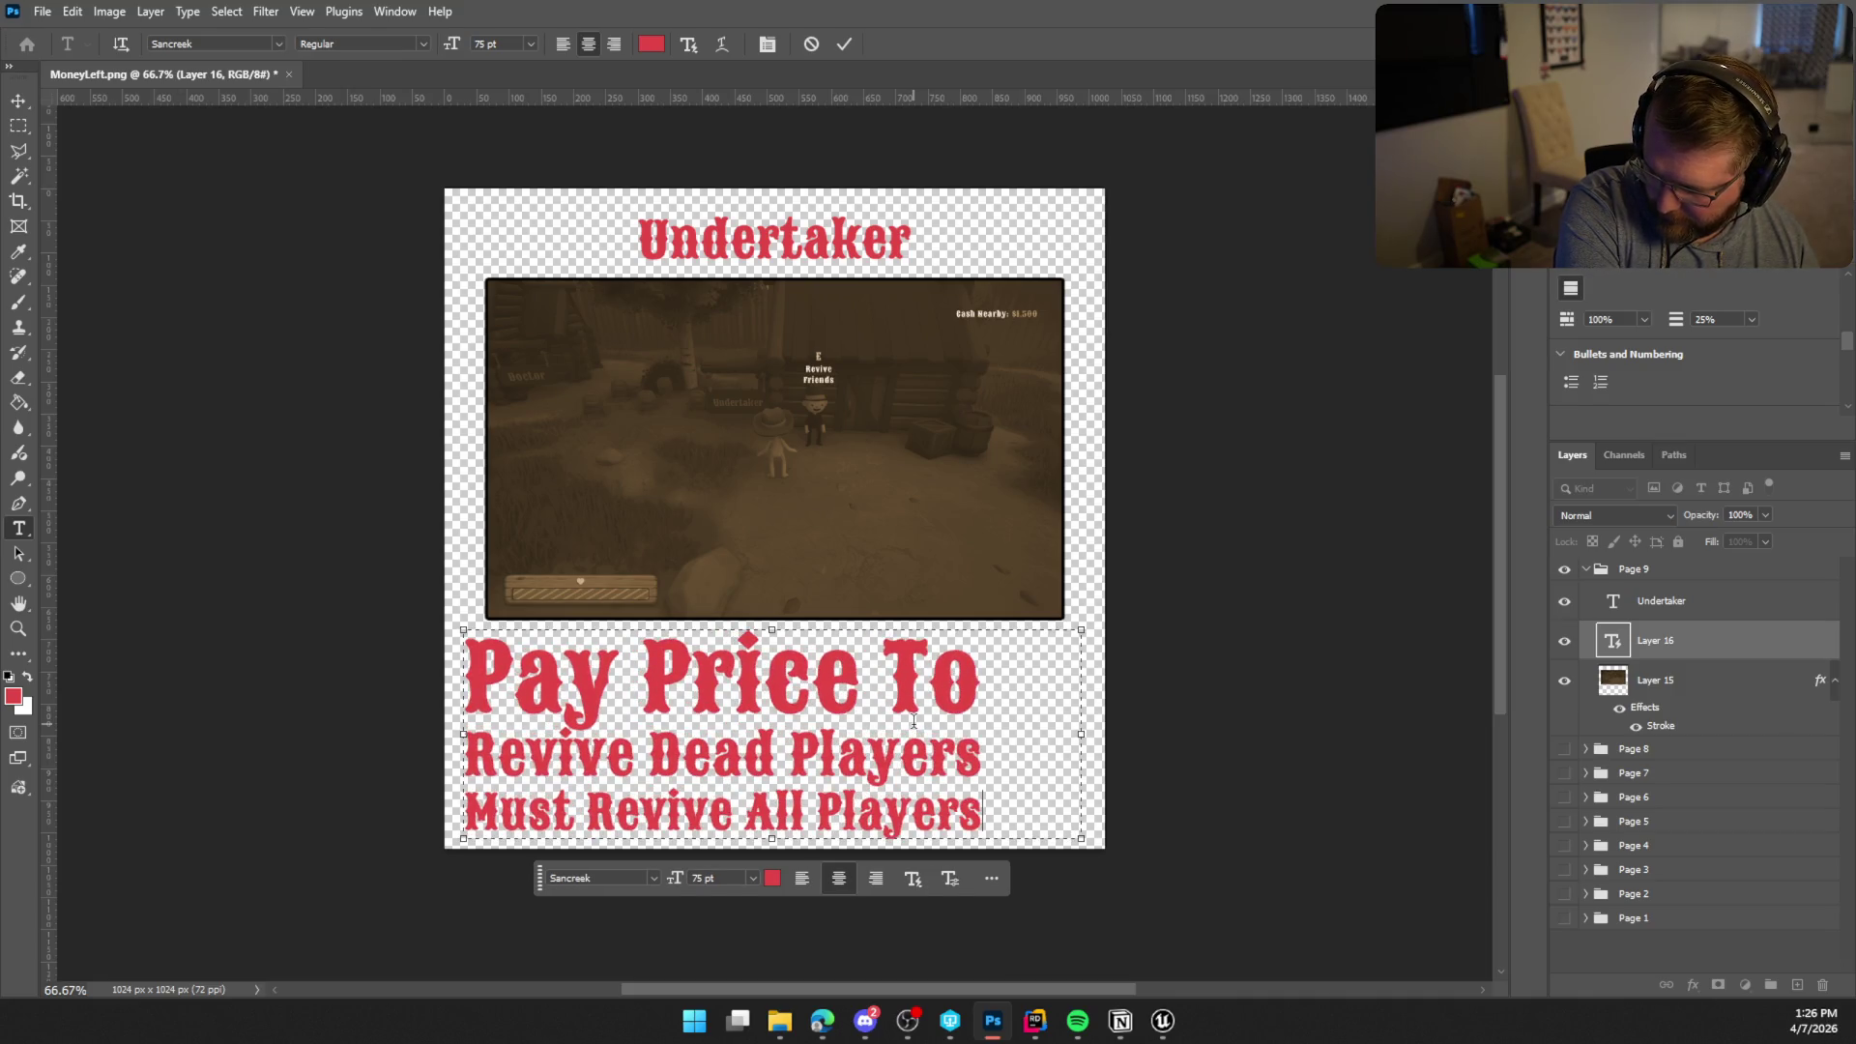
key("Return")
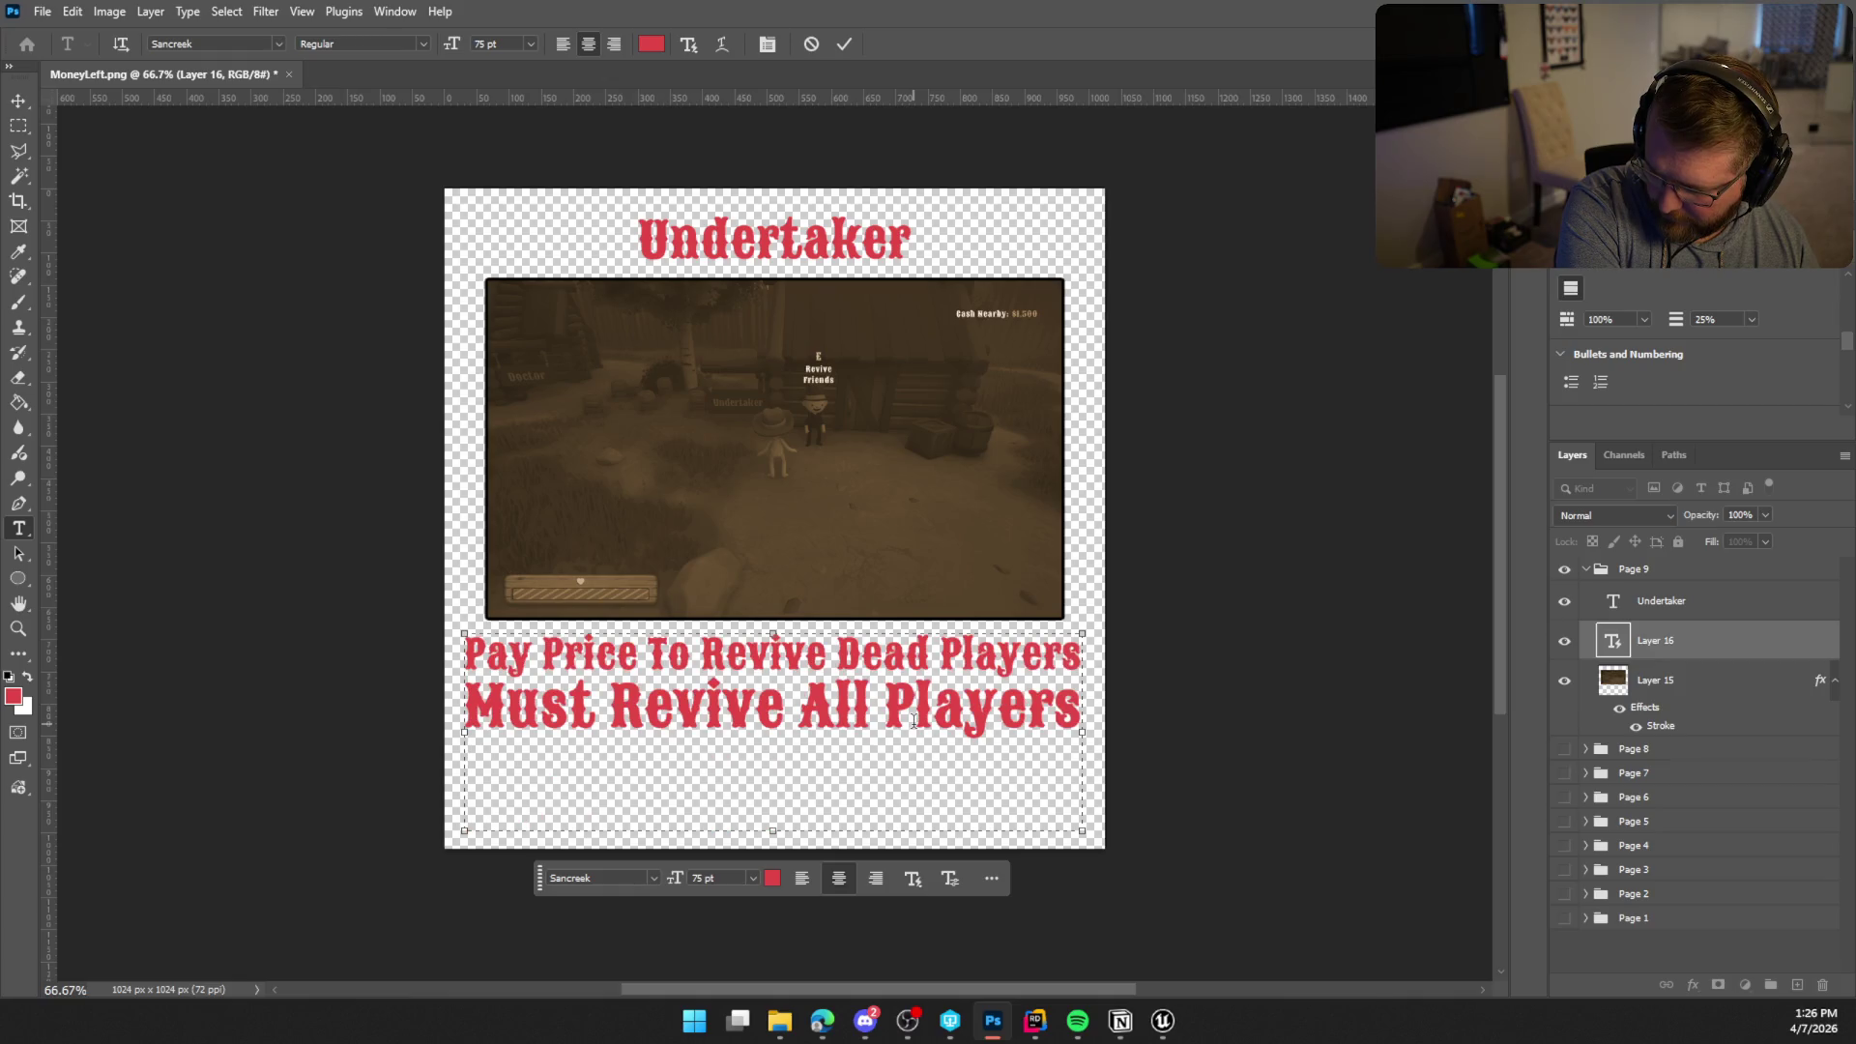
type("Cost Inc")
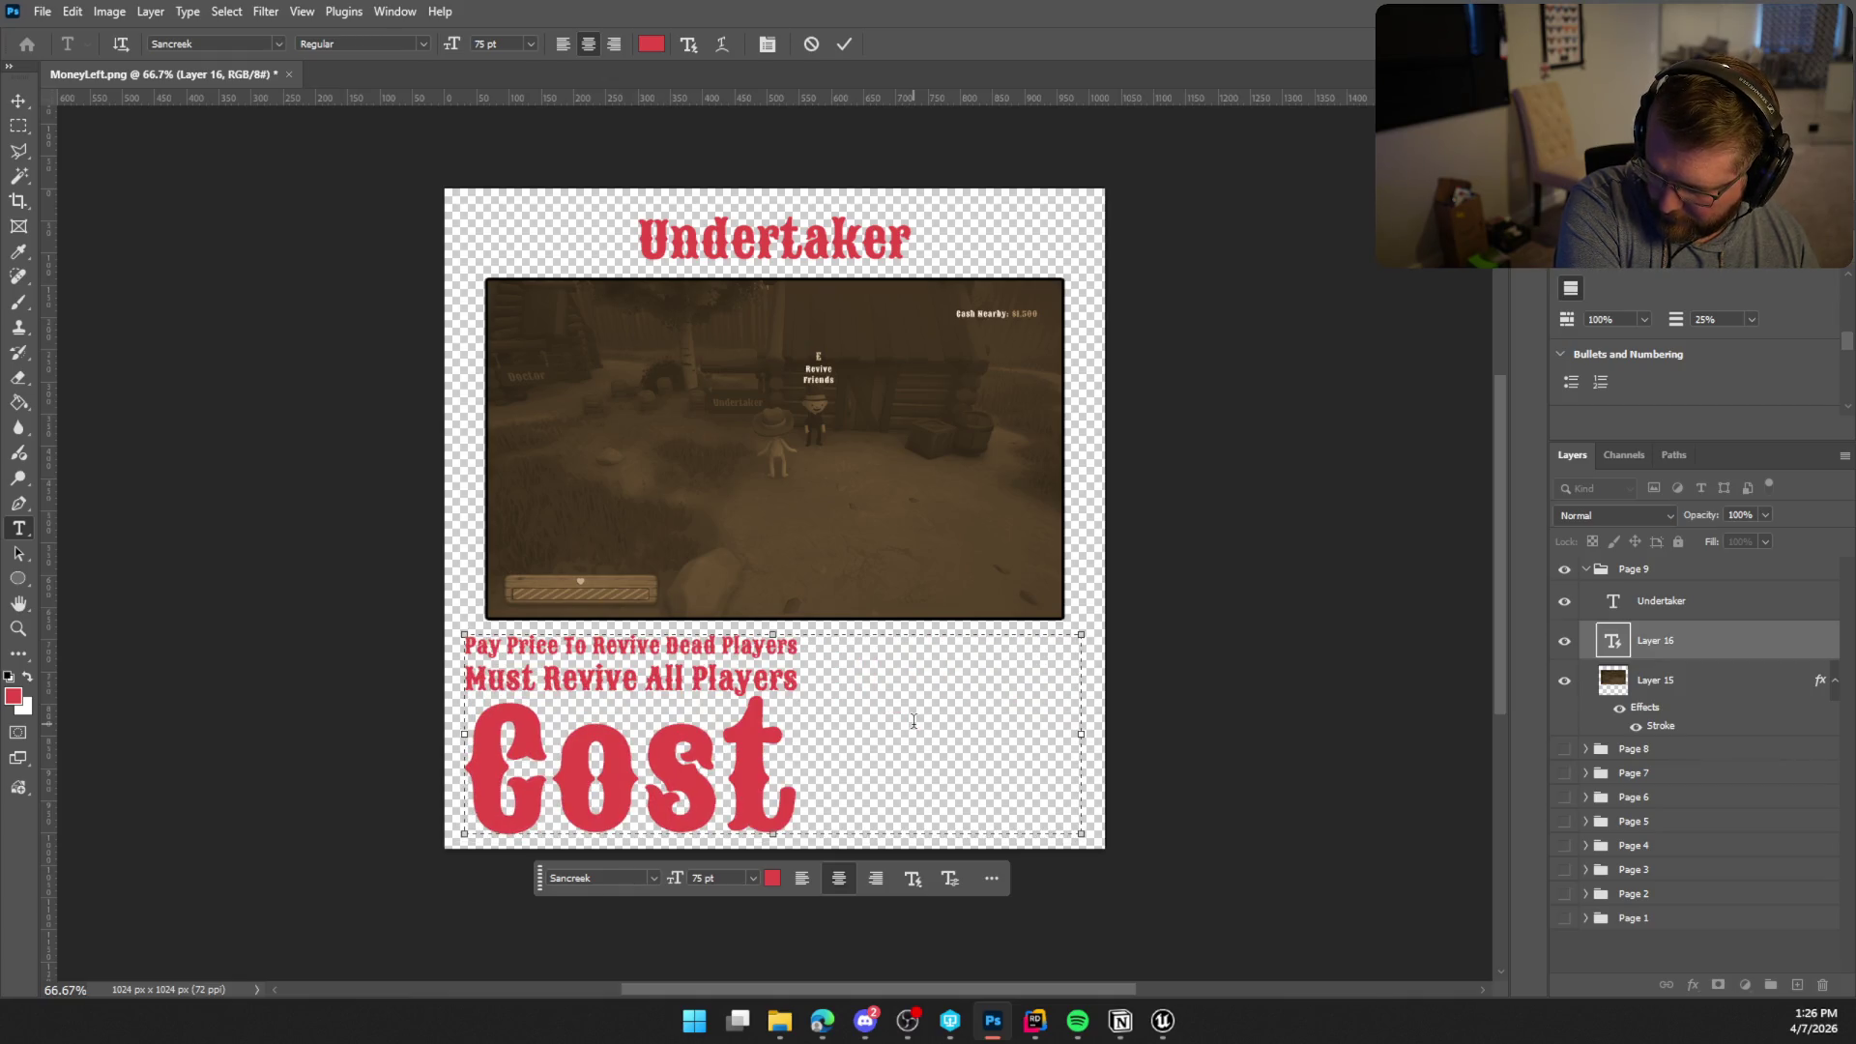
type("reases")
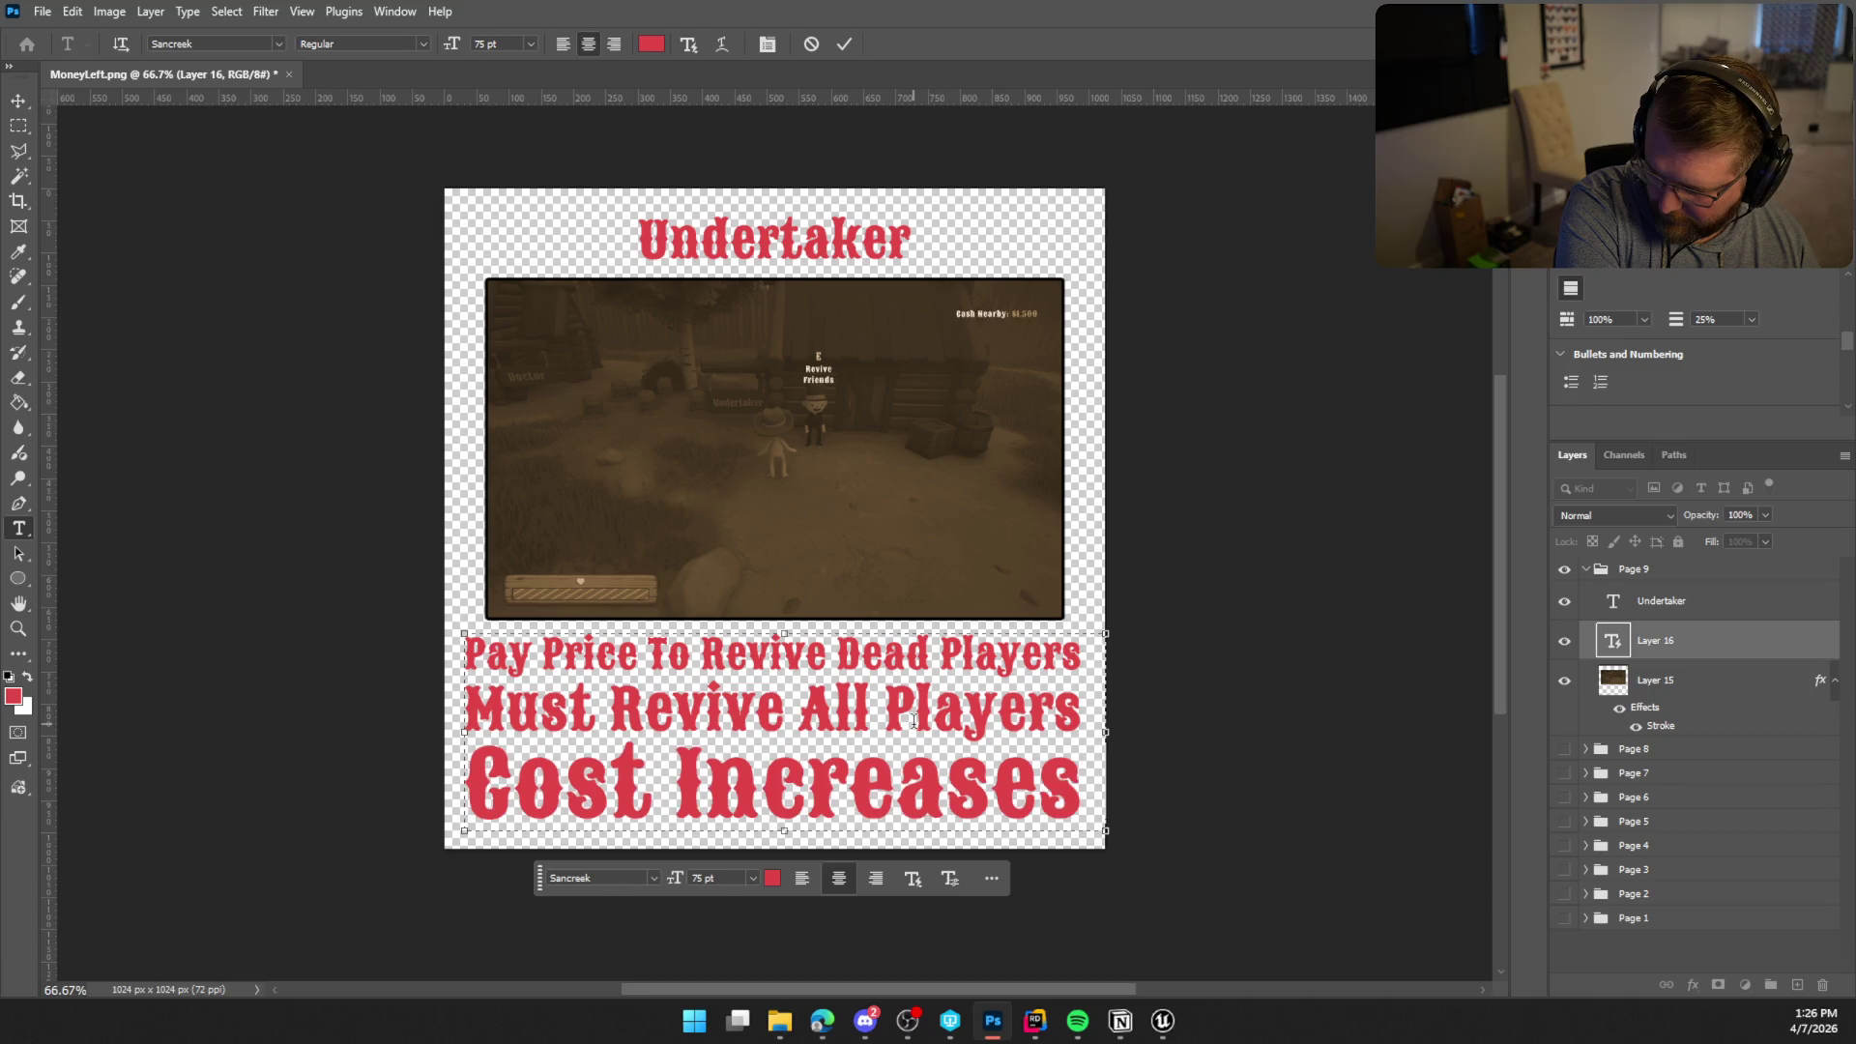
type(" Per")
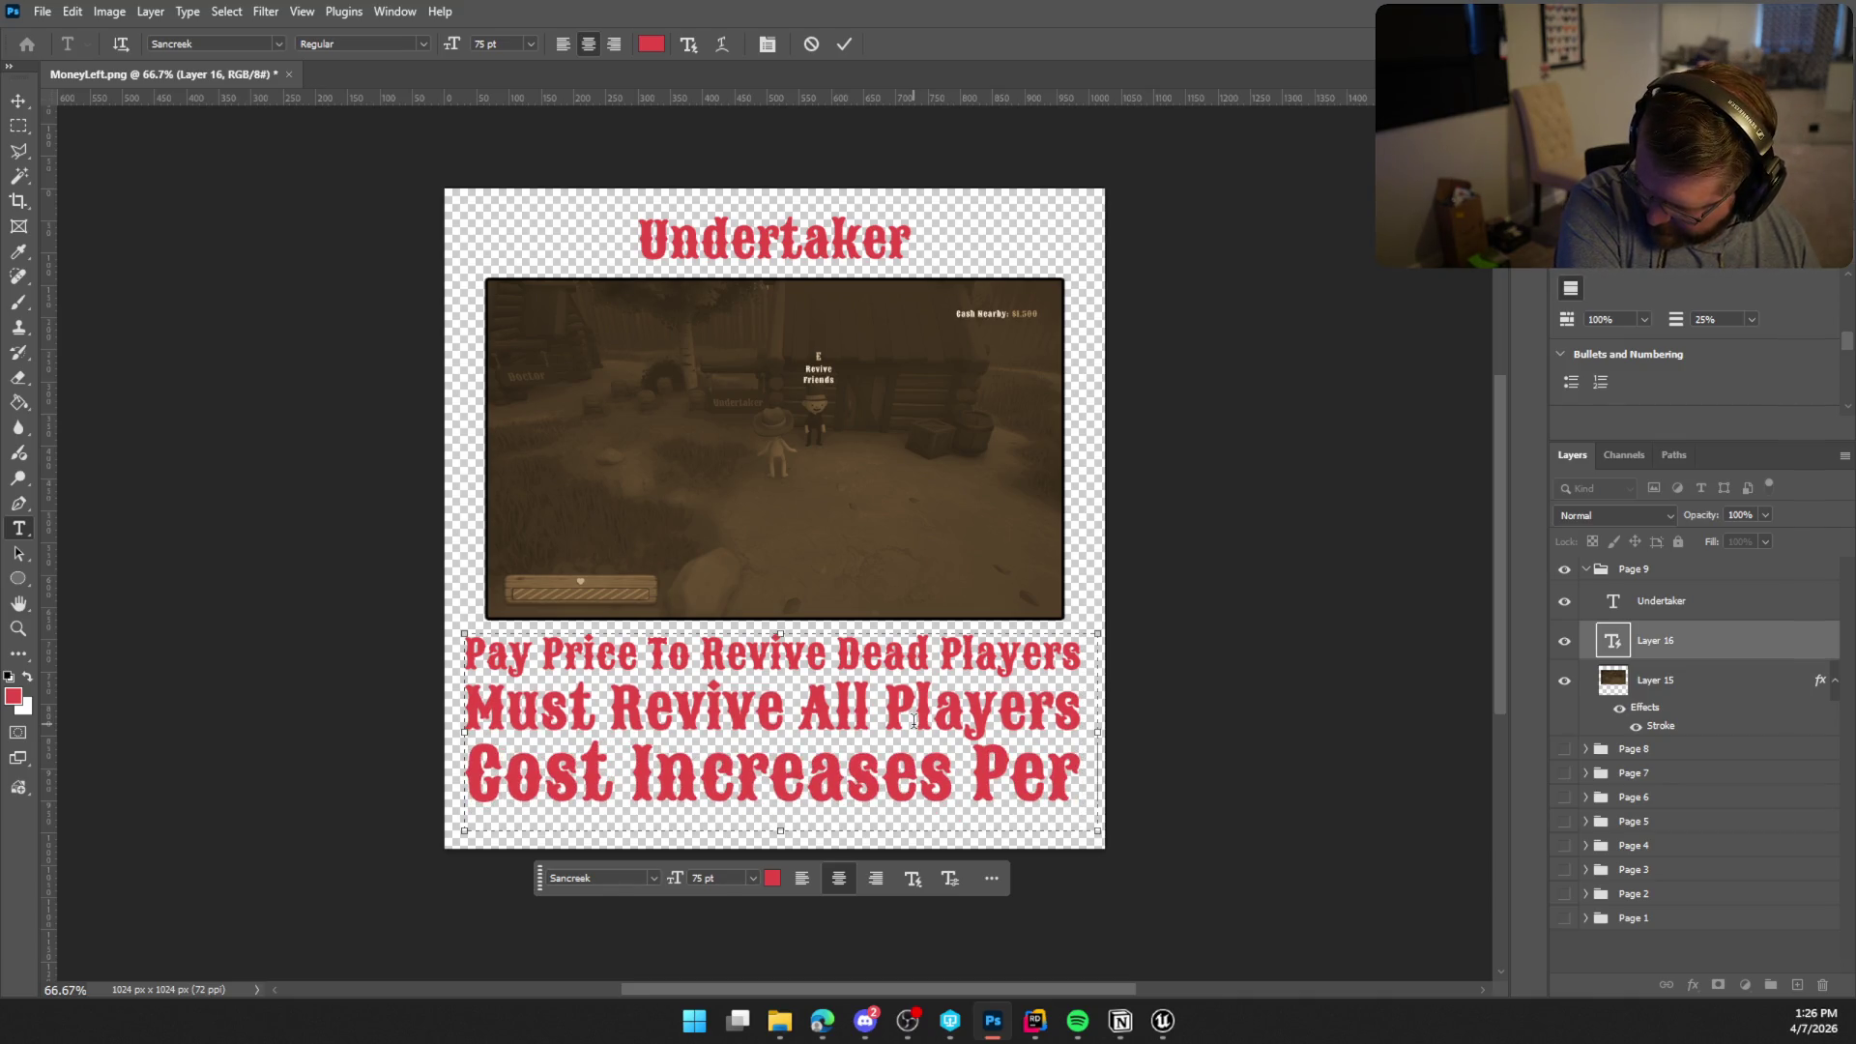
type(" Deat")
key("BackSpace")
type("d Player")
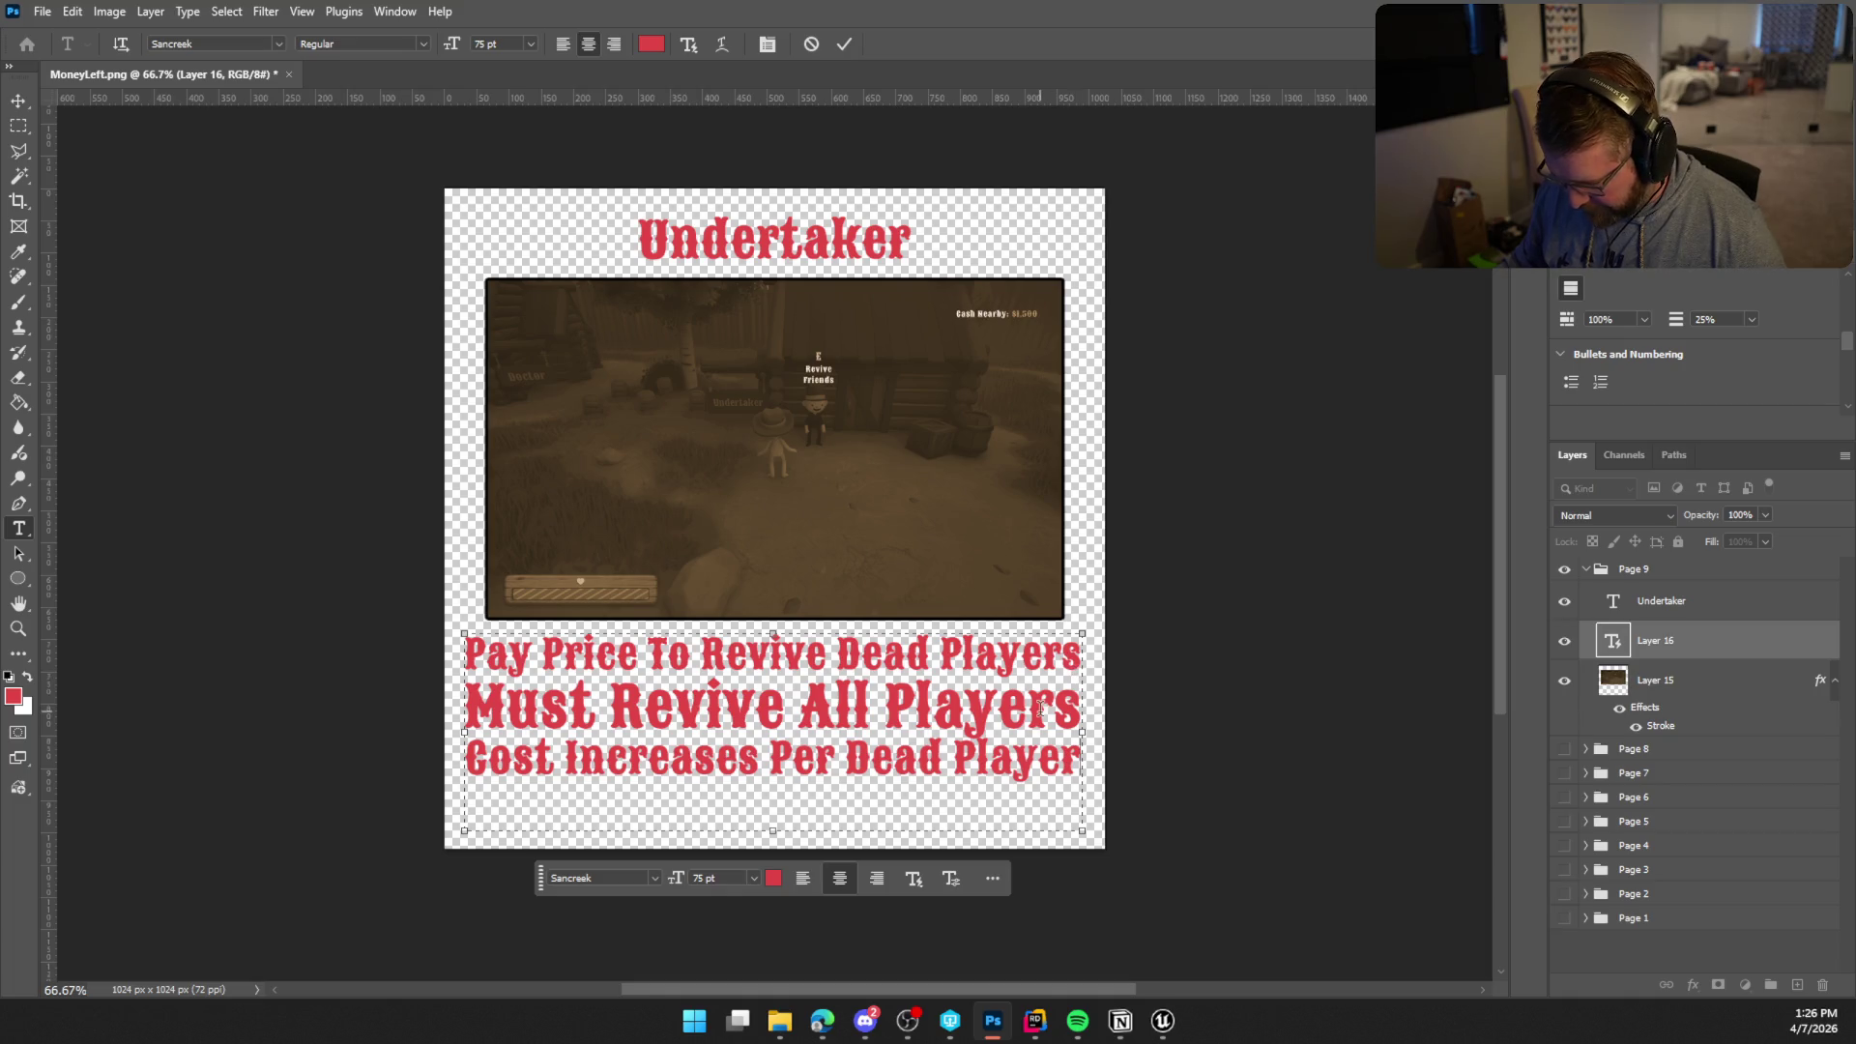
left_click(842, 46)
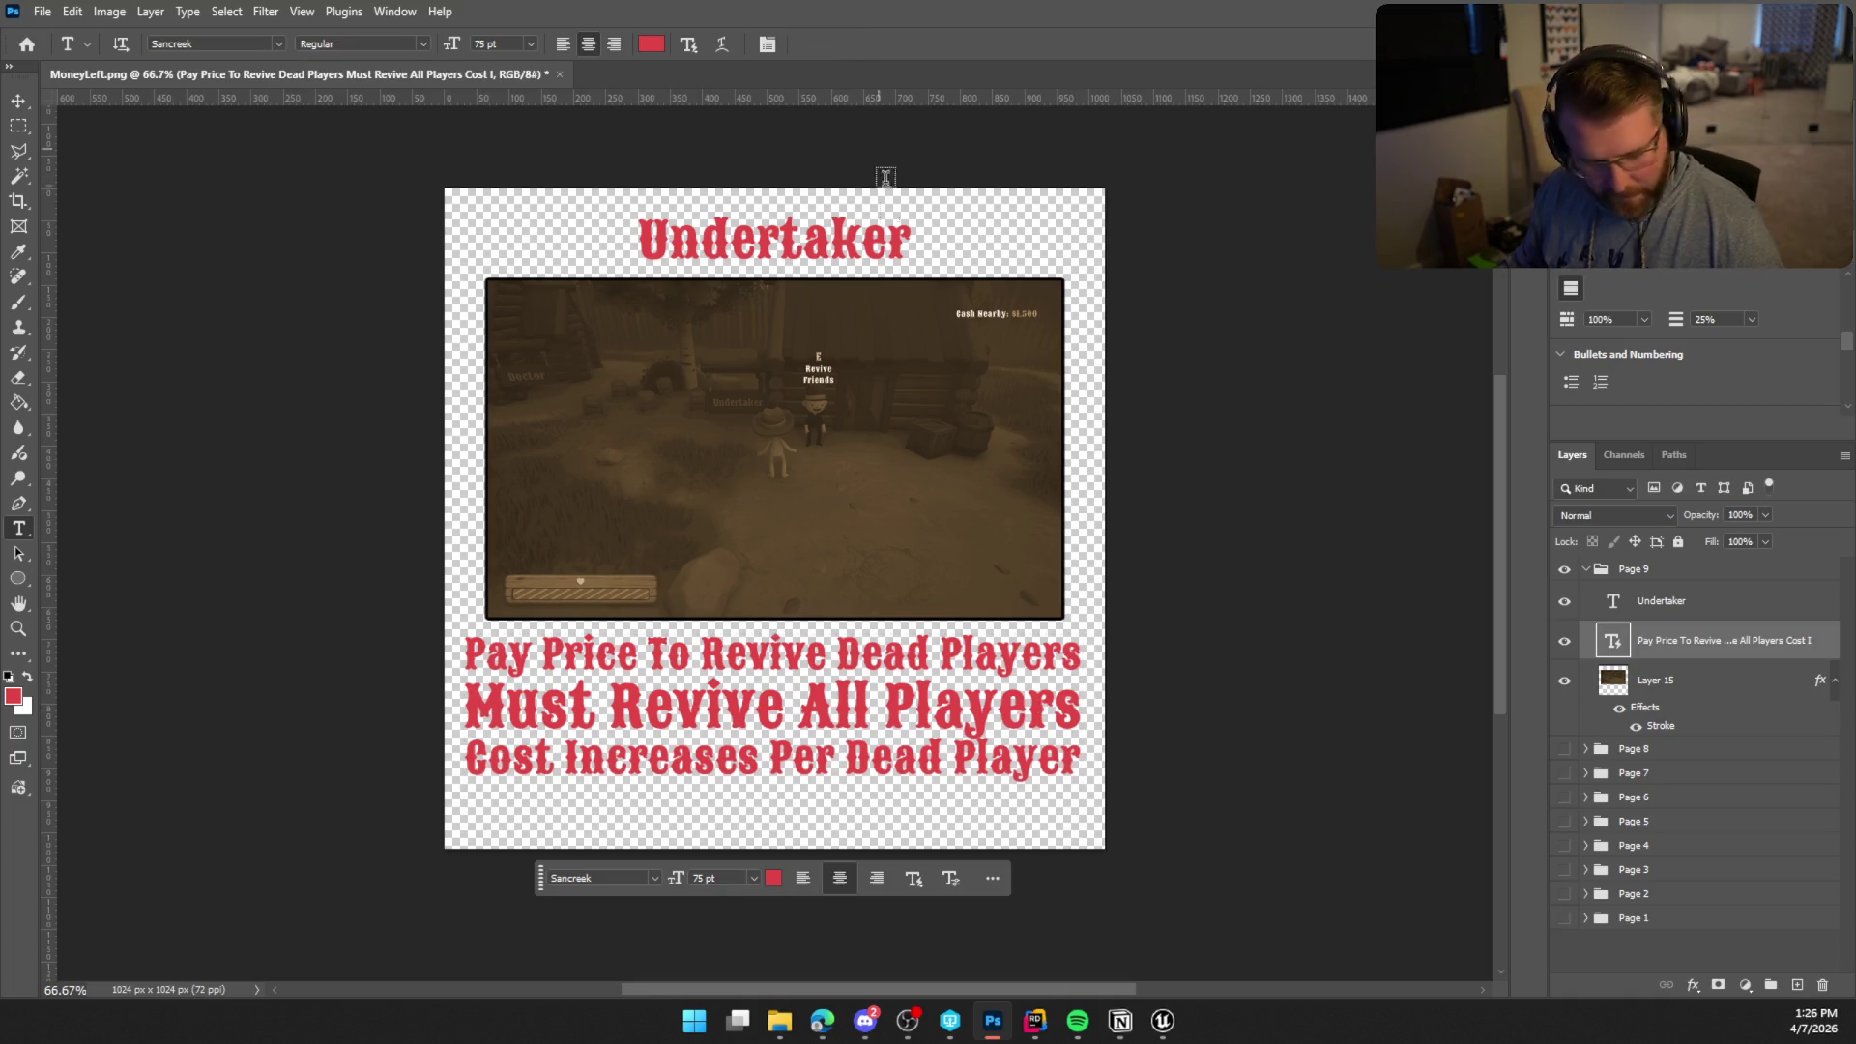
- Nudge the description text slightly right and down, then deselect it
left_click(20, 103)
left_click_drag(818, 743, 826, 760)
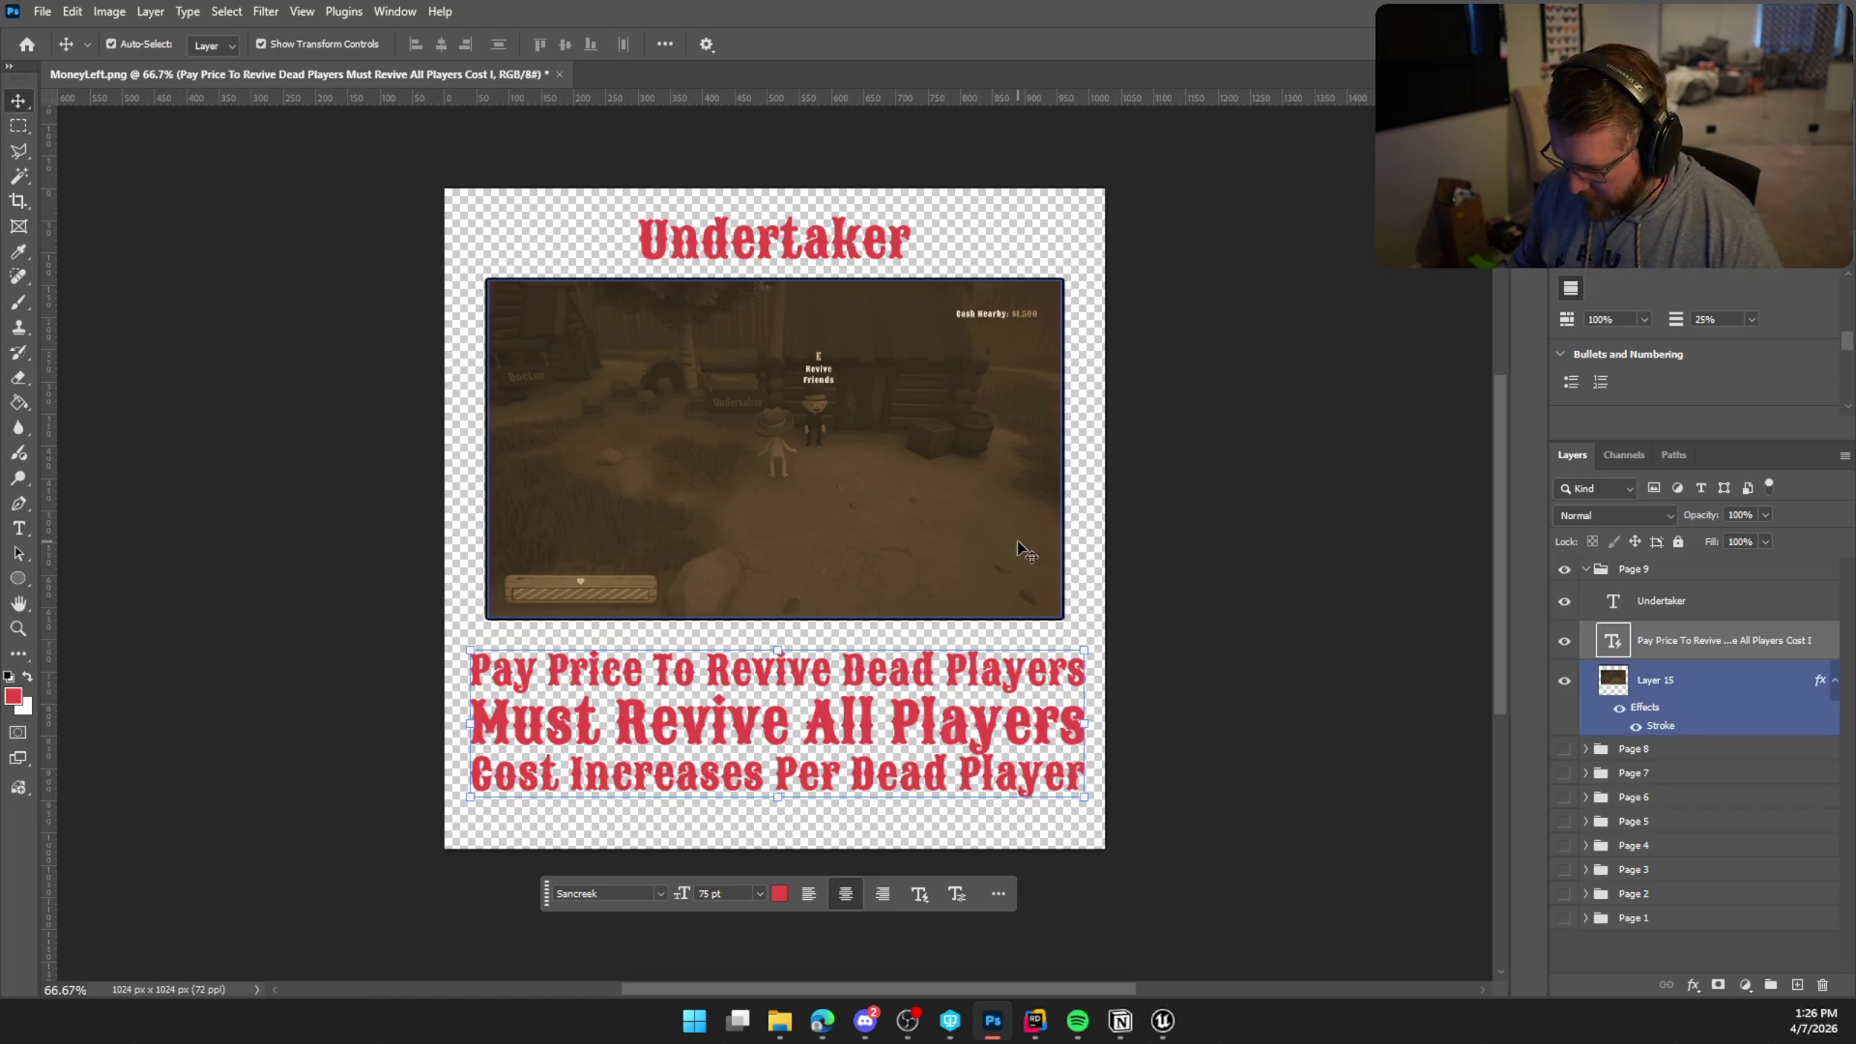
left_click(1189, 575)
left_click(1189, 574)
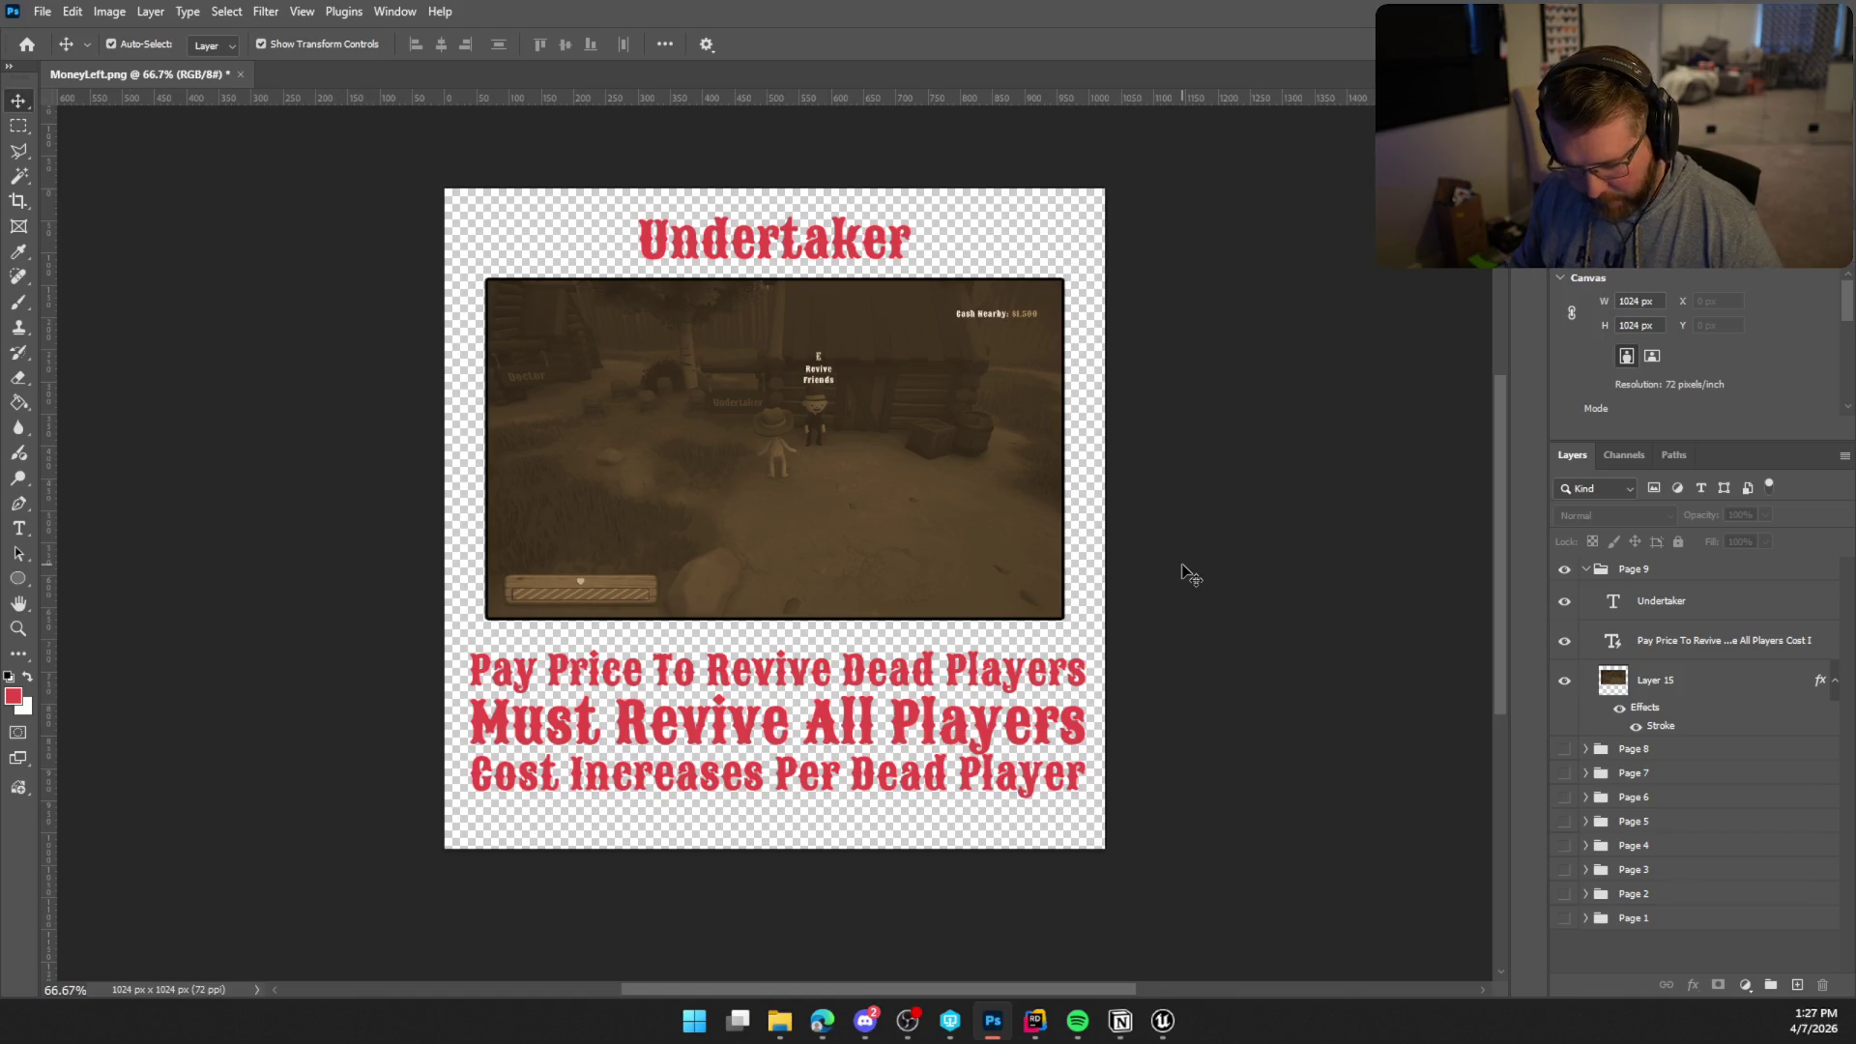
- Add a new empty Layer 16 above the Undertaker title in the Page 9 group
left_click(1702, 640)
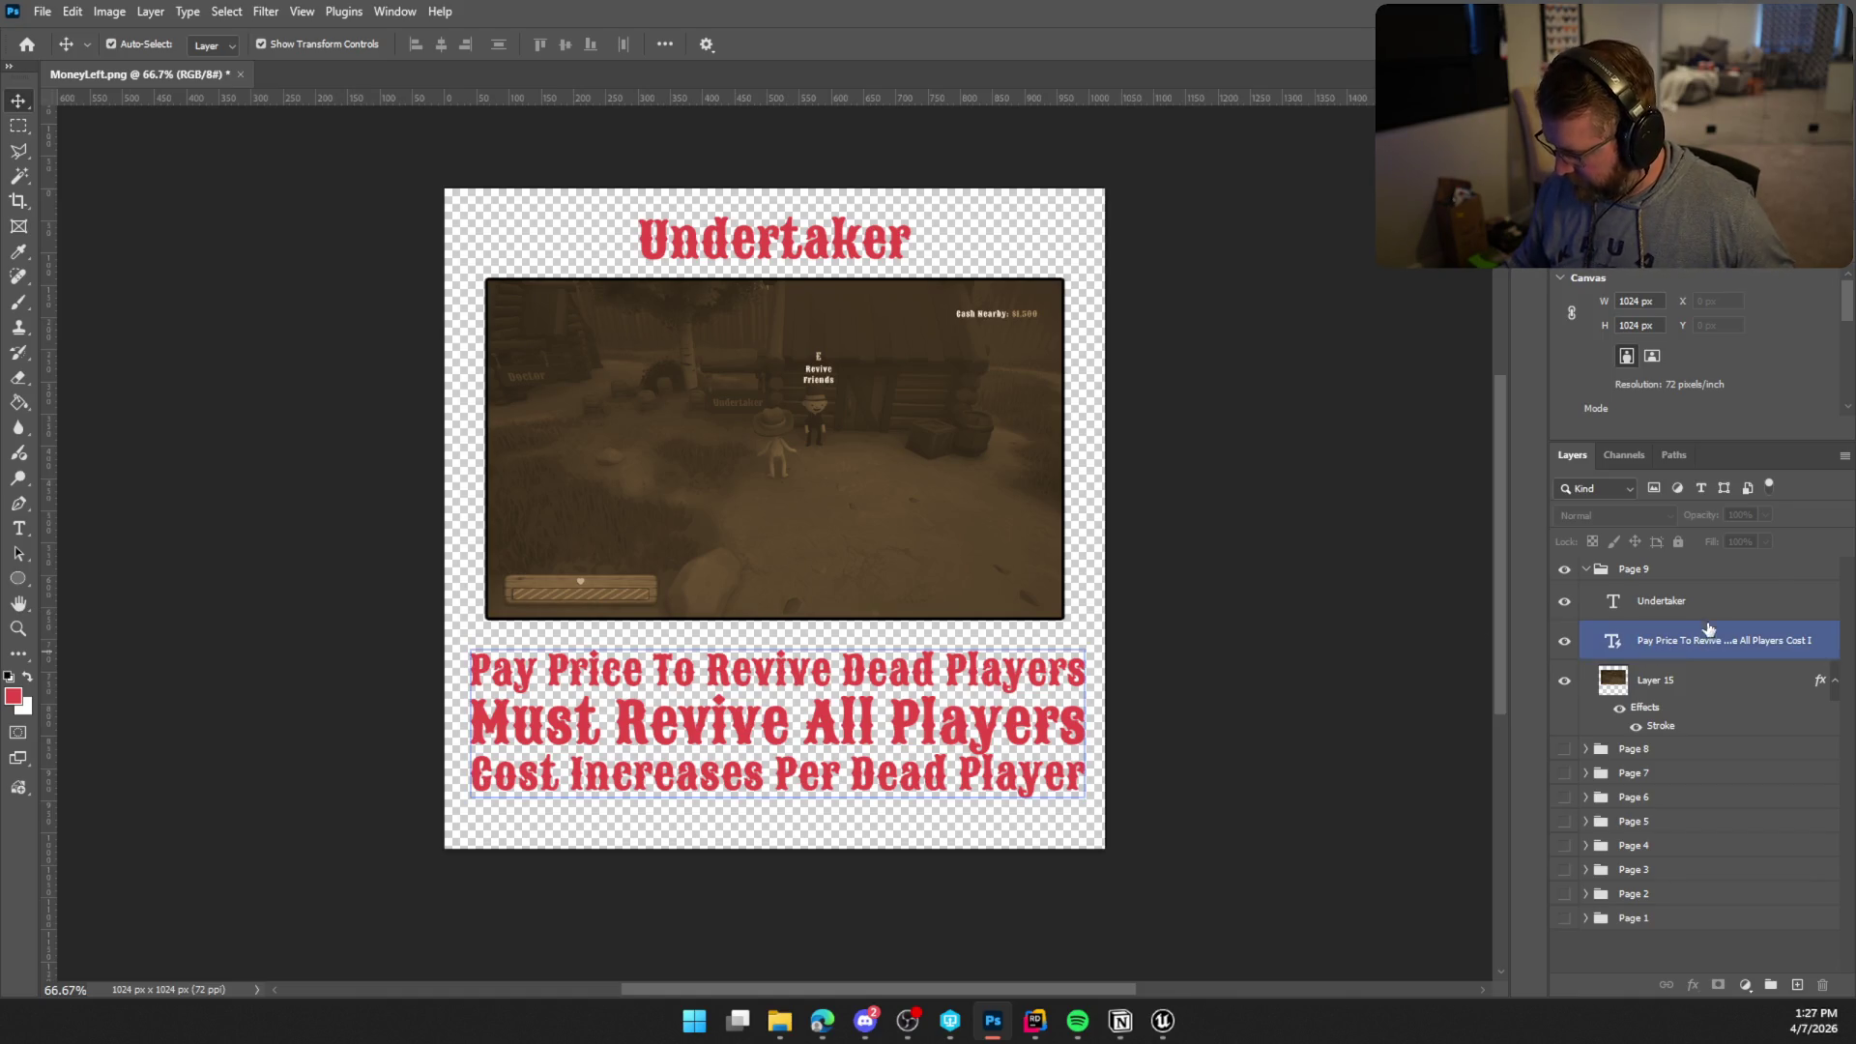
left_click(1702, 600)
left_click(1797, 984)
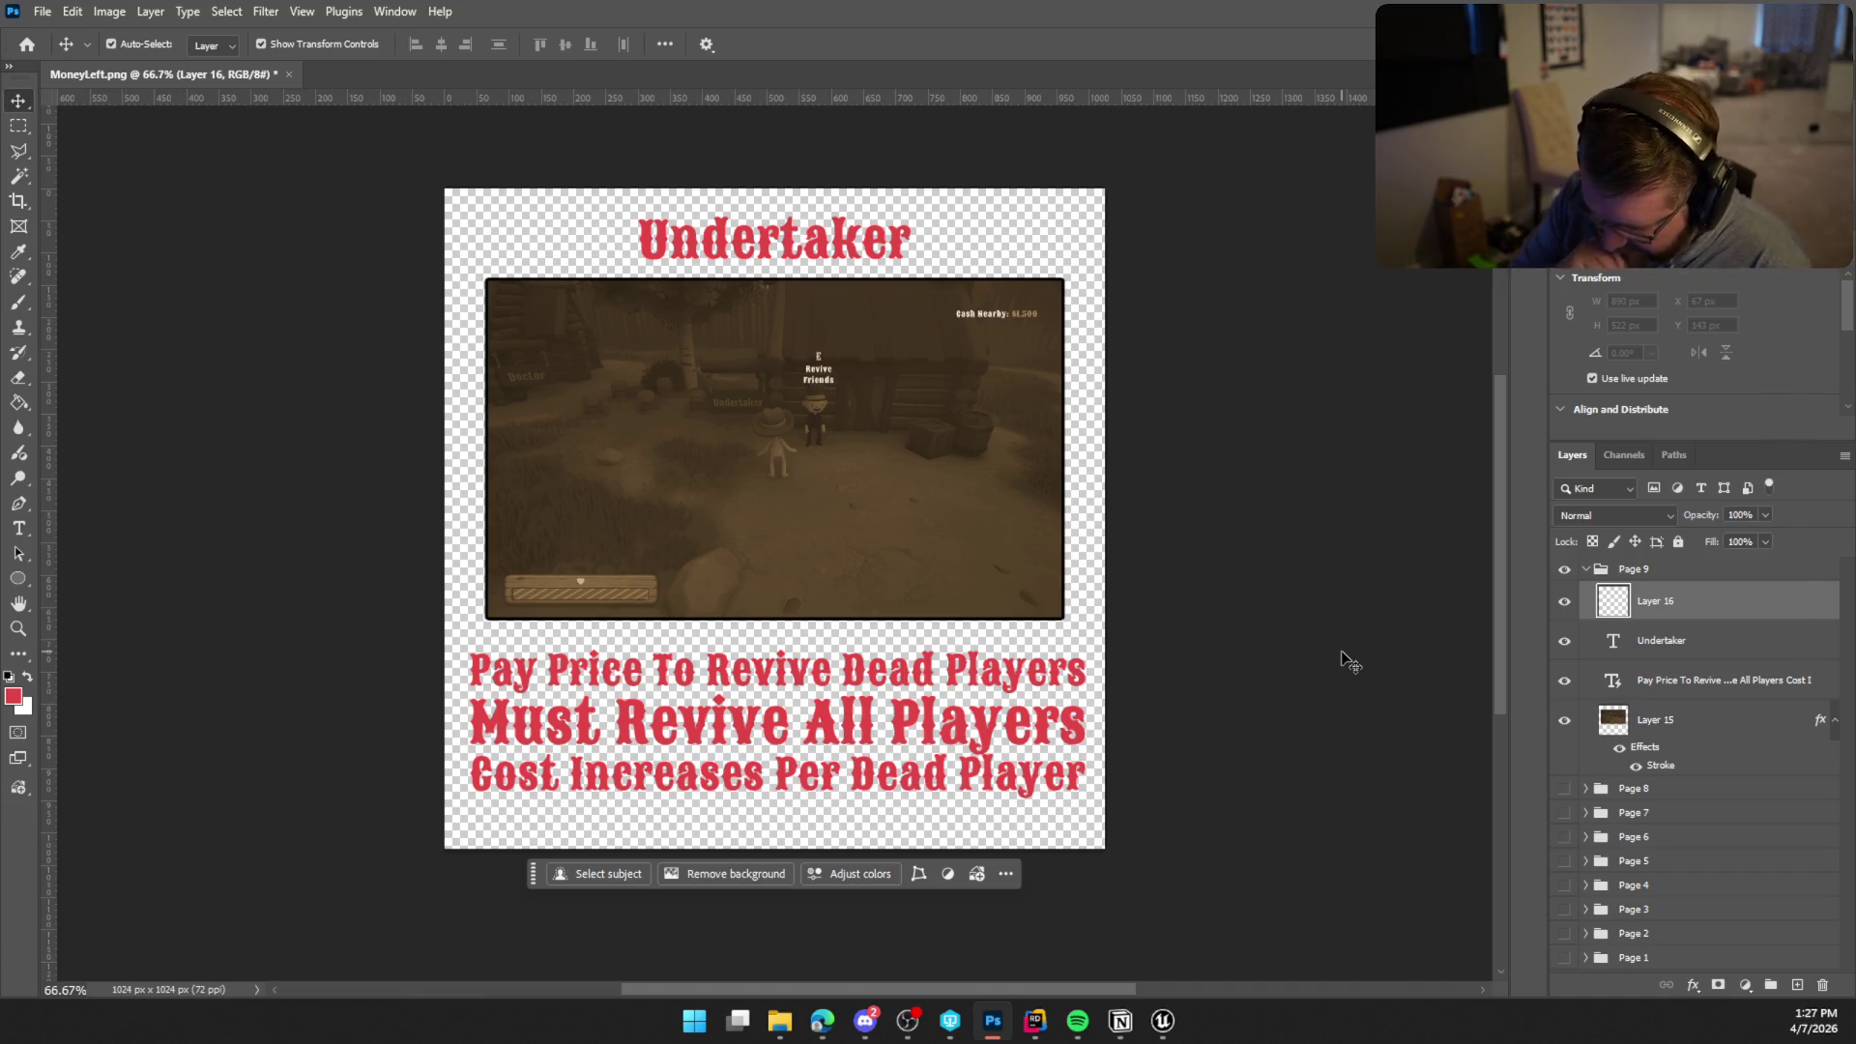
left_click(859, 551)
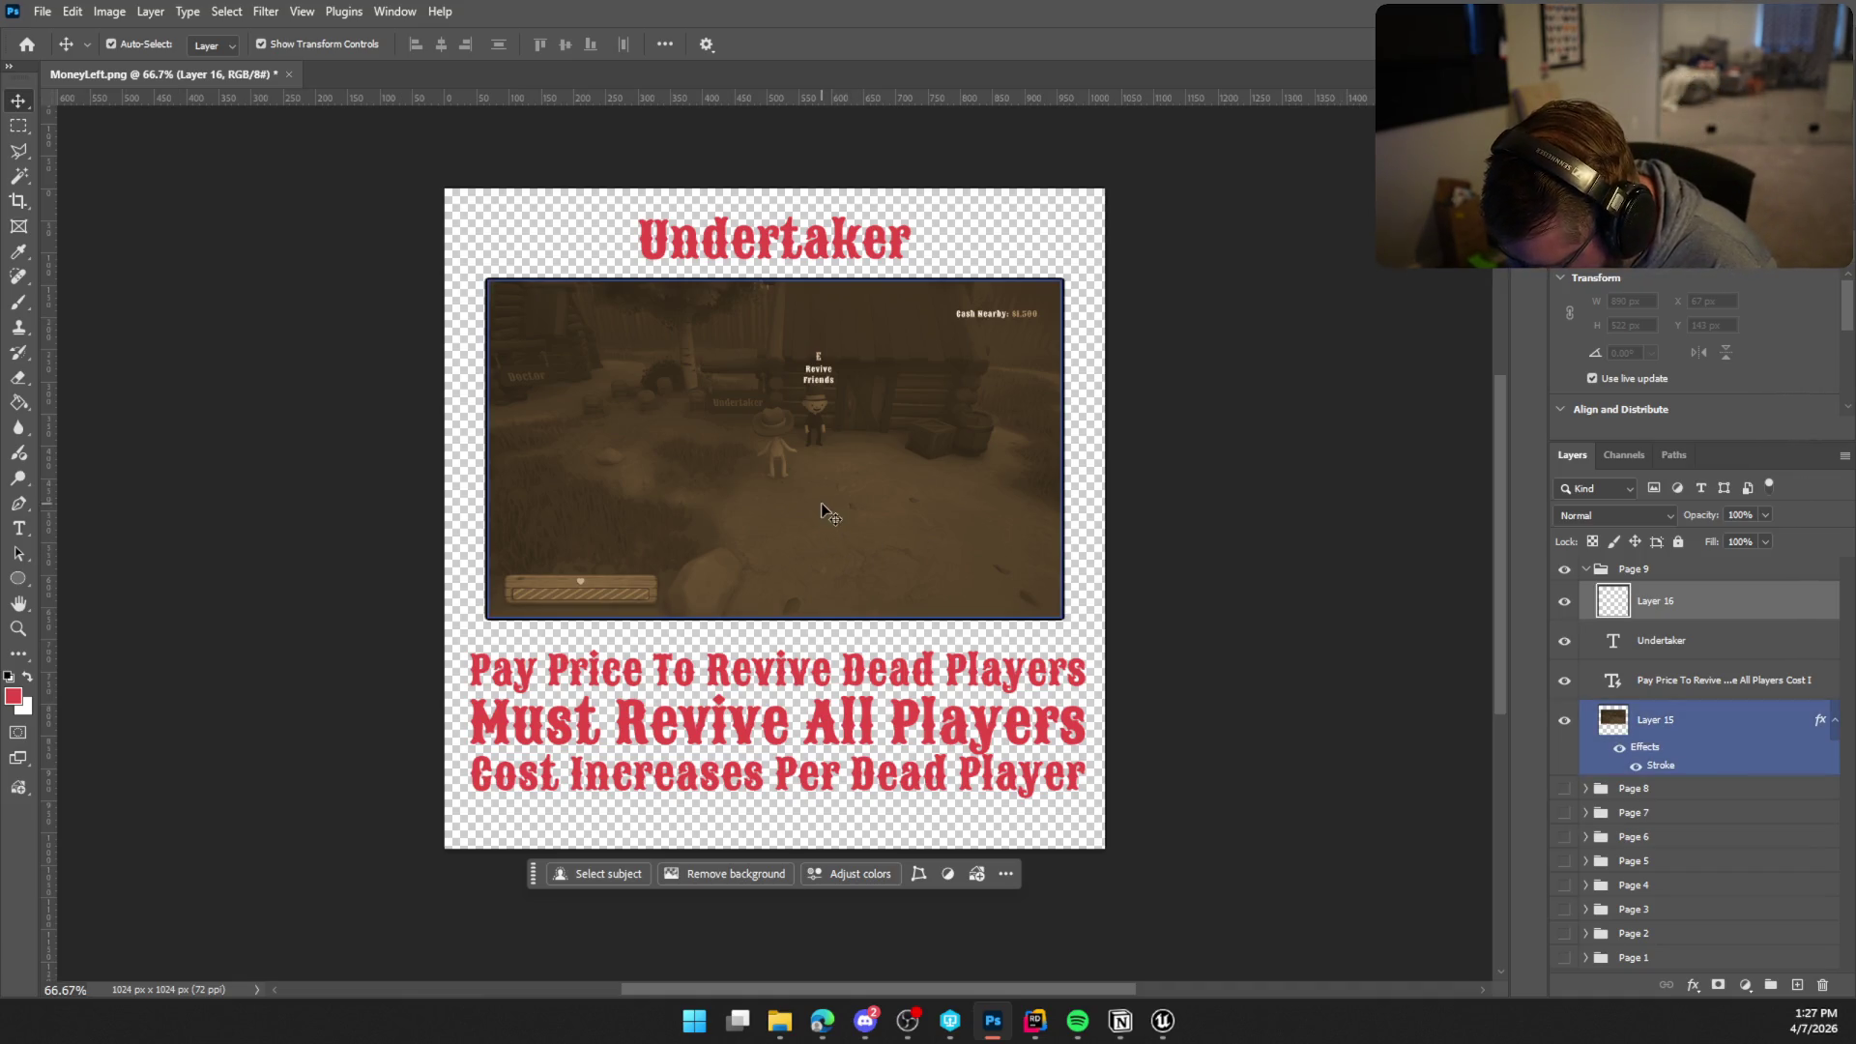
- Pick the Brush tool for painting on the Undertaker page
left_click(17, 307)
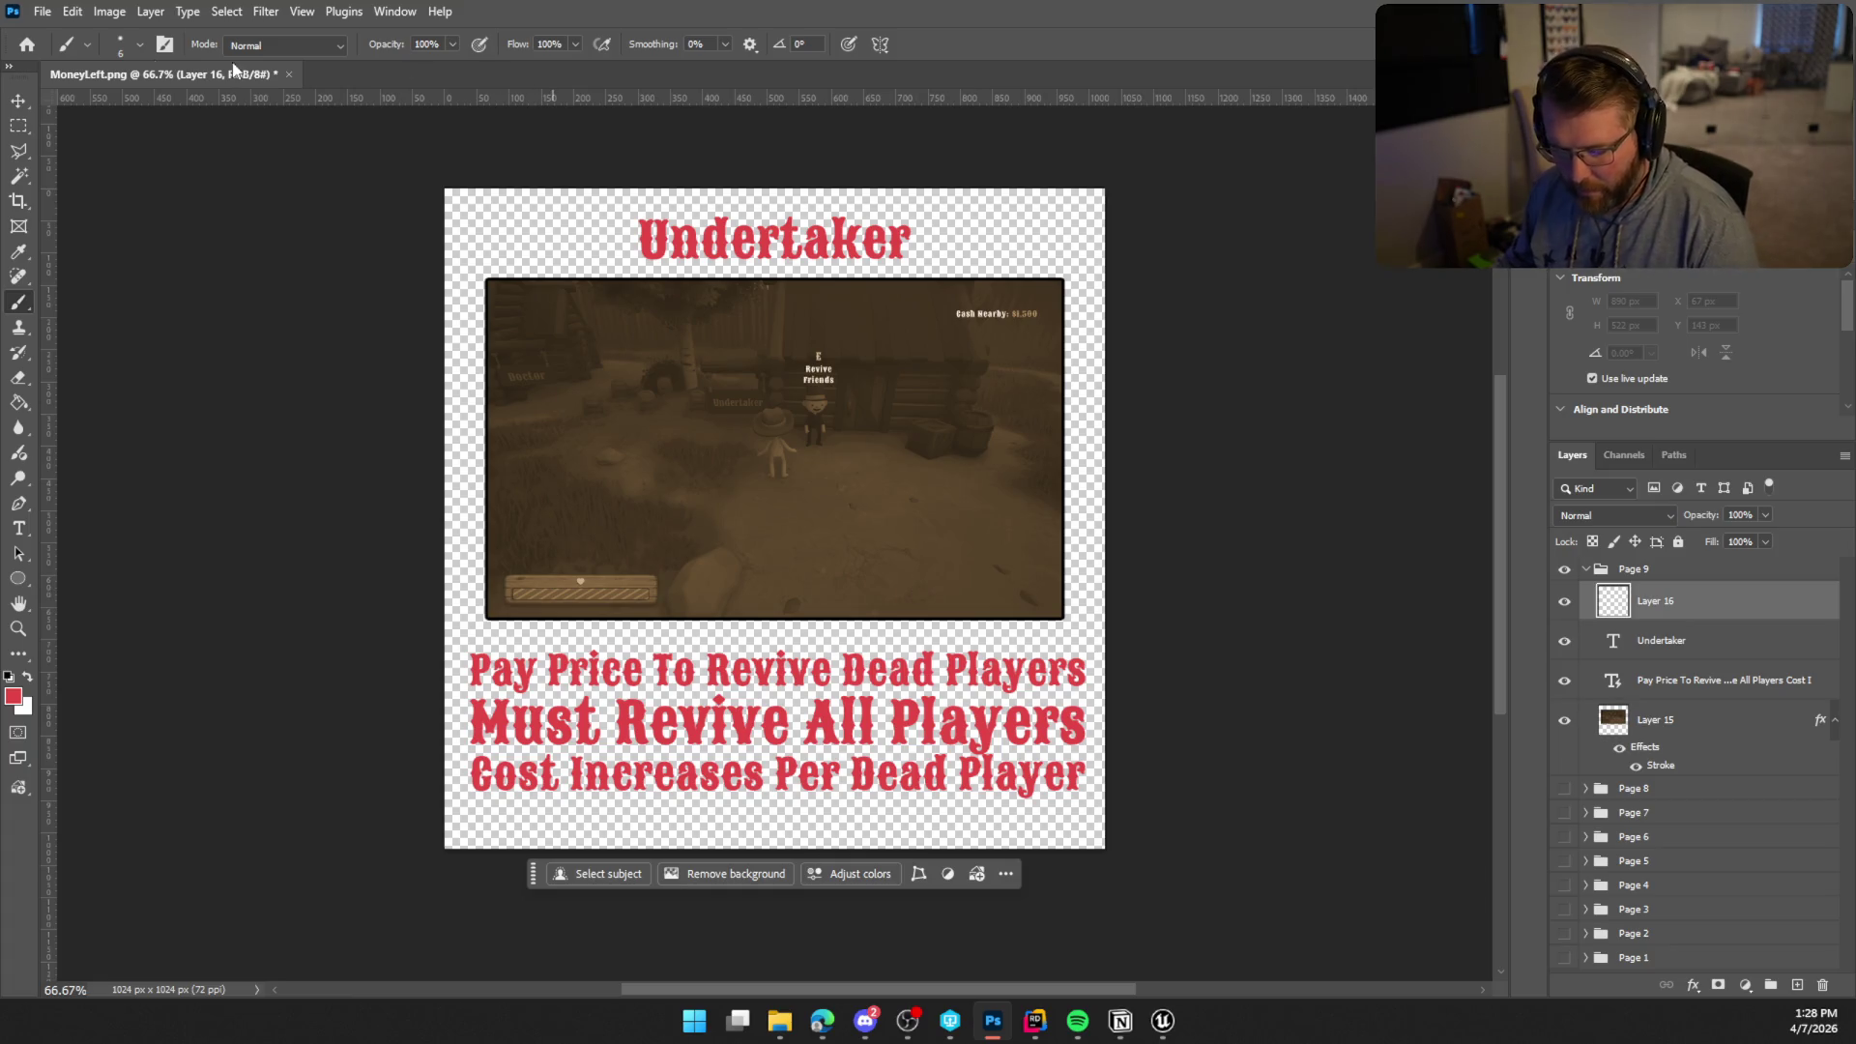
left_click(43, 11)
- Start saving a PNG copy of the page under the file name 'UndertakerPa'
mouse_move(143, 353)
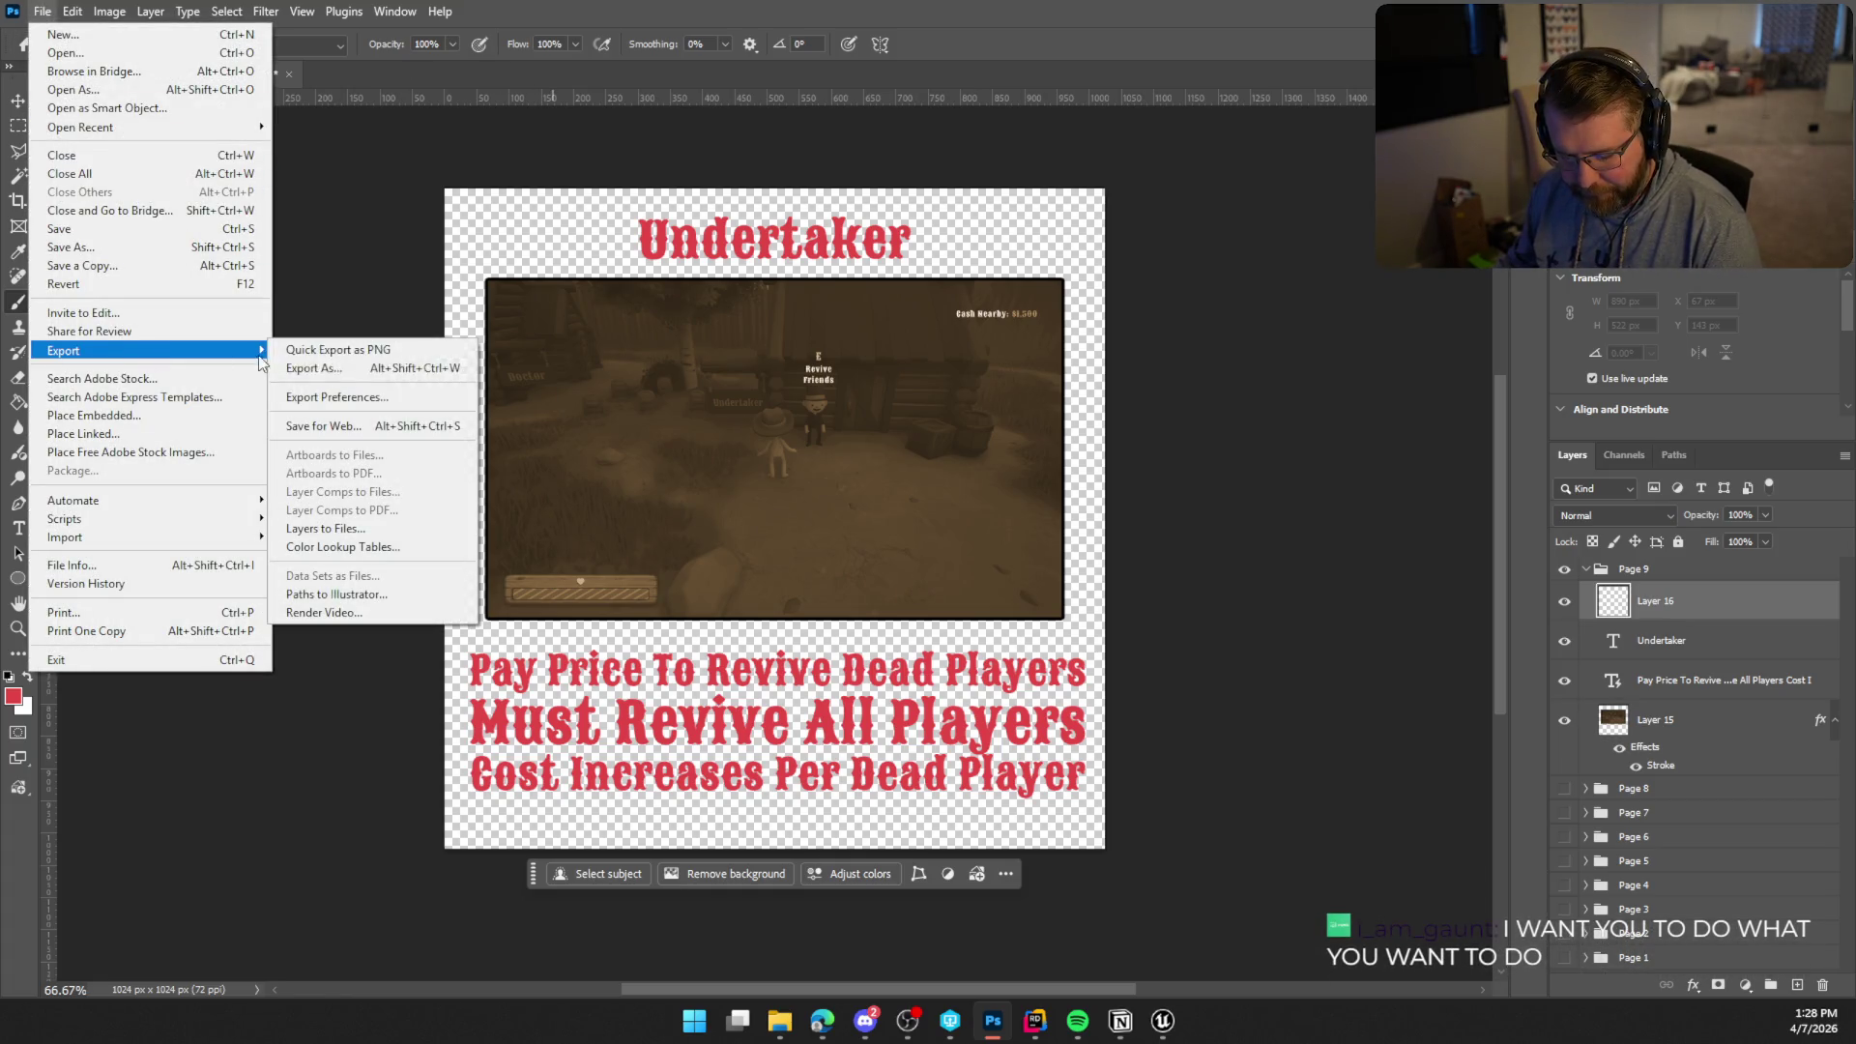
left_click(340, 352)
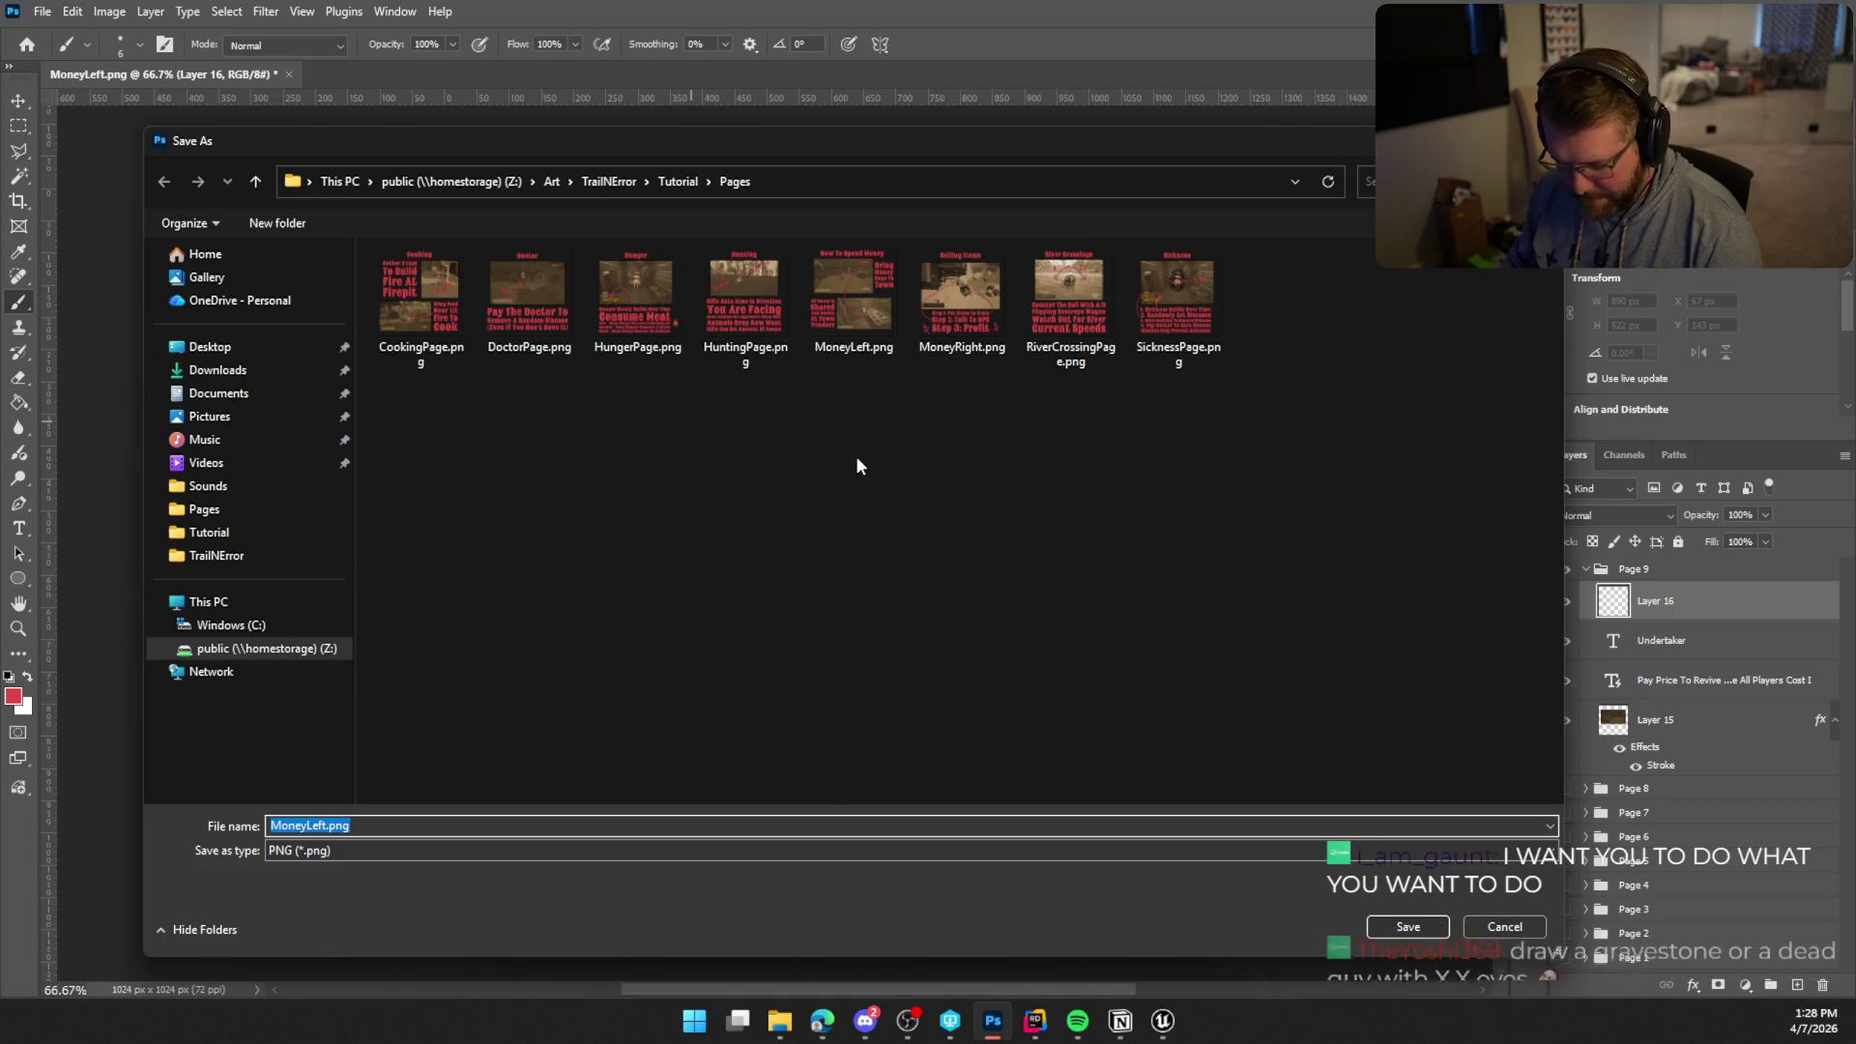
type("UndertakerPa")
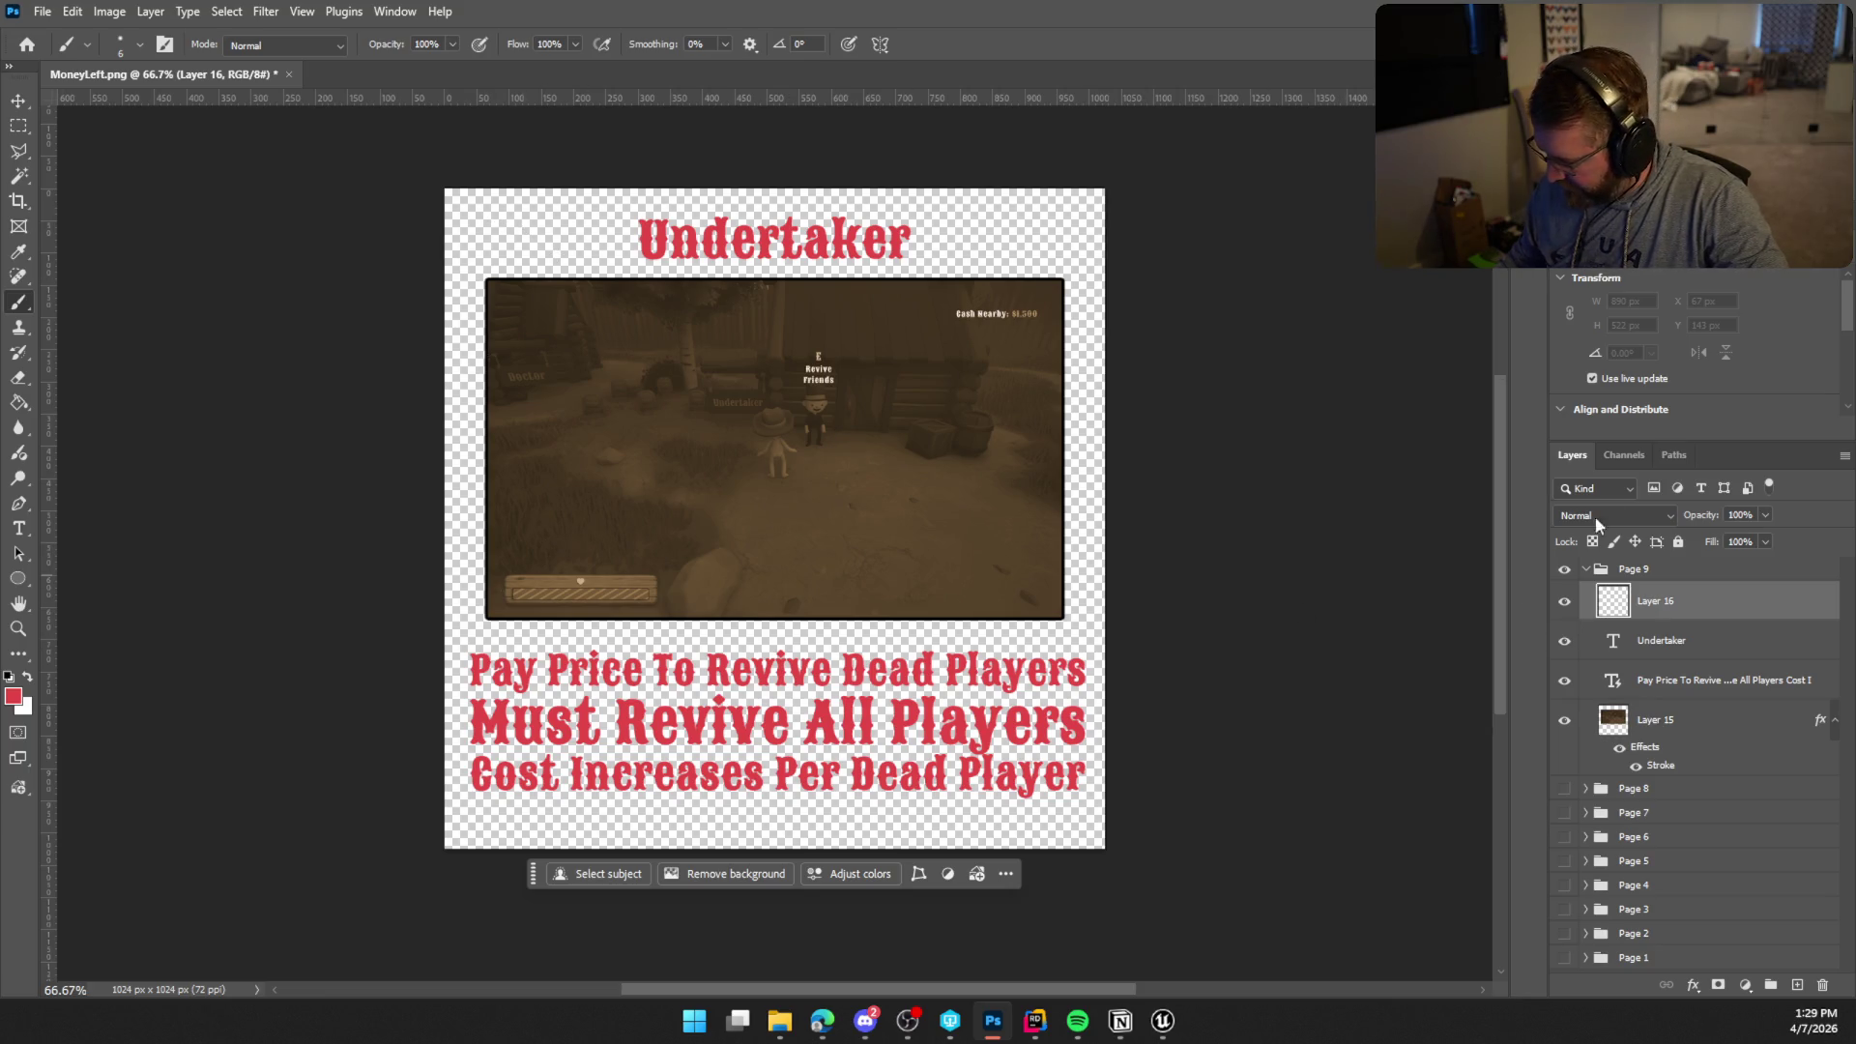
- Collapse the Page 9 group and add an empty Layer 17 at the top of the stack
left_click(1585, 571)
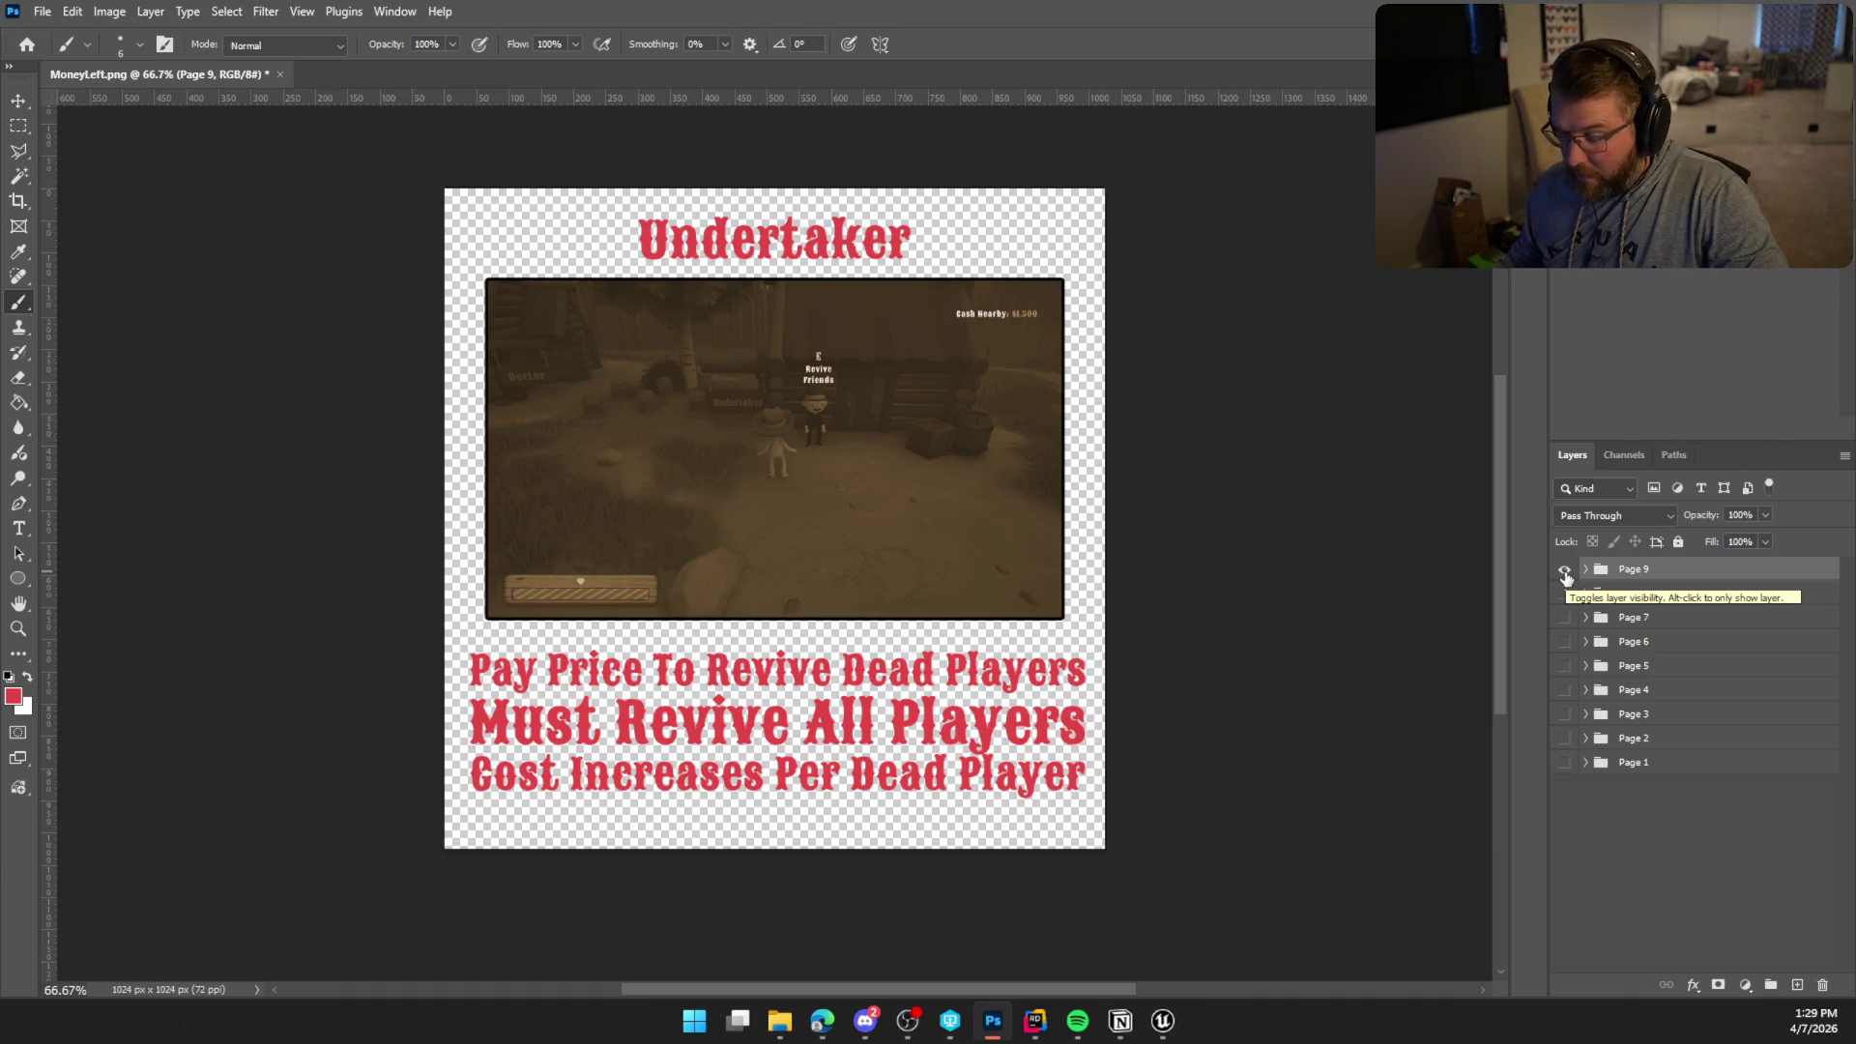
key("alt+Tab")
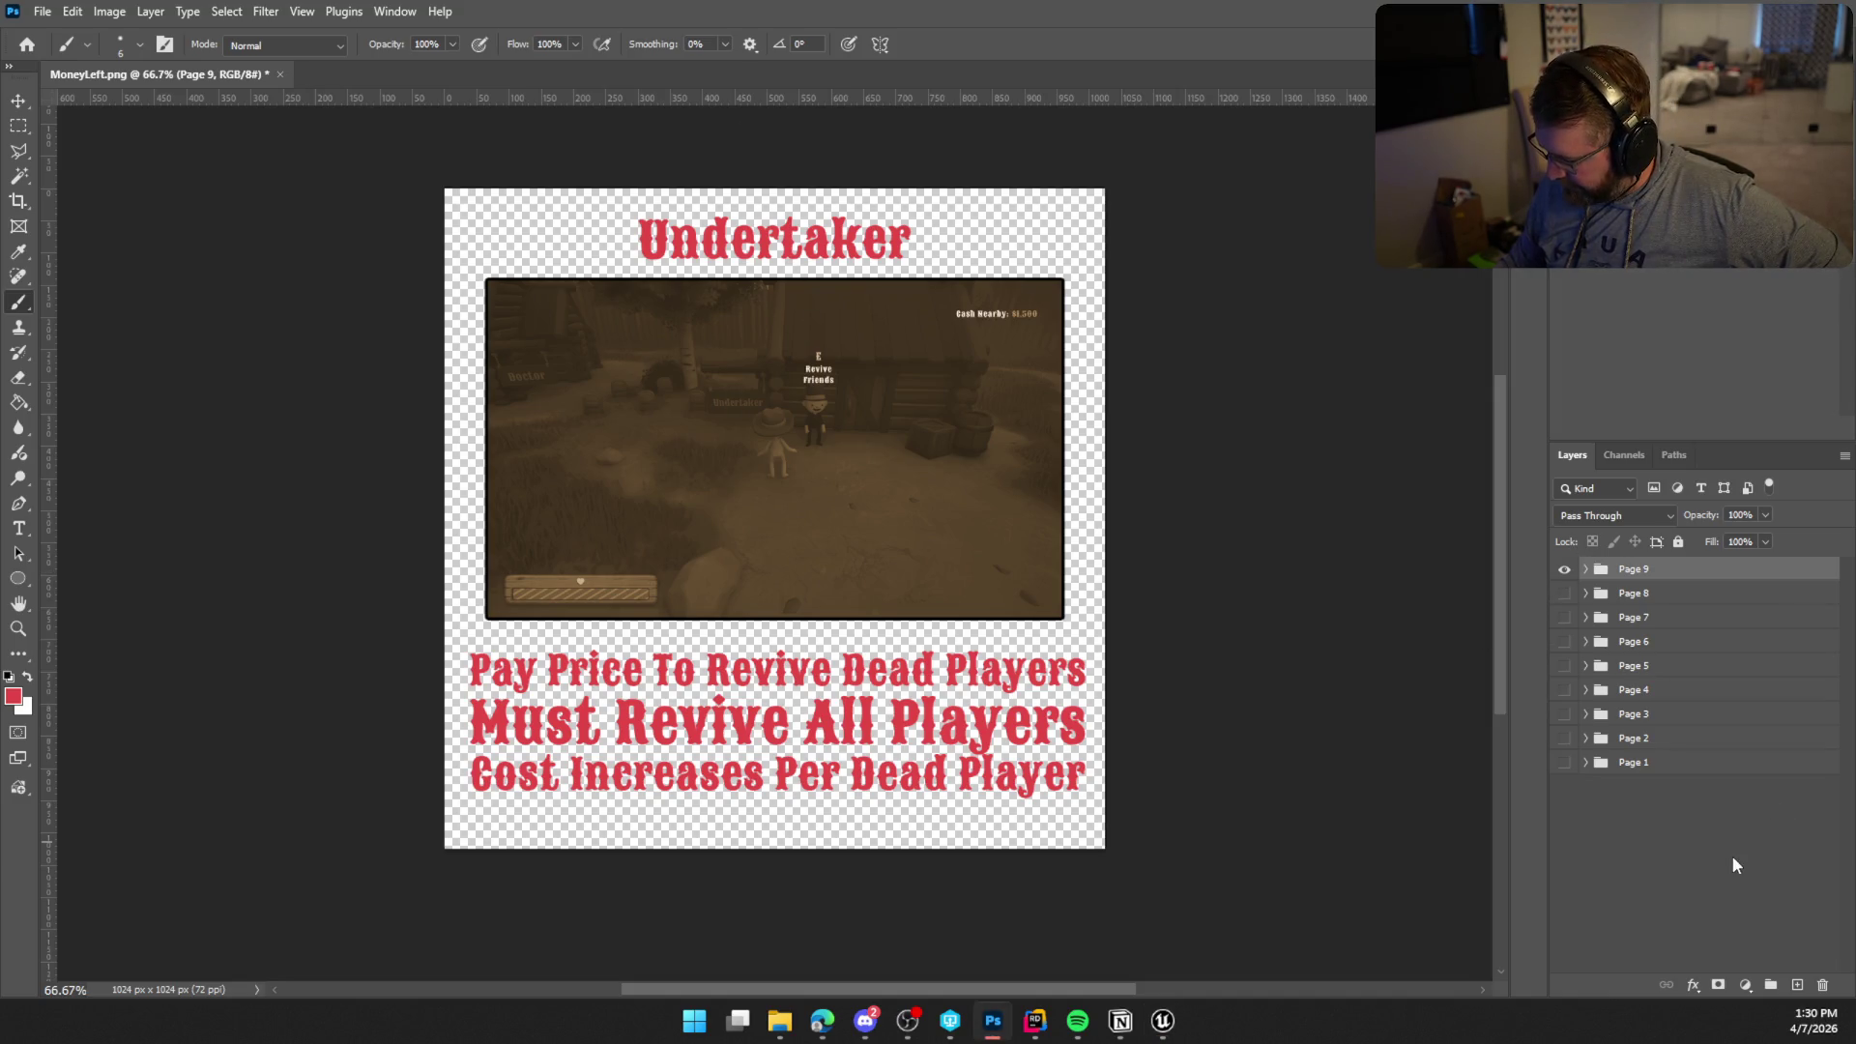
left_click(1798, 985)
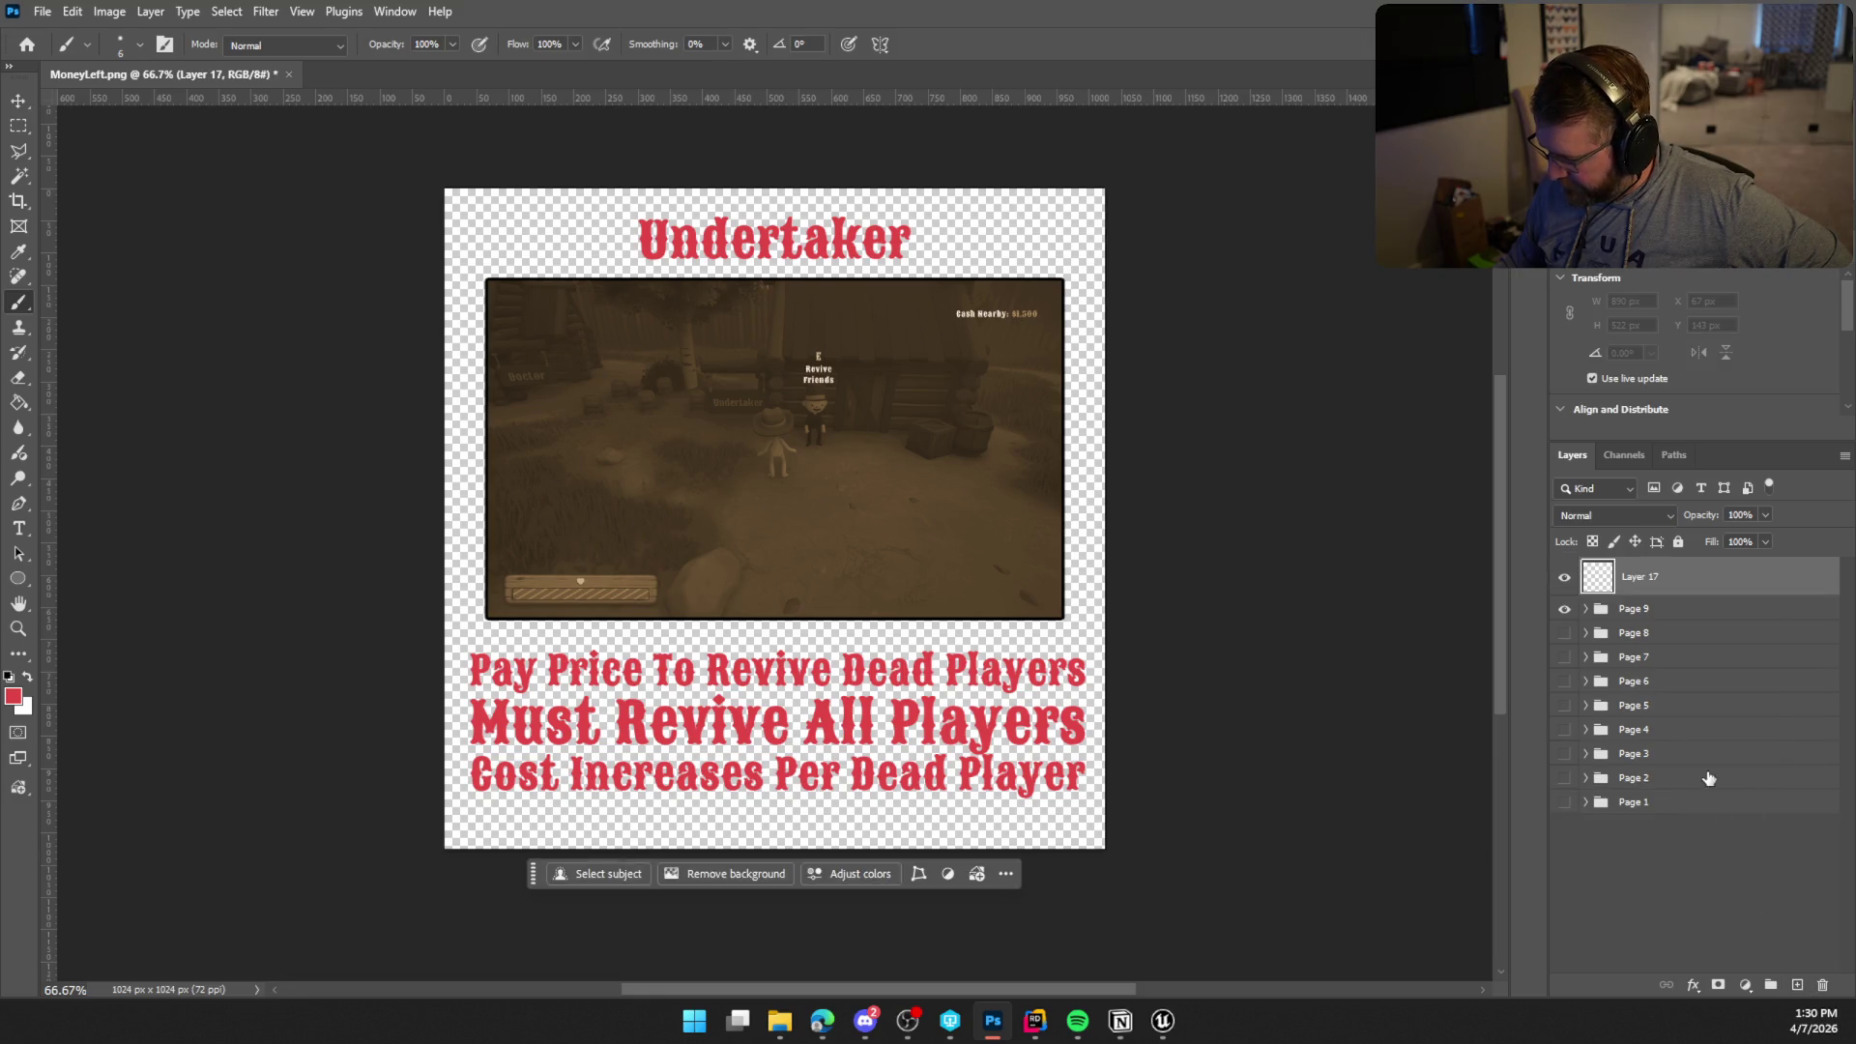
- Delete the stray empty layer, create a group named 'Page 10', and hide Page 9
left_click(1823, 985)
left_click(1772, 985)
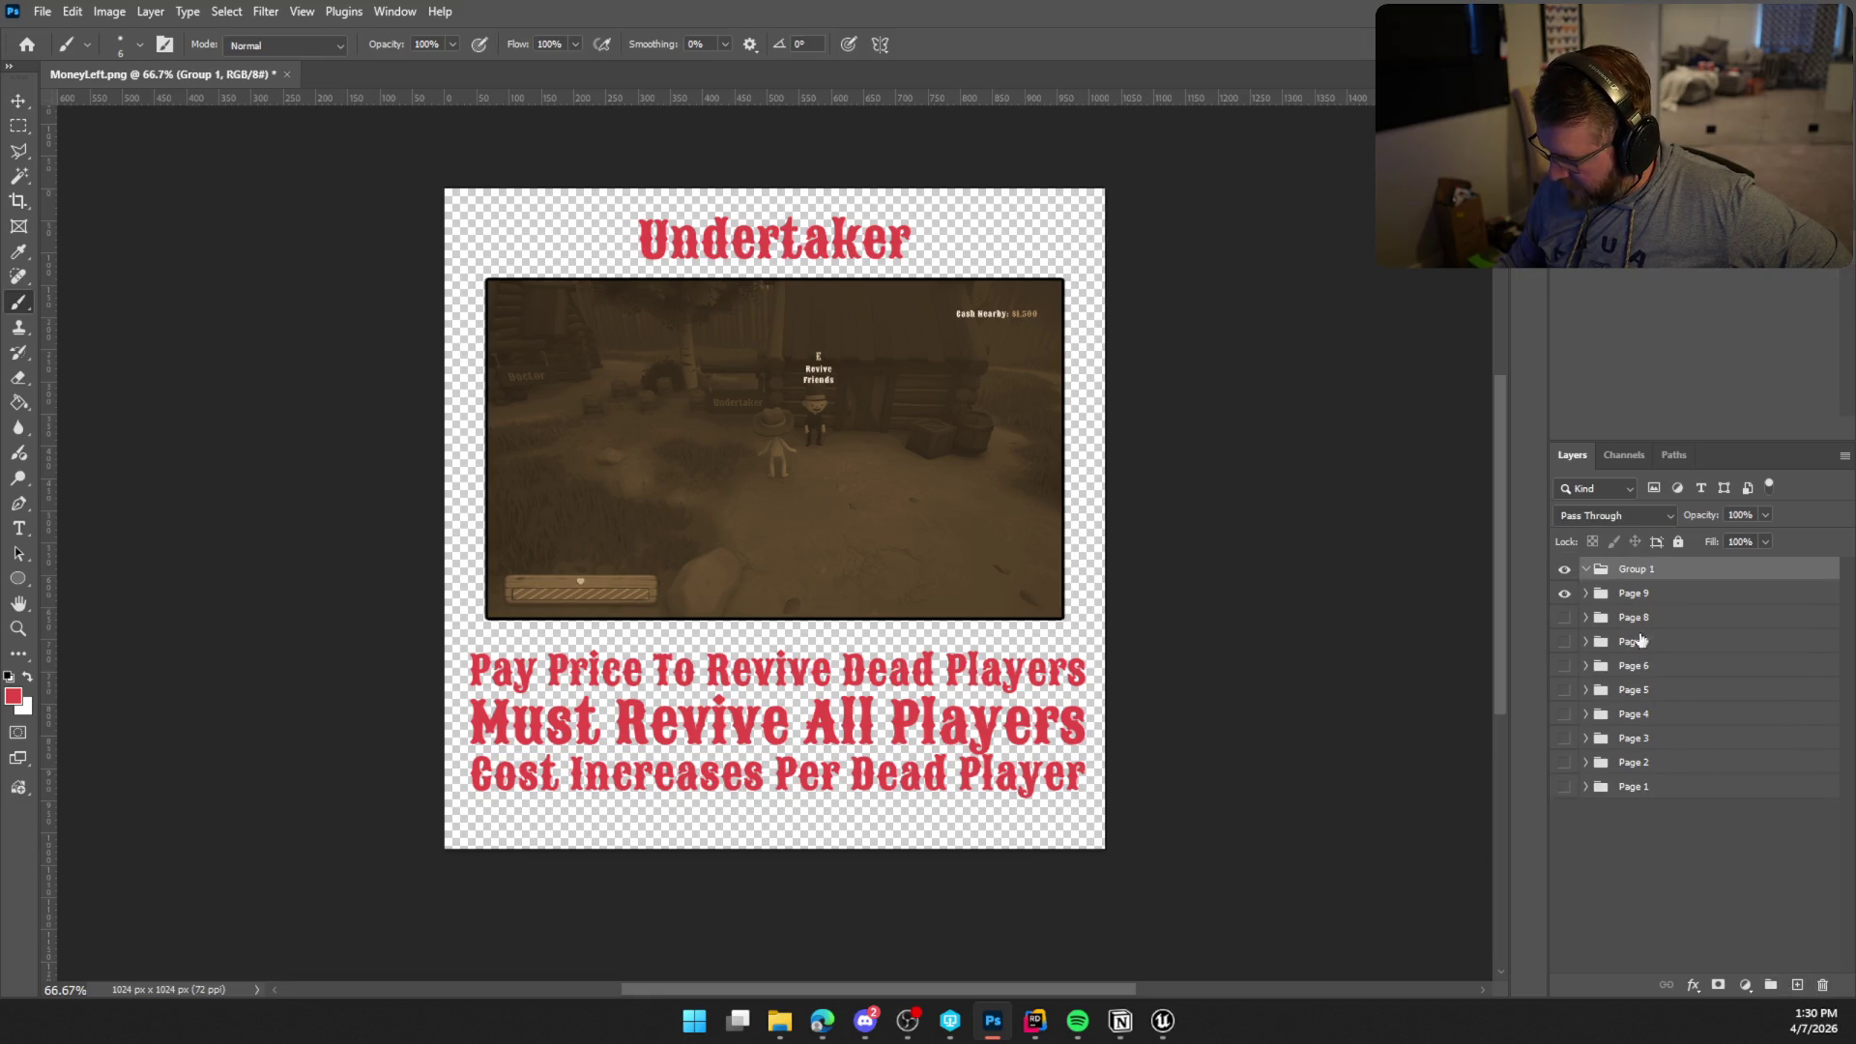
double_click(1634, 569)
type("Page 10")
key("Return")
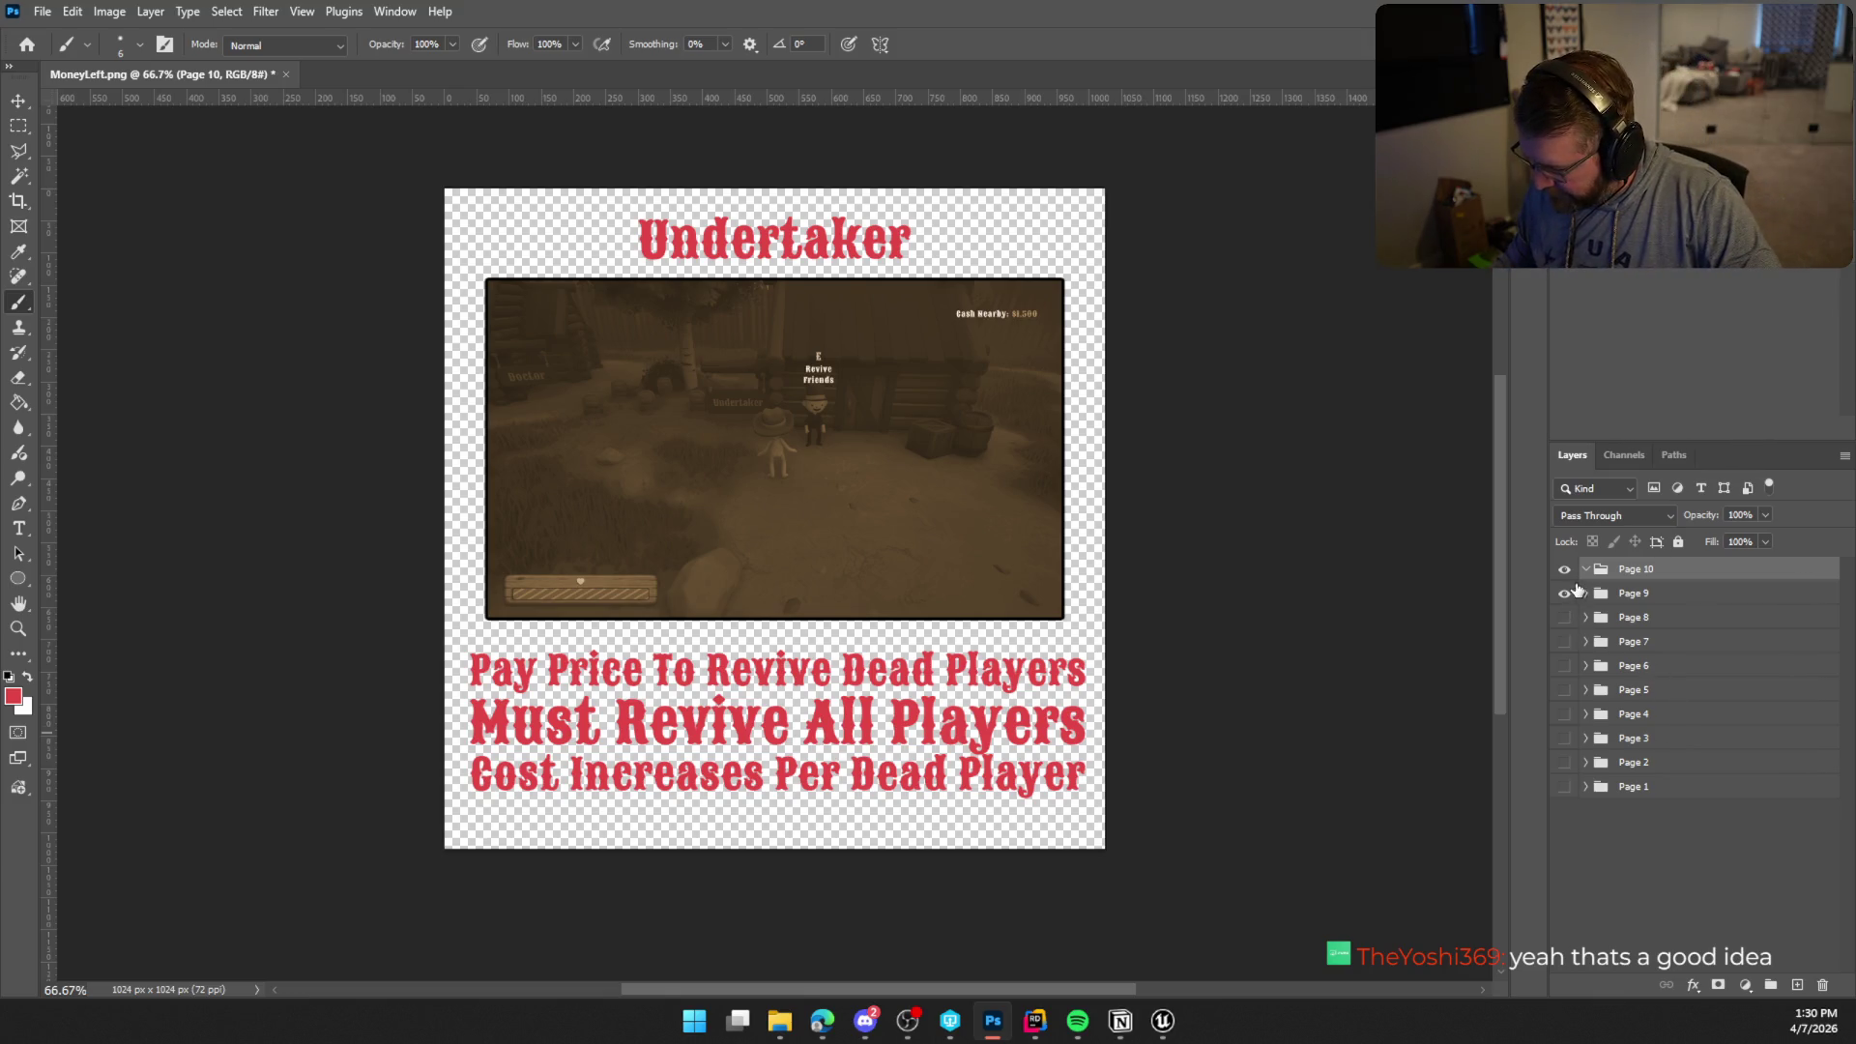
left_click(1566, 593)
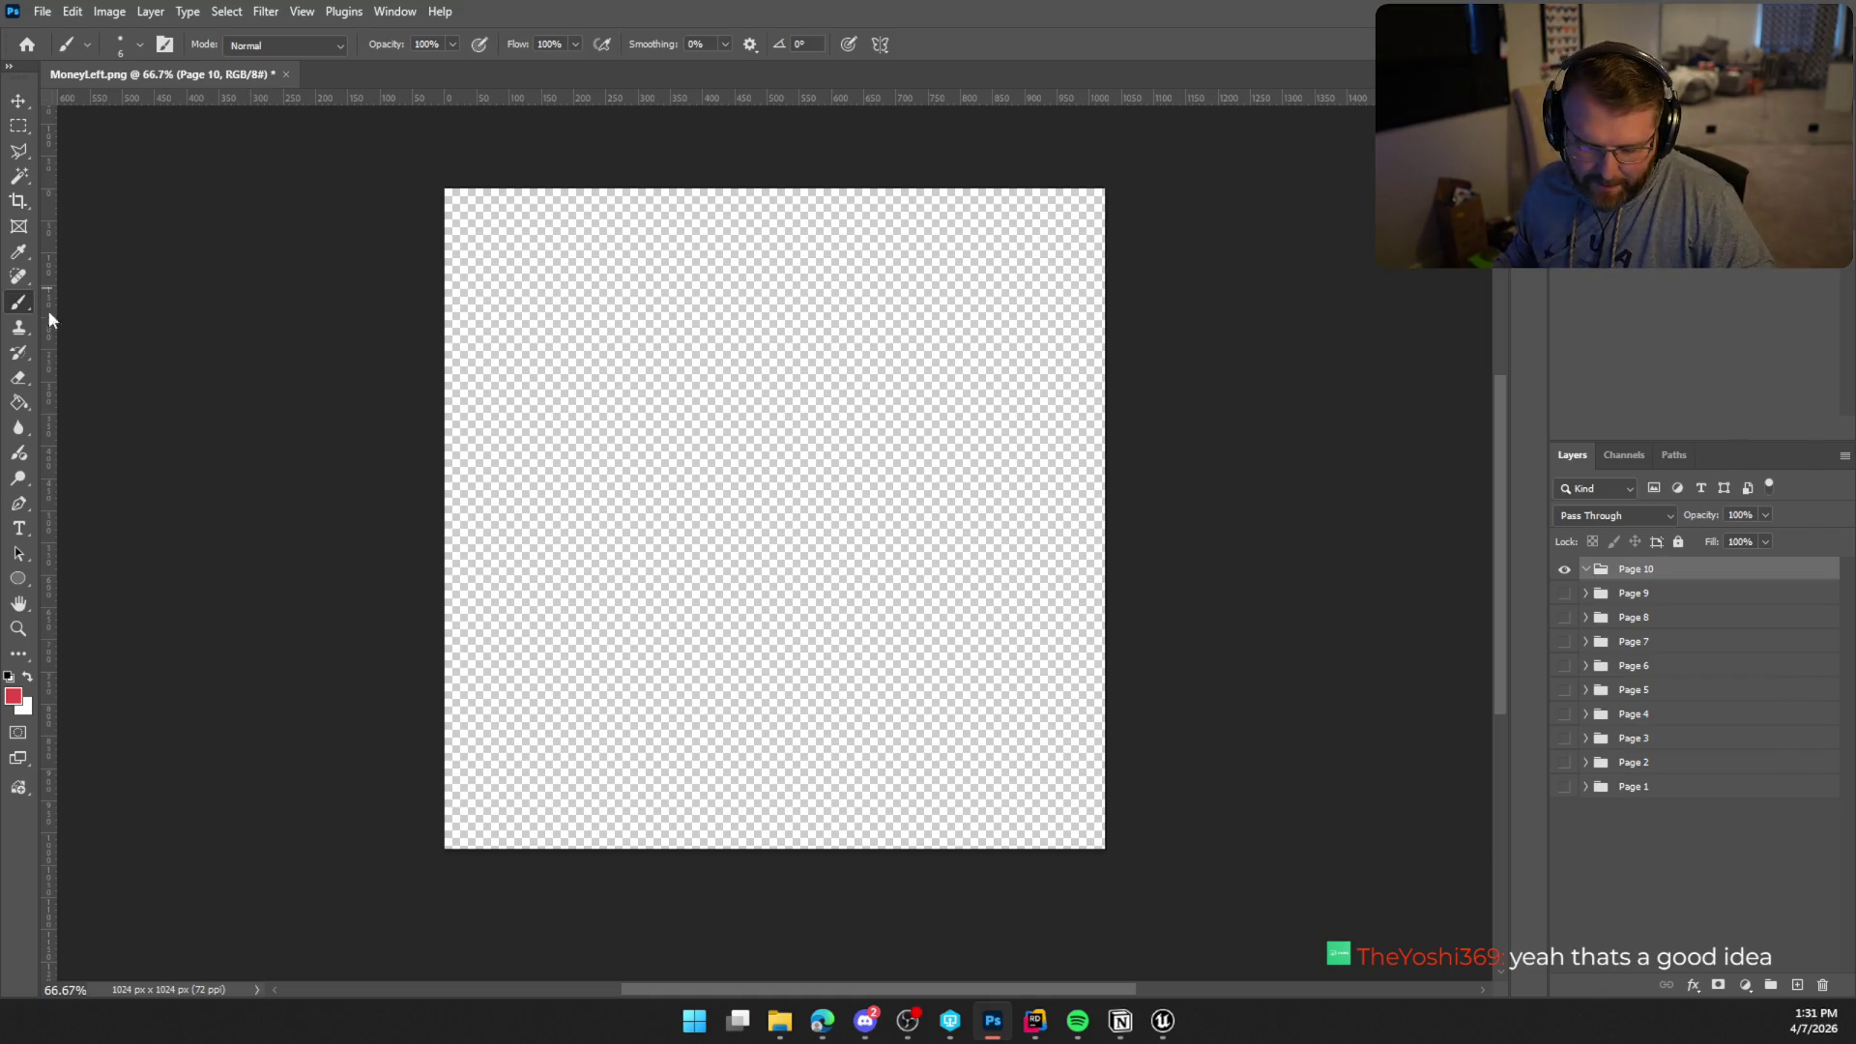
- Add the red 'Cold Weather' title at the top of the page and nudge it down, centred
left_click(19, 528)
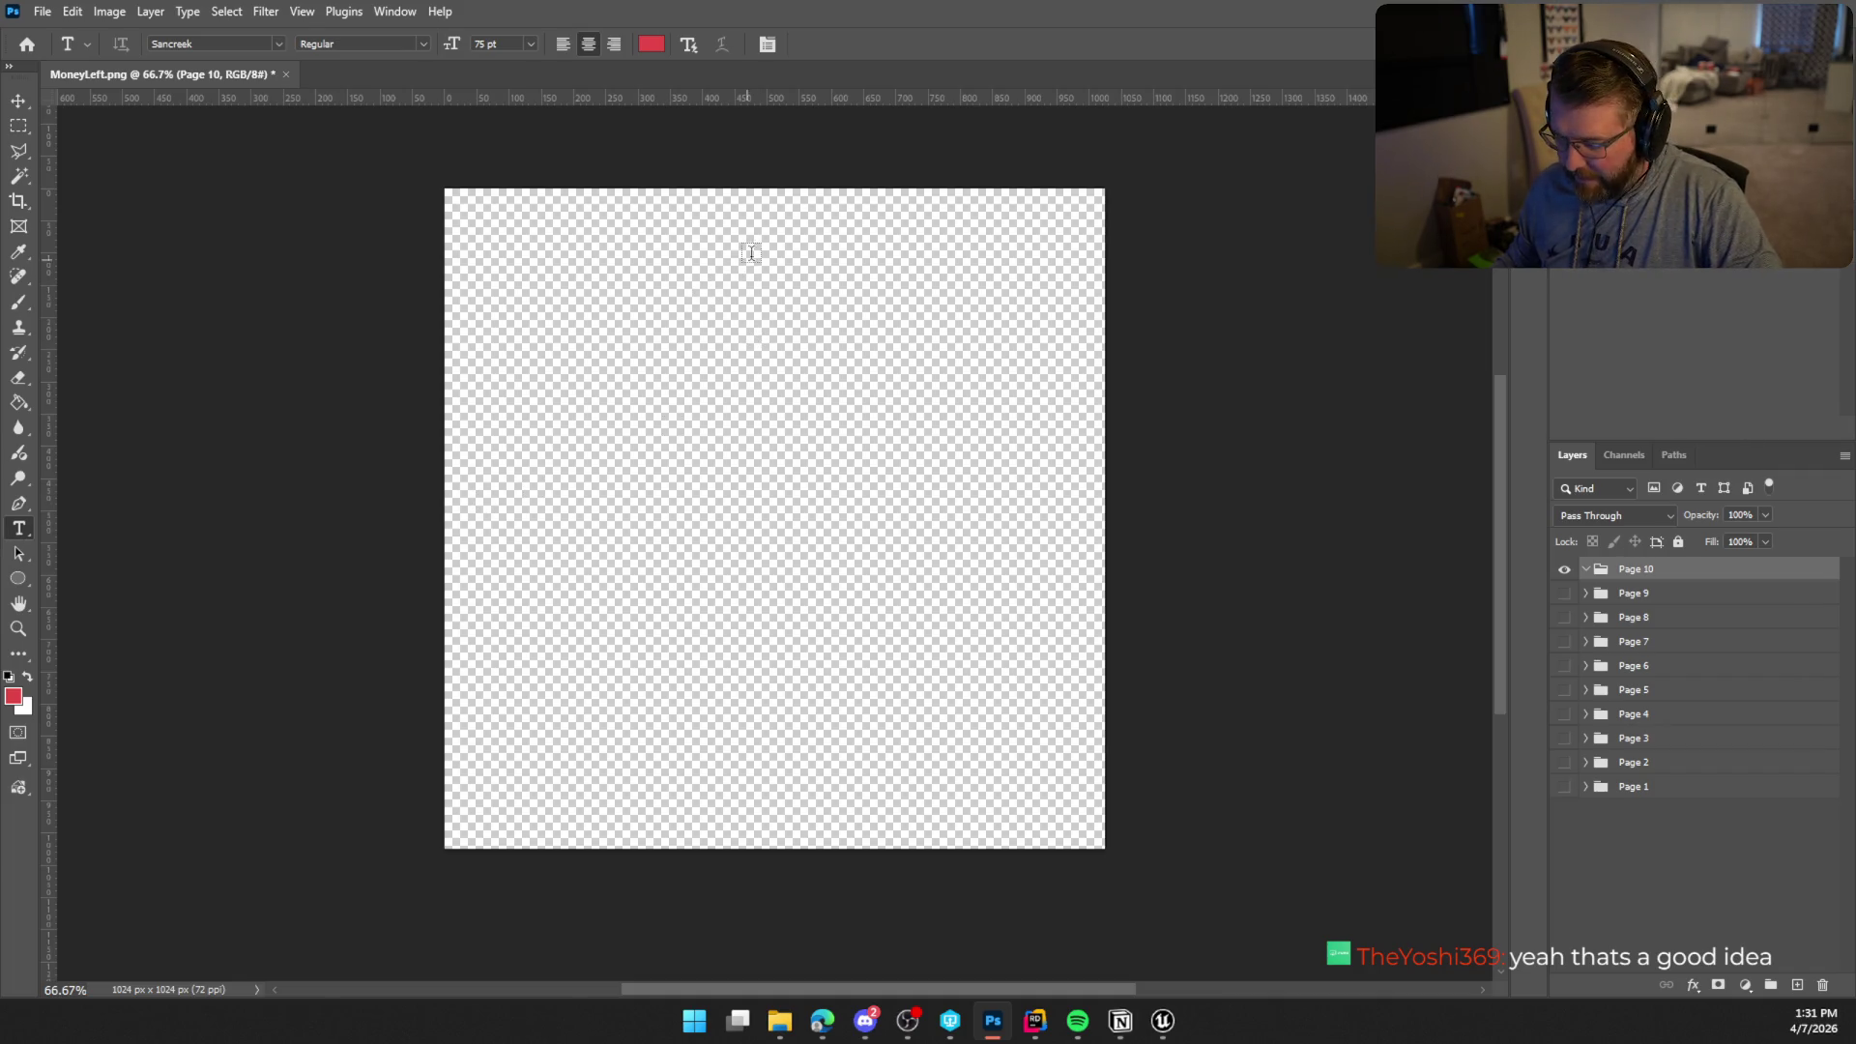
left_click(777, 230)
type("Cold Weather")
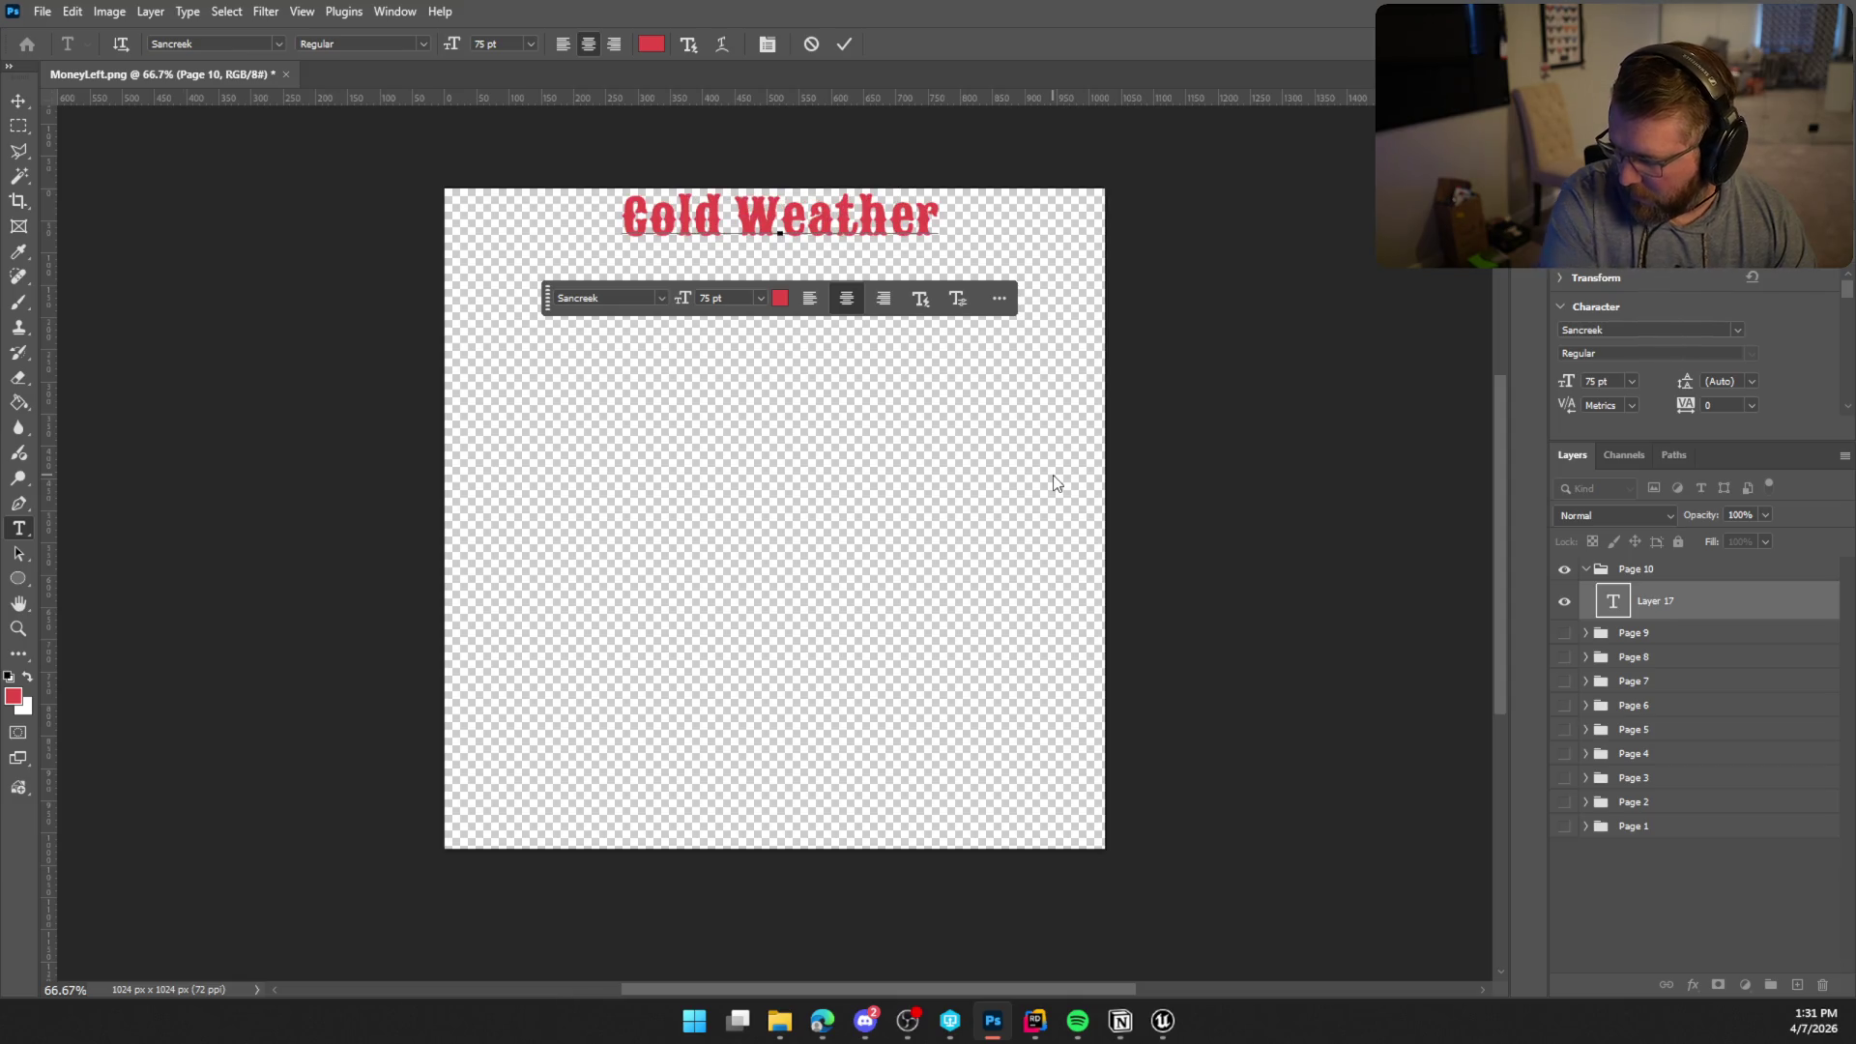
left_click(844, 43)
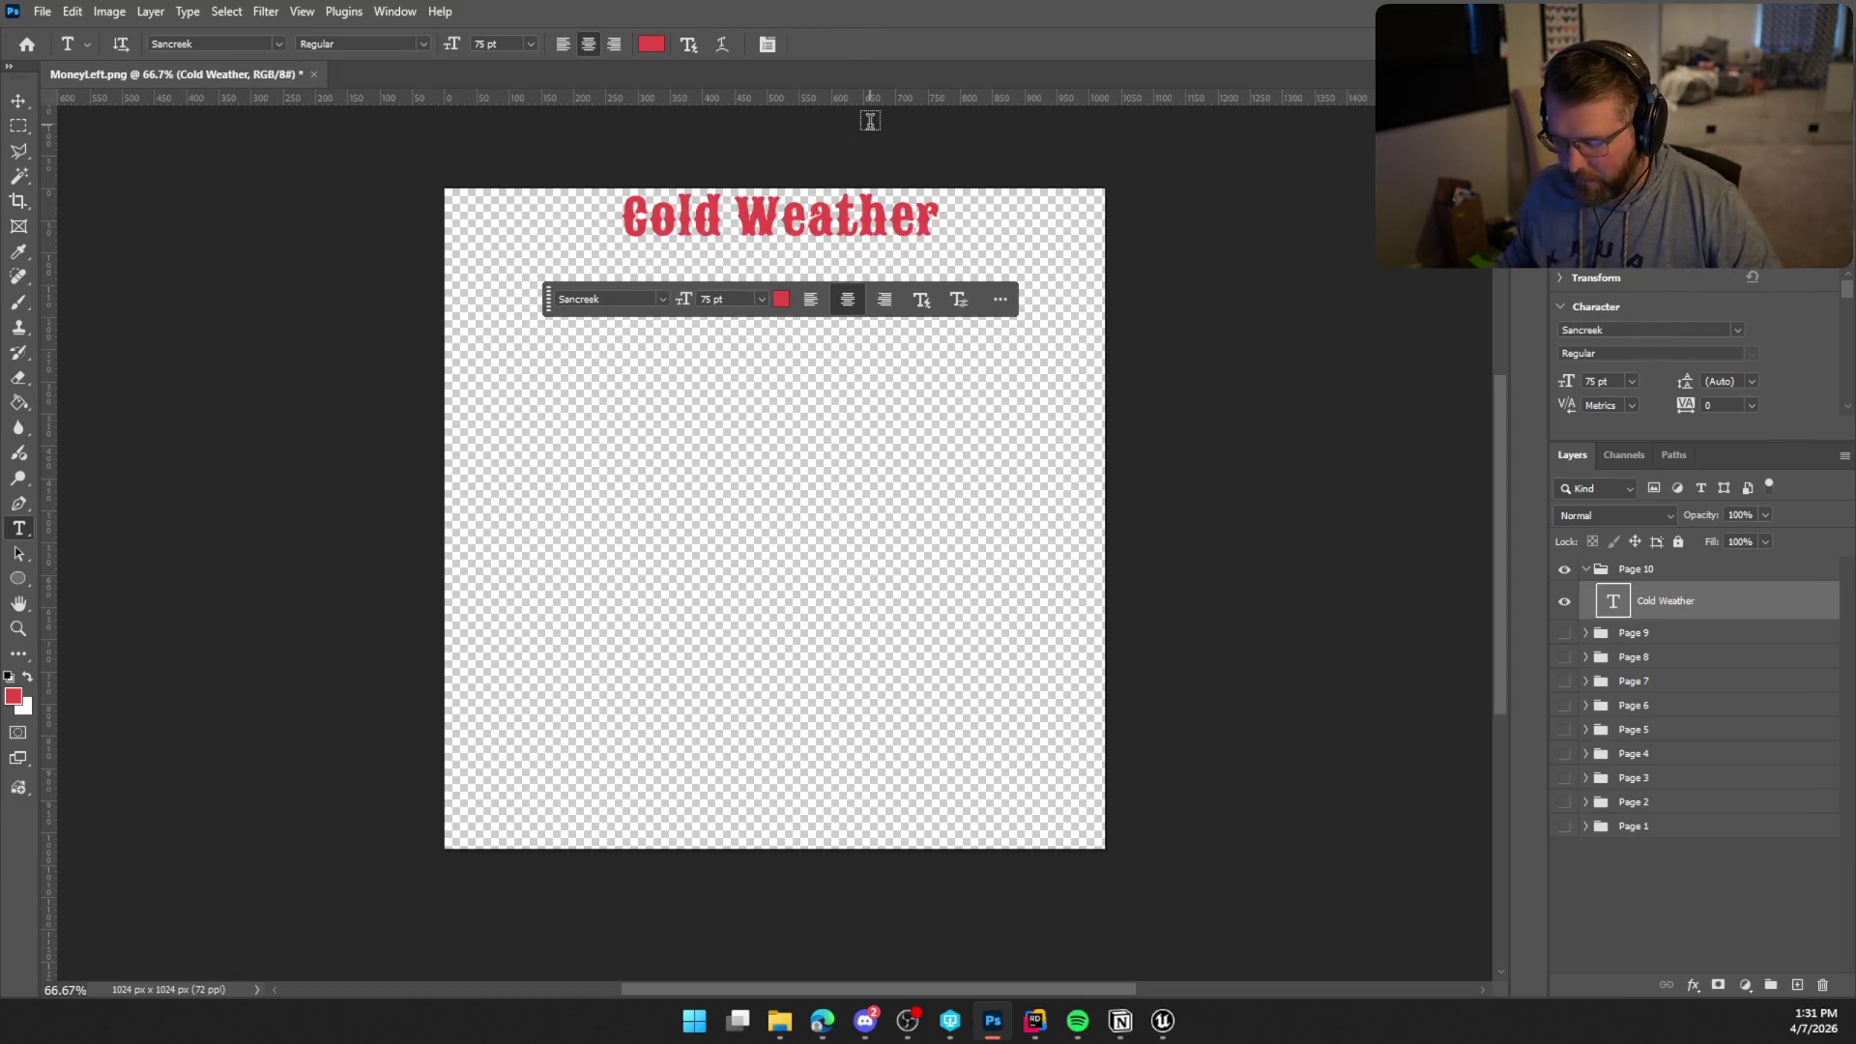
key("ctrl+t")
left_click_drag(826, 240, 820, 267)
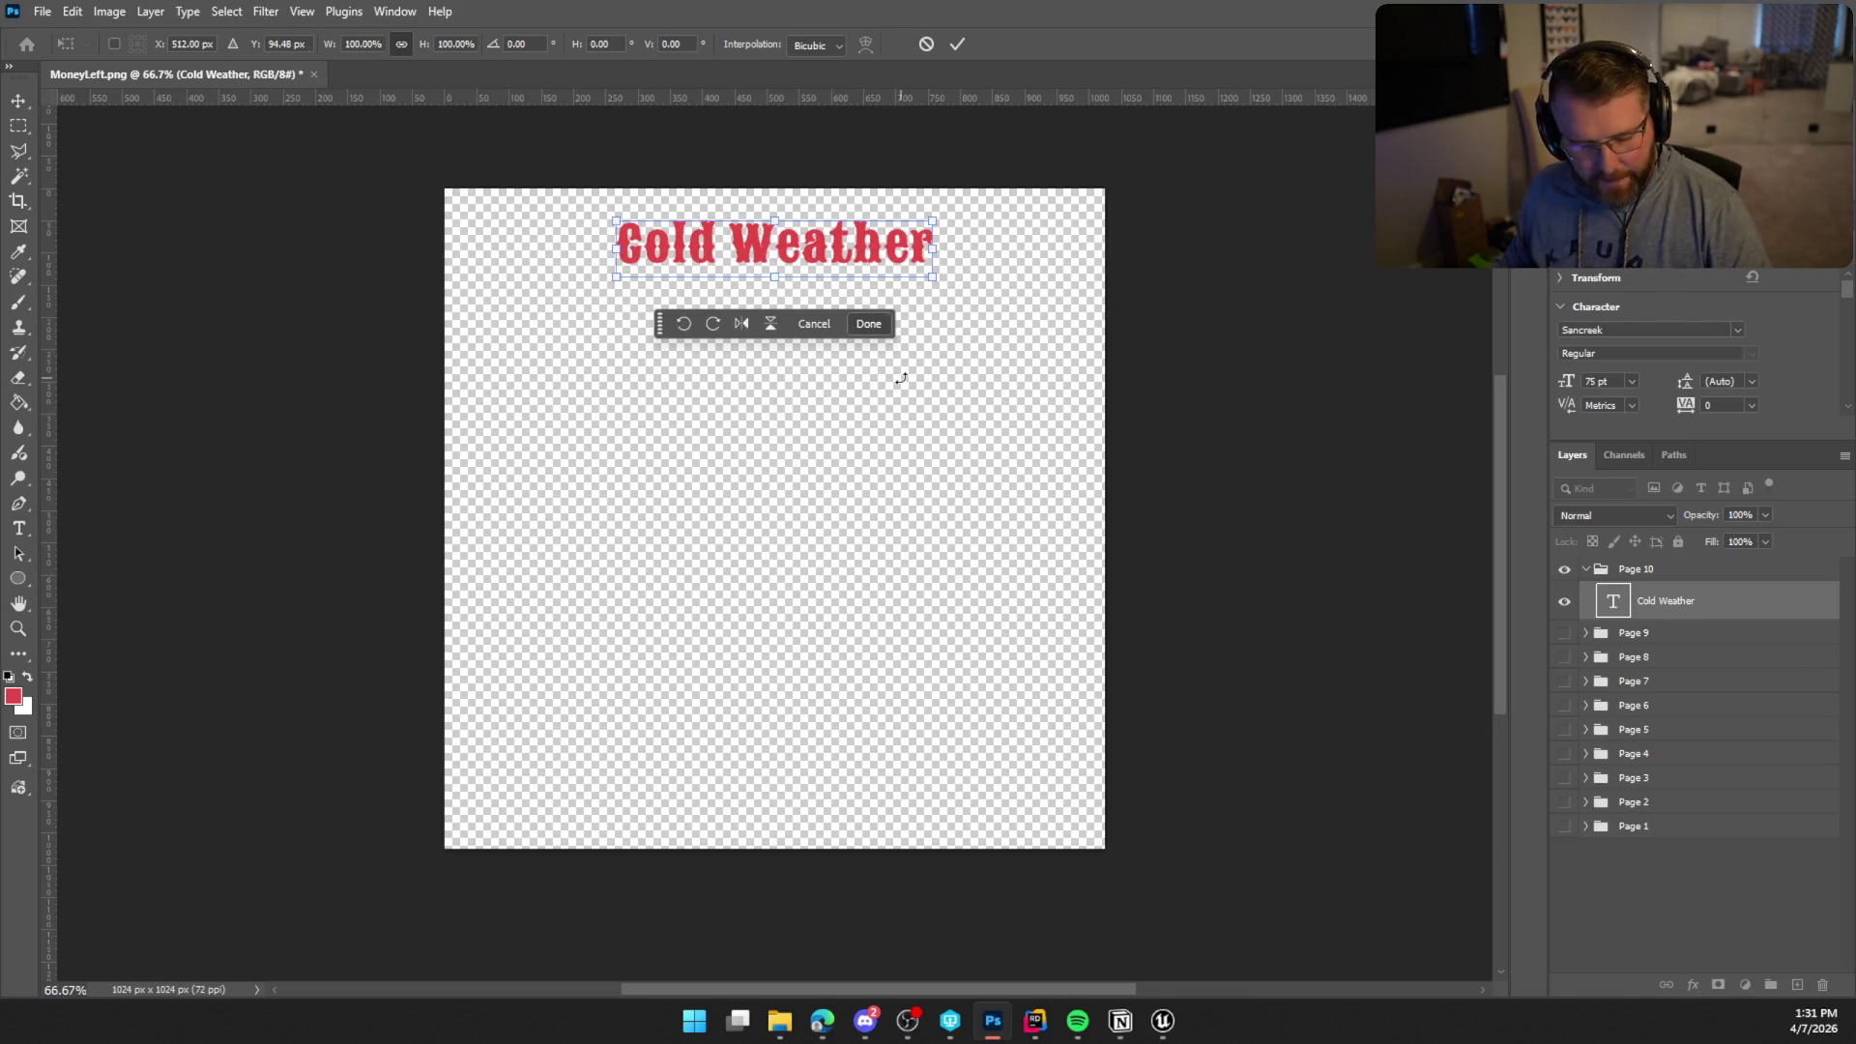
key("Return")
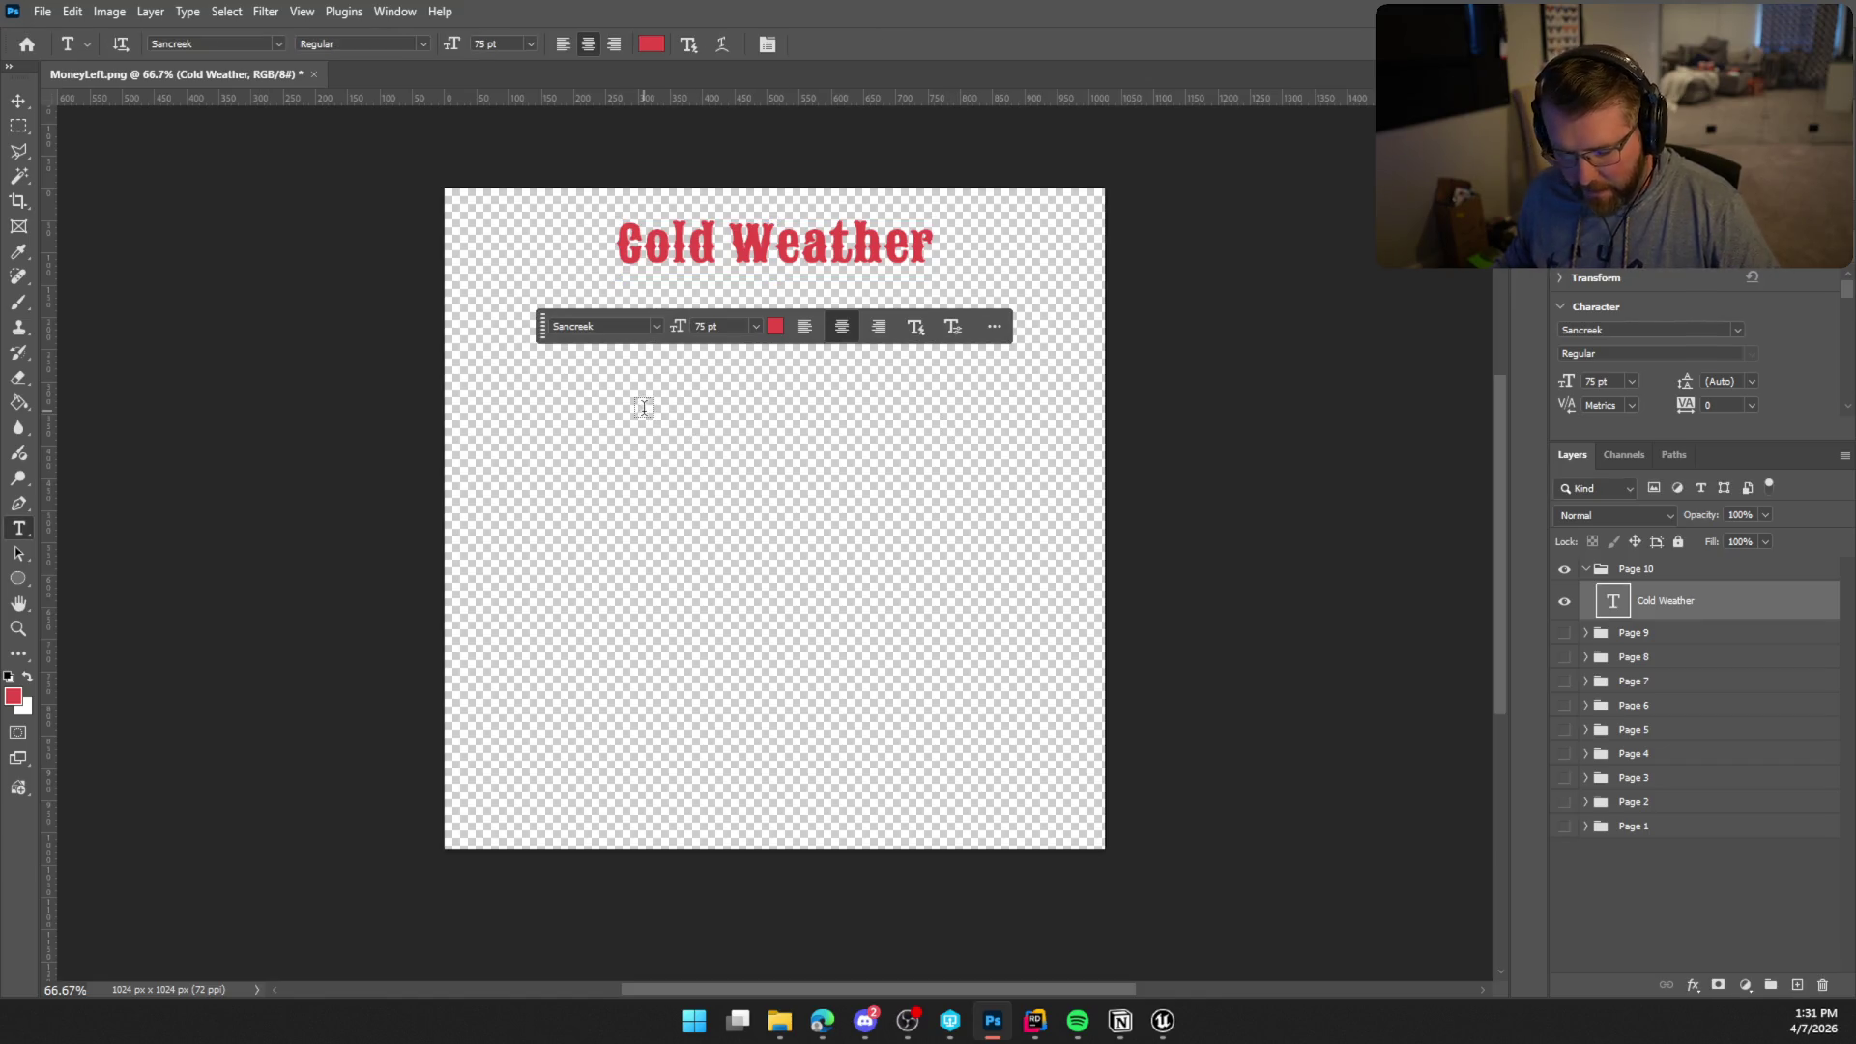
left_click(1165, 1020)
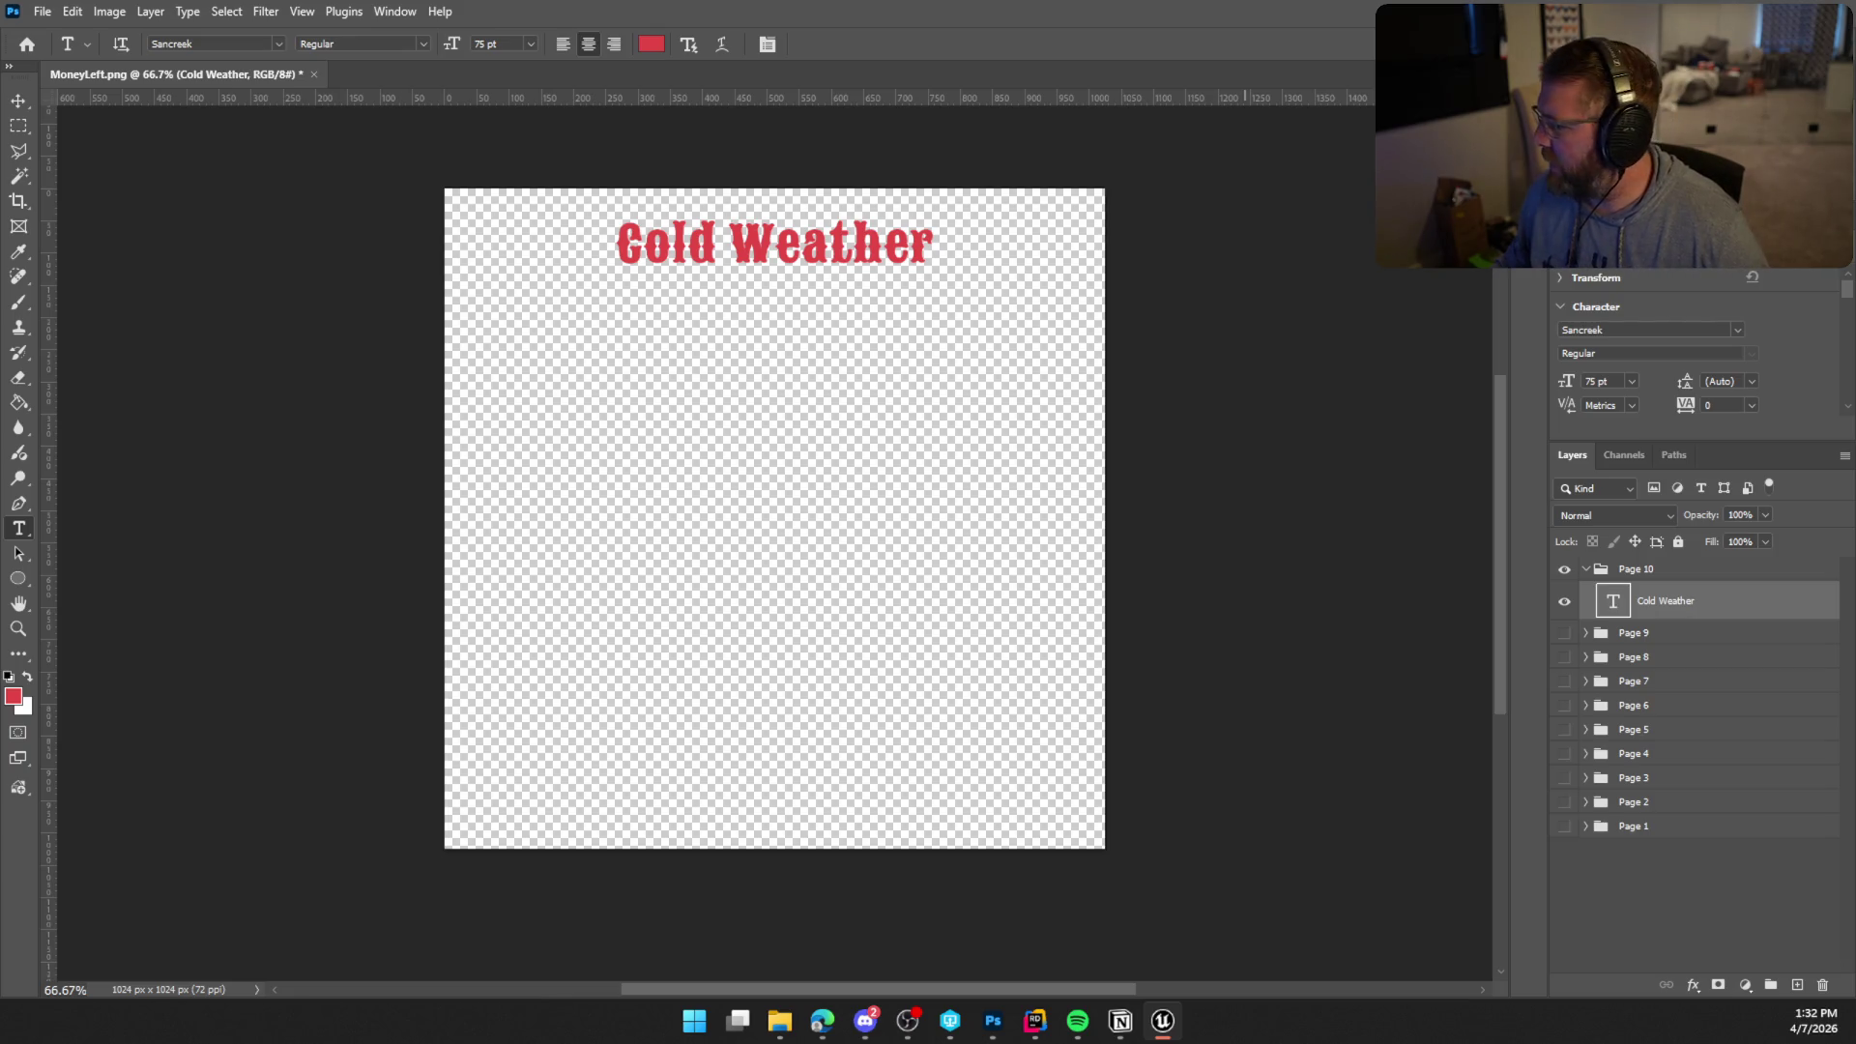
key("alt+Tab")
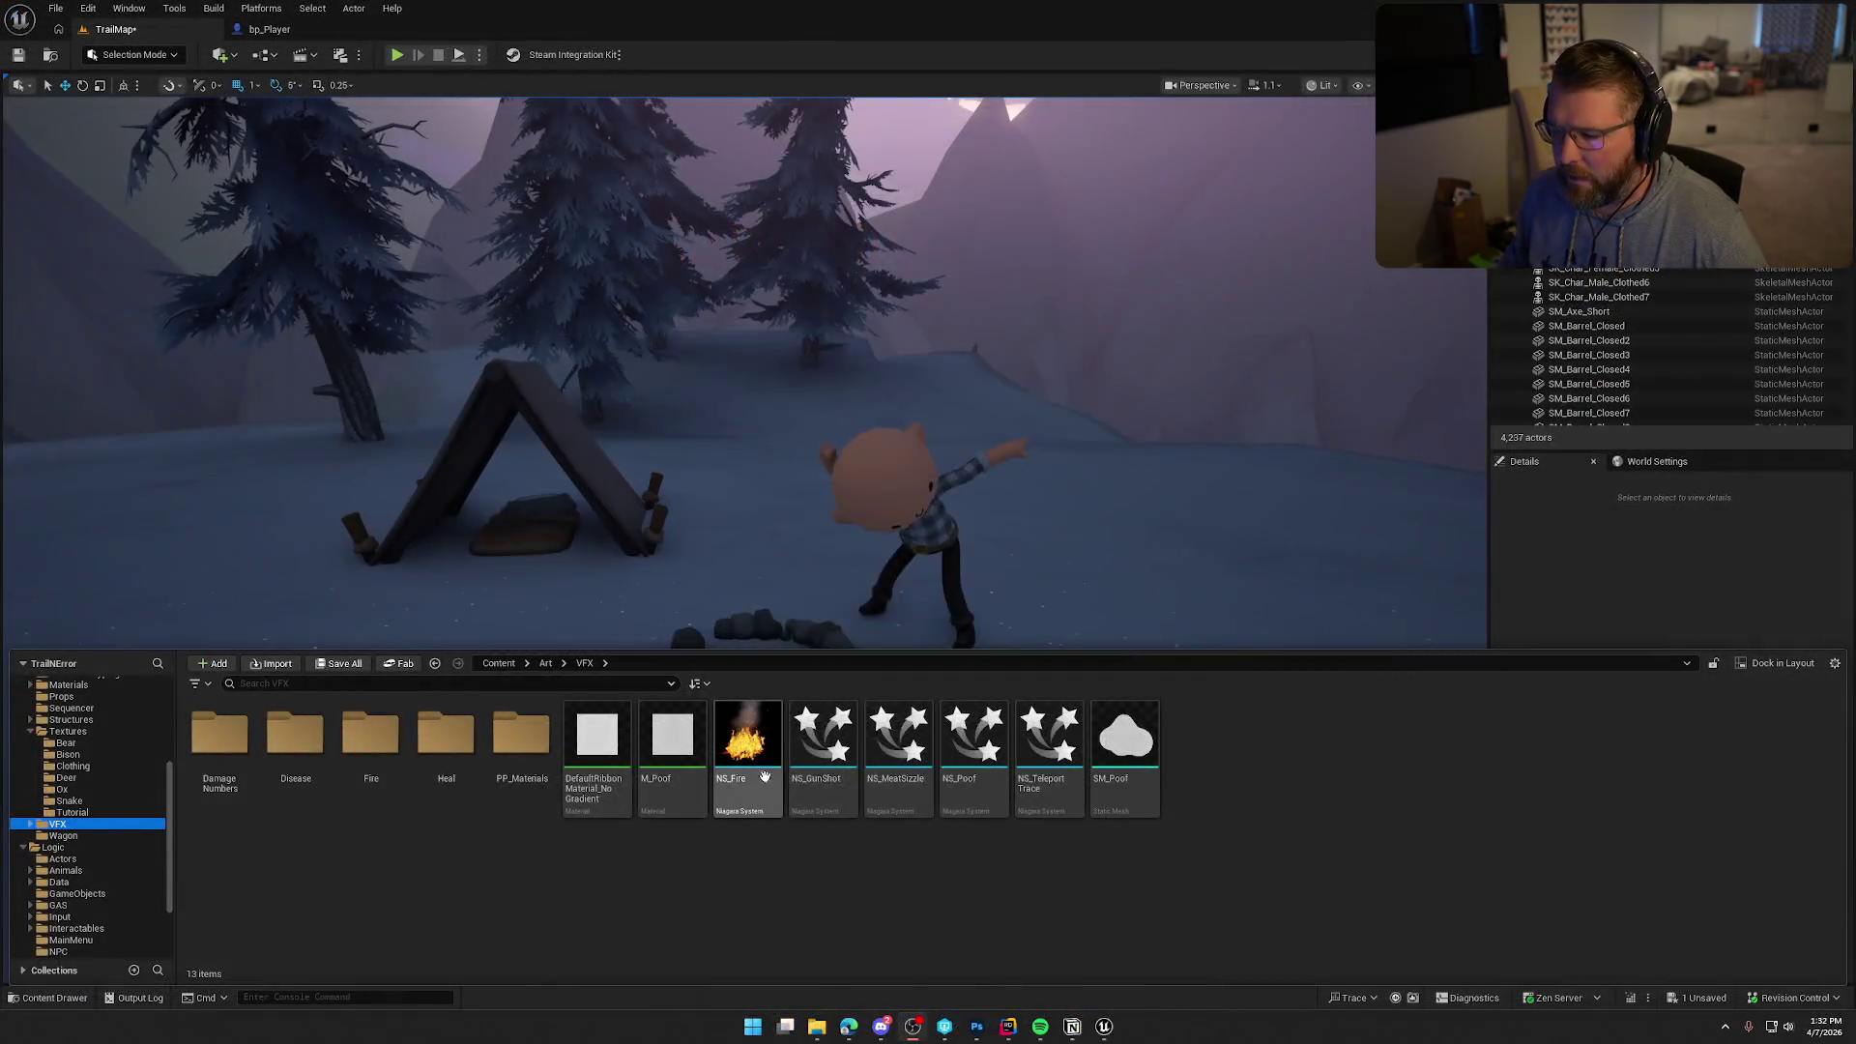
- Lower the NS_Fire effect toward the ground and give it a uniform scale of 2
left_click(735, 607)
key("f")
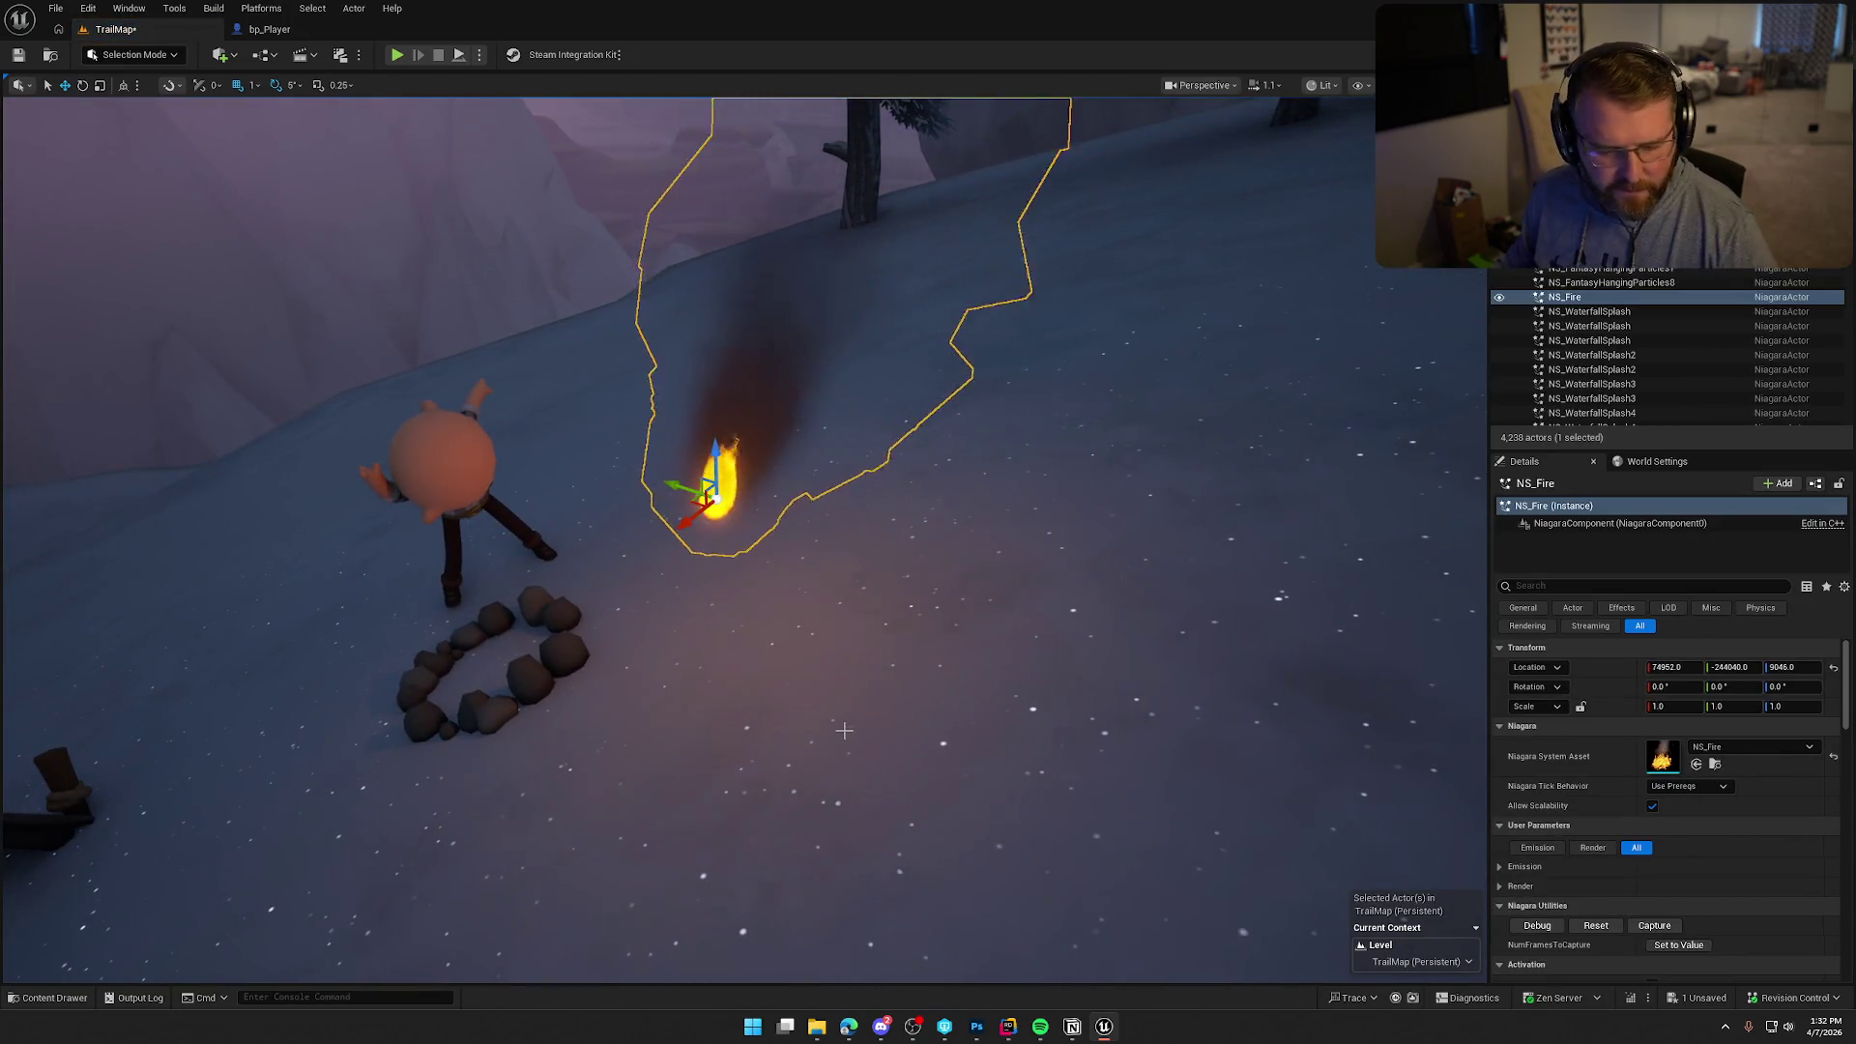
mouse_move(701, 486)
left_mouse_down()
mouse_move(703, 633)
mouse_move(541, 667)
mouse_move(561, 669)
mouse_move(669, 476)
mouse_move(764, 547)
left_mouse_up()
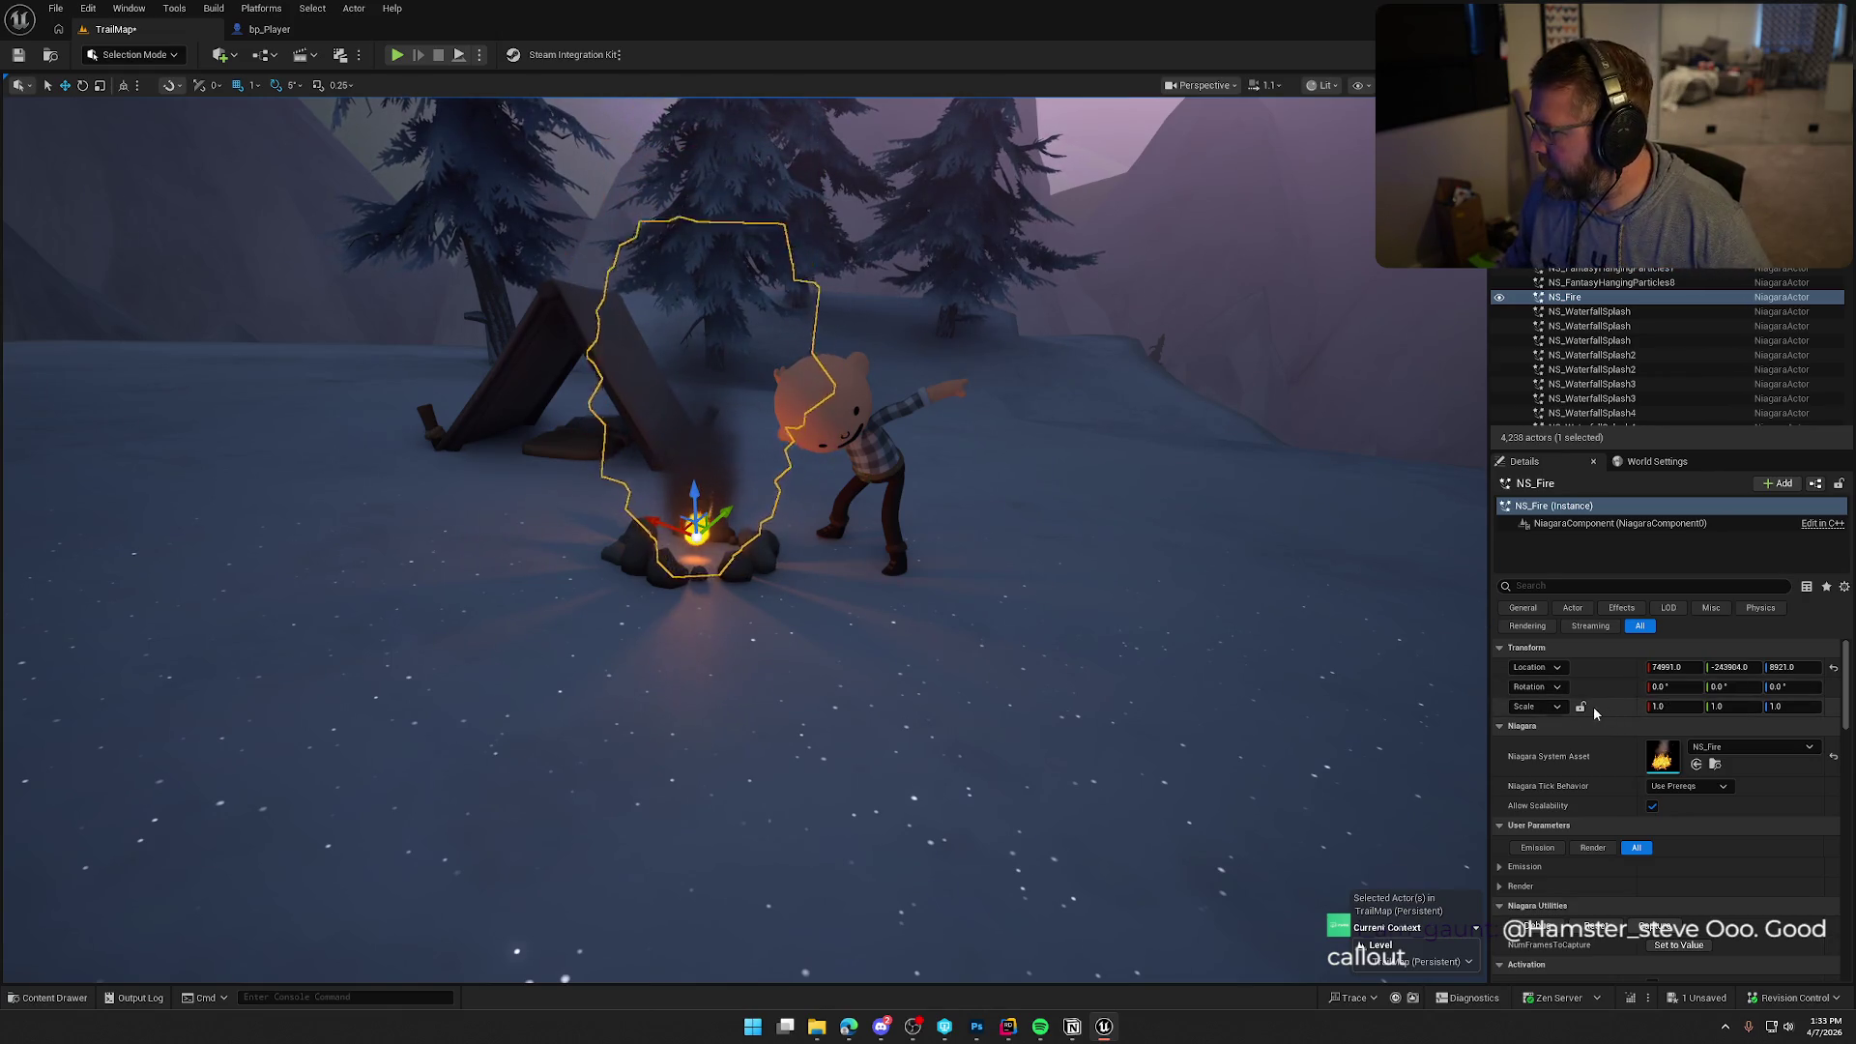
left_click(1662, 708)
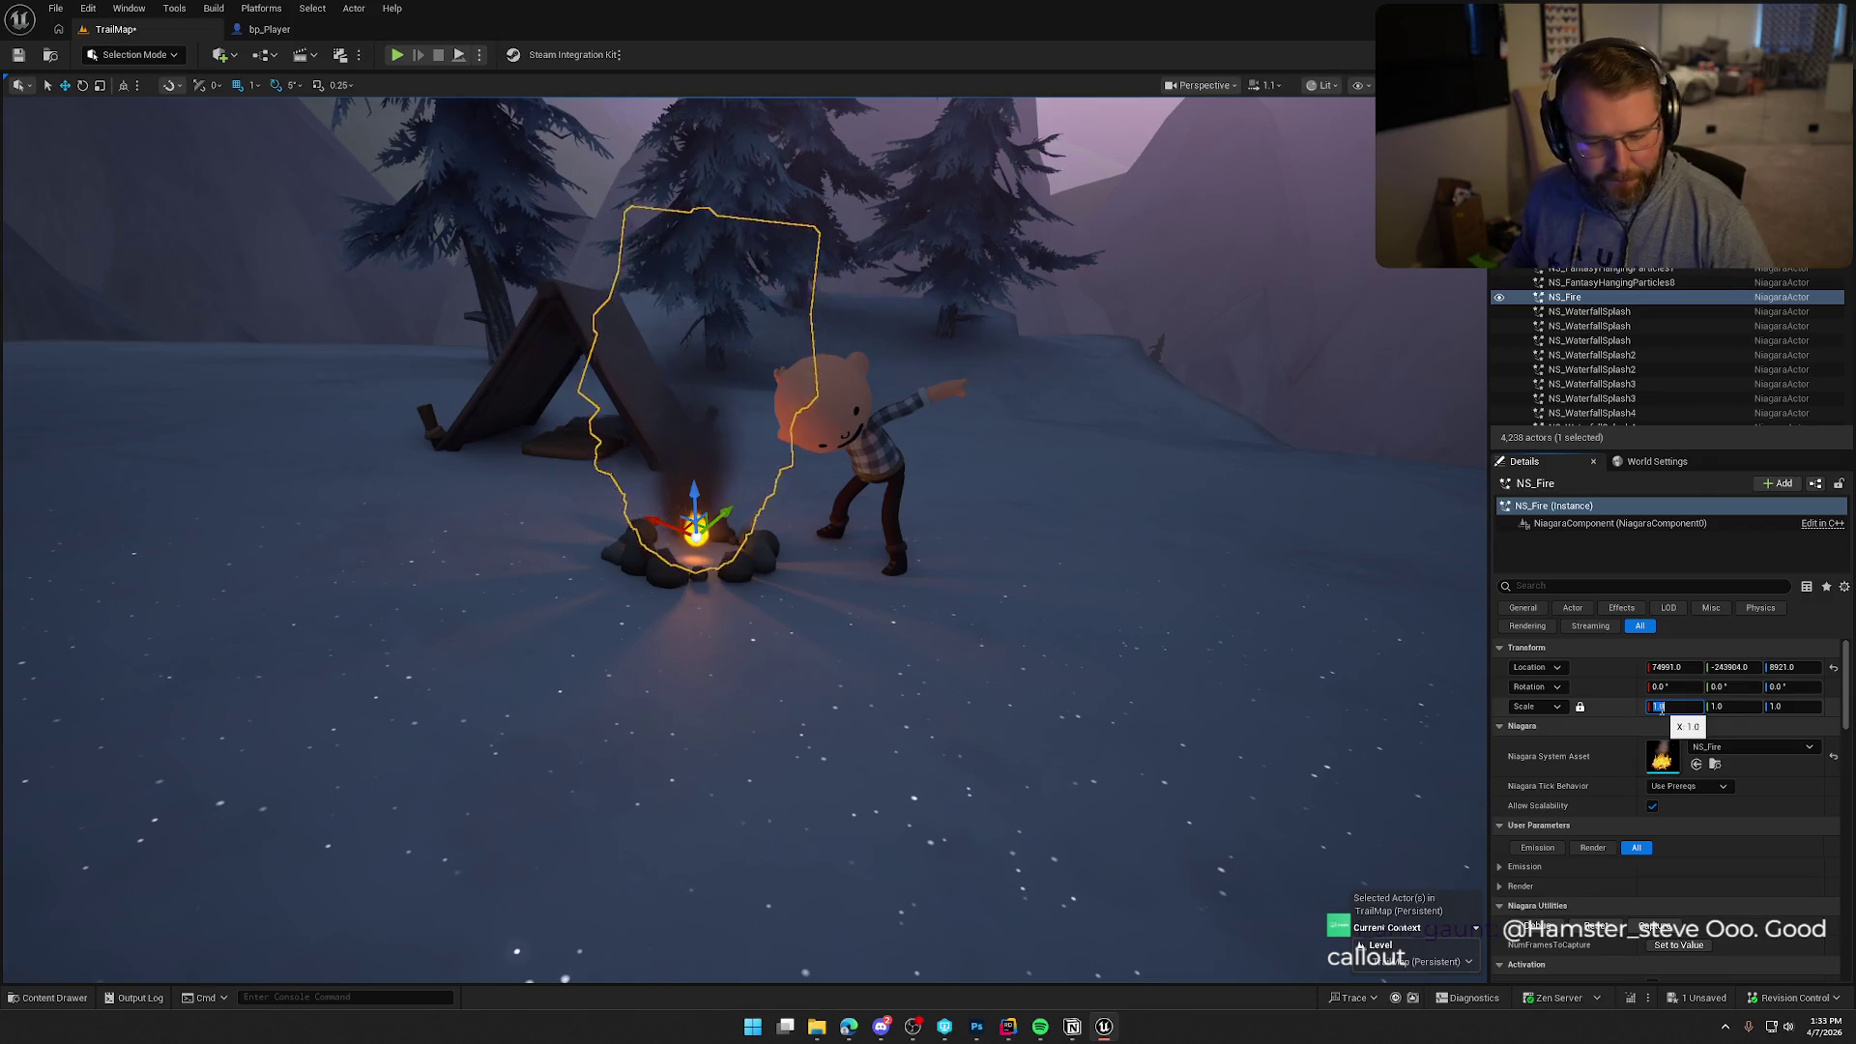
type("2")
key("Return")
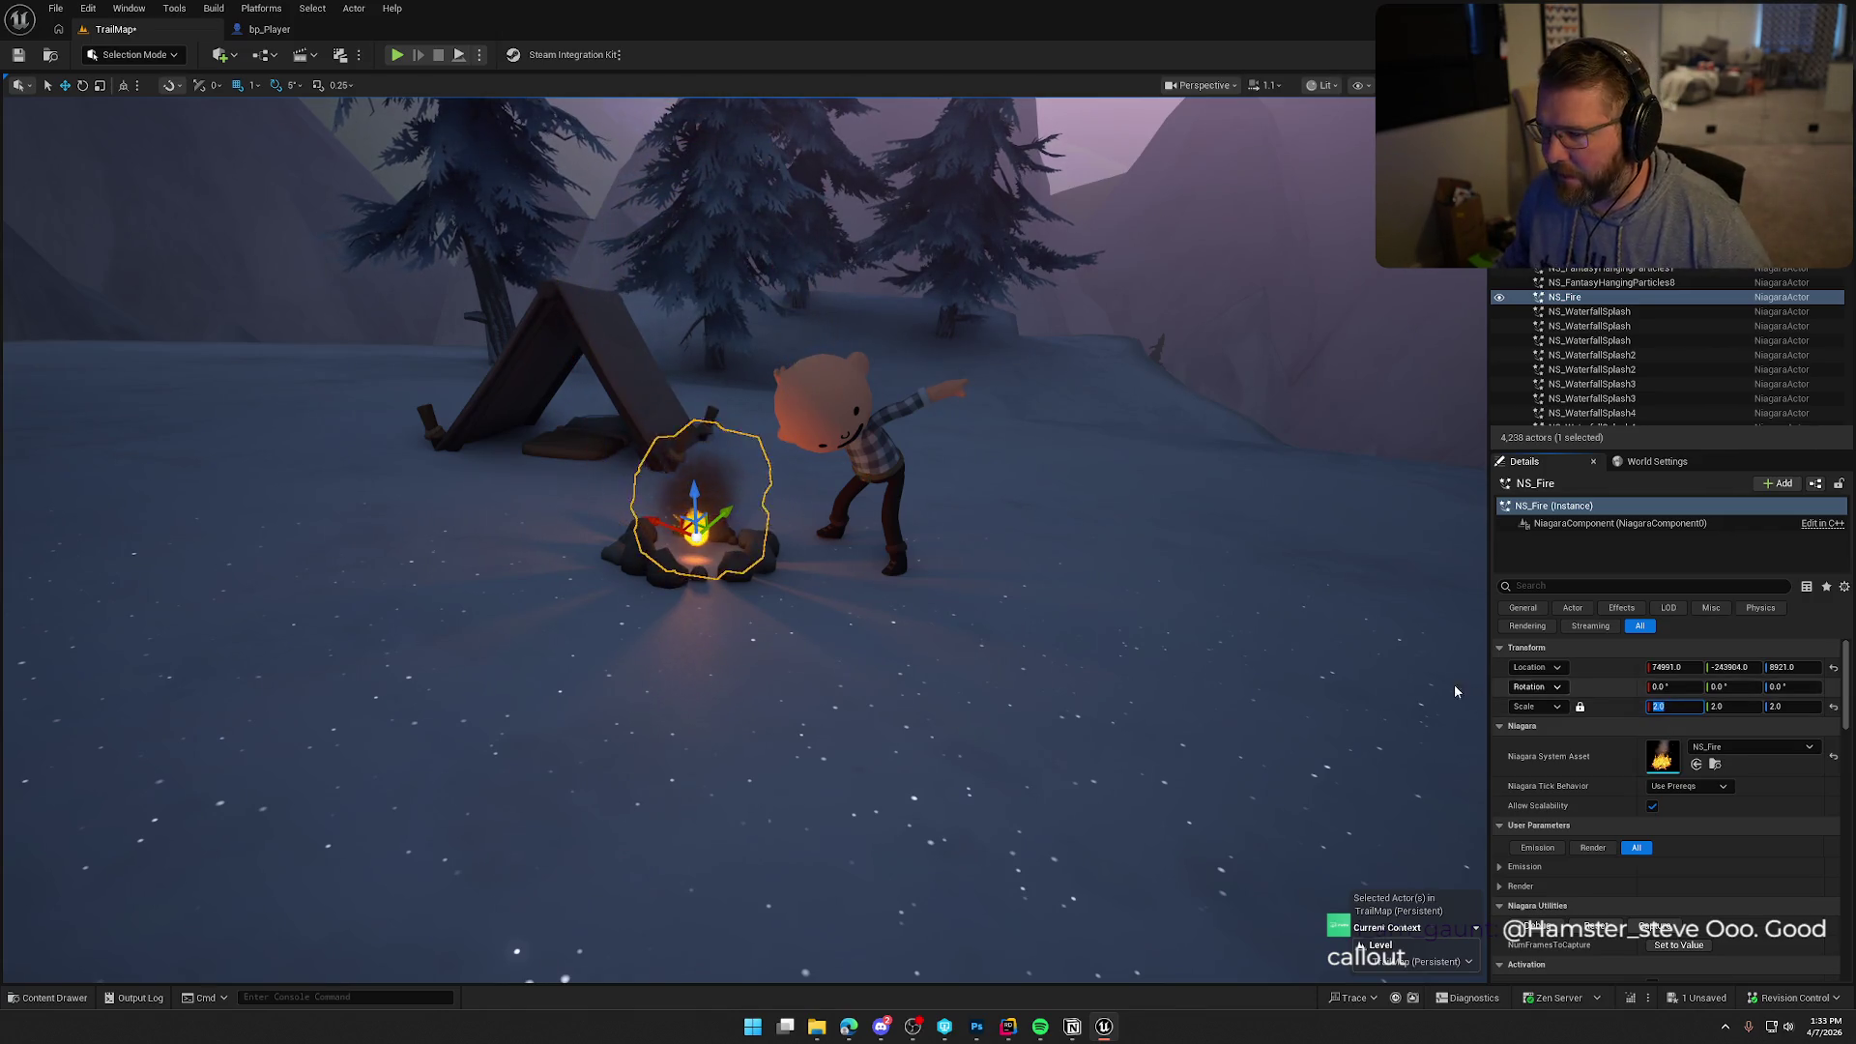
- Frame the campsite with tent and fire, then capture it with a screen snip
left_click_drag(891, 586, 893, 556)
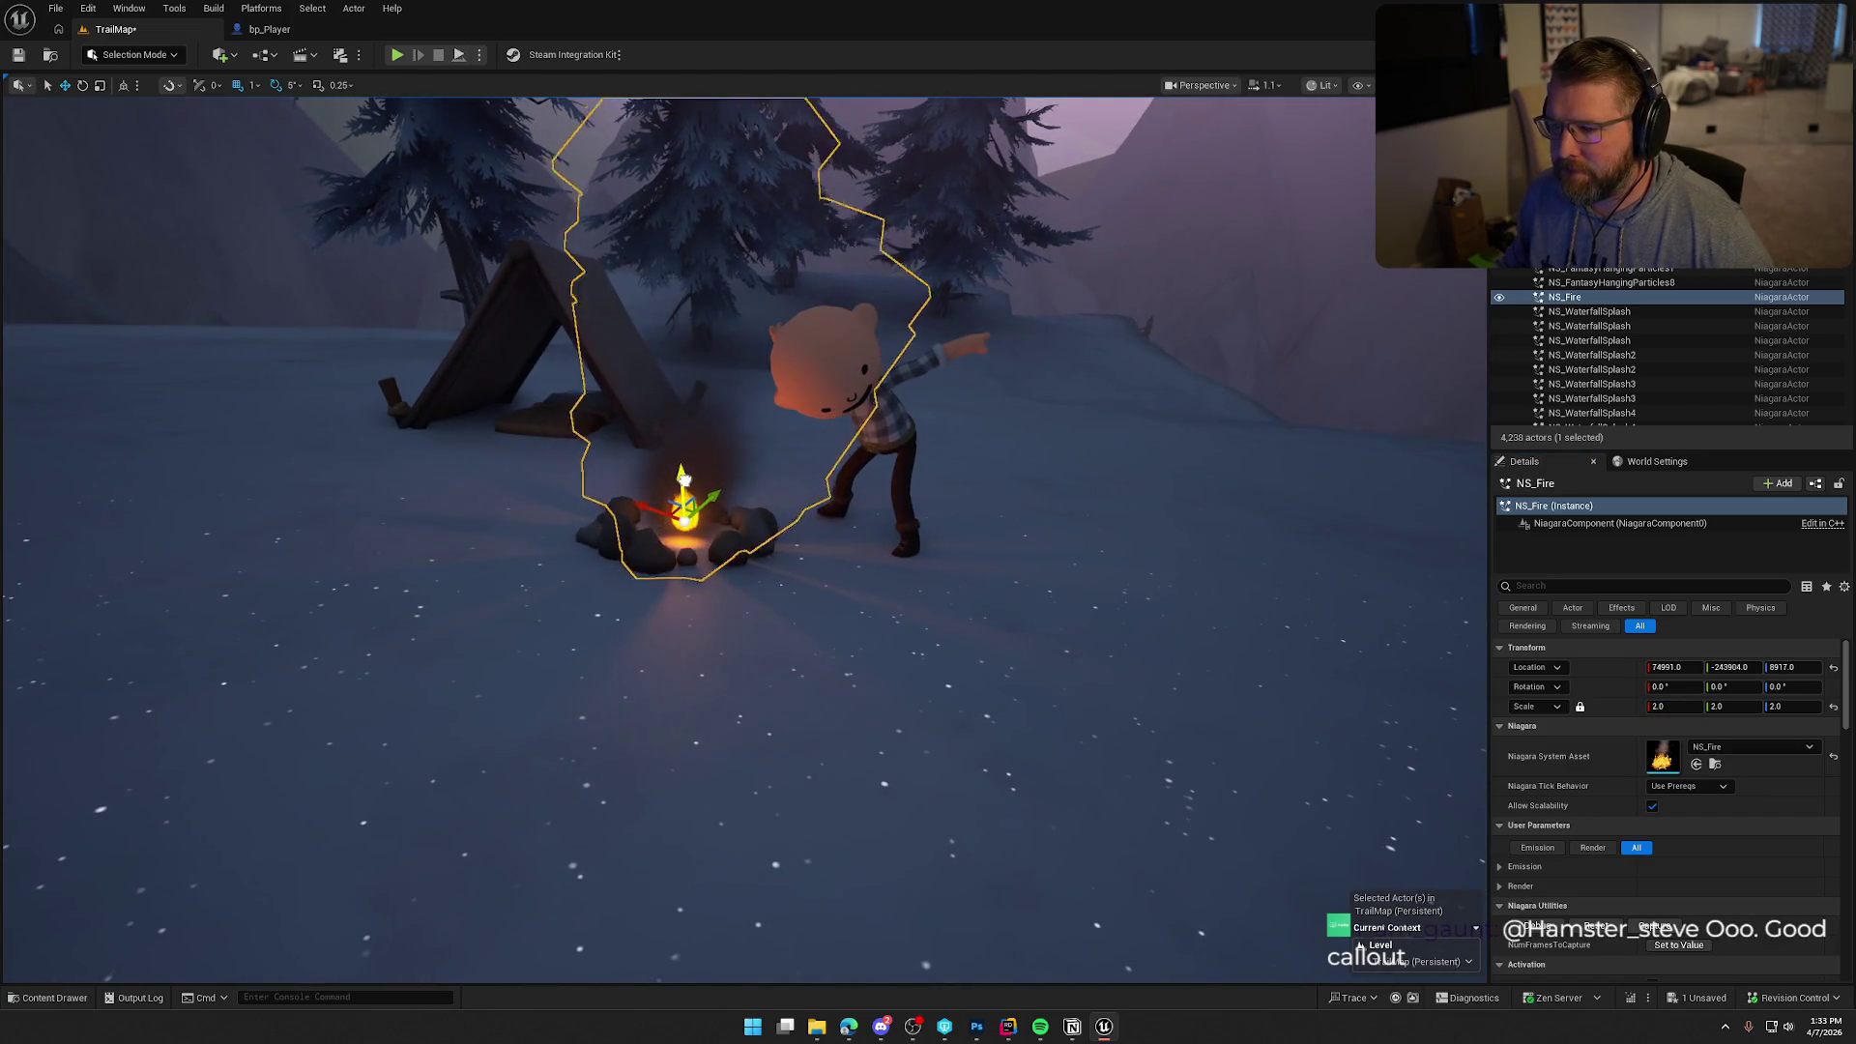
key("Escape")
mouse_move(682, 484)
left_mouse_down()
mouse_move(748, 496)
mouse_move(685, 613)
left_mouse_up()
scroll(692, 609, "down", 2)
left_click_drag(922, 515, 919, 515)
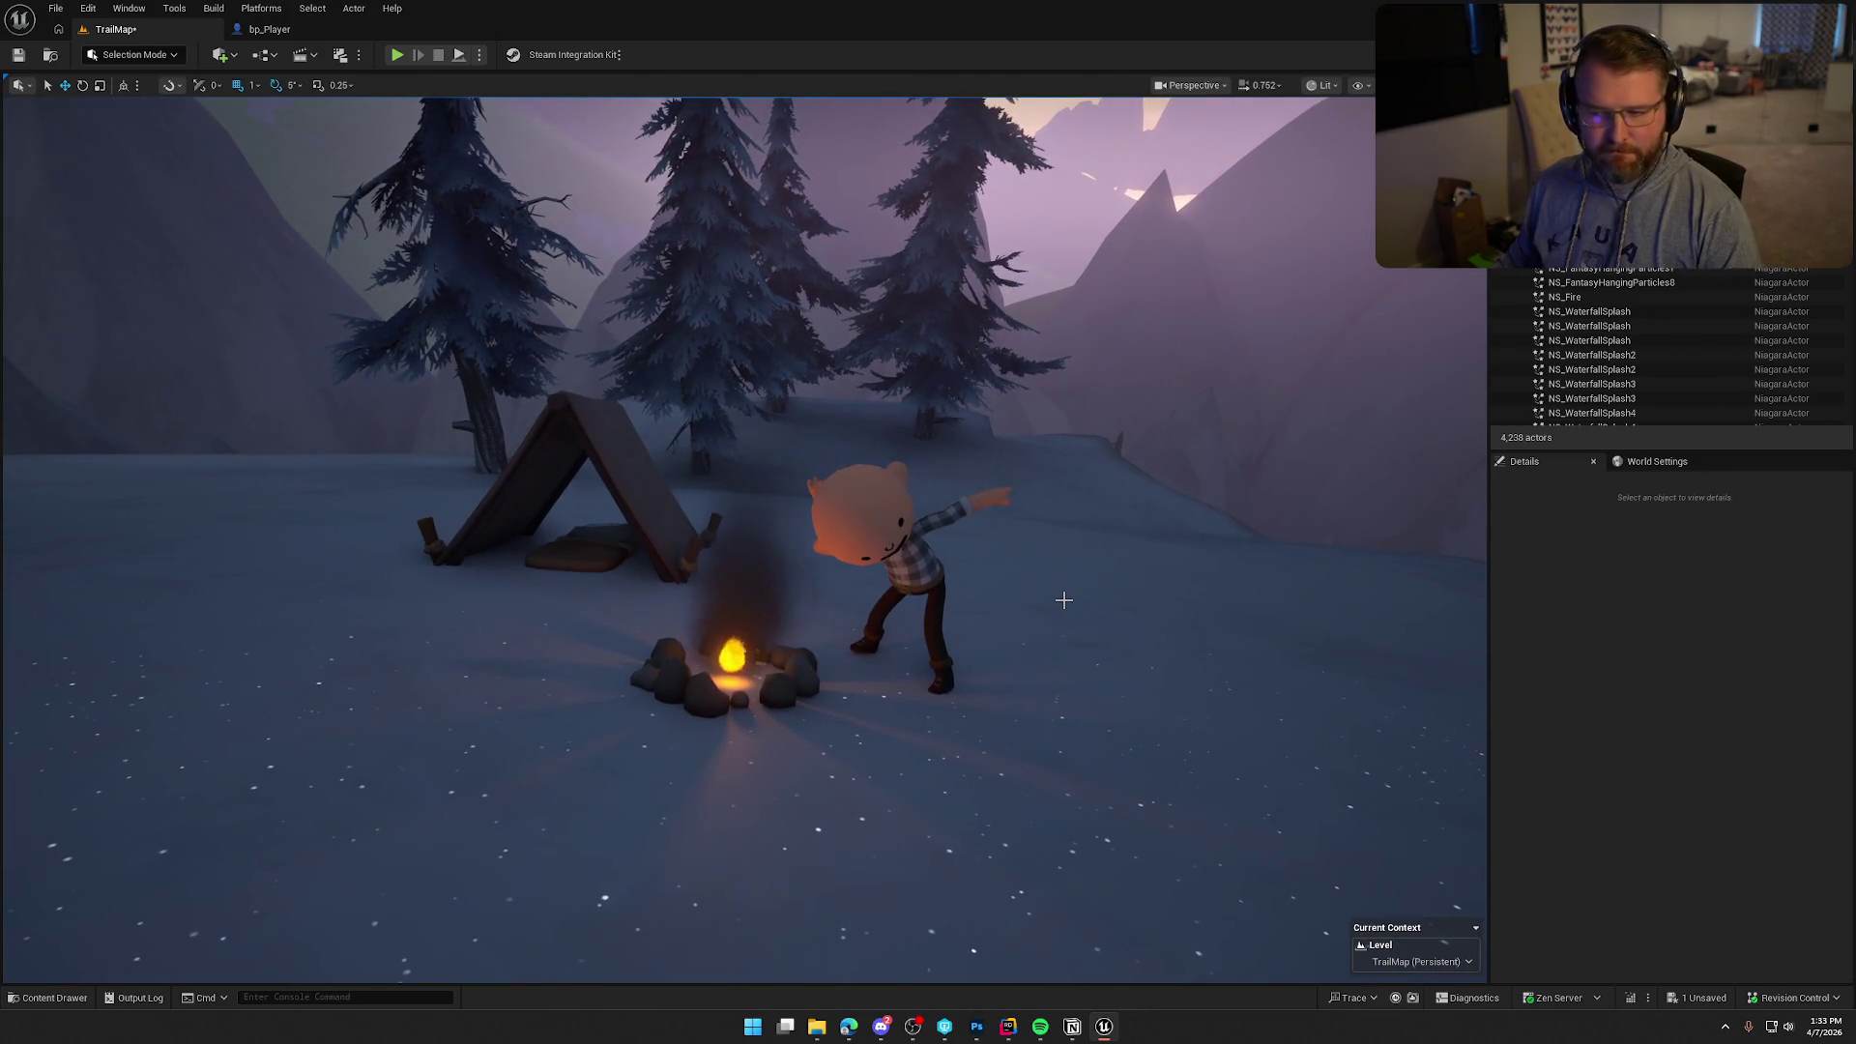
key("super+shift+s")
mouse_move(23, 116)
left_mouse_down()
mouse_move(1178, 920)
mouse_move(1477, 909)
left_mouse_up()
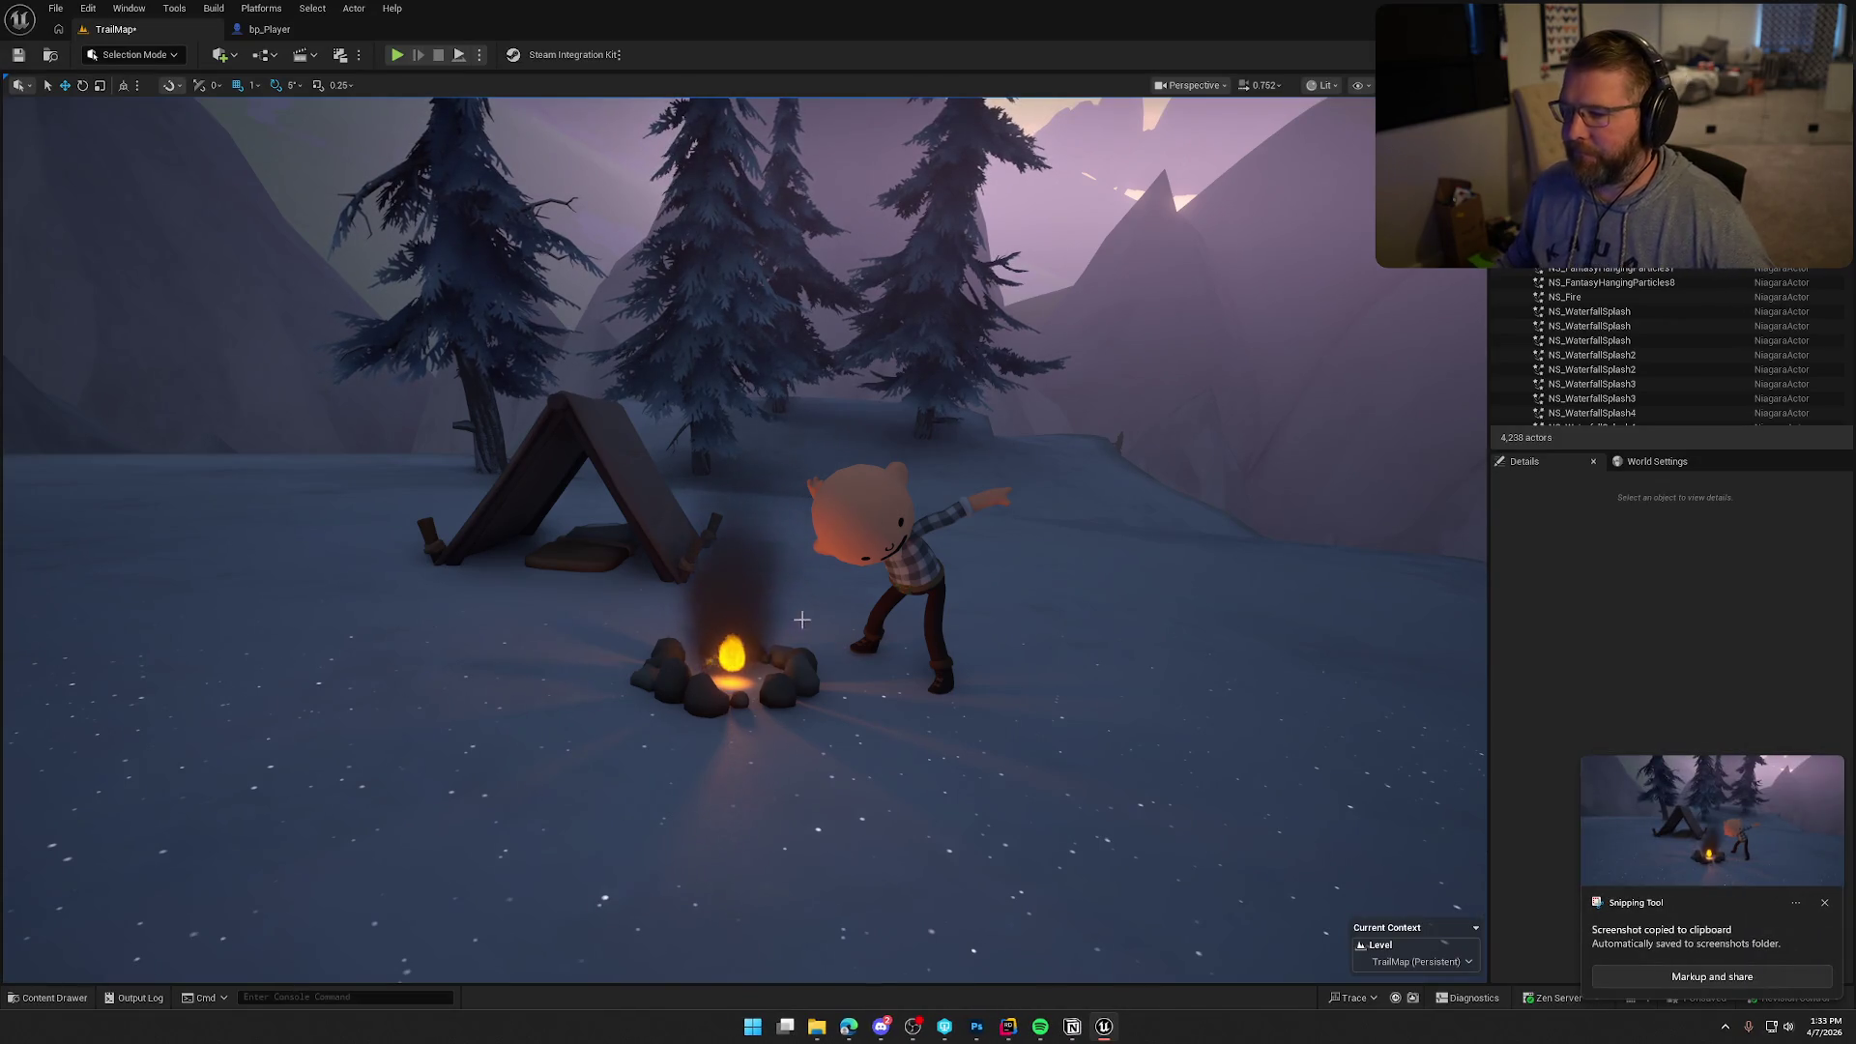
- Delete the character and campfire effect from the level and save the level
left_click(895, 566)
left_click(729, 655, "ctrl")
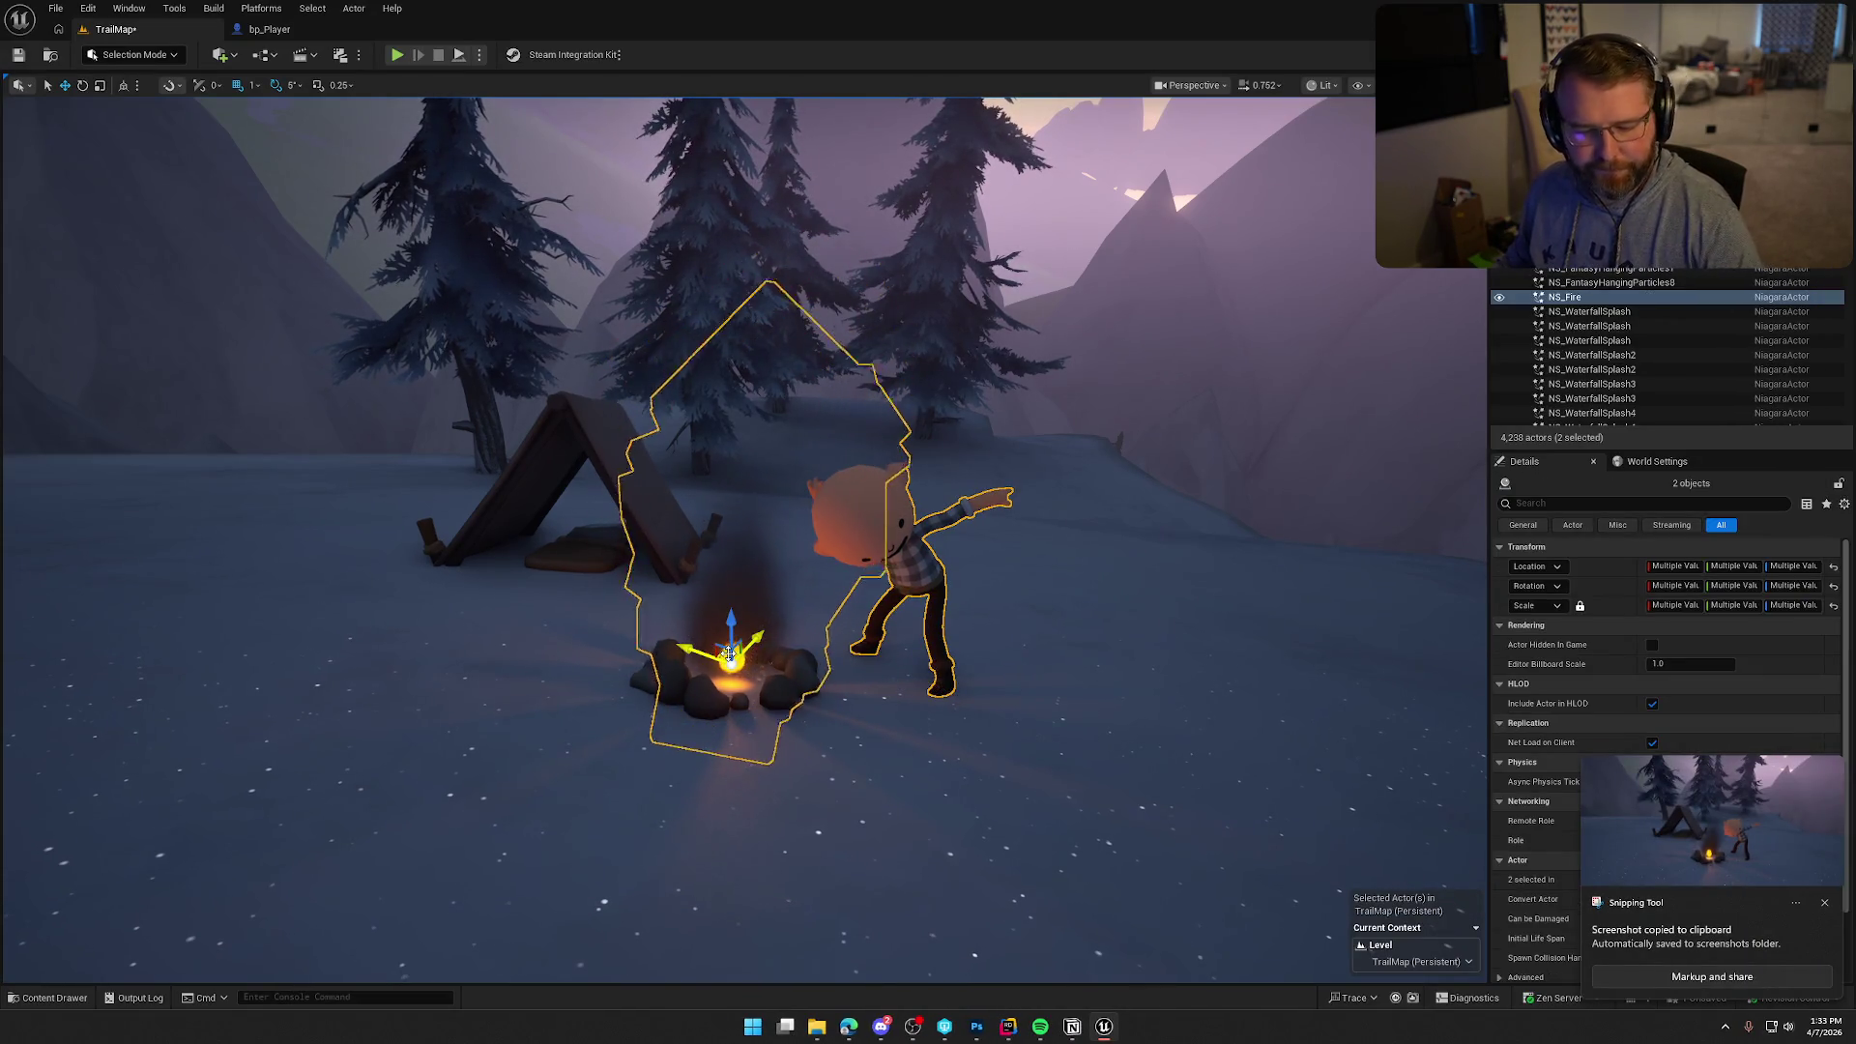
key("Delete")
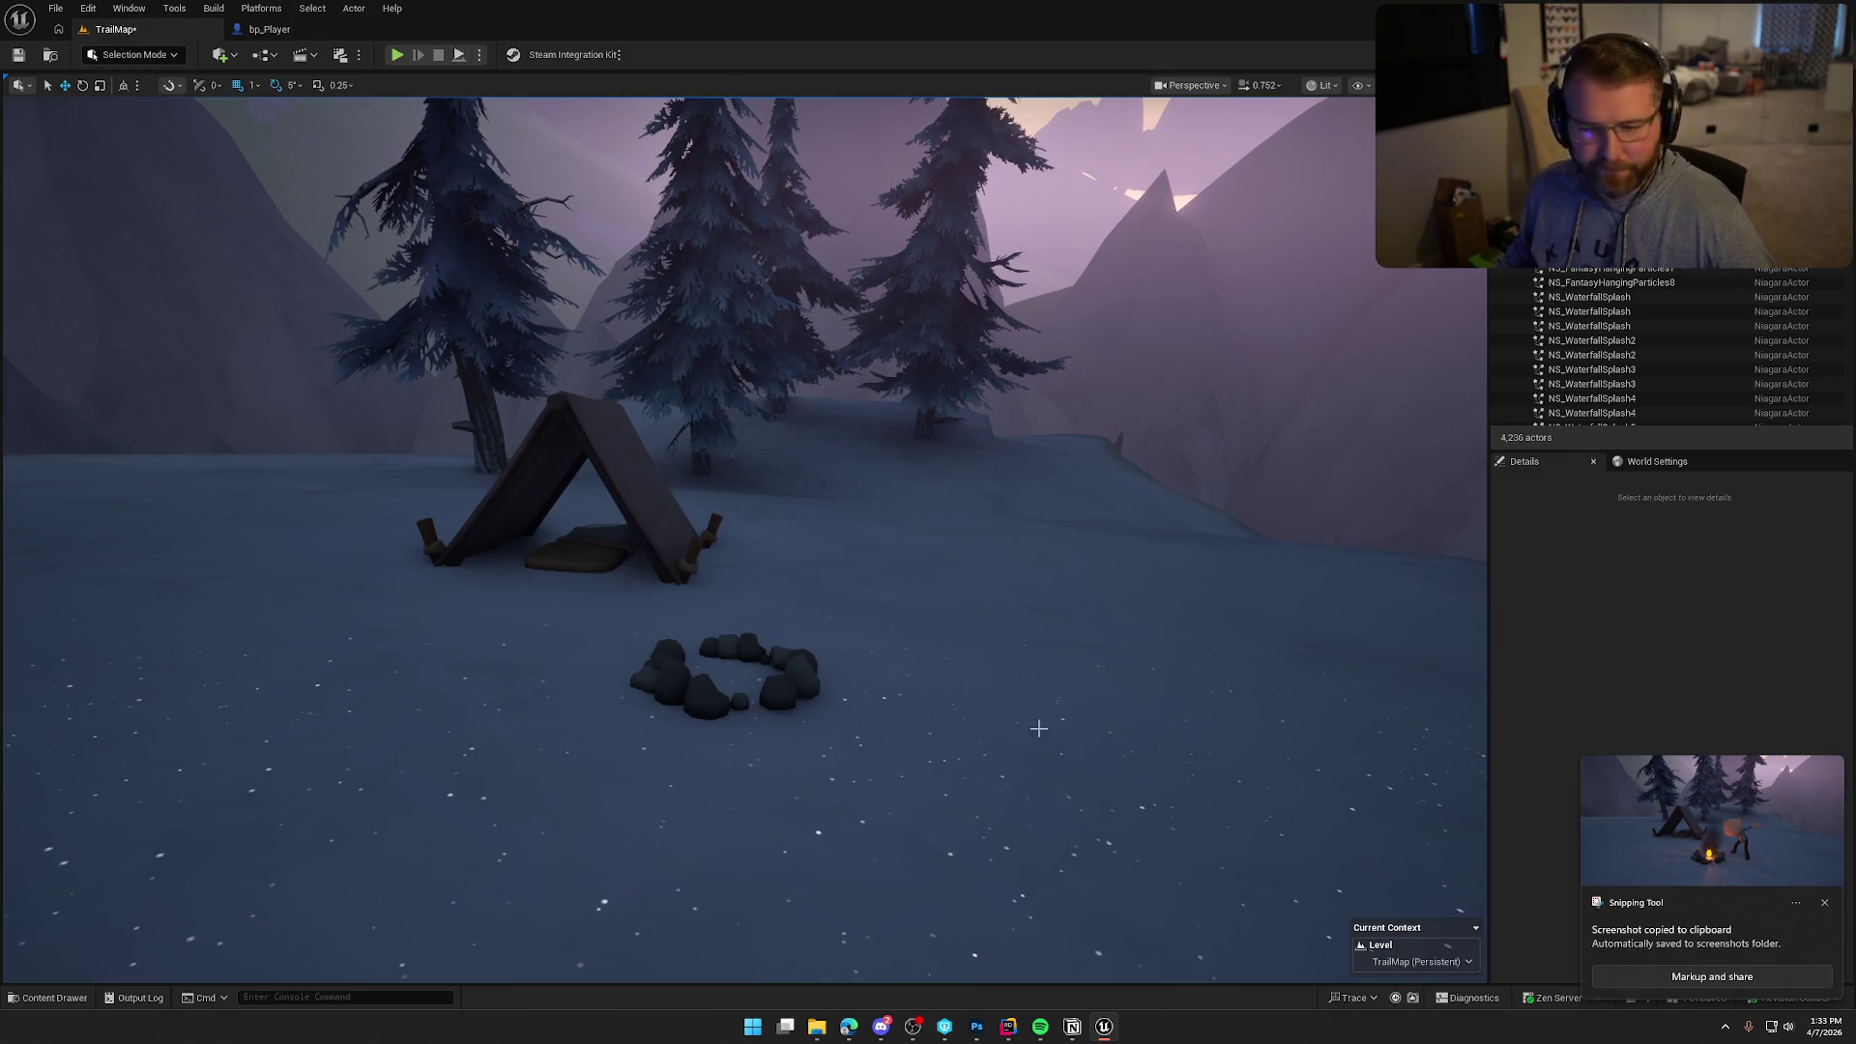
key("ctrl+s")
key("Return")
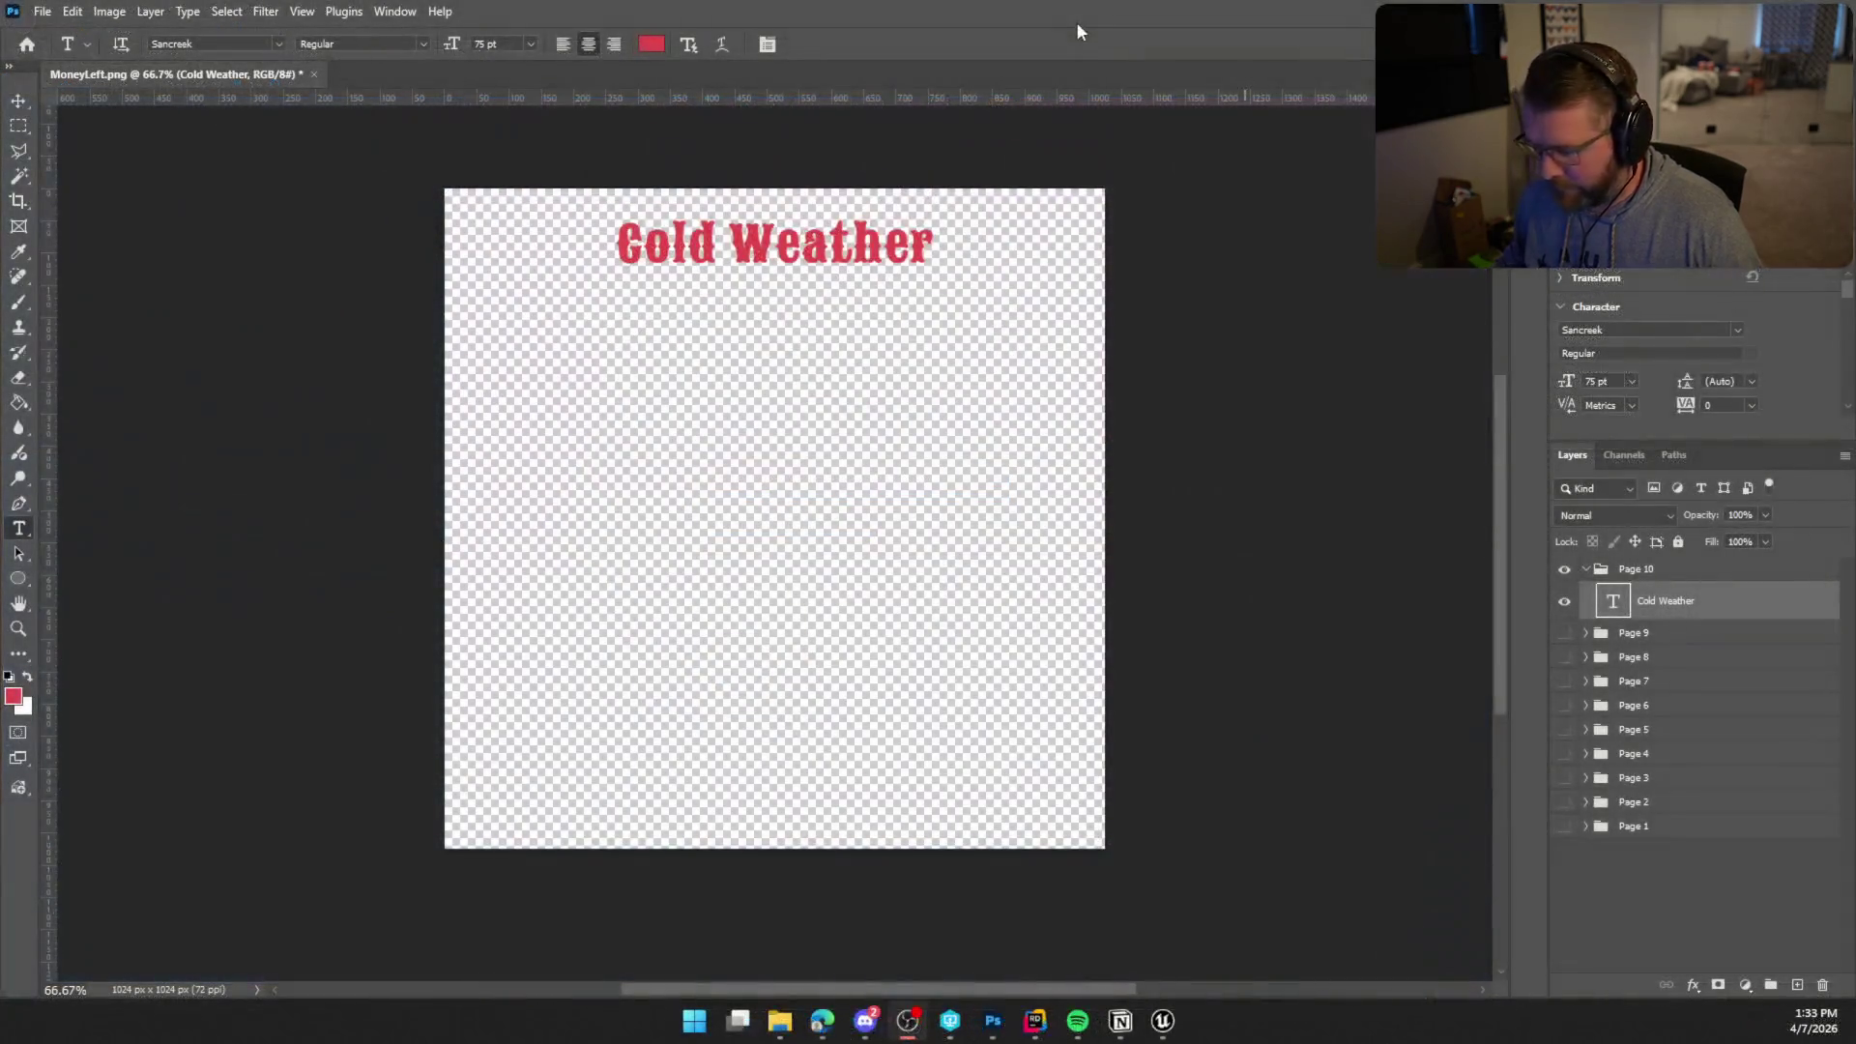
- Paste the campfire screenshot, shrink it to about 47% and centre it below the title
key("ctrl+v")
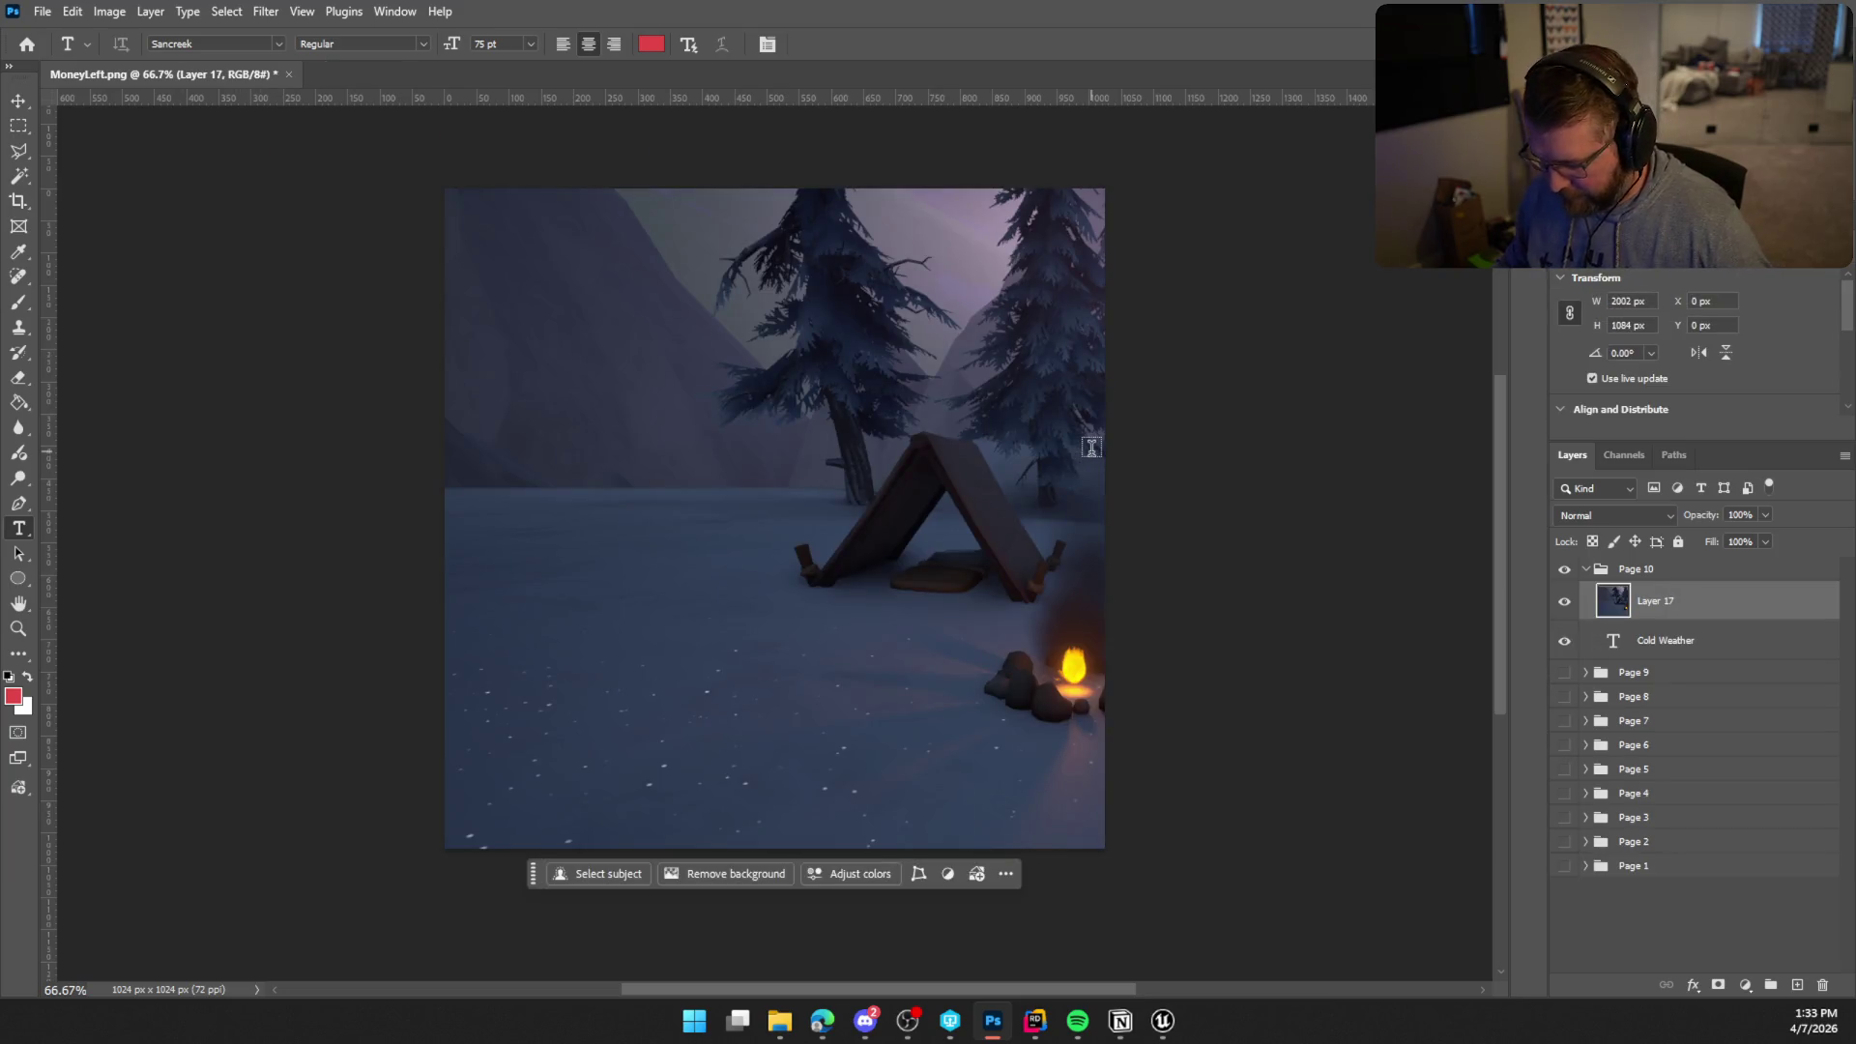
key("ctrl+t")
left_click_drag(445, 188, 789, 374)
left_click_drag(1027, 584, 712, 503)
left_click_drag(1076, 619, 1062, 601)
left_click_drag(932, 505, 932, 491)
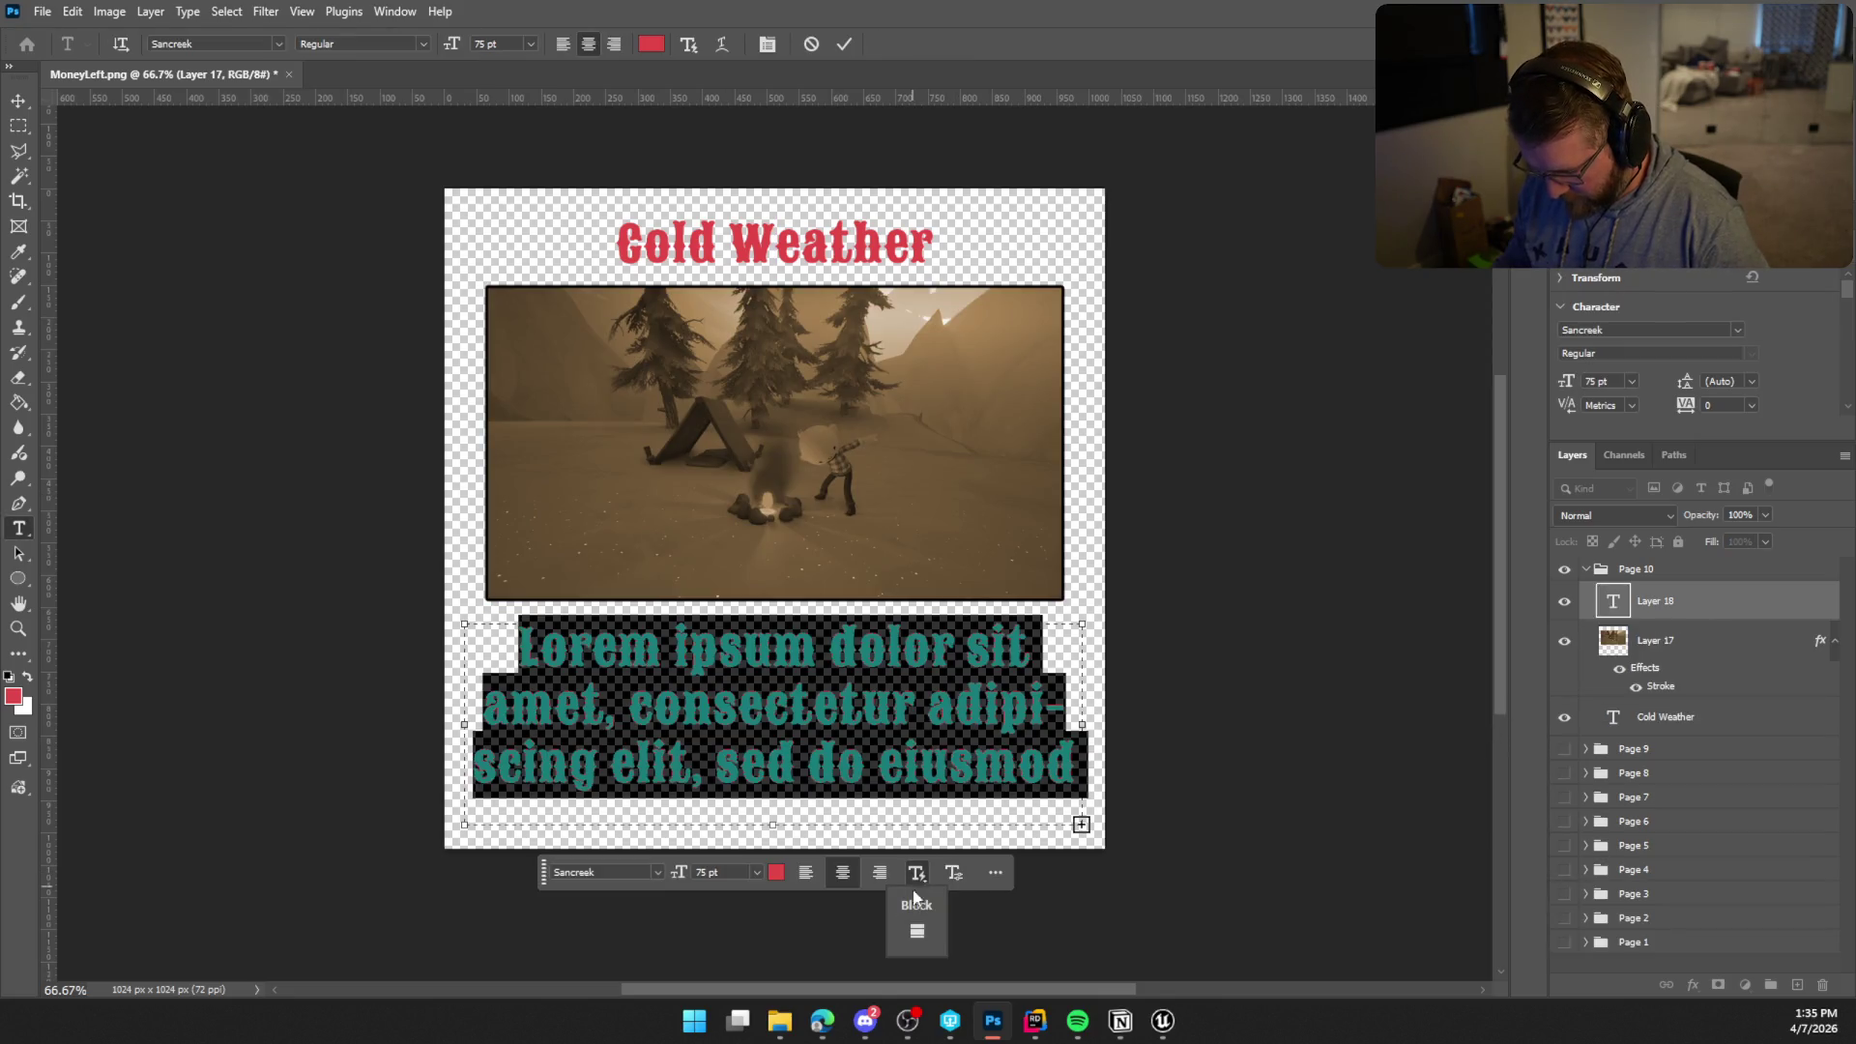
left_click(887, 717)
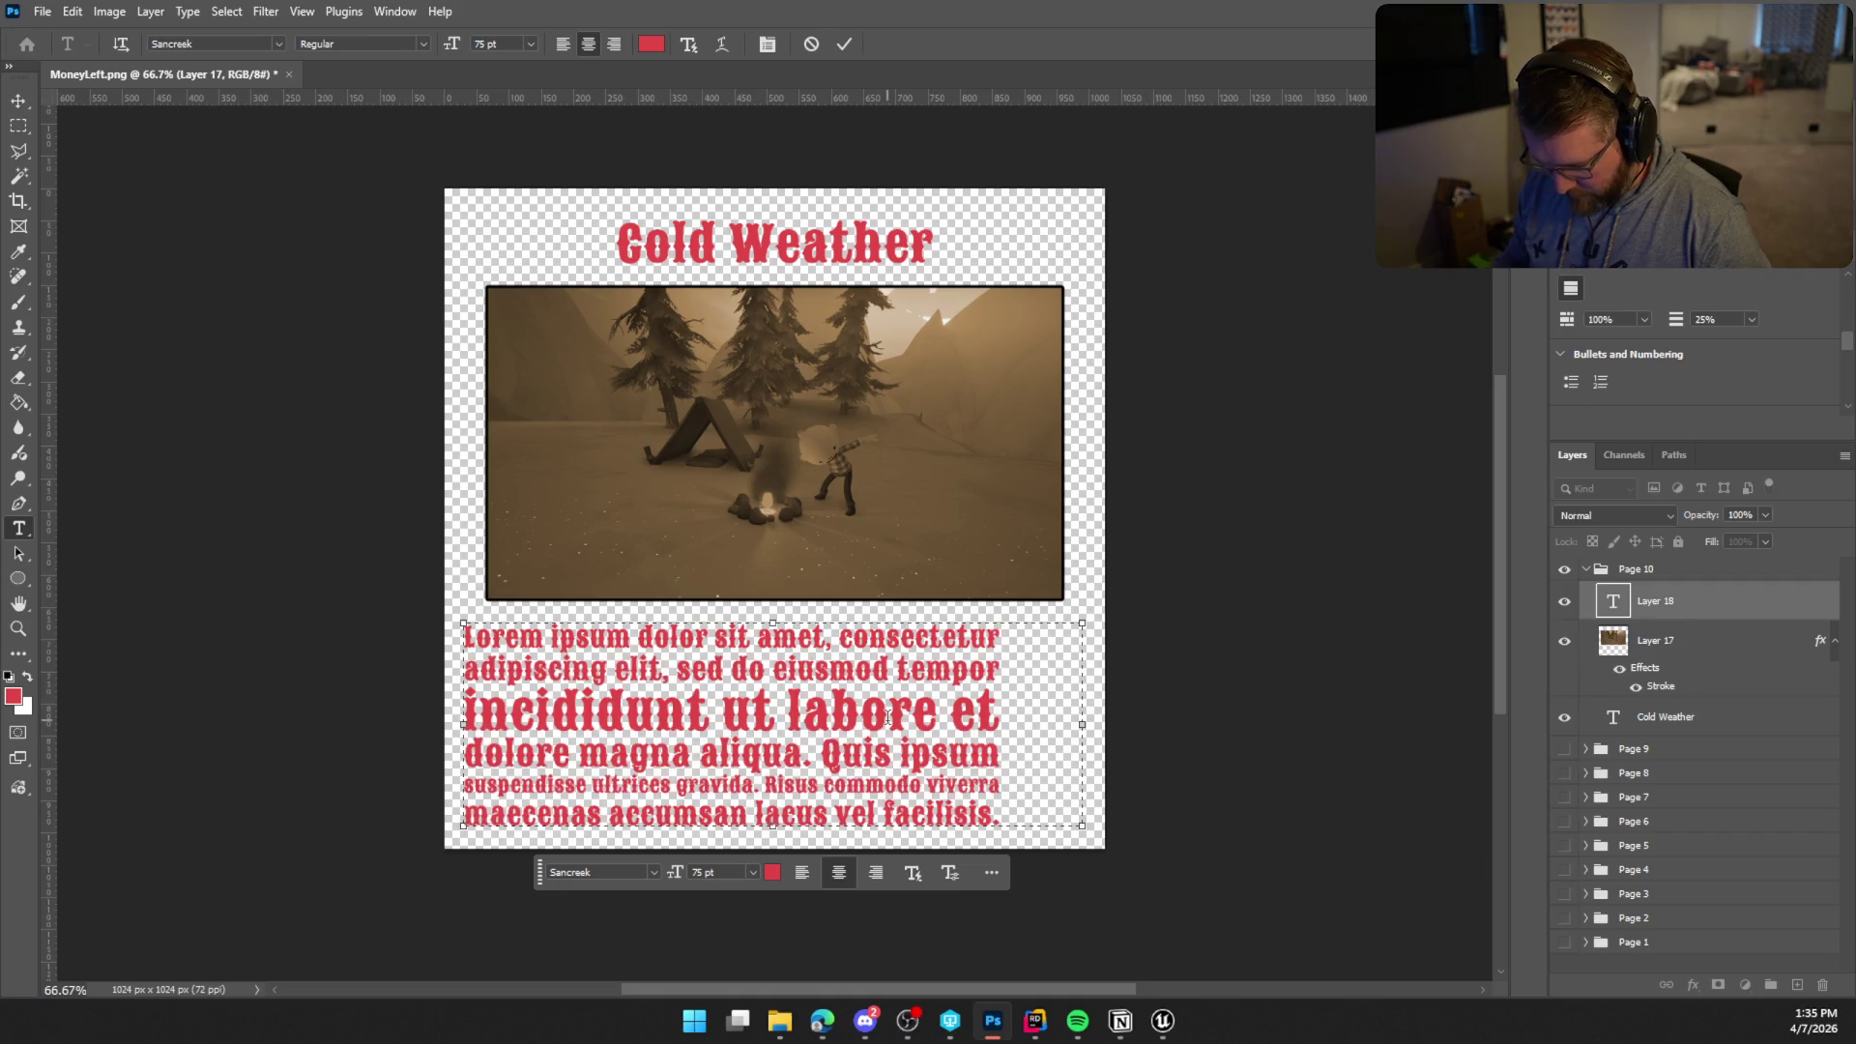
- Replace the placeholder with 'Blizzards Deal Cold Damage', 'Wearing Clothes Reduce Cold Damage', 'Stay Near Fire'
key("ctrl+a")
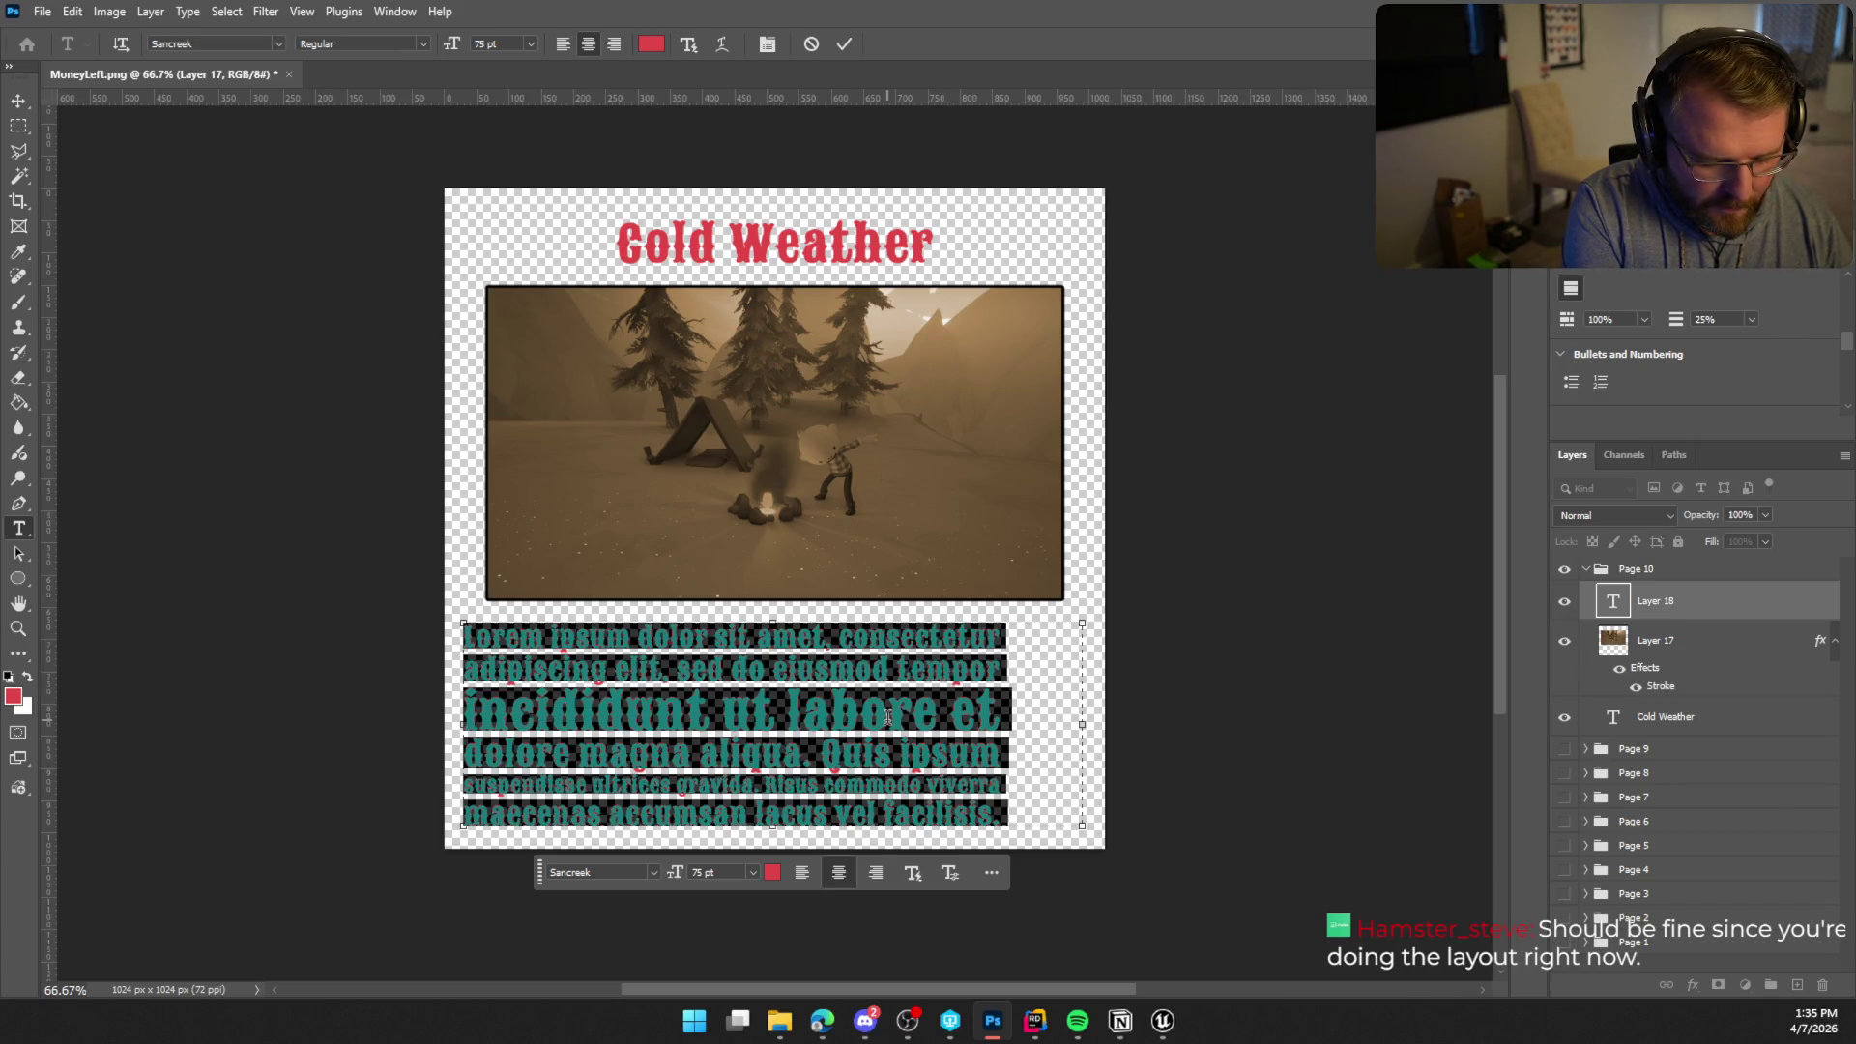
type("Blizzards")
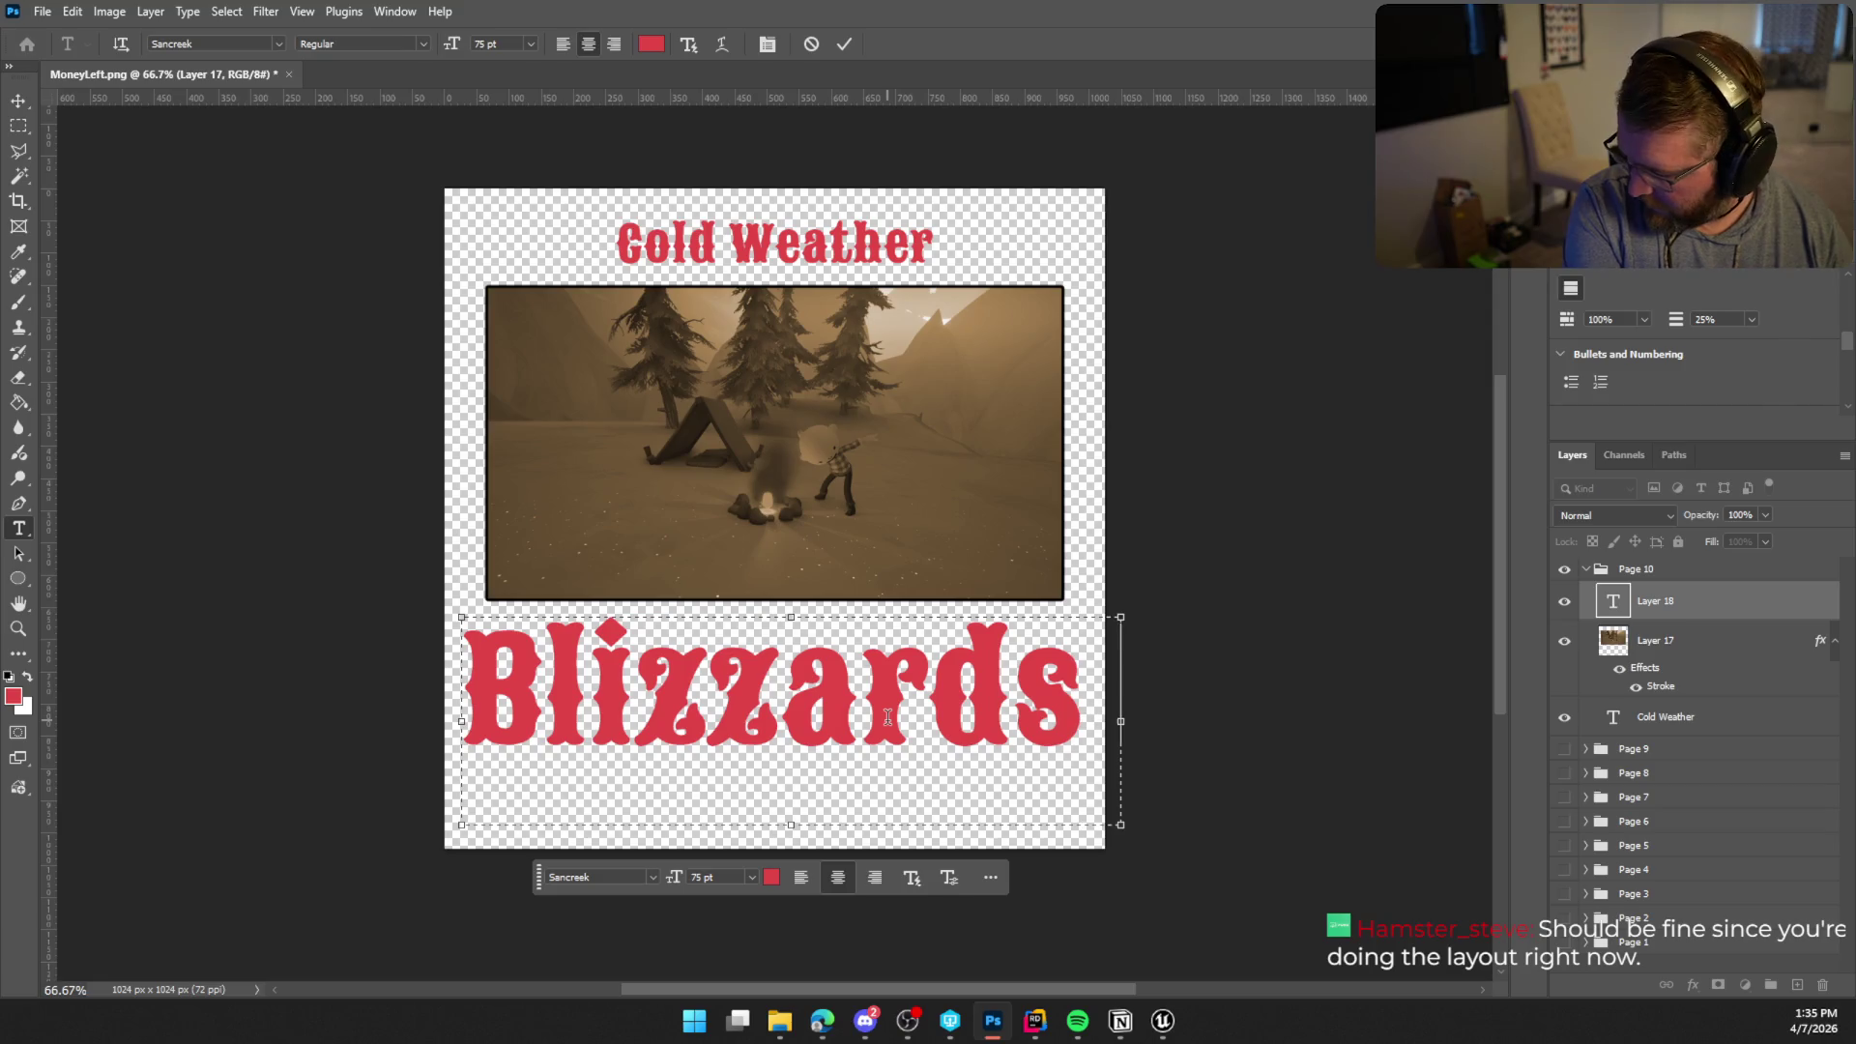
type(" Deal Col")
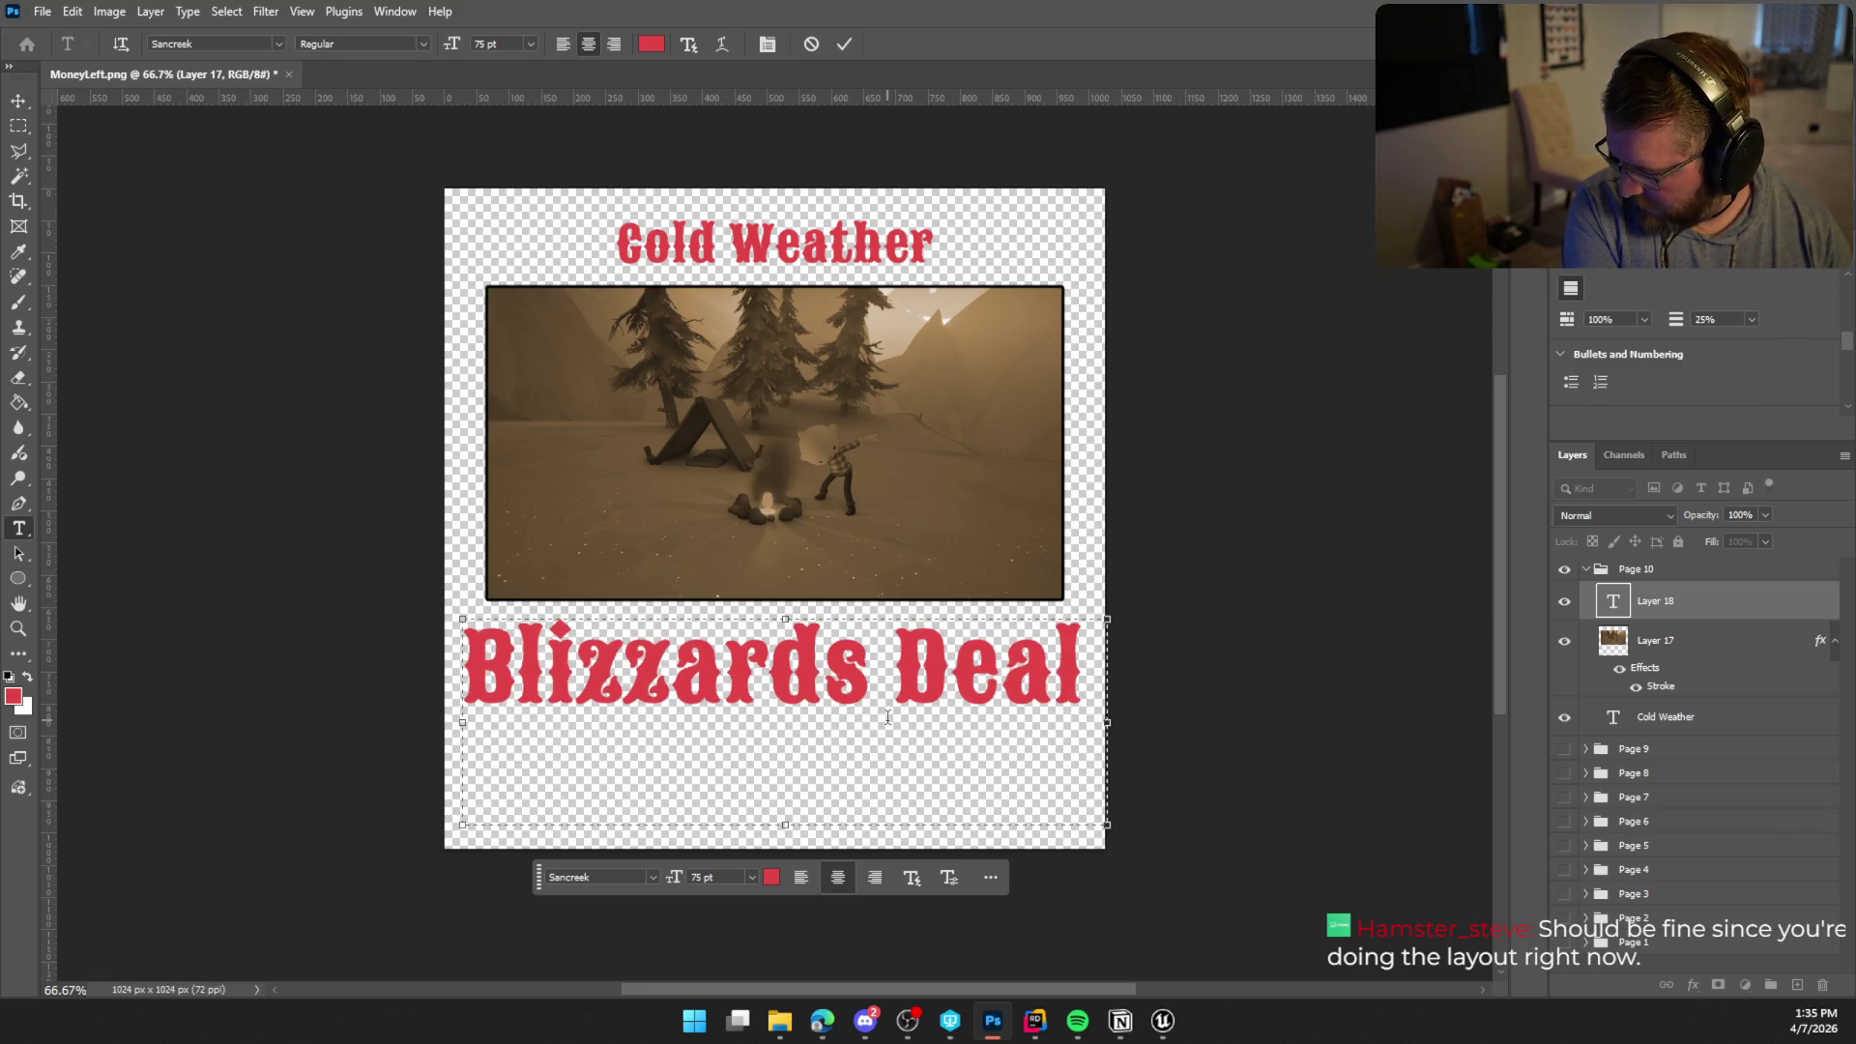
type("d Damage")
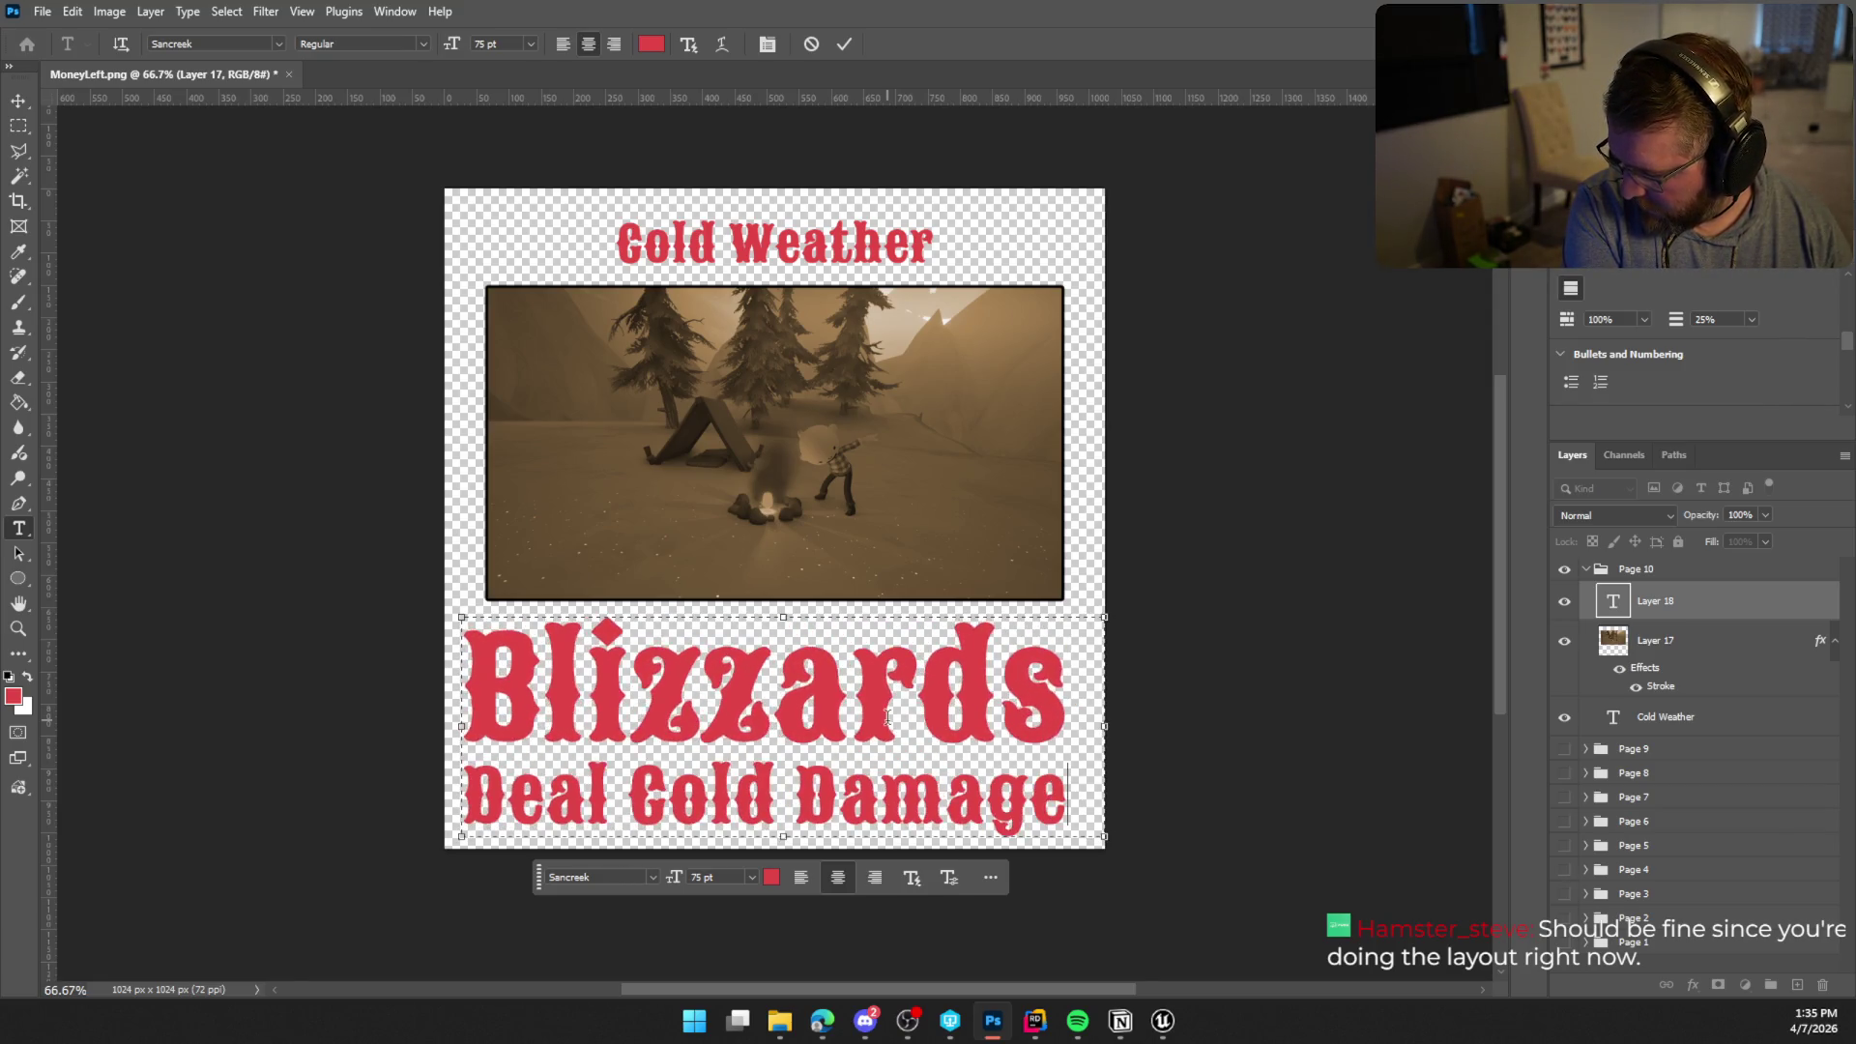
key("Return")
type("W")
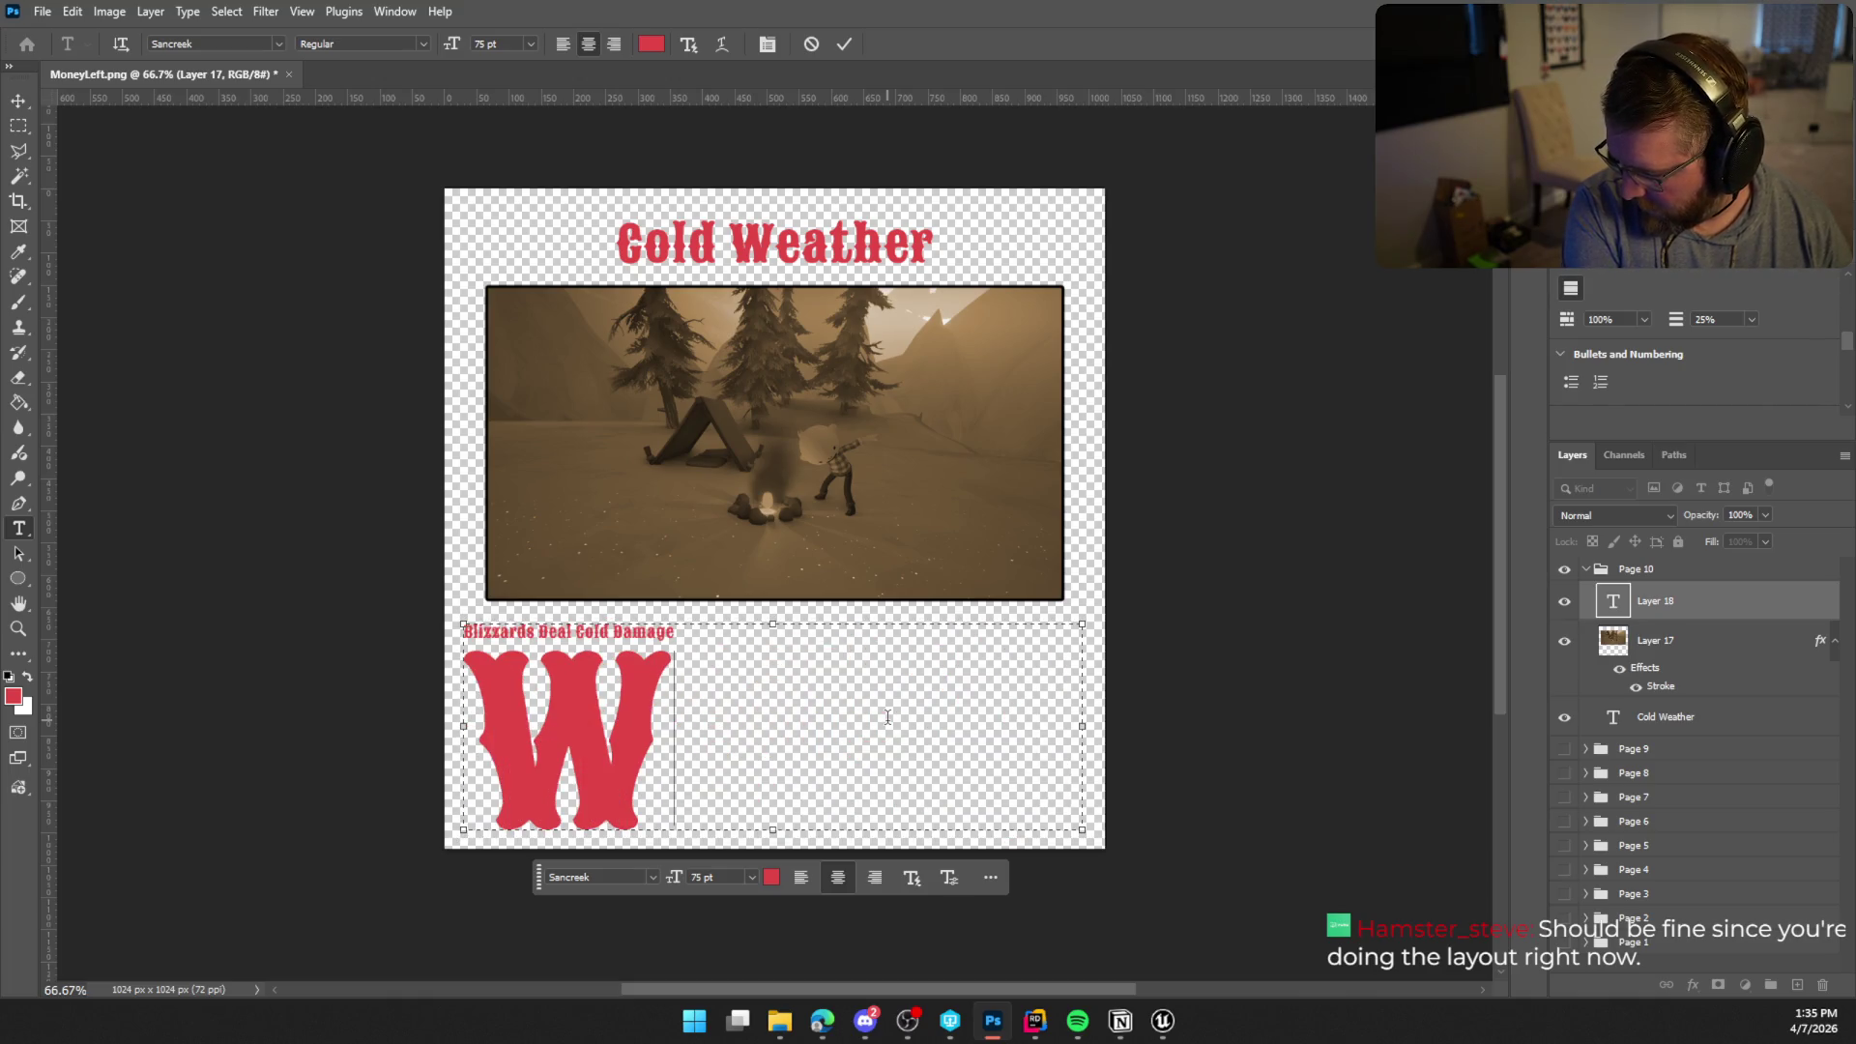
type("earing")
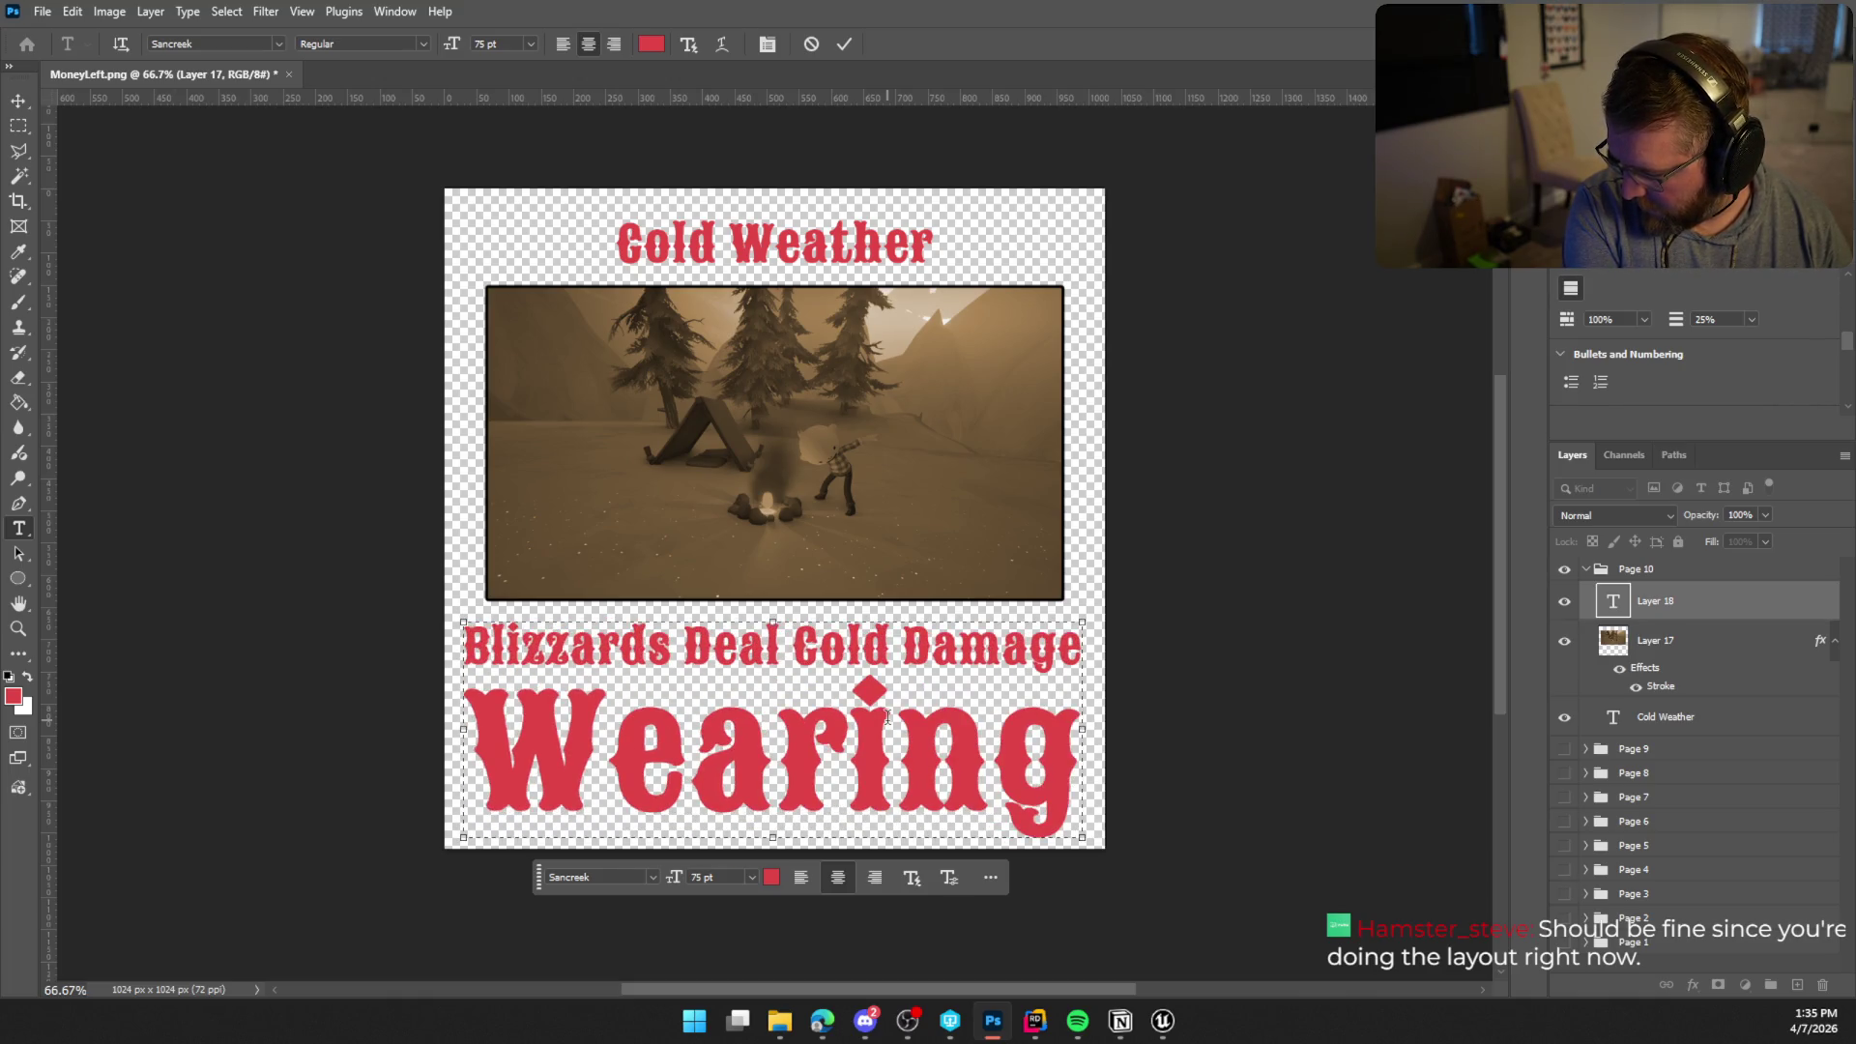
type(" Clothes")
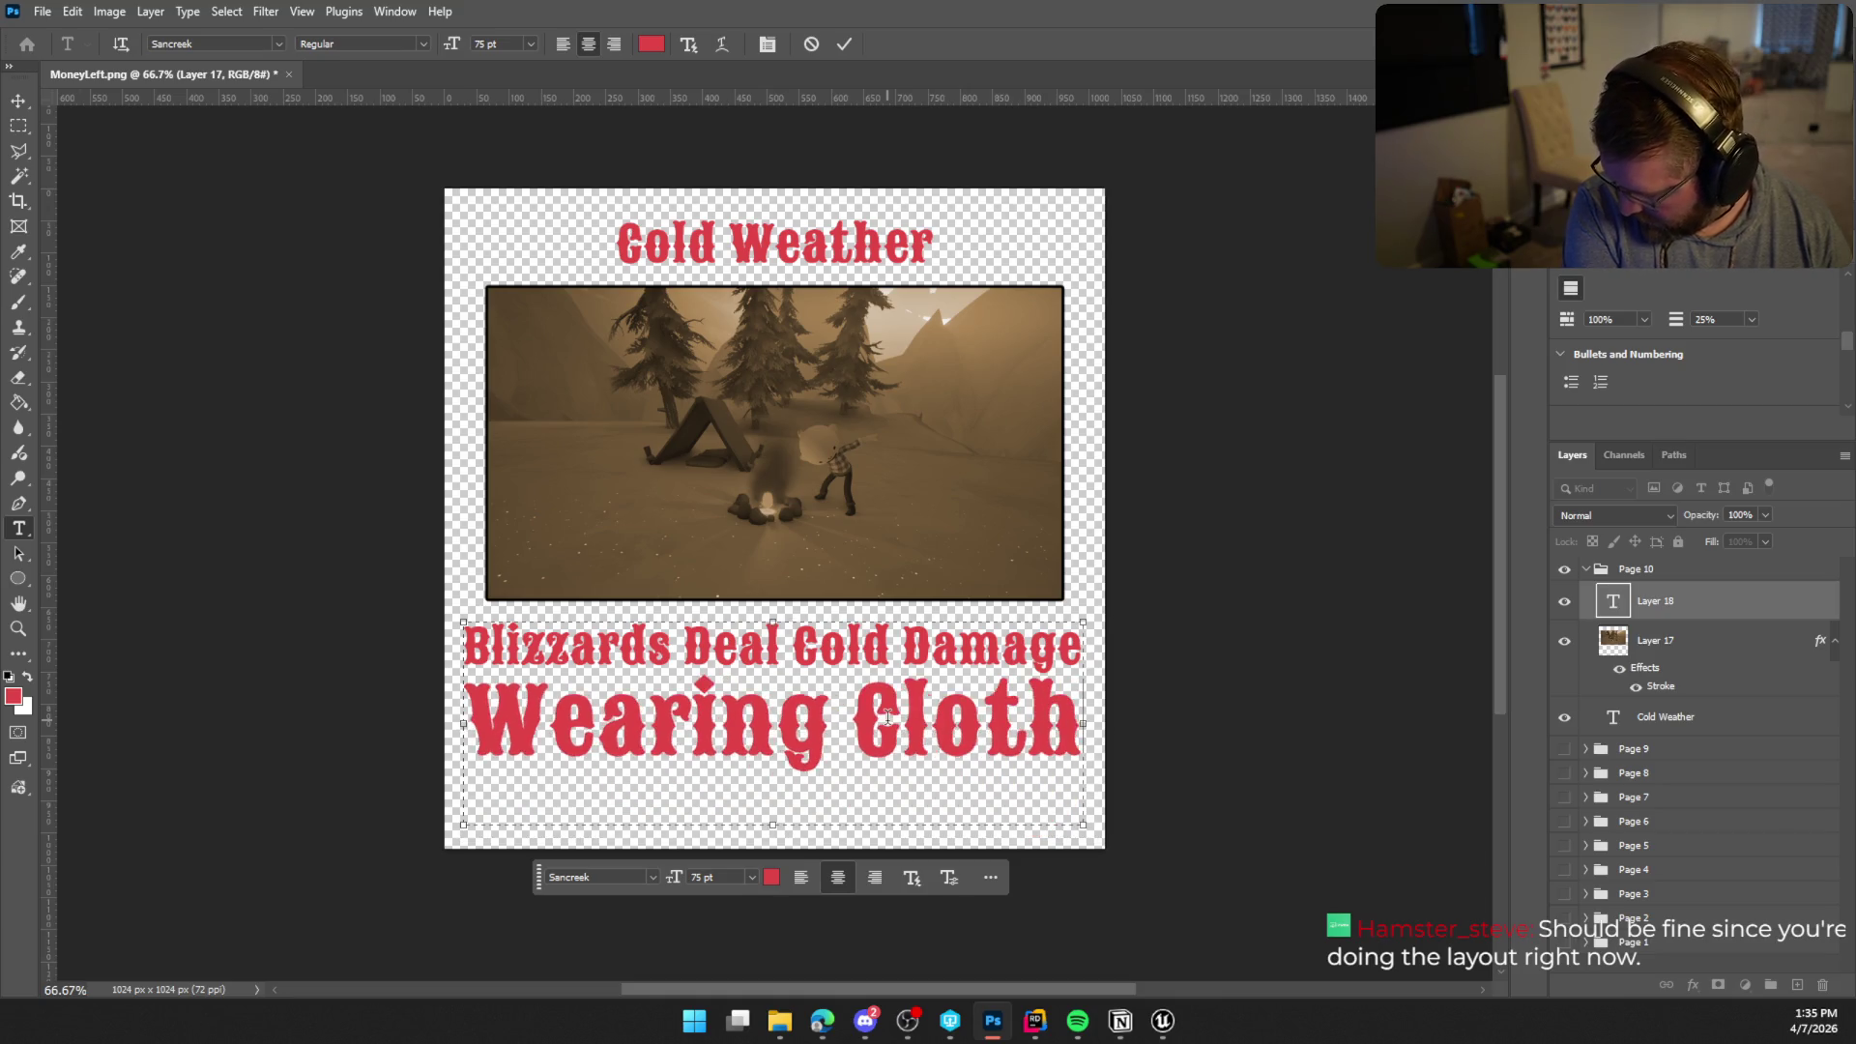
type(" Redu")
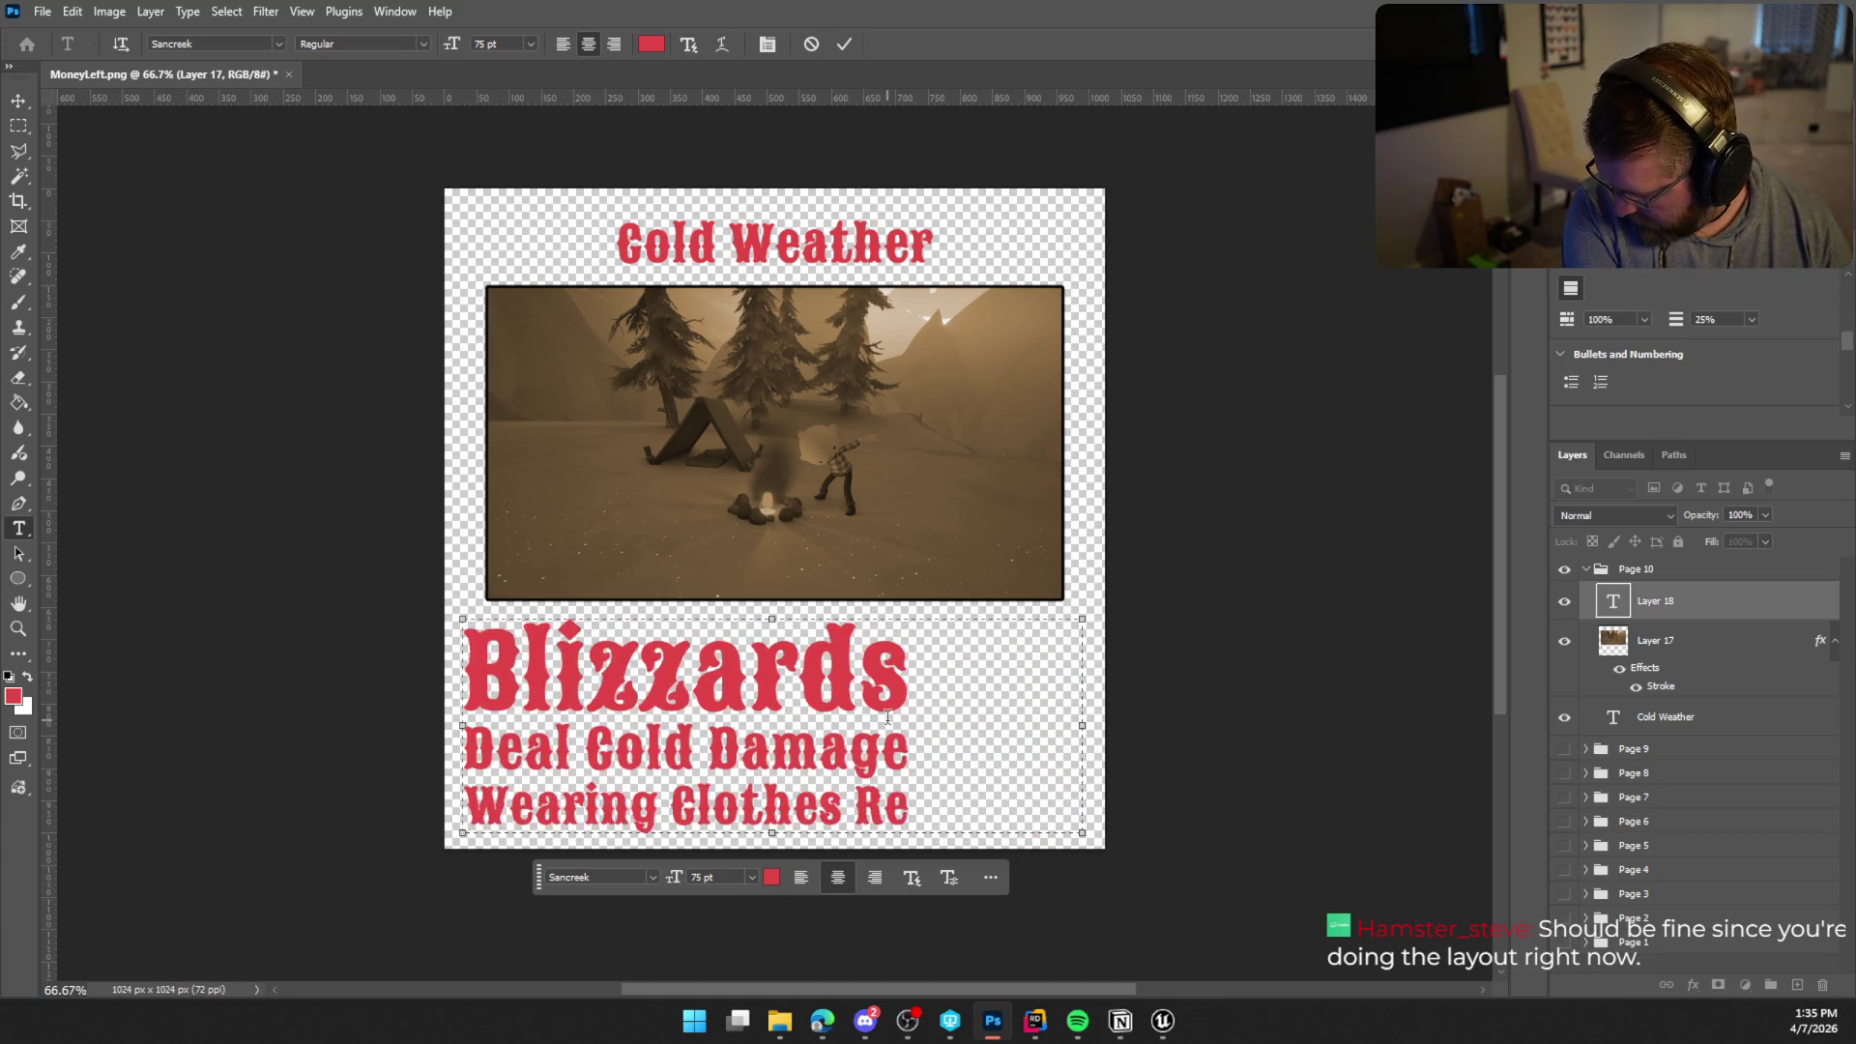
type("ce Cold")
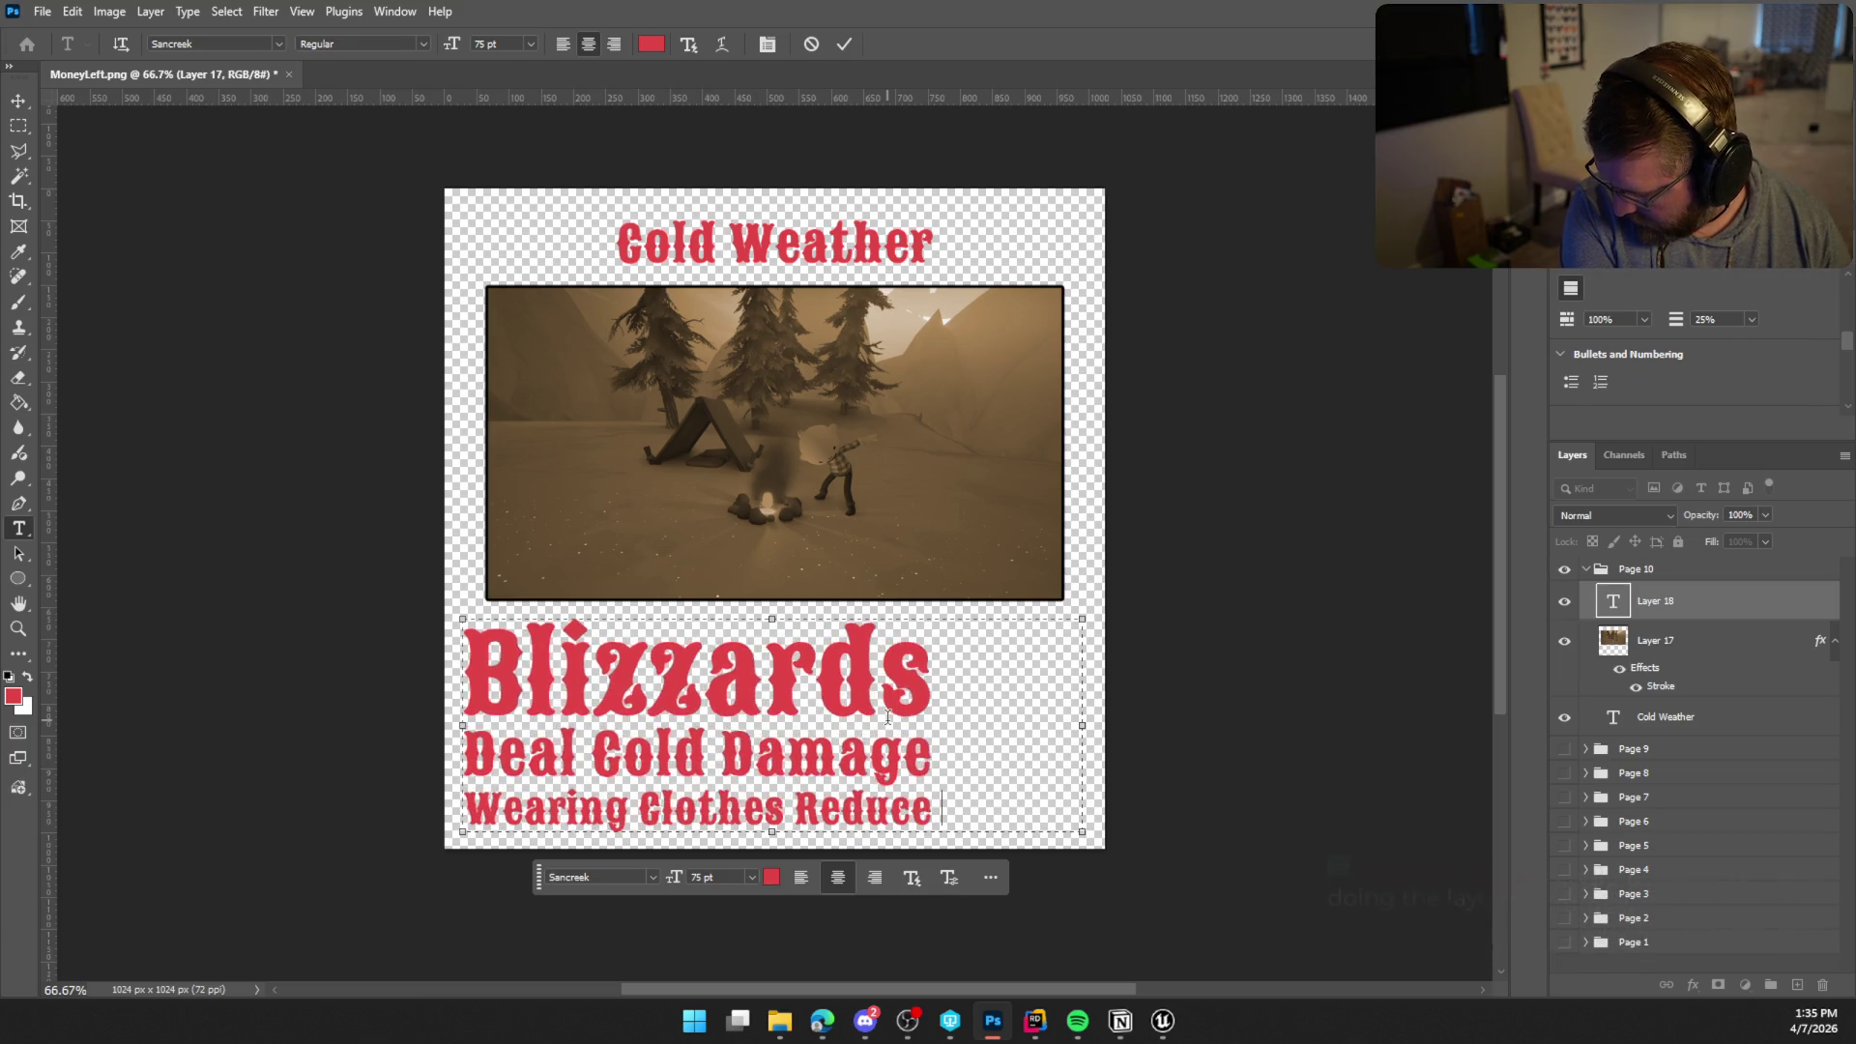
type(" Damage")
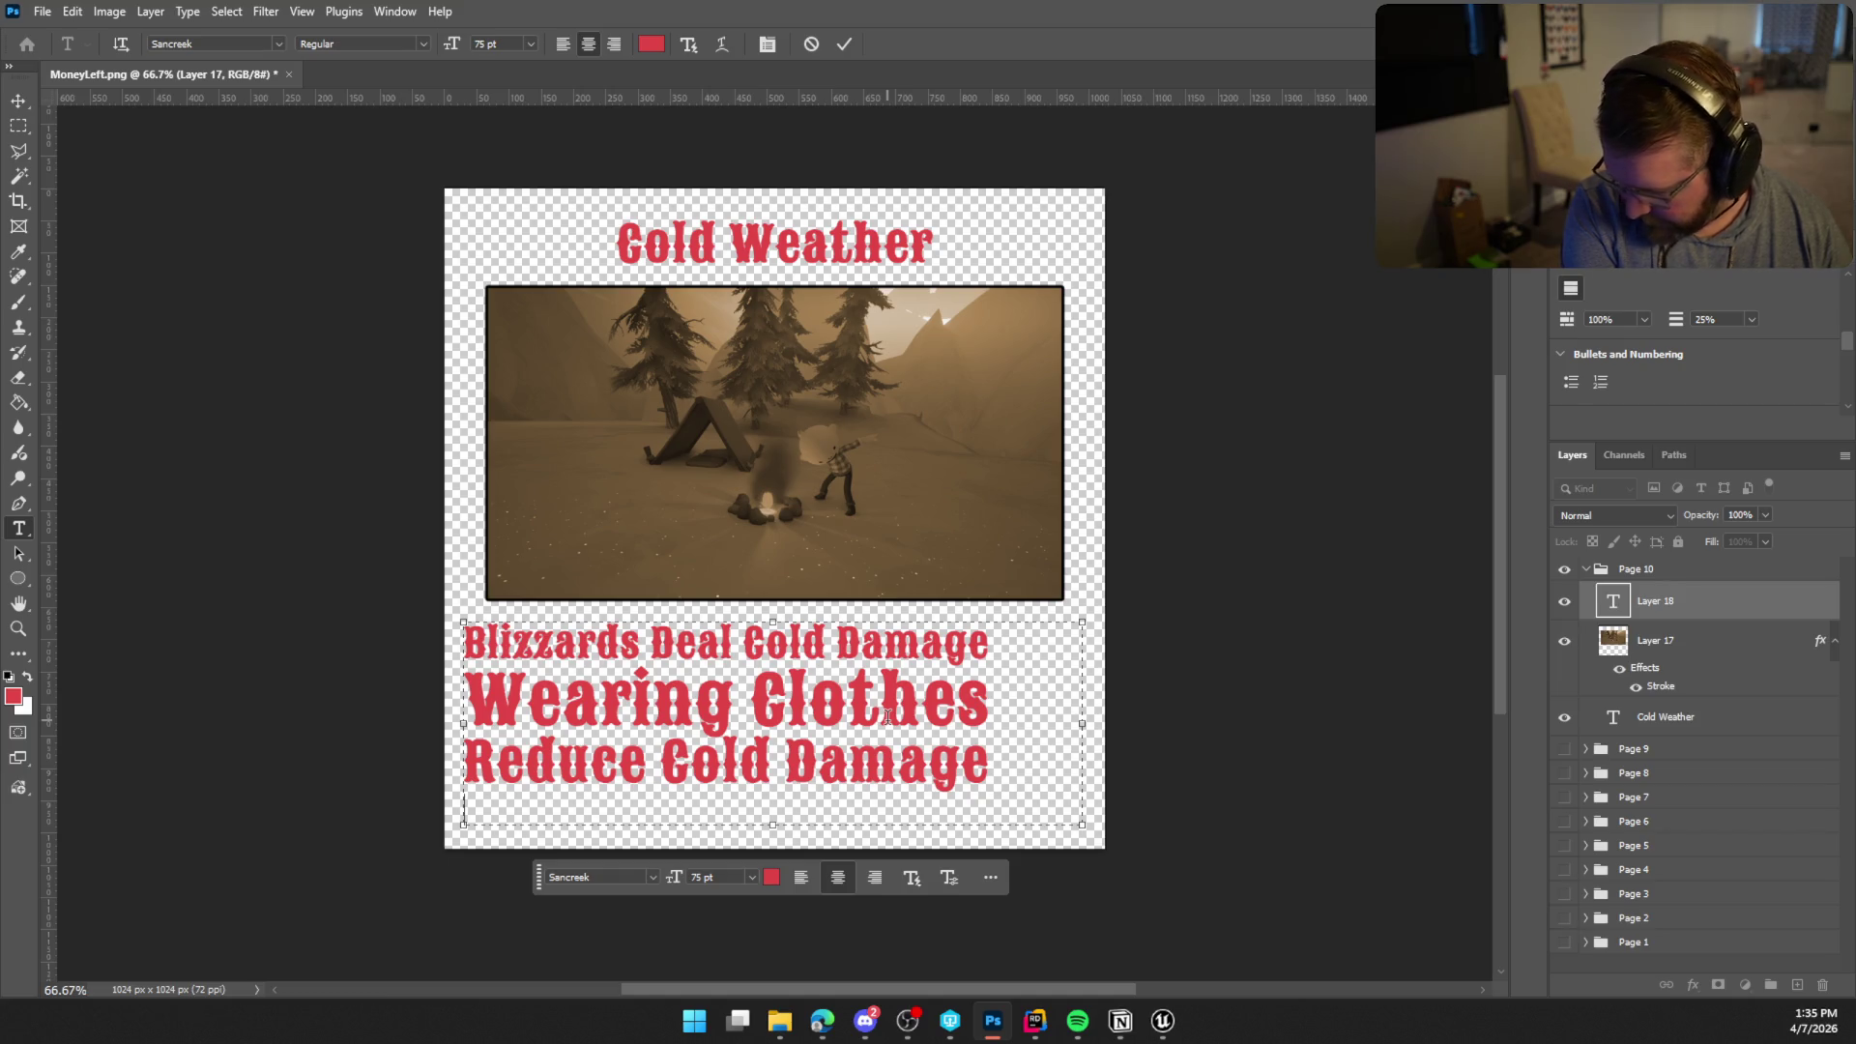
key("Return")
type("Stay Near")
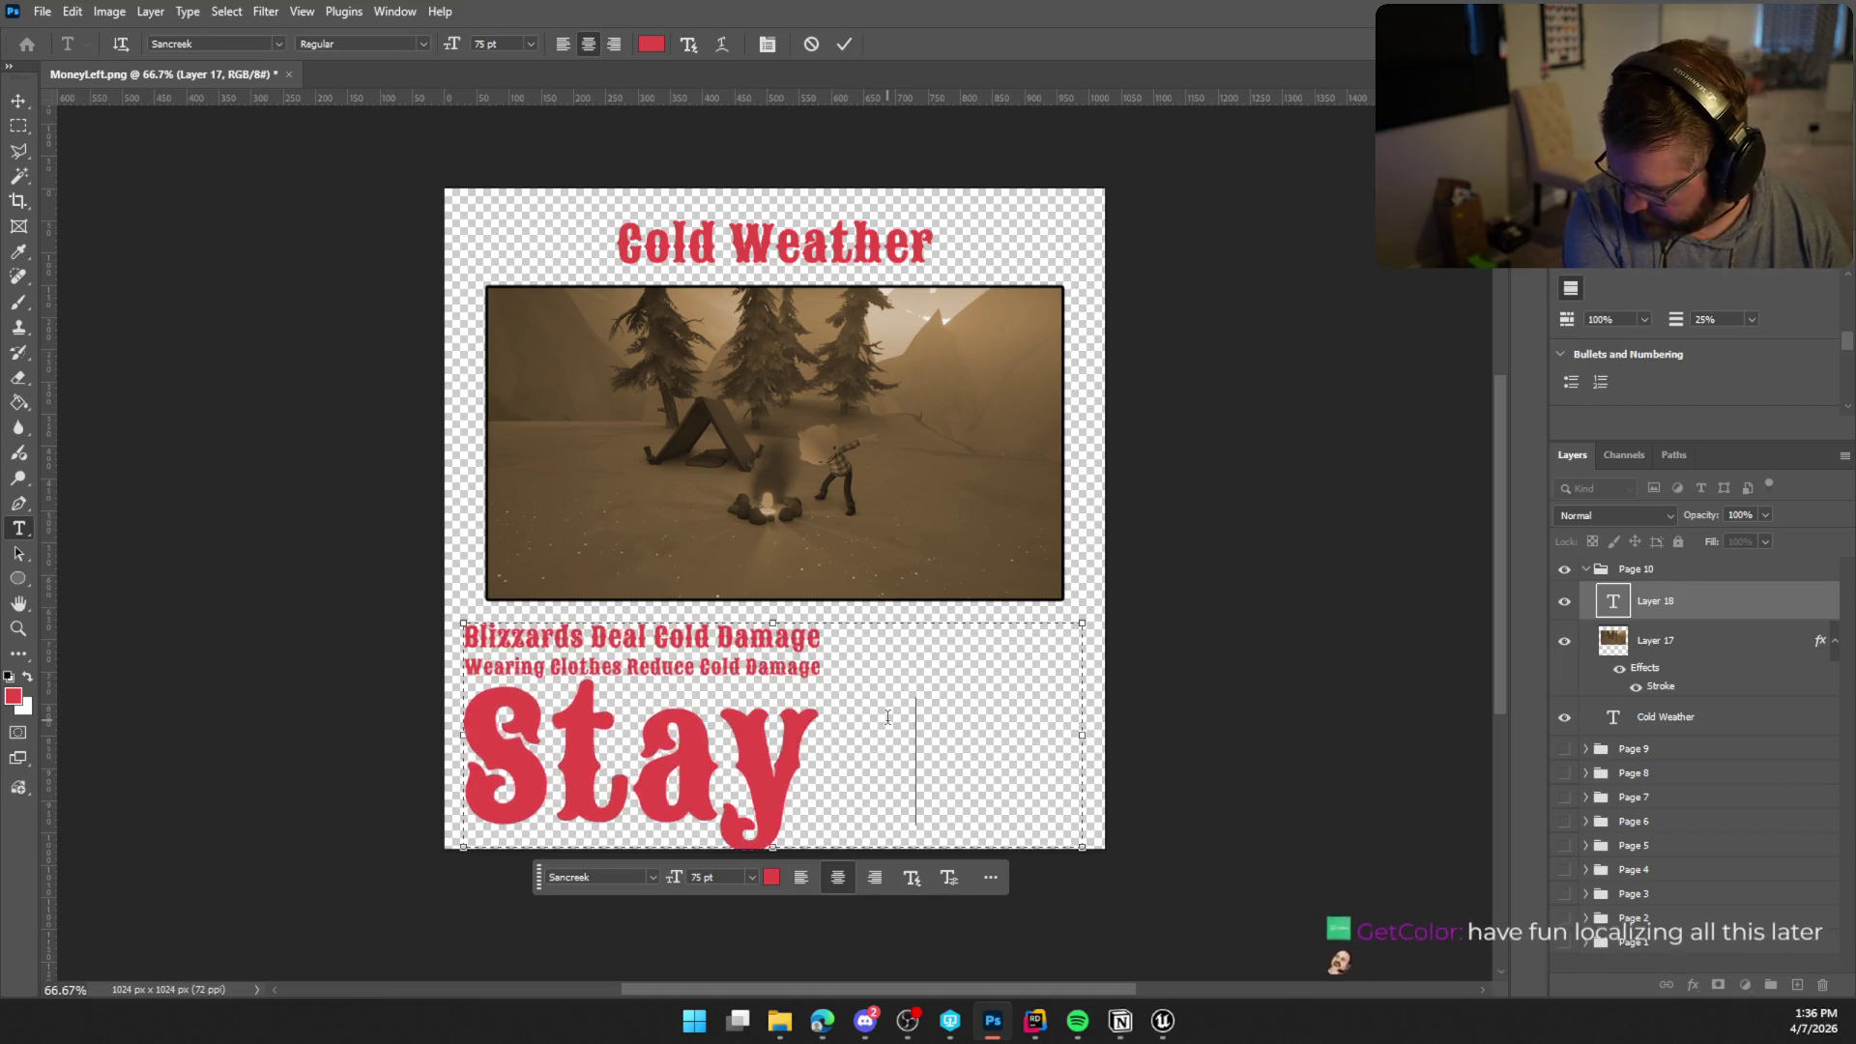
type(" Fire")
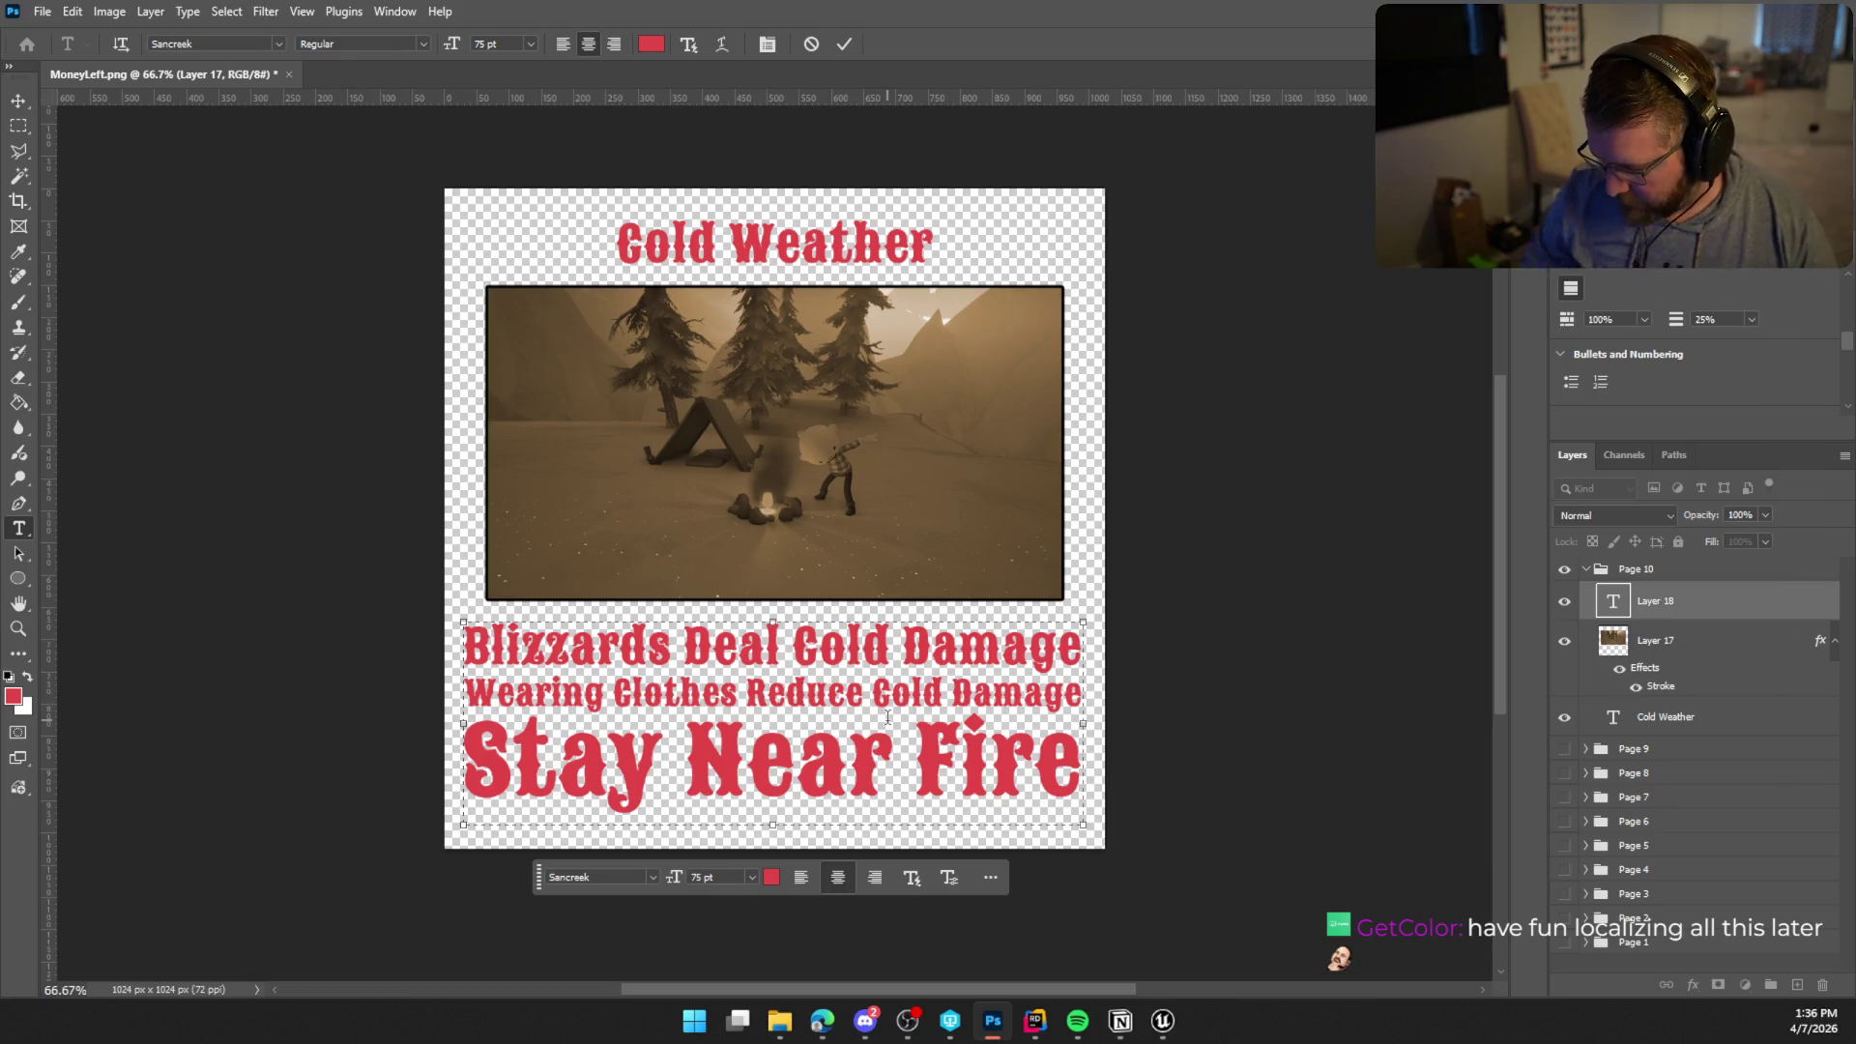
left_click(844, 46)
- Nudge the description text slightly into place and add a new empty layer above it
key("v")
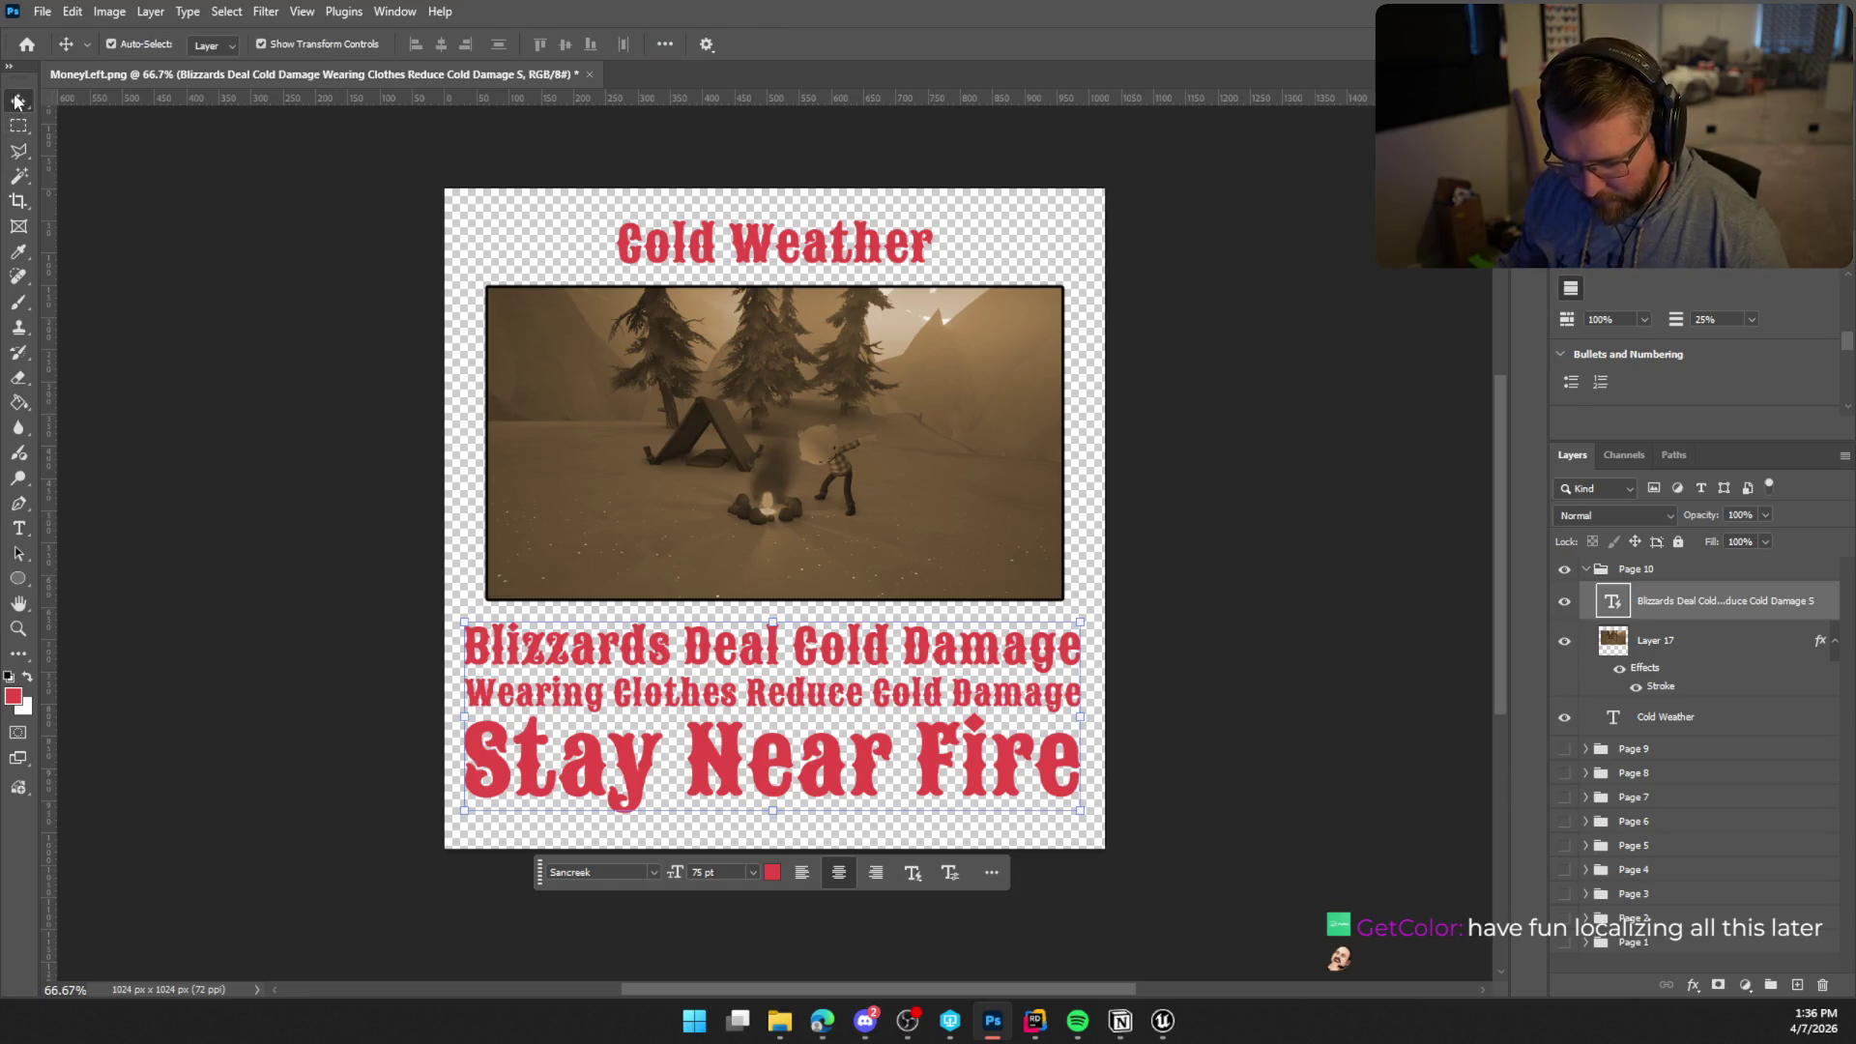
mouse_move(838, 748)
left_mouse_down()
mouse_move(883, 696)
mouse_move(841, 743)
left_mouse_up()
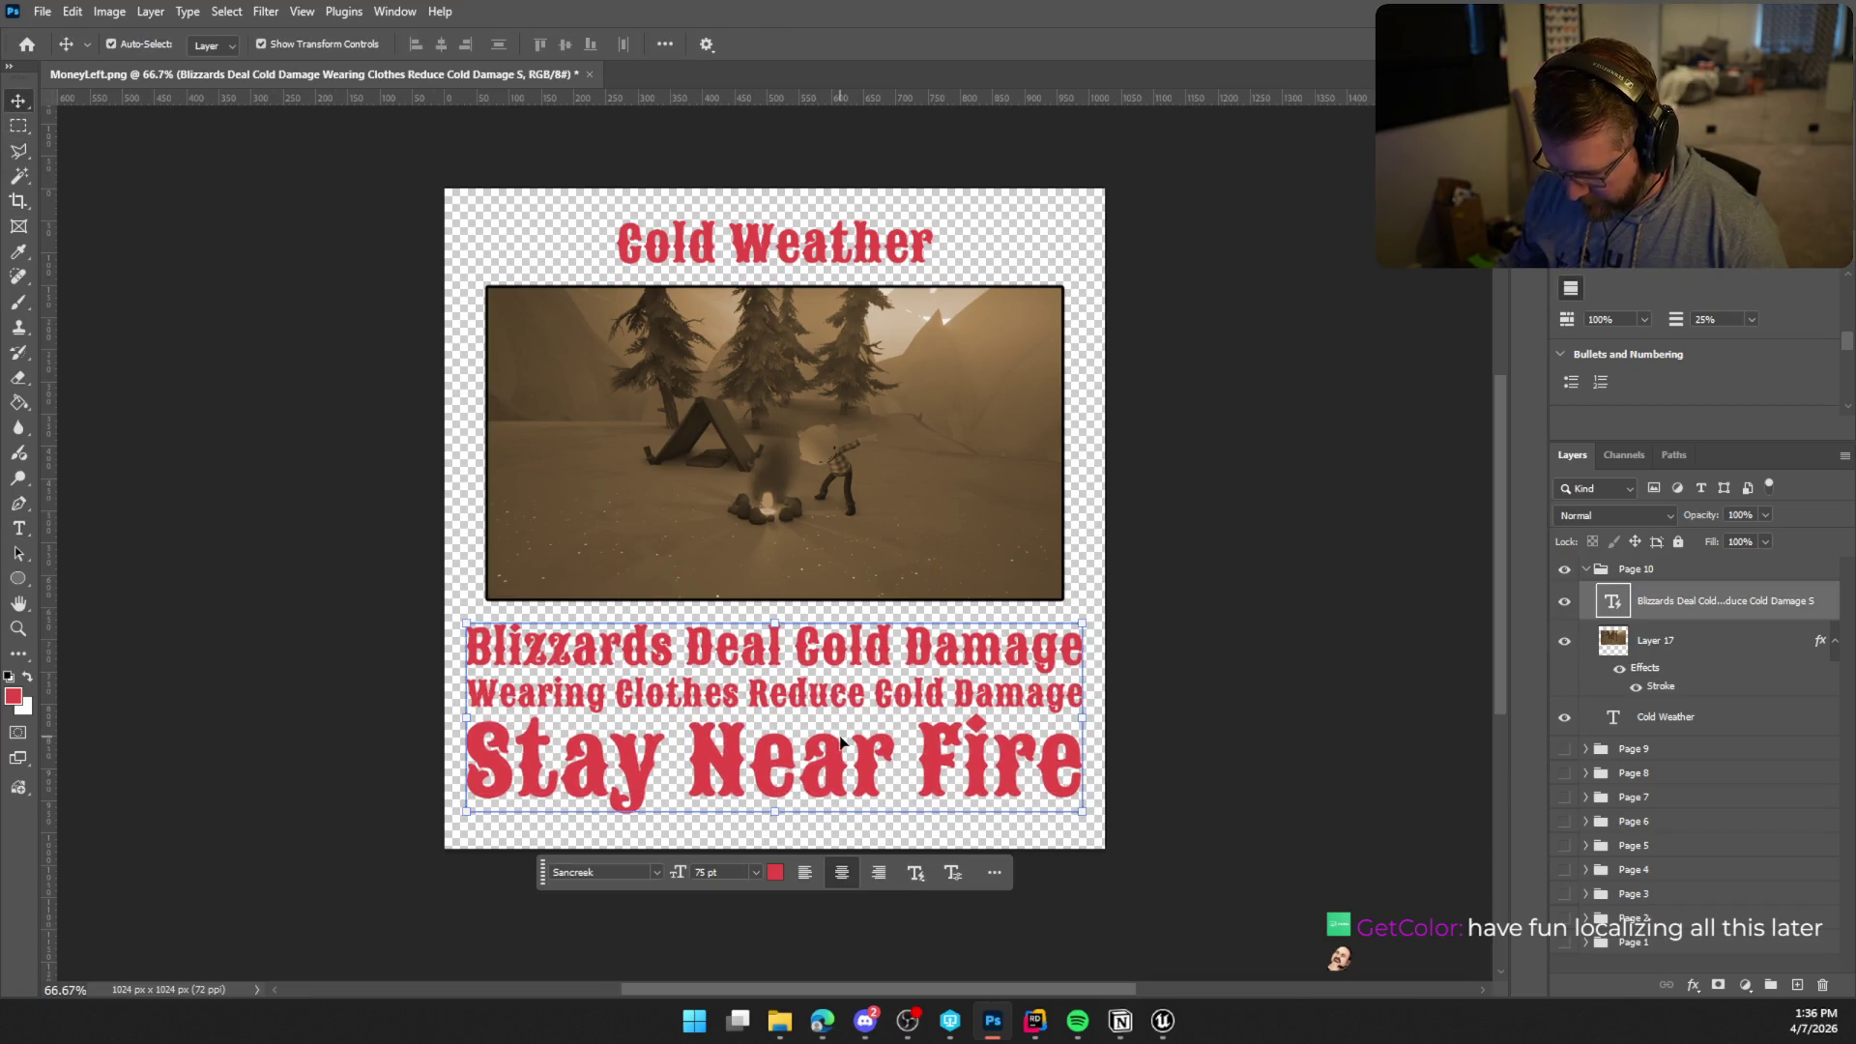
left_click(1202, 659)
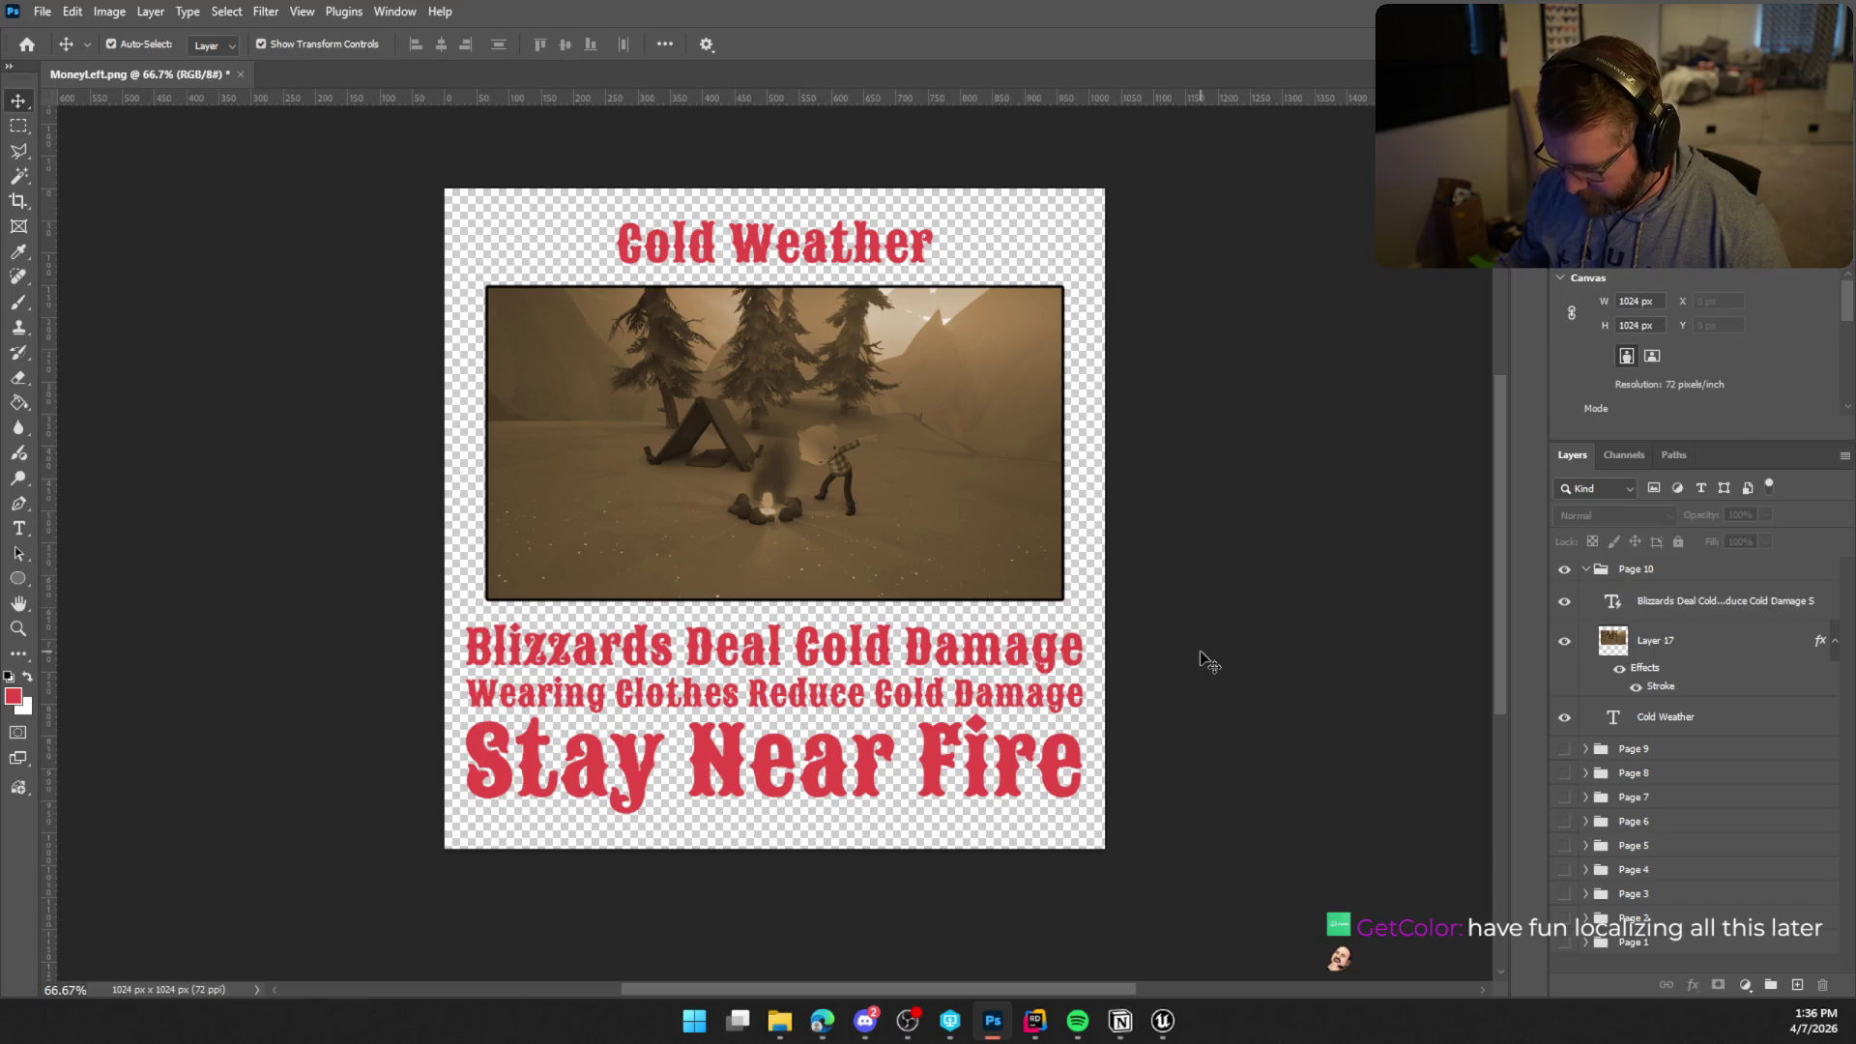
left_click(1721, 600)
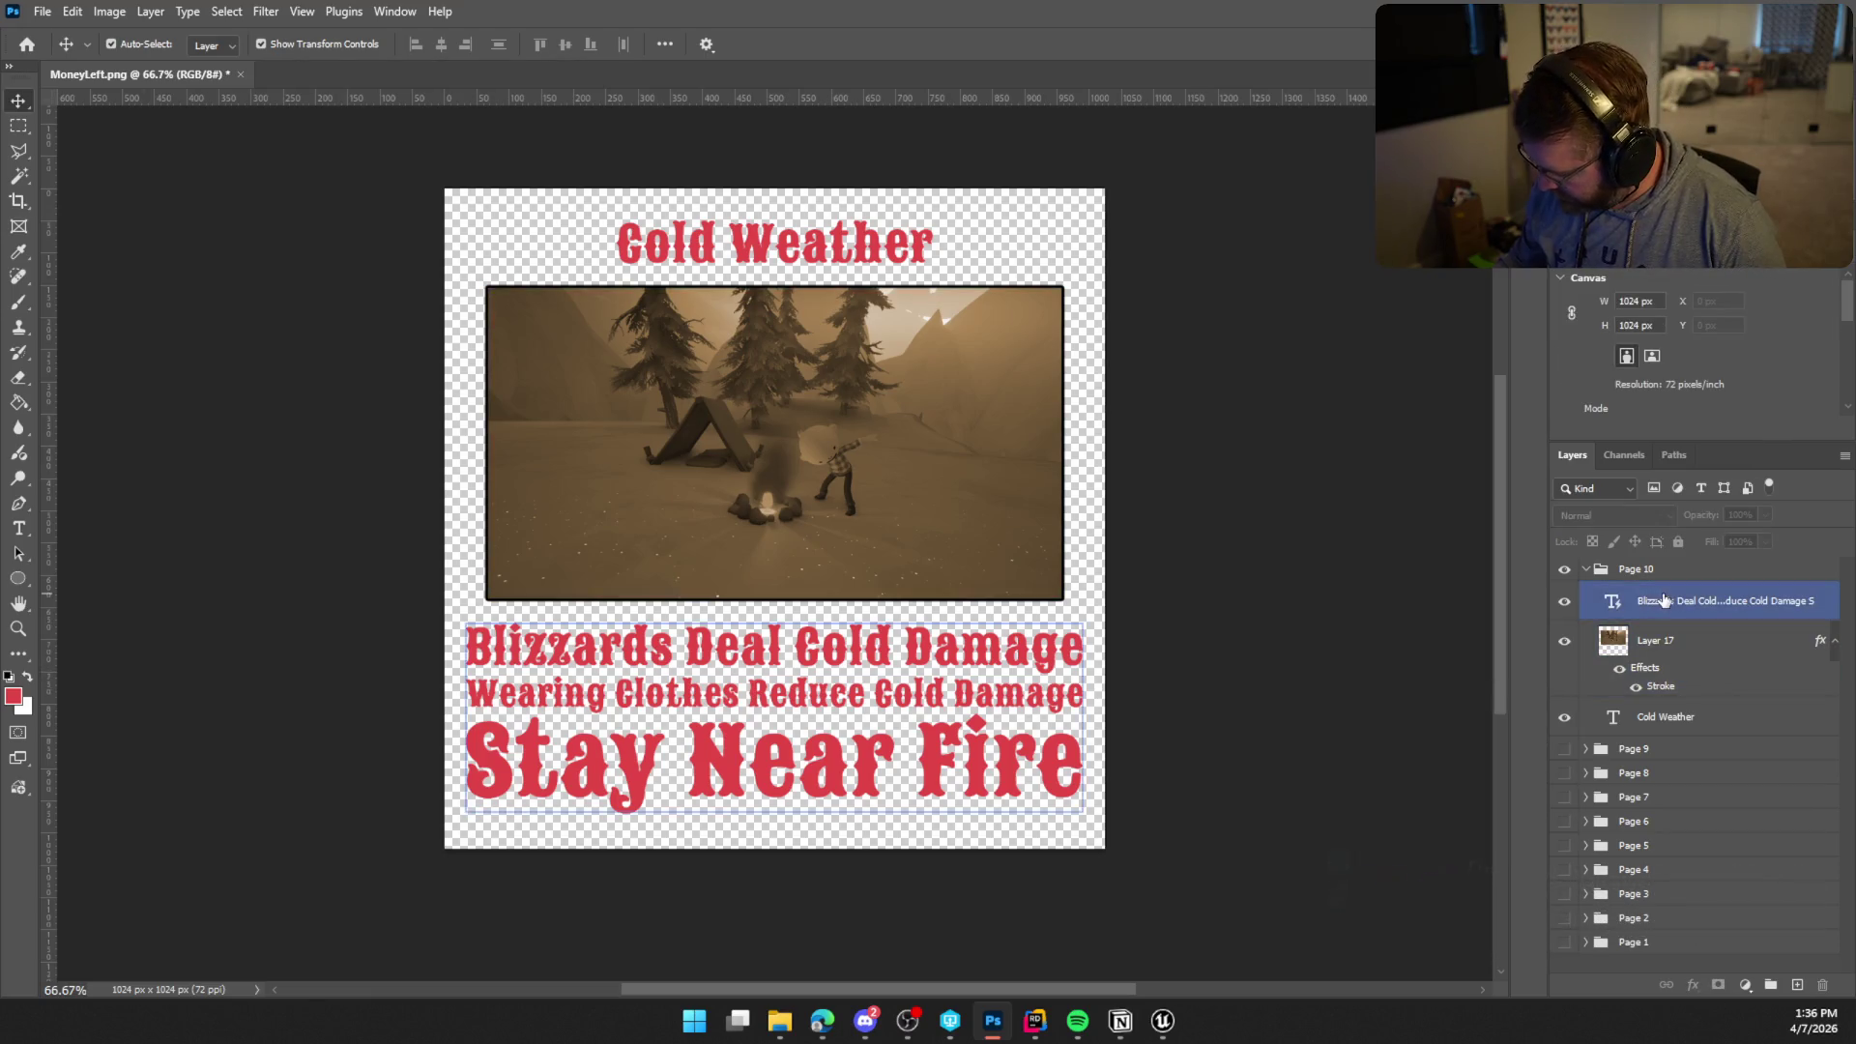
left_click(1797, 984)
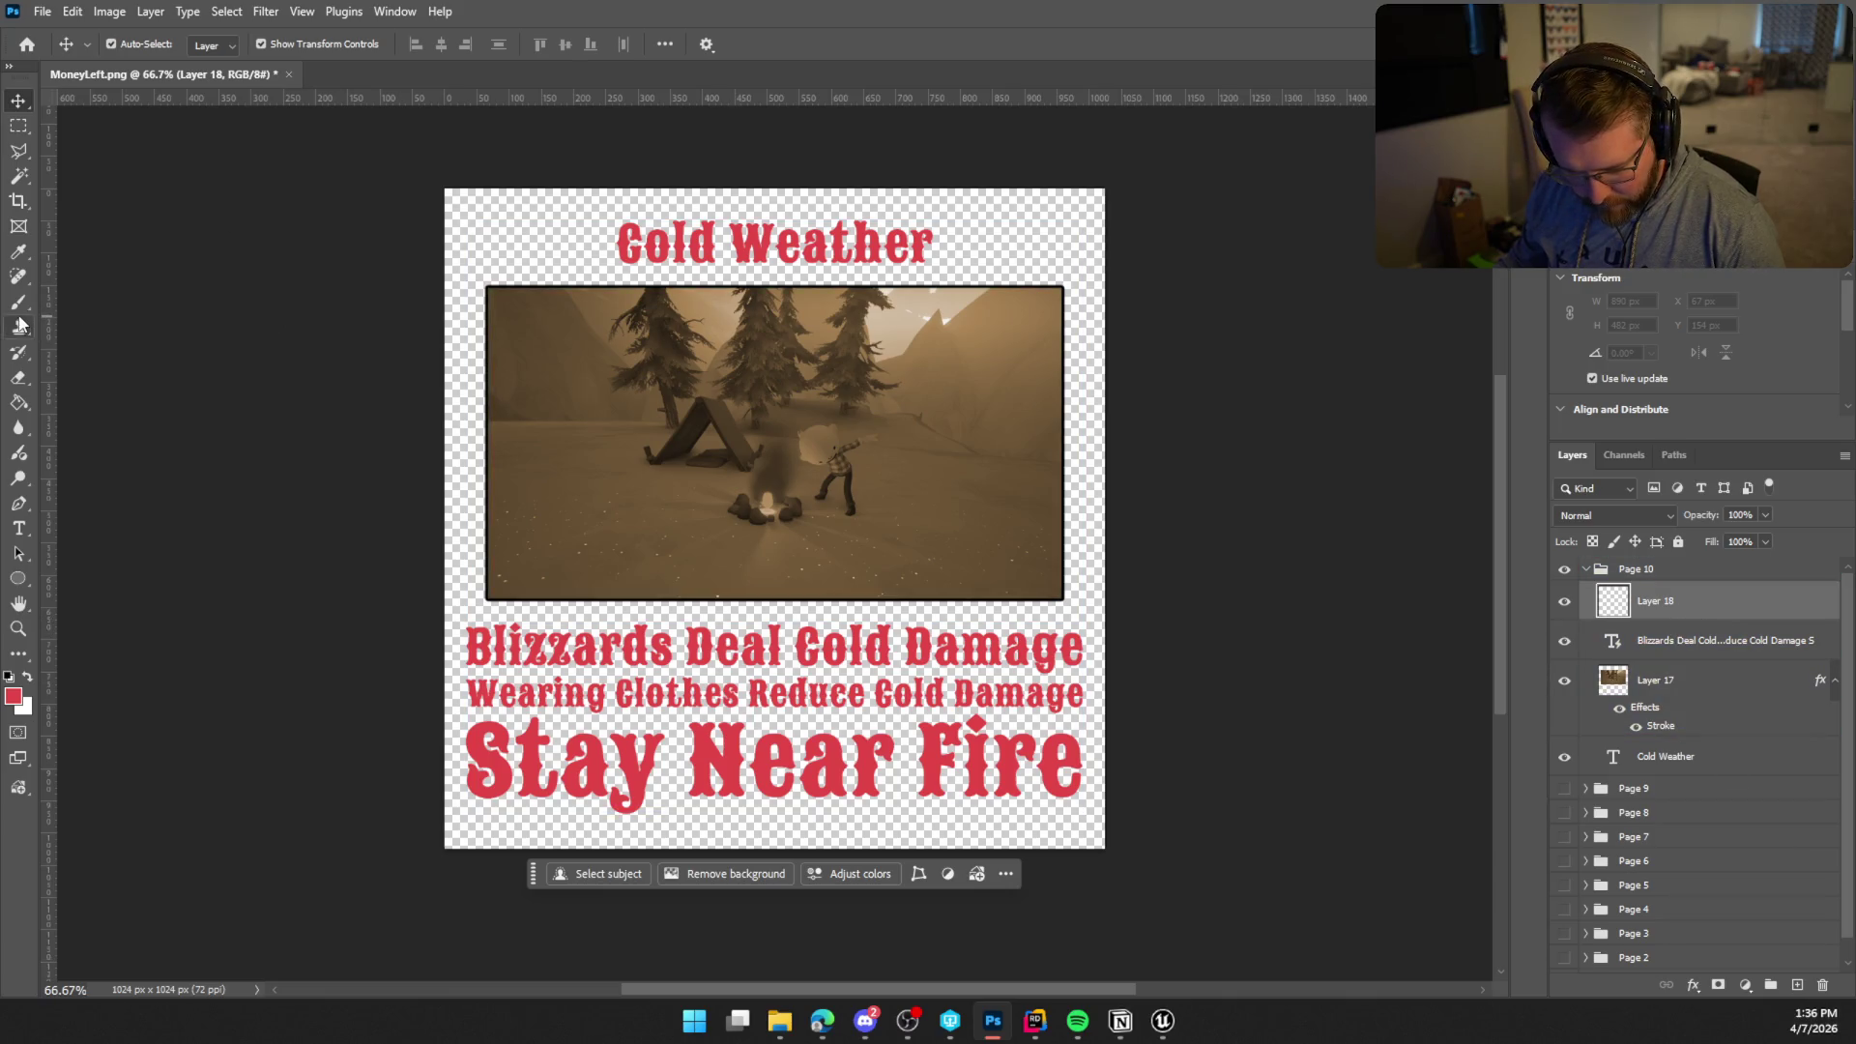
key("b")
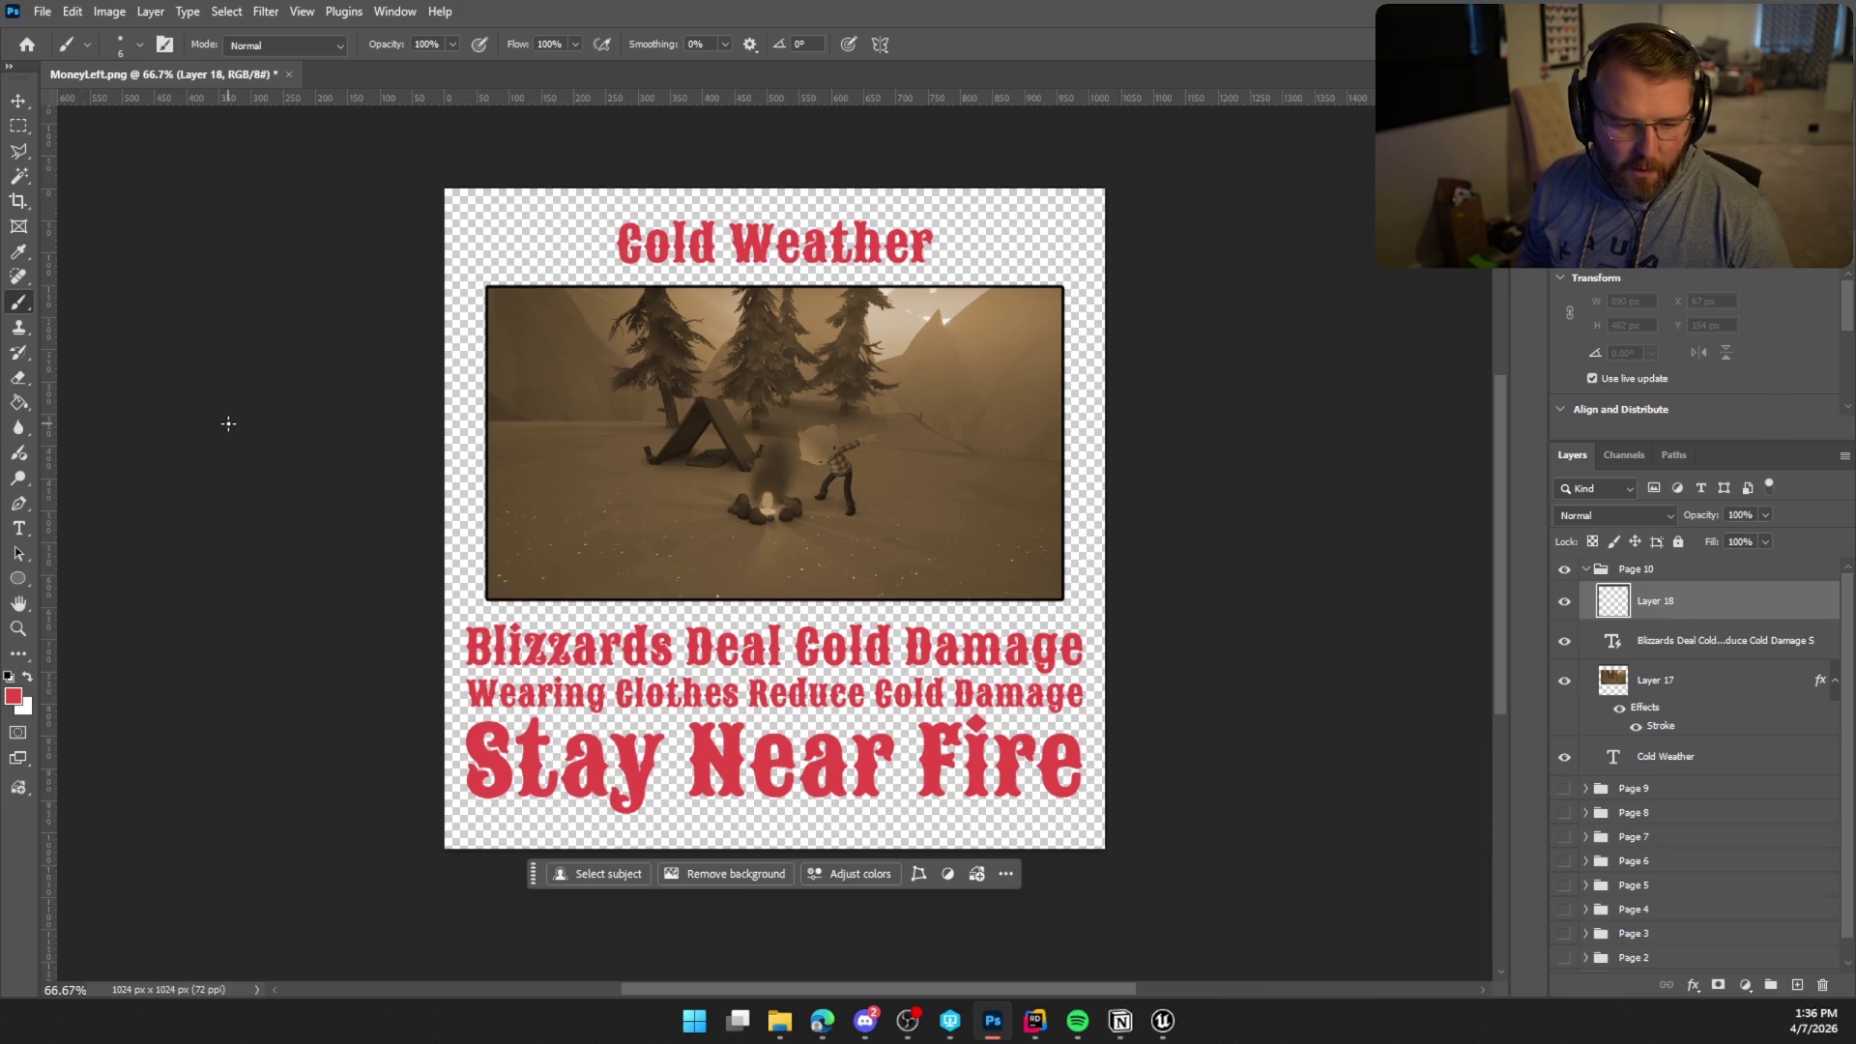
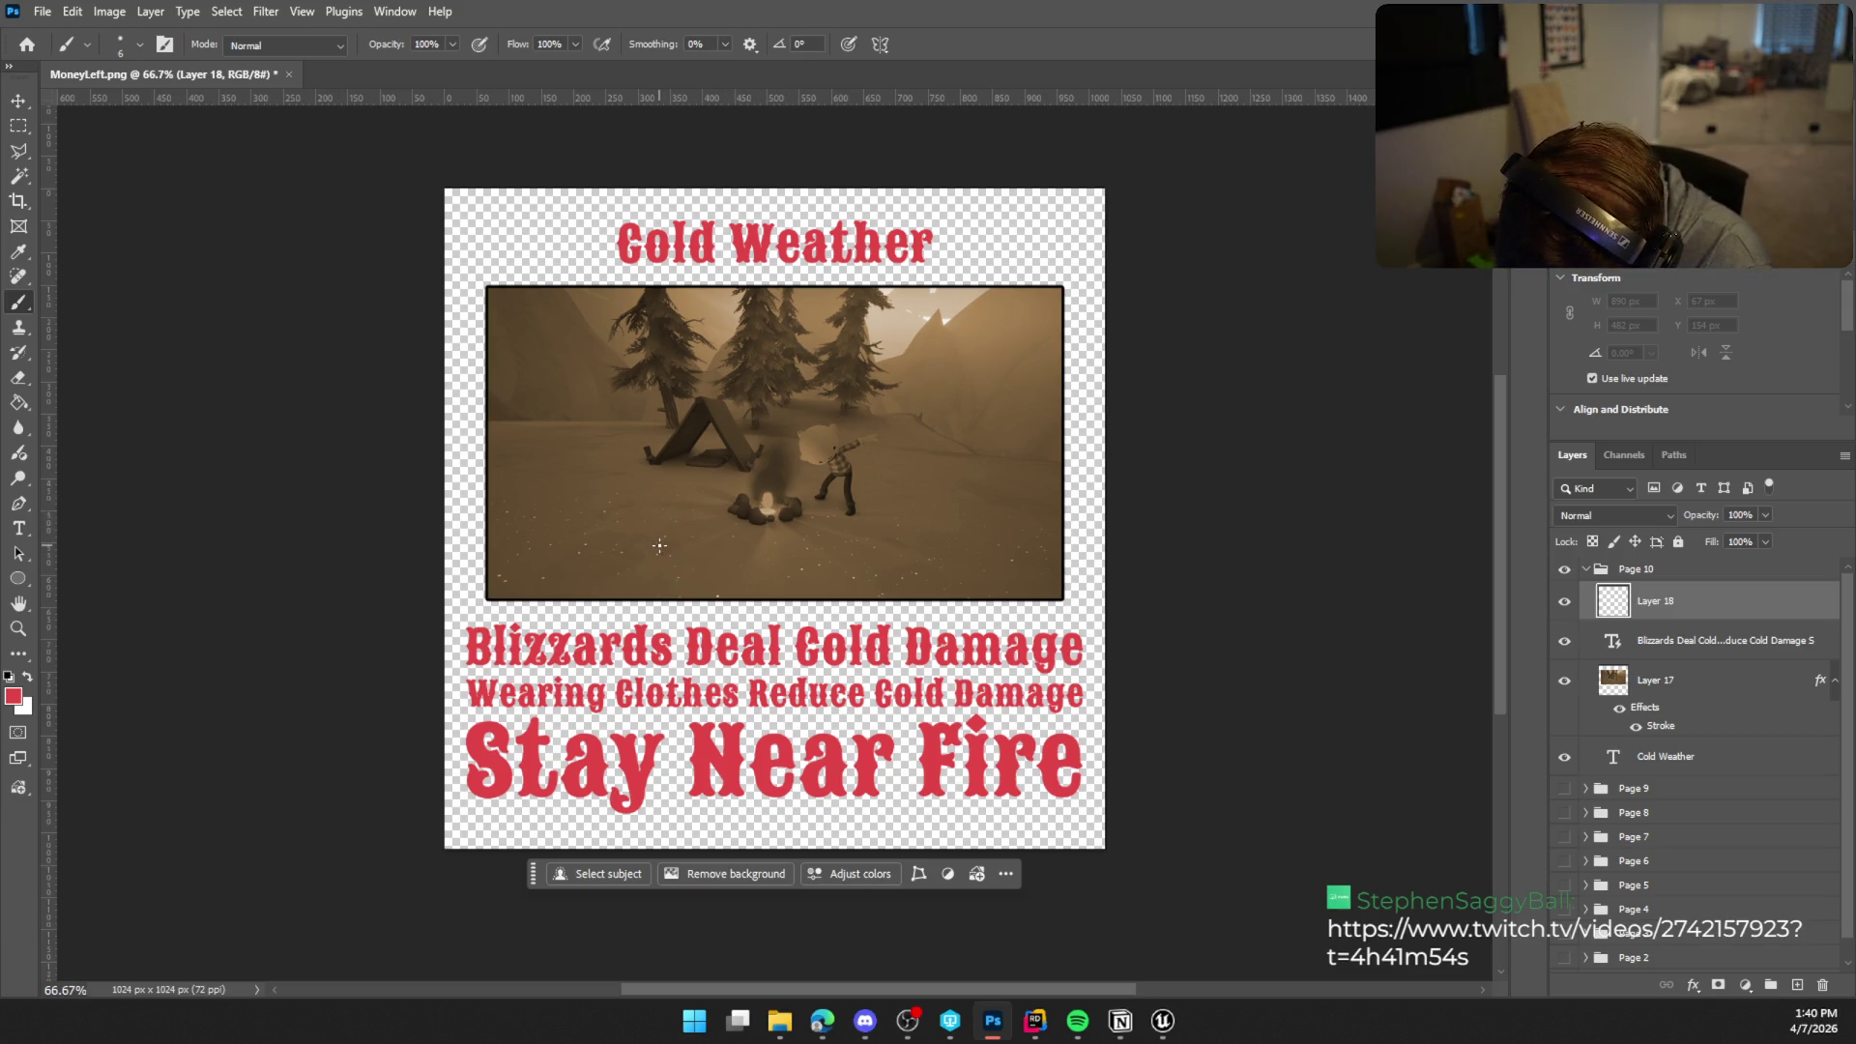
- Draw a red arrow pointing at the campfire and handwrite 'Warm' beside it
mouse_move(637, 541)
left_mouse_down()
mouse_move(726, 513)
mouse_move(703, 547)
left_mouse_up()
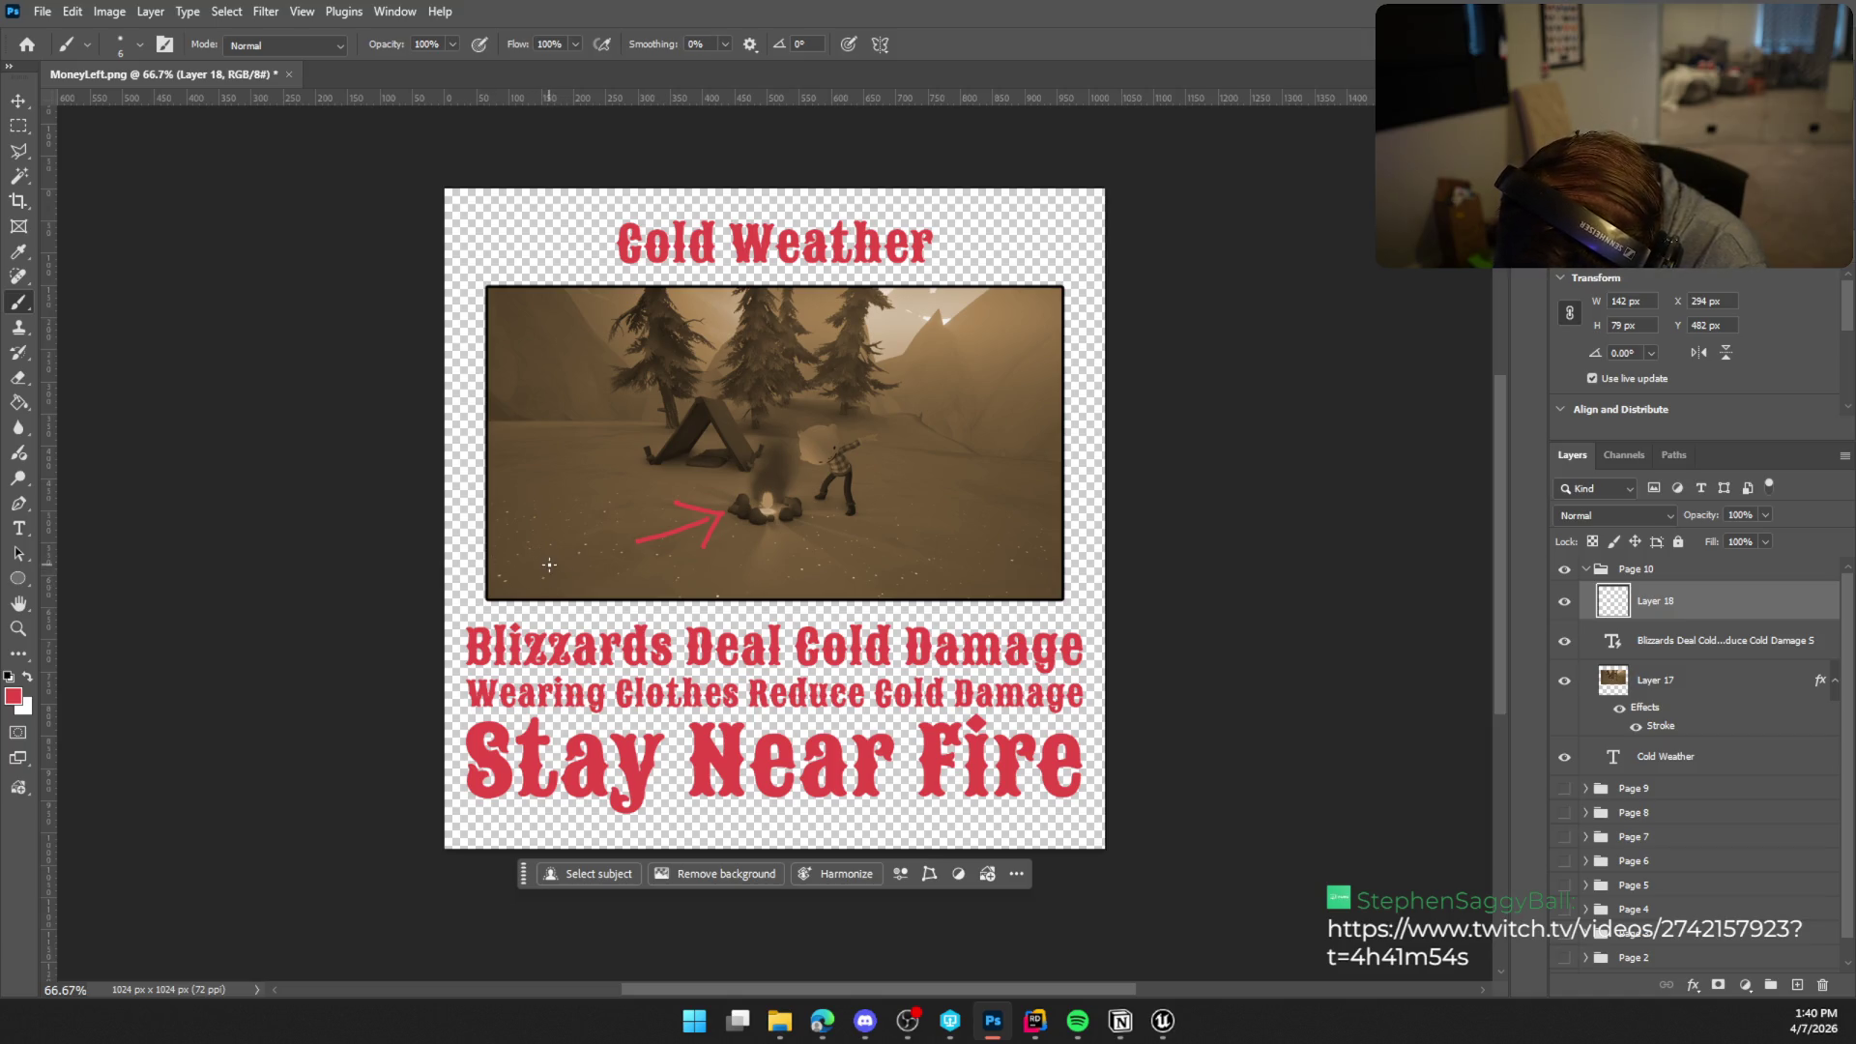
left_click_drag(517, 550, 551, 524)
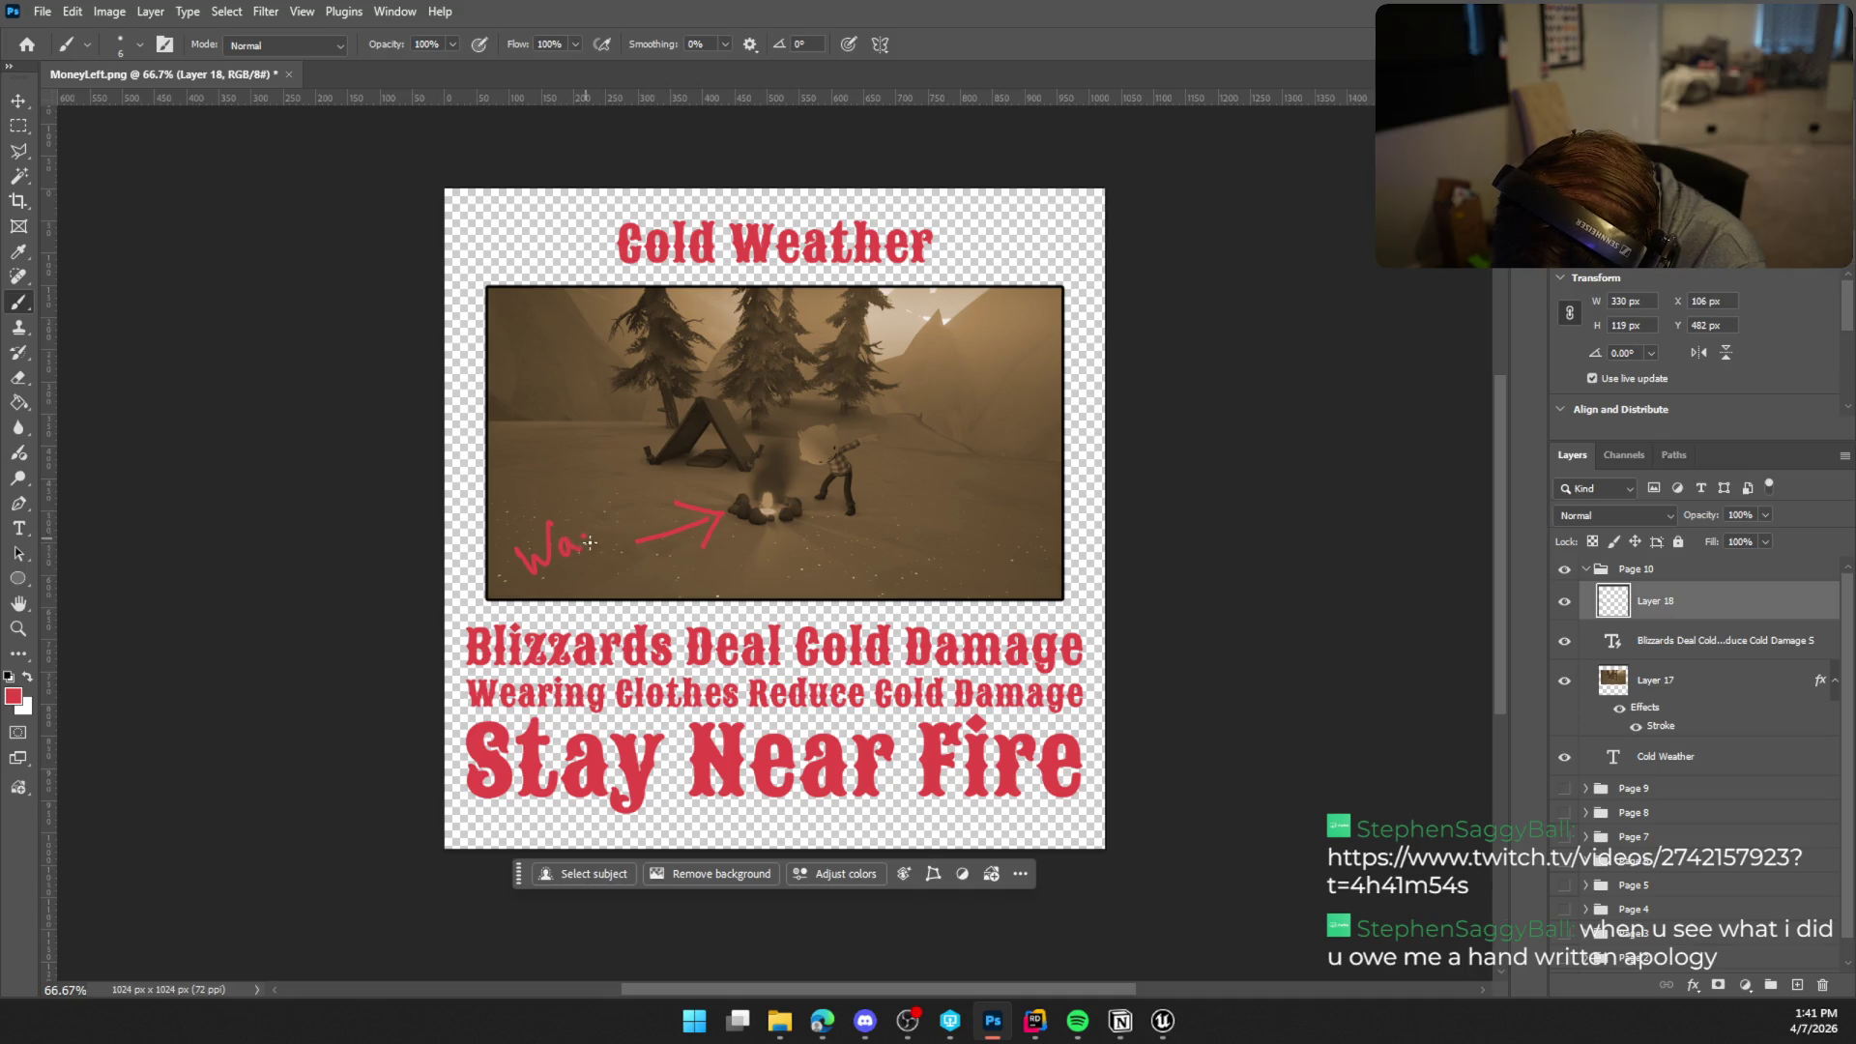
left_click_drag(611, 530, 628, 506)
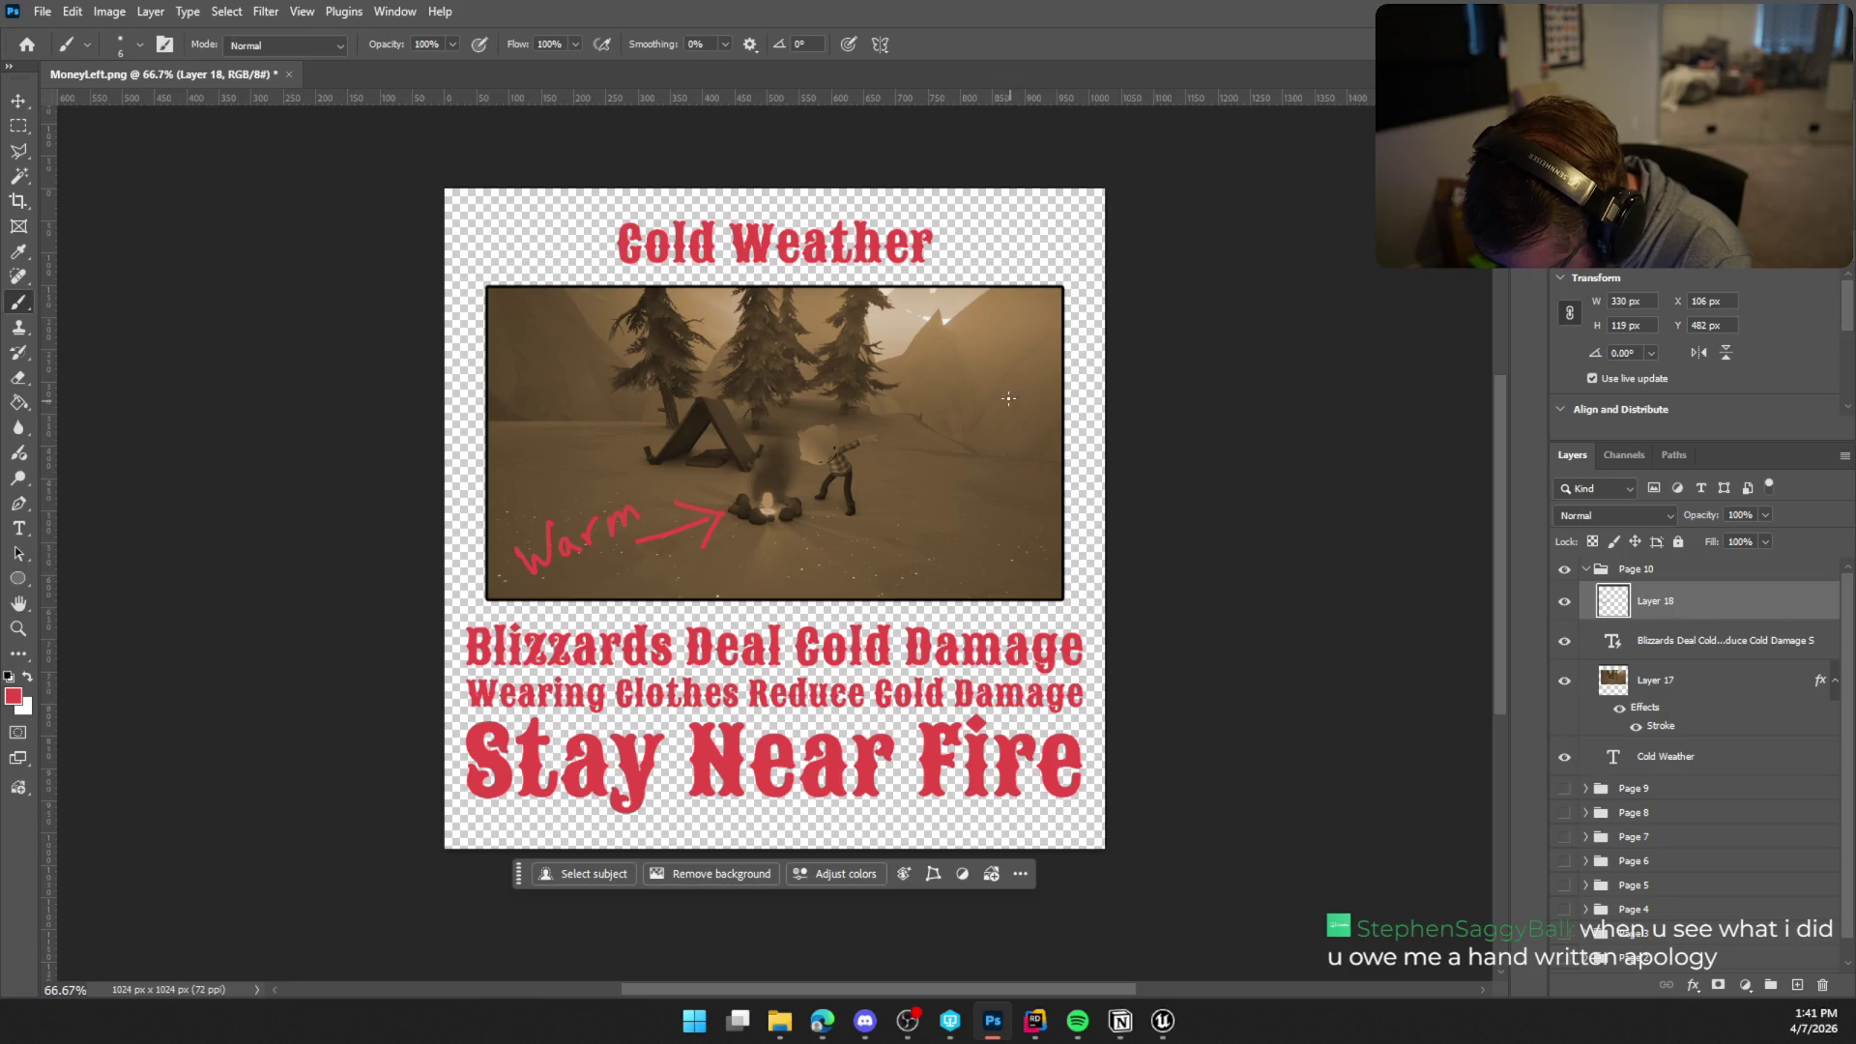
- Draw a red downward arrow on the right, redoing its arrowhead, and write 'Death' above it
mouse_move(1022, 429)
left_mouse_down()
mouse_move(1016, 476)
mouse_move(1044, 448)
left_mouse_up()
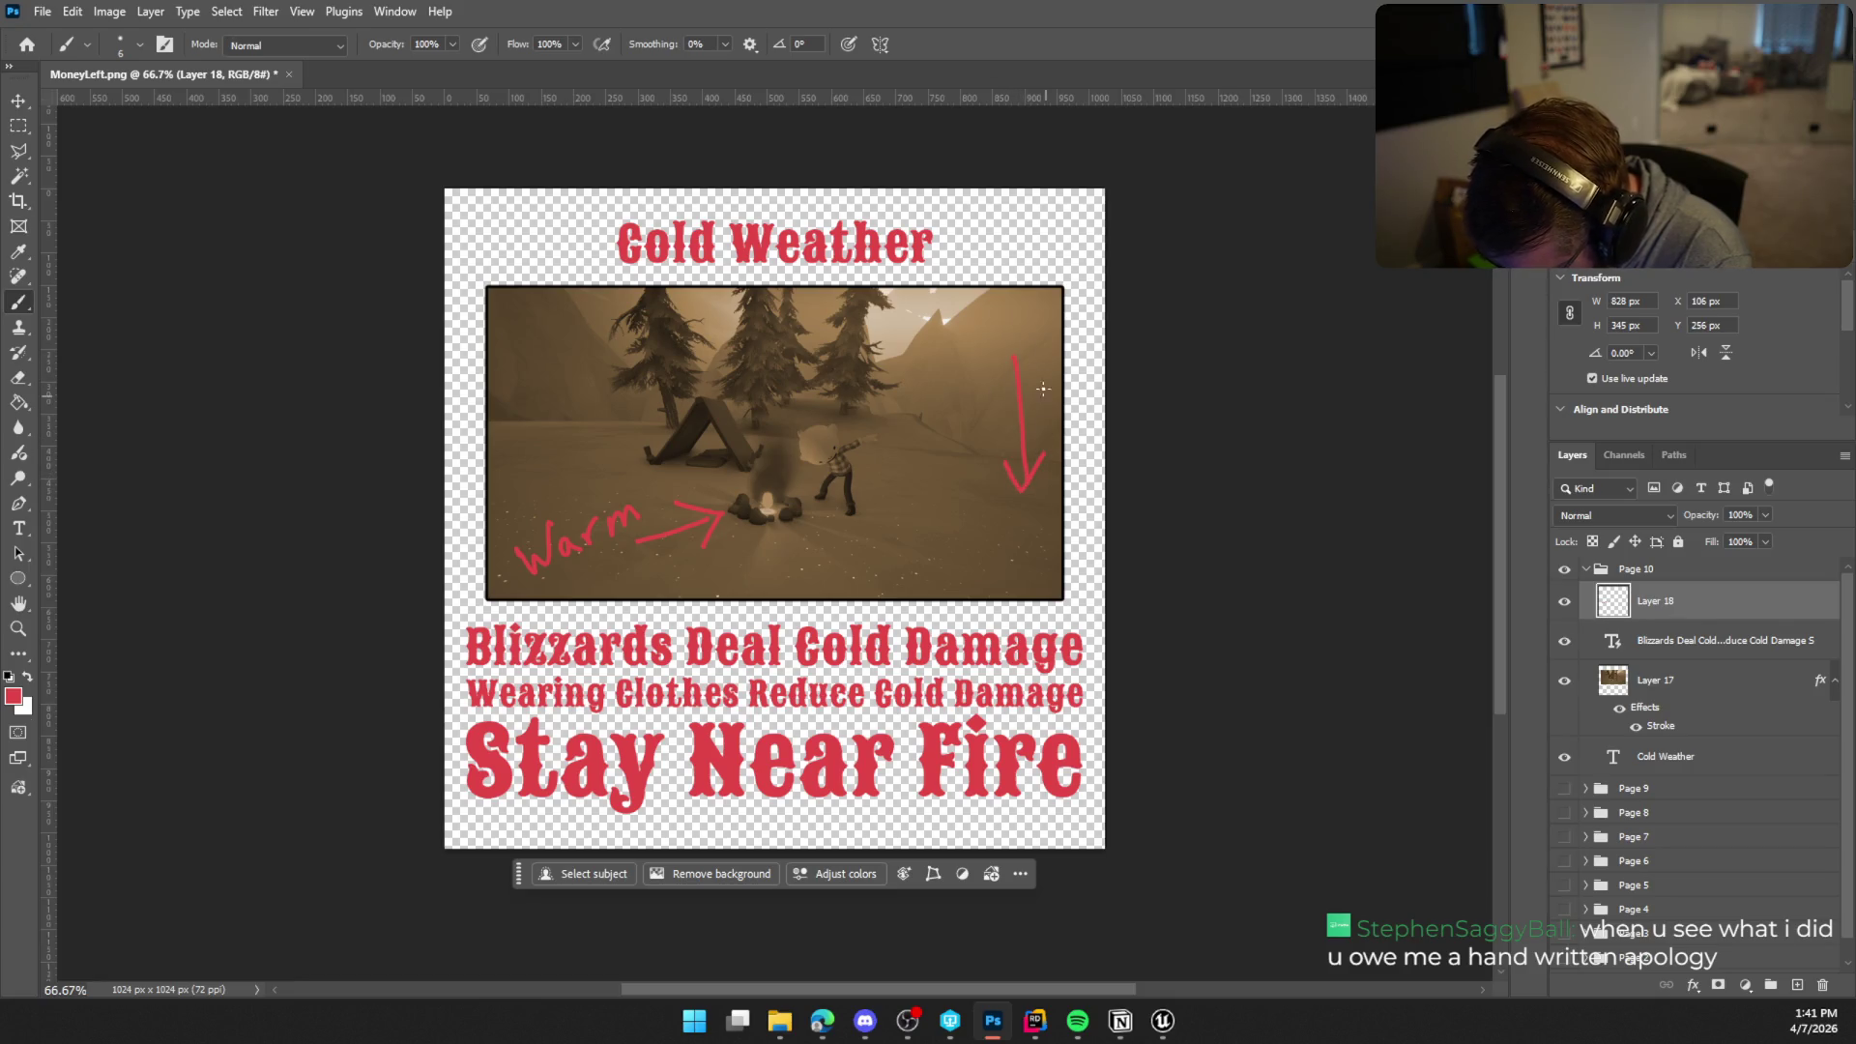
key("ctrl+z")
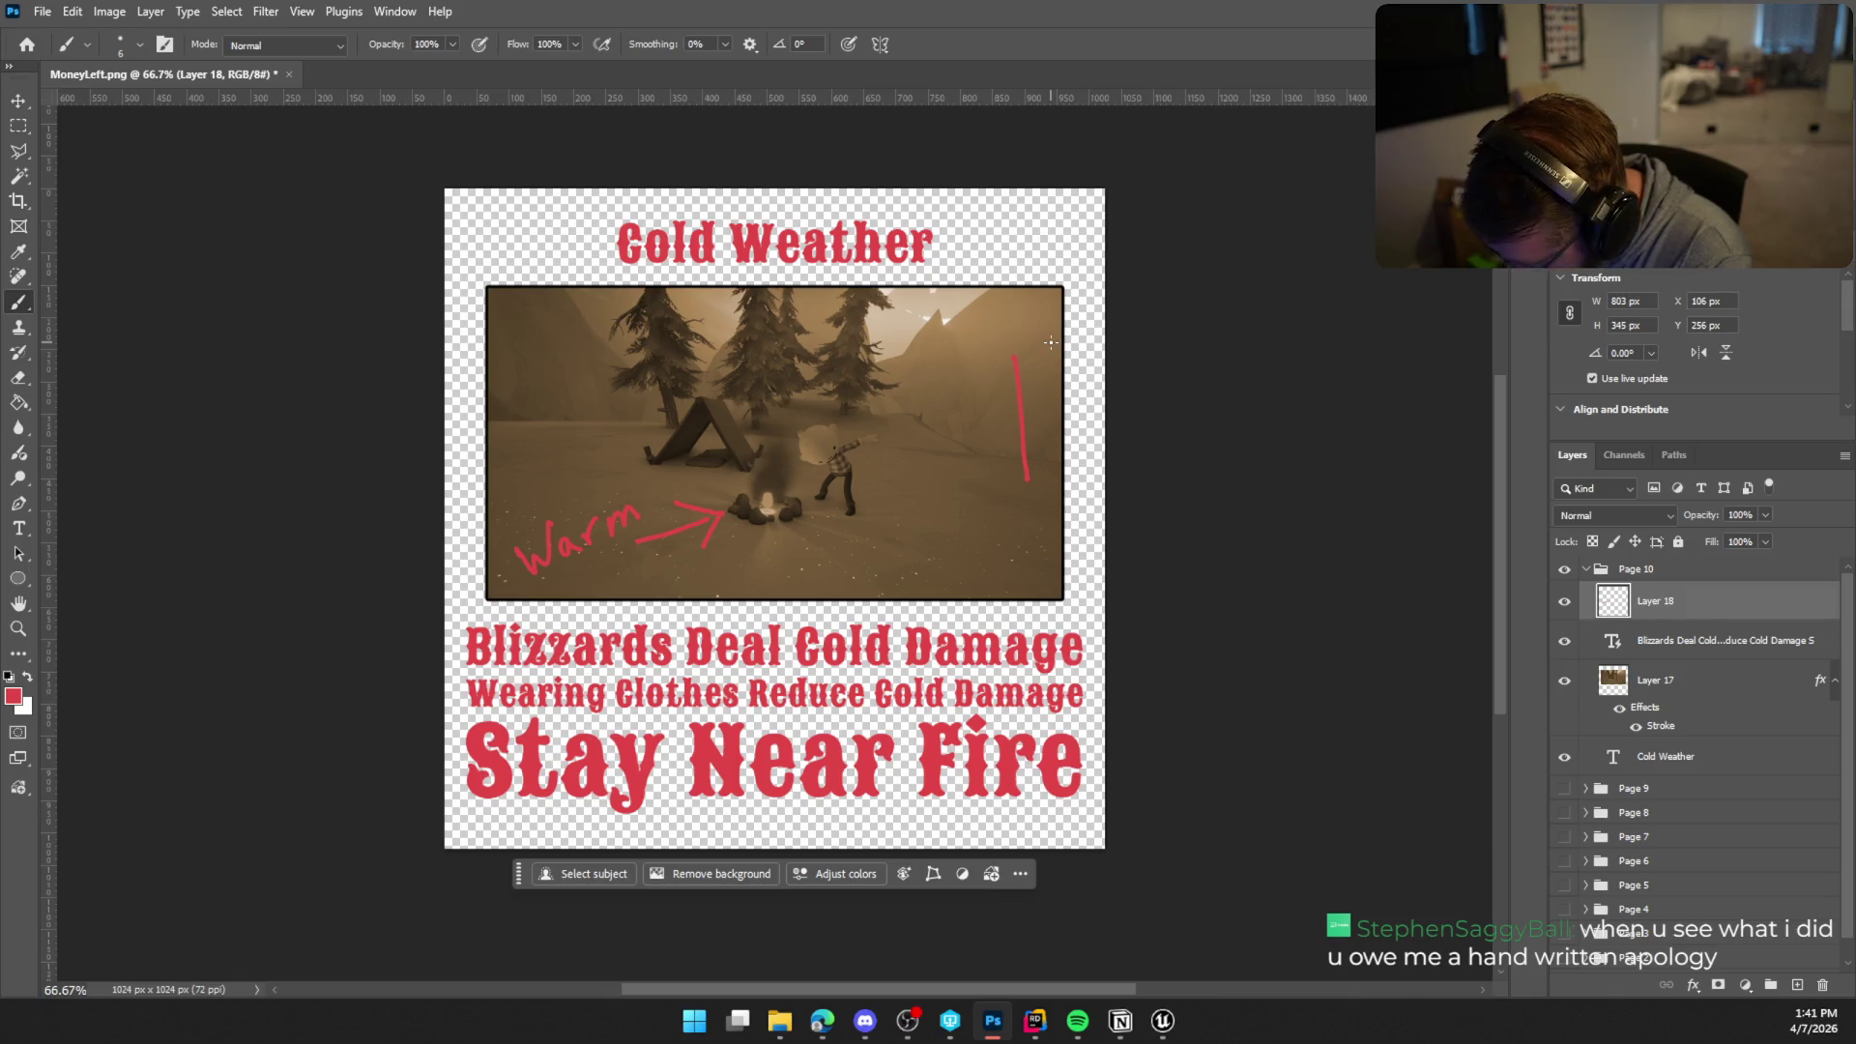
left_click_drag(1023, 492, 1050, 453)
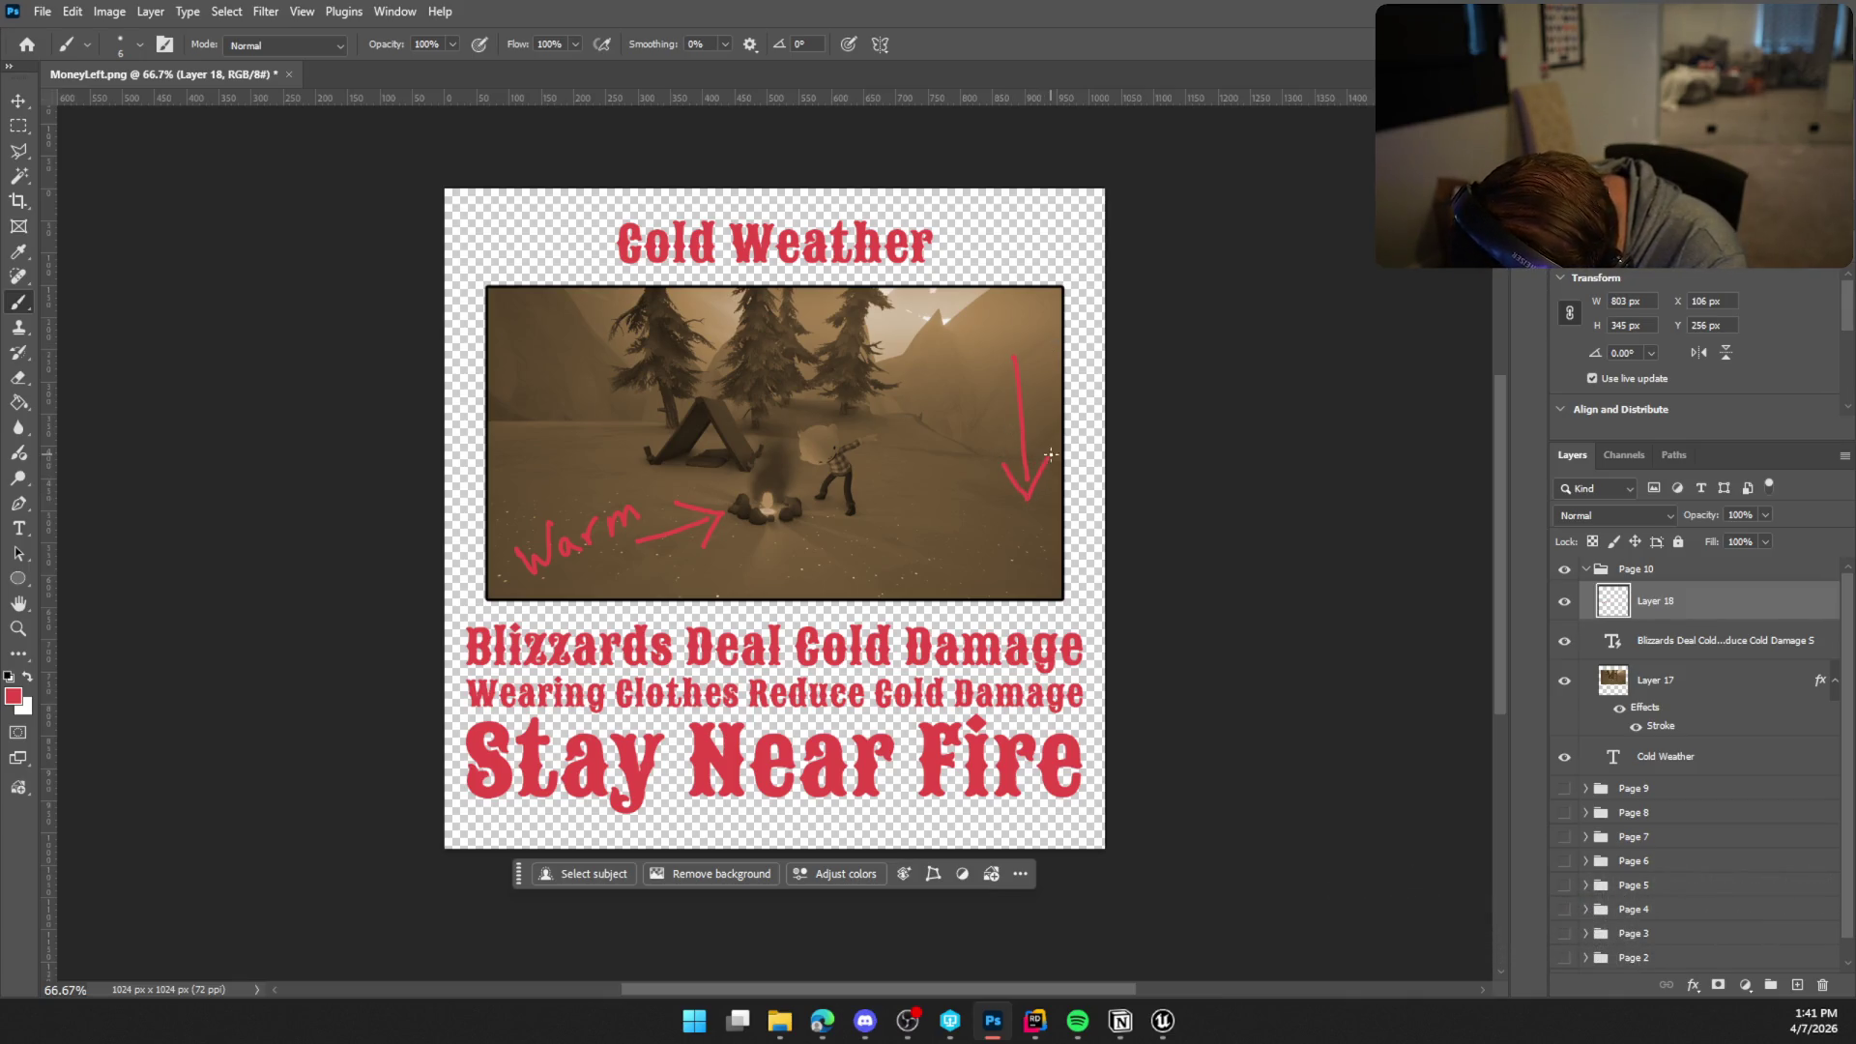
left_click_drag(935, 318, 935, 348)
left_click_drag(945, 337, 982, 335)
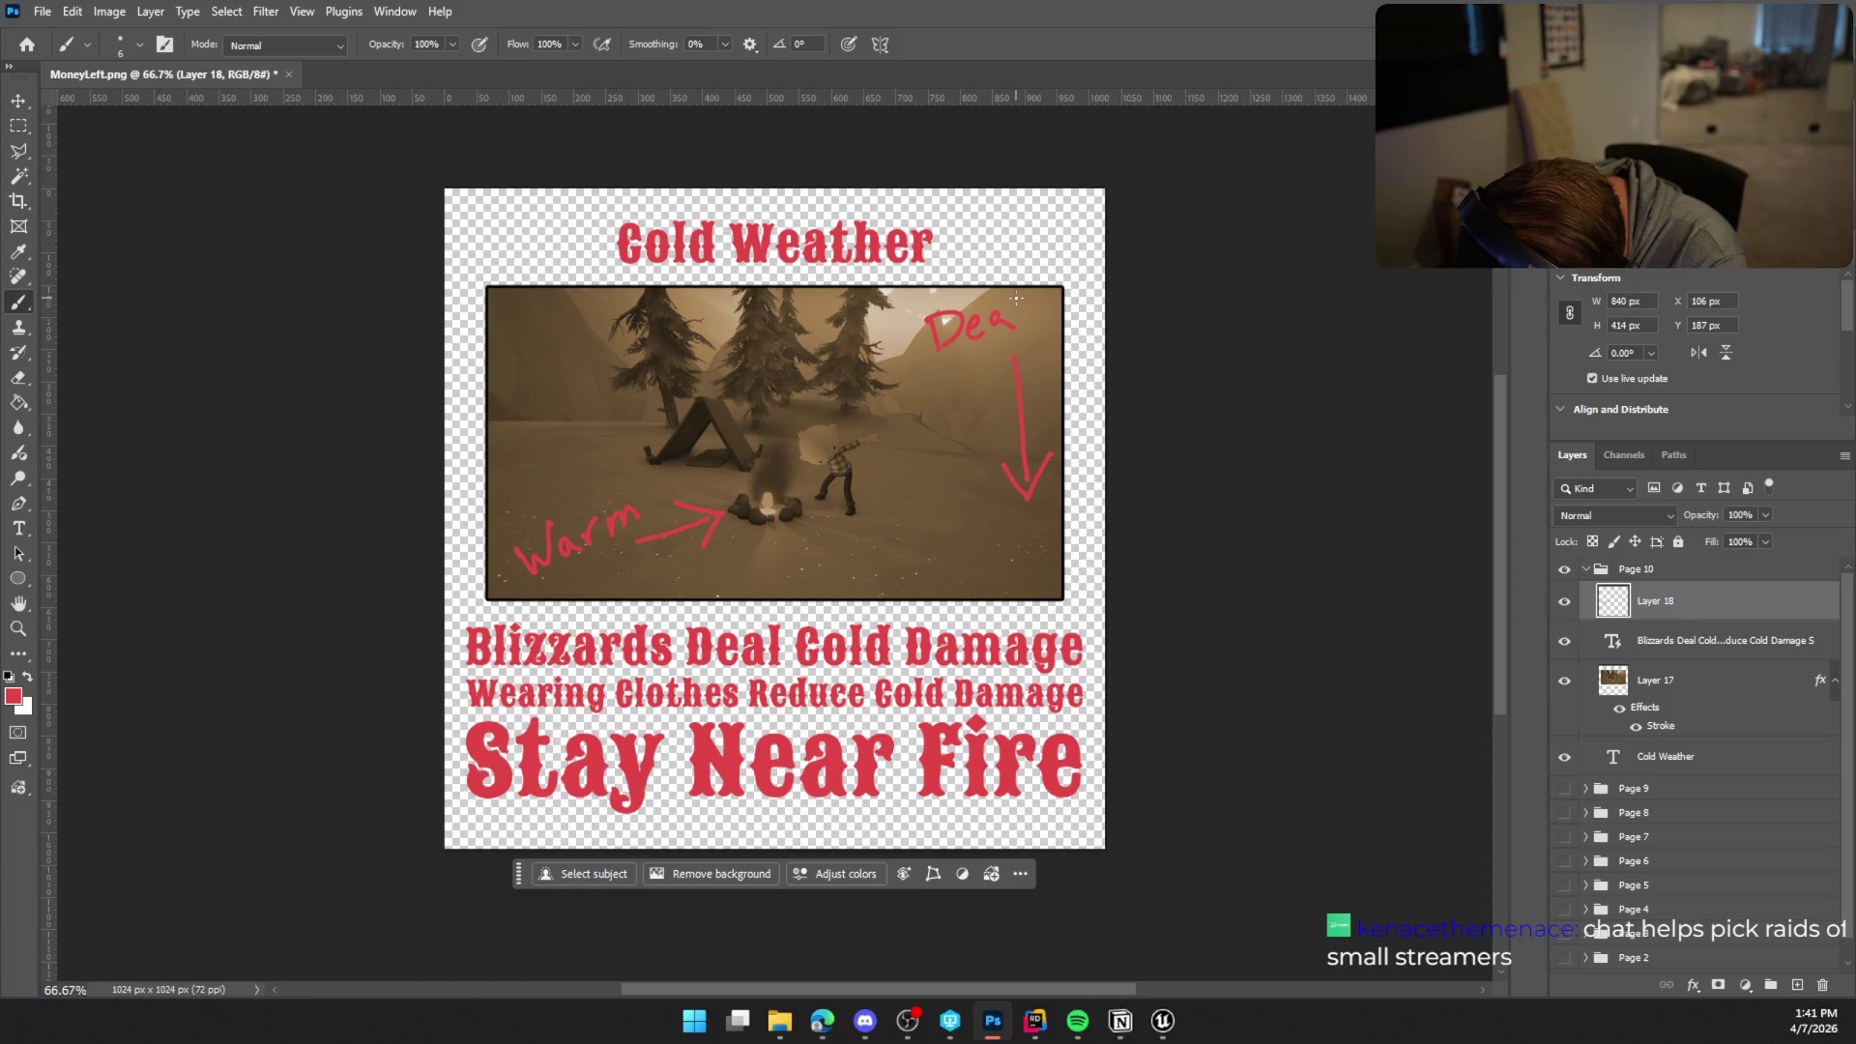
left_click_drag(1043, 310, 1061, 313)
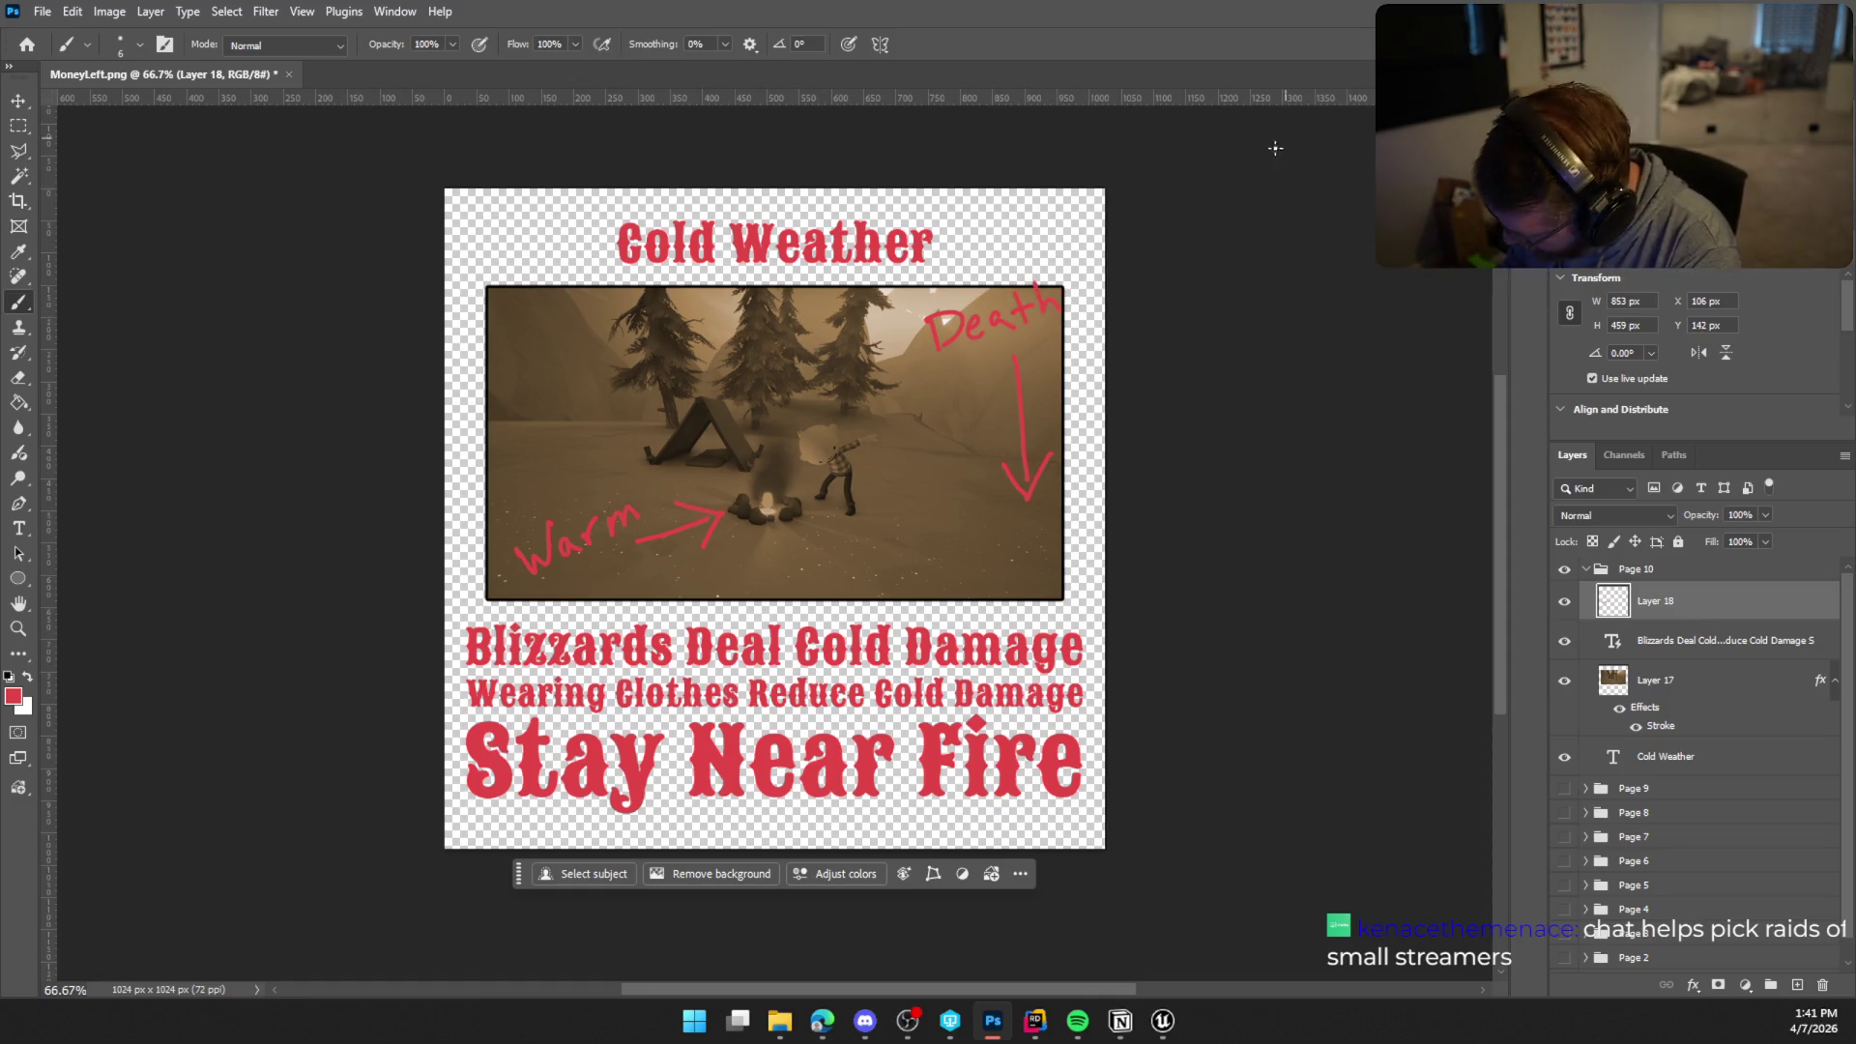
- Apply a Drop Shadow layer style to Layer 18's red arrows and words
double_click(1731, 602)
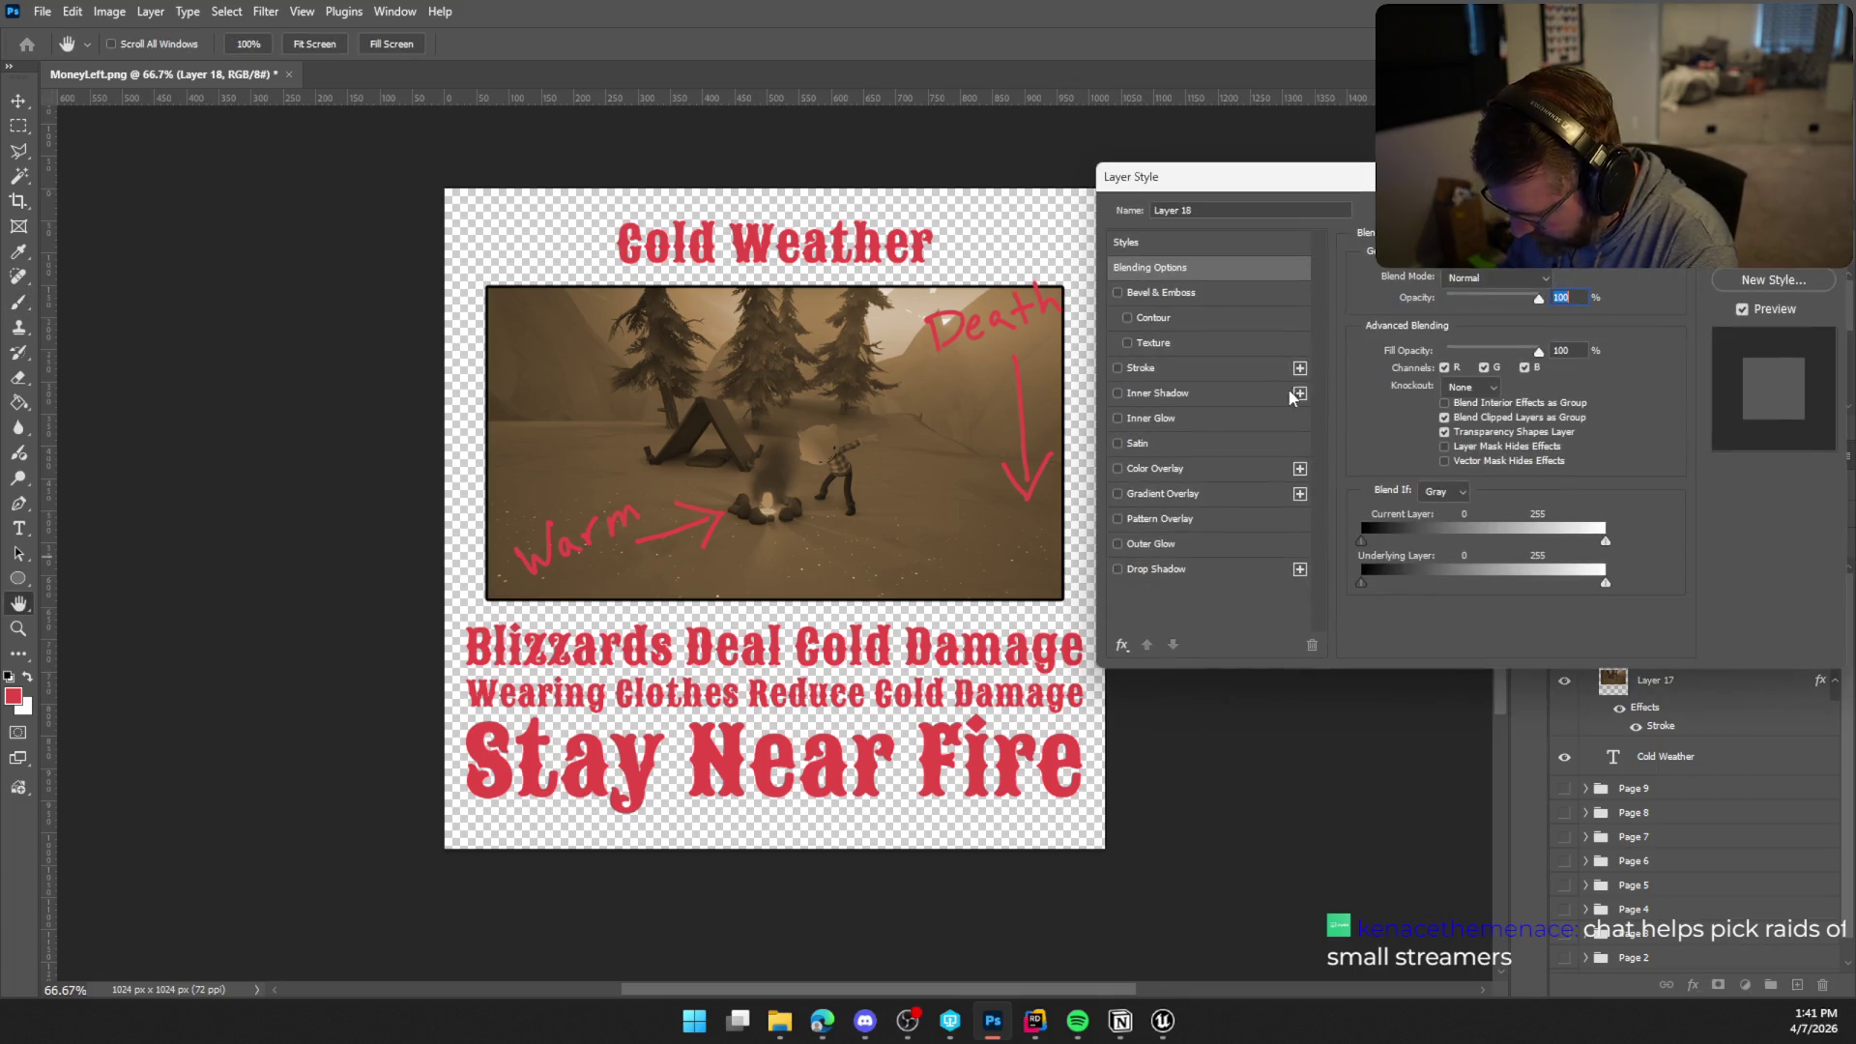
left_click(1119, 569)
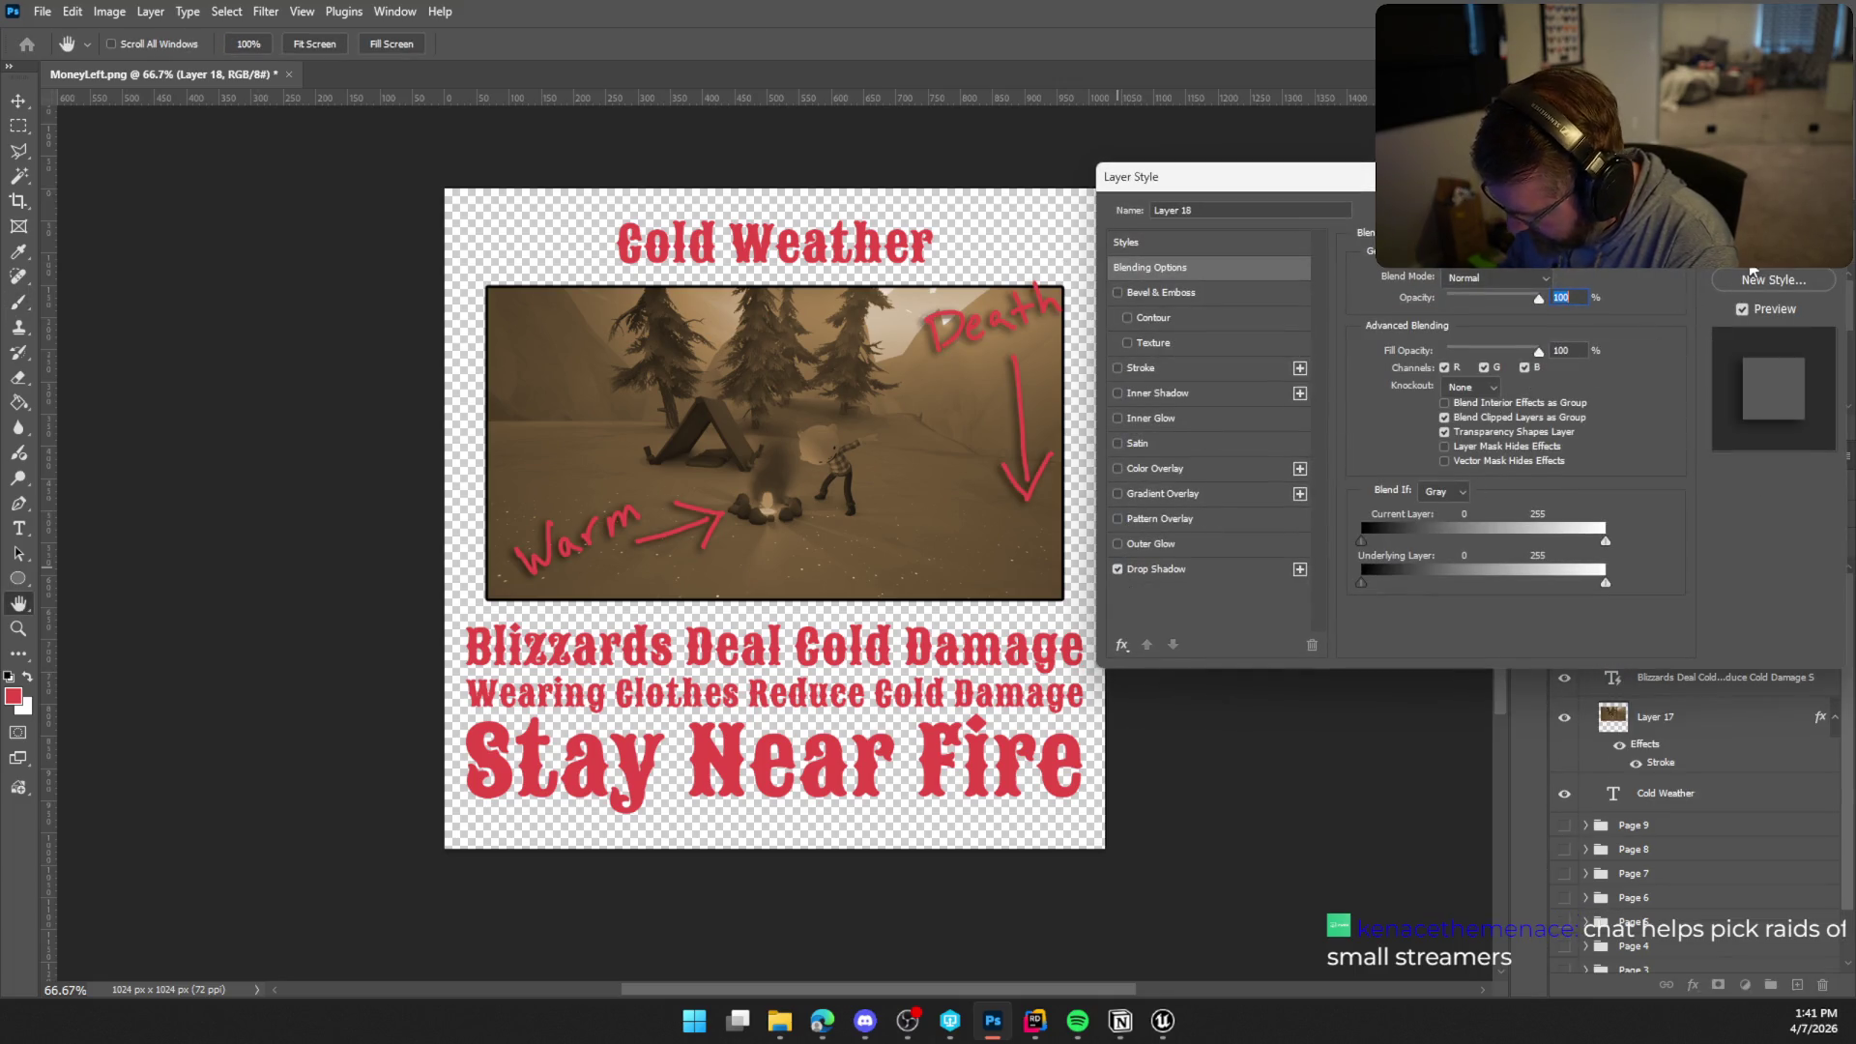
left_click(1774, 229)
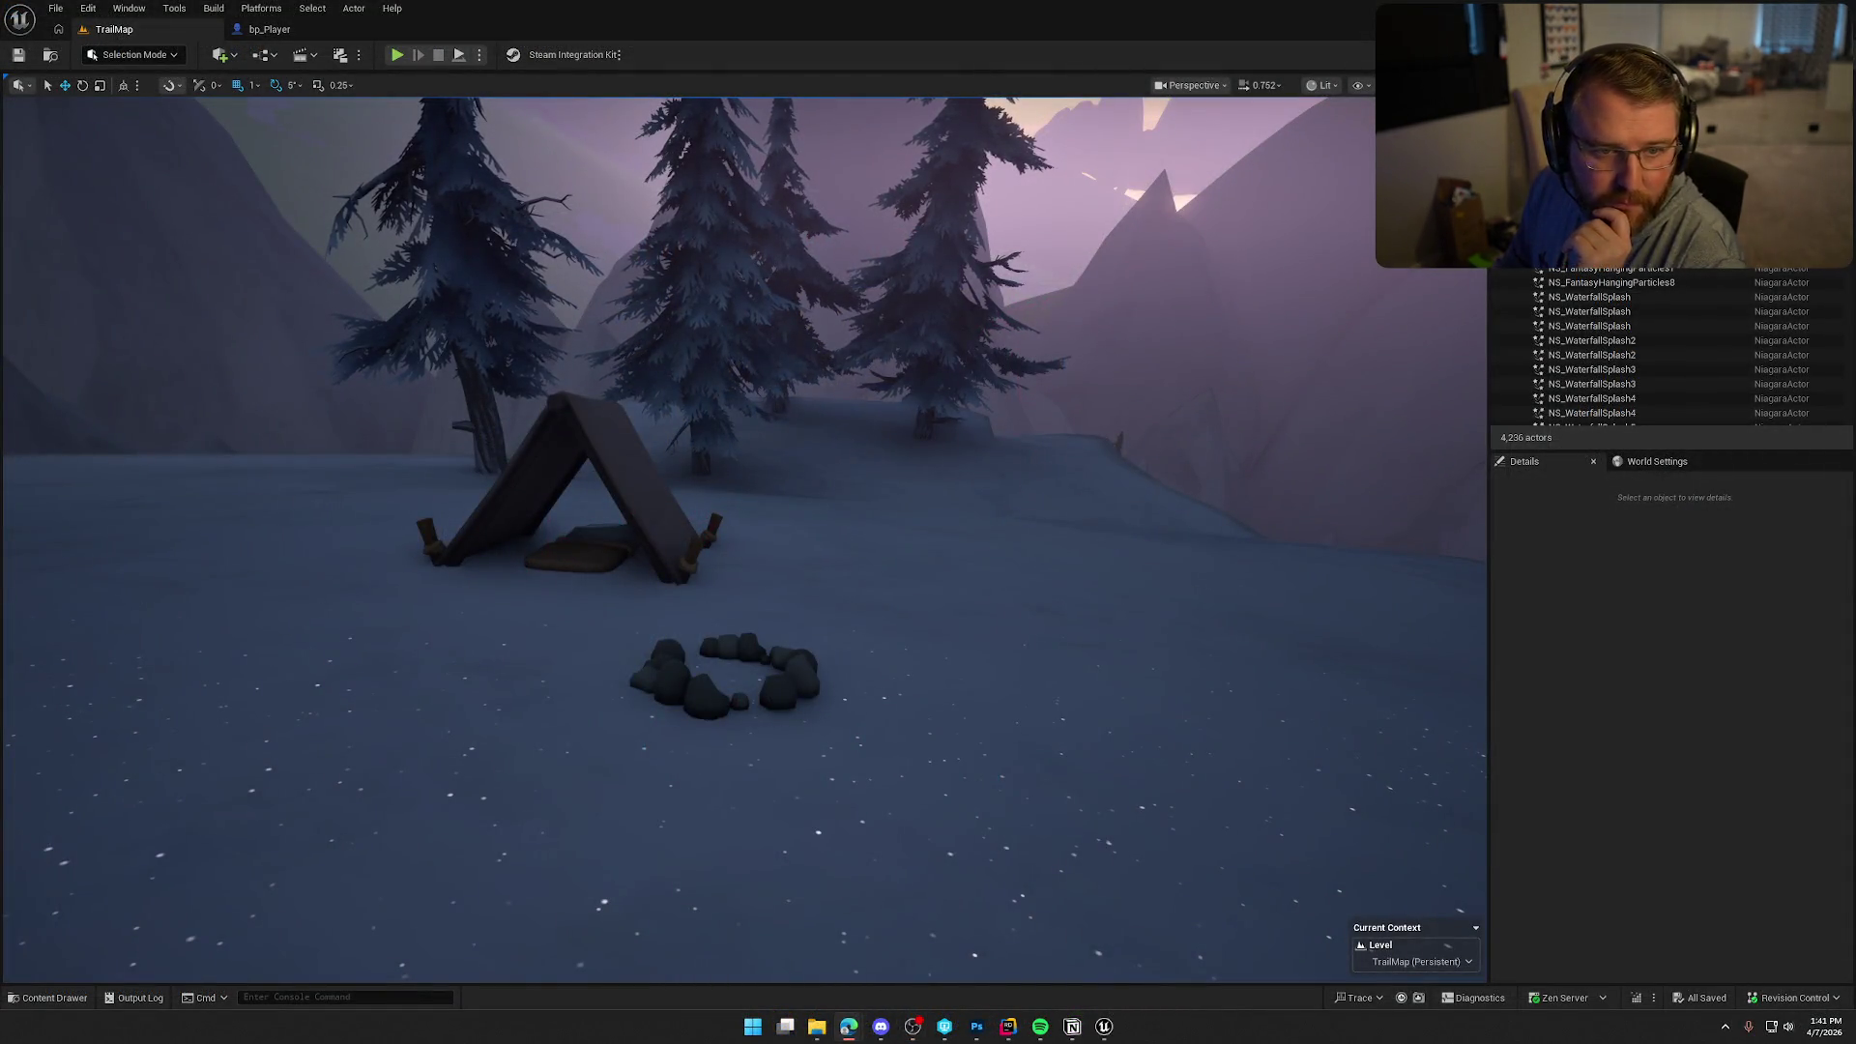
- Switch to the Edge window with the Twitch replay and maximize it
key("alt+Tab")
double_click(626, 203)
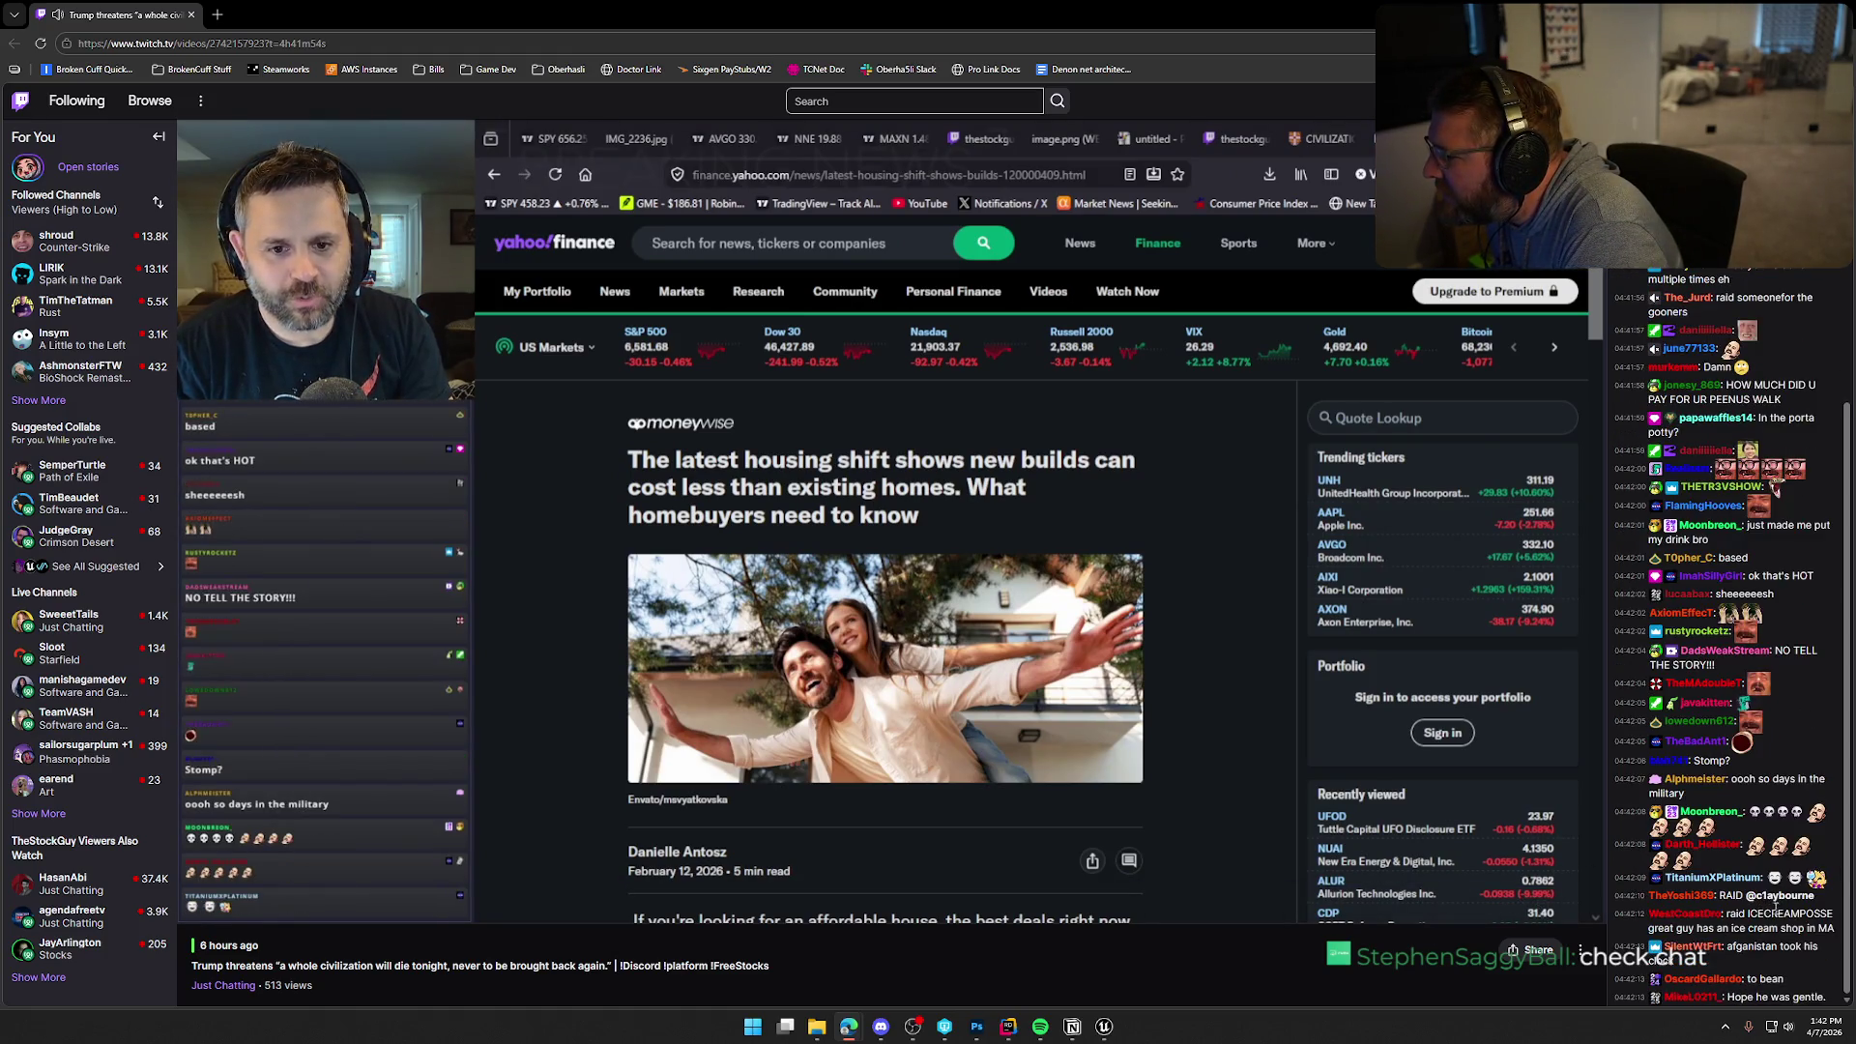
scroll(1771, 908, "up", 3)
scroll(1777, 909, "down", 6)
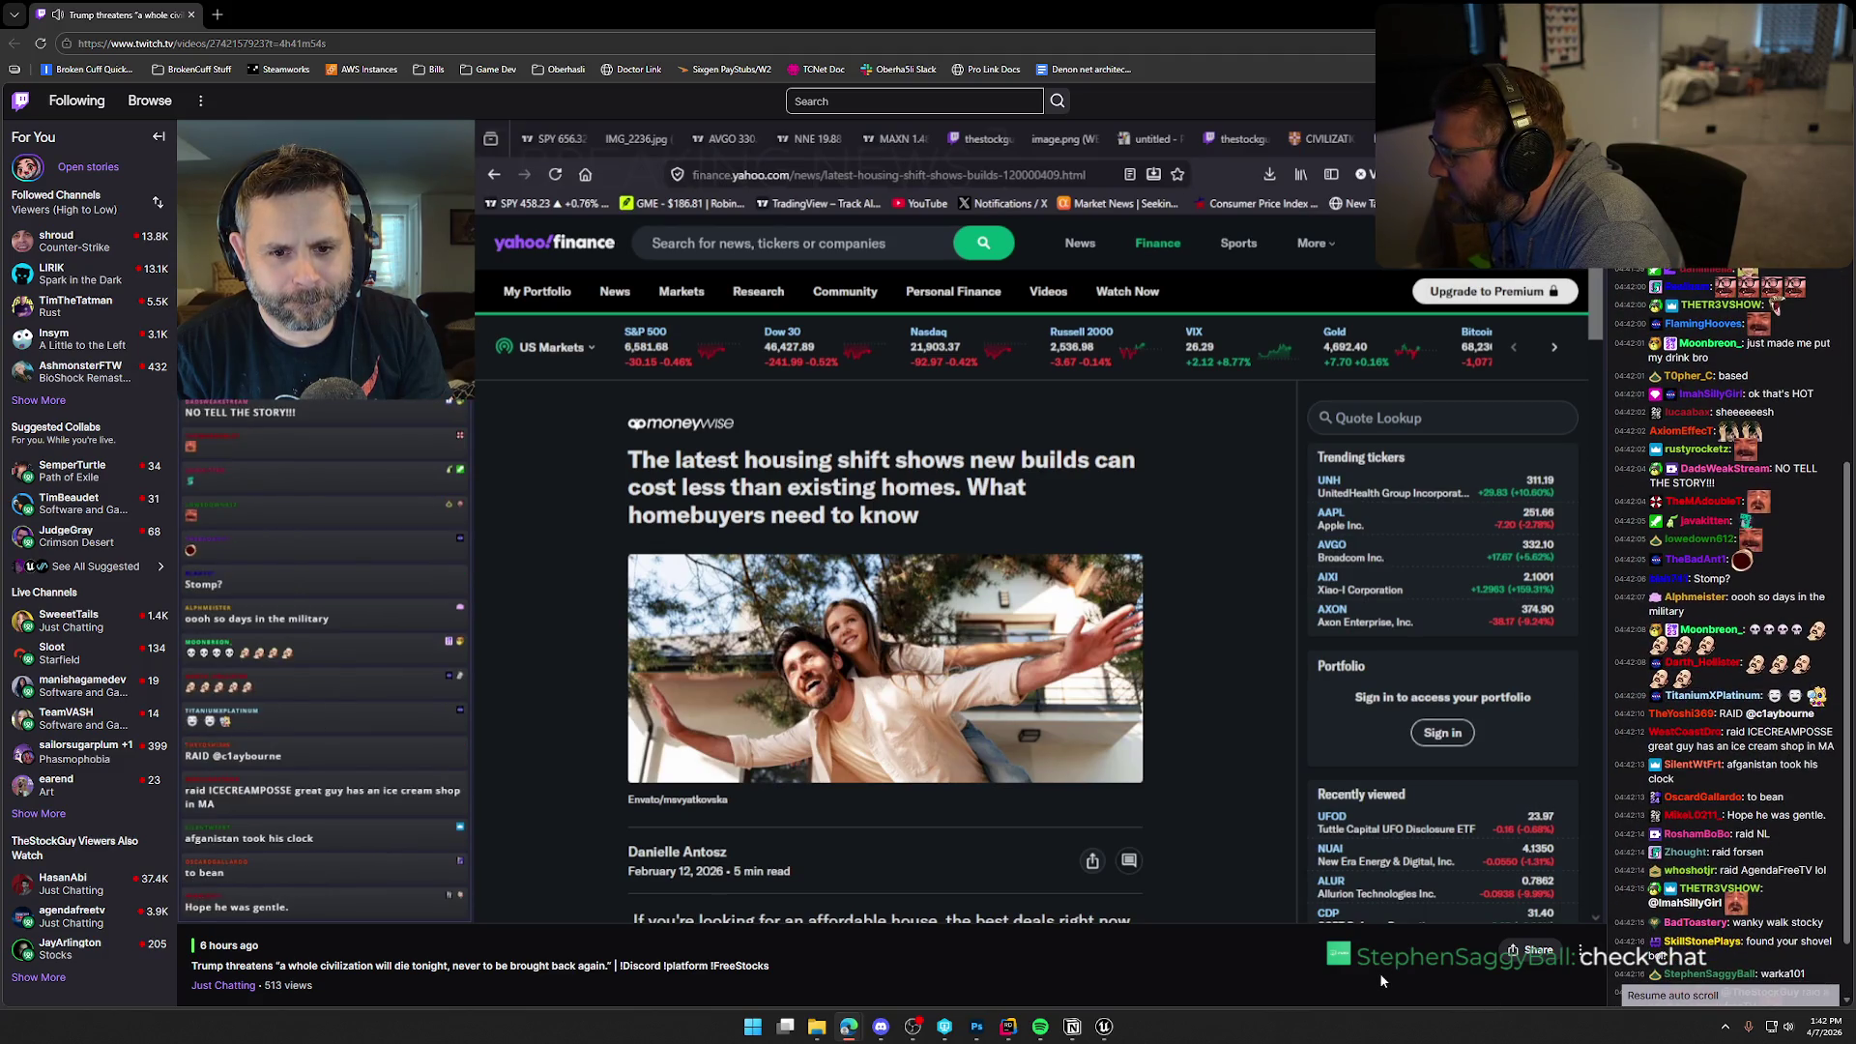
scroll(1707, 936, "down", 5)
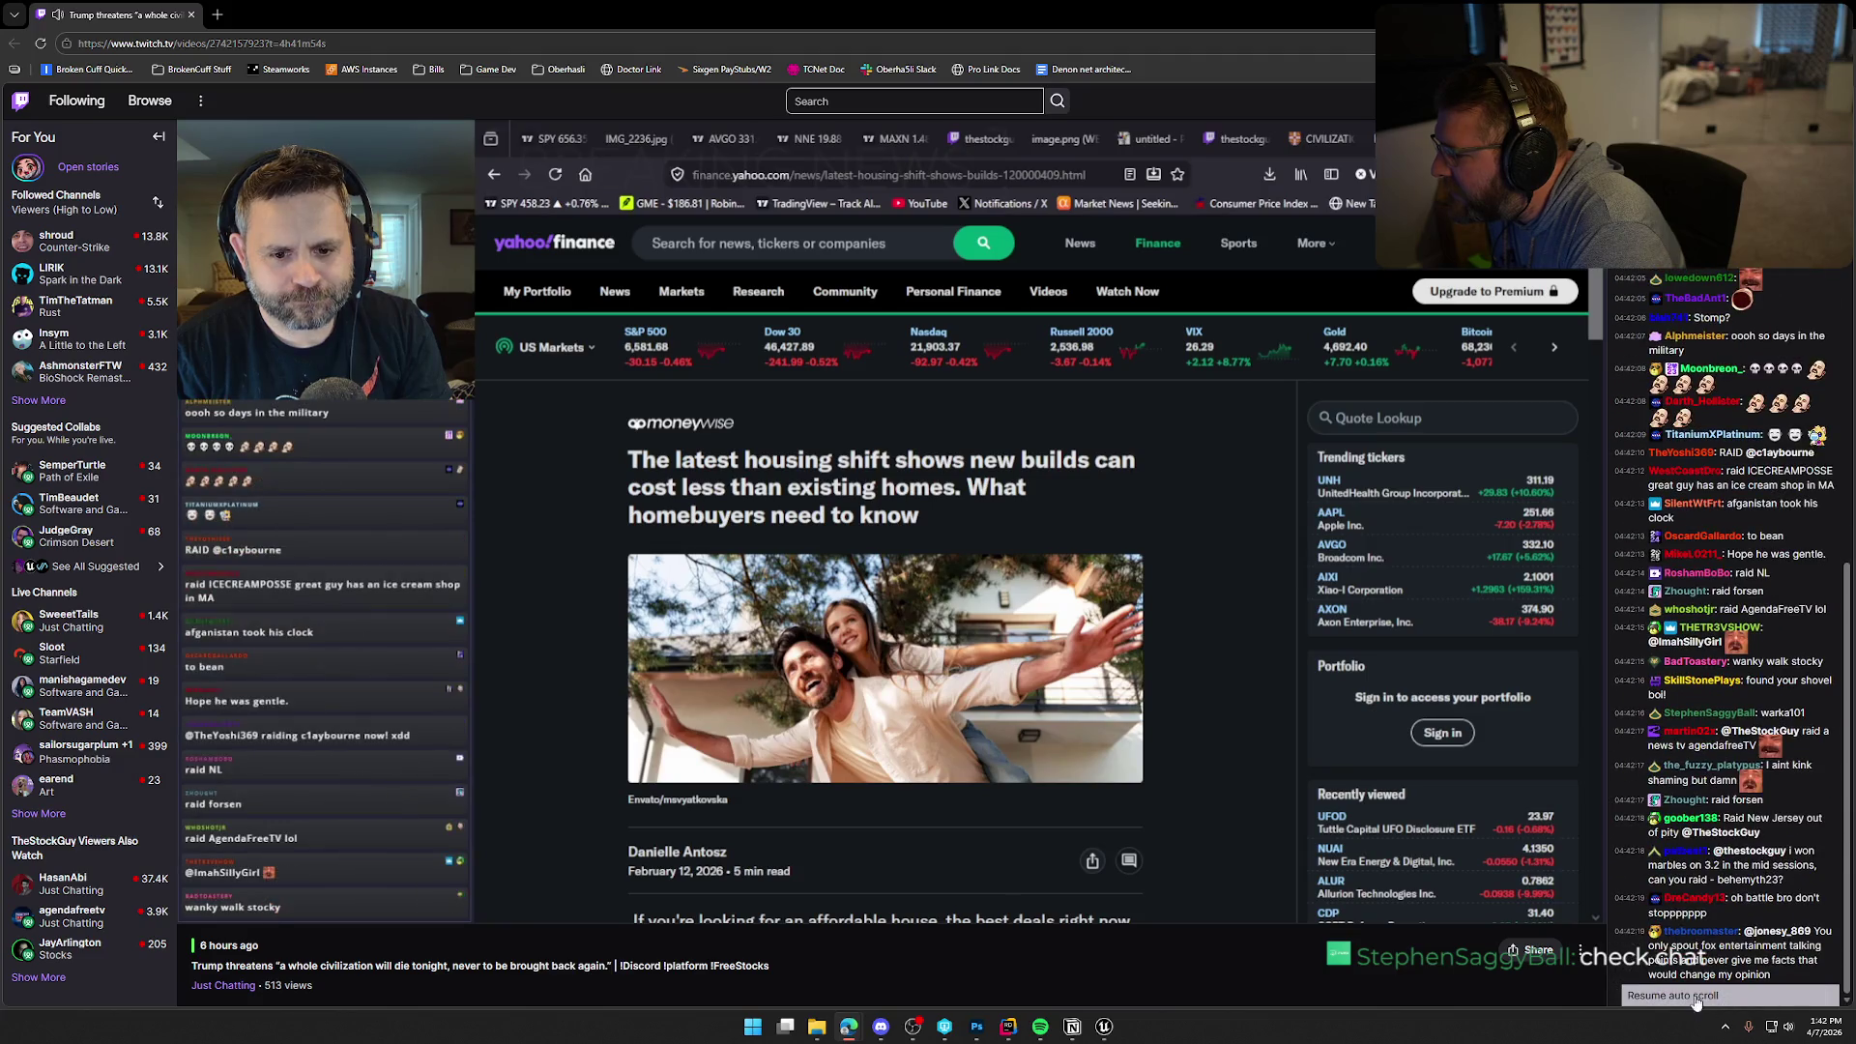
left_click(1680, 1001)
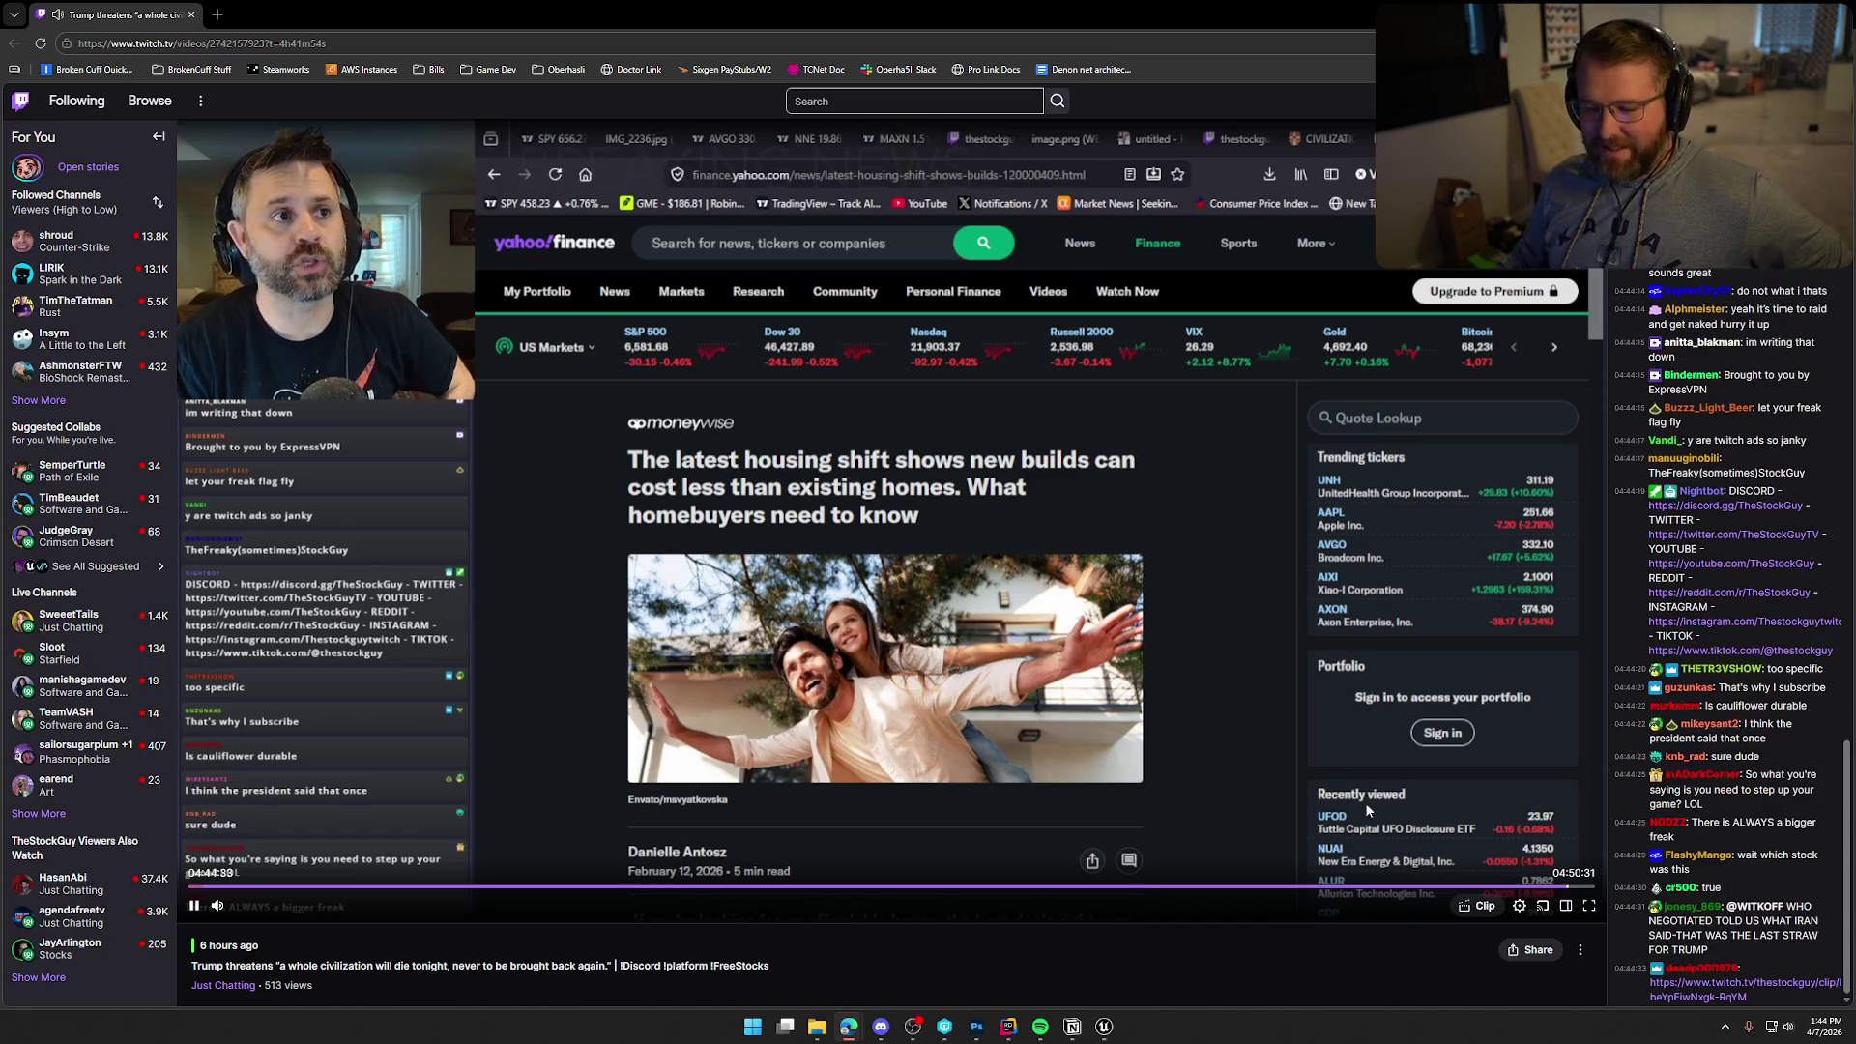
- Skip the Twitch replay ahead several seconds, jumping back once to adjust
key("Right")
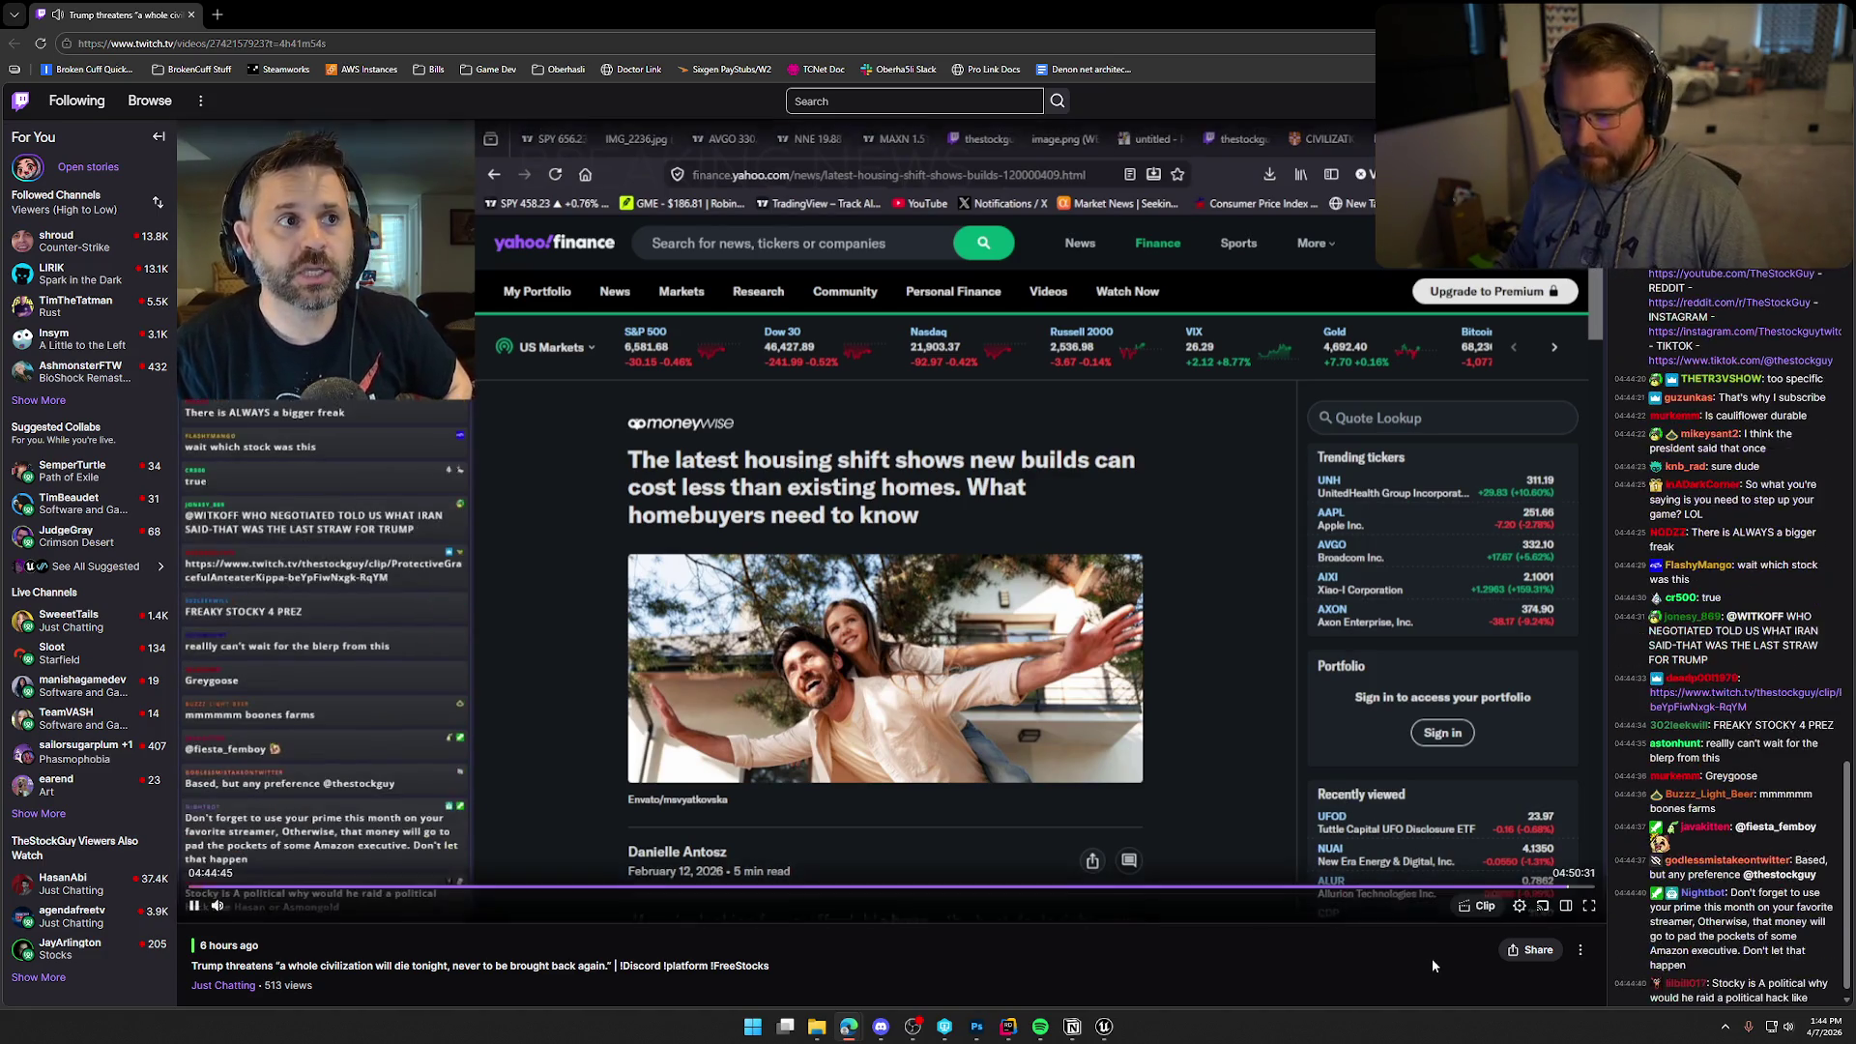
key("Right")
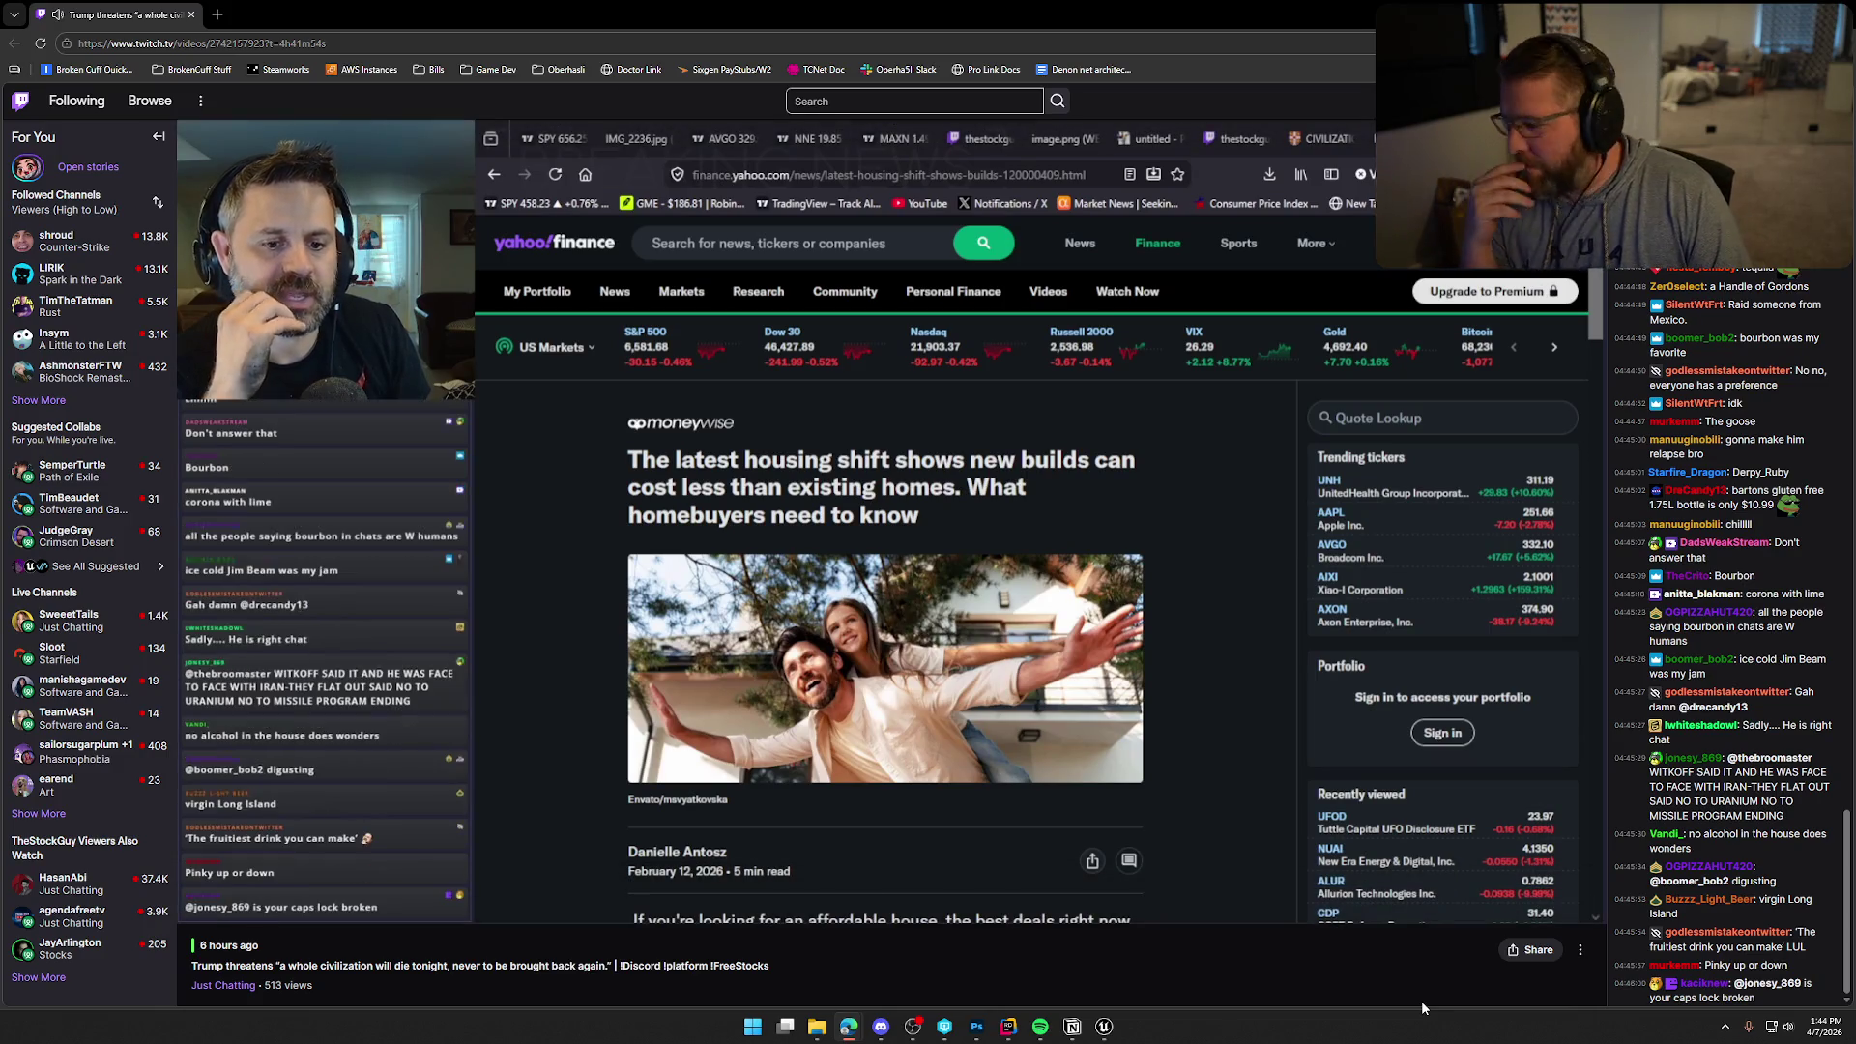
key("Right")
key("Right")
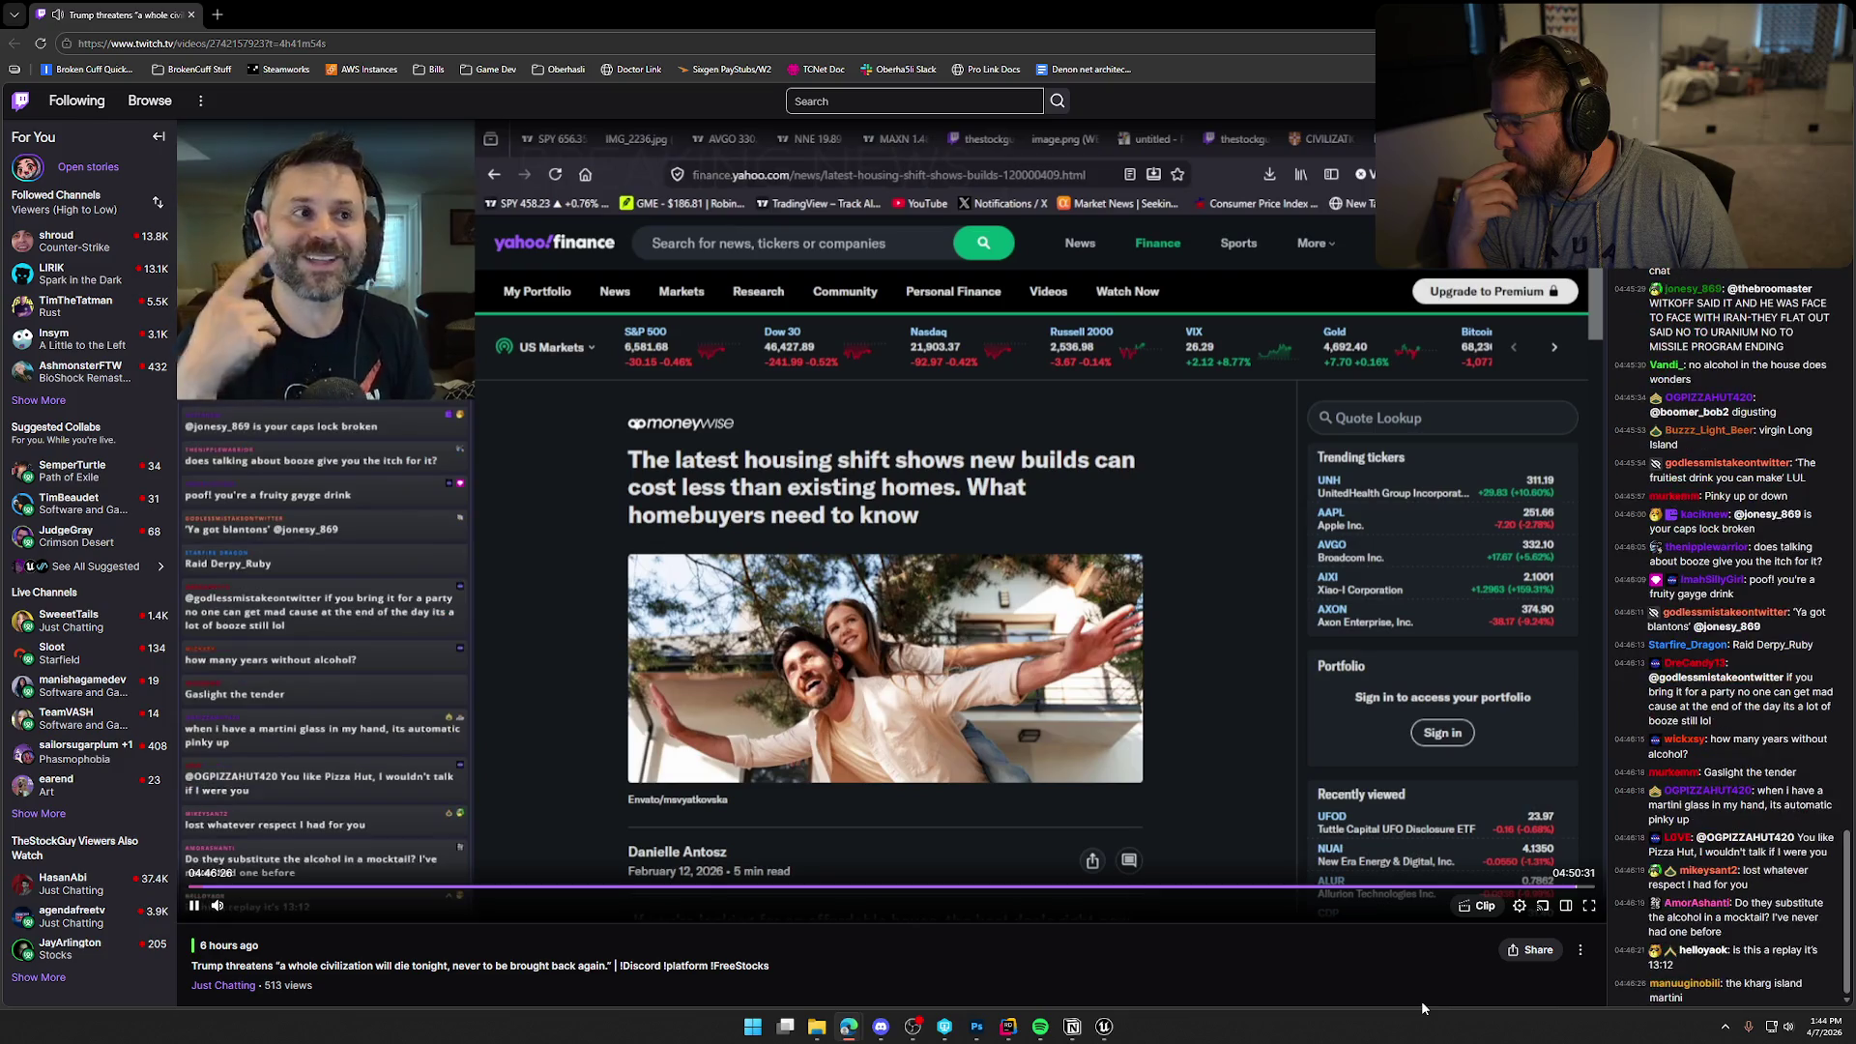
key("Right")
key("Right")
key("Right")
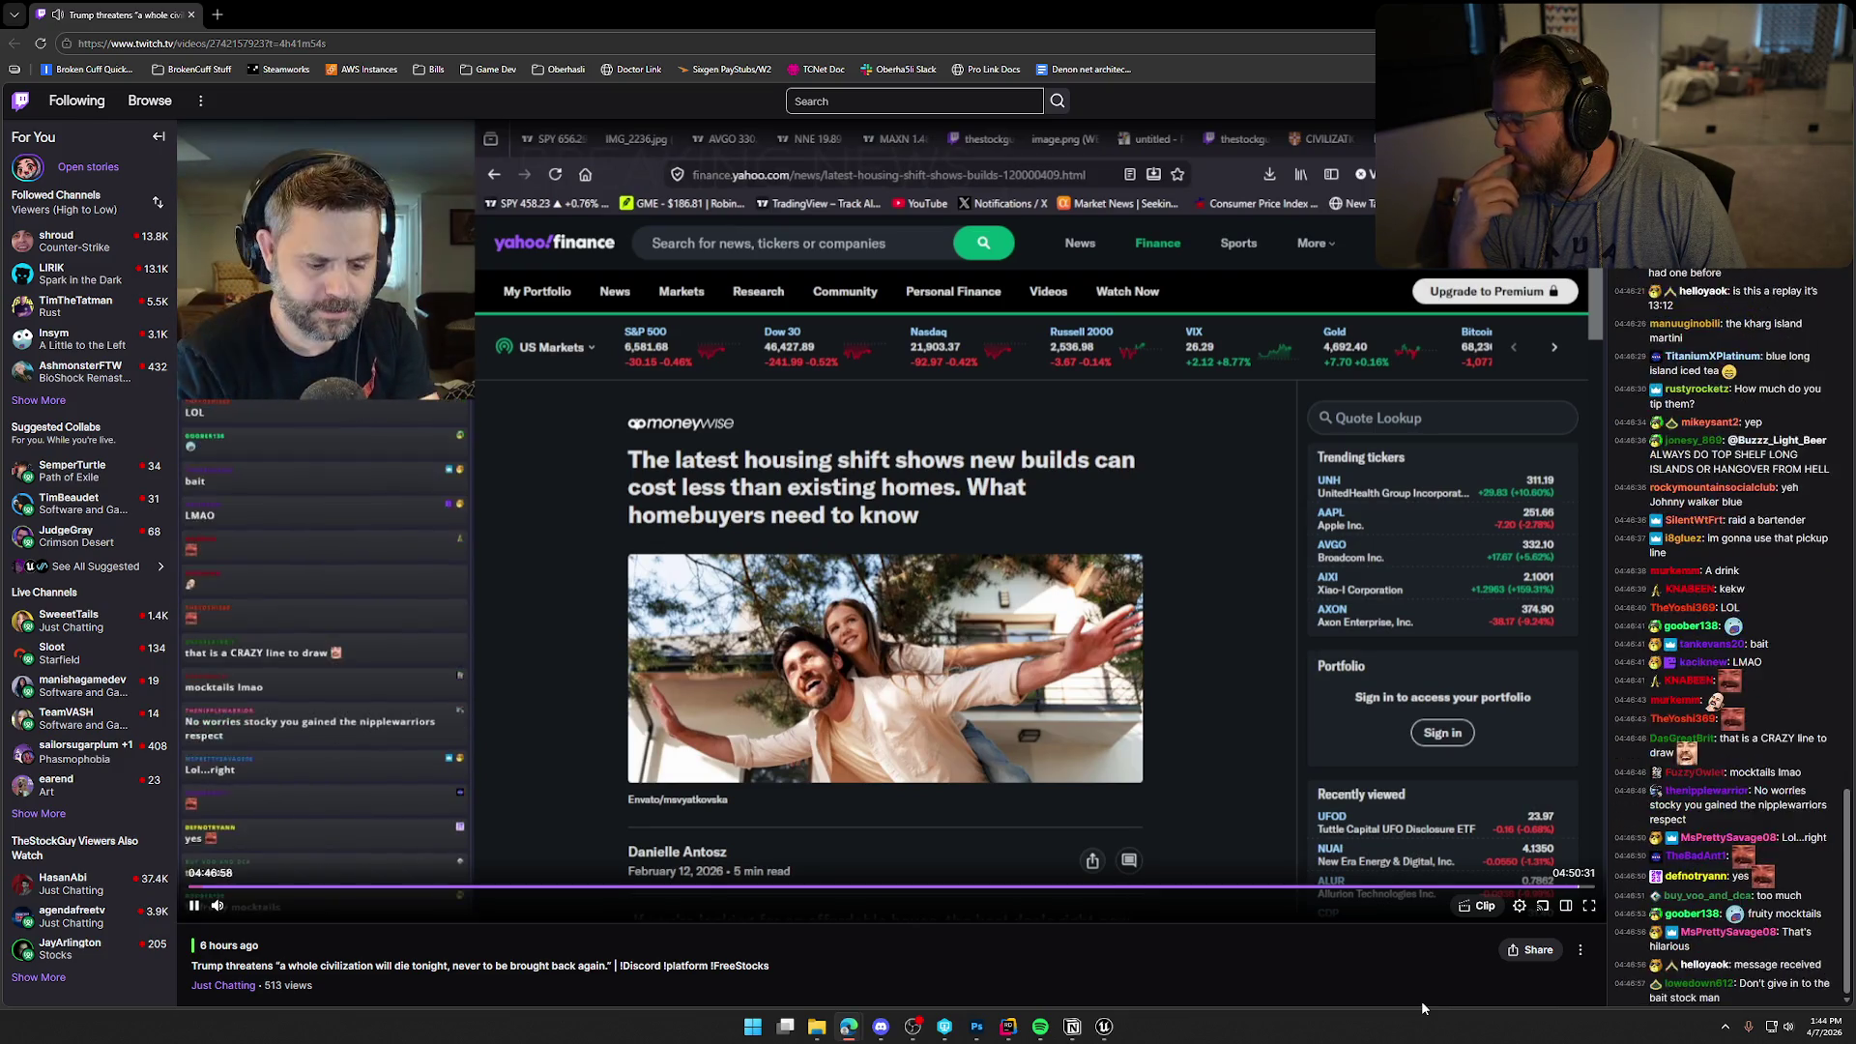
key("Left")
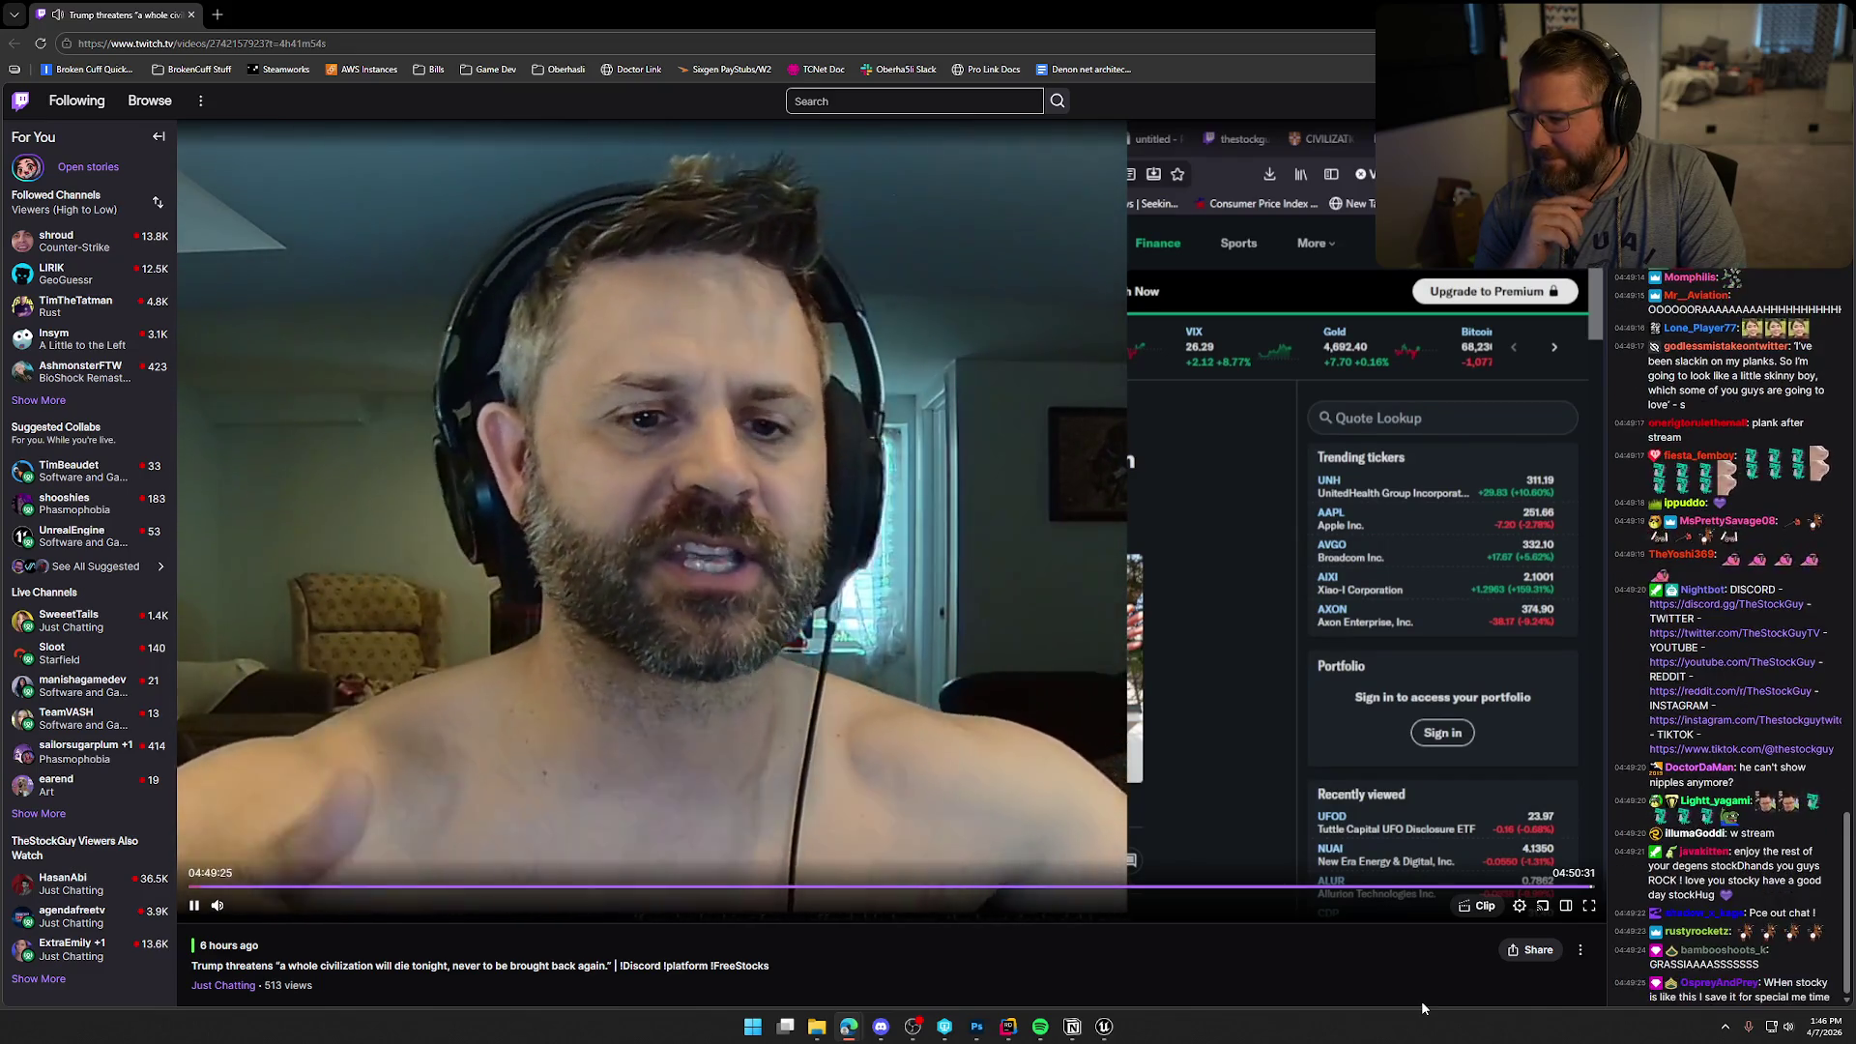
- Skip the VOD ahead about 30 more seconds, then return to the Unreal Editor
key("Right")
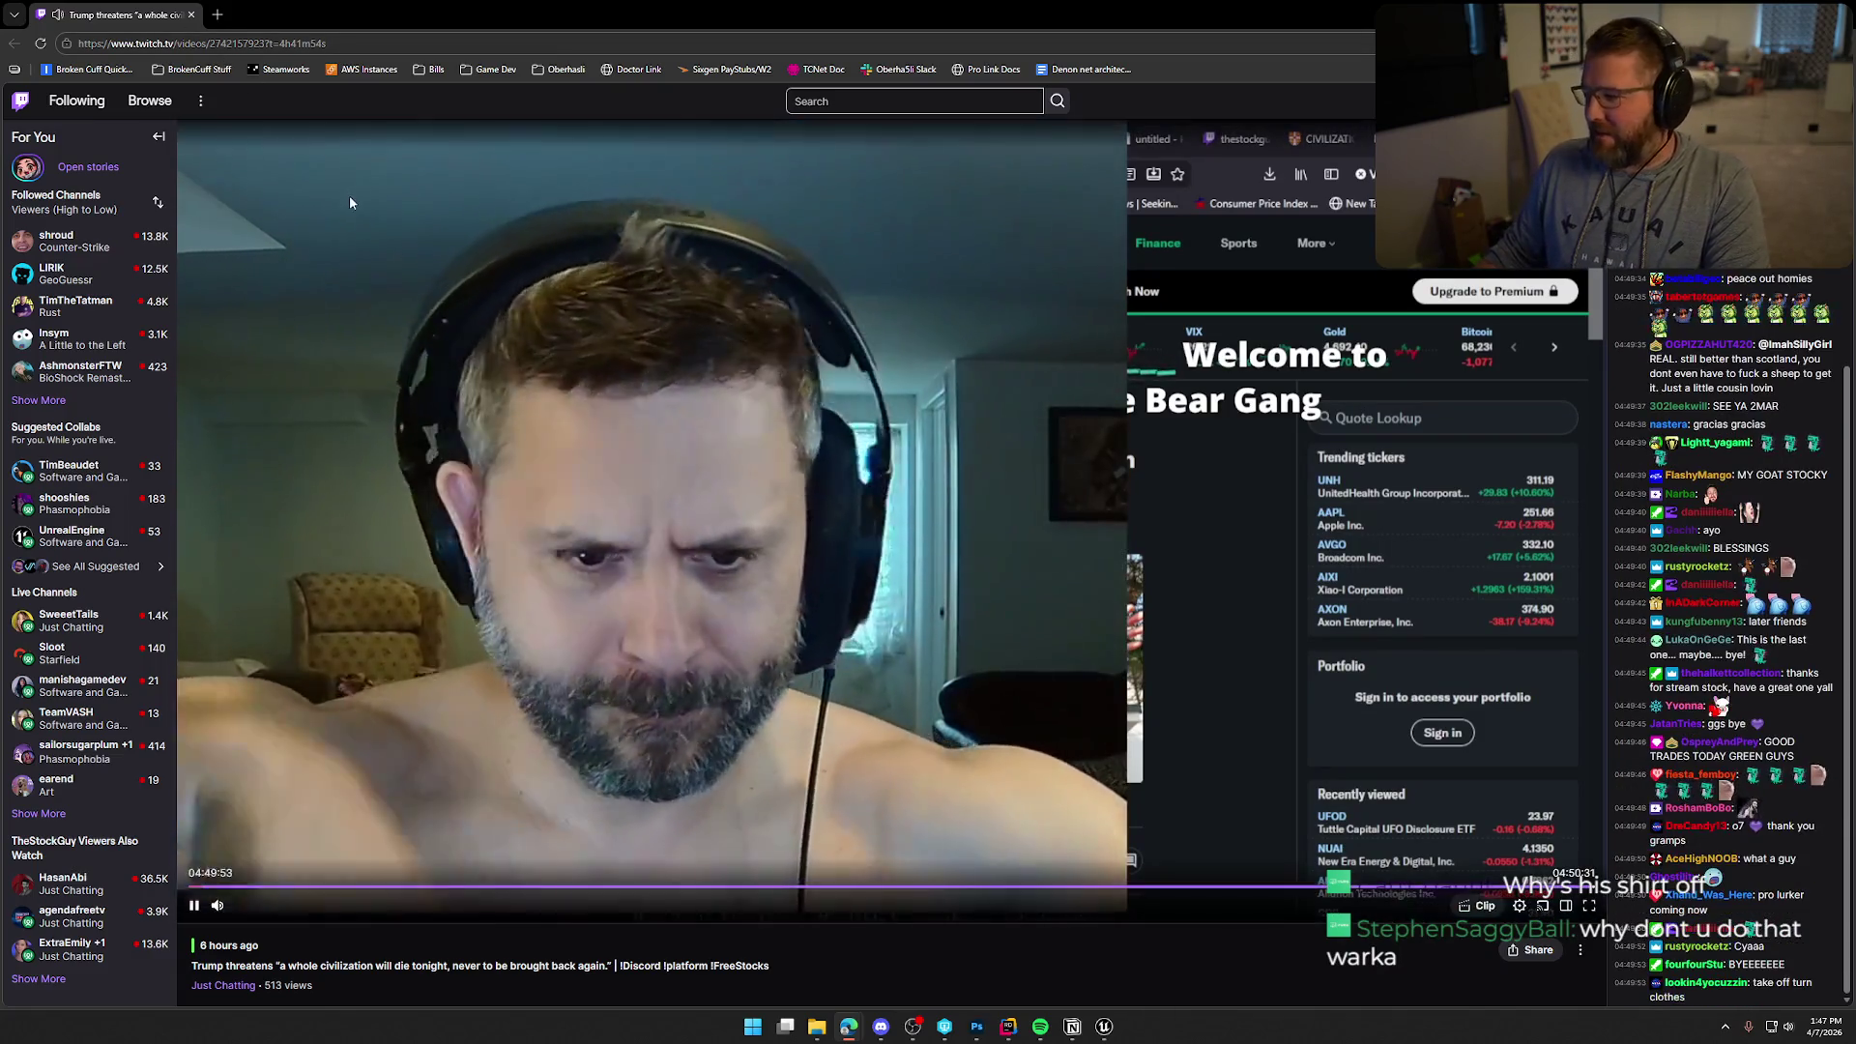
key("Right")
key("Right")
key("Right")
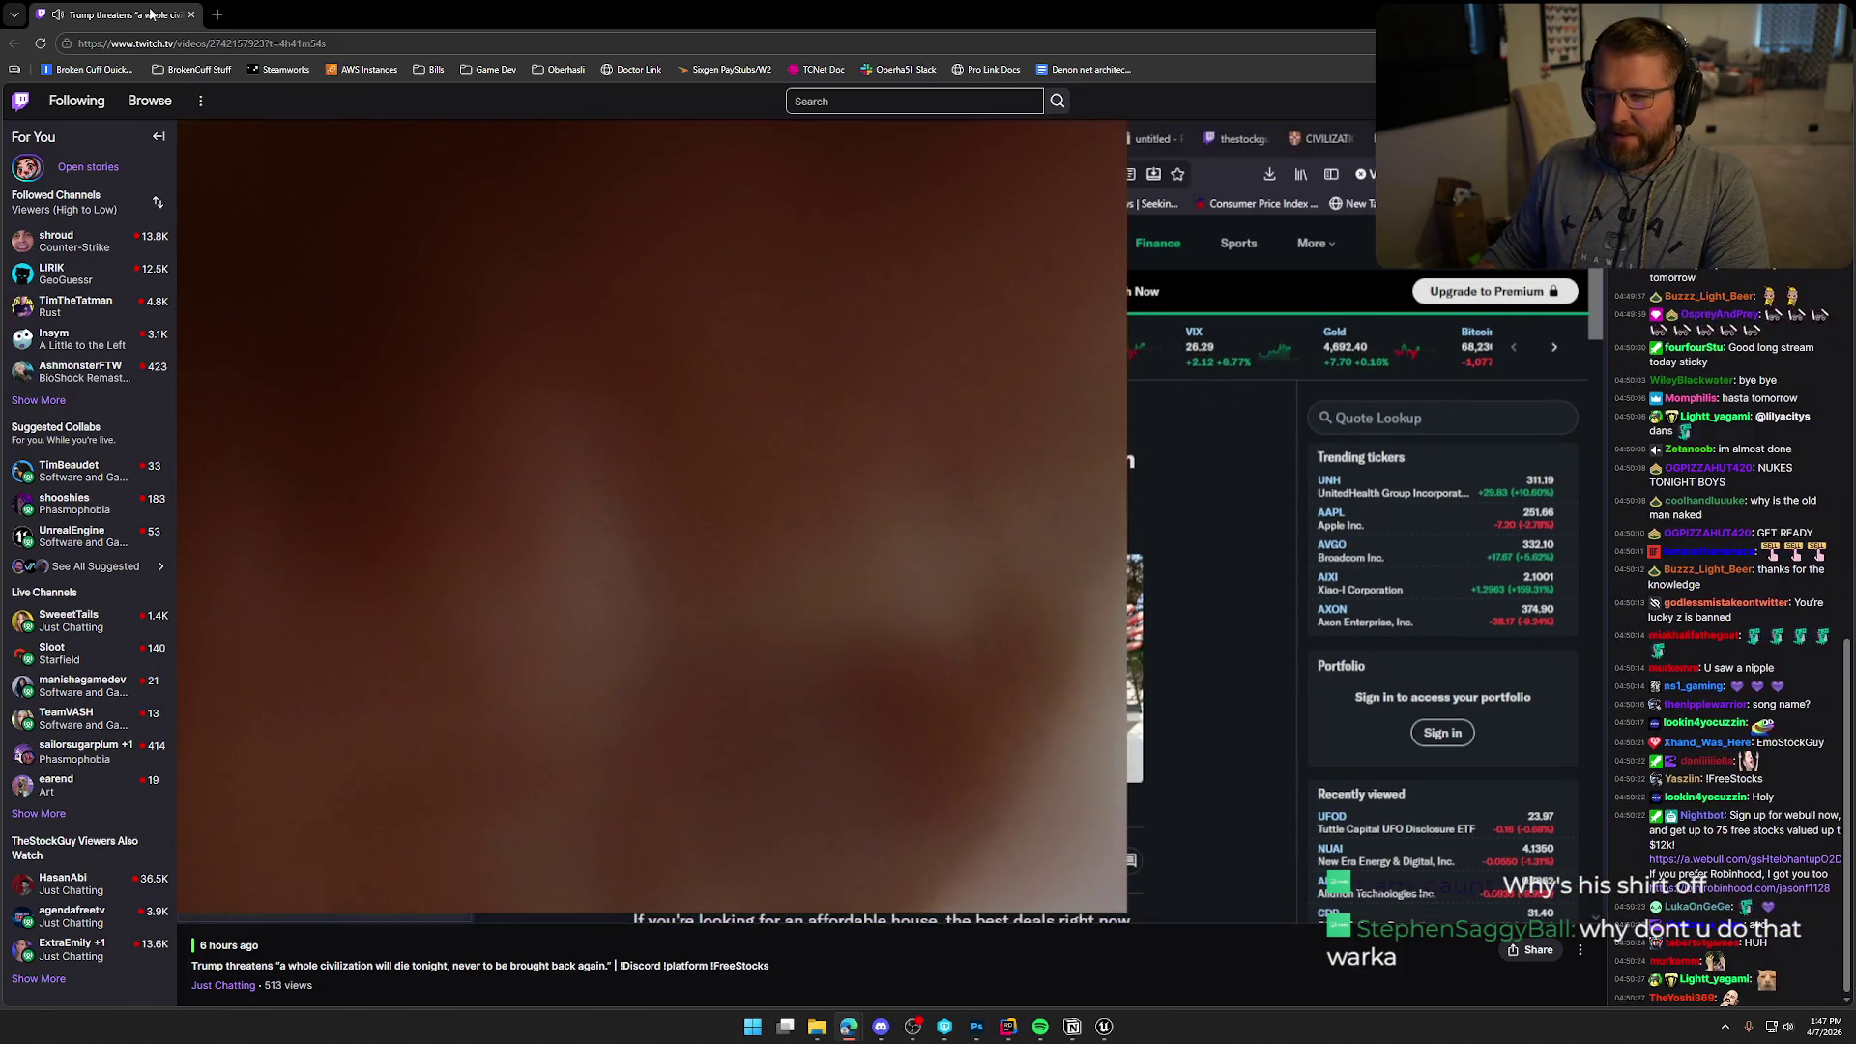
key("alt+Tab")
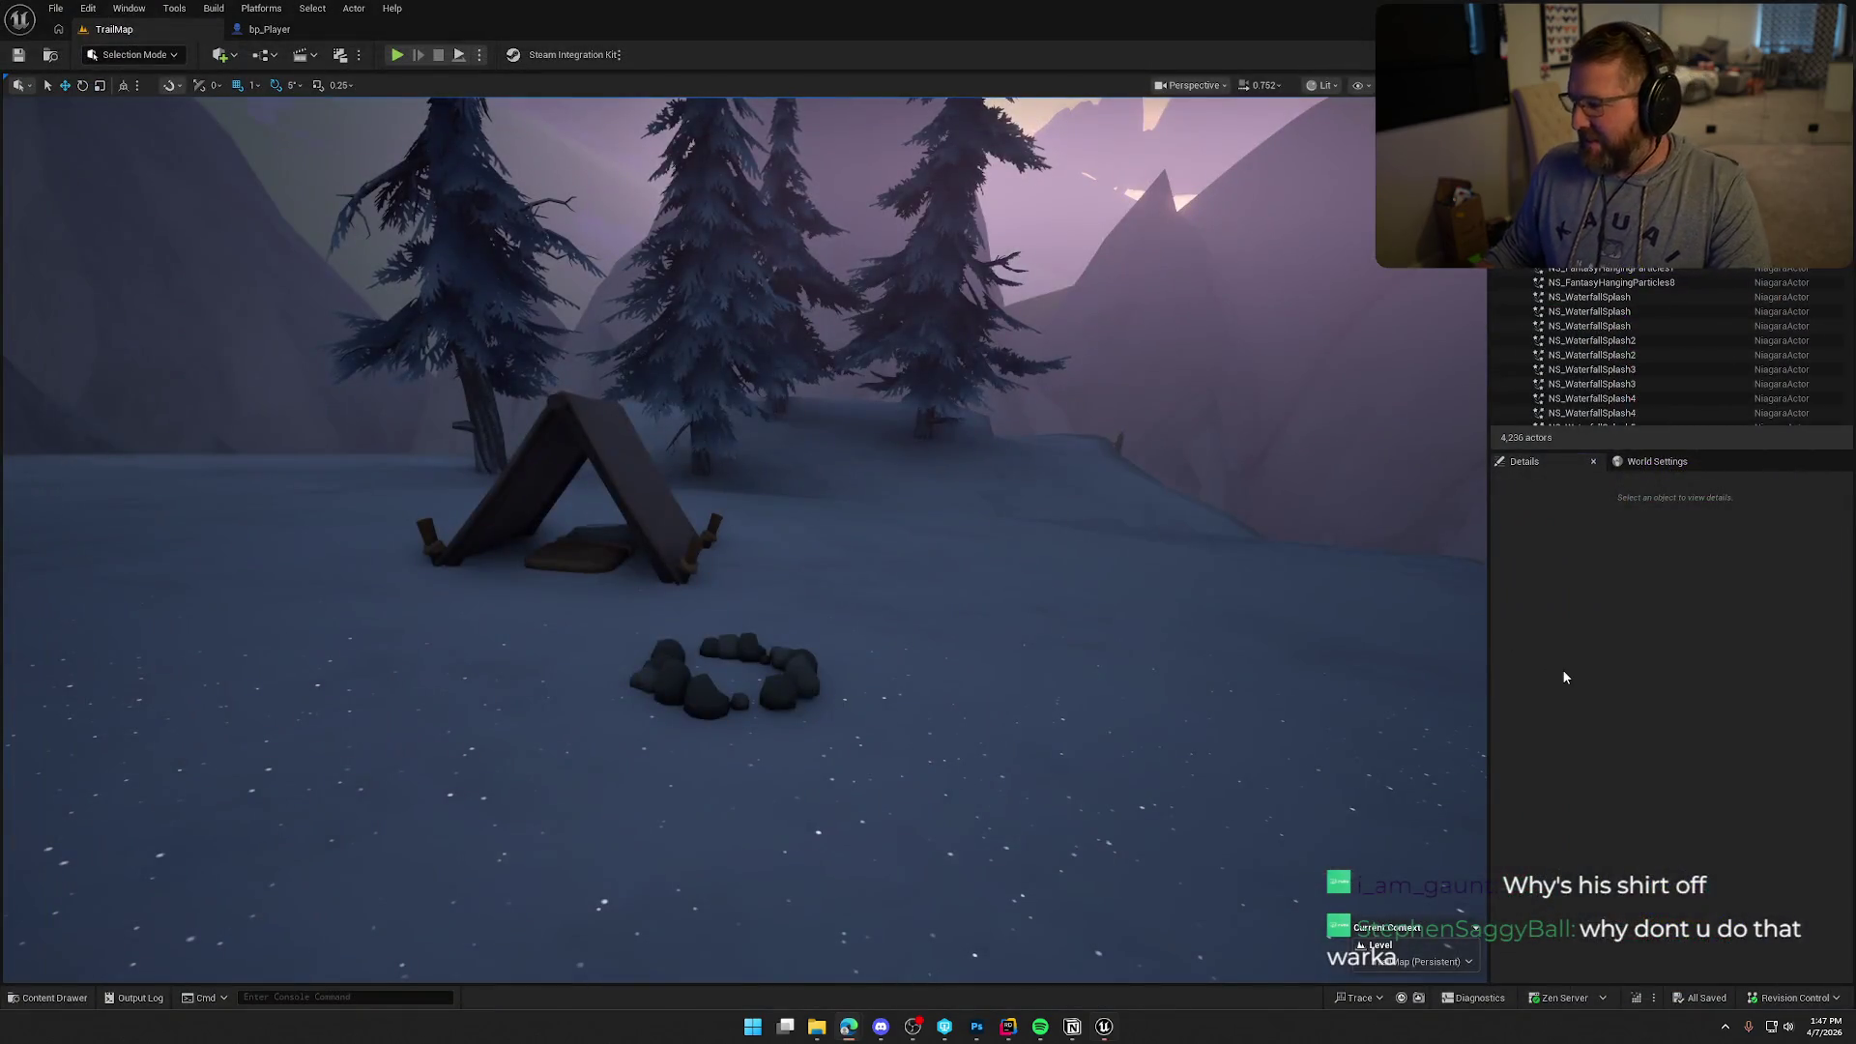
- Look over the snowy campsite in Unreal, then bring the Photoshop Cold Weather page back
left_click(1562, 669)
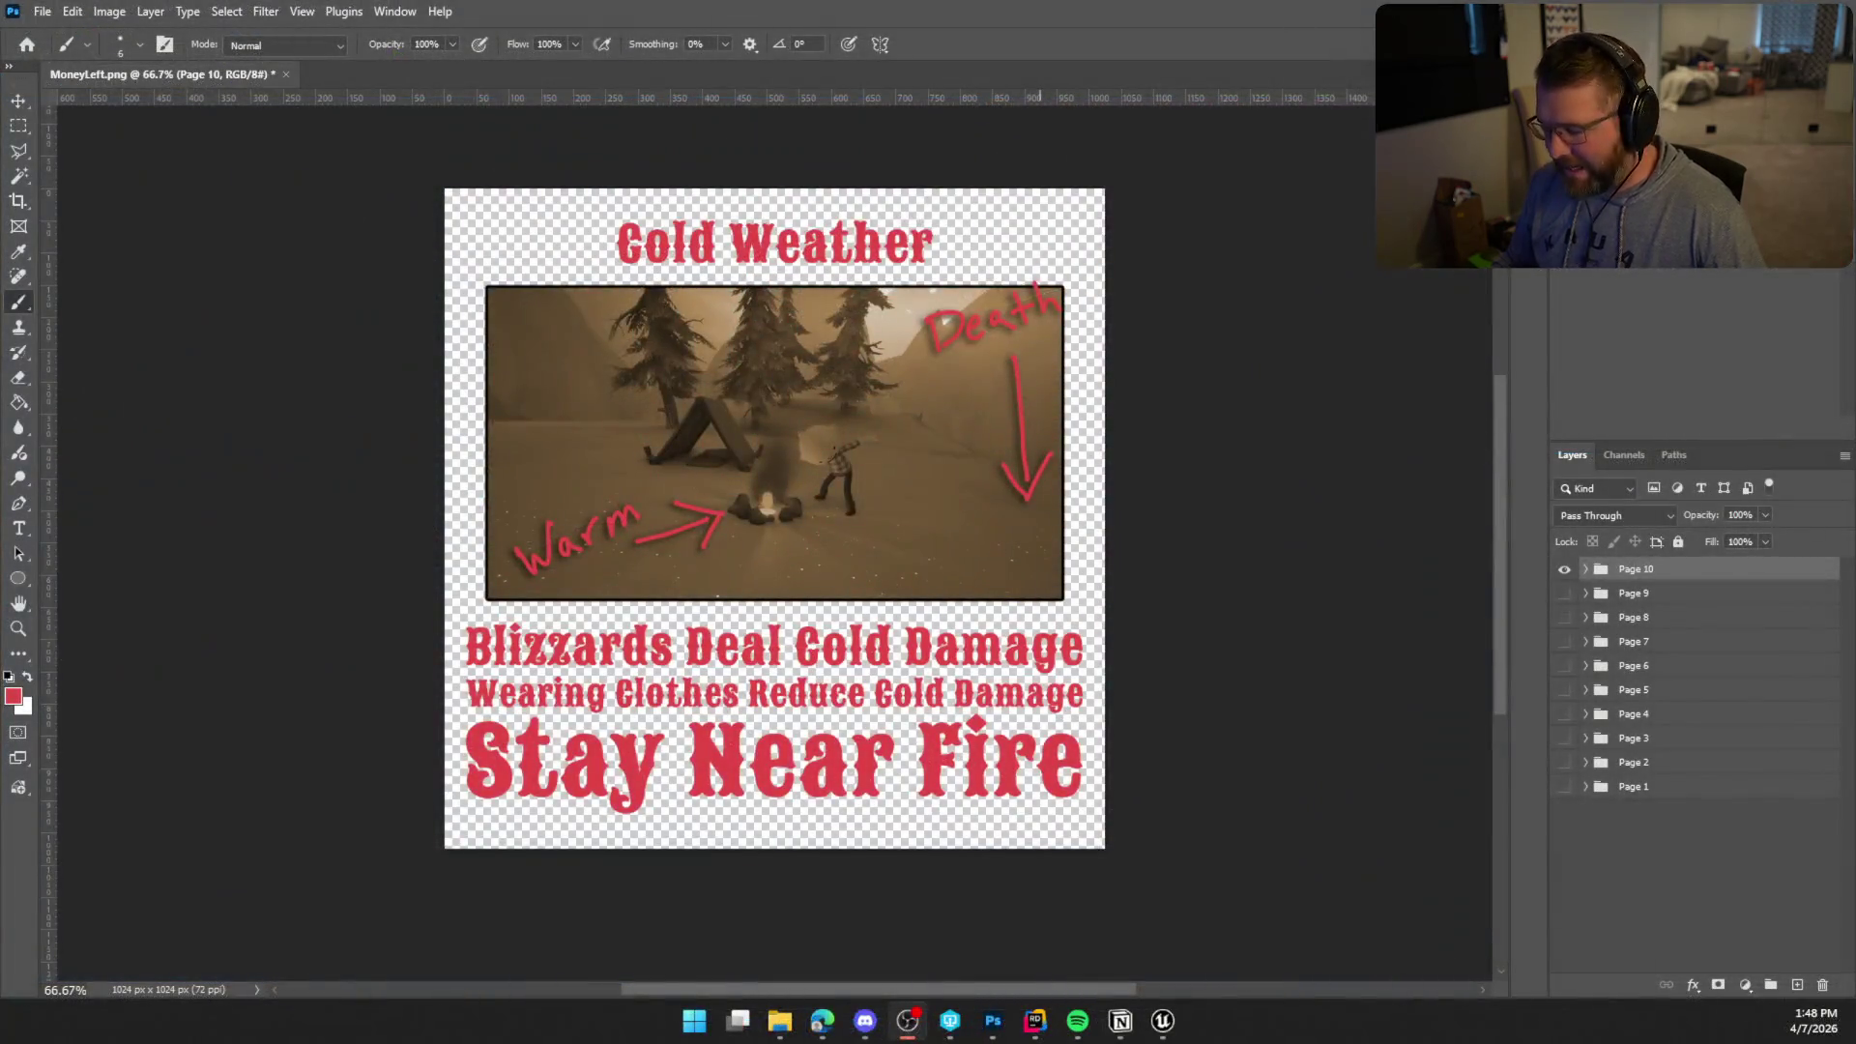
left_click(1196, 11)
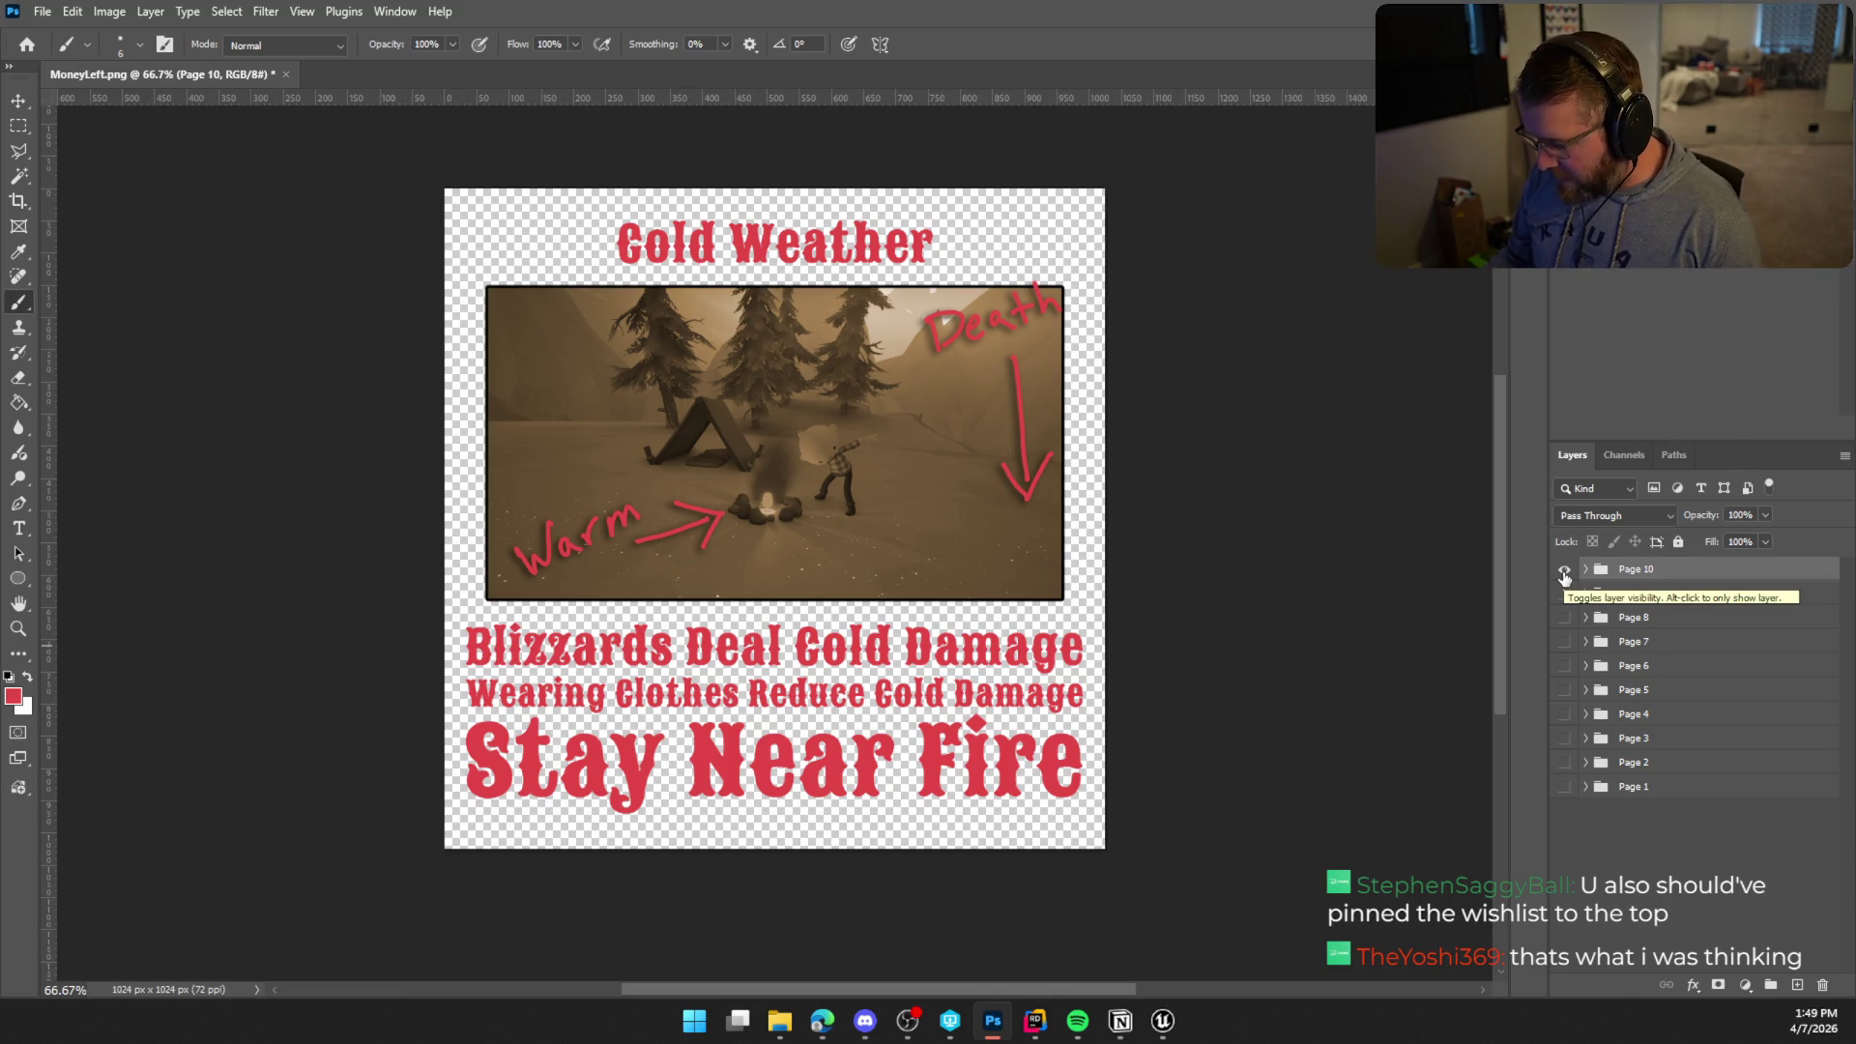
left_click(1564, 573)
- Create a new layer group named Page 11 above Page 10
left_click(1789, 962)
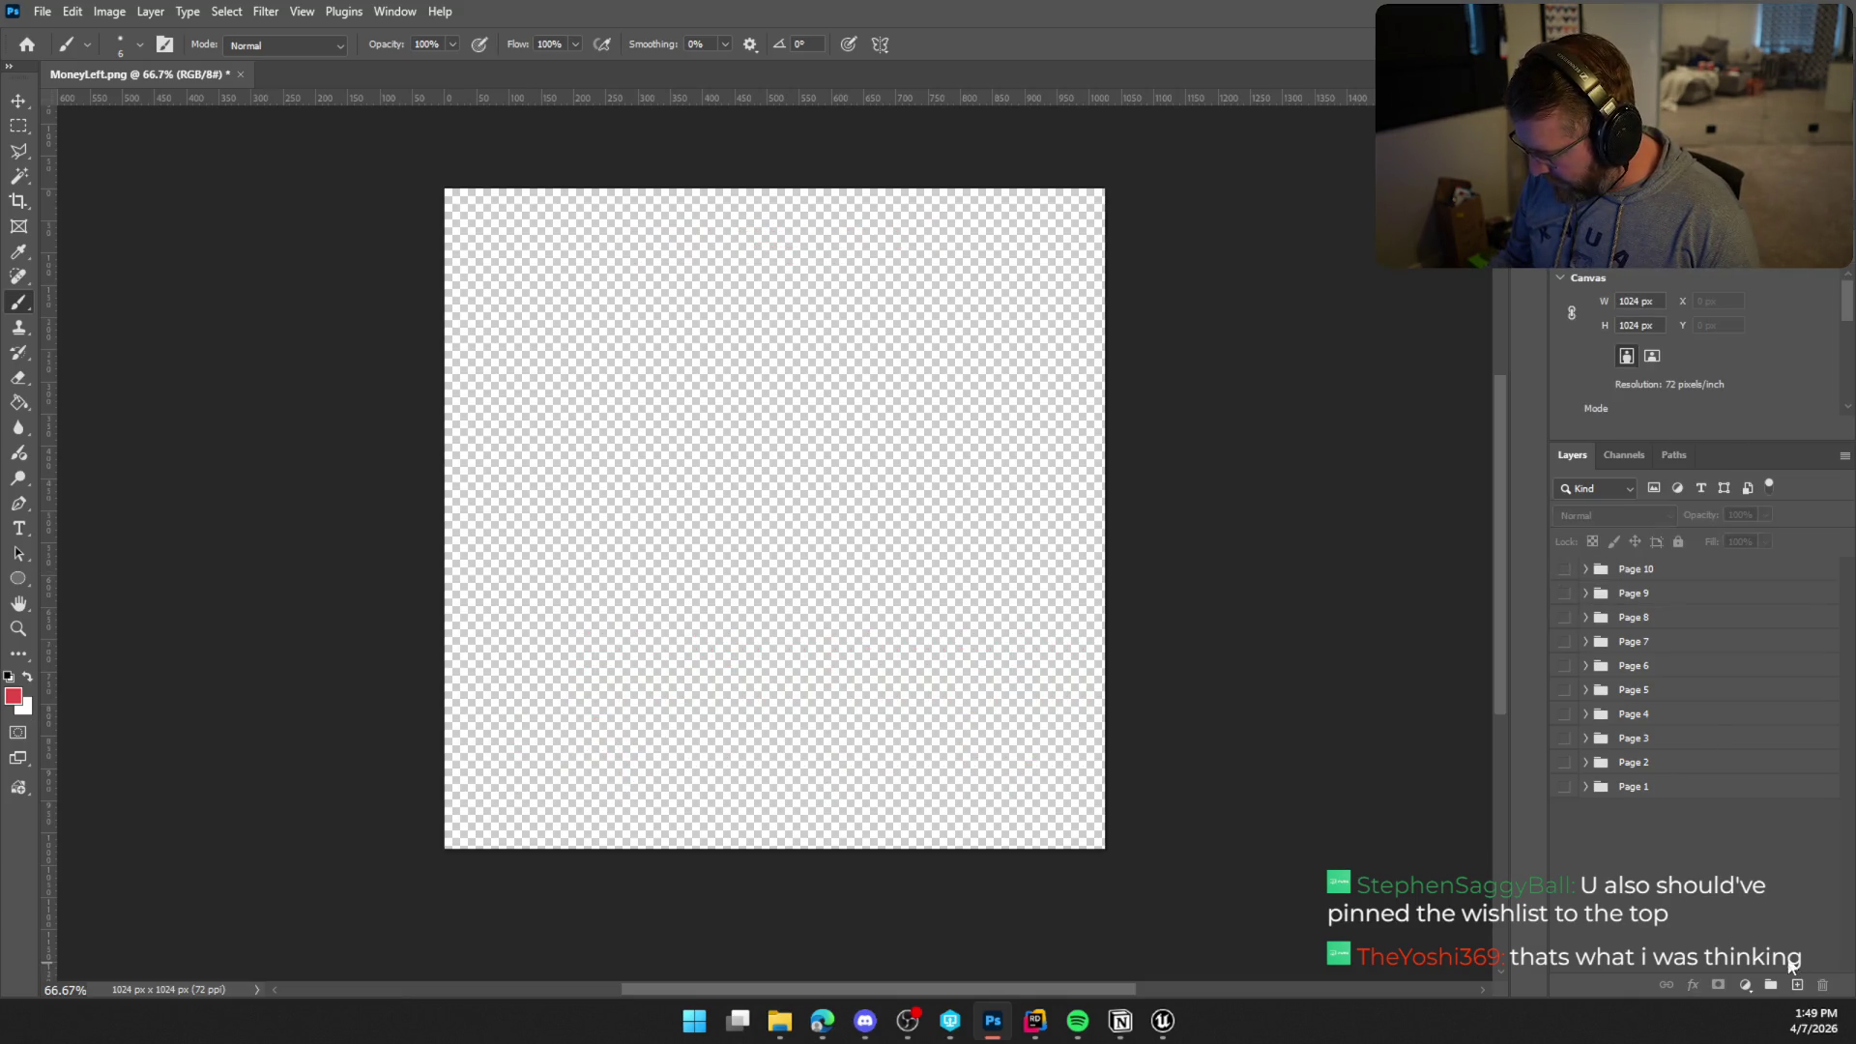
left_click(1767, 984)
double_click(1642, 569)
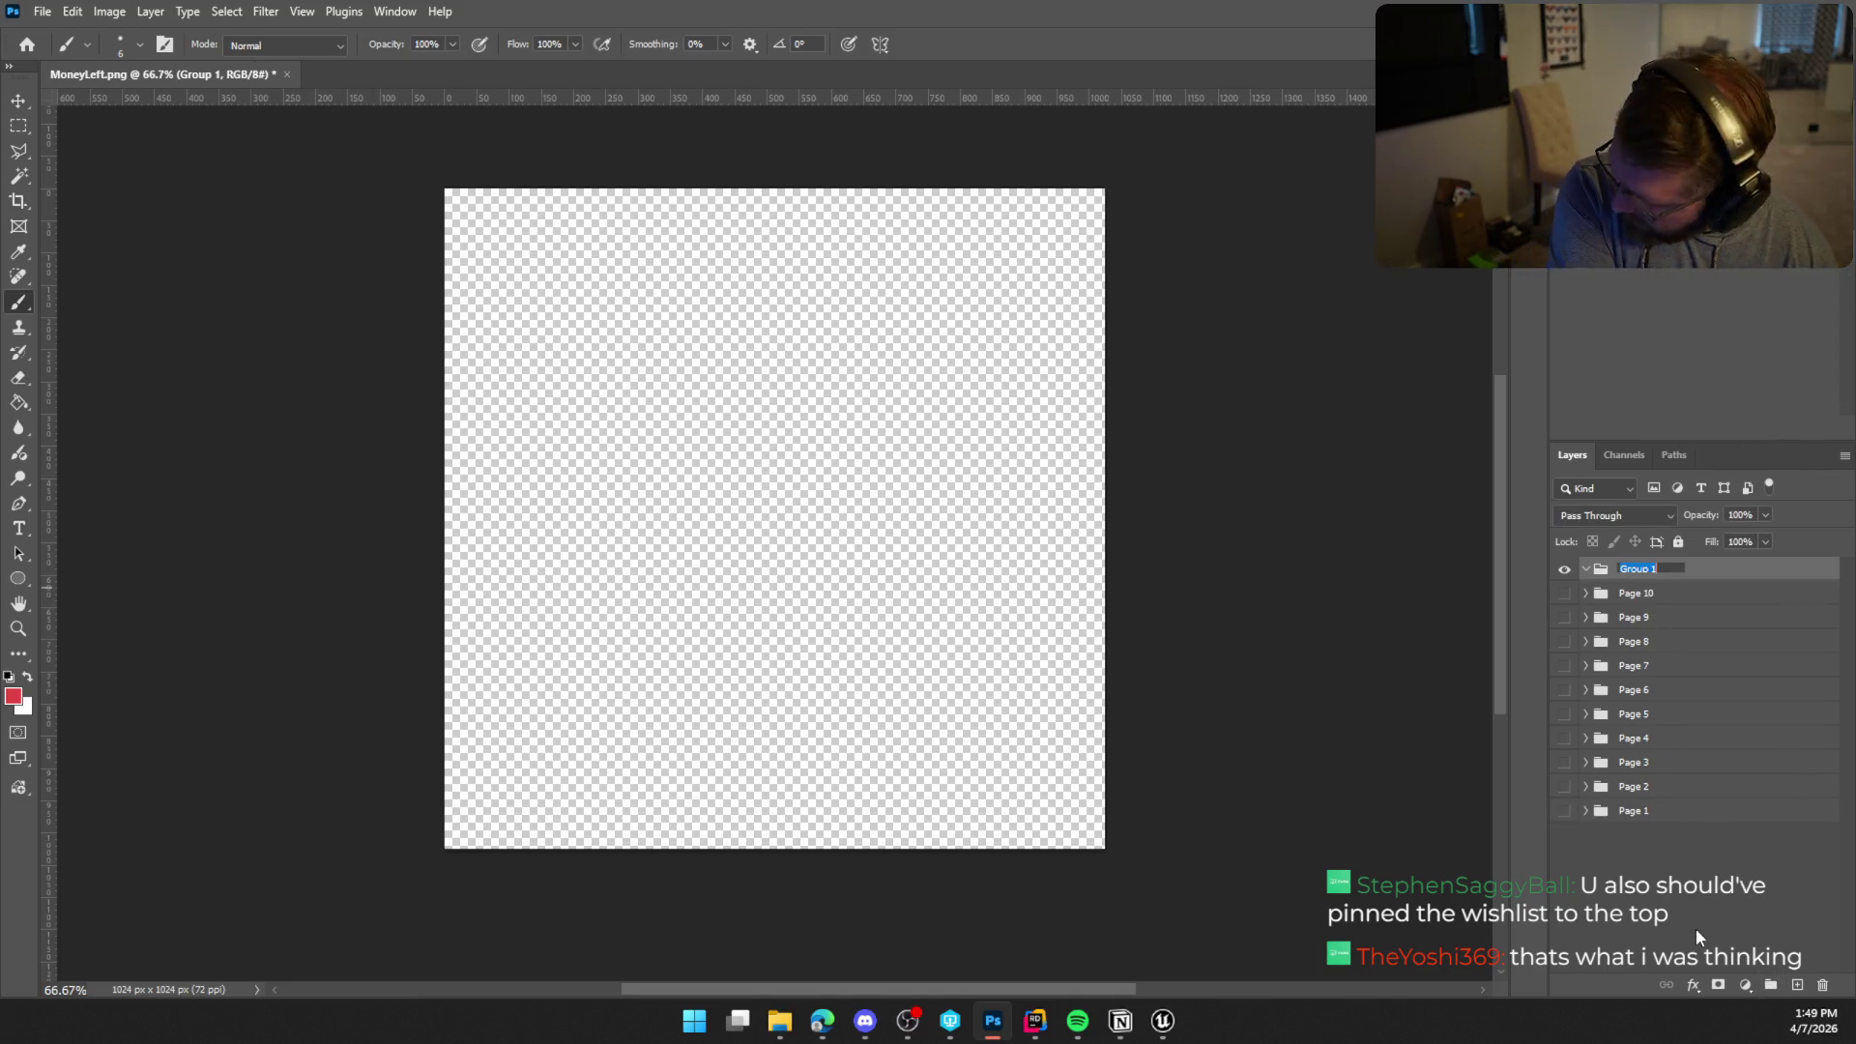
type("Page 11")
key("Return")
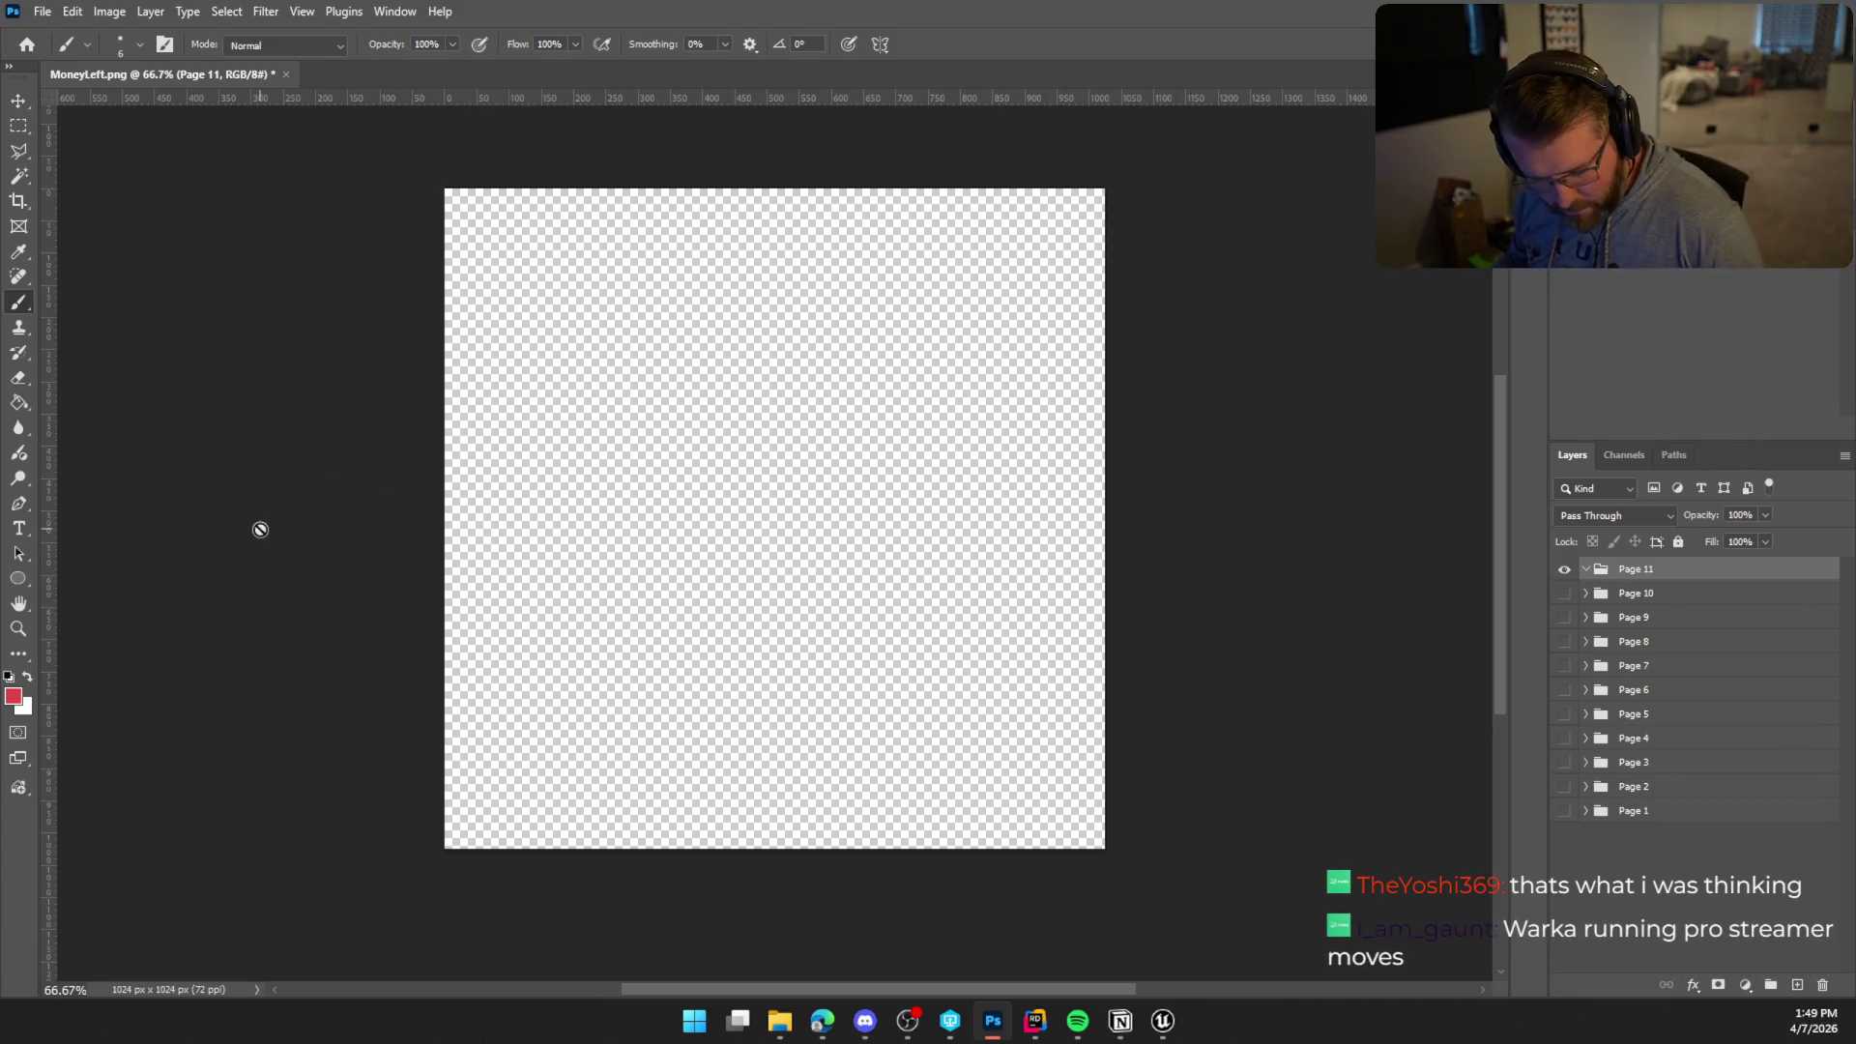
- Add the title text 'Zones' at the top of the page, fixing typos
left_click(19, 528)
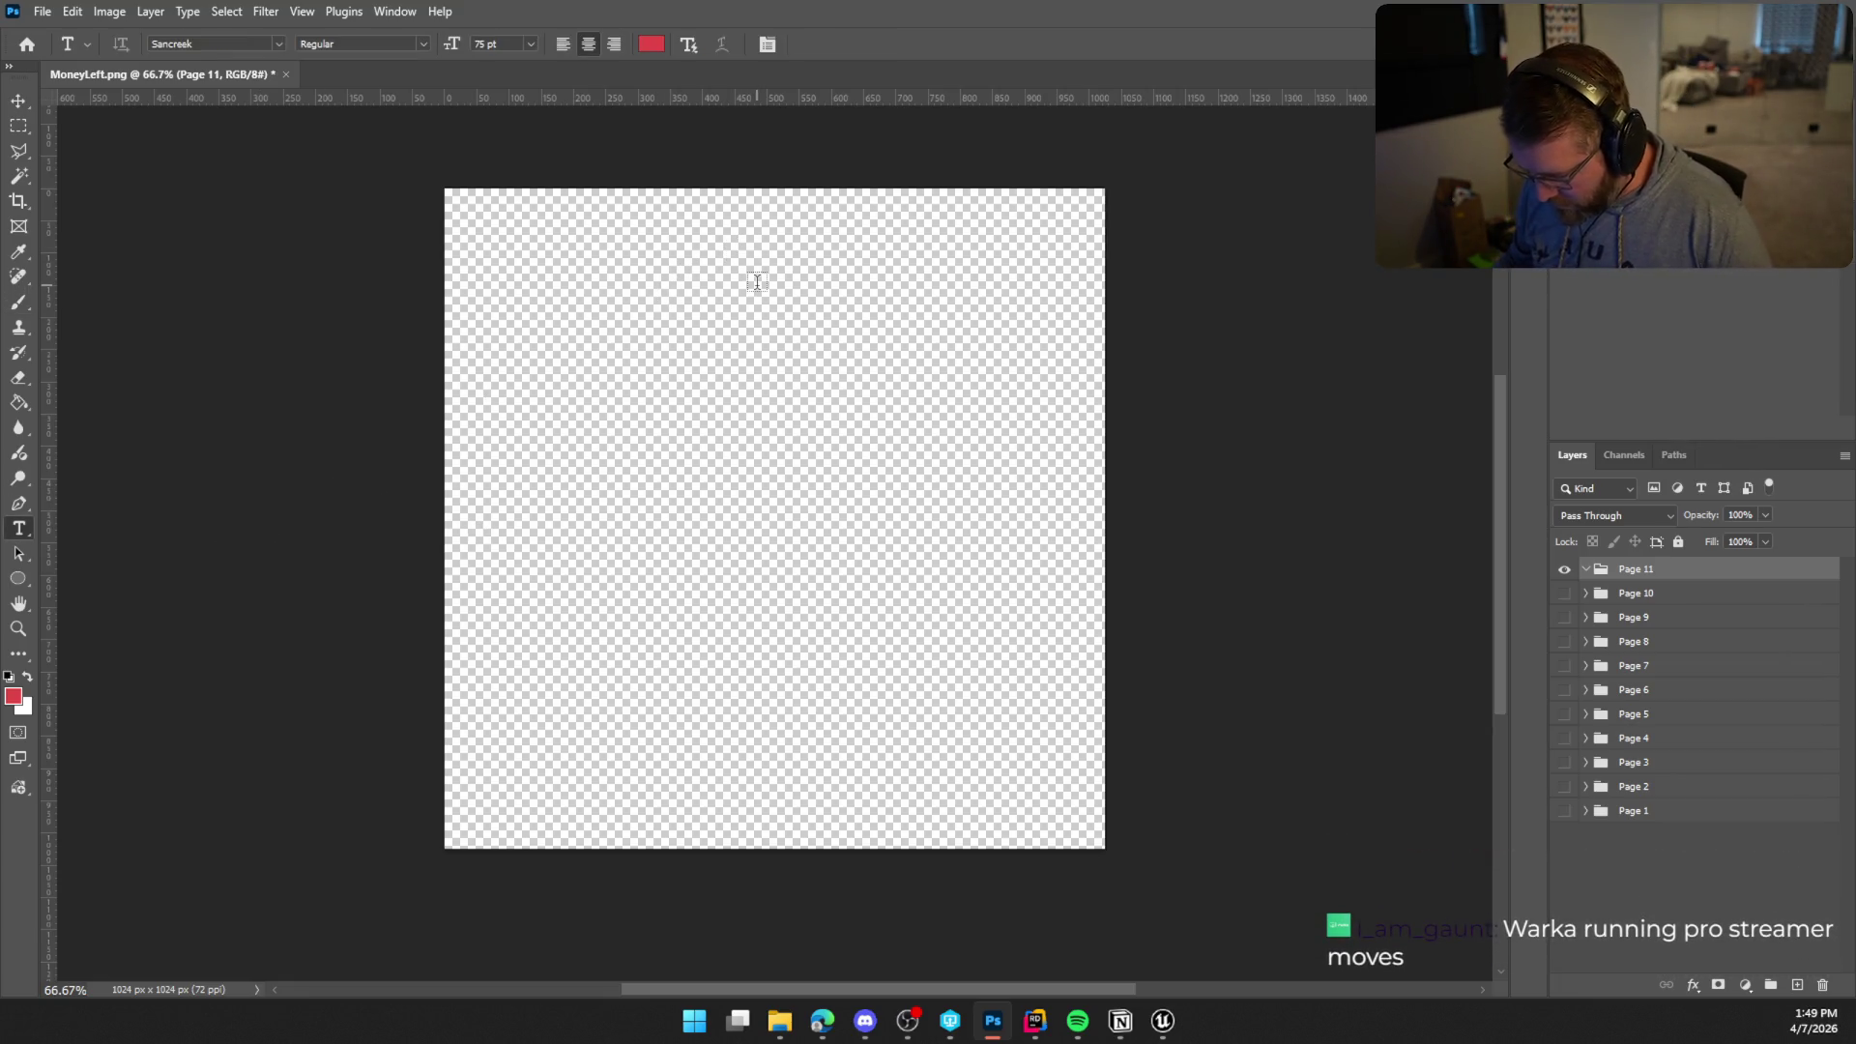
left_click(751, 243)
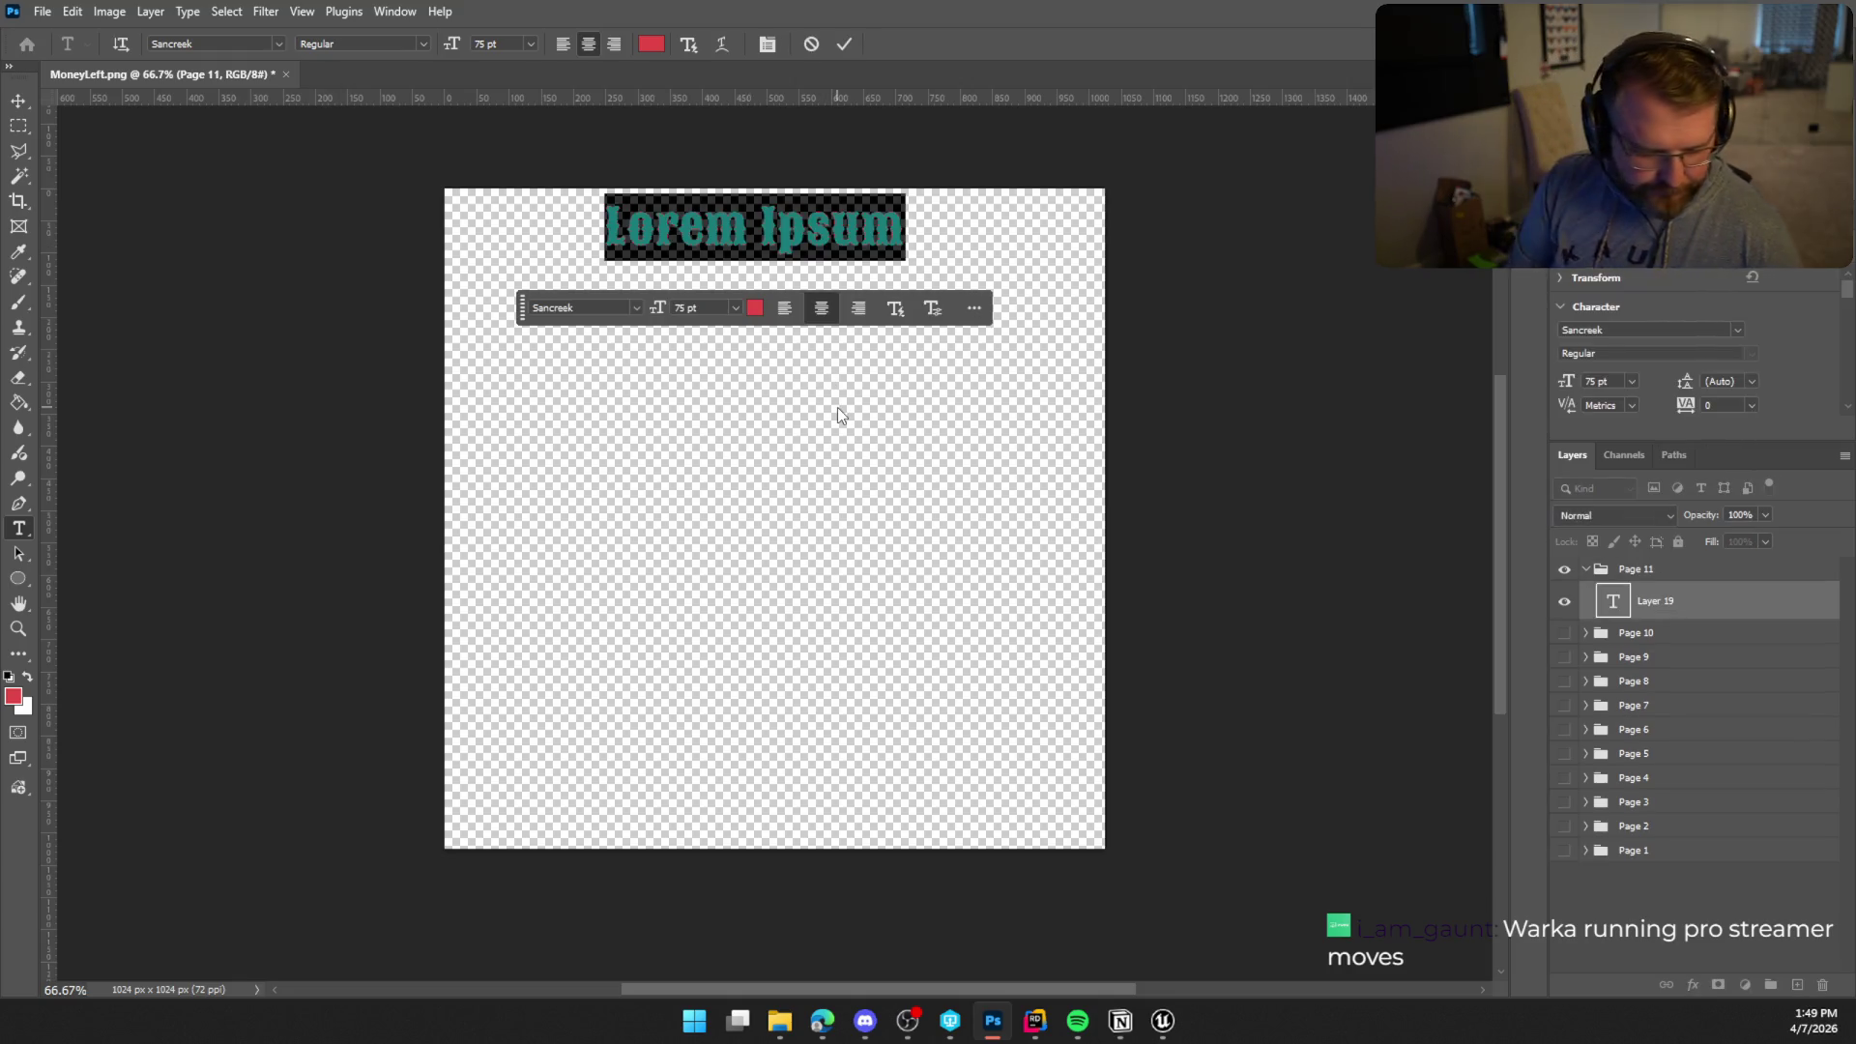
type("Zonre")
key("BackSpace")
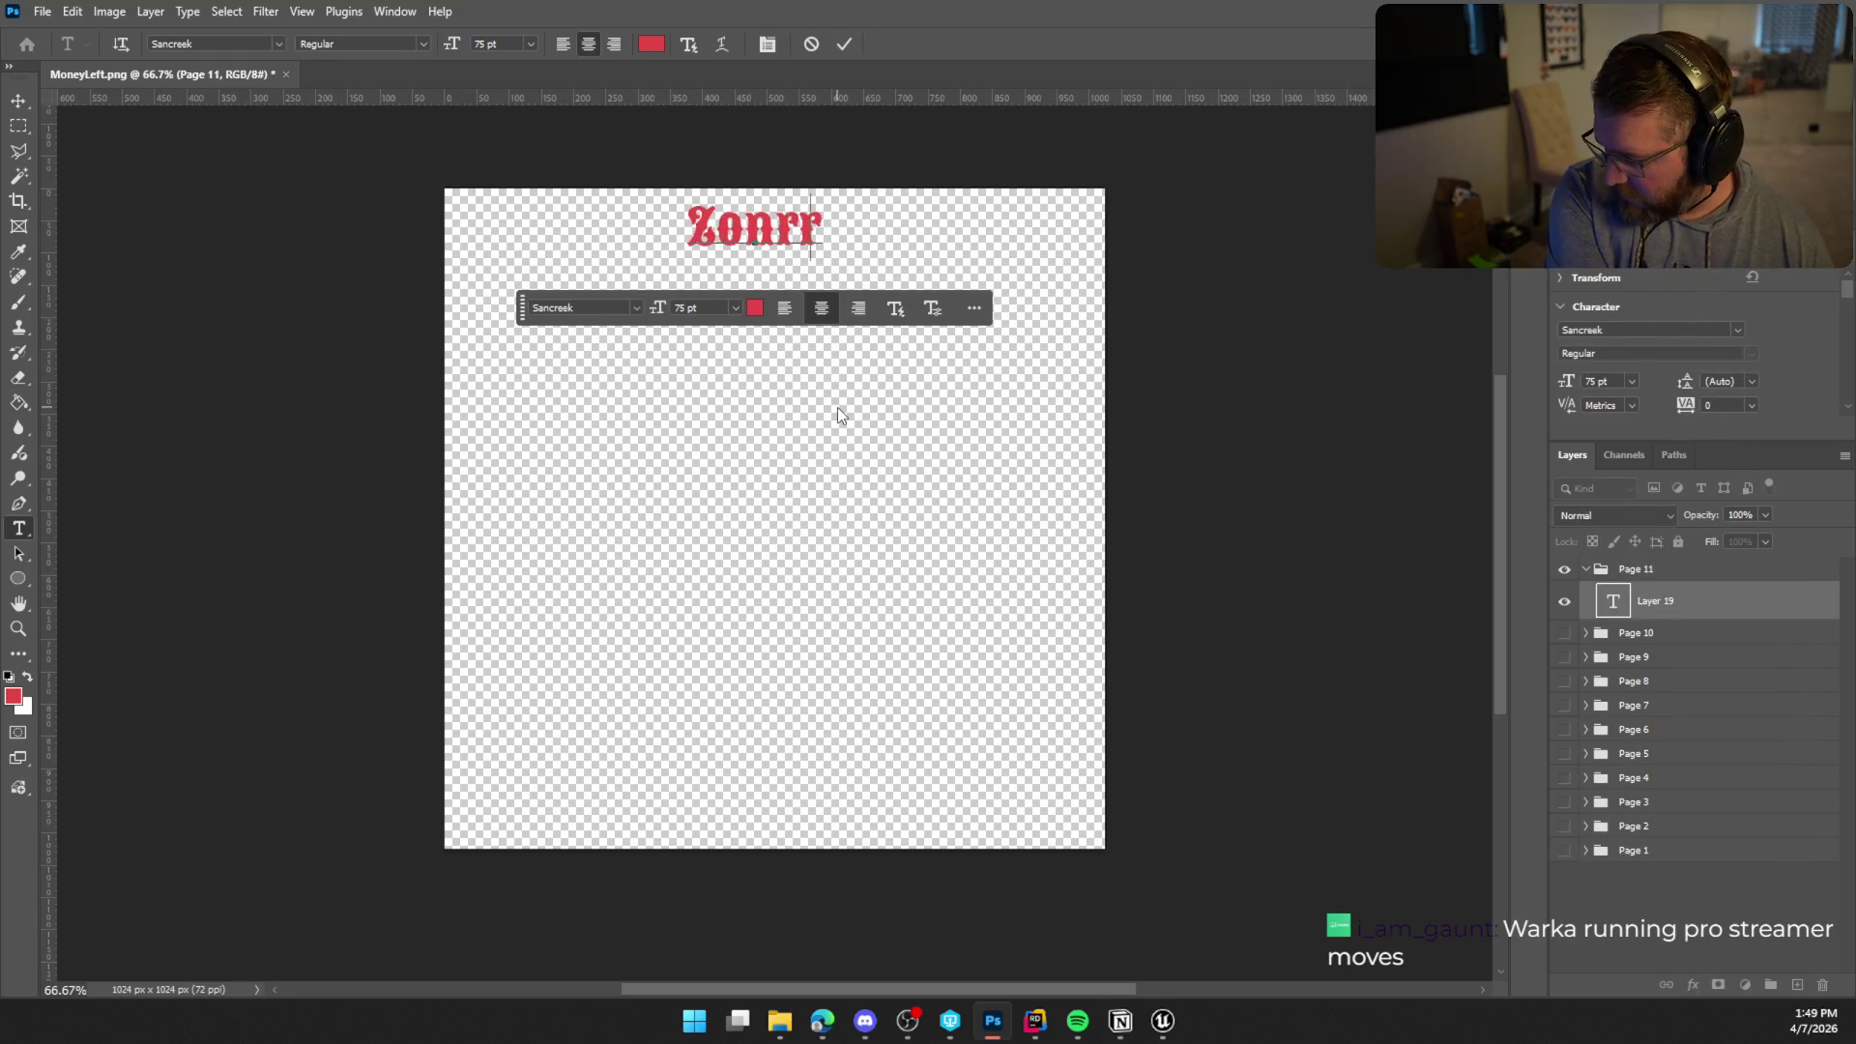
type("ds")
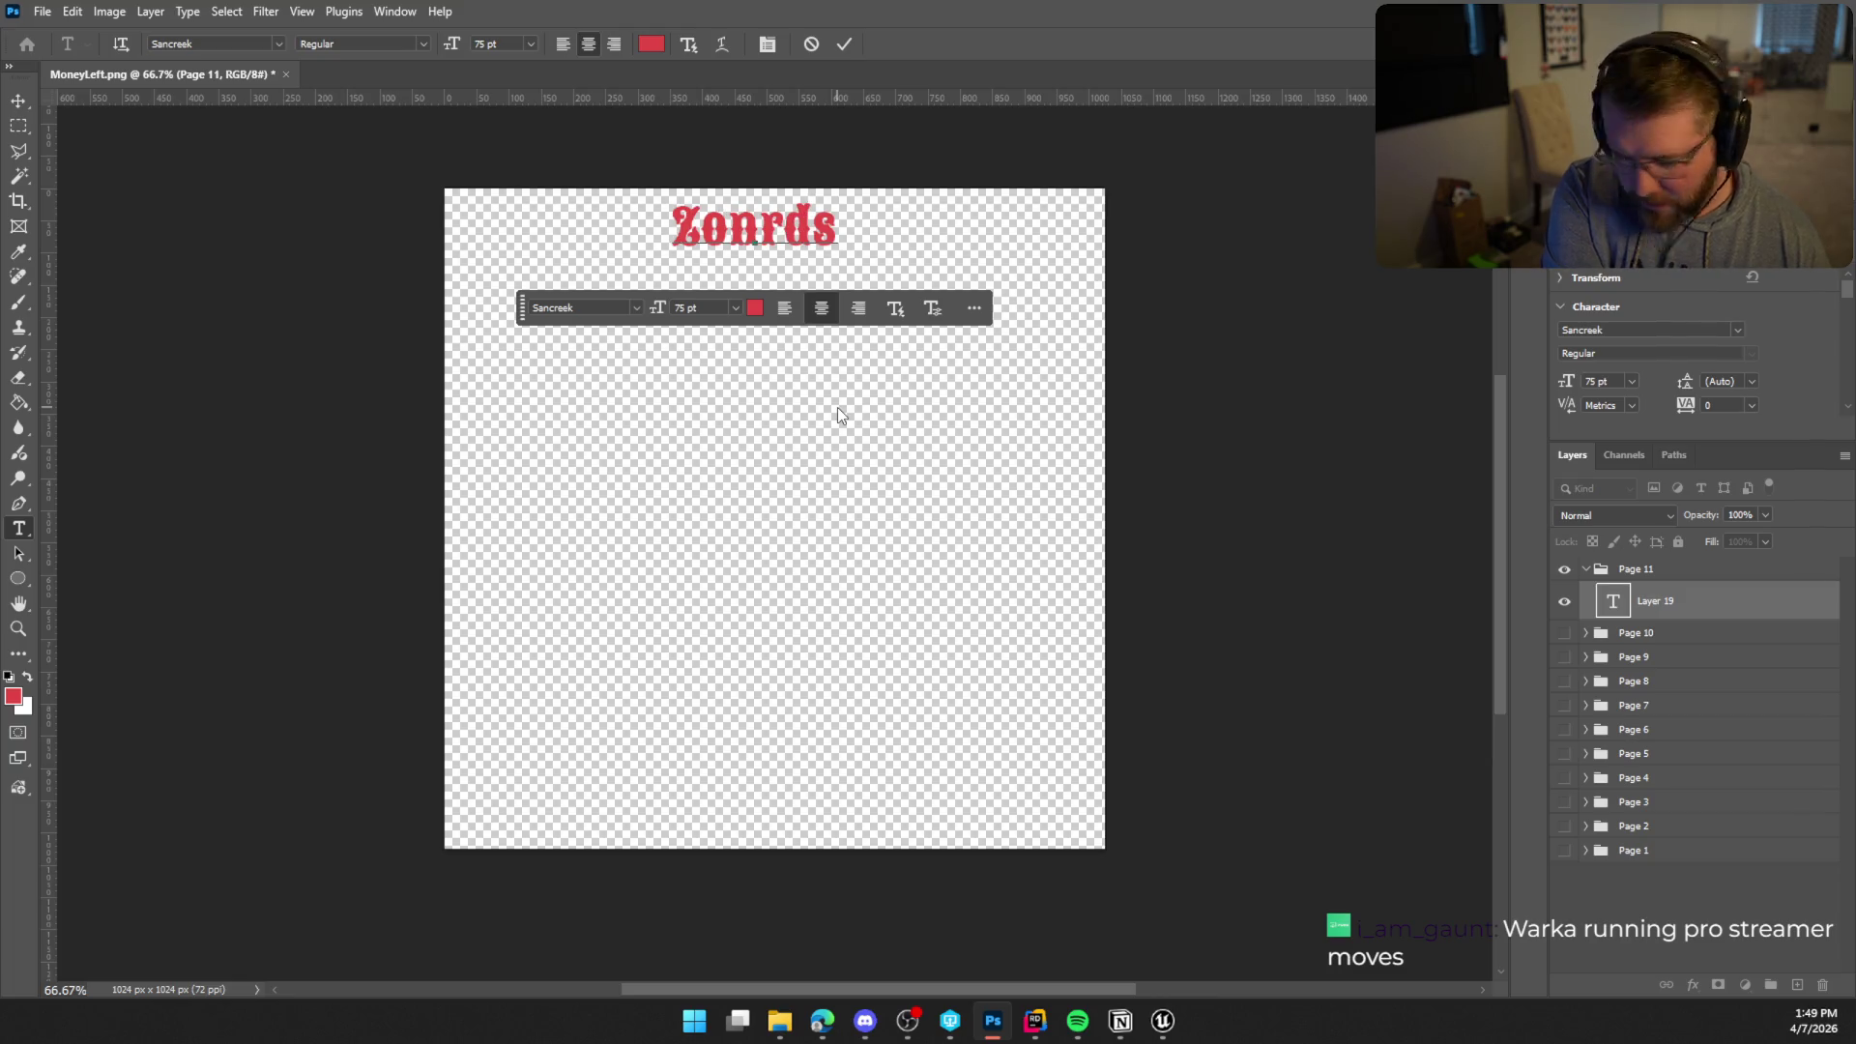
key("BackSpace")
key("BackSpace")
key("BackSpace")
type("es")
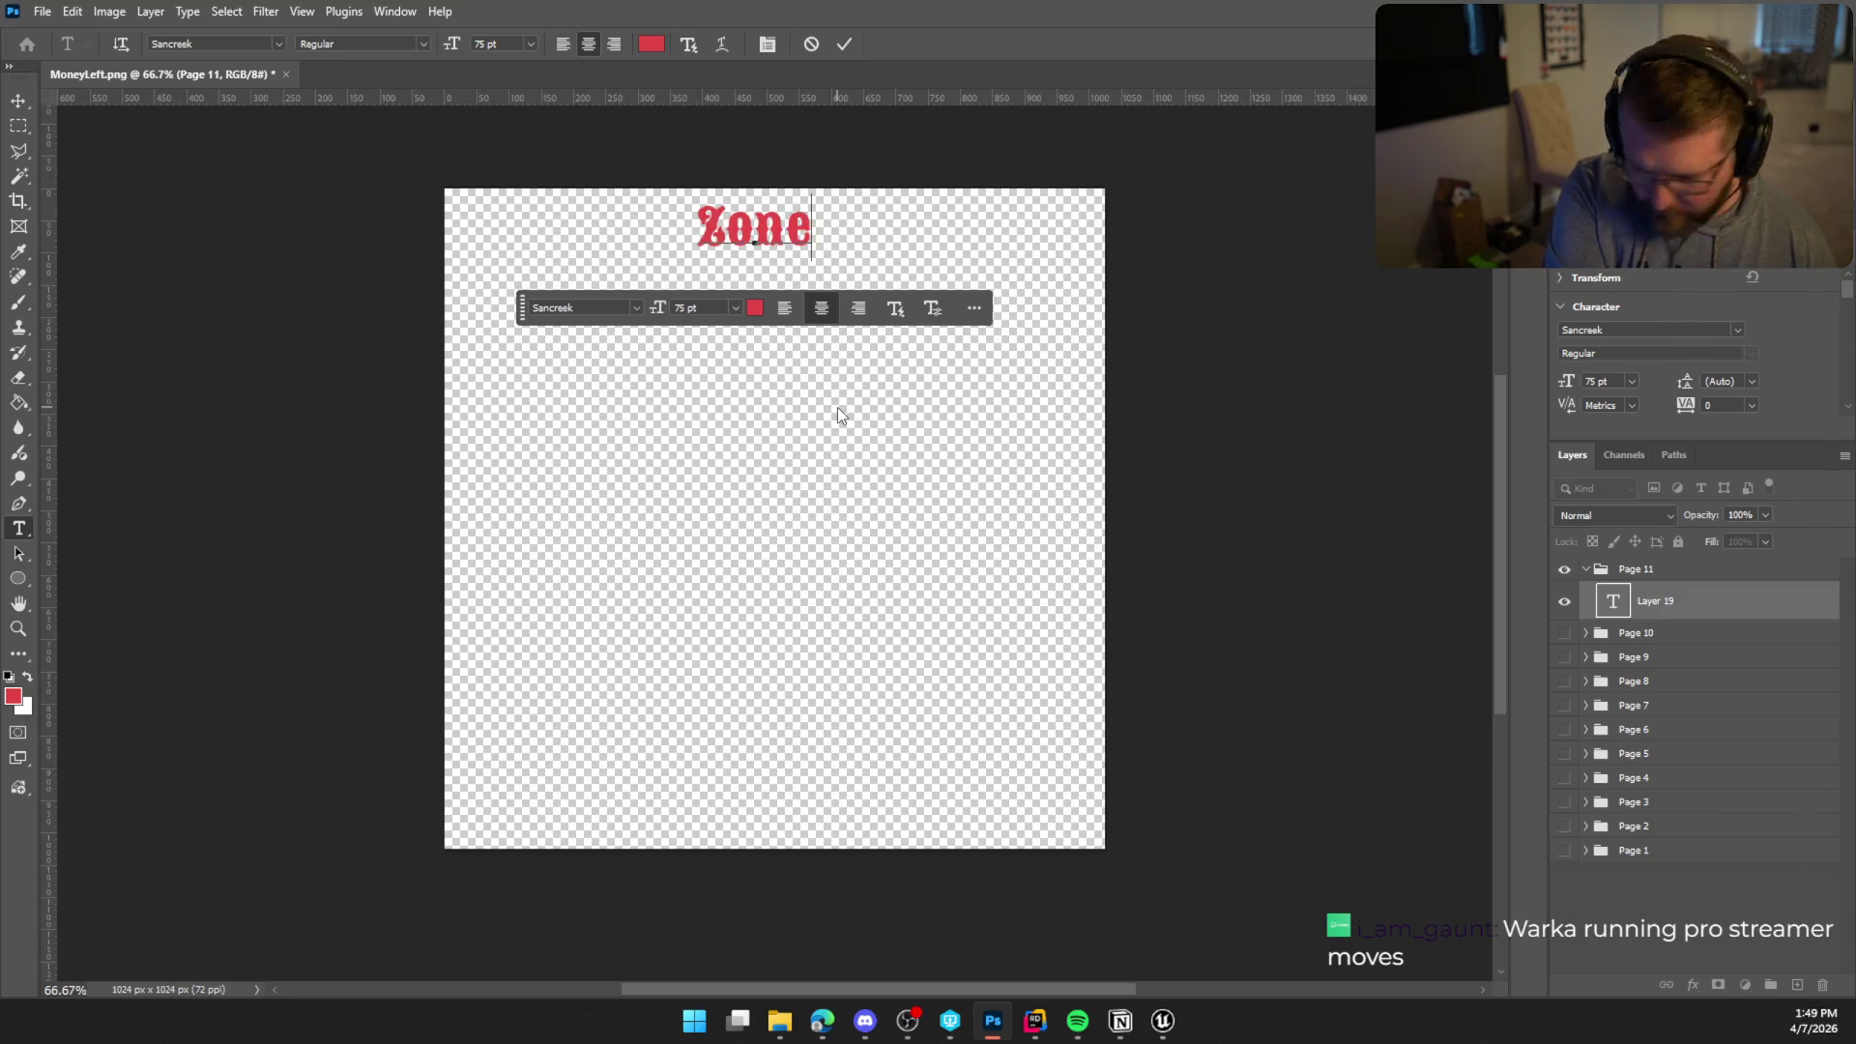
left_click(847, 46)
- Move the Zones title onto the centre guide and confirm its position
mouse_move(757, 248)
left_mouse_down()
mouse_move(797, 253)
mouse_move(777, 263)
left_mouse_up()
key("Return")
key("t")
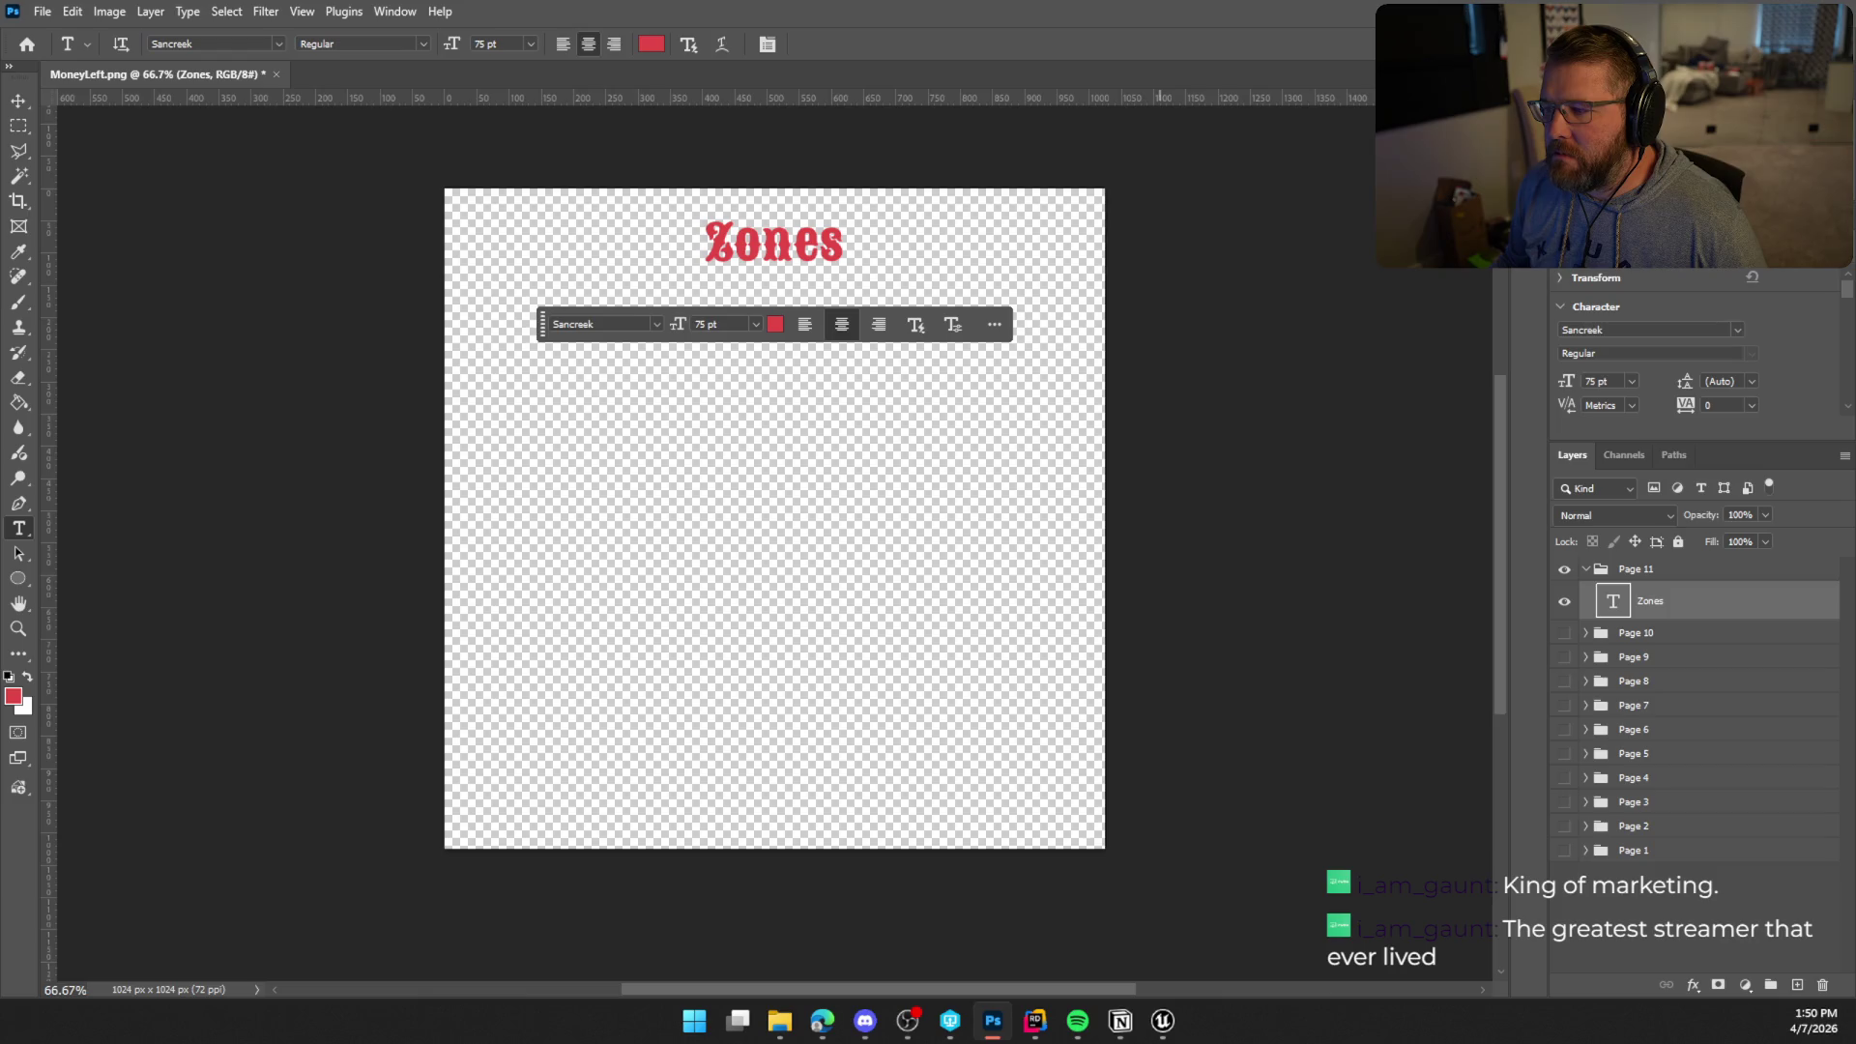
key("alt+Tab")
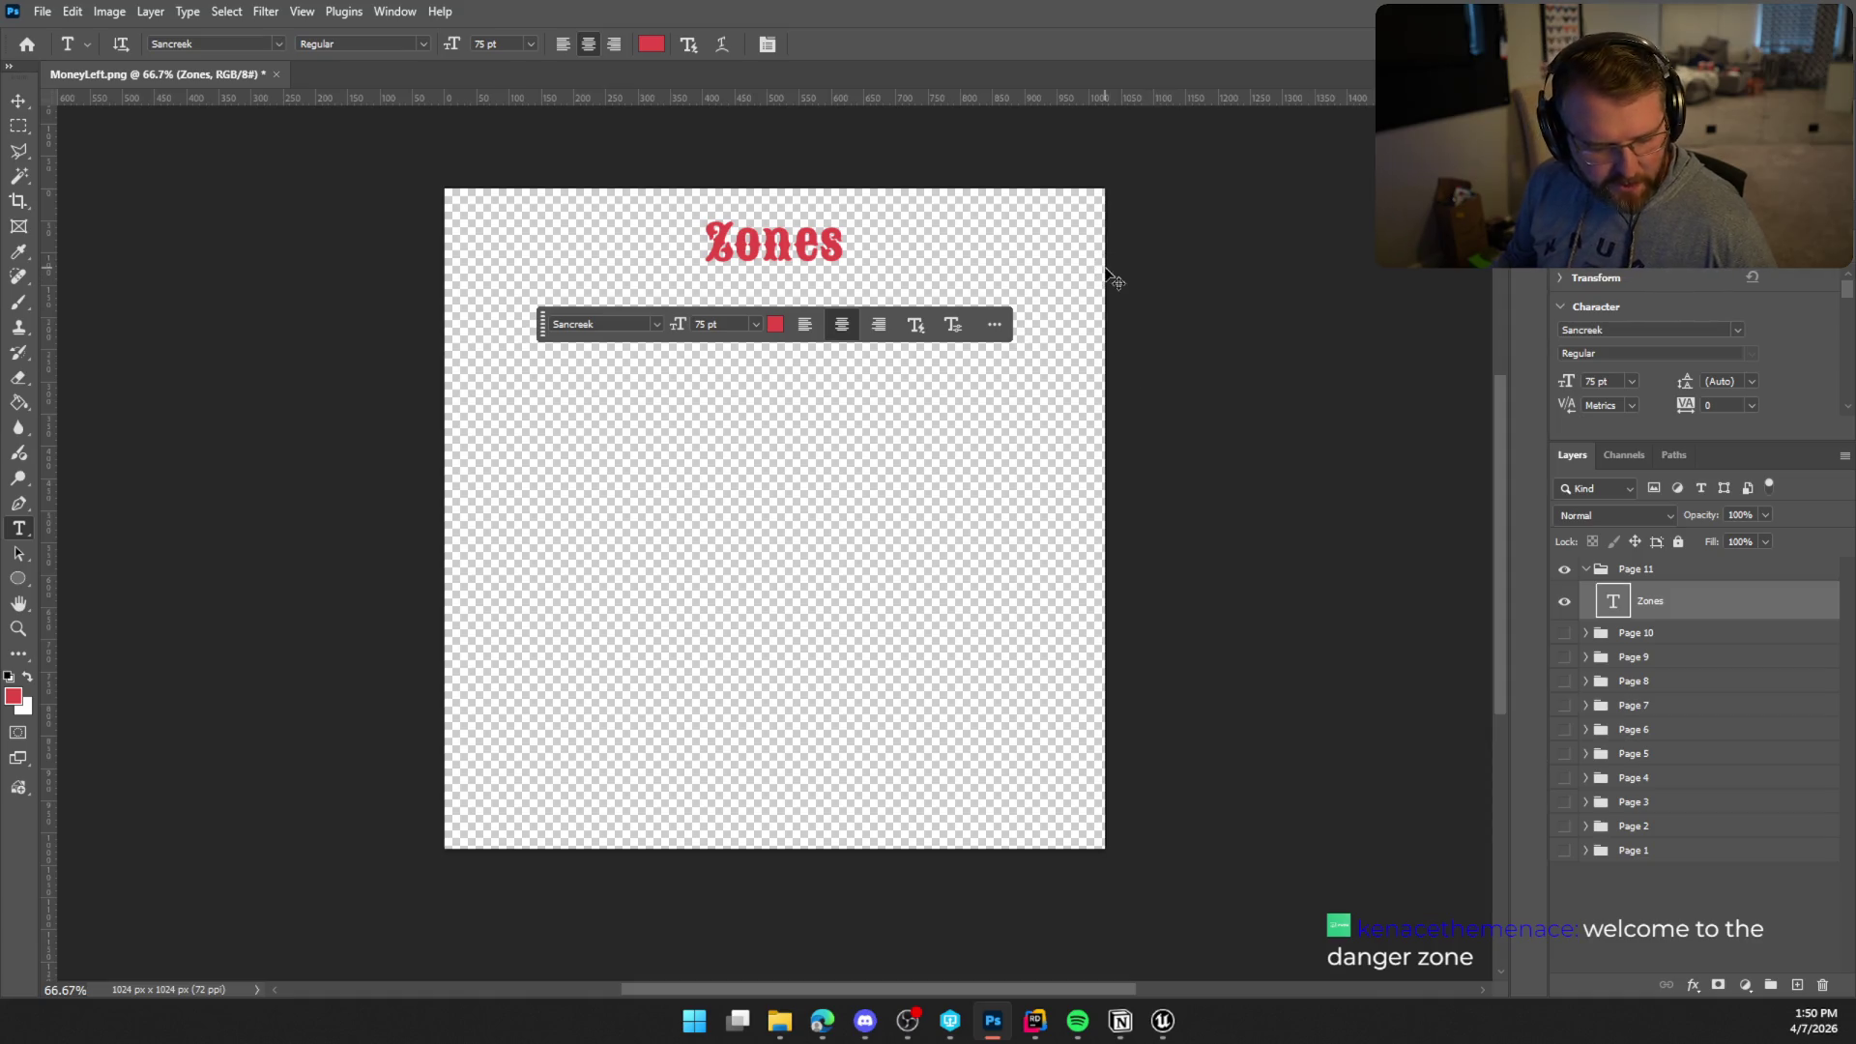
- Paste the forest screenshot, scale it to about 31%, and place it below the title on the left
key("ctrl+v")
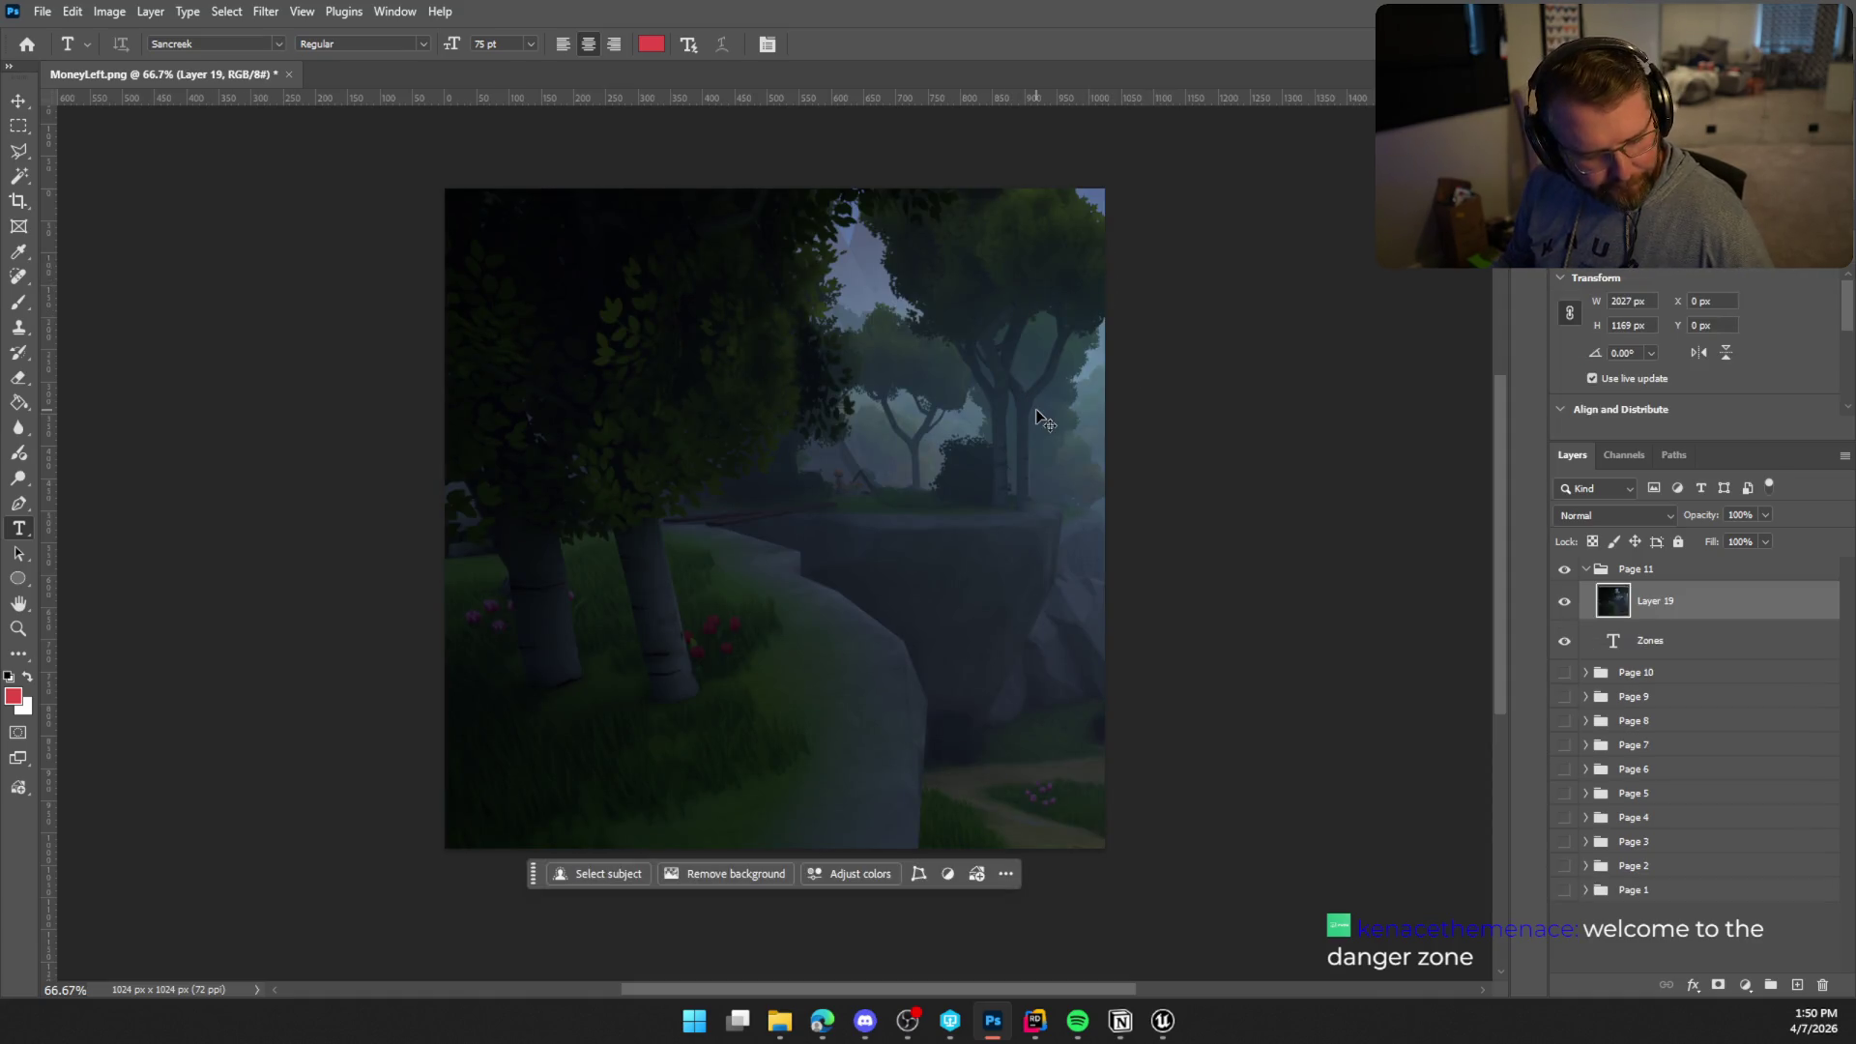
key("ctrl+t")
mouse_move(445, 189)
left_mouse_down()
mouse_move(918, 457)
mouse_move(897, 448)
left_mouse_up()
mouse_move(1057, 568)
left_mouse_down()
mouse_move(651, 426)
mouse_move(635, 397)
left_mouse_up()
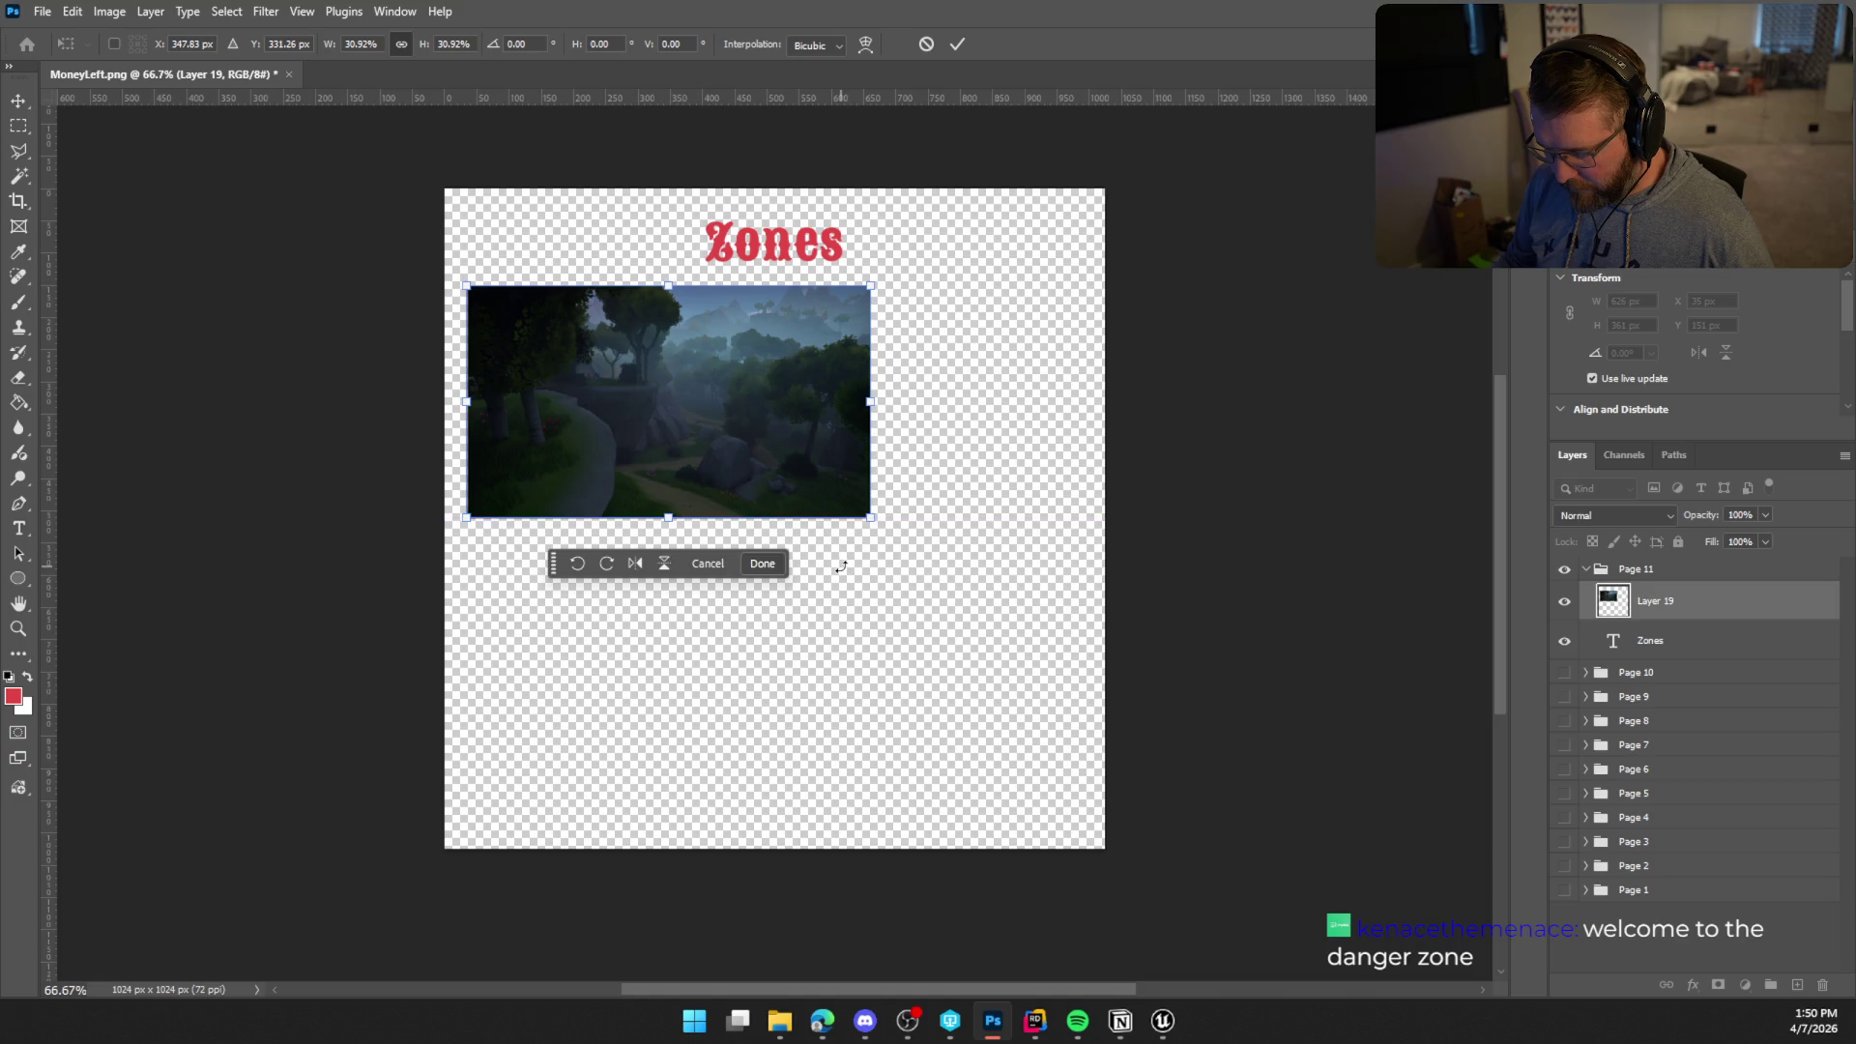
key("Return")
key("t")
key("alt+Tab")
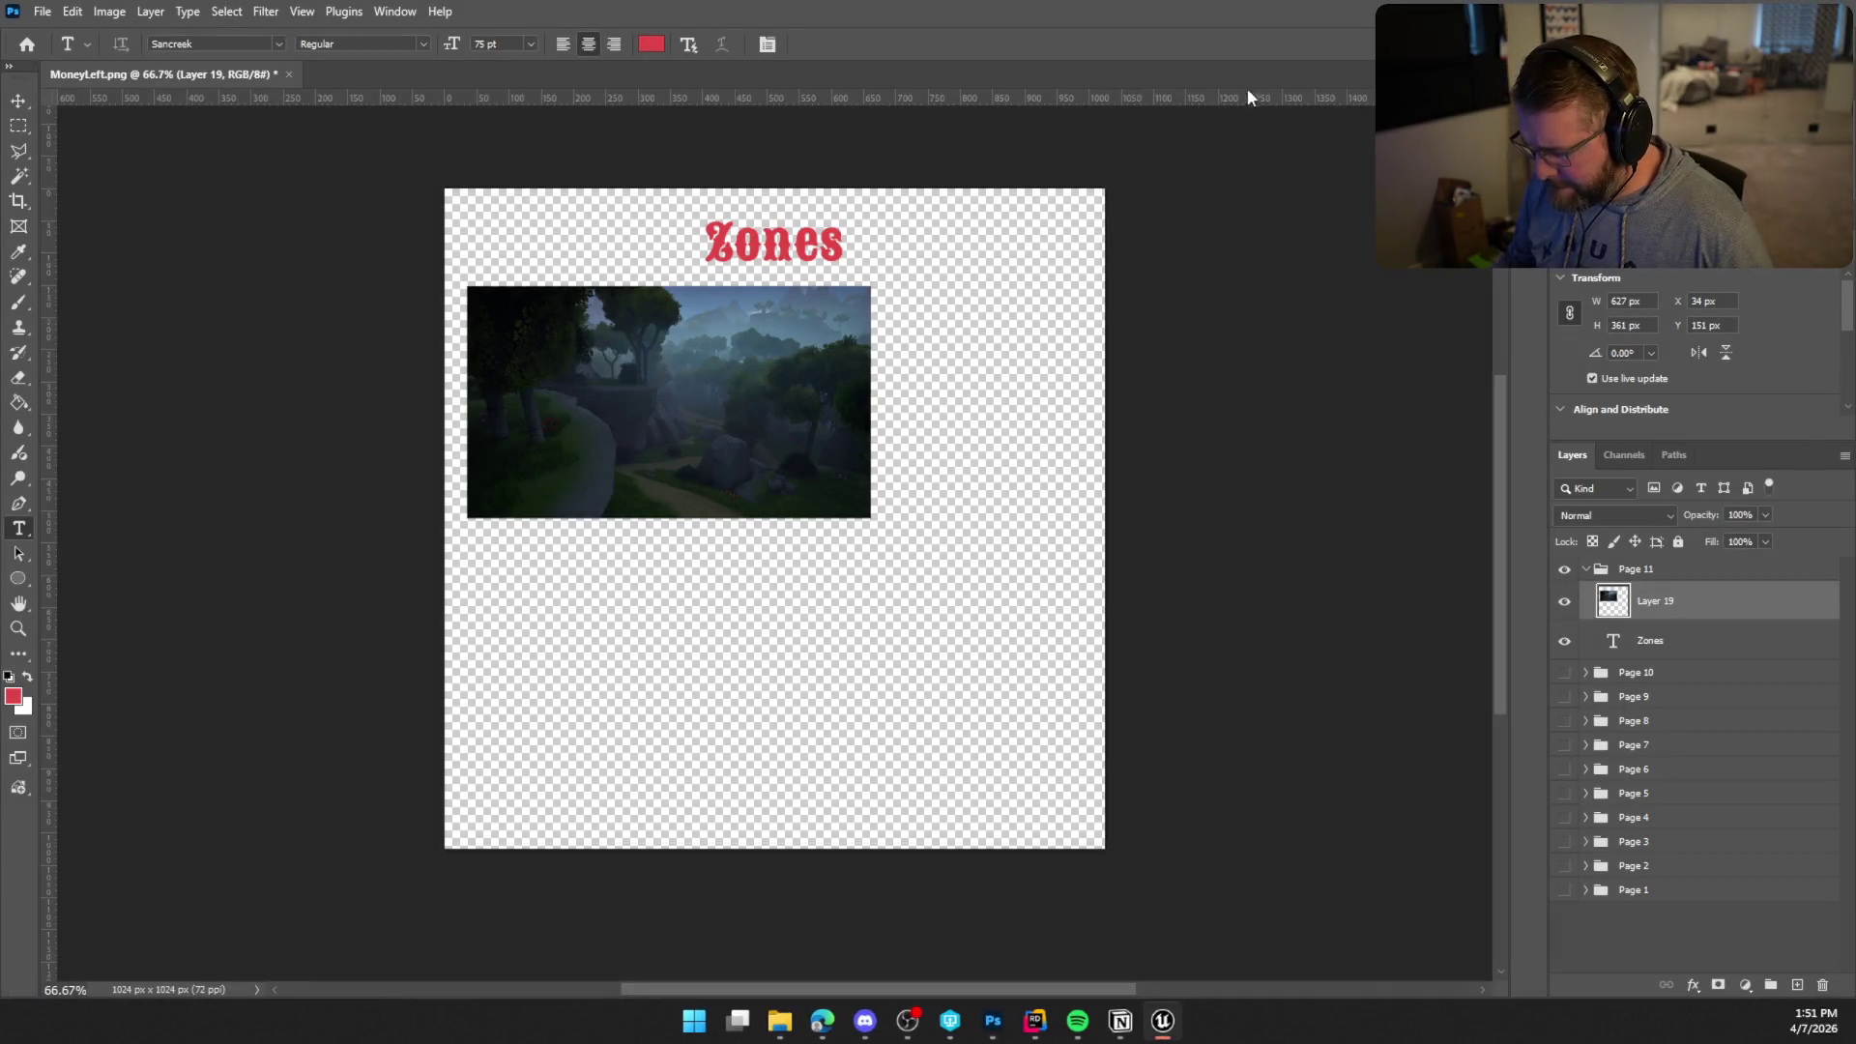
- Reconfirm the forest image's transform, then paste the mountain landscape screenshot as a new layer
double_click(1251, 11)
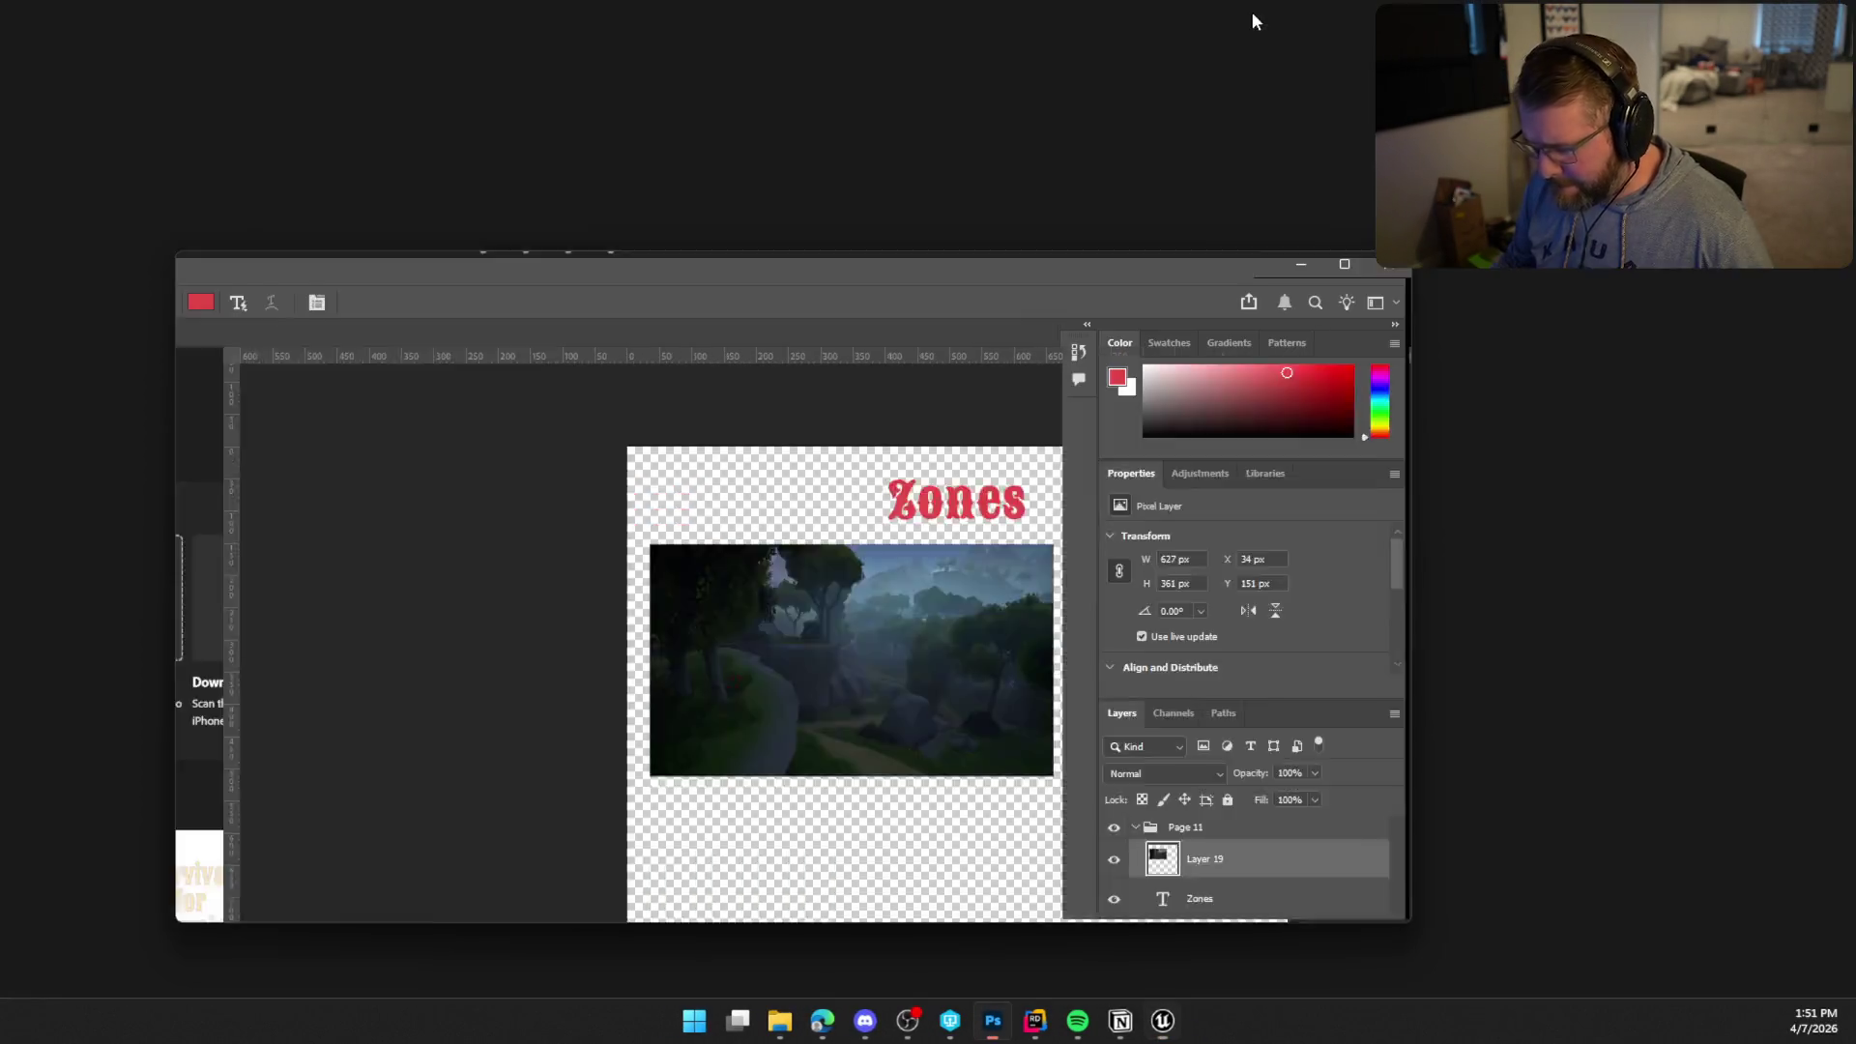
key("ctrl+t")
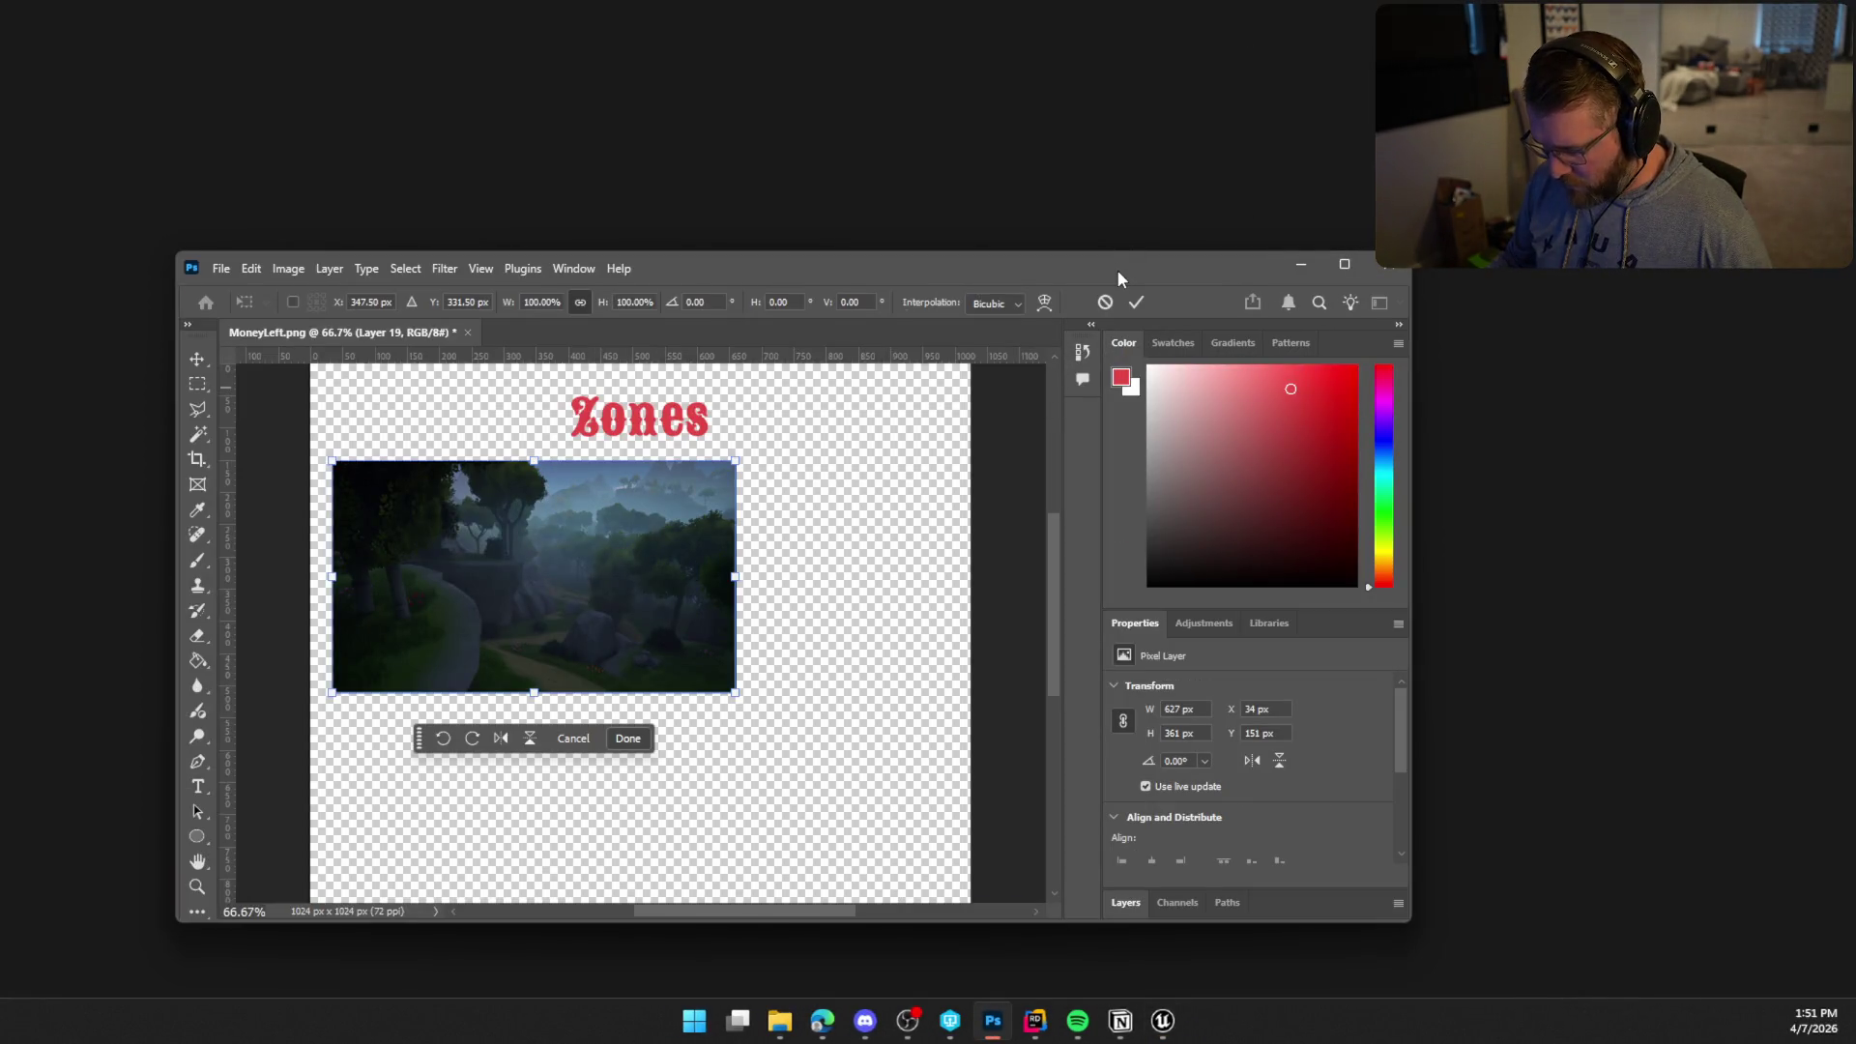
double_click(1118, 271)
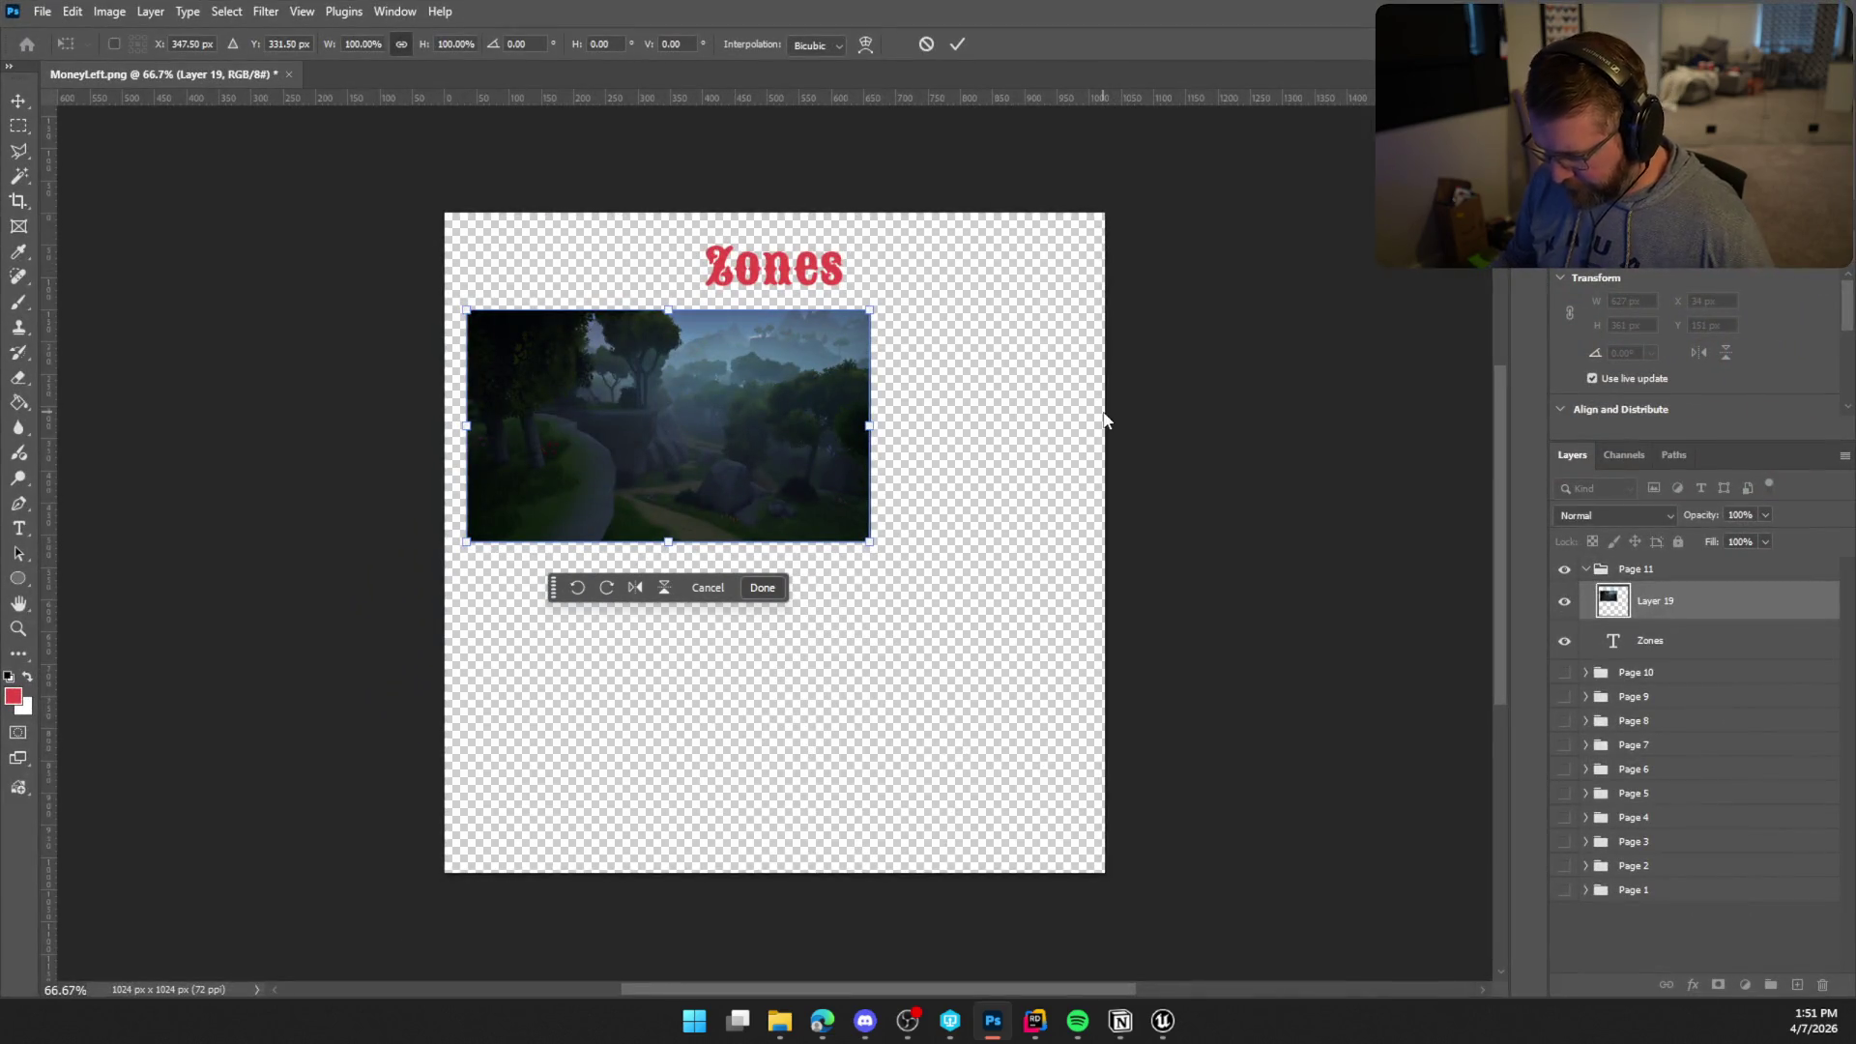
key("Return")
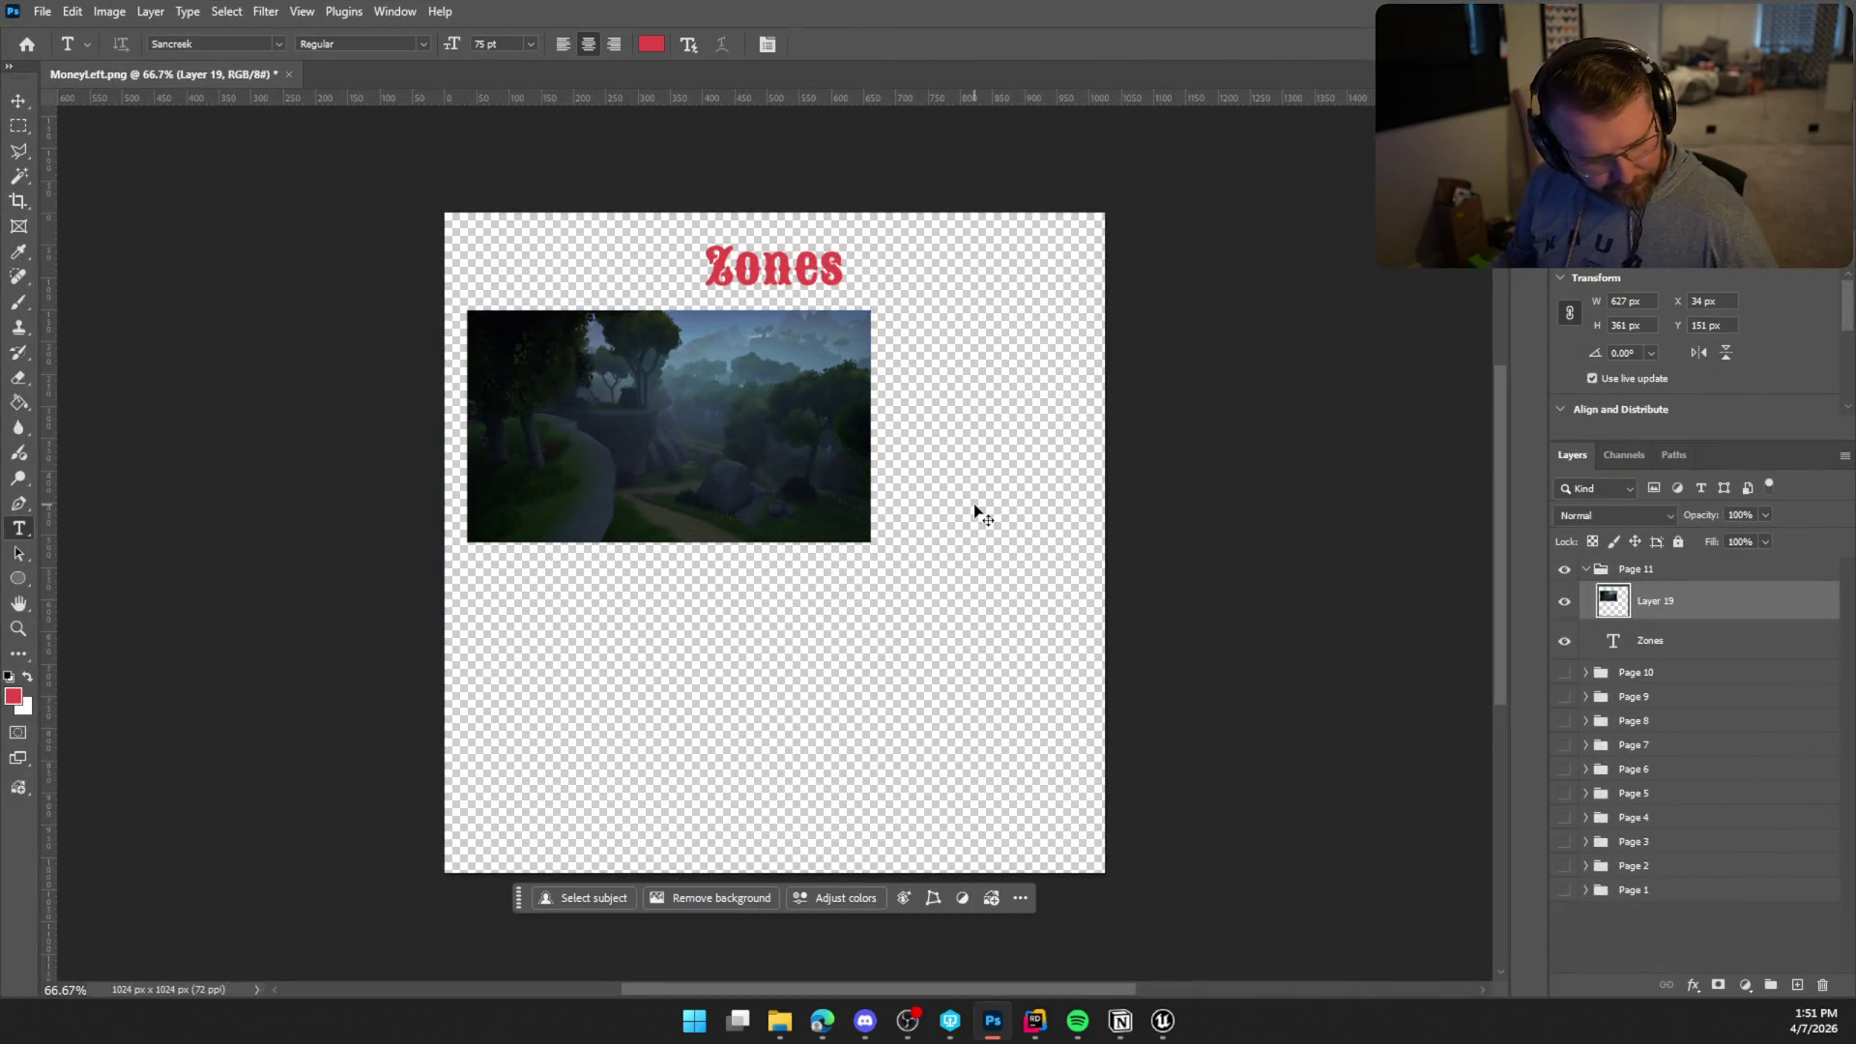
key("ctrl+v")
key("ctrl+t")
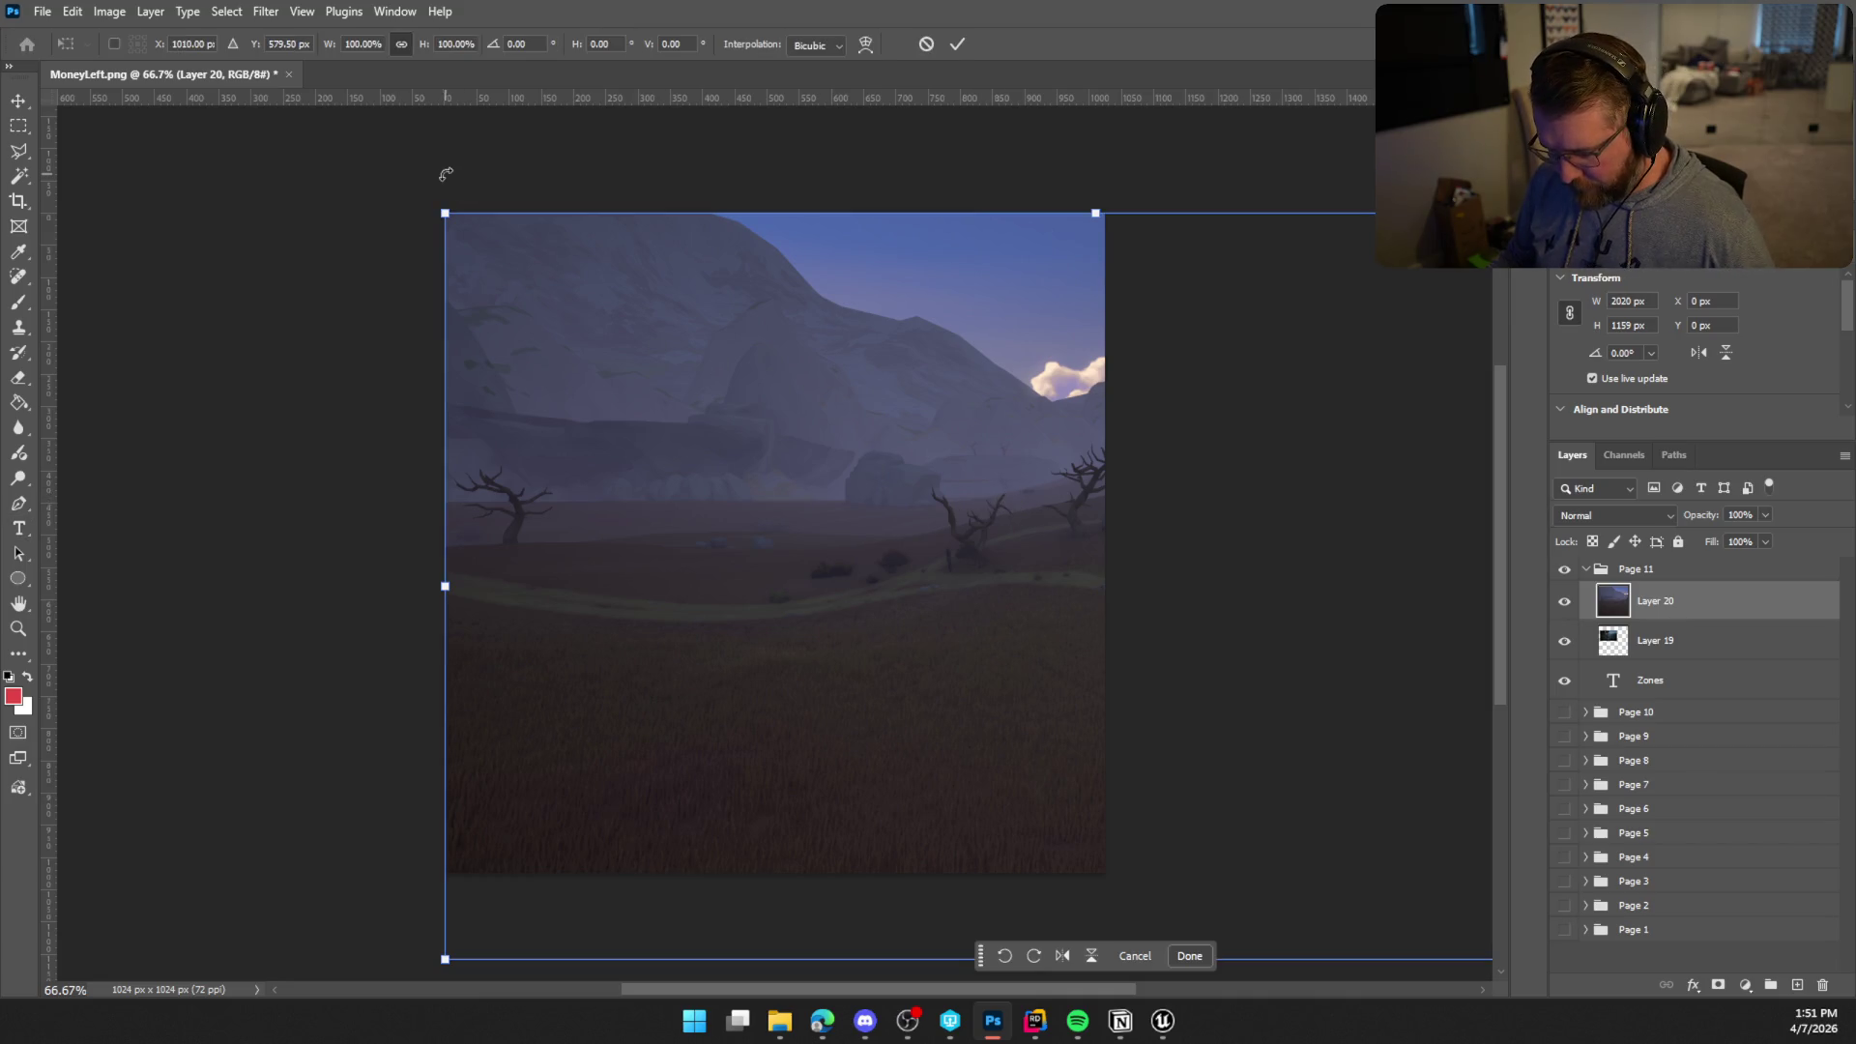
- Shrink the landscape screenshot below-right of the forest image, then paste the desert screenshot
left_click_drag(445, 213, 849, 500)
left_click_drag(1084, 565, 846, 570)
key("Return")
key("t")
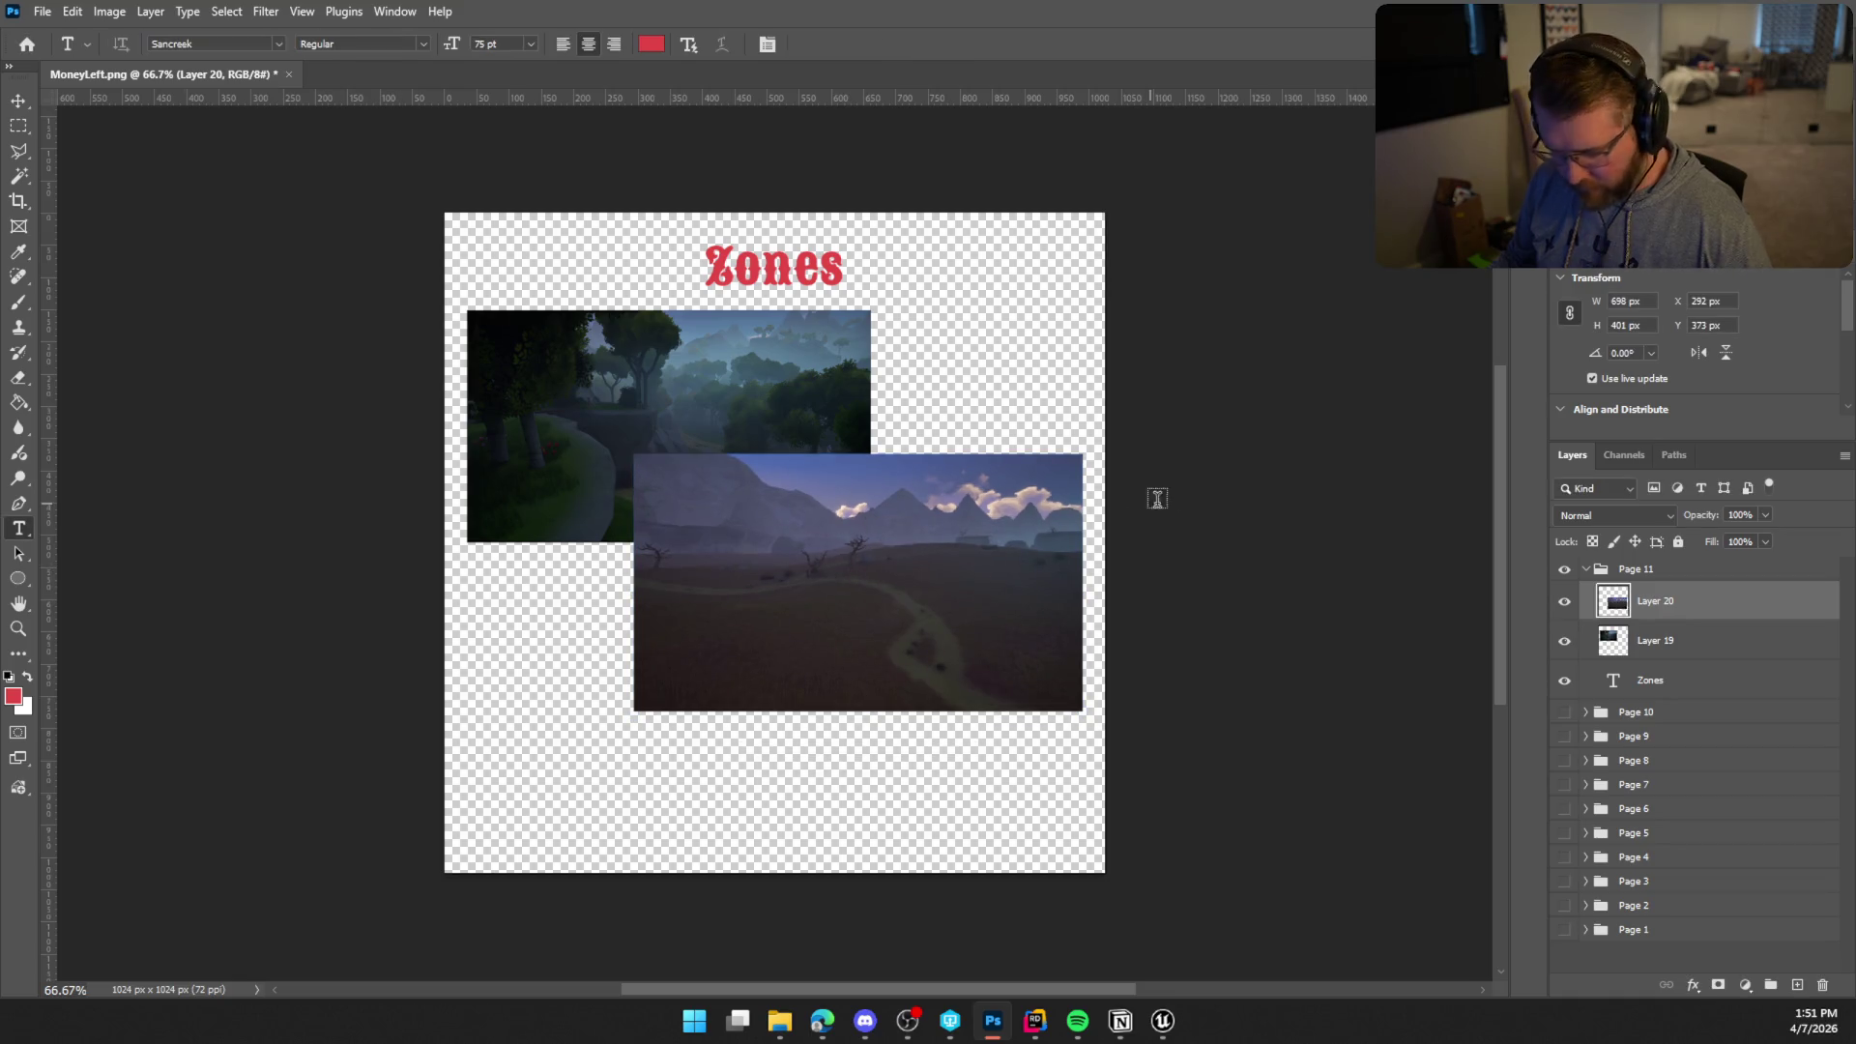
key("alt+Tab")
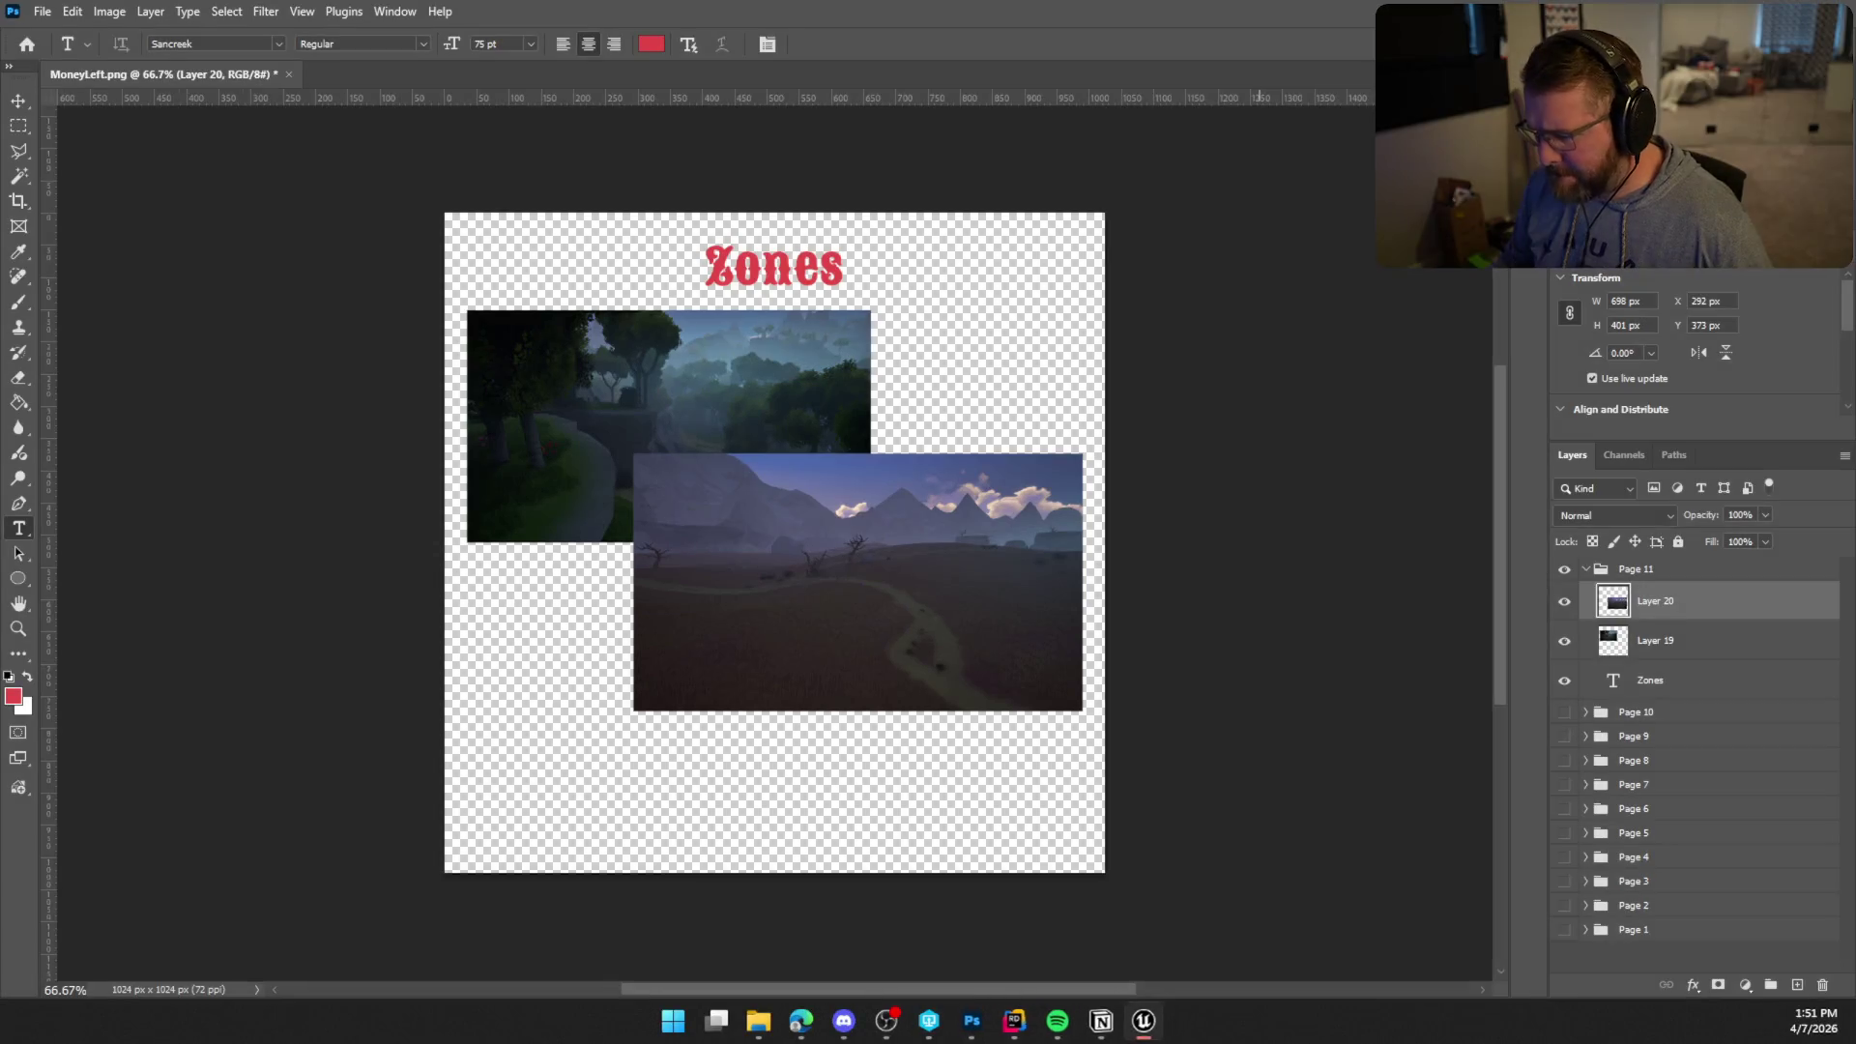
left_click(1128, 41)
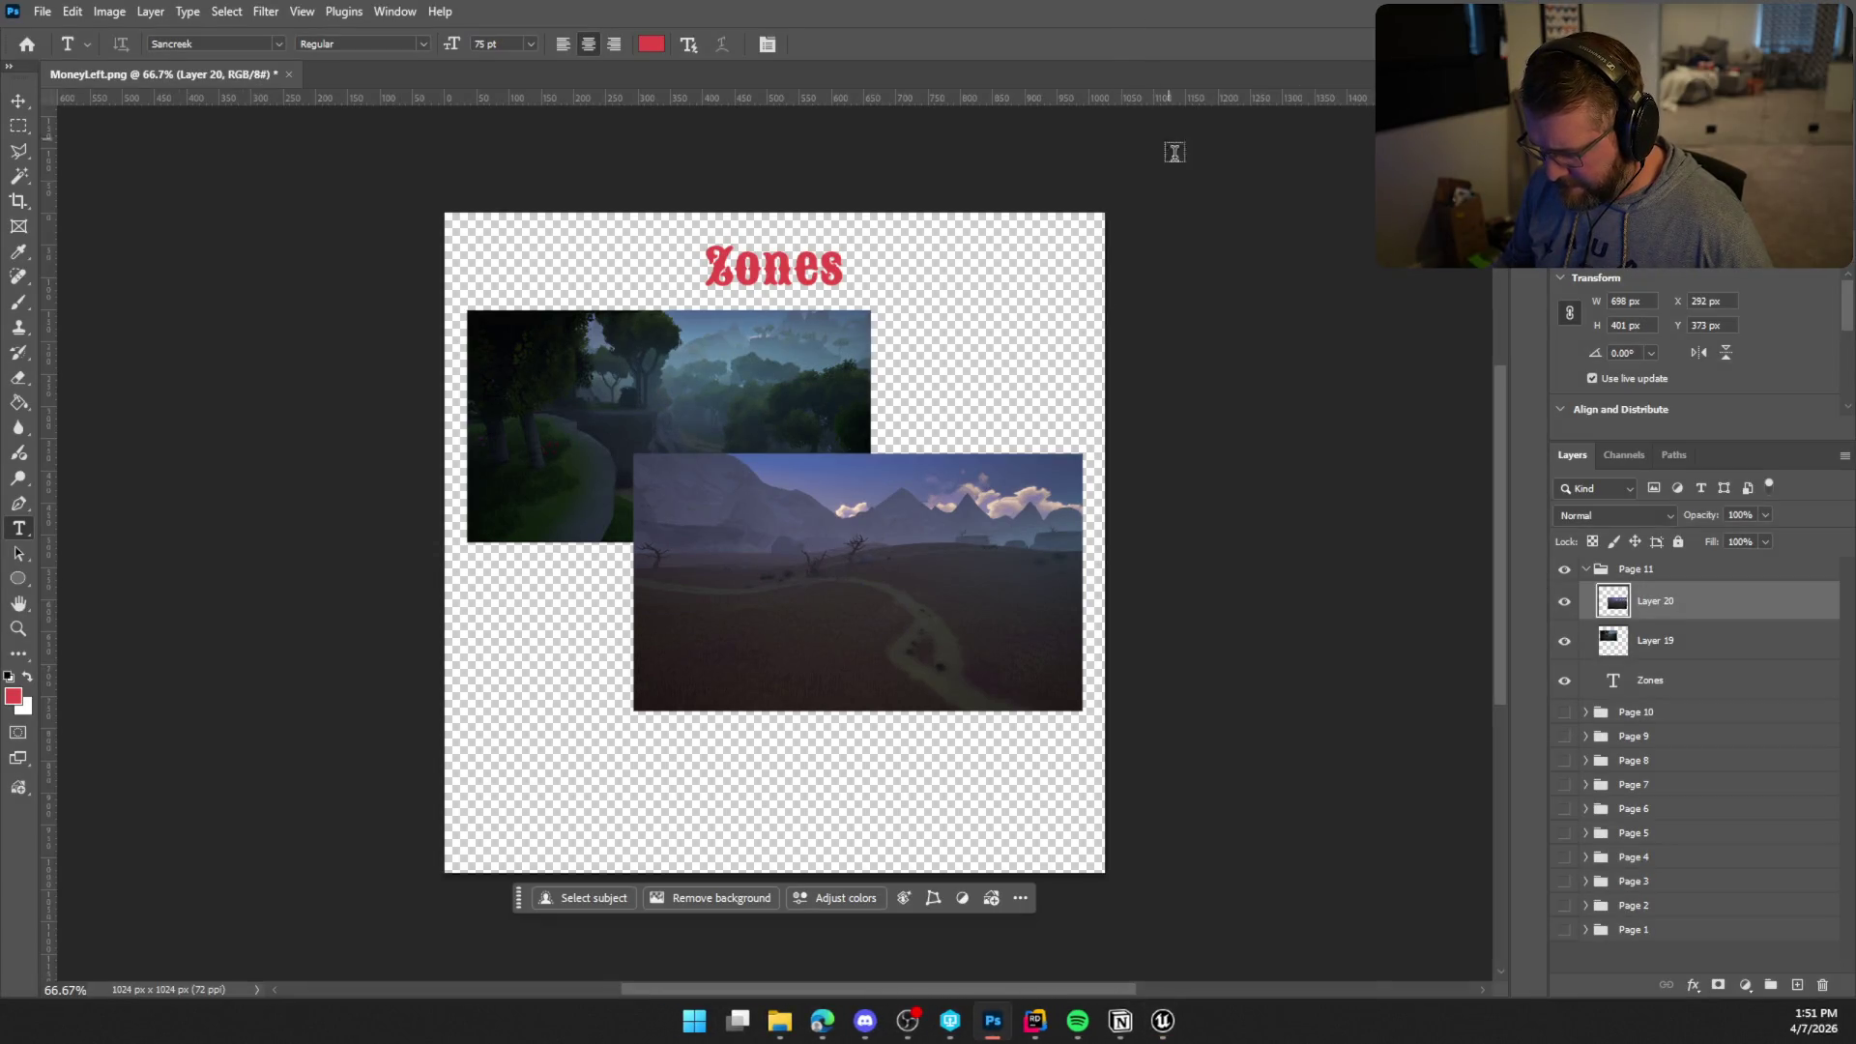
key("ctrl+v")
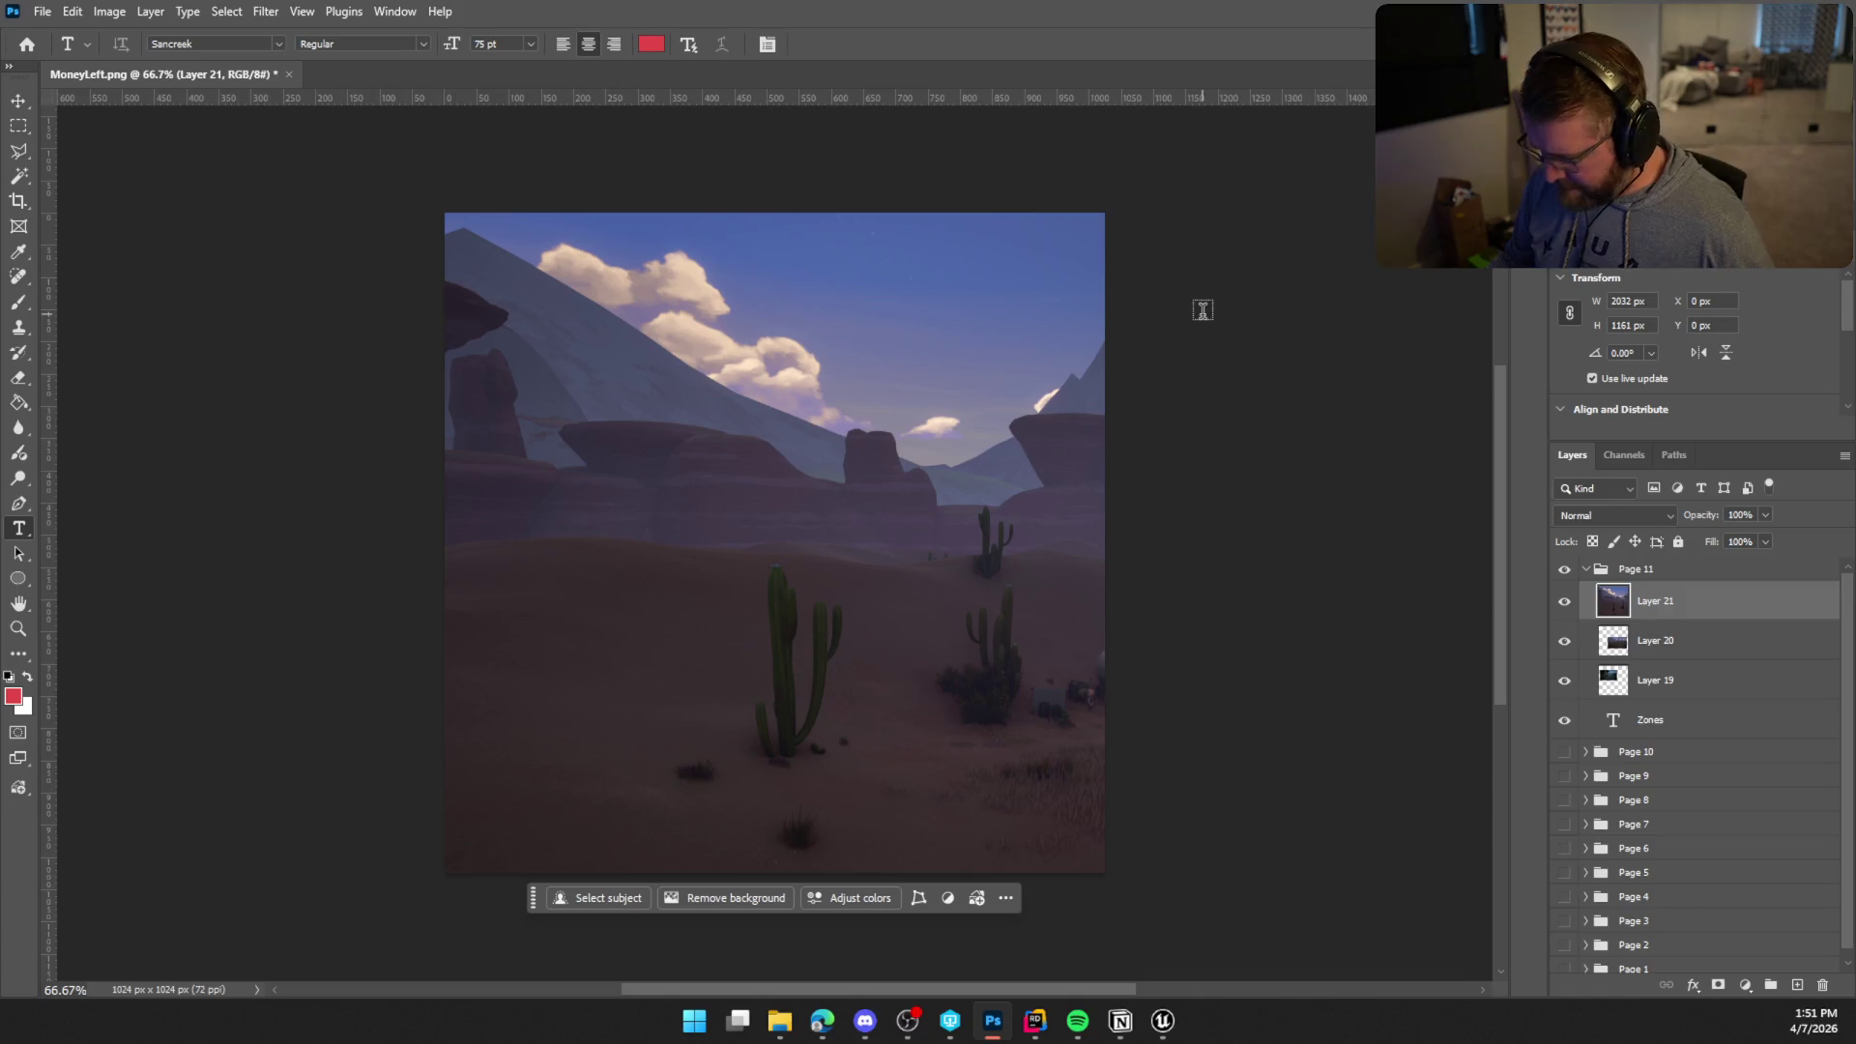
- Scale the desert screenshot to about 37% in the lower-left corner, then paste the next screenshot
key("ctrl+t")
left_click_drag(444, 212, 857, 448)
mouse_move(1067, 600)
left_mouse_down()
mouse_move(841, 725)
mouse_move(655, 735)
left_mouse_up()
key("Return")
key("t")
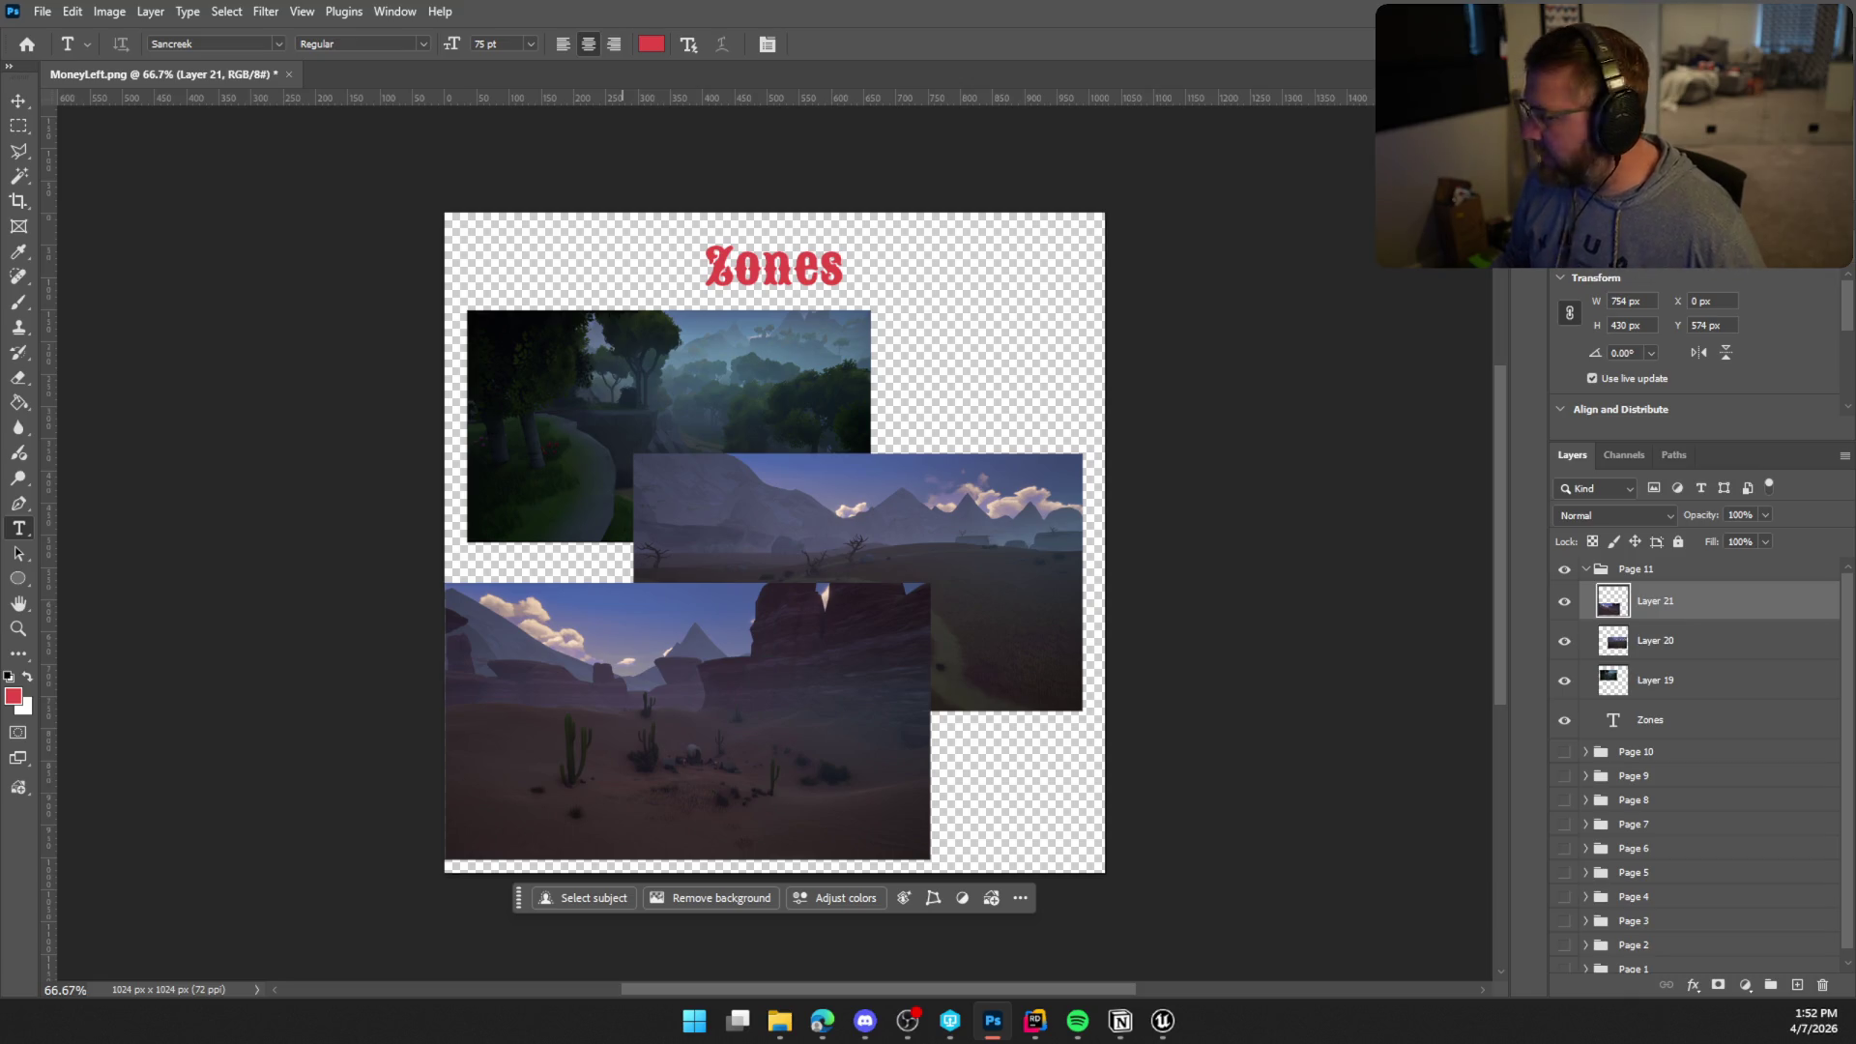
key("alt+Tab")
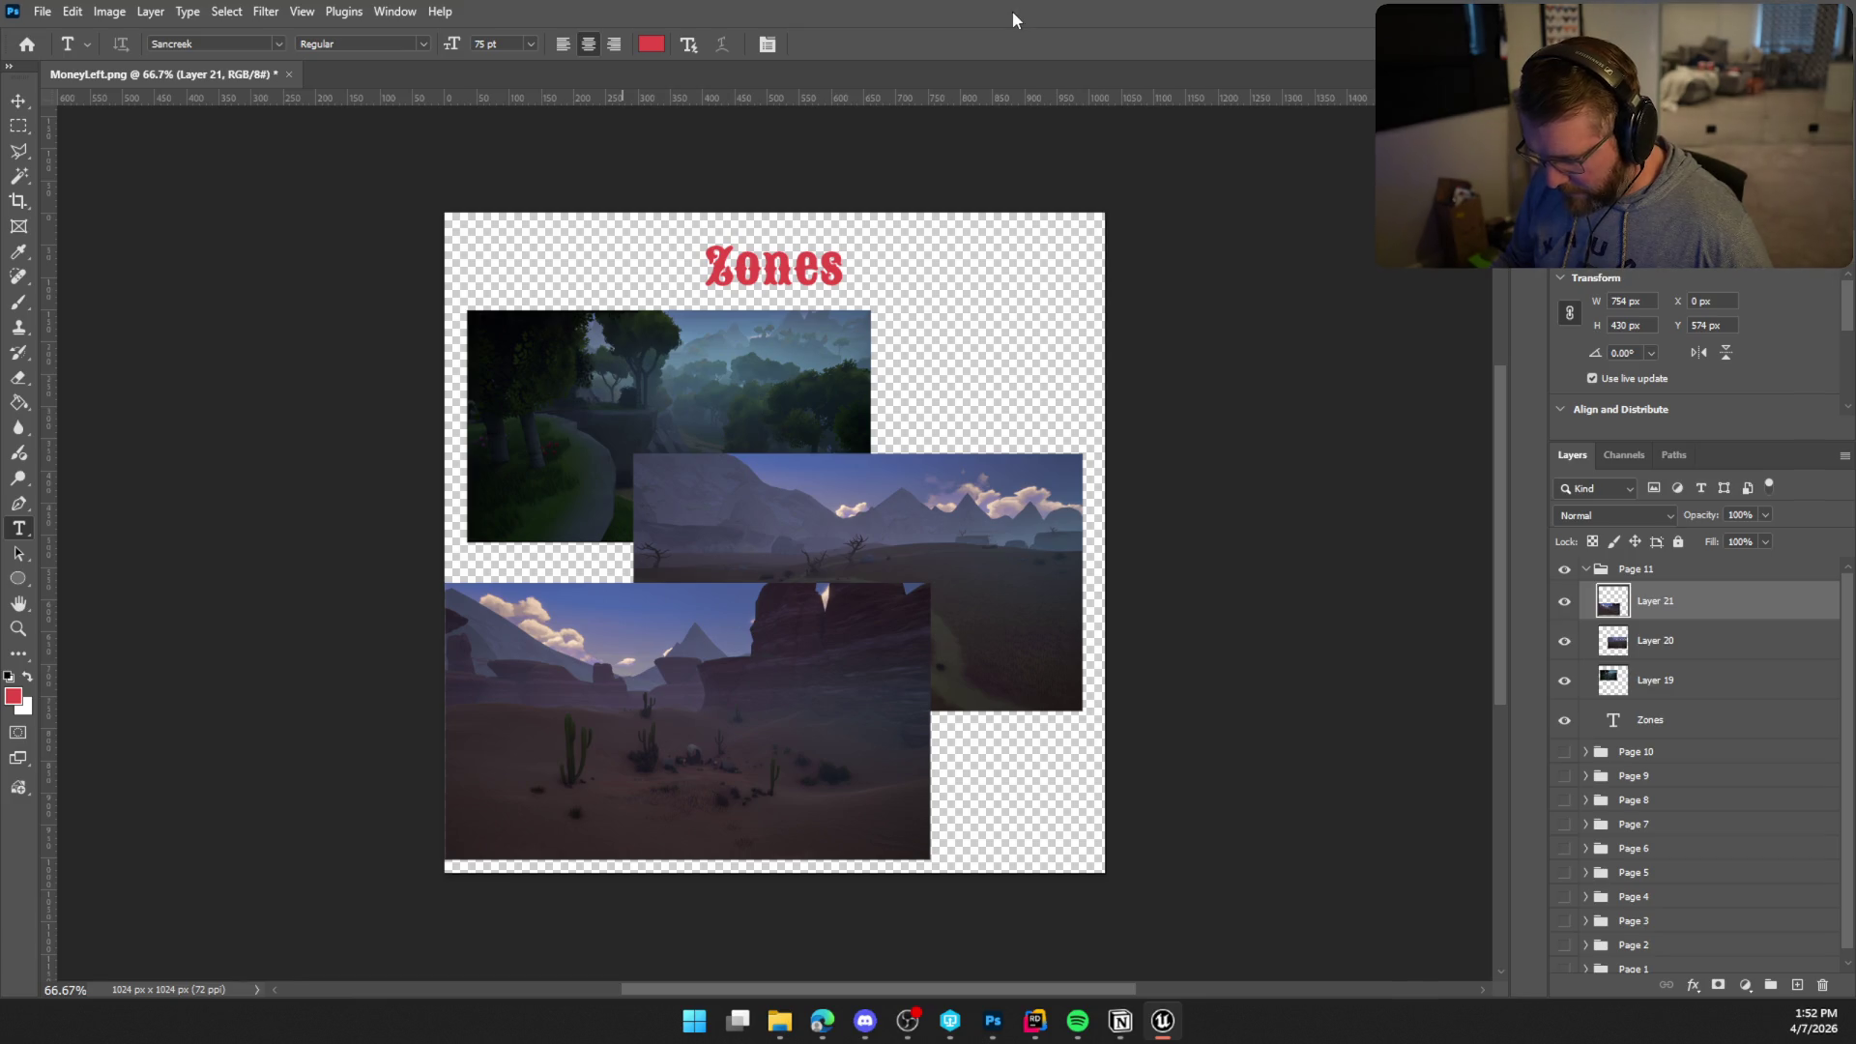
key("ctrl+v")
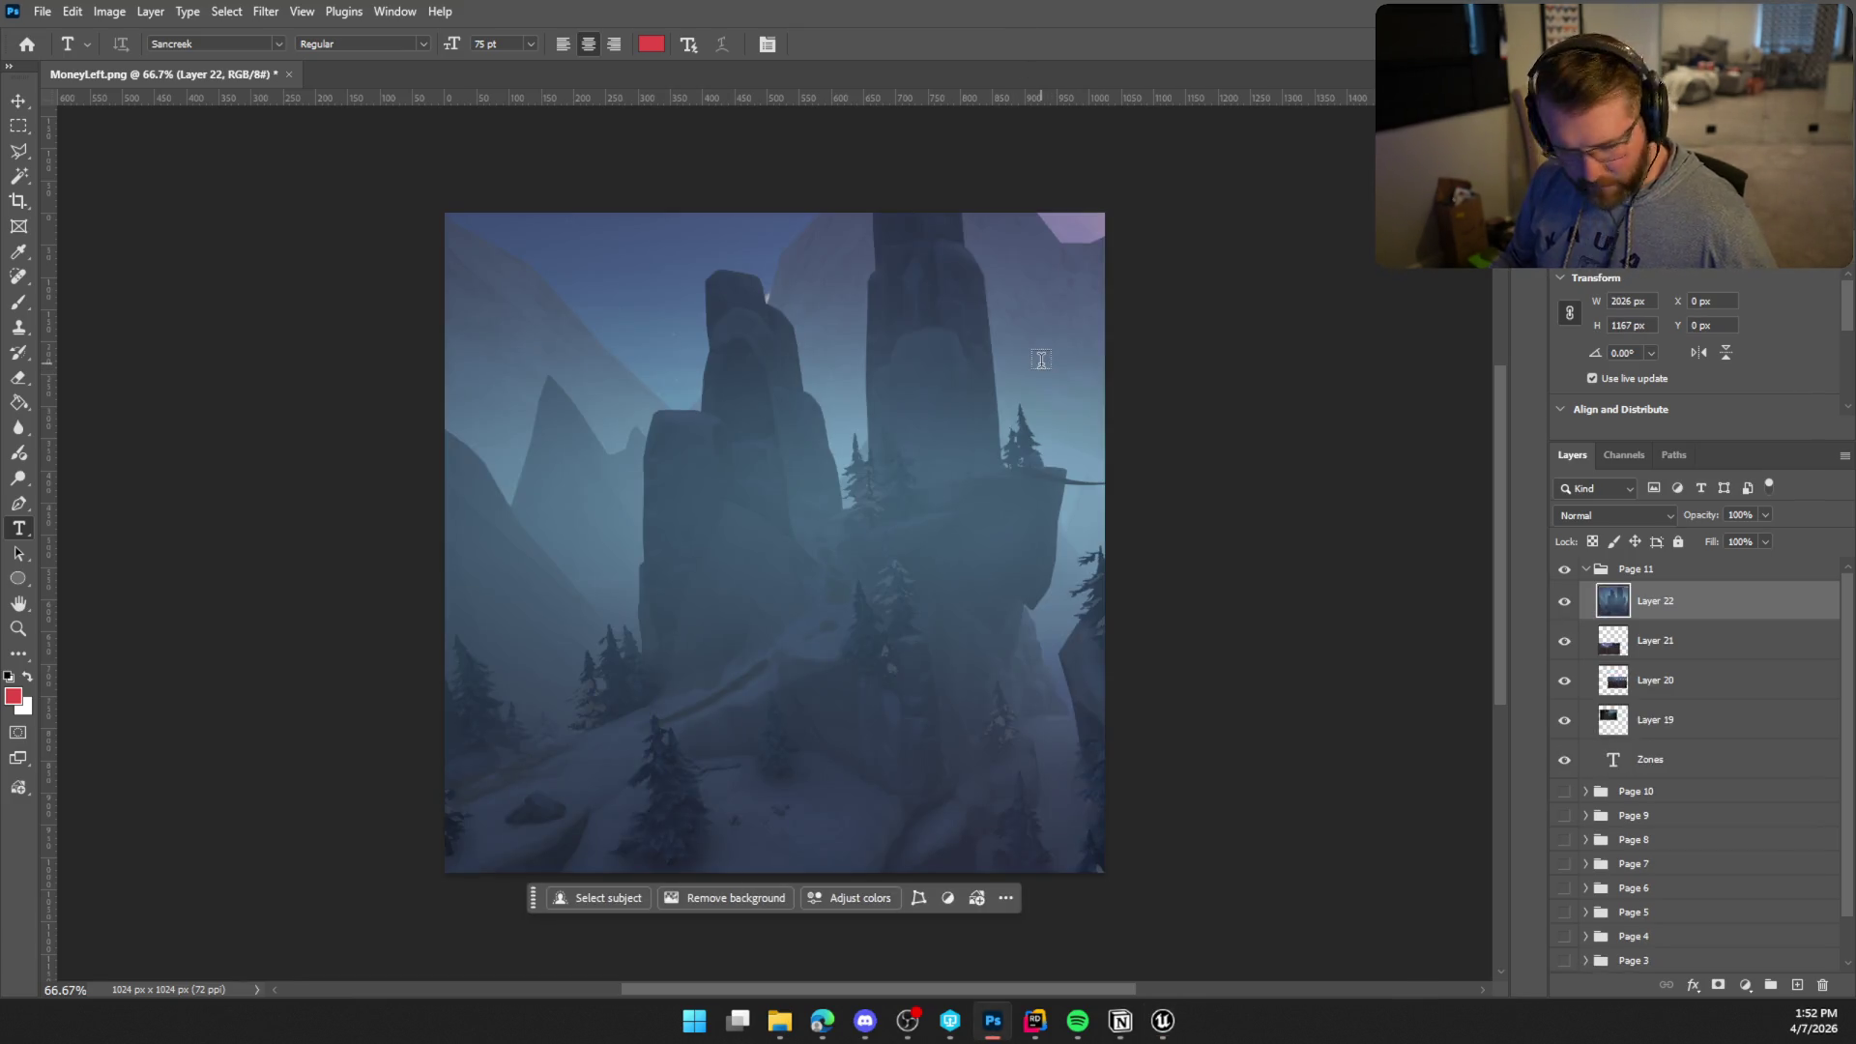
- Shrink the rock-pillar screenshot into the lower-right area of the page
key("ctrl+t")
mouse_move(442, 213)
left_mouse_down()
mouse_move(462, 254)
mouse_move(856, 457)
left_mouse_up()
left_click_drag(1034, 625, 794, 753)
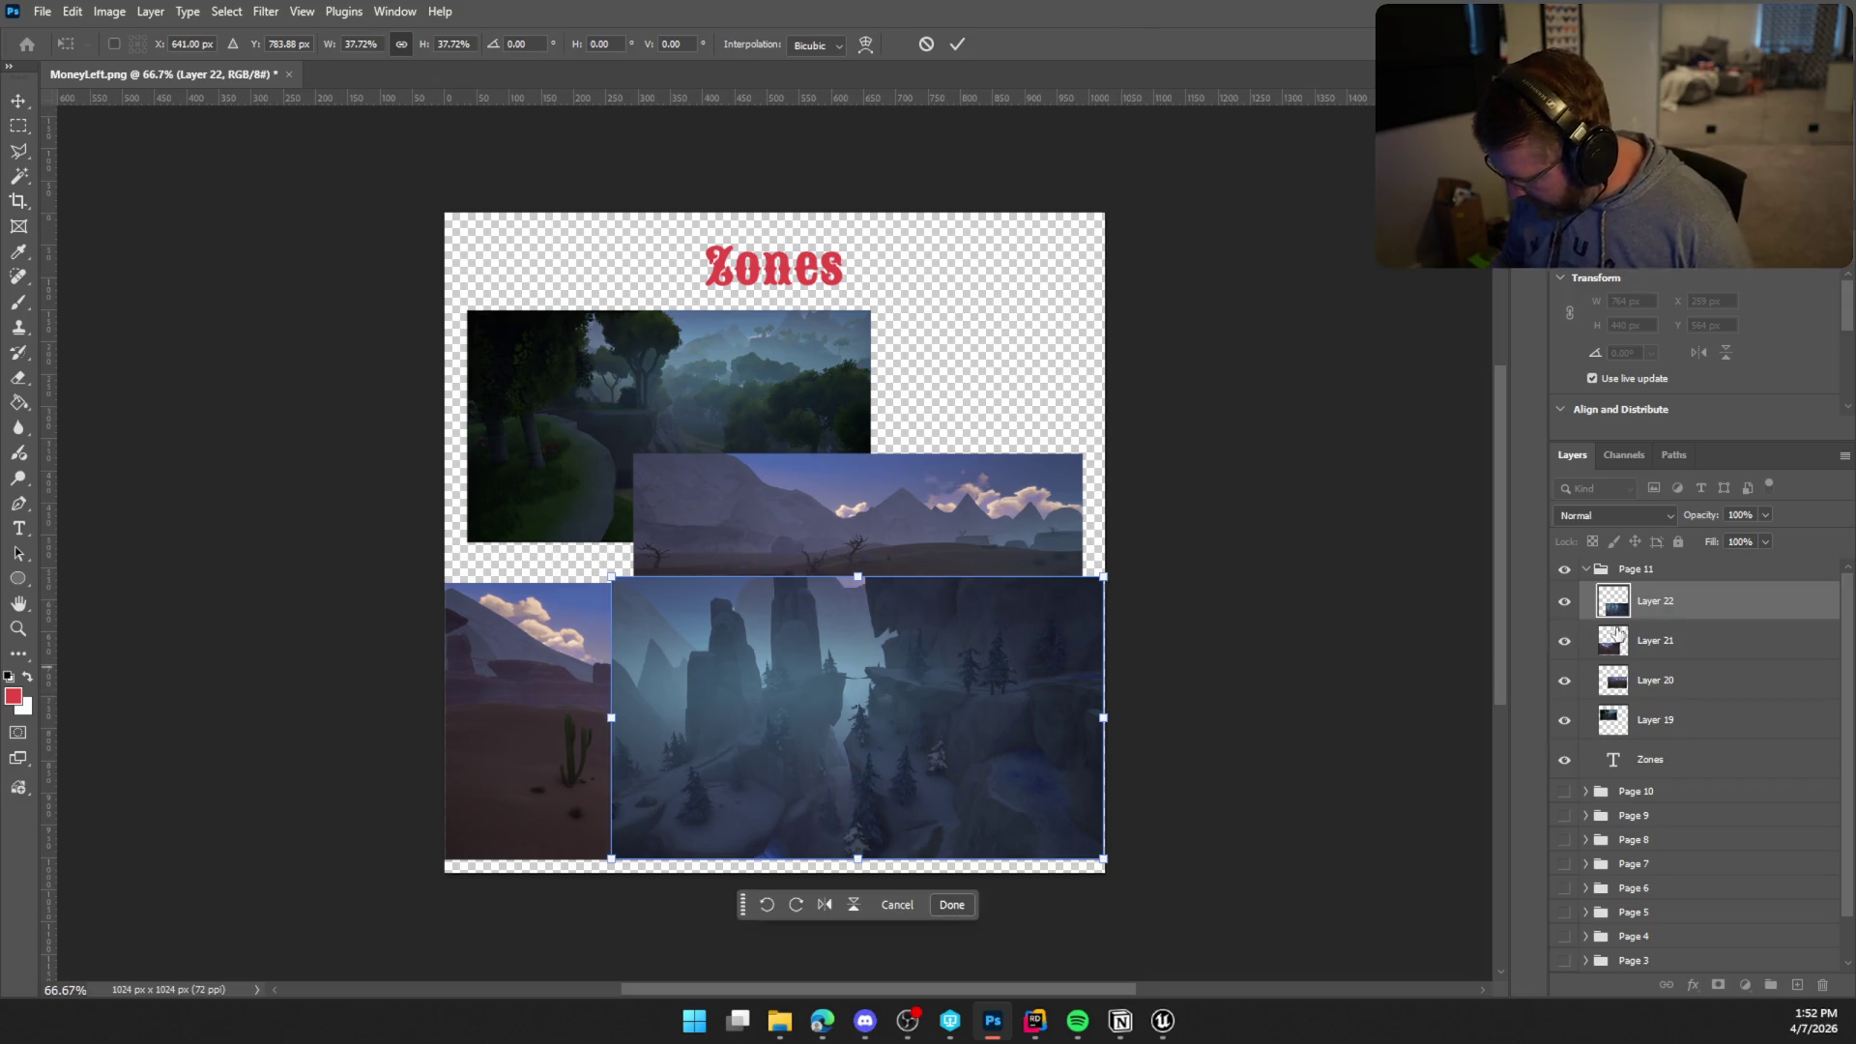
left_click(1697, 721)
- Scale the forest image (Layer 19) to about 68% and move it up and left
key("ctrl+t")
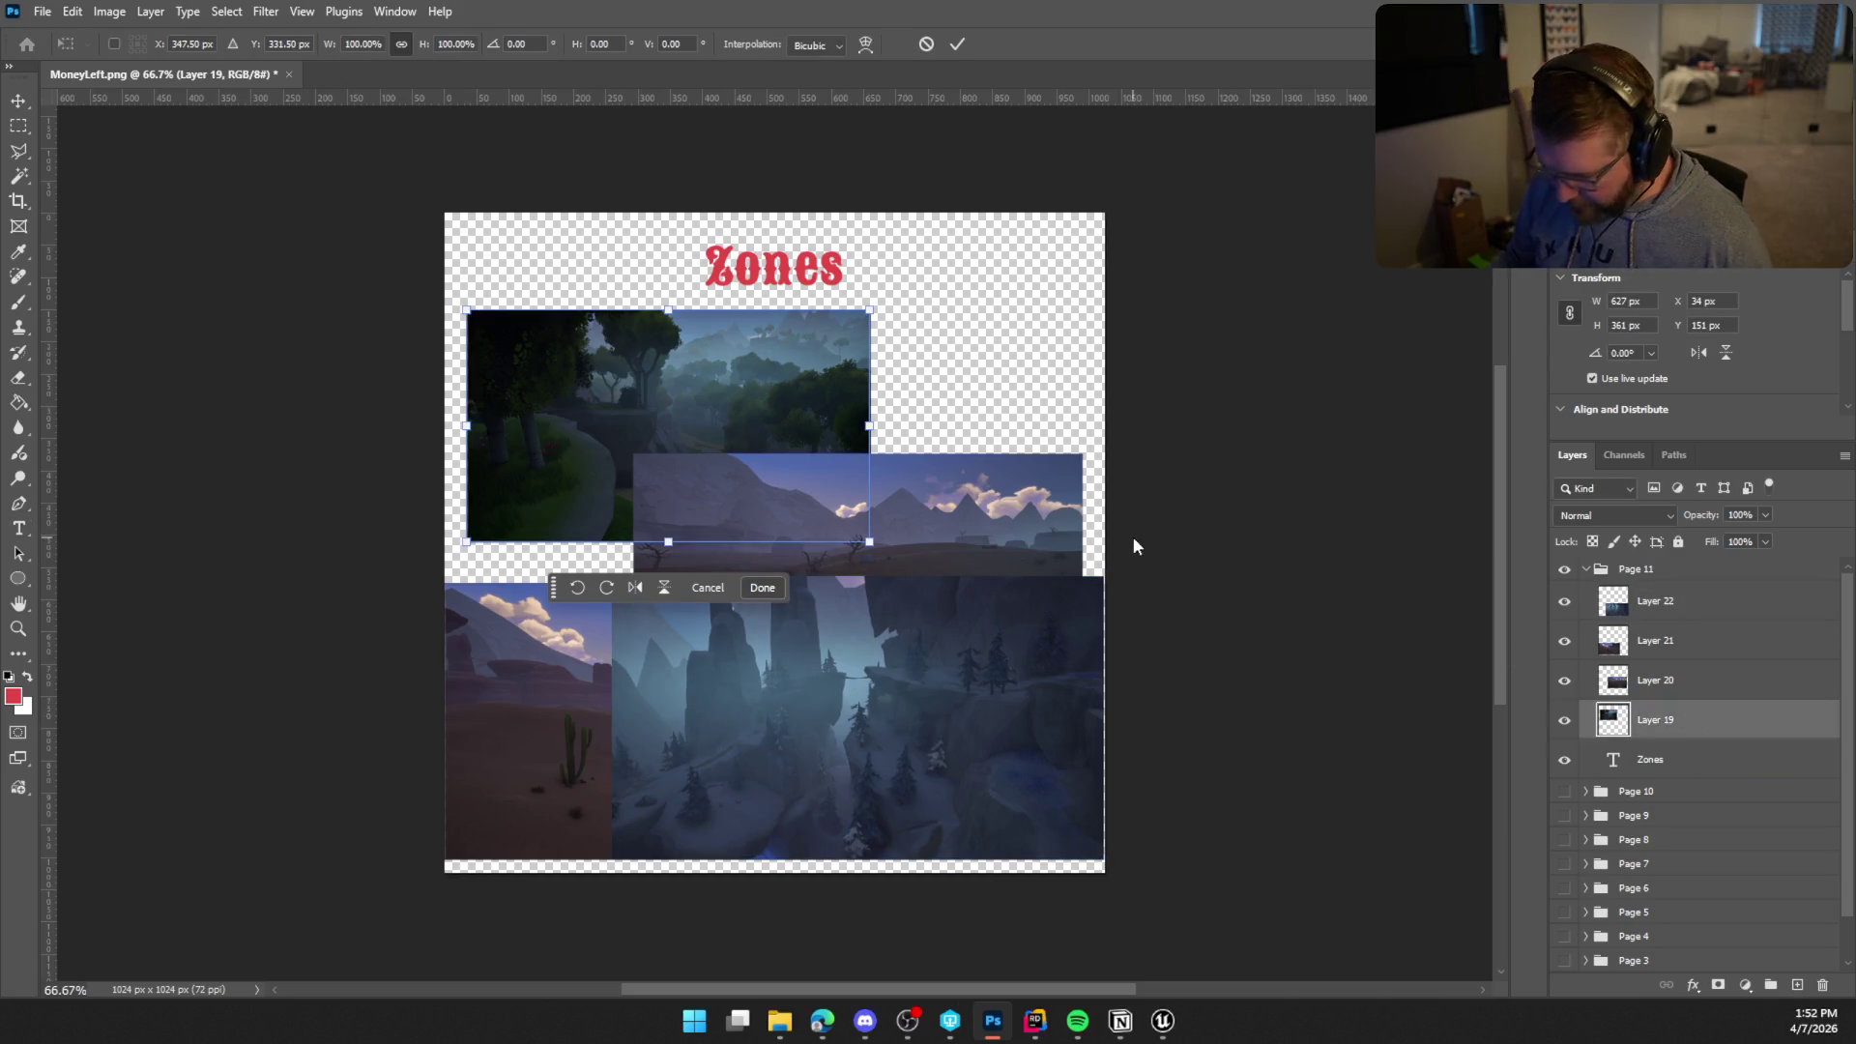
left_click_drag(869, 542, 813, 496)
left_click_drag(734, 391, 676, 340)
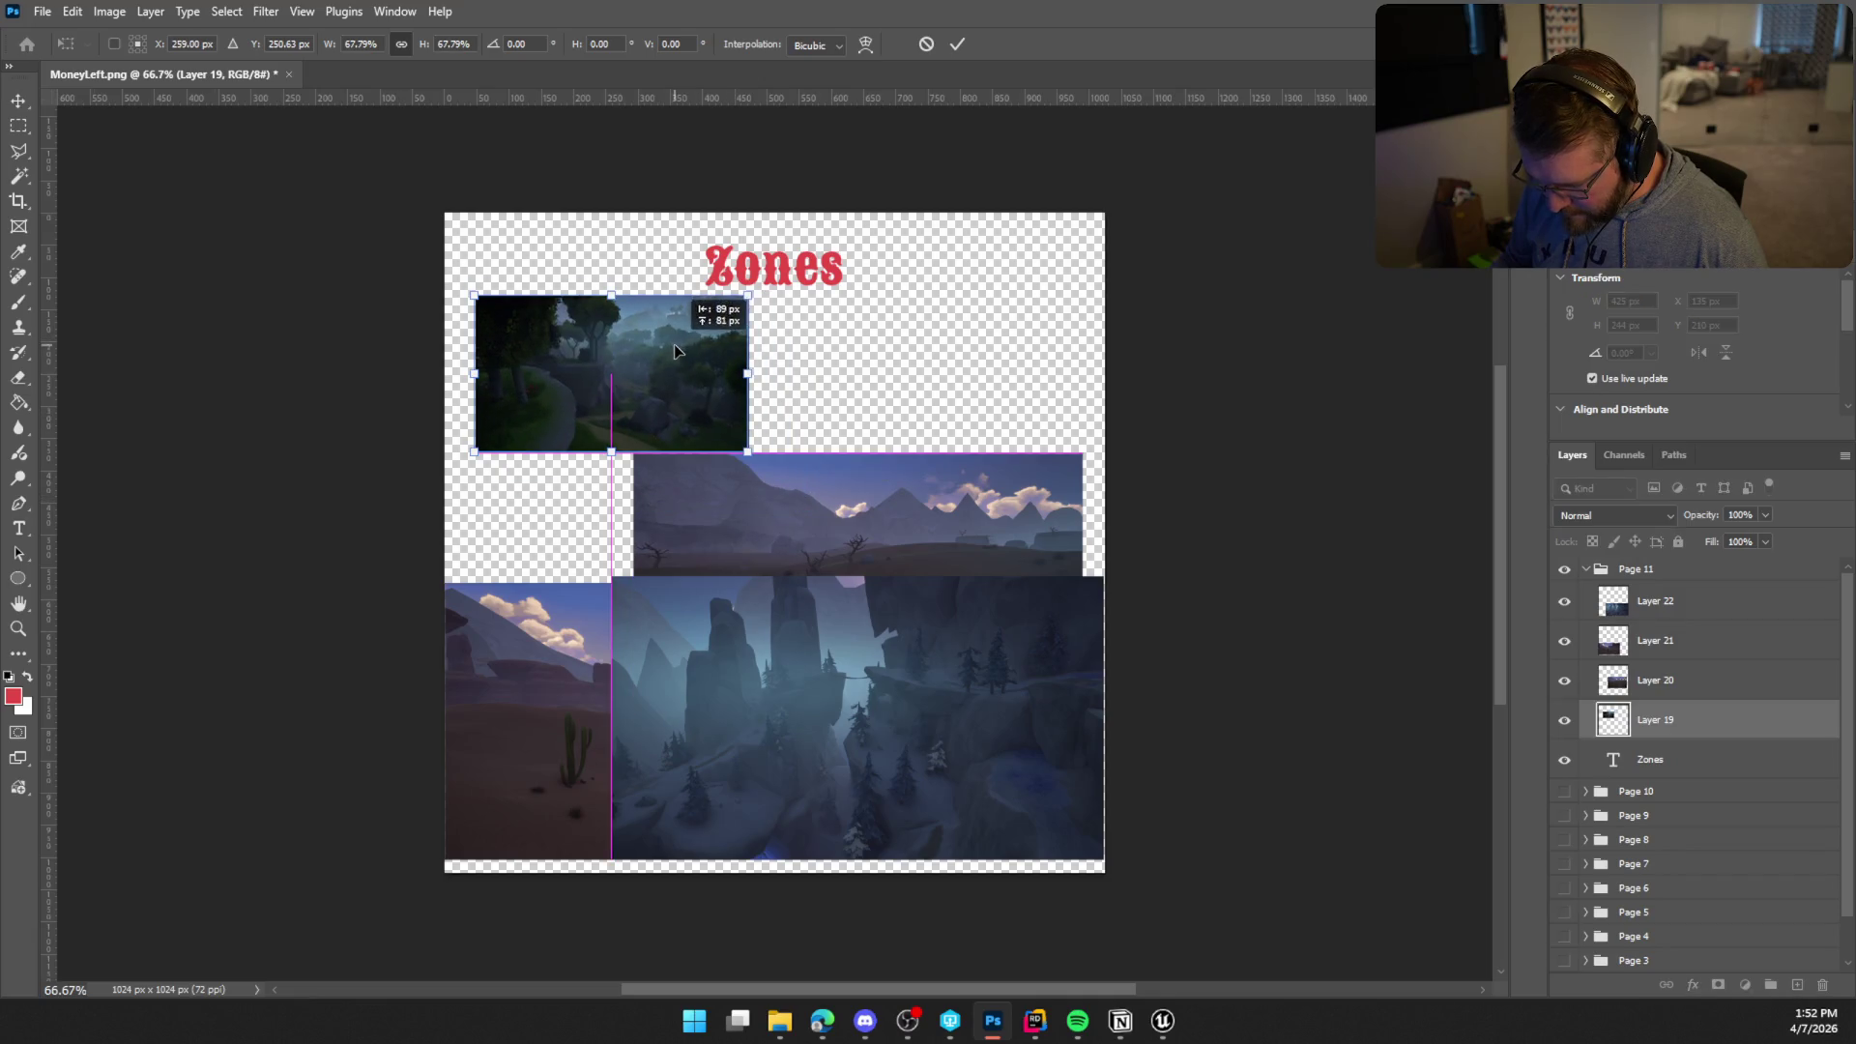
left_click(1659, 685)
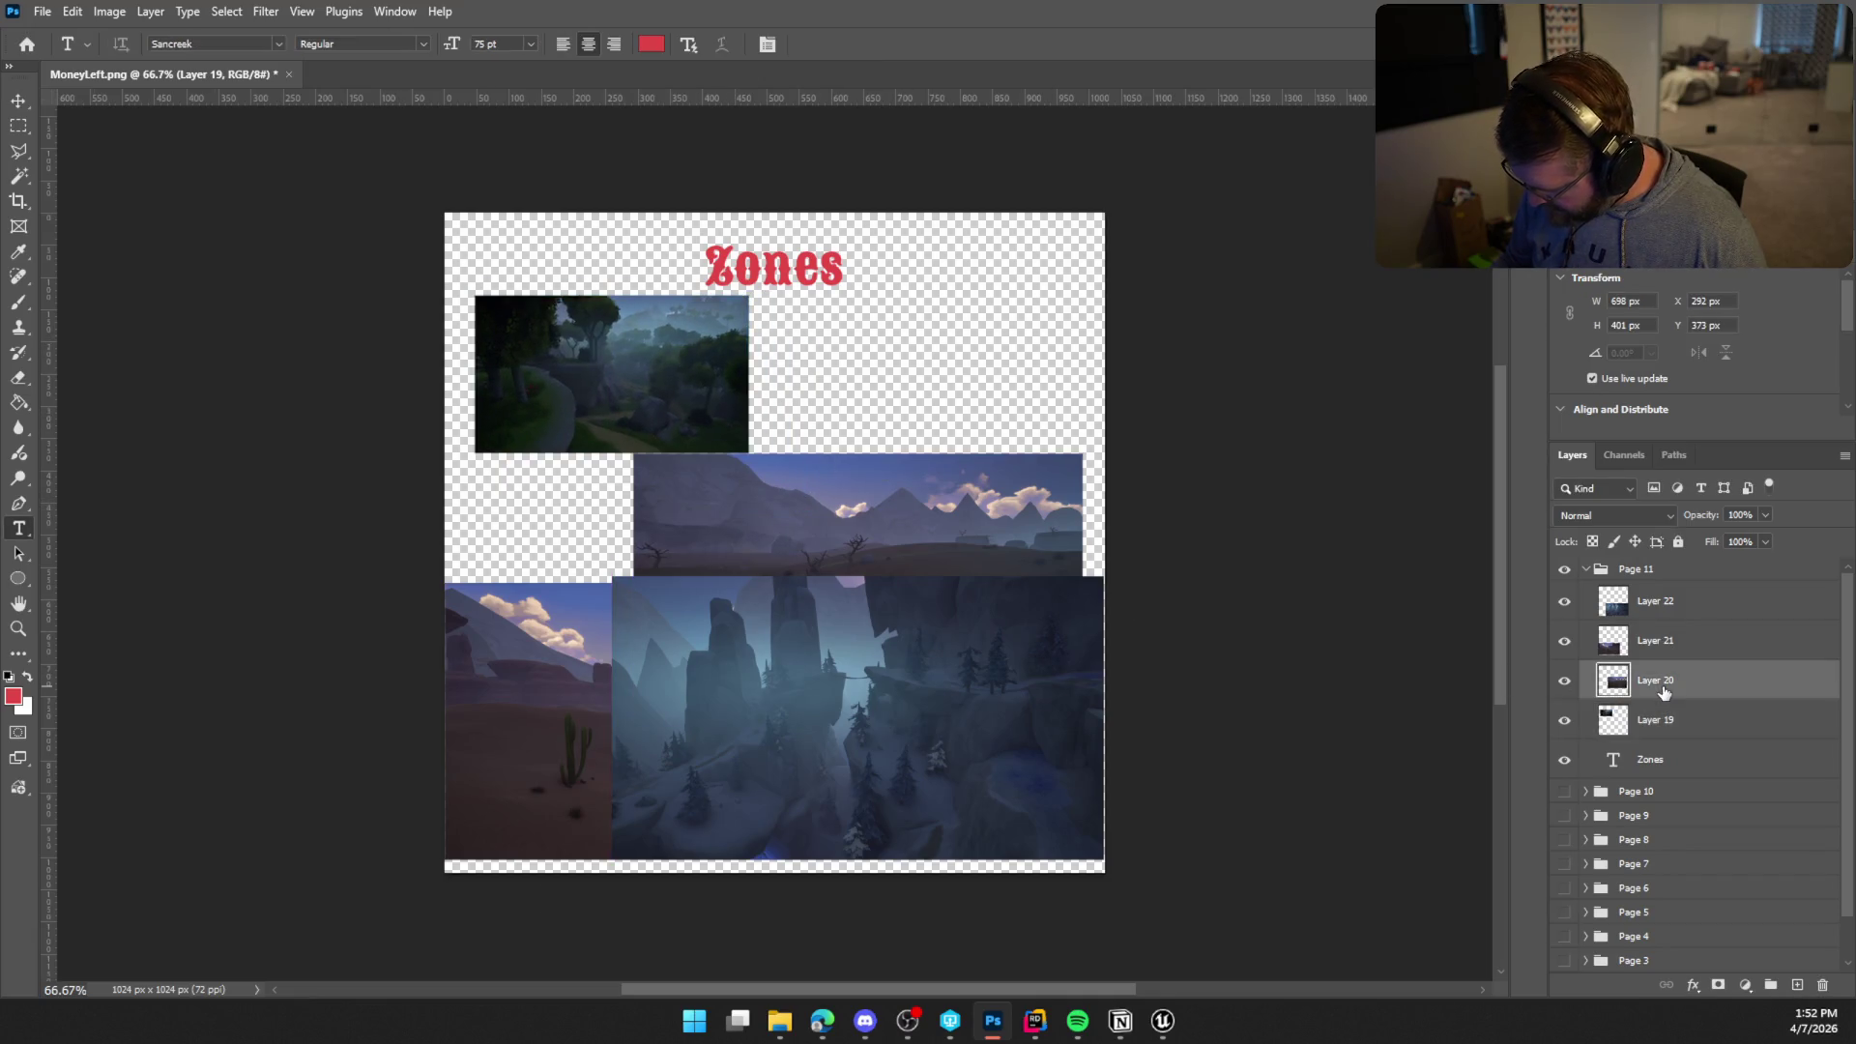
- Raise the landscape image (Layer 20), shrink it to about 67%, and shift it right
key("ctrl+t")
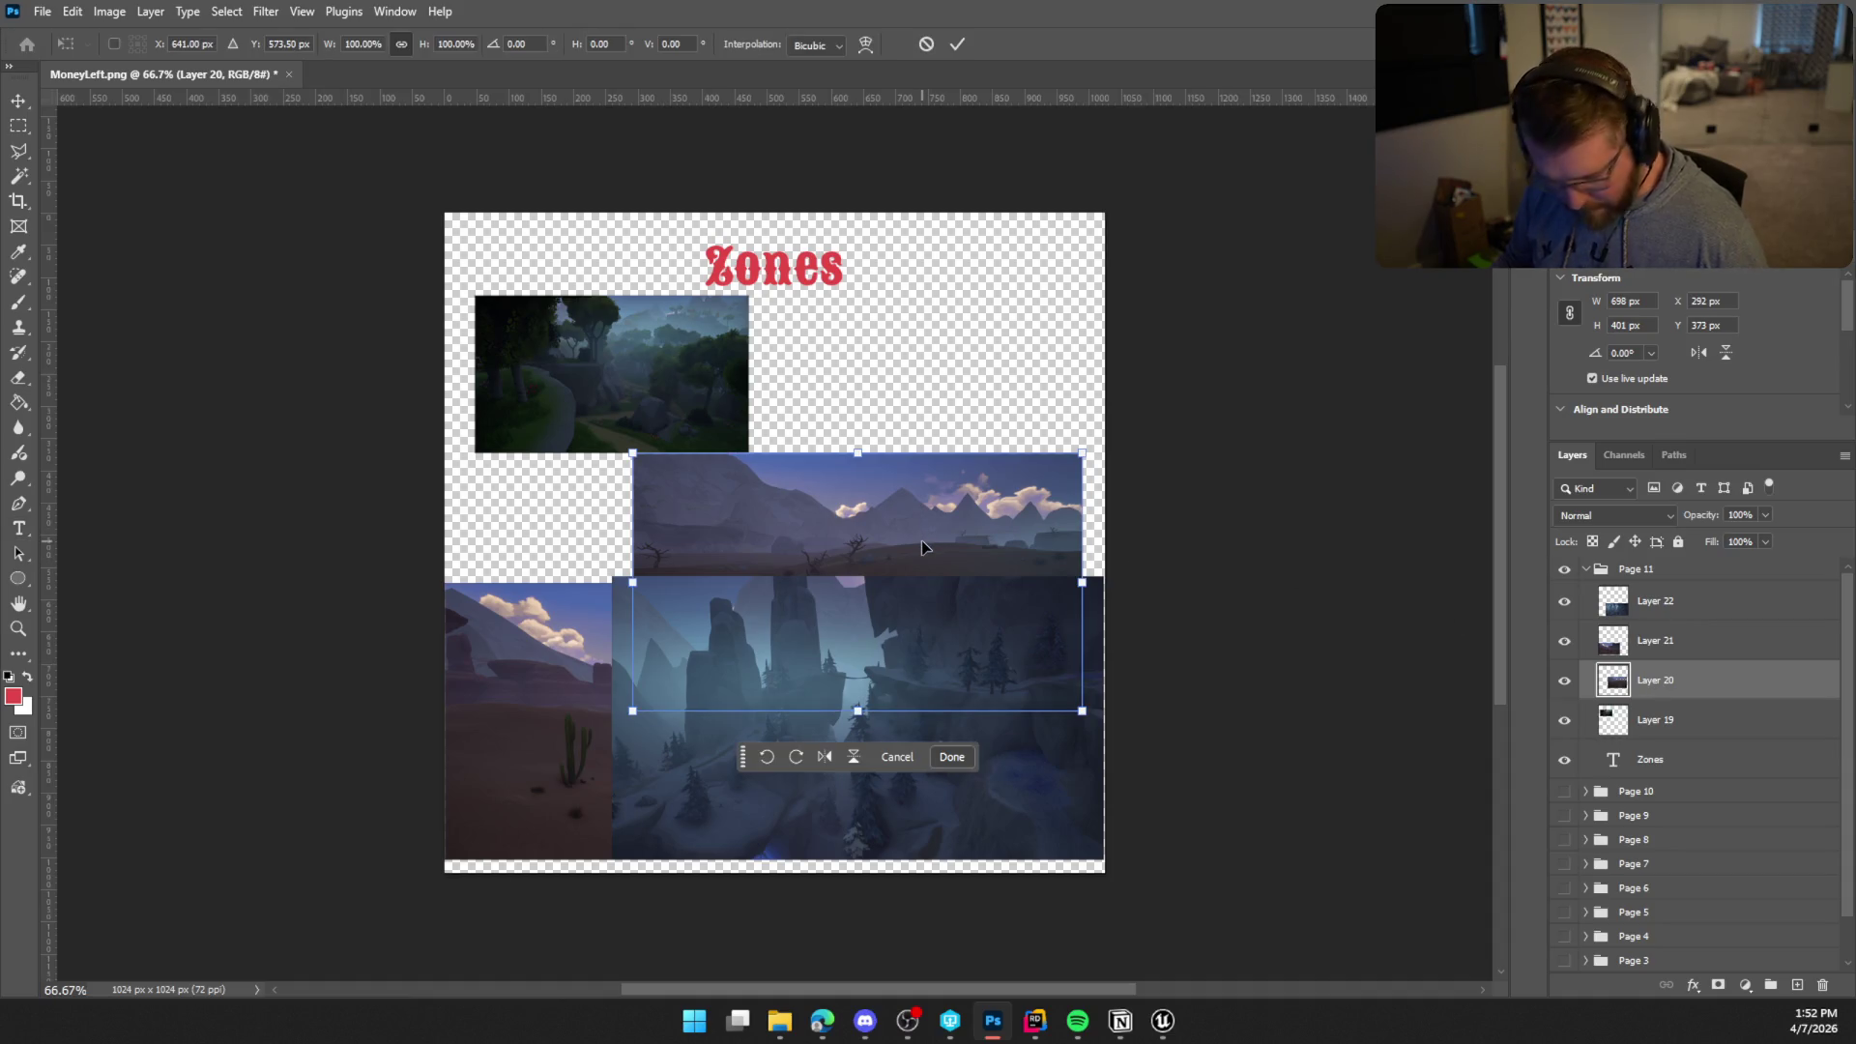
left_click_drag(934, 547, 940, 437)
left_click_drag(1082, 600, 1012, 527)
mouse_move(939, 480)
left_mouse_down()
mouse_move(988, 544)
mouse_move(1011, 543)
left_mouse_up()
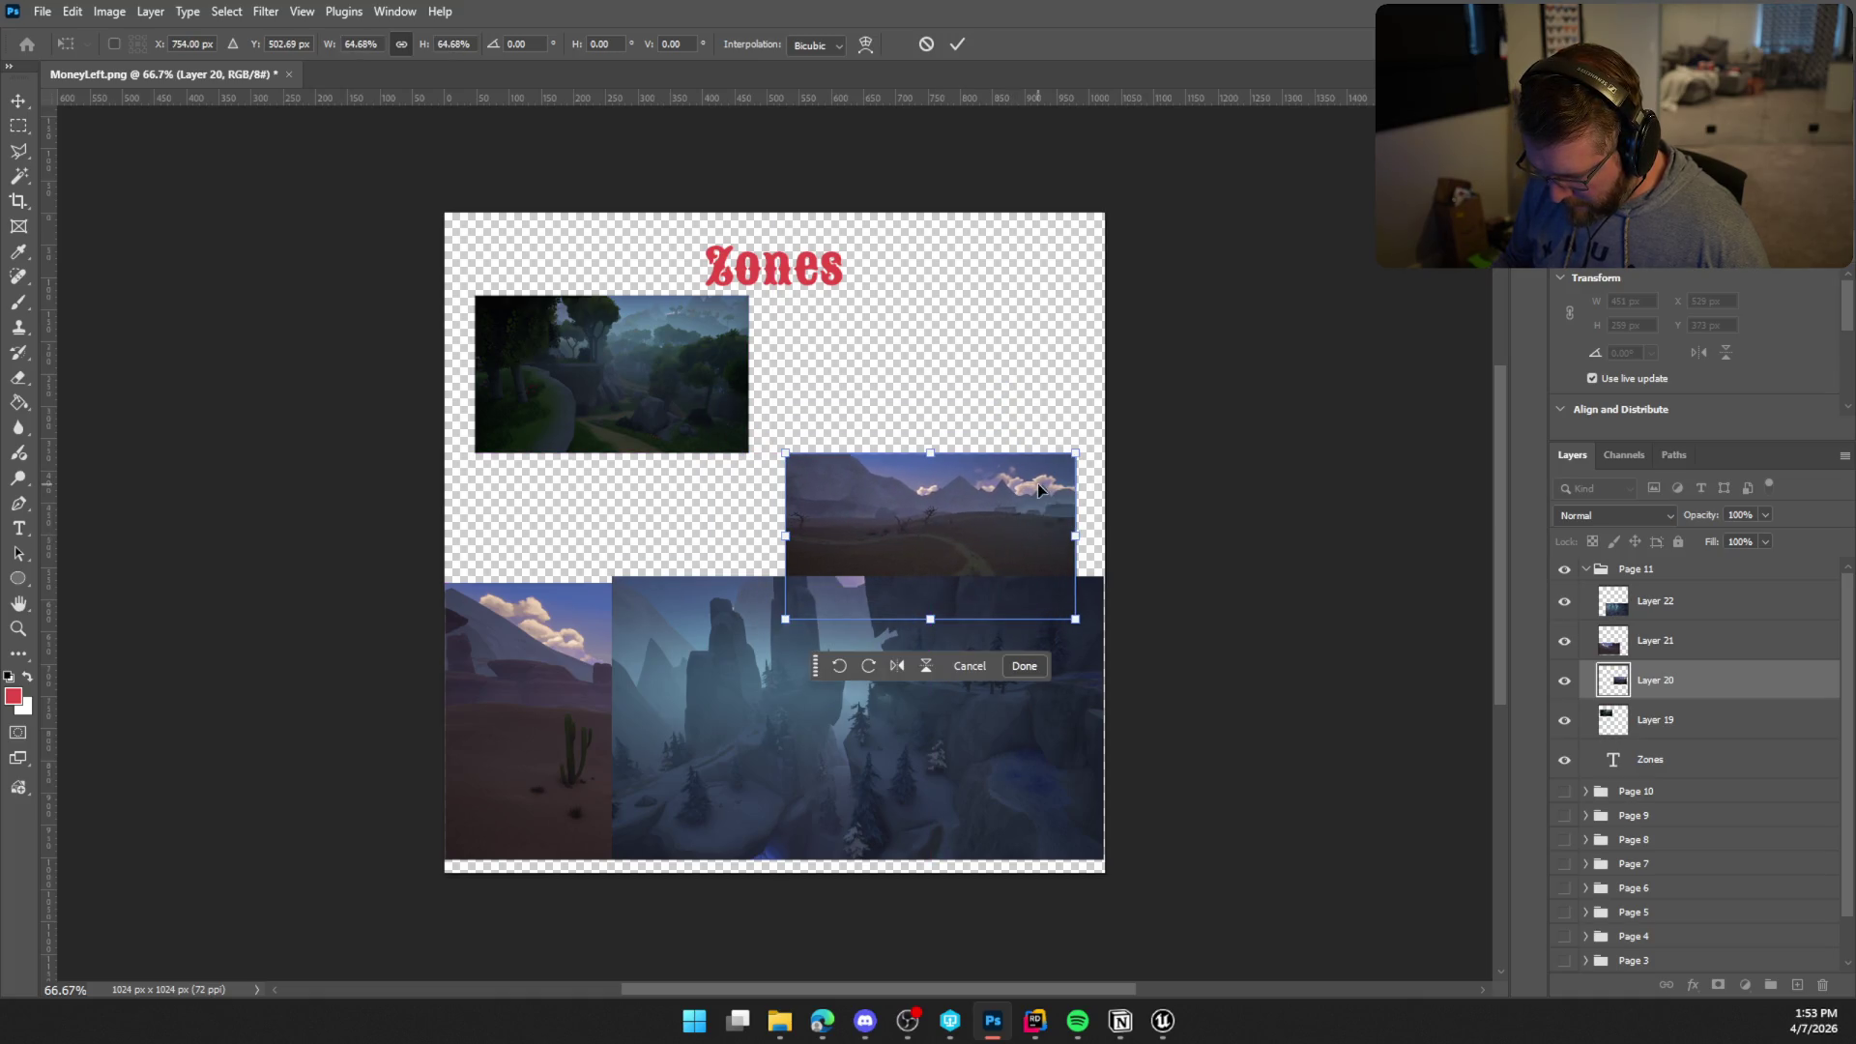
left_click(1643, 641)
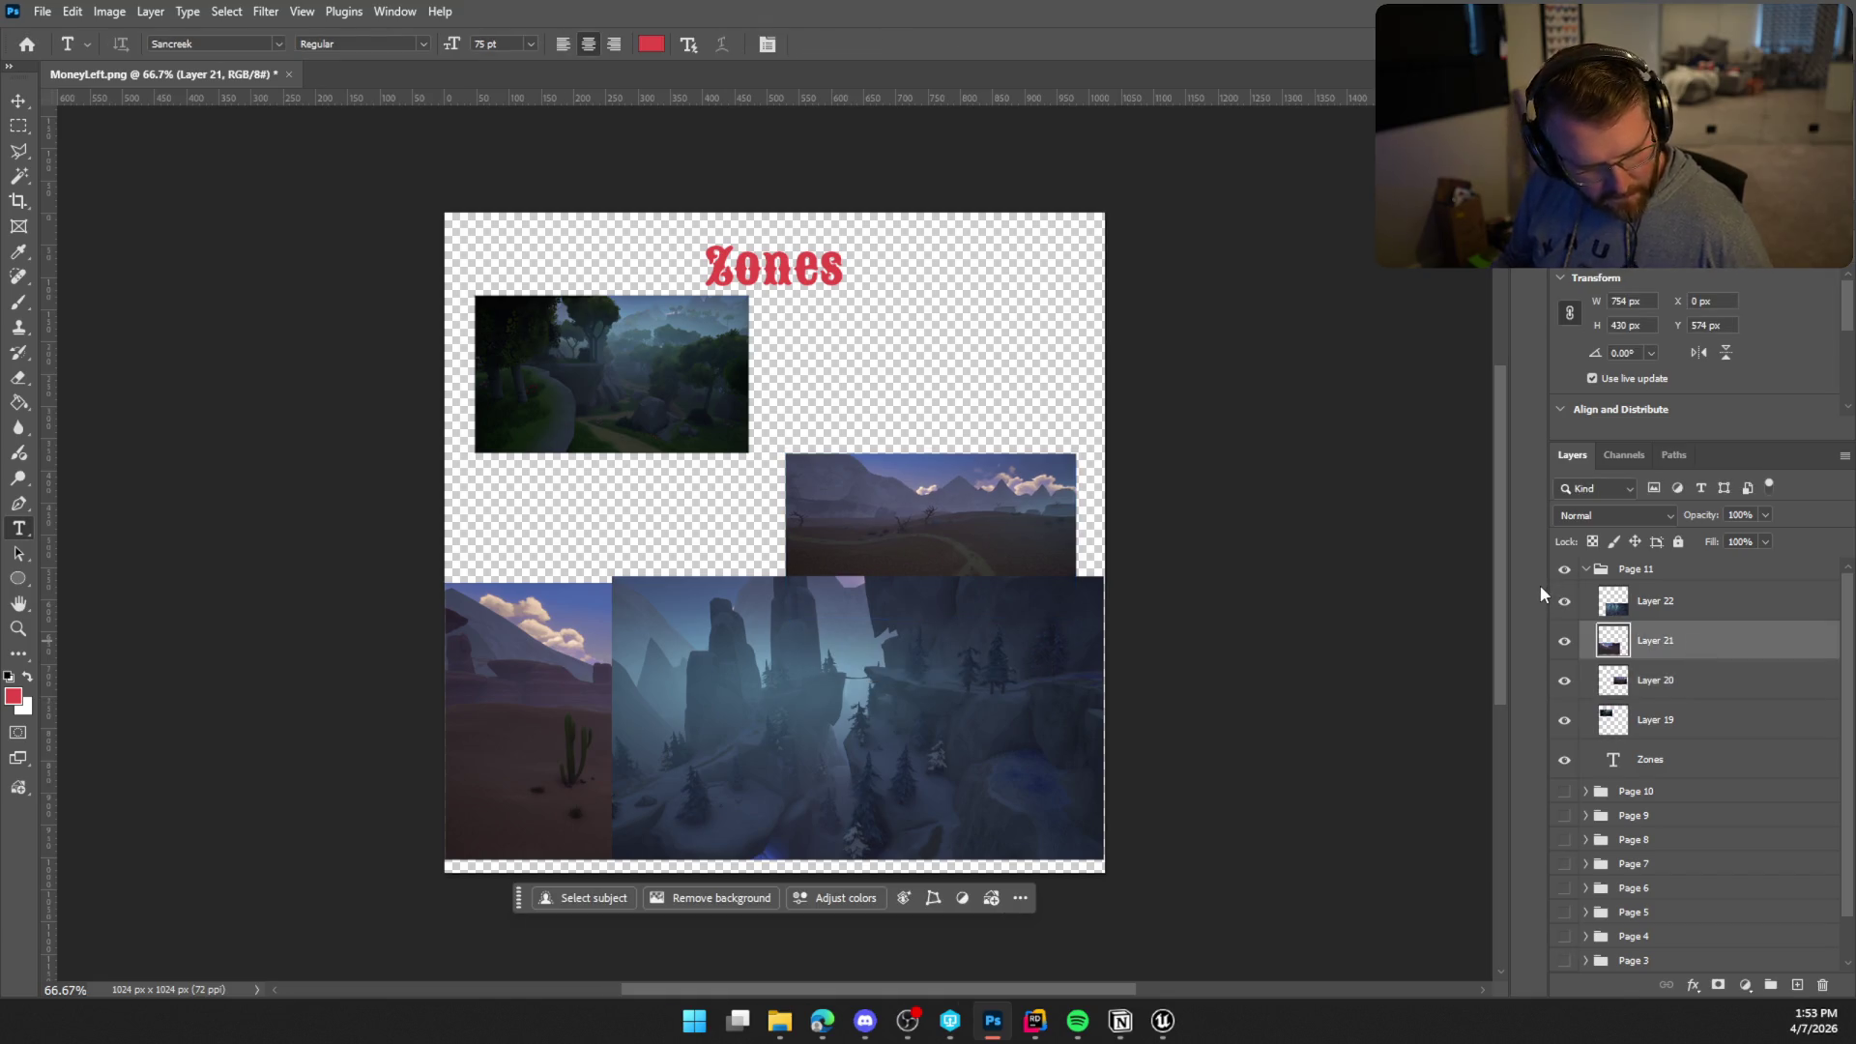
- Resize the sunset desert image to about 57% and tuck it at the lower left
key("ctrl+t")
left_click_drag(930, 859, 859, 793)
mouse_move(553, 735)
left_mouse_down()
mouse_move(559, 440)
mouse_move(528, 396)
mouse_move(571, 429)
left_mouse_up()
left_click_drag(858, 504, 779, 450)
left_click_drag(764, 387, 721, 380)
left_click_drag(742, 308, 752, 296)
mouse_move(721, 373)
left_mouse_down()
mouse_move(727, 683)
mouse_move(709, 706)
left_mouse_up()
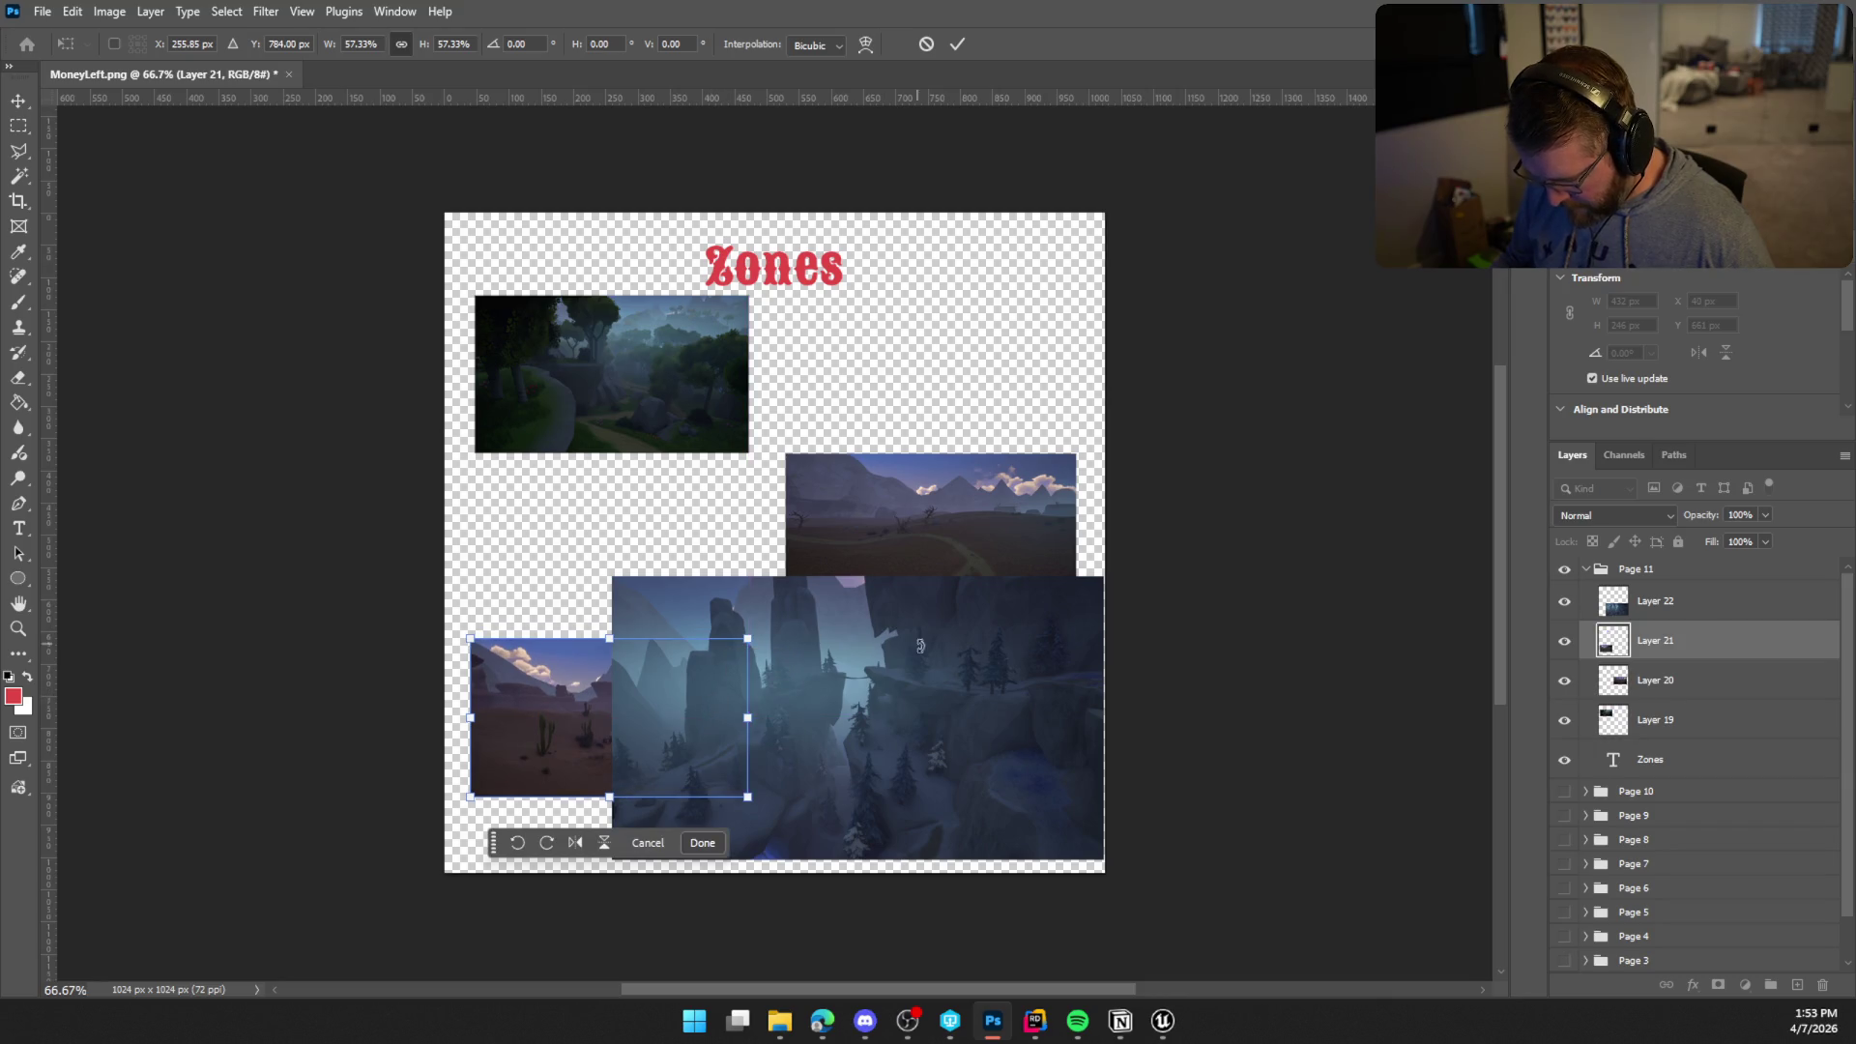
left_click(1668, 720)
left_click(1658, 600)
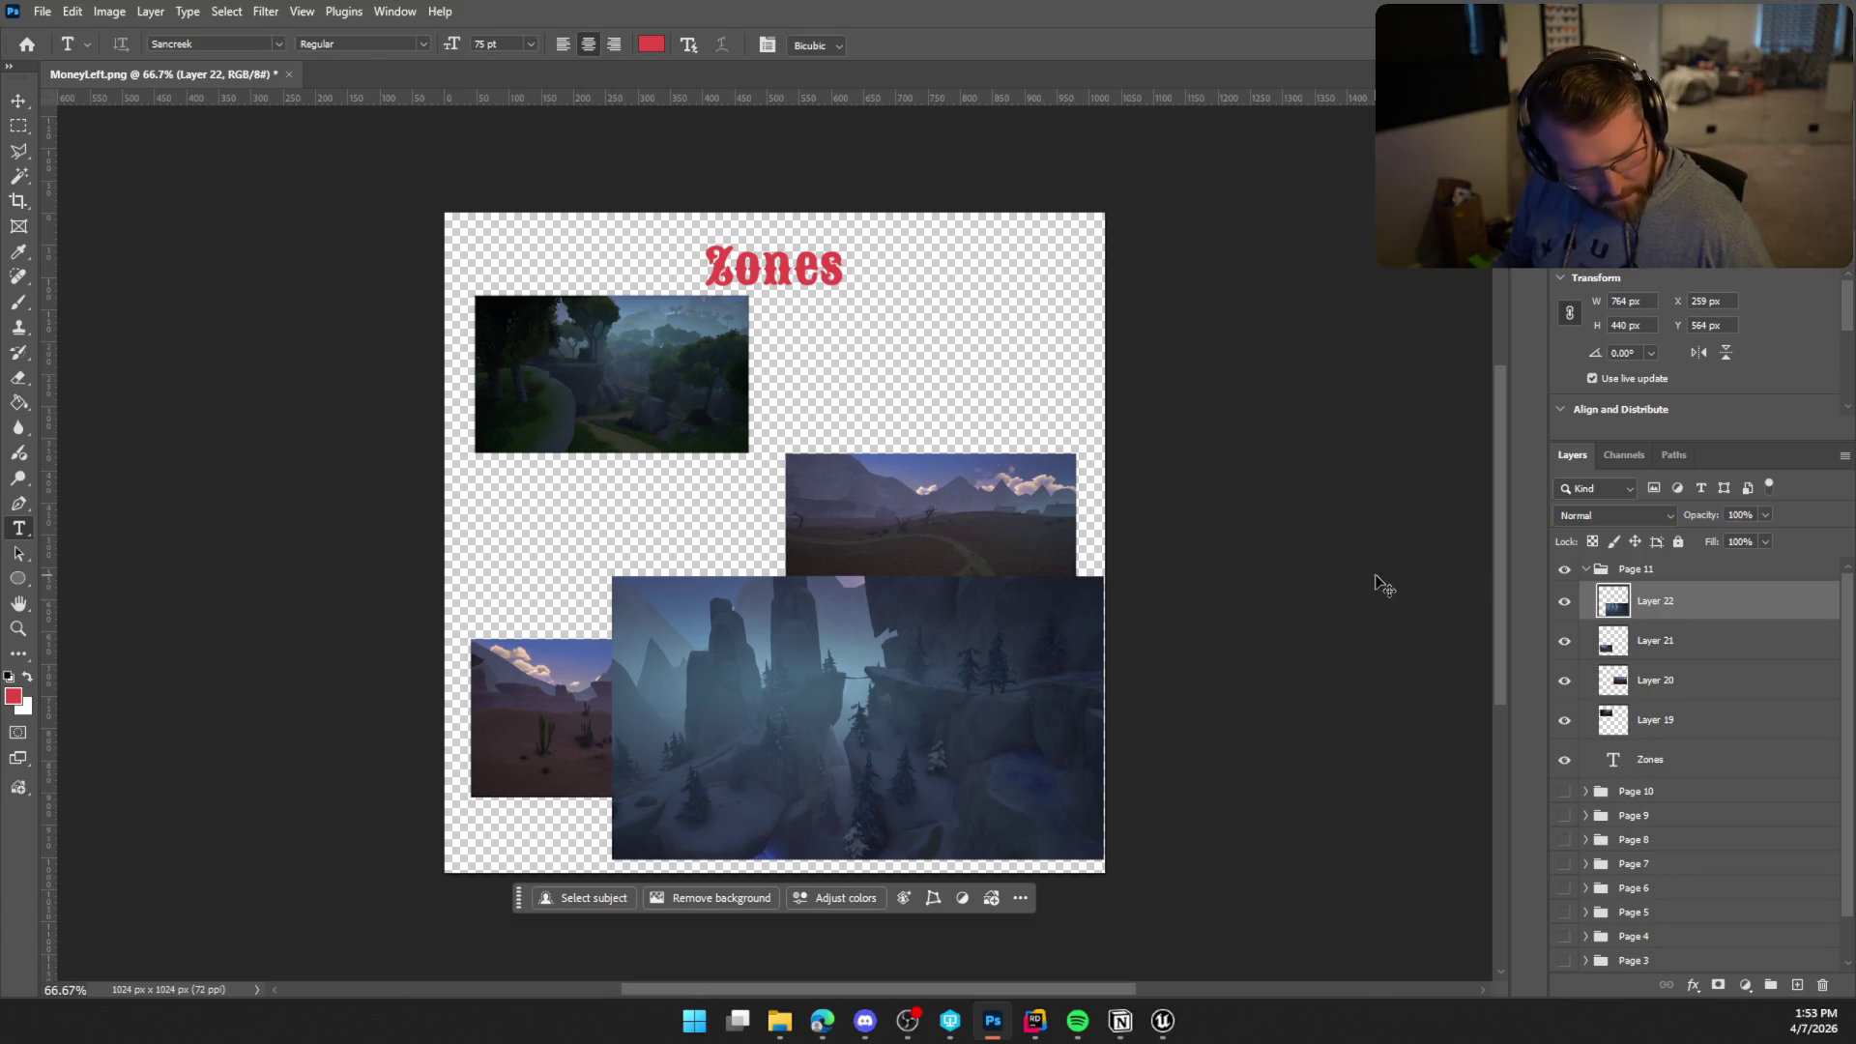
- Shrink the rocky blue screenshot to about 57% and move it down and right
key("ctrl+t")
left_click_drag(616, 602, 706, 671)
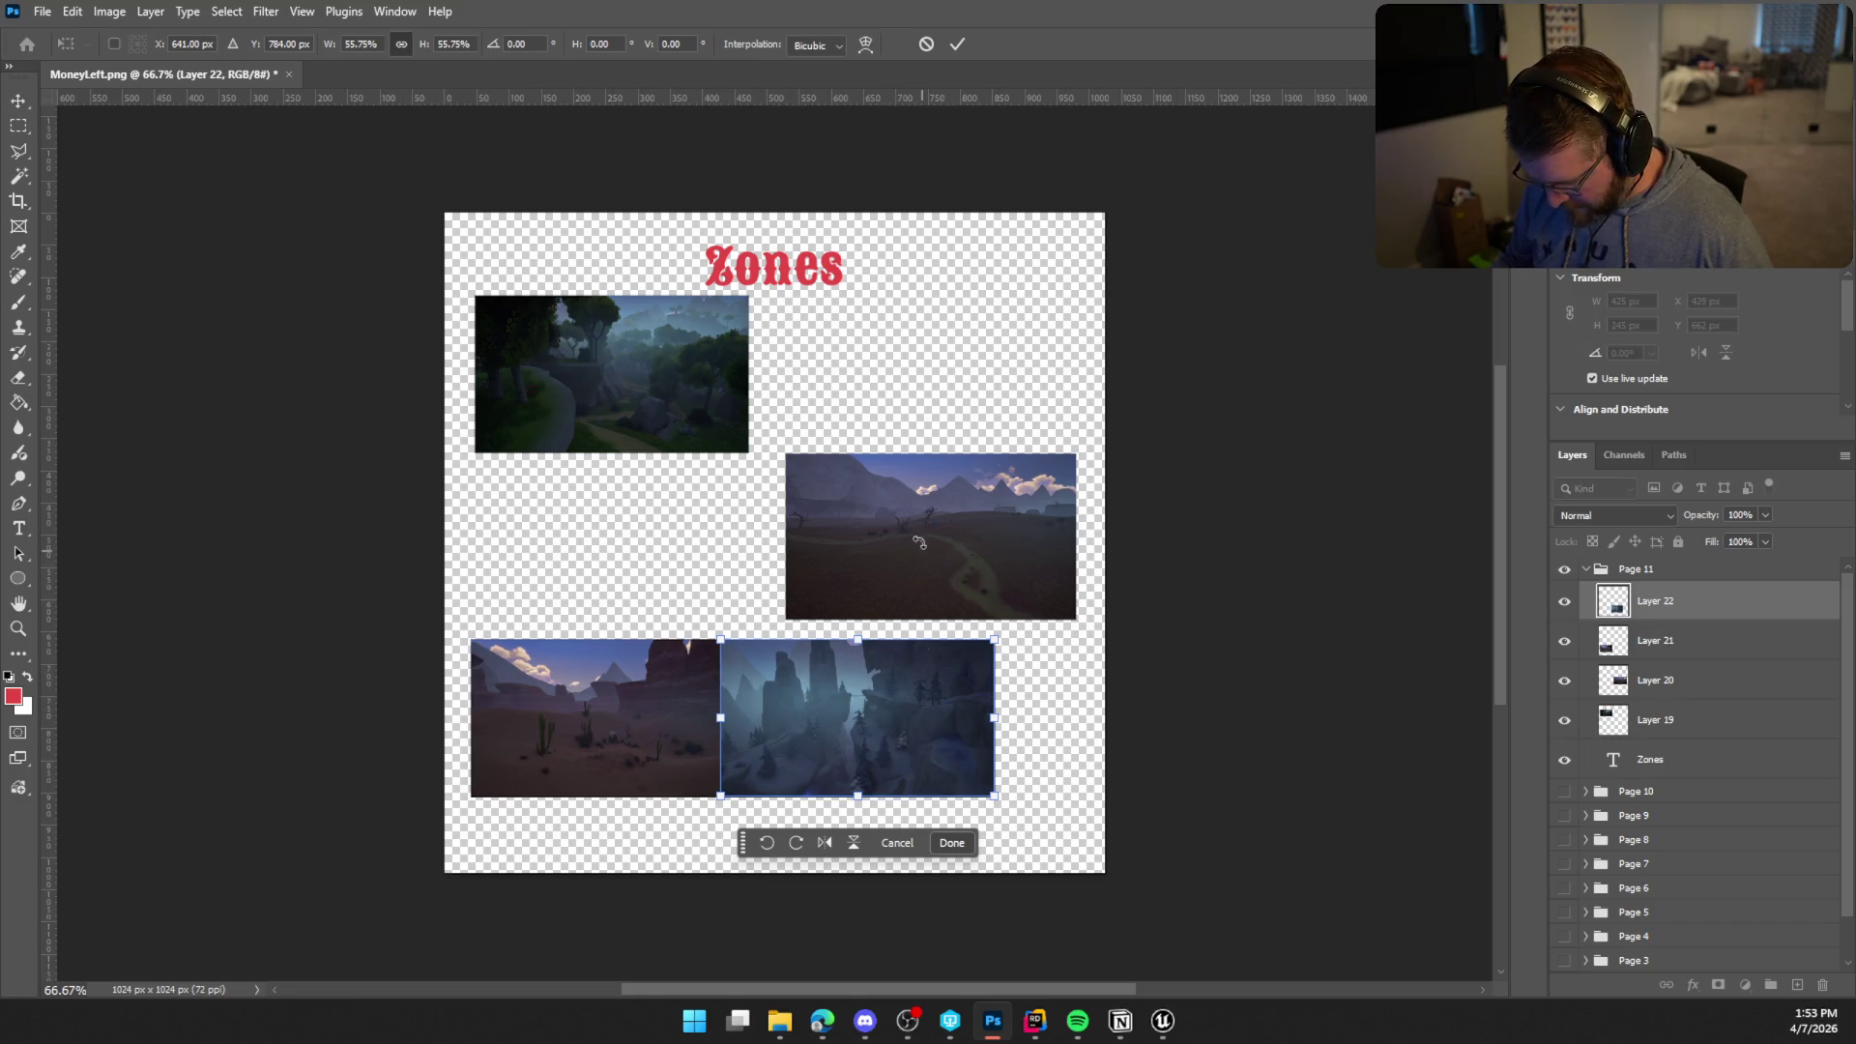
left_click_drag(892, 741, 974, 784)
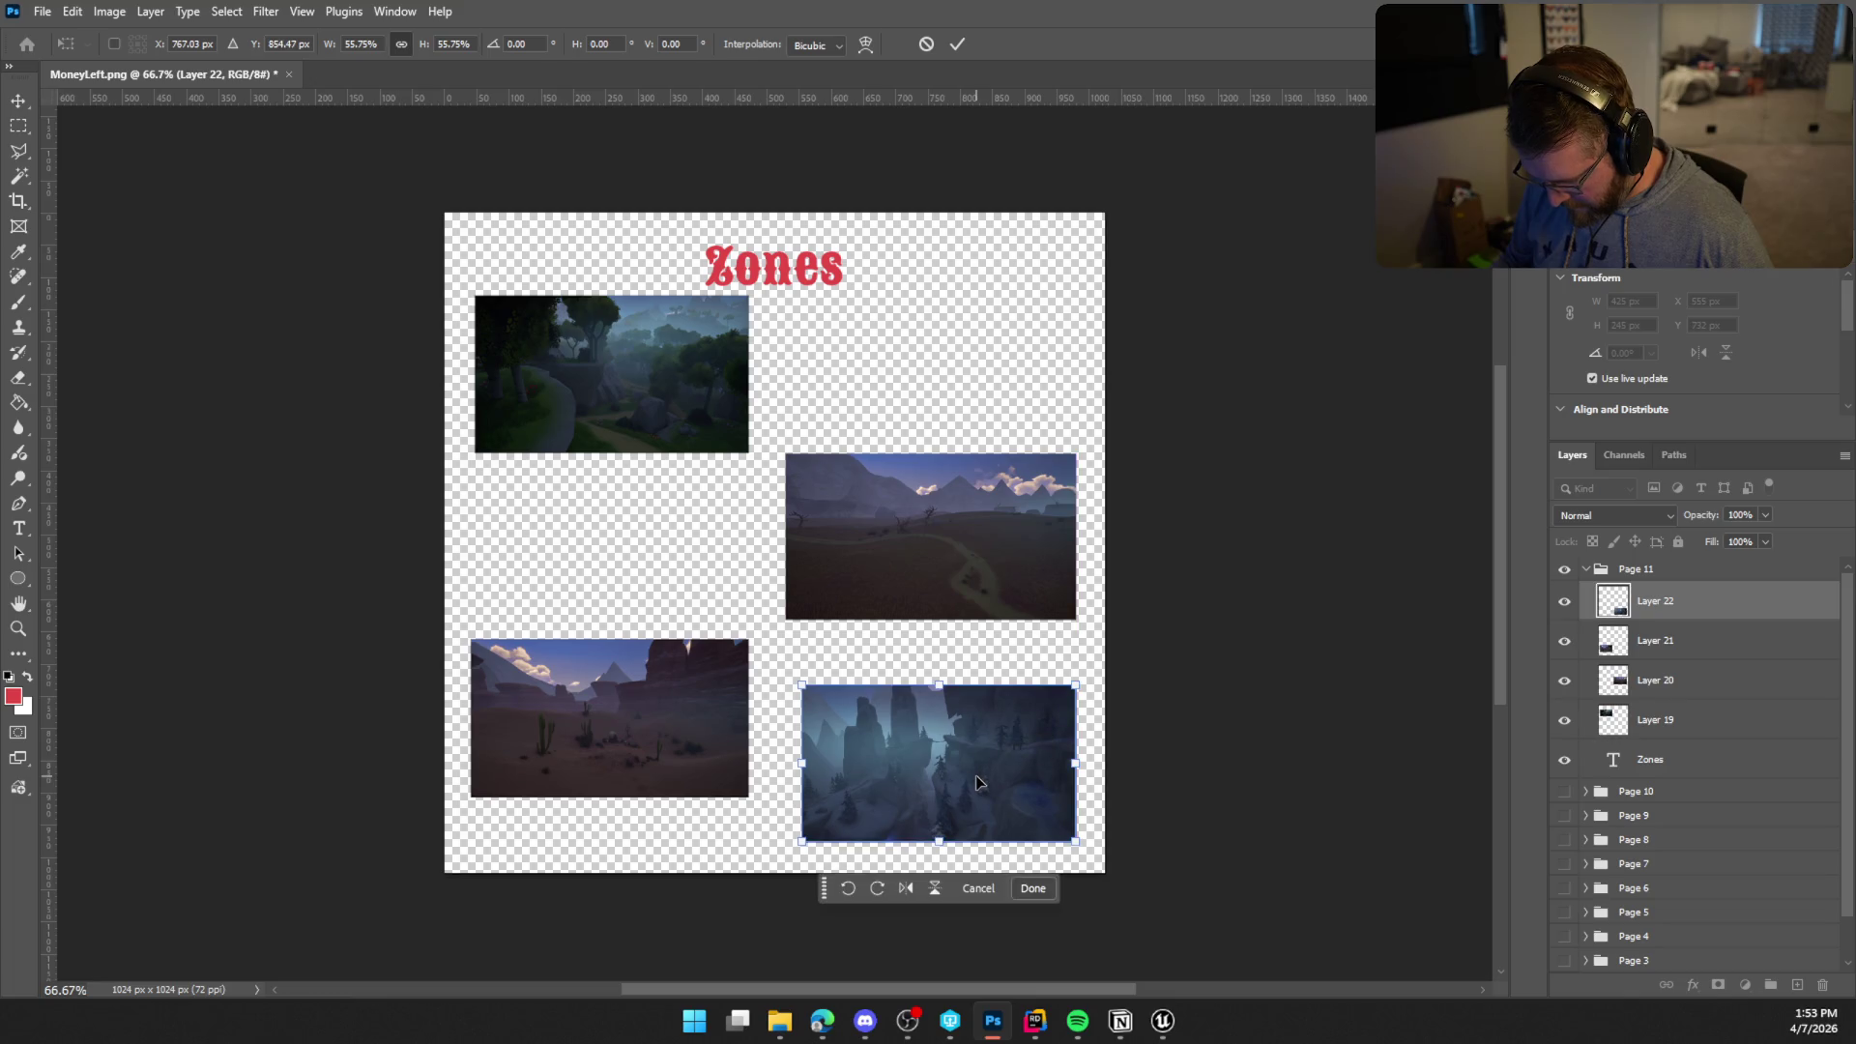
left_click(1661, 680)
key("t")
- Scale the desert plain screenshot to about 95% and align it with the forest image's top
key("ctrl+t")
mouse_move(976, 544)
left_mouse_down()
mouse_move(832, 414)
mouse_move(838, 386)
left_mouse_up()
left_click_drag(938, 461, 929, 456)
left_click_drag(859, 405, 857, 399)
left_click_drag(929, 450, 932, 453)
mouse_move(868, 397)
left_mouse_down()
mouse_move(1012, 523)
mouse_move(1015, 445)
mouse_move(1016, 503)
left_mouse_up()
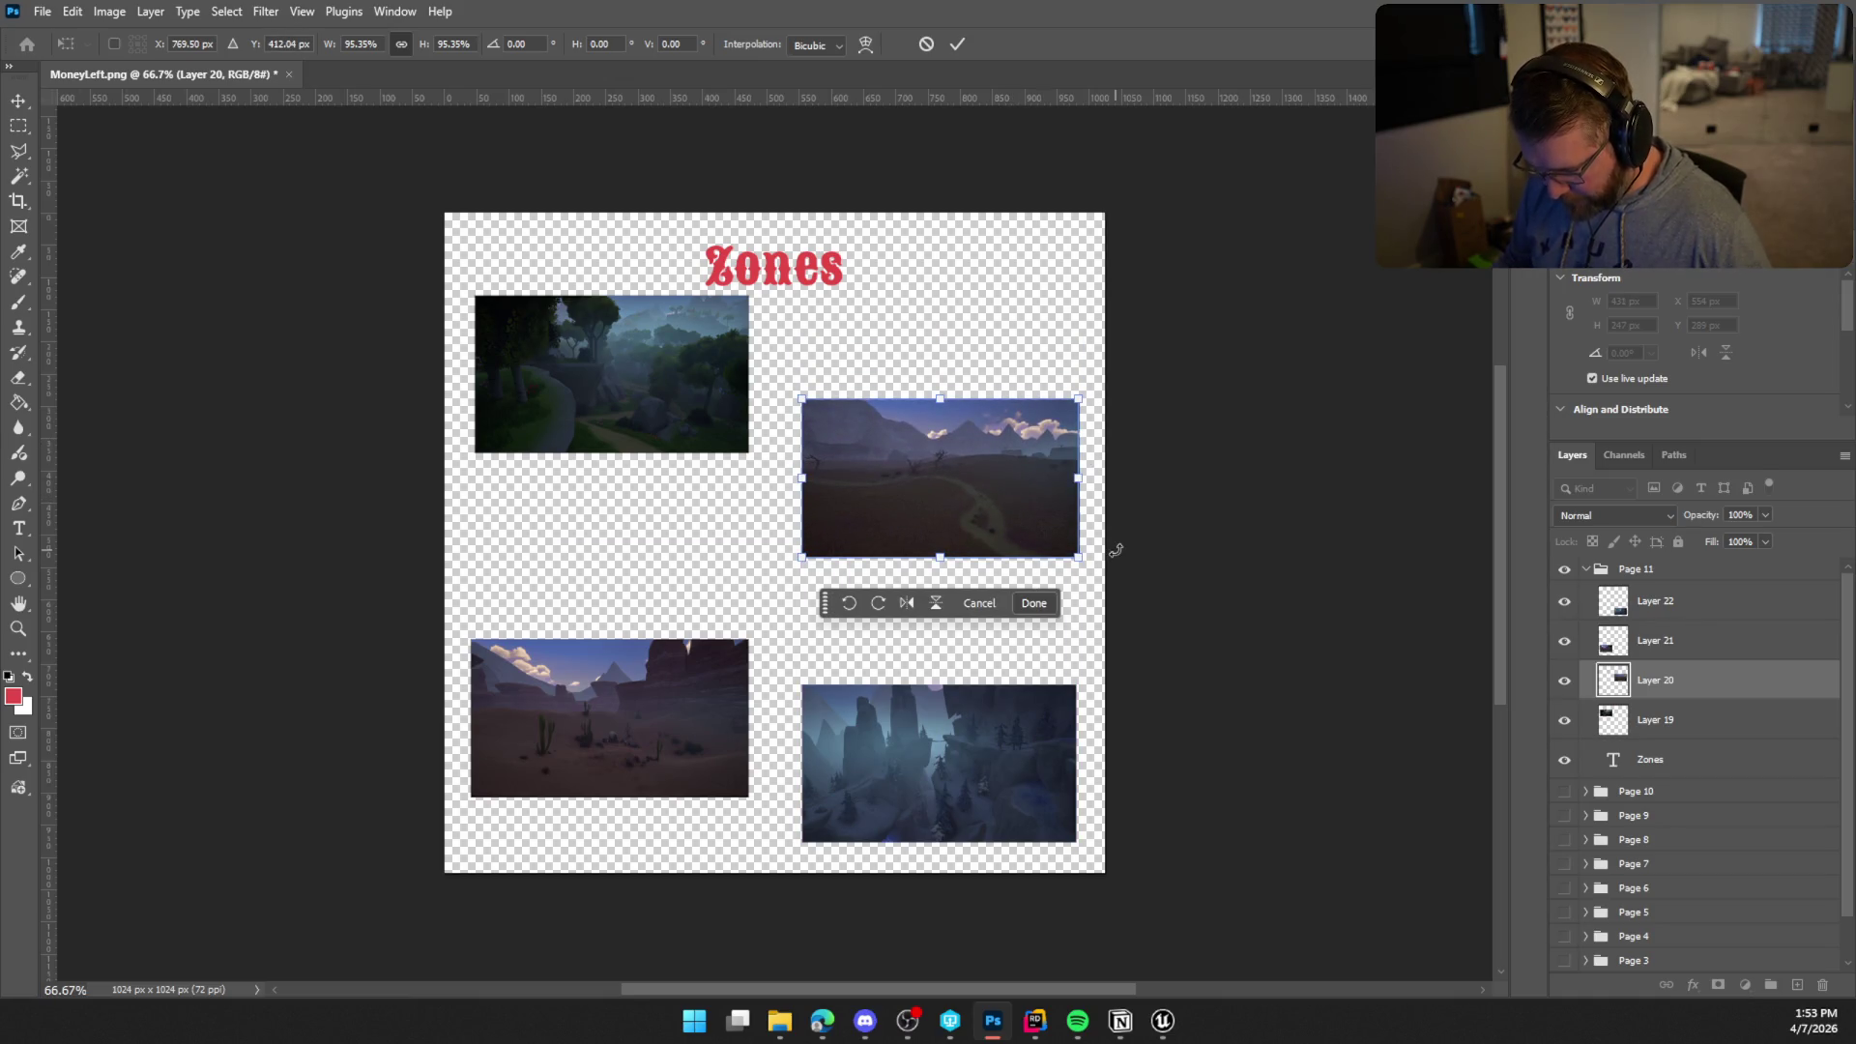
left_click_drag(957, 499, 959, 394)
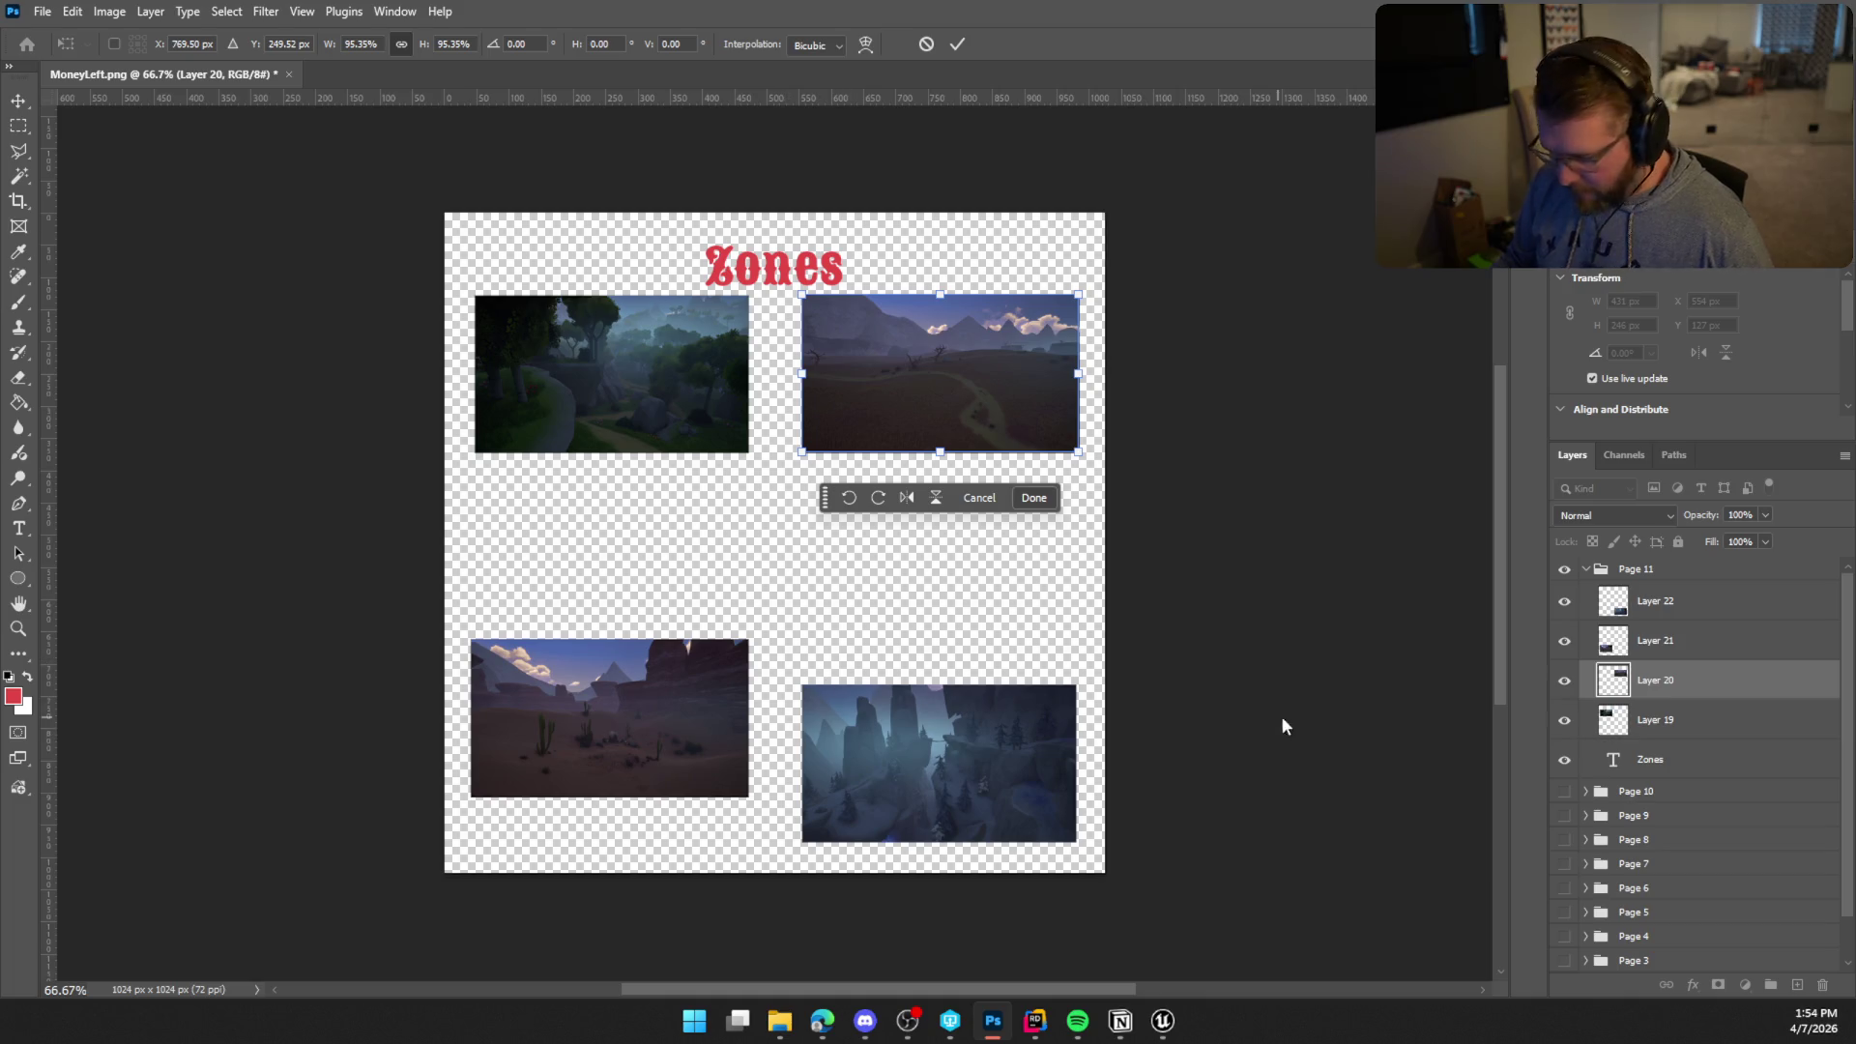
left_click(1681, 662)
key("t")
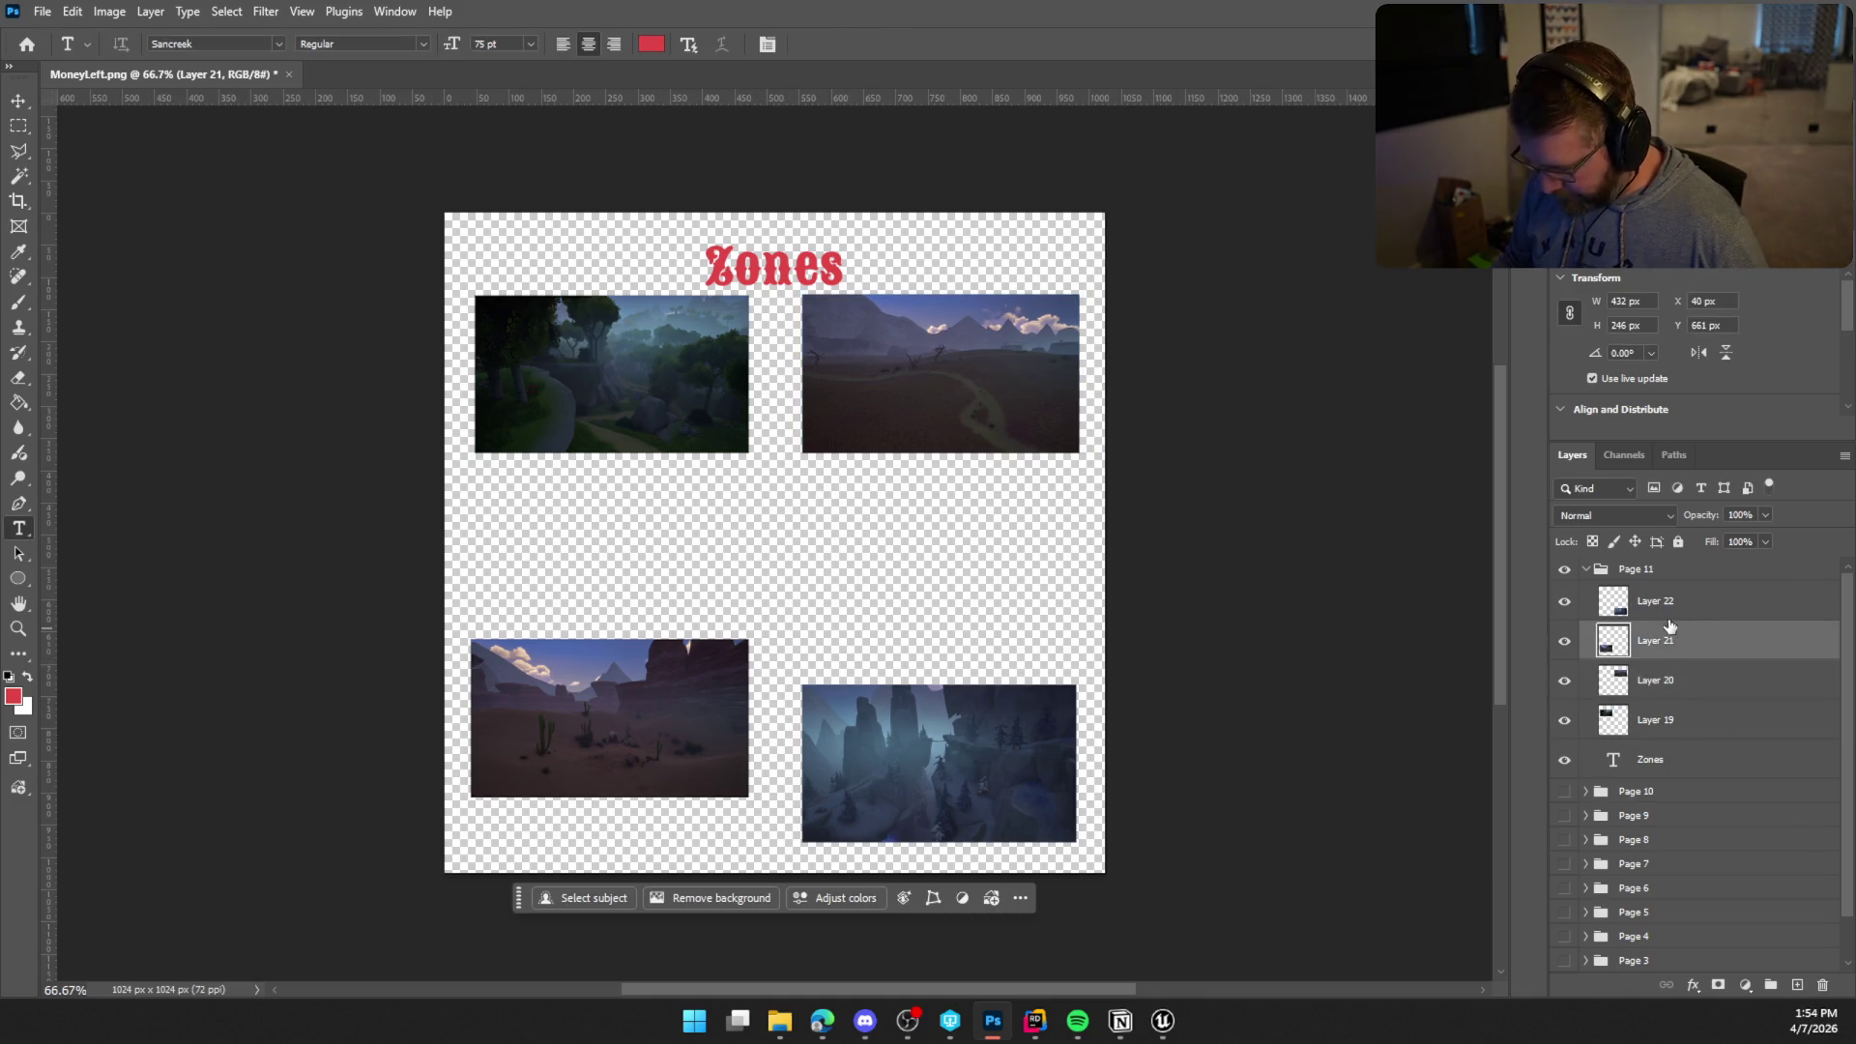
- Raise the rocky screenshot level with the sunset image to complete the grid
left_click(1682, 607)
key("ctrl+t")
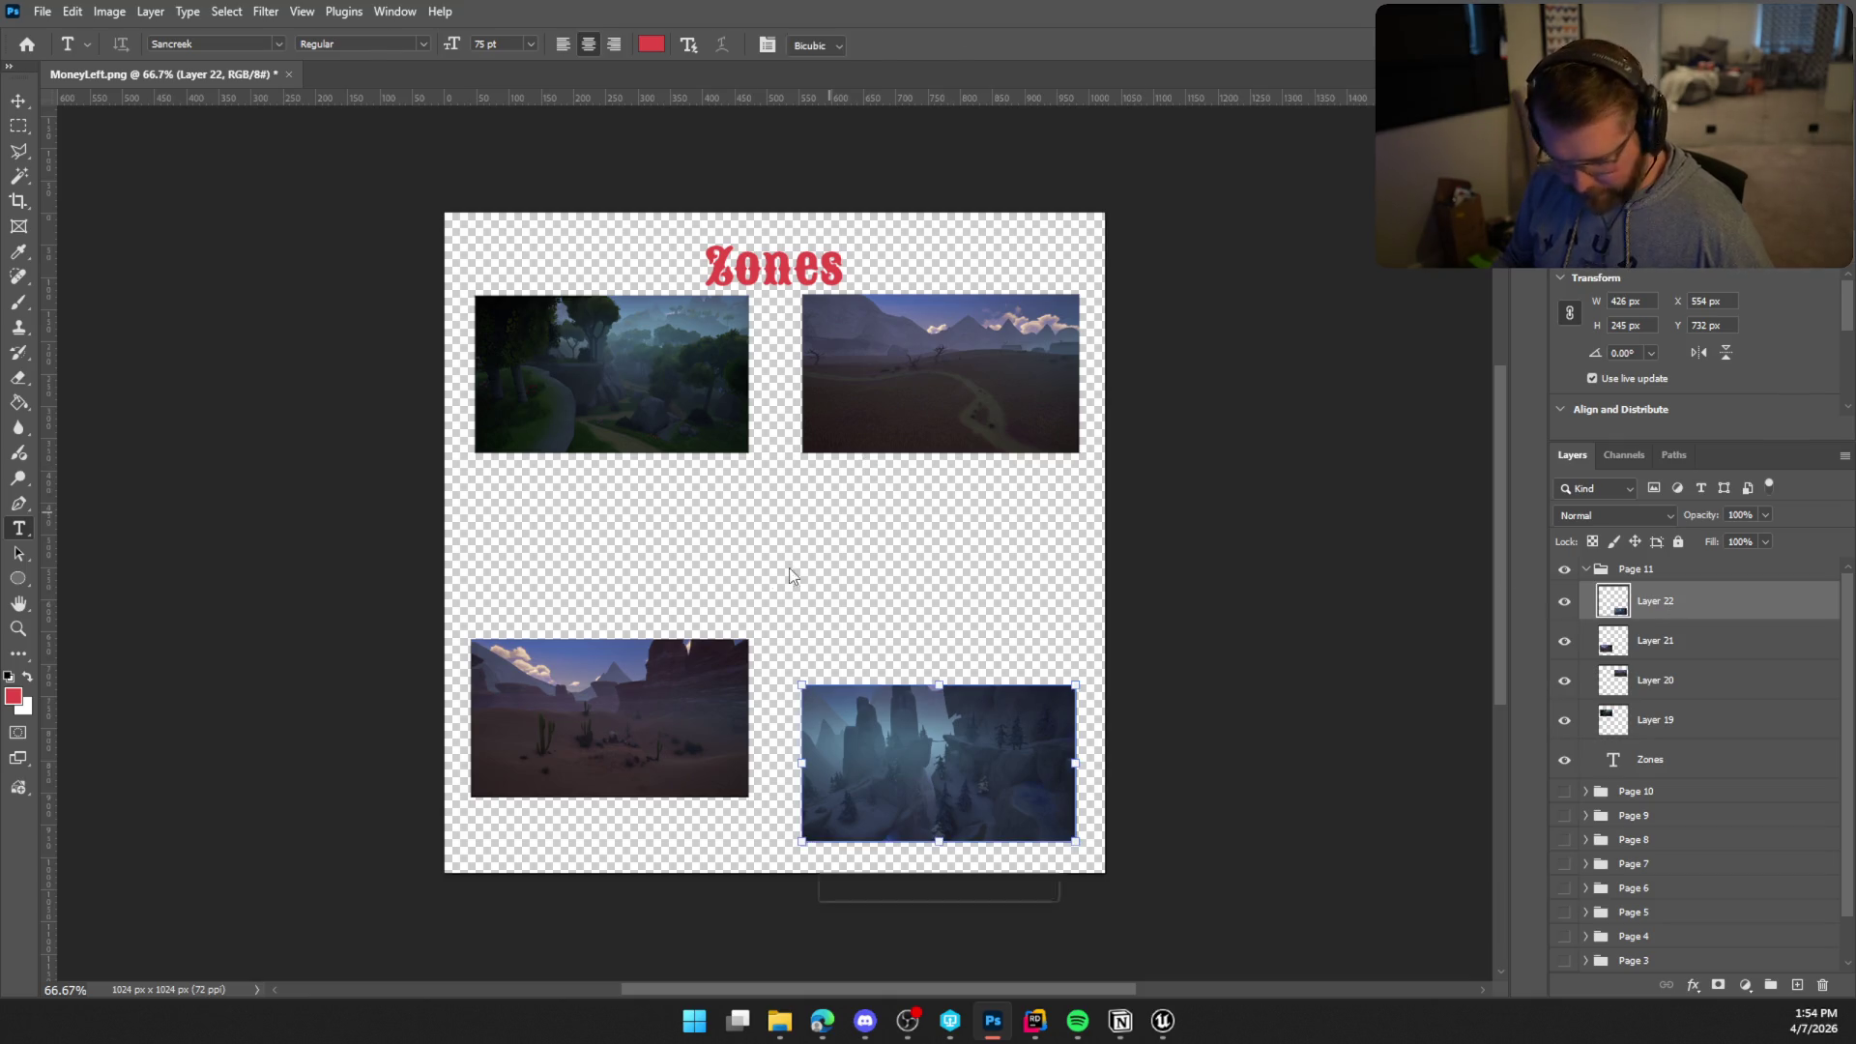
left_click_drag(960, 775, 961, 725)
key("t")
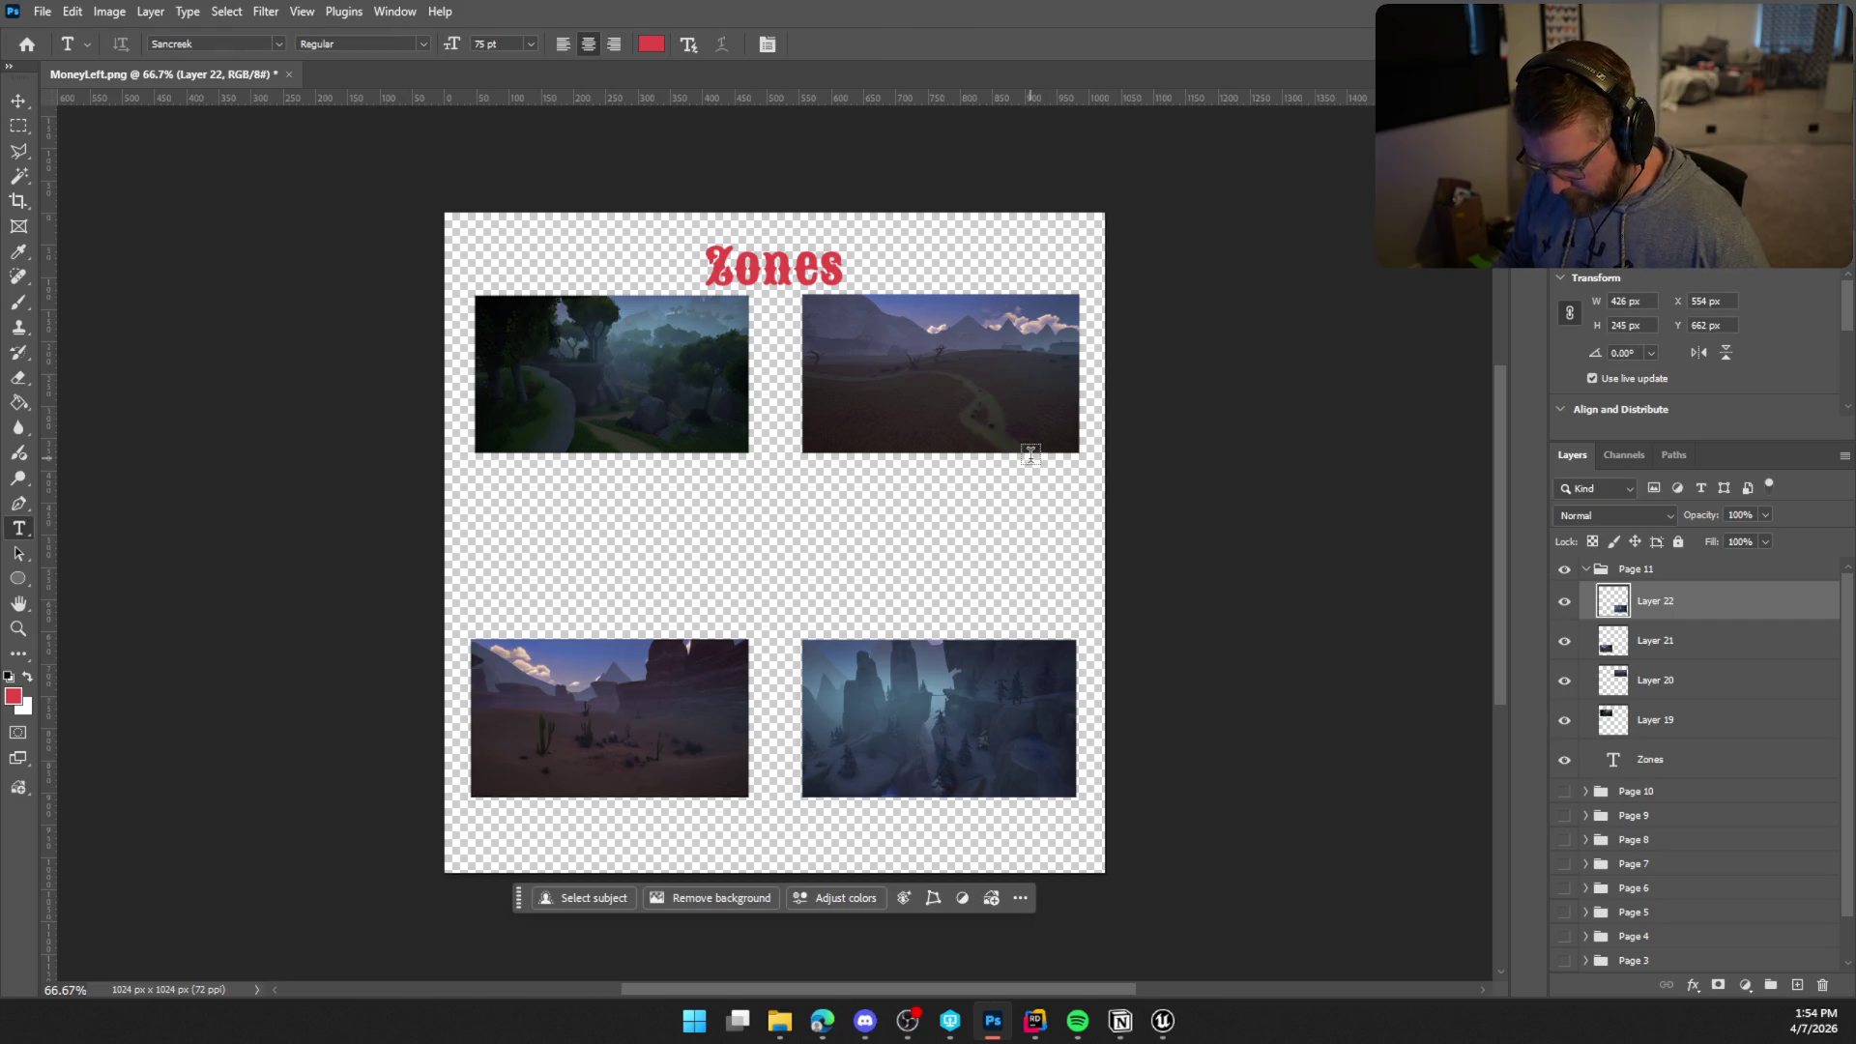
left_click(1683, 716, "shift")
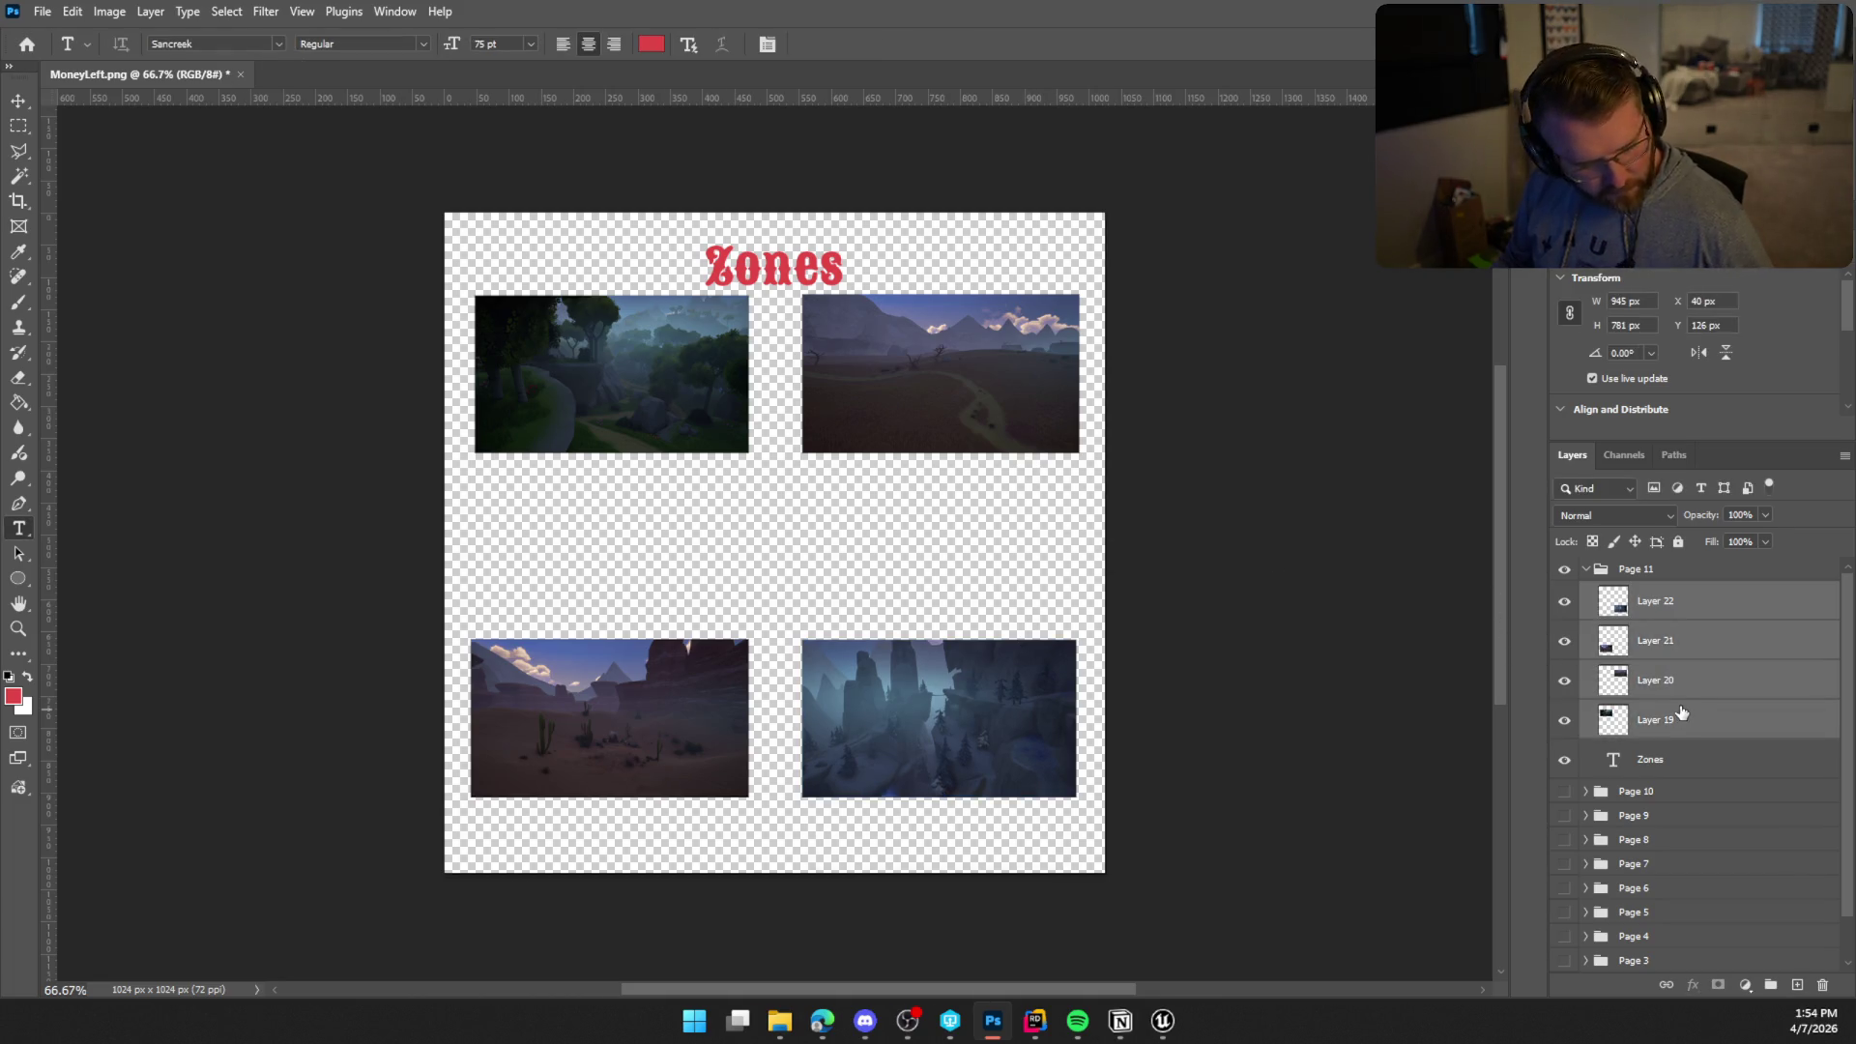
- Move all four screenshots down a little
key("ctrl+t")
mouse_move(948, 528)
left_mouse_down()
mouse_move(949, 587)
mouse_move(947, 527)
mouse_move(954, 552)
left_mouse_up()
key("Return")
key("t")
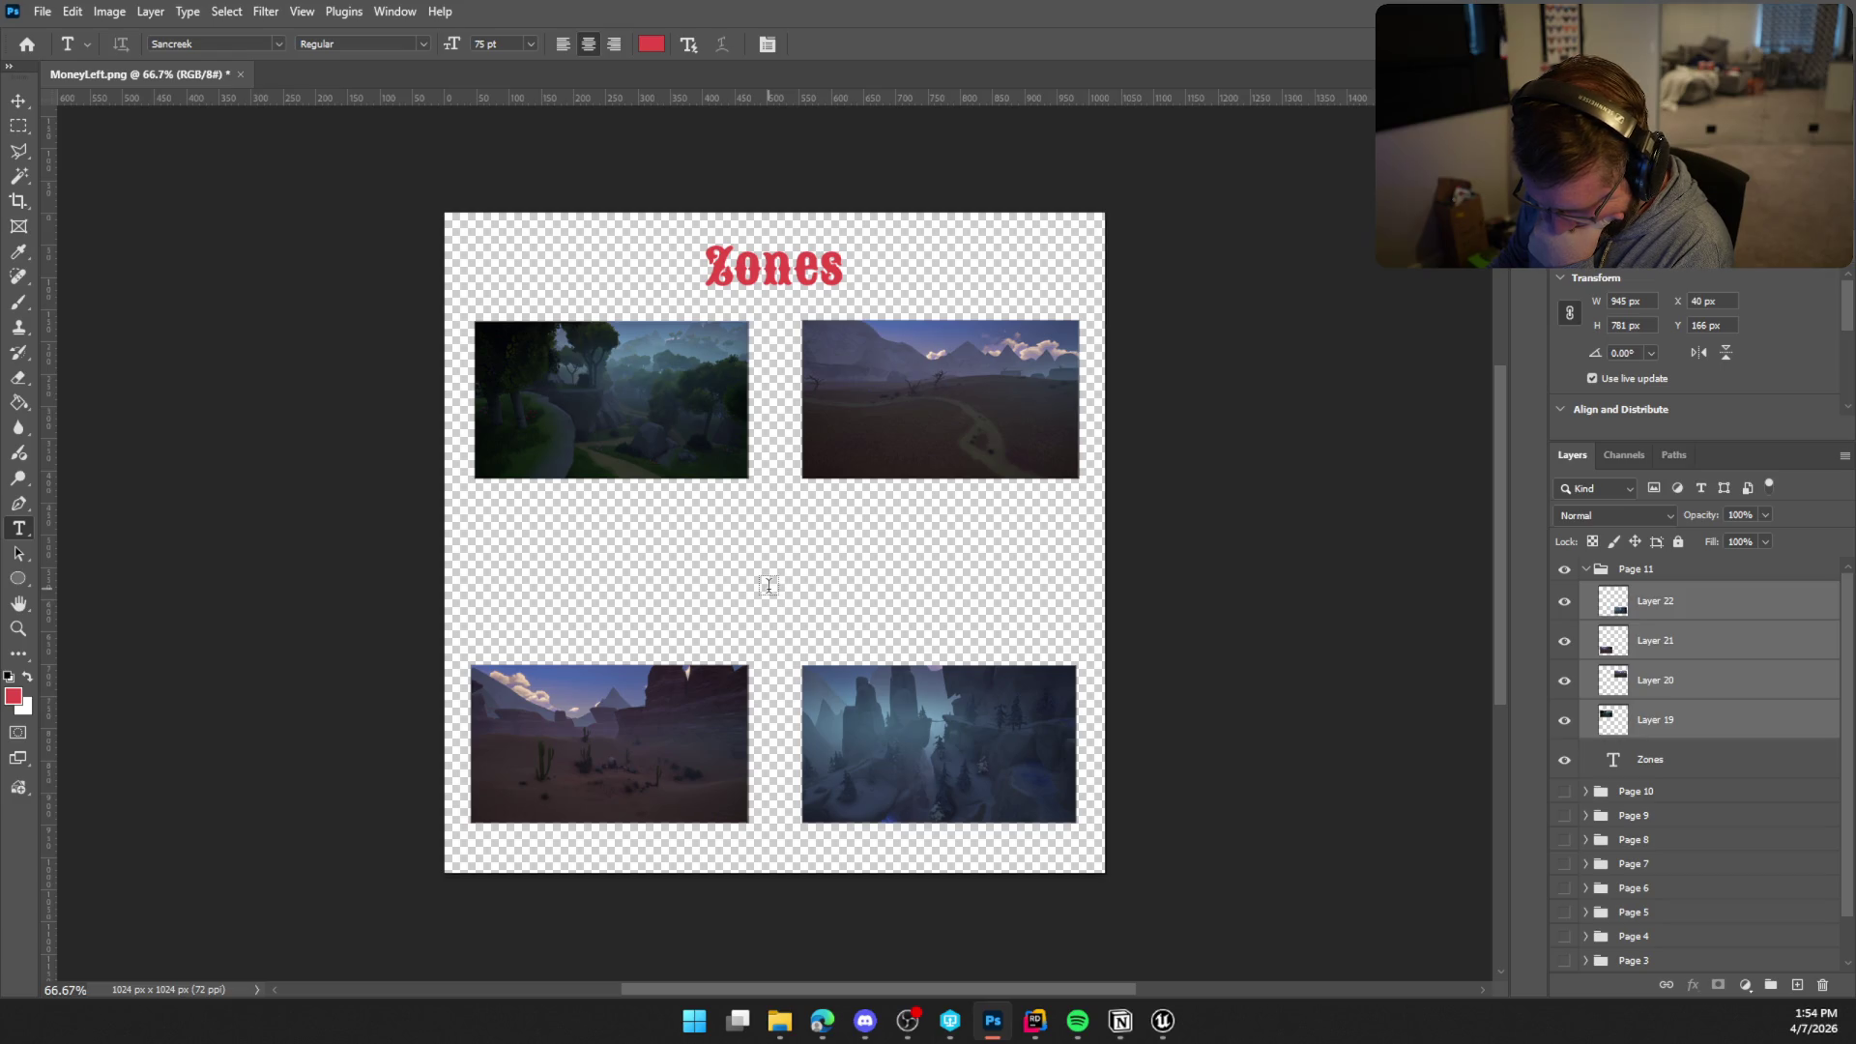
- Enlarge the bottom two screenshots, rocky and sunset, together
left_click(1665, 608)
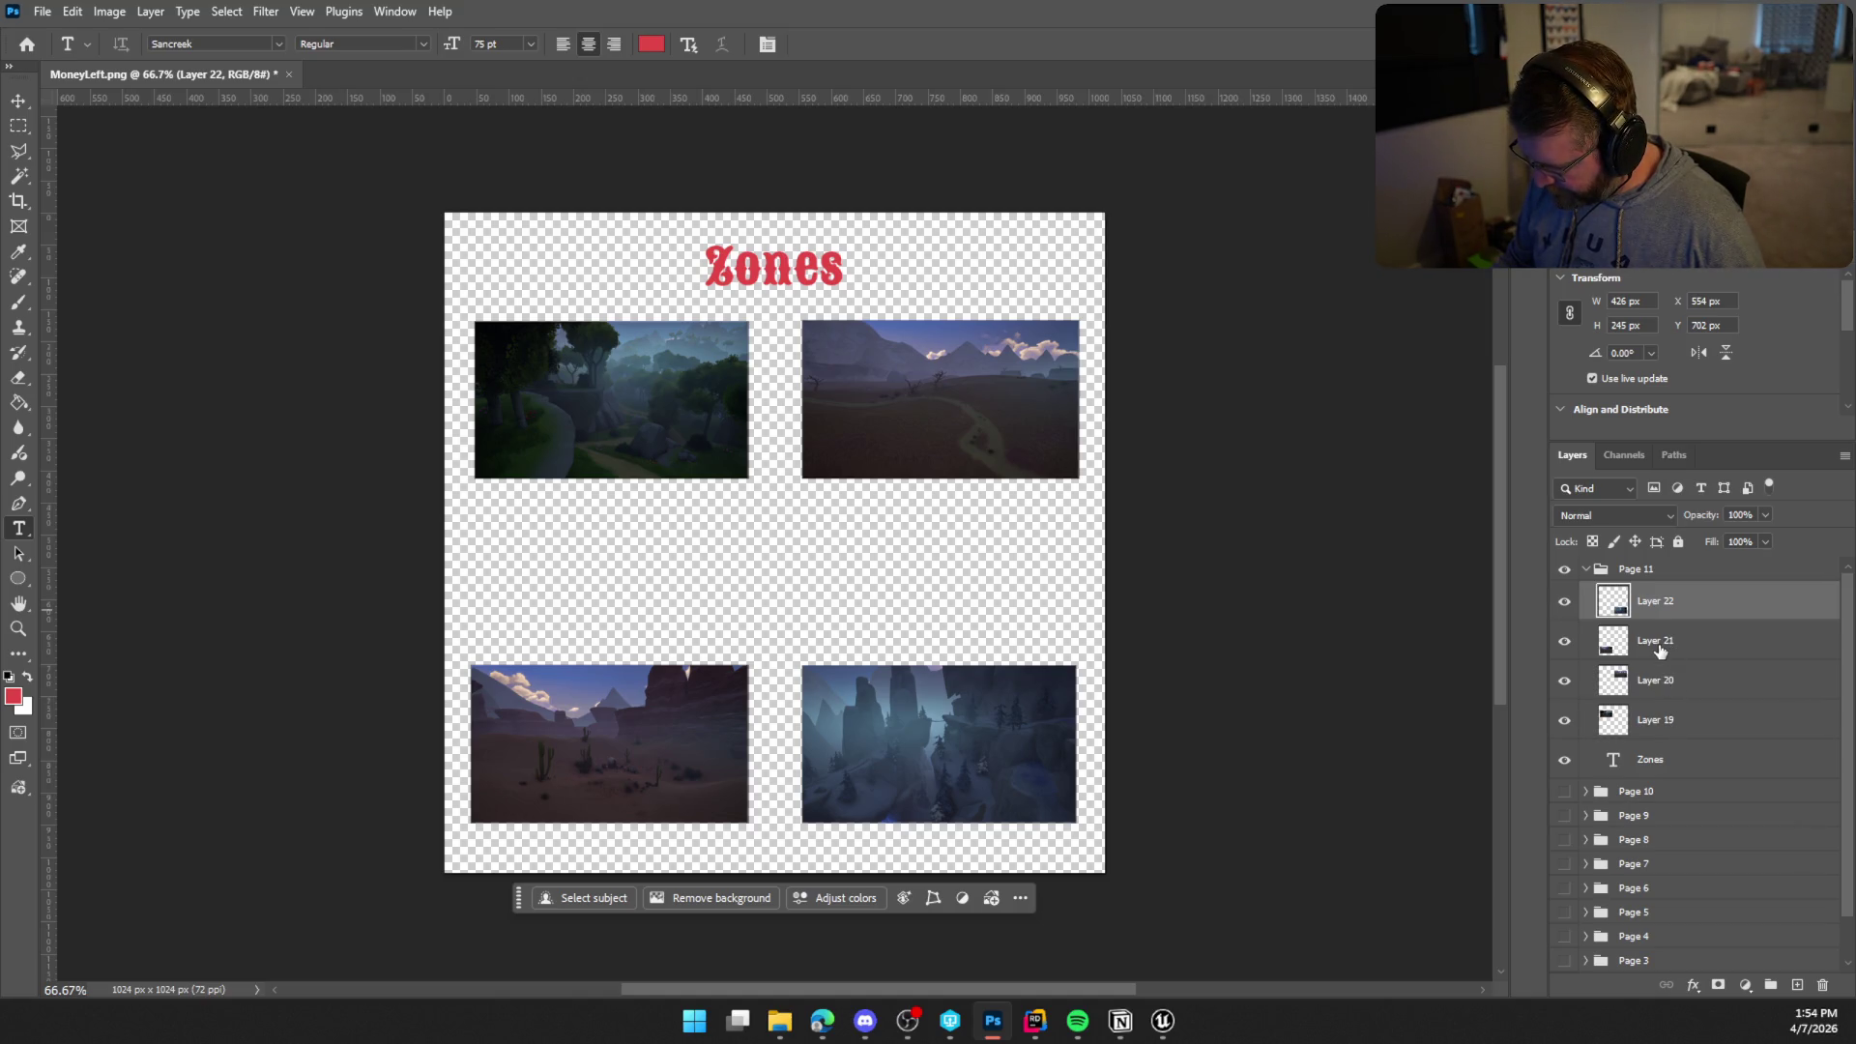
left_click(1661, 648, "ctrl")
key("ctrl+t")
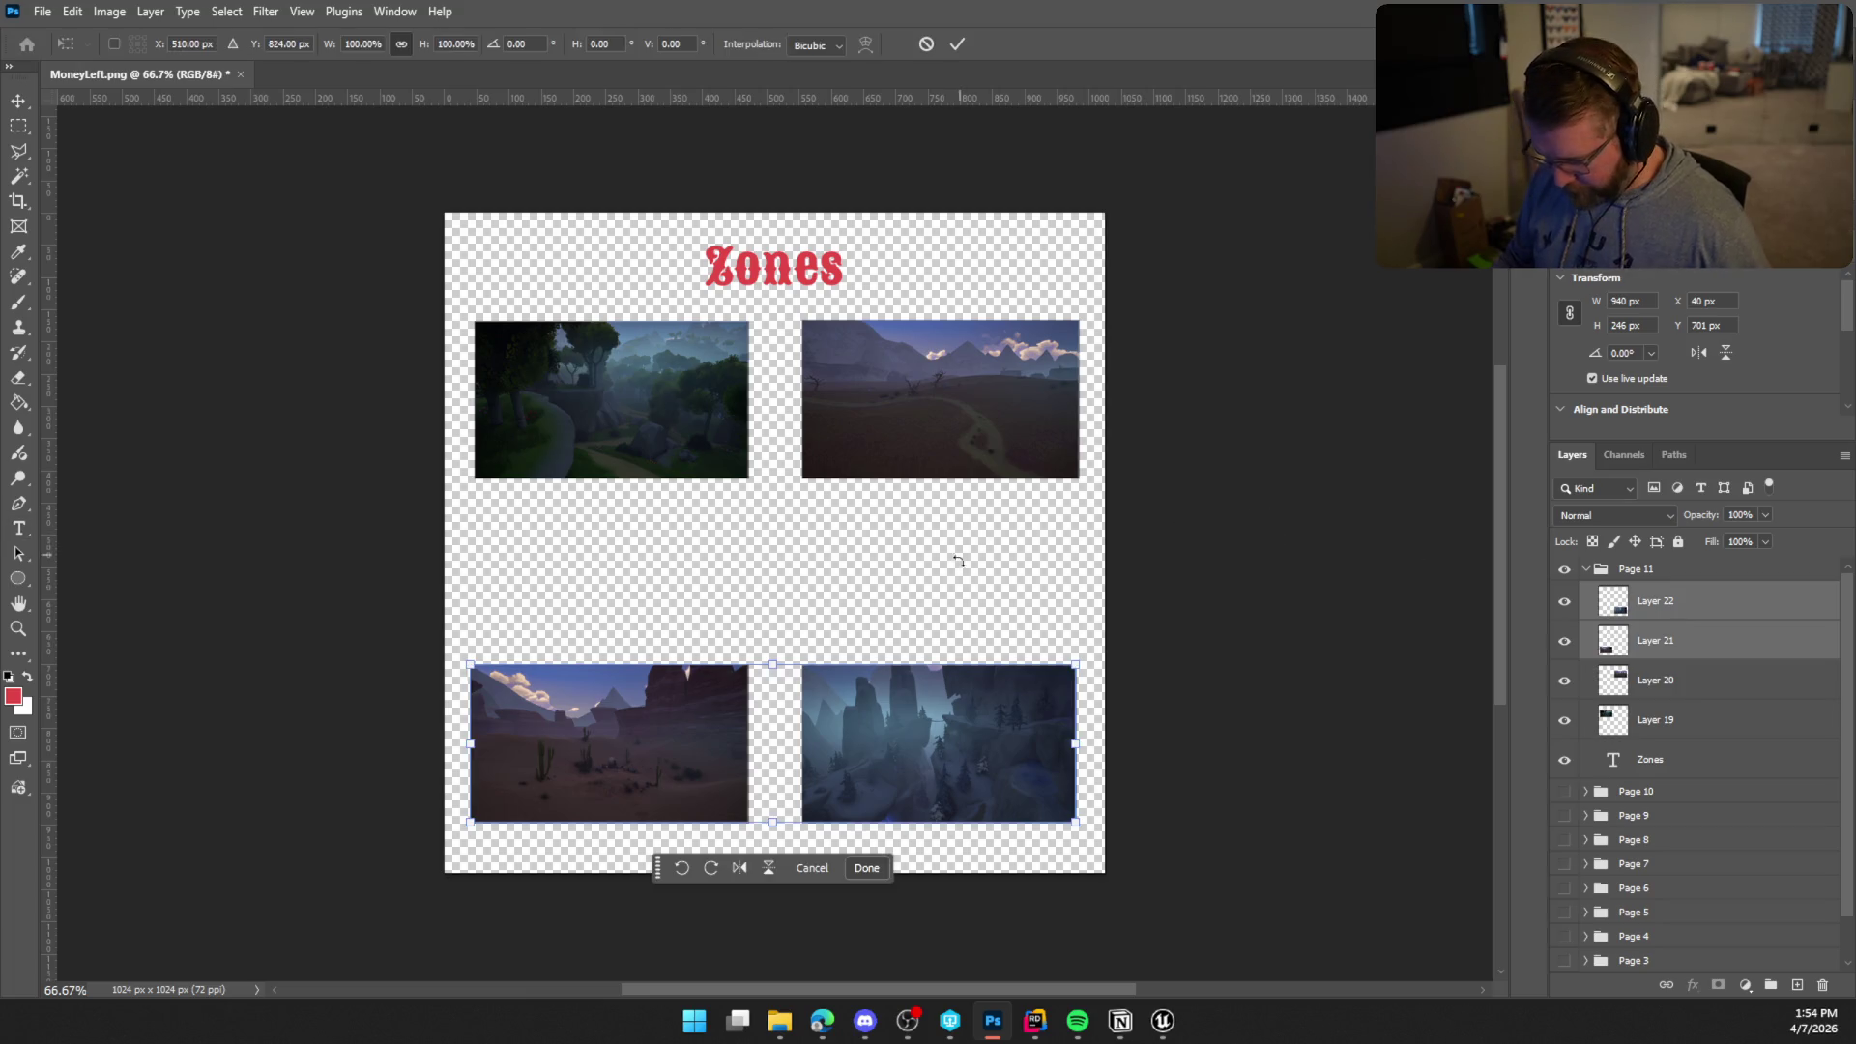
left_click_drag(1075, 665, 1146, 626)
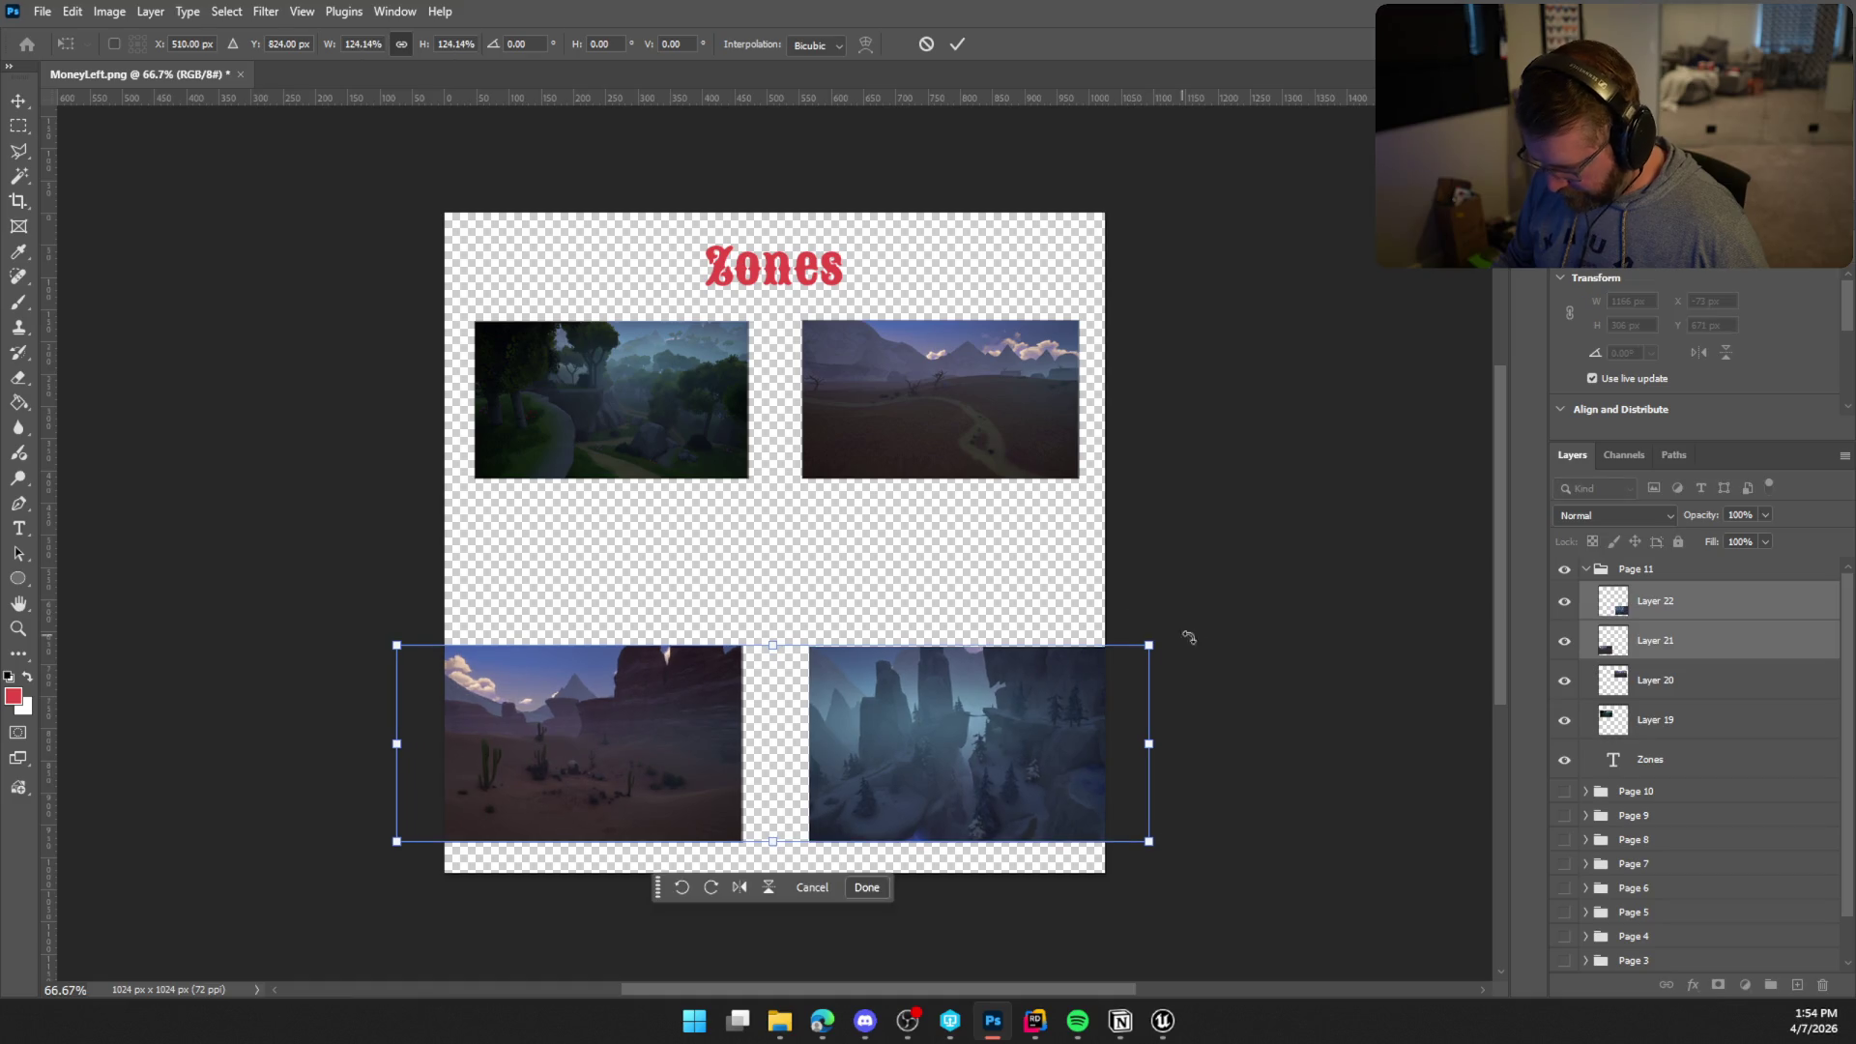
- Place the sunset screenshot at lower left and butt the rocky screenshot against it
left_click(1654, 648)
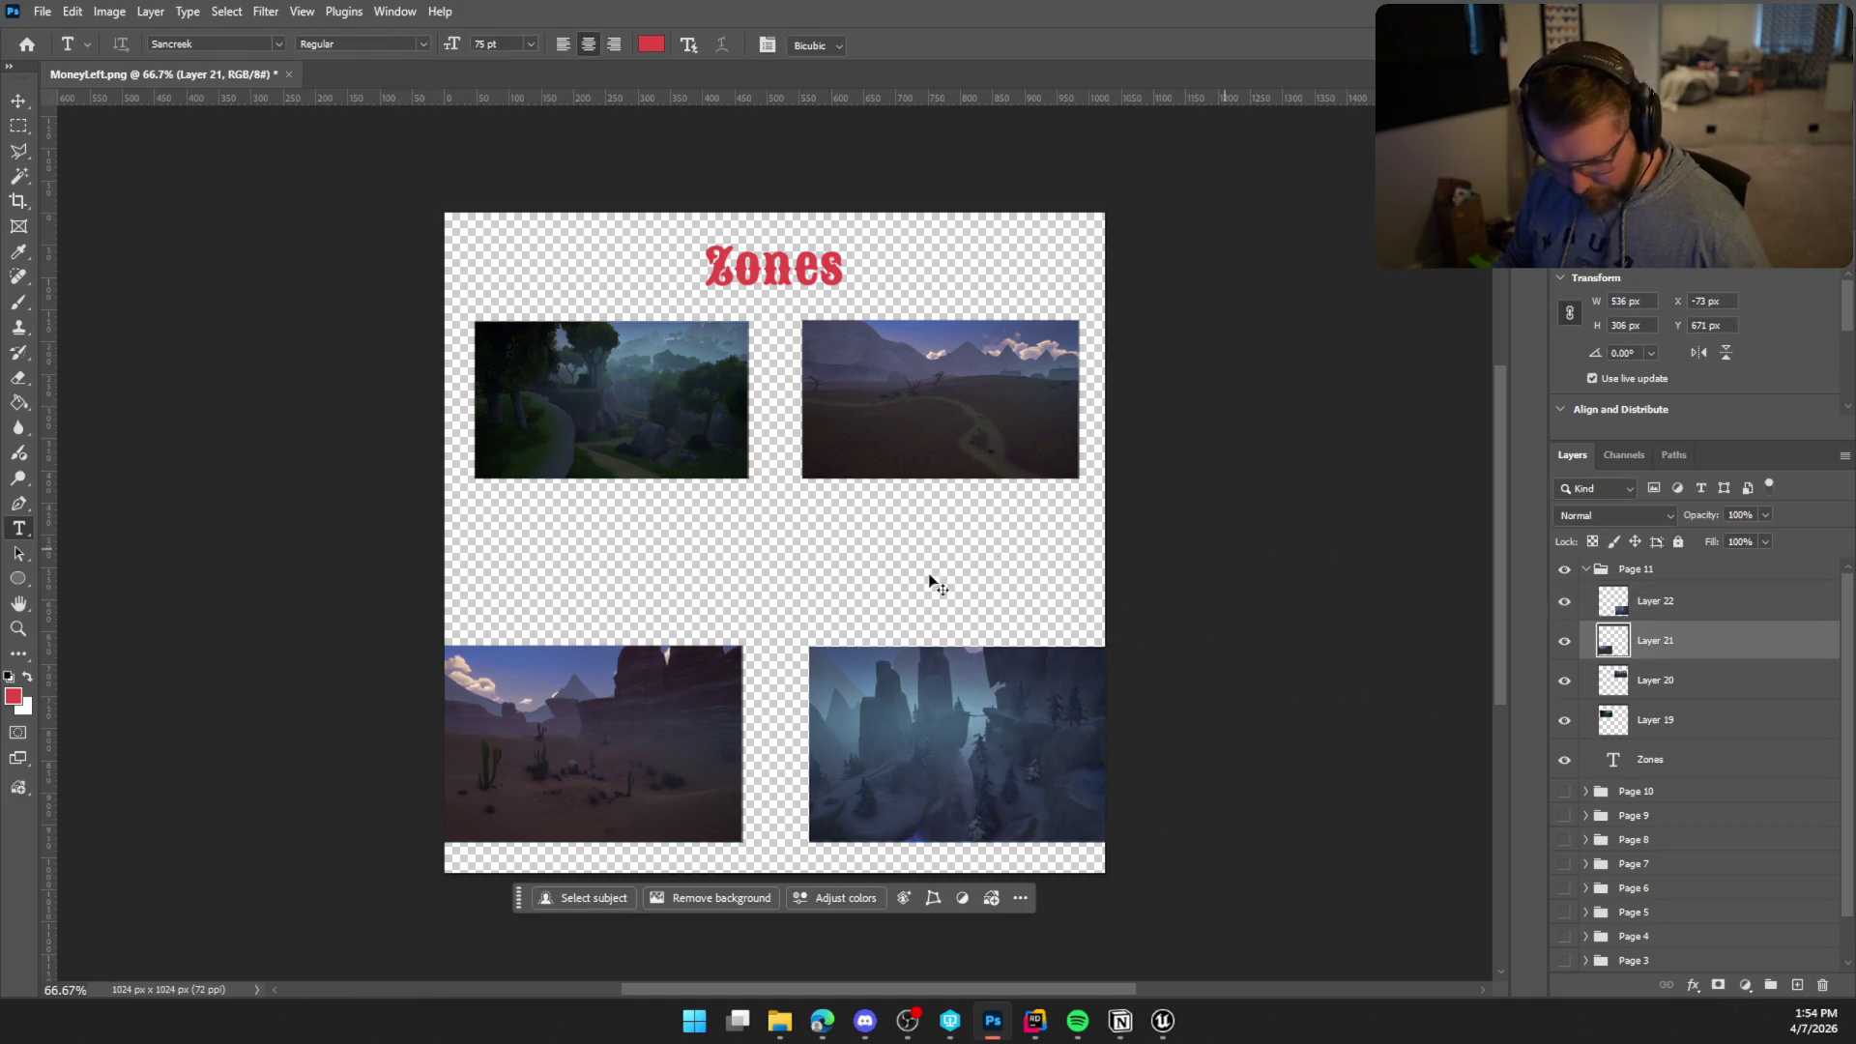
key("ctrl+t")
mouse_move(599, 759)
left_mouse_down()
mouse_move(657, 701)
mouse_move(674, 763)
mouse_move(663, 752)
left_mouse_up()
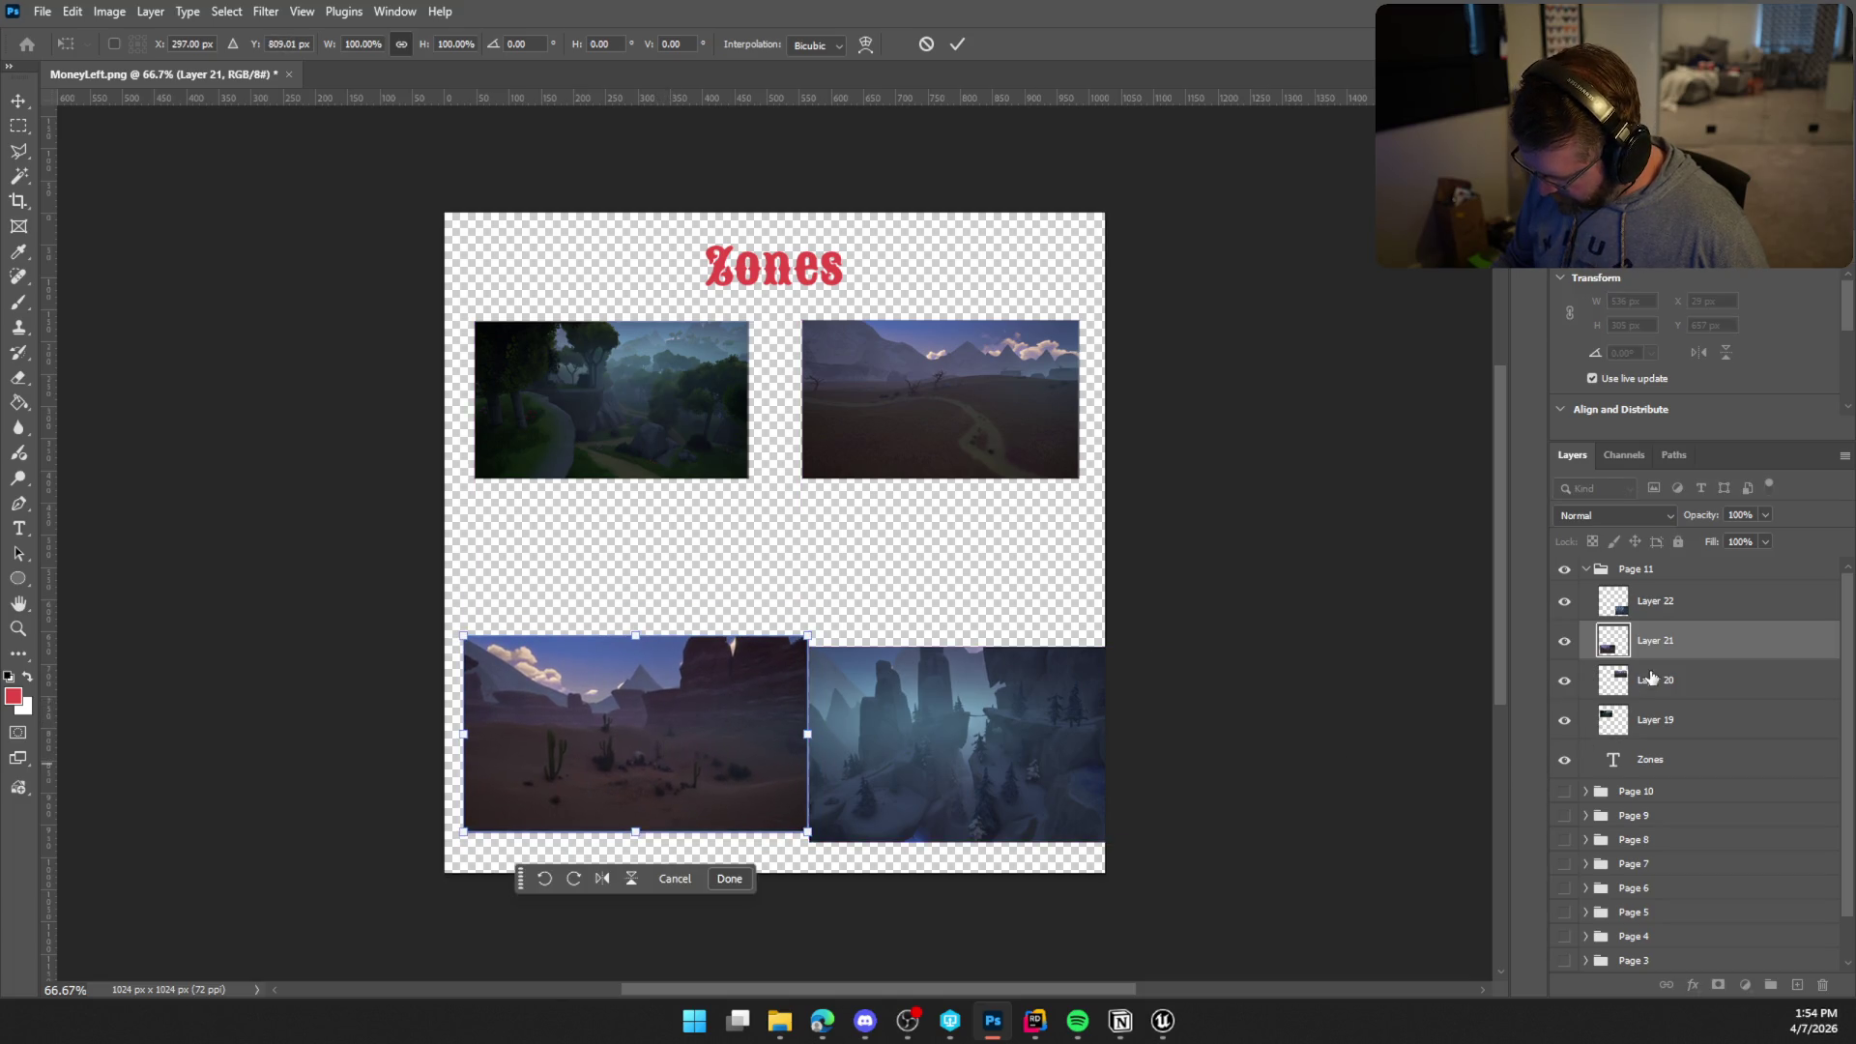
left_click(1663, 604)
key("ctrl+t")
mouse_move(1008, 751)
left_mouse_down()
mouse_move(1062, 714)
mouse_move(1017, 746)
mouse_move(949, 739)
left_mouse_up()
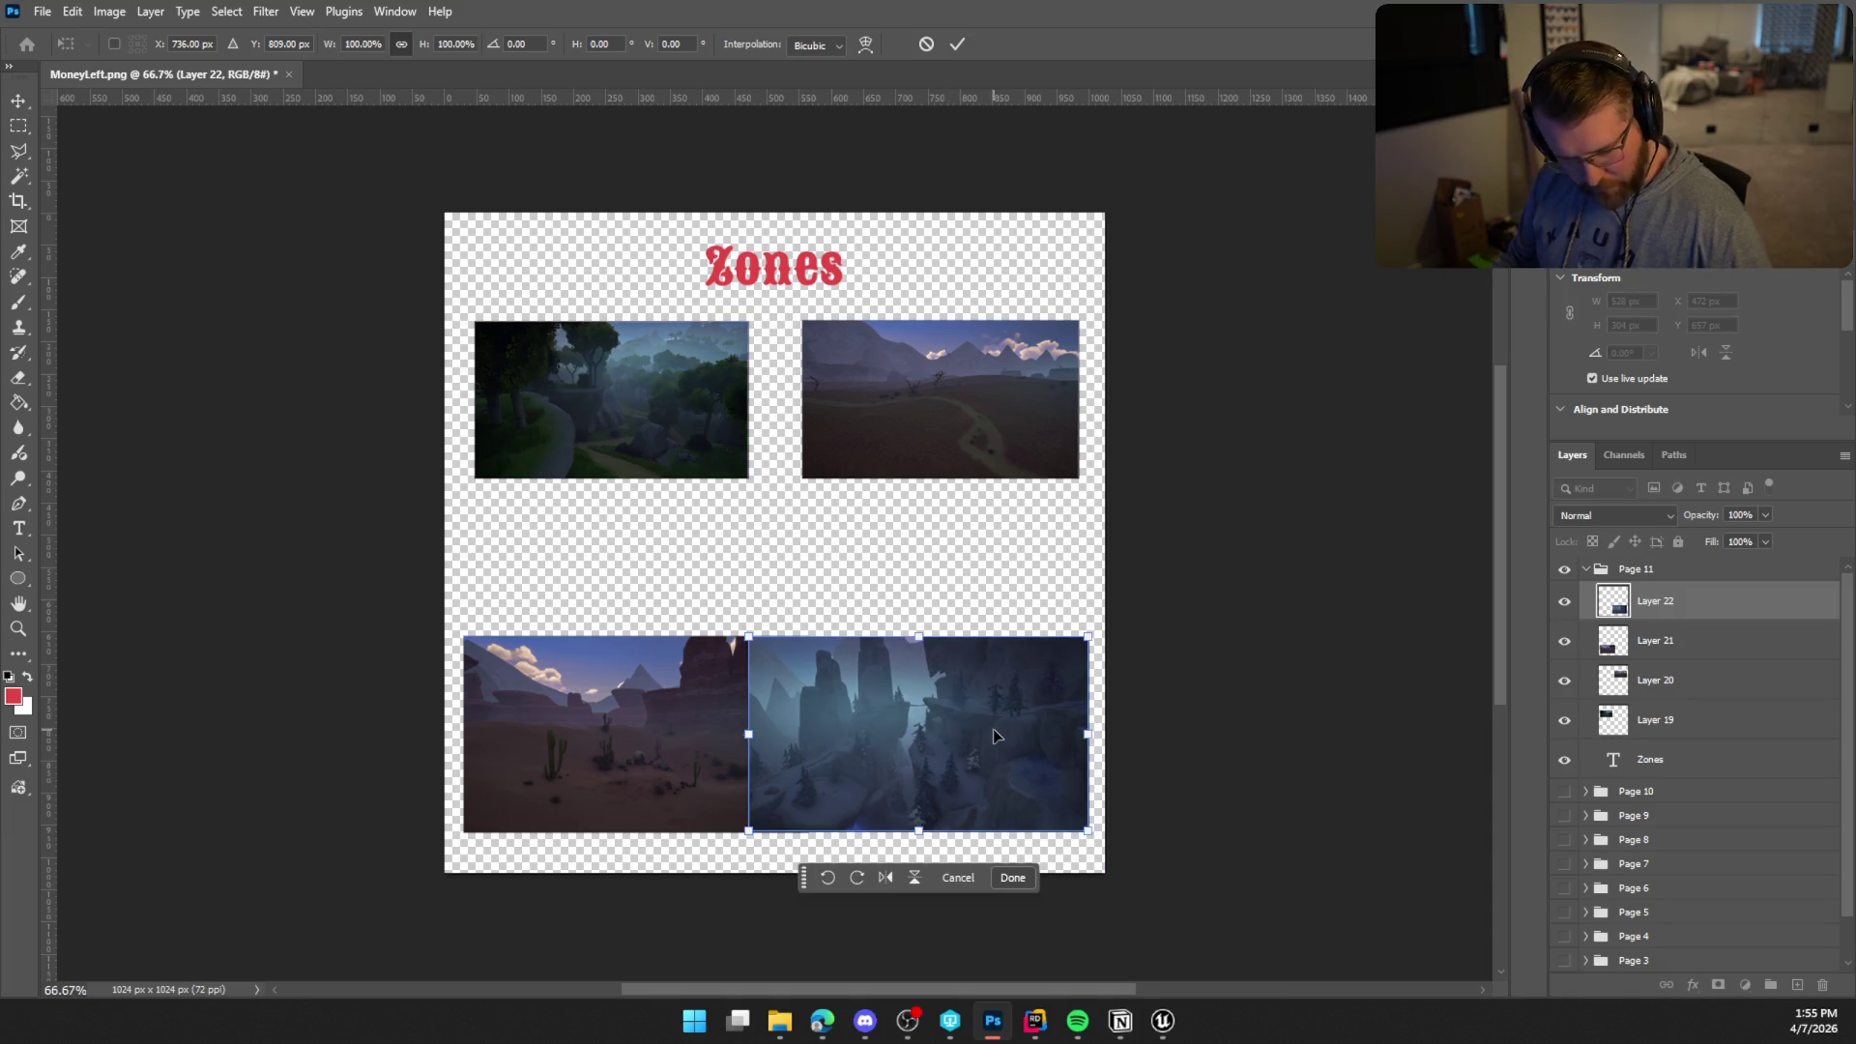
key("Return")
key("t")
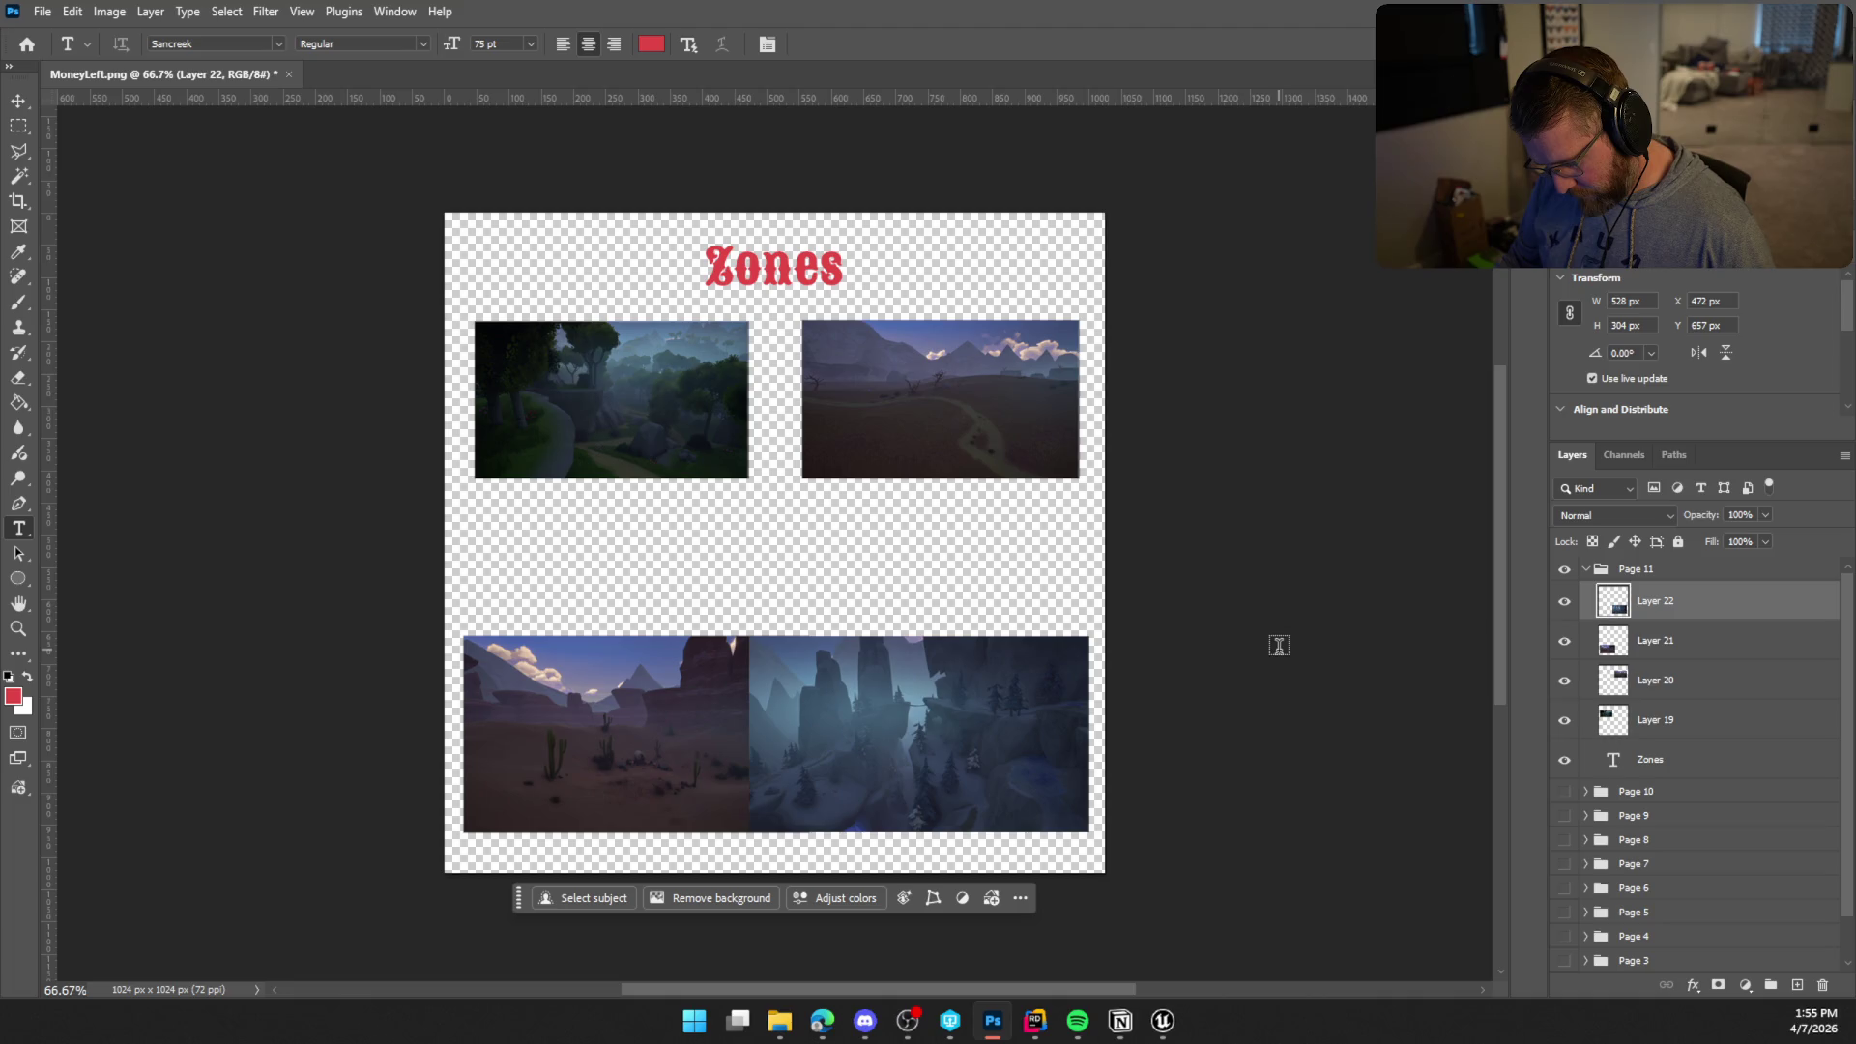
left_click(1687, 687)
left_click(1687, 719, "shift")
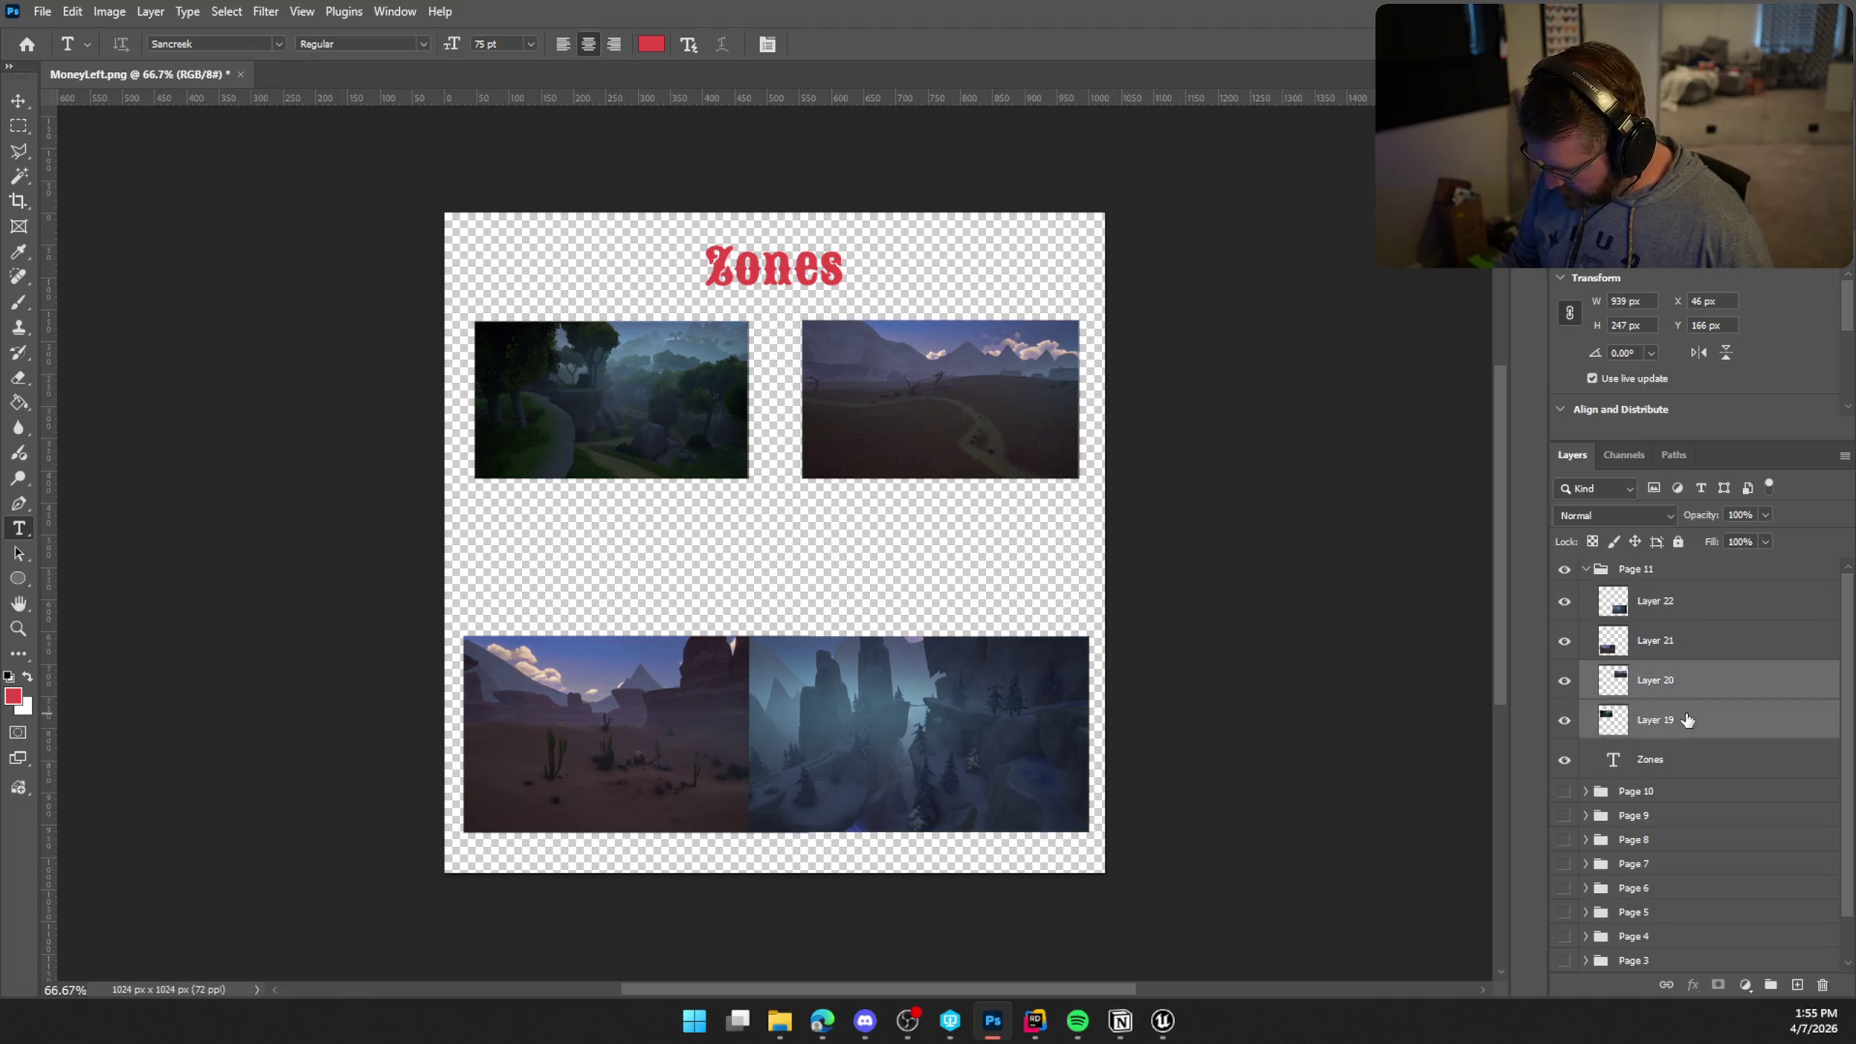
- Scale the top two screenshots to about 123% and place them under the Zones title
key("ctrl+t")
mouse_move(1019, 450)
left_mouse_down()
mouse_move(1017, 759)
mouse_move(1002, 683)
left_mouse_up()
left_click_drag(1070, 550, 1173, 523)
mouse_move(981, 590)
left_mouse_down()
mouse_move(1032, 694)
mouse_move(1085, 704)
left_mouse_up()
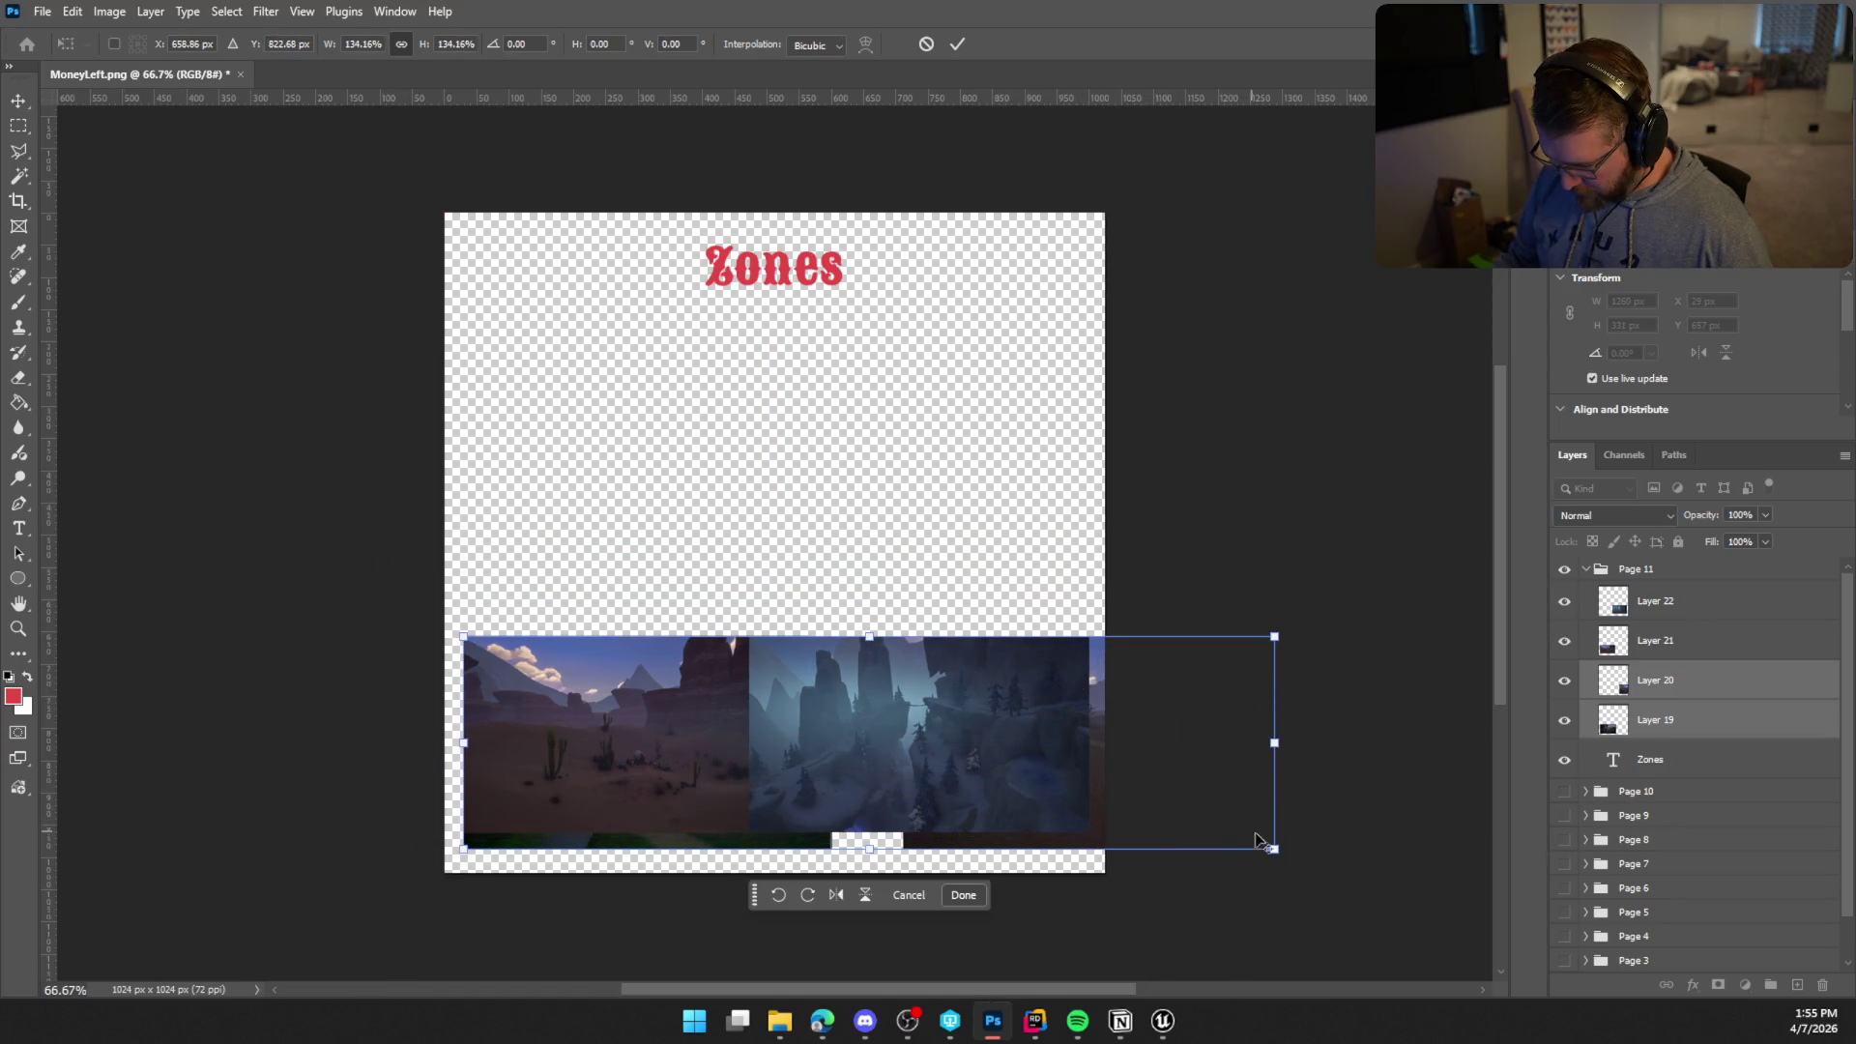
left_click_drag(1274, 849, 1241, 835)
left_click_drag(1186, 766, 1179, 770)
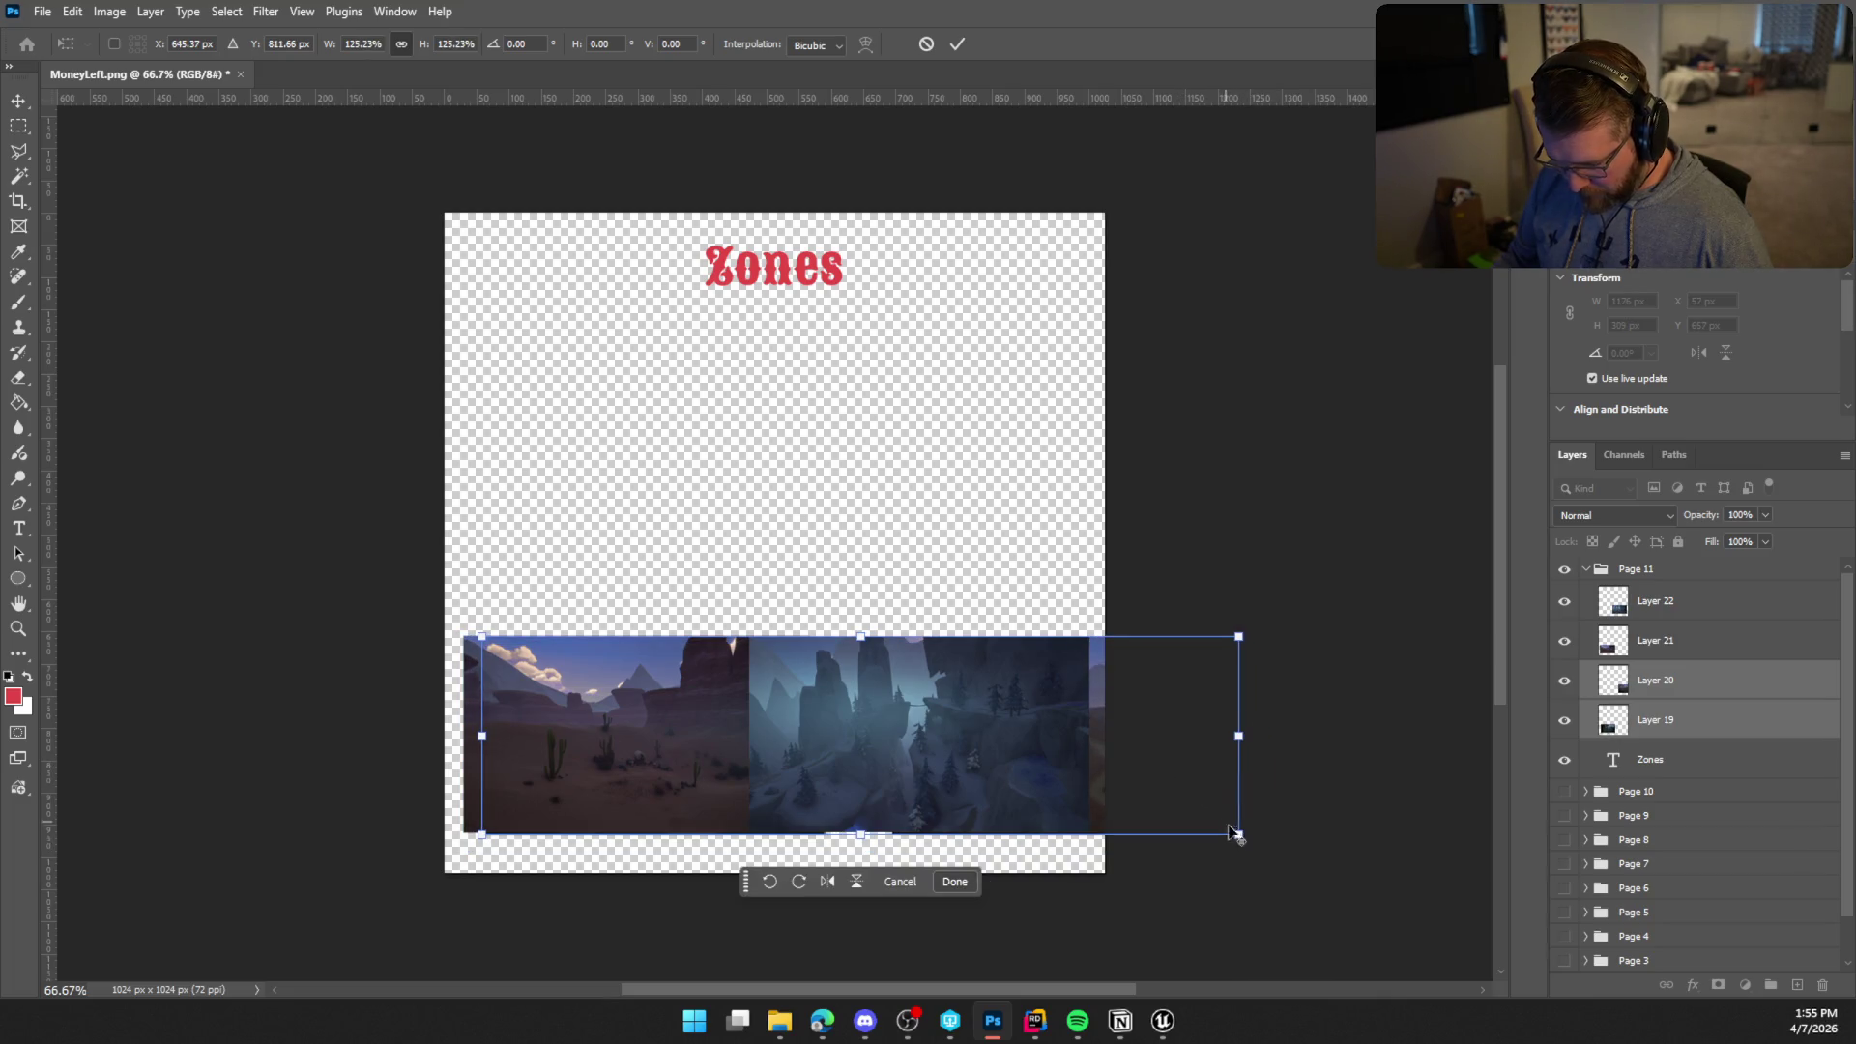
left_click_drag(1240, 836, 1230, 832)
mouse_move(1187, 770)
left_mouse_down()
mouse_move(1161, 778)
mouse_move(1128, 542)
mouse_move(1177, 460)
mouse_move(1163, 440)
left_mouse_up()
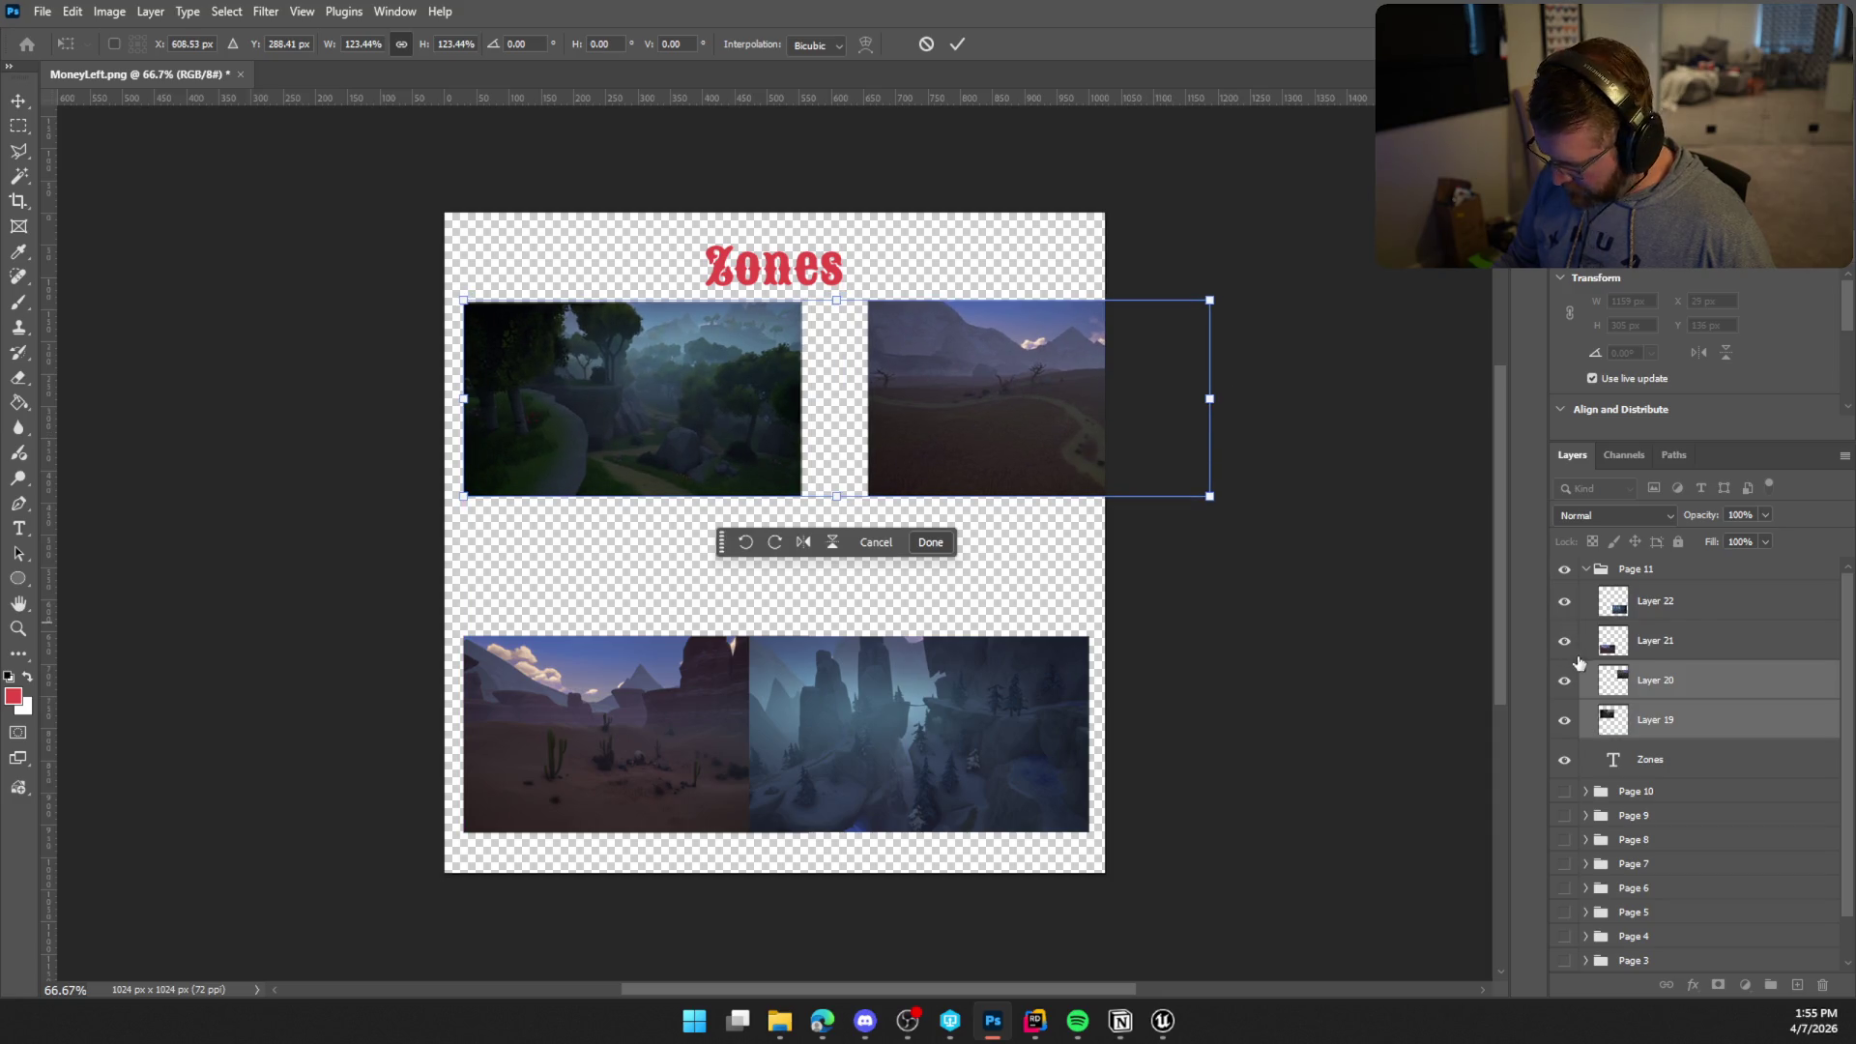
key("Return")
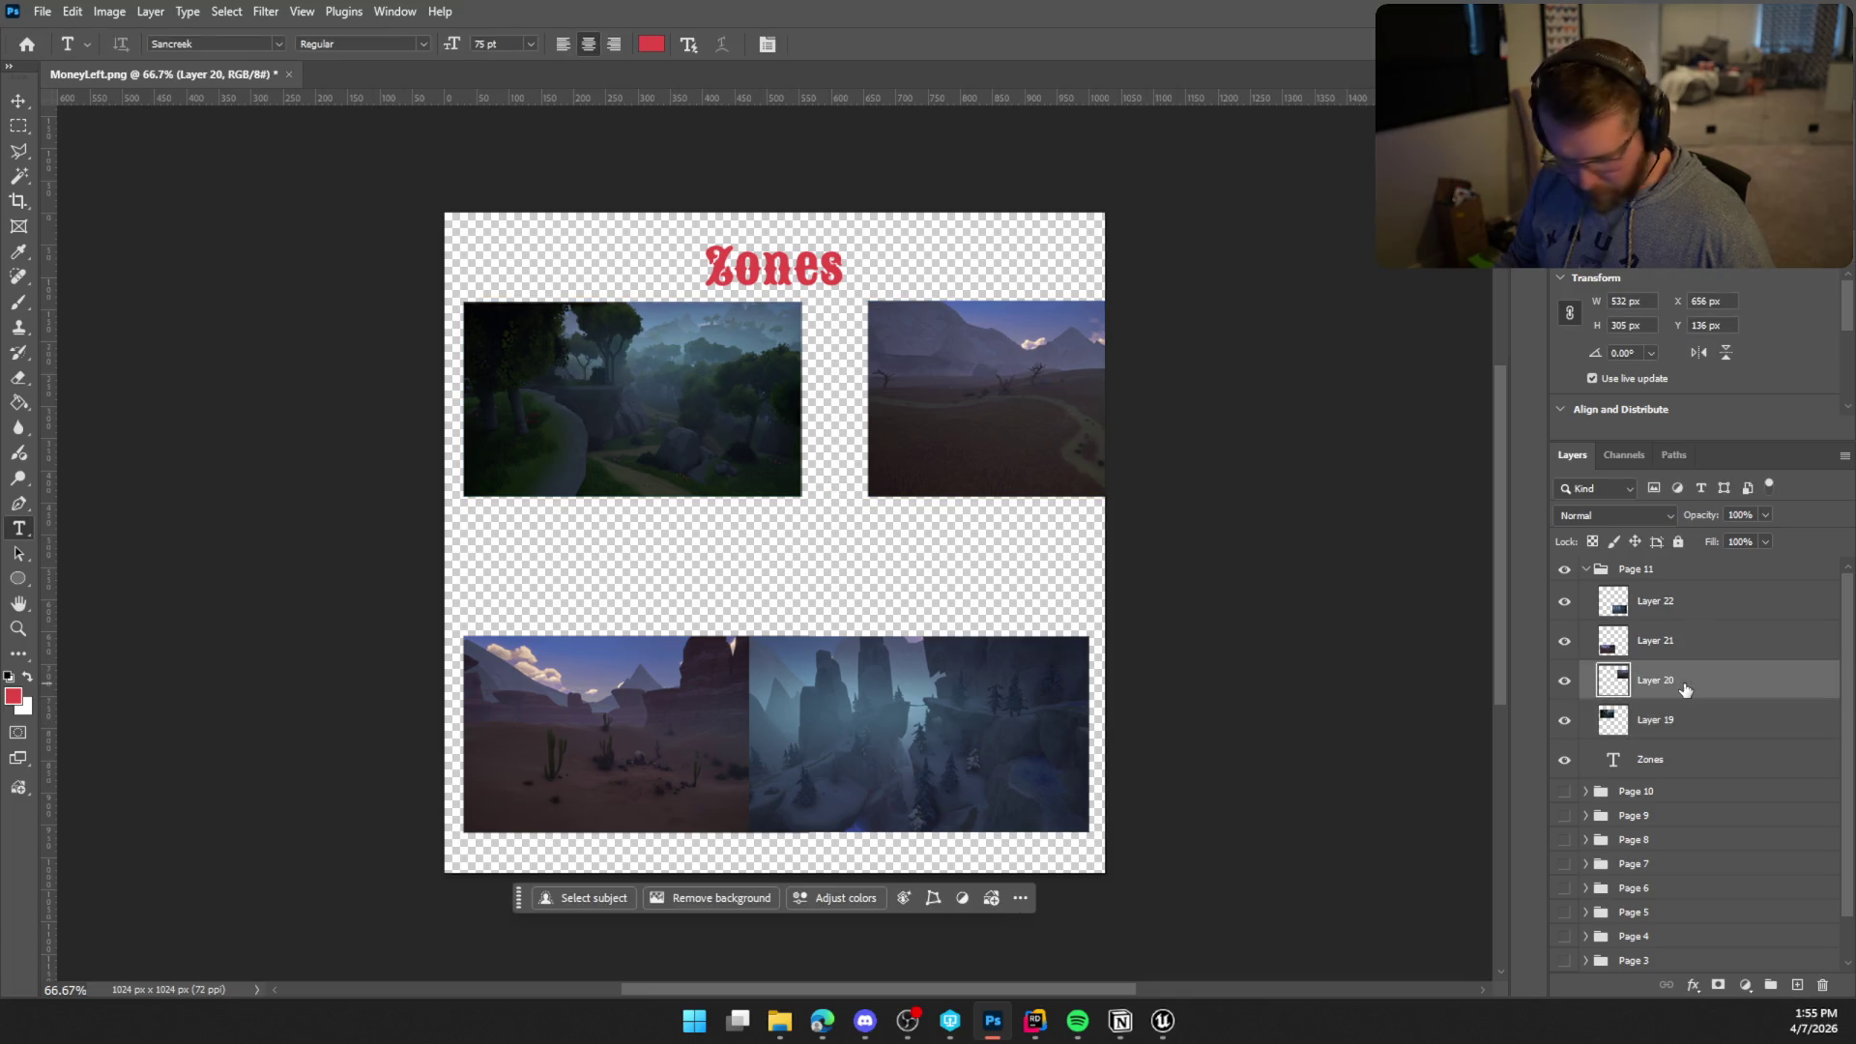
- Butt the desert plain screenshot against the forest image and fine-tune its size
key("ctrl+t")
left_click_drag(1078, 414, 947, 418)
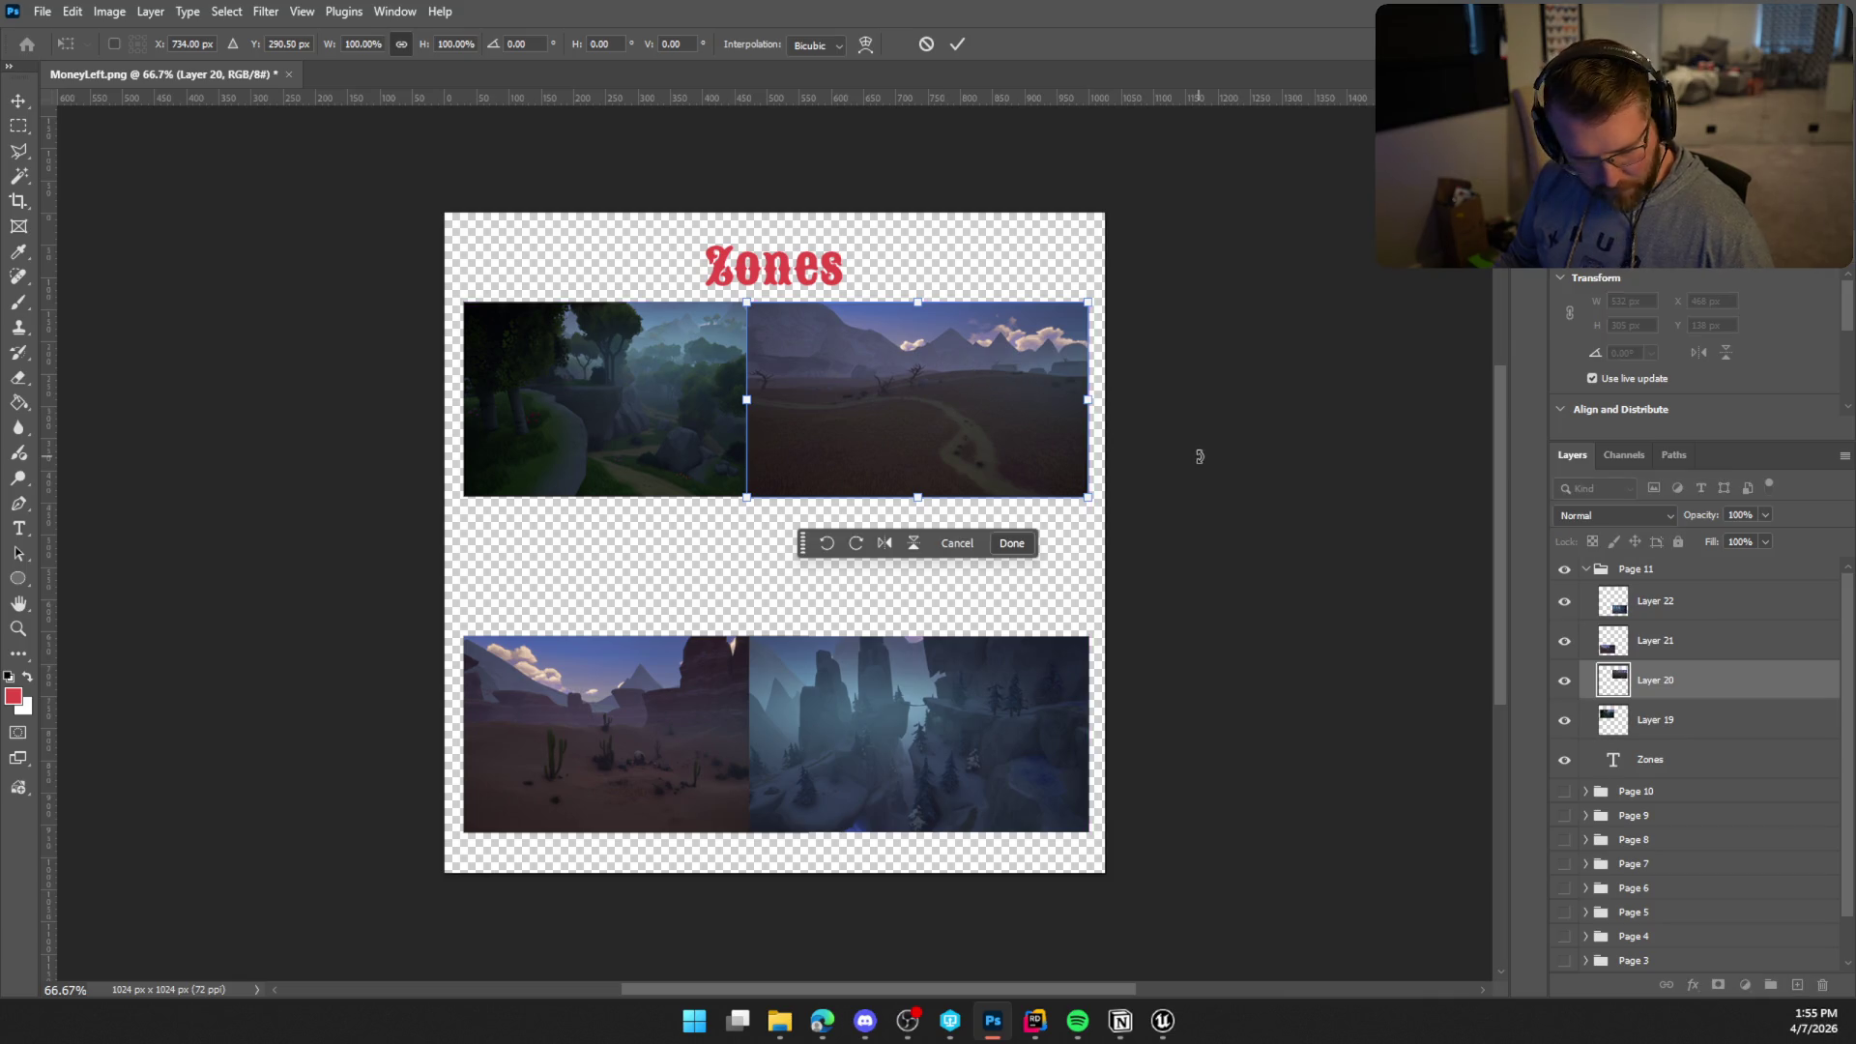
key("Return")
key("t")
left_click(930, 454)
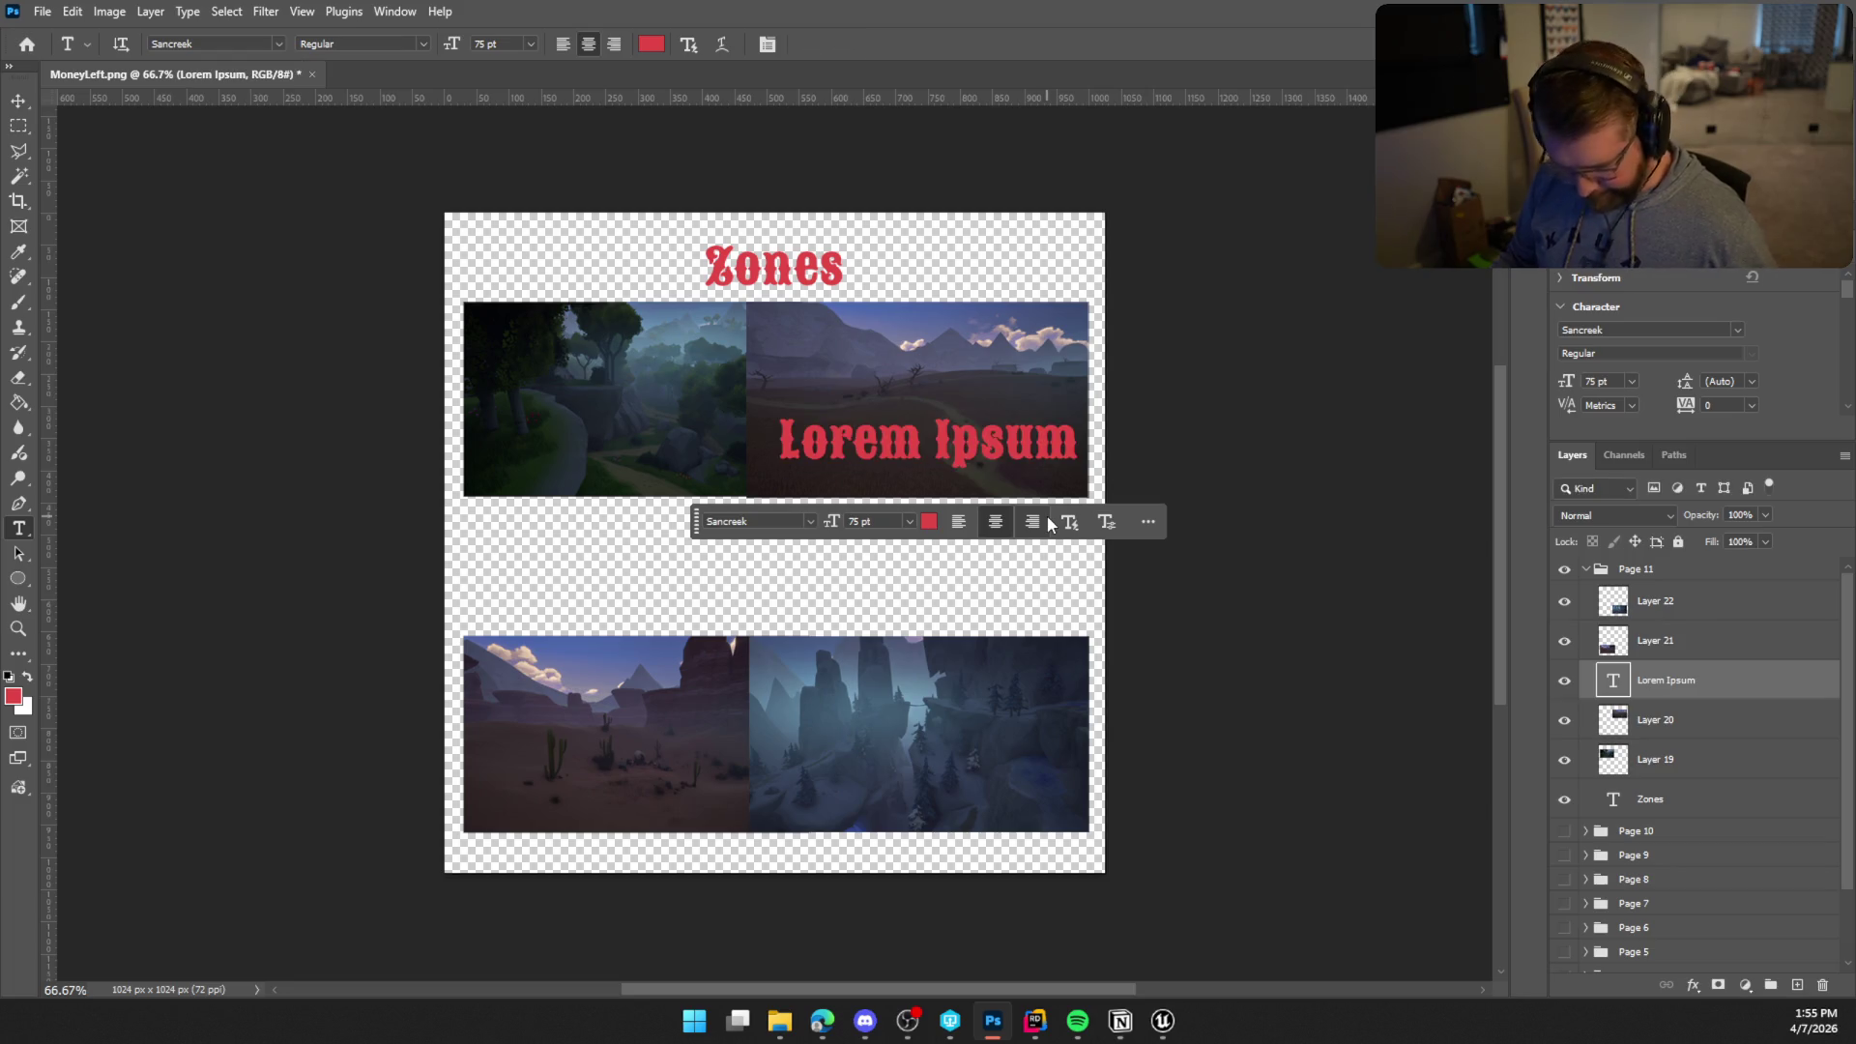
key("Escape")
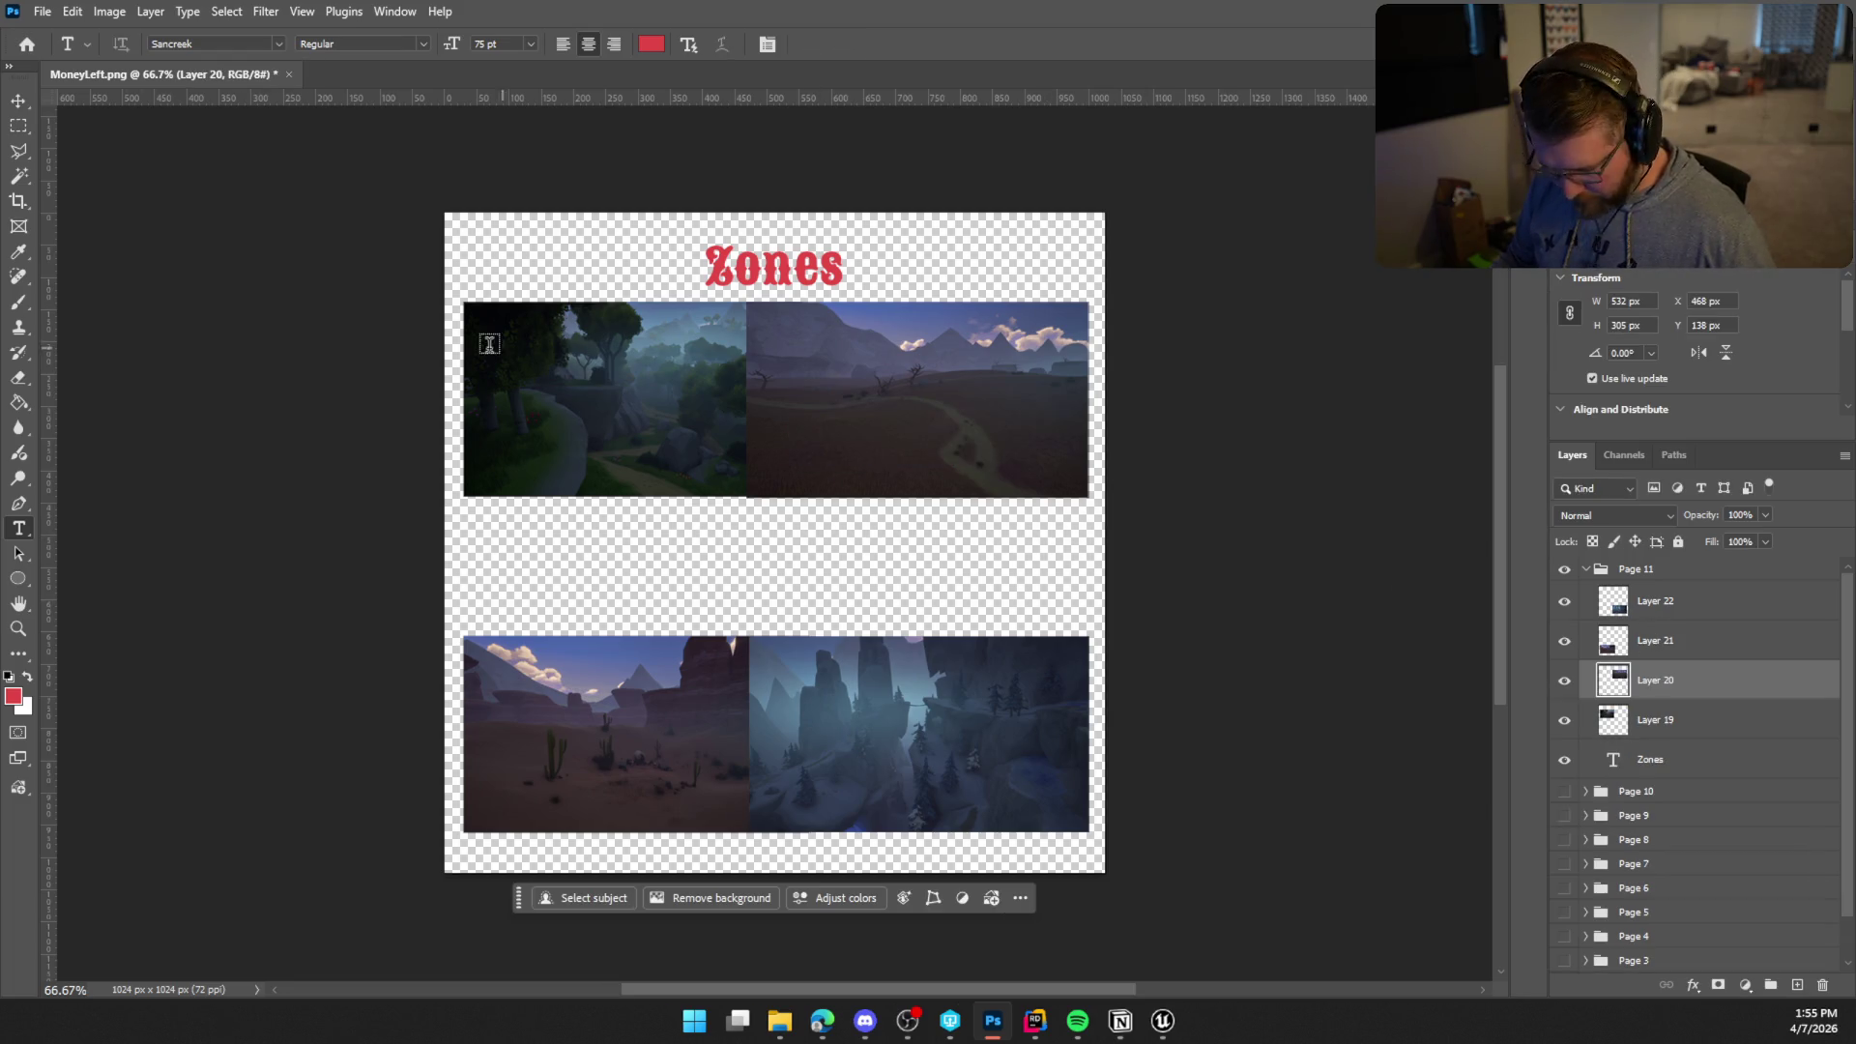
left_click(18, 101)
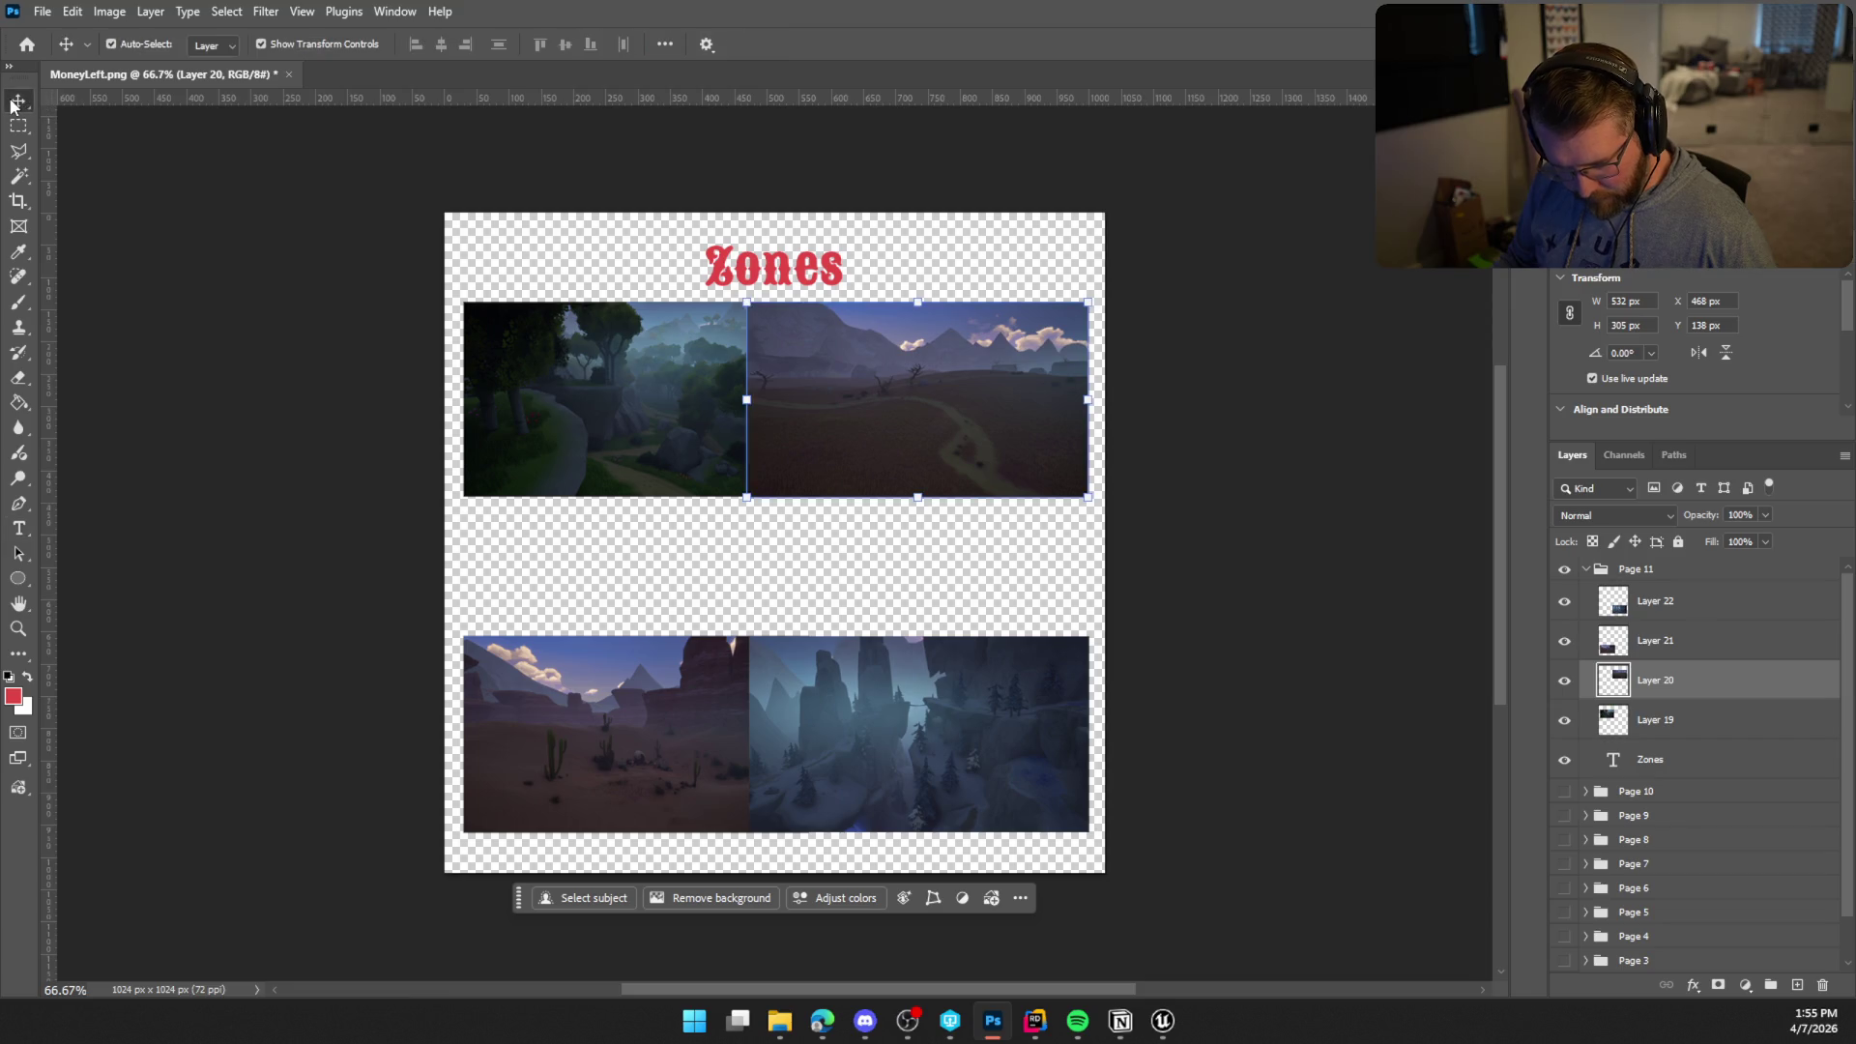
left_click_drag(747, 497, 745, 497)
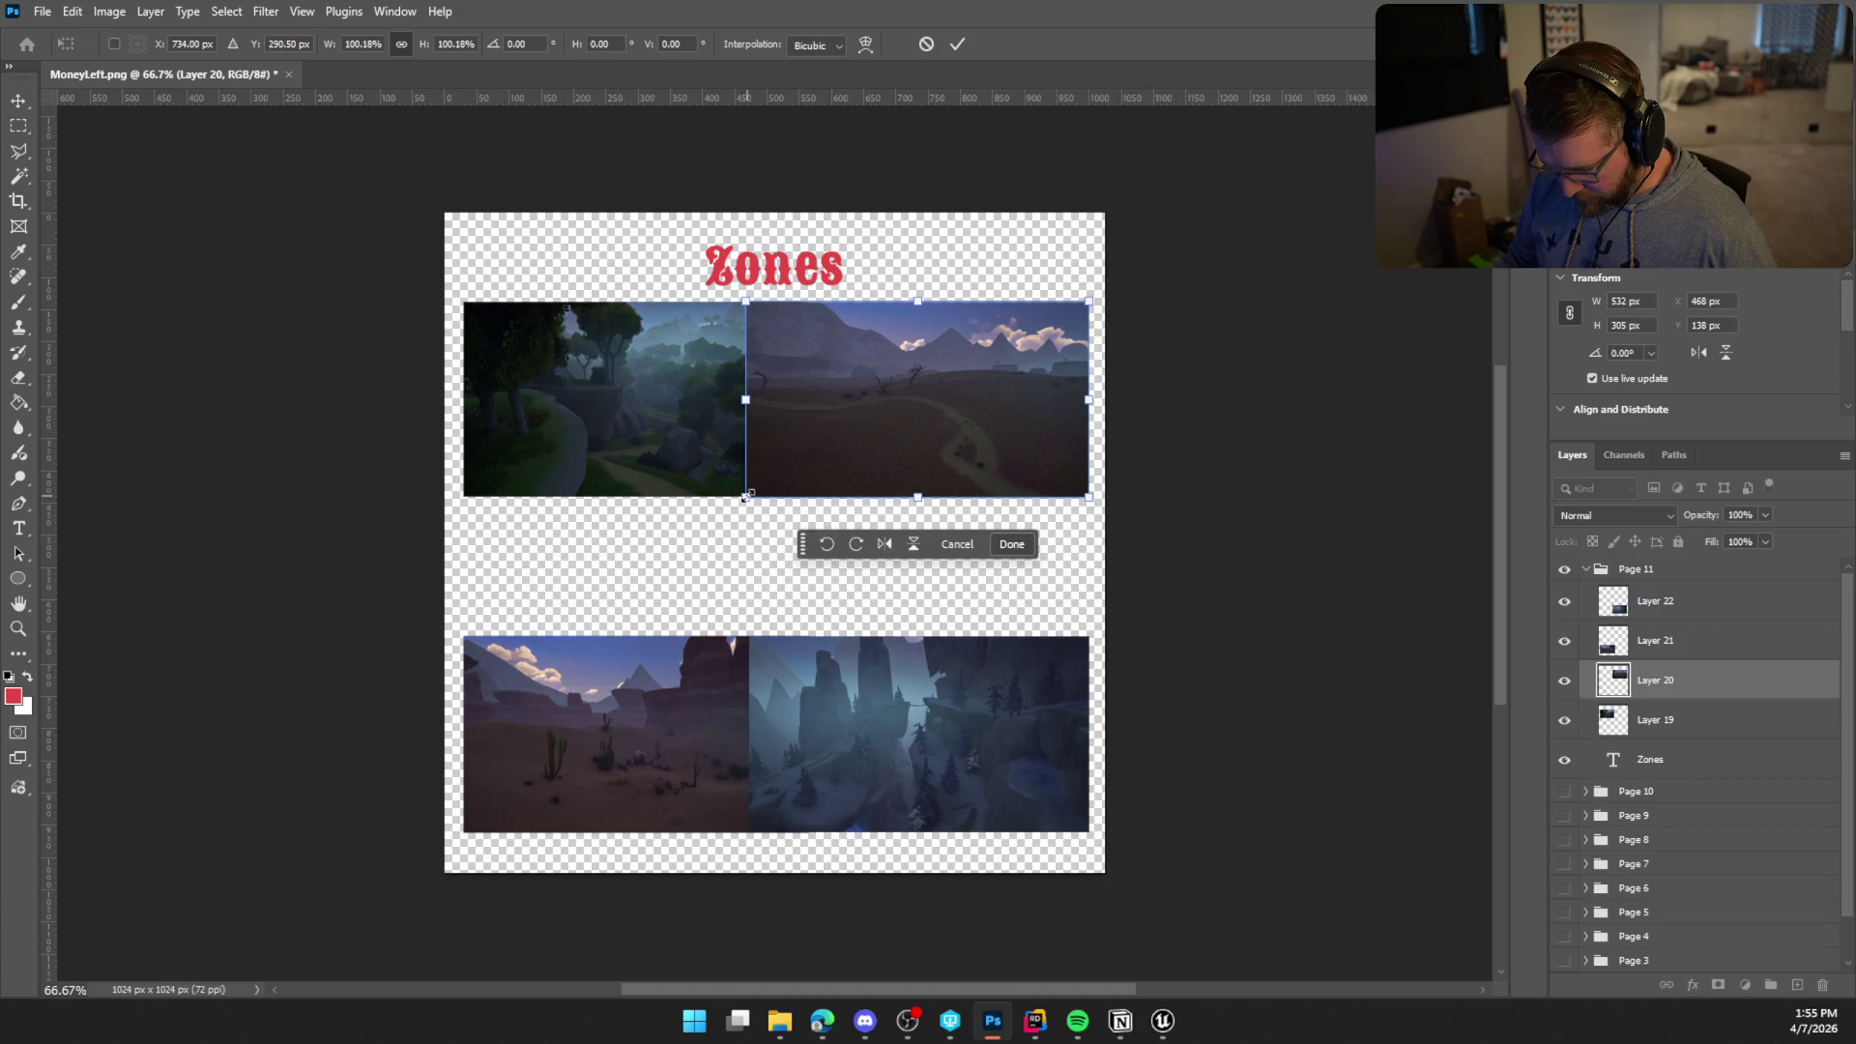
key("Return")
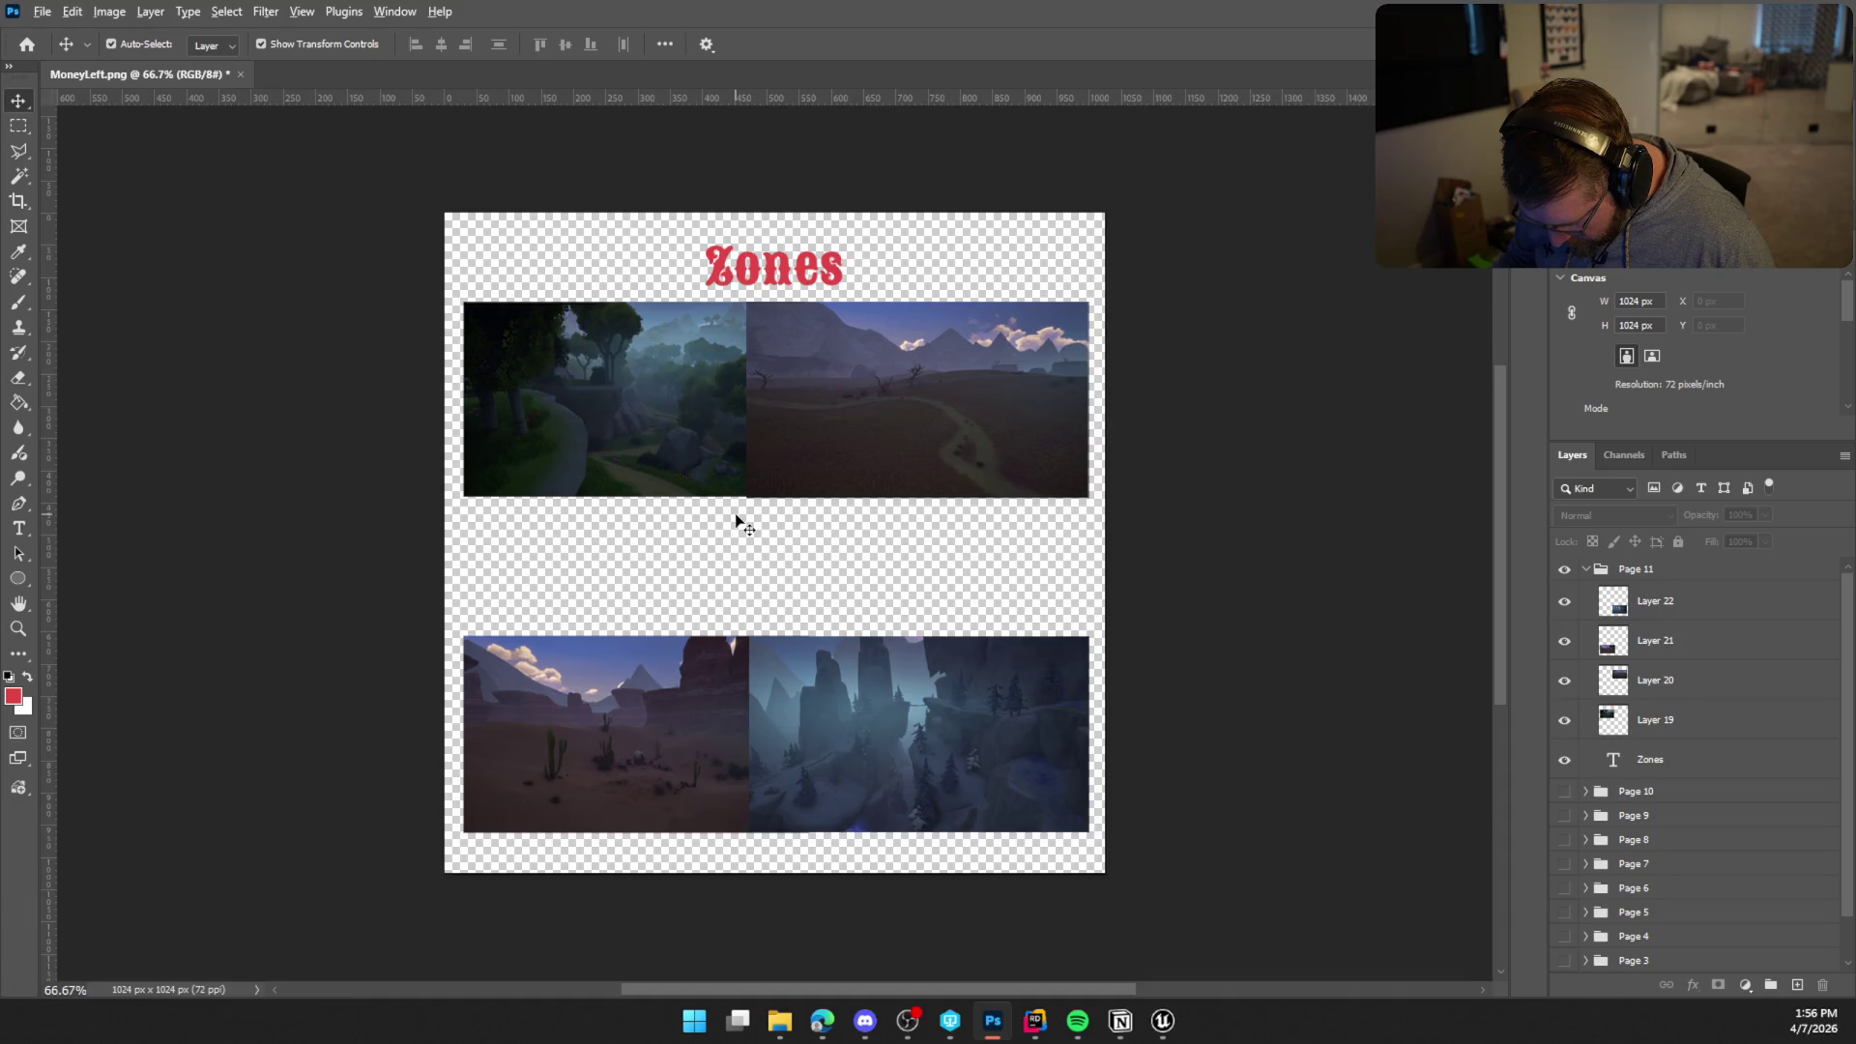
- Shrink the top-right screenshot slightly so its bottom edge aligns with its neighbour
scroll(754, 516, "up", 5)
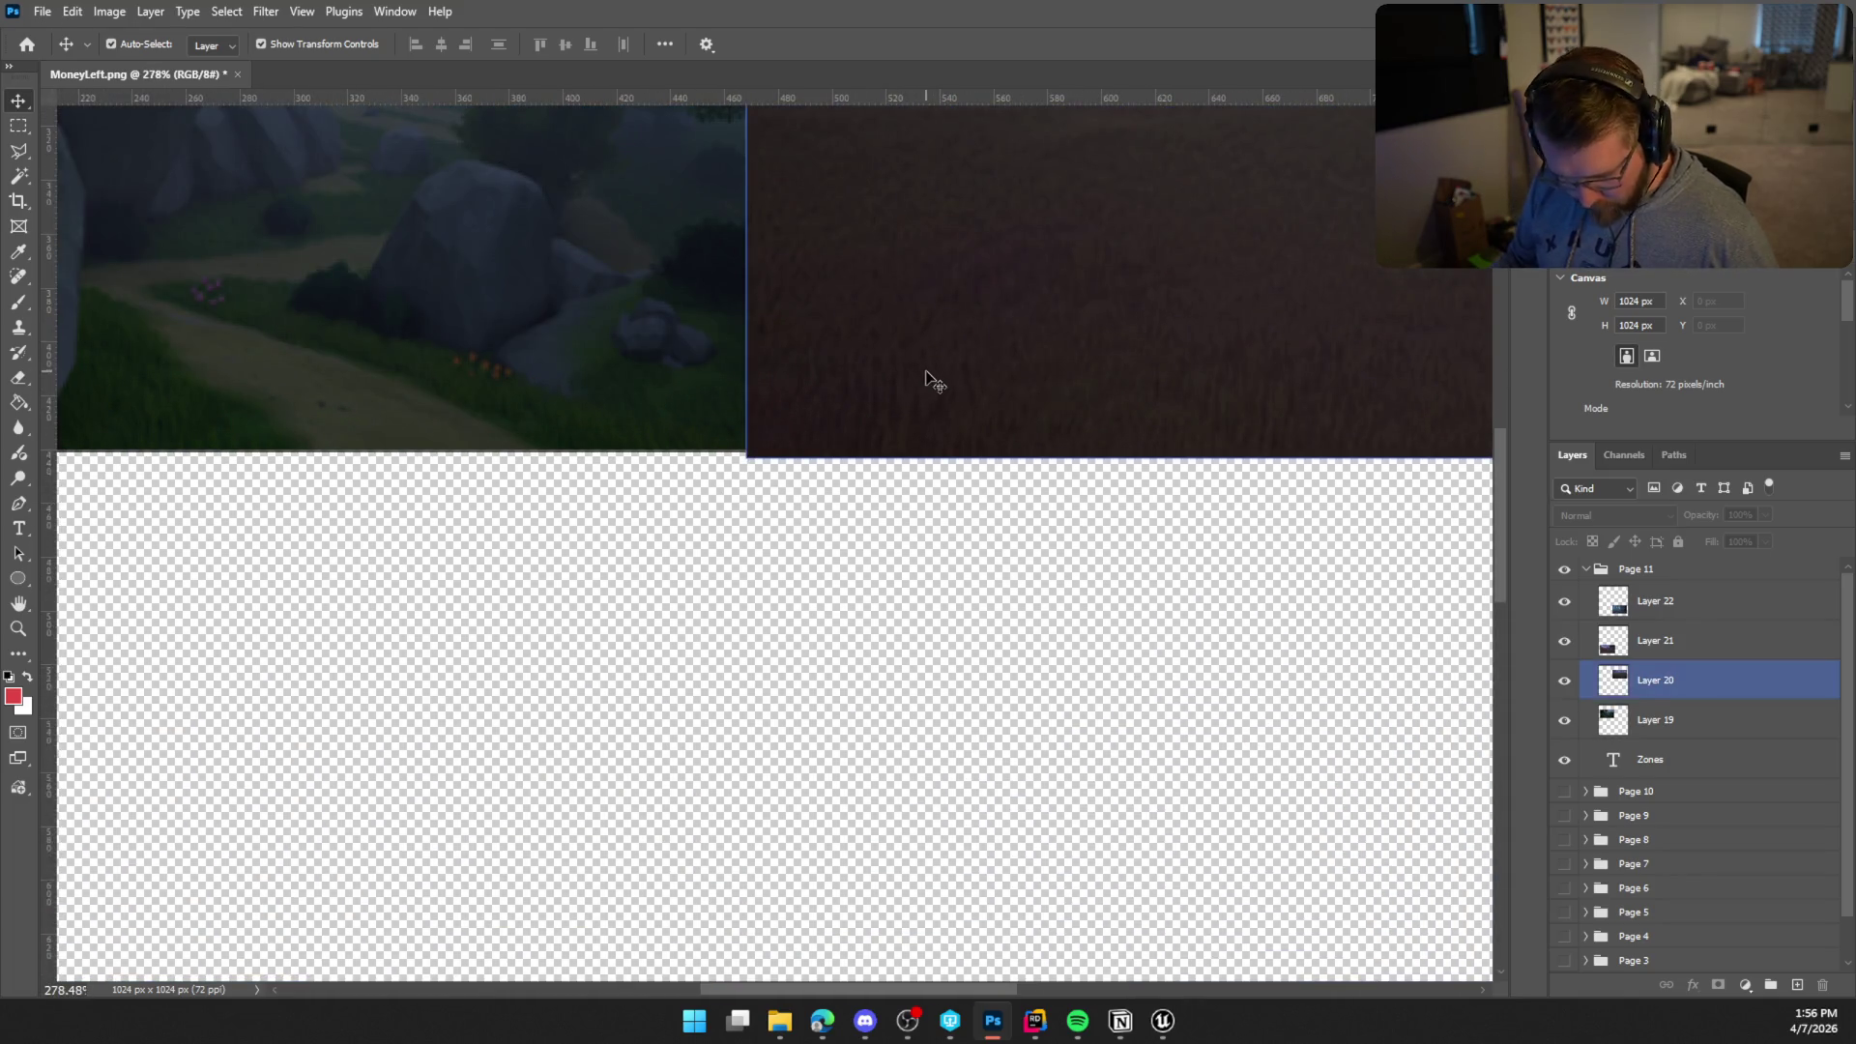
scroll(1179, 498, "down", 3)
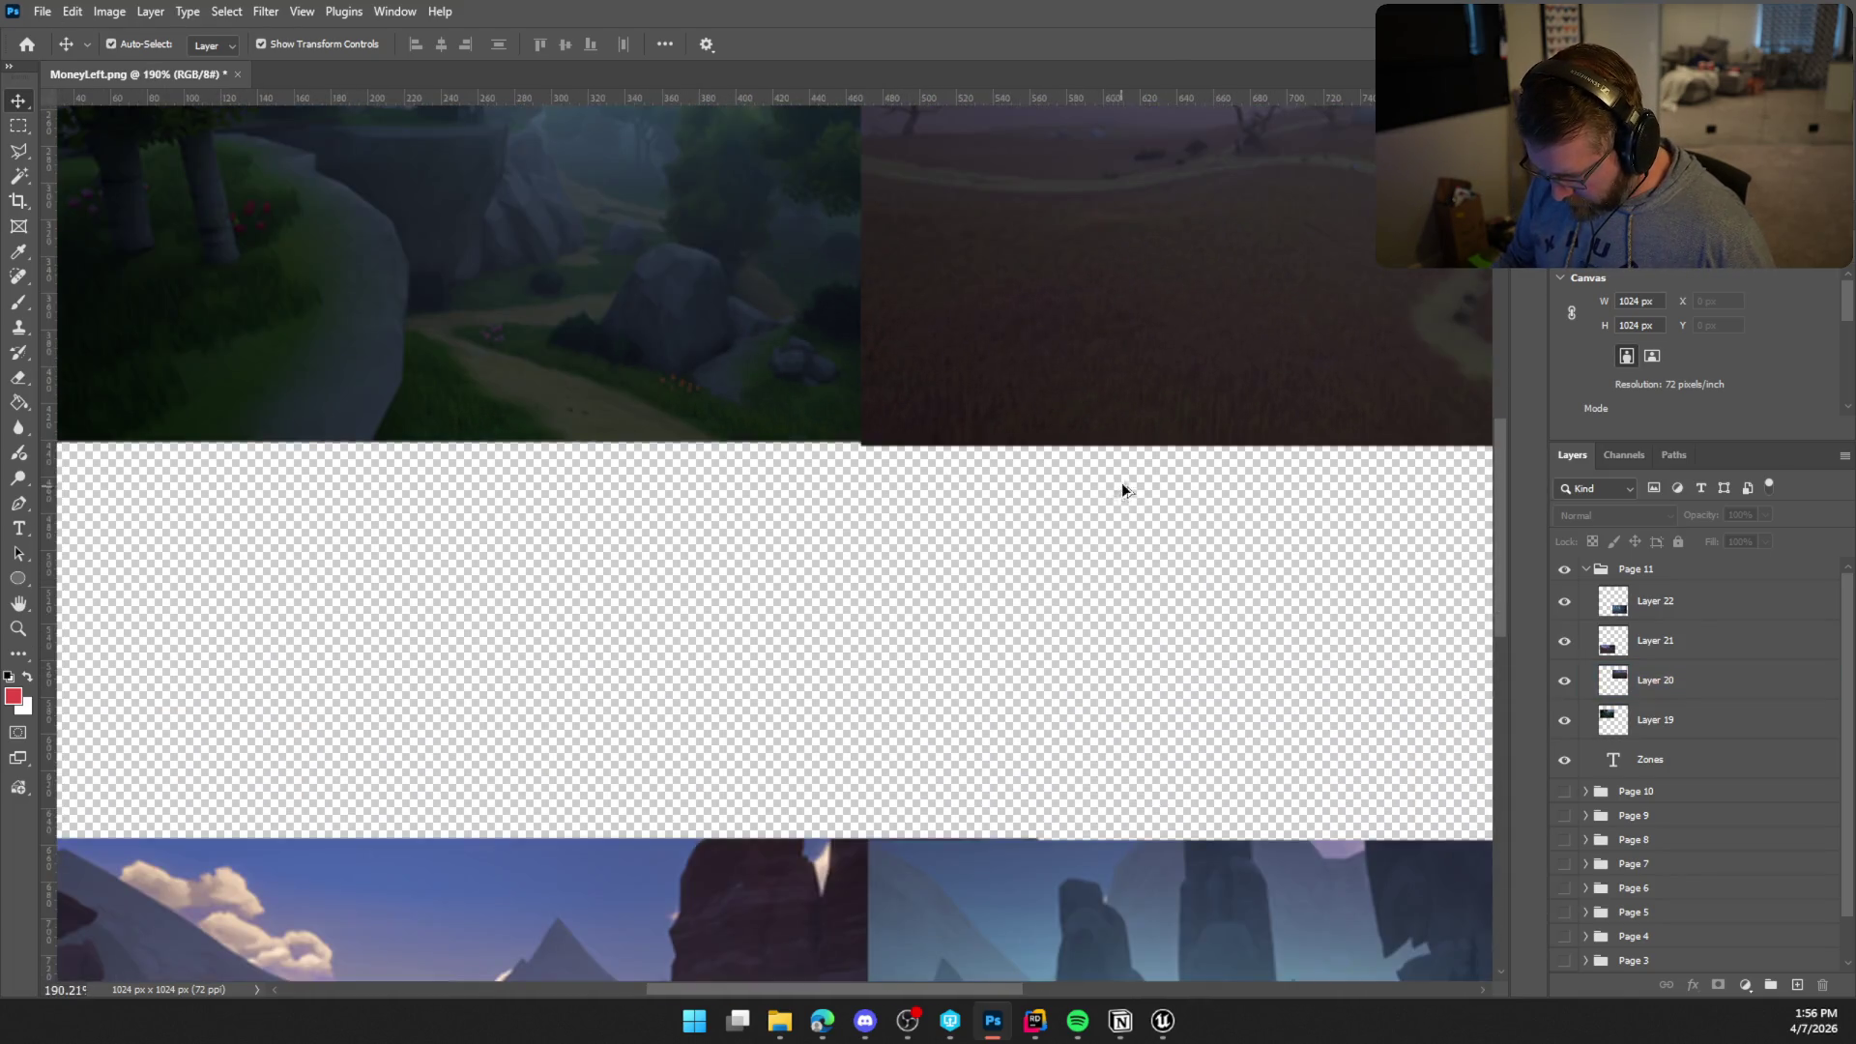
left_click(1160, 352)
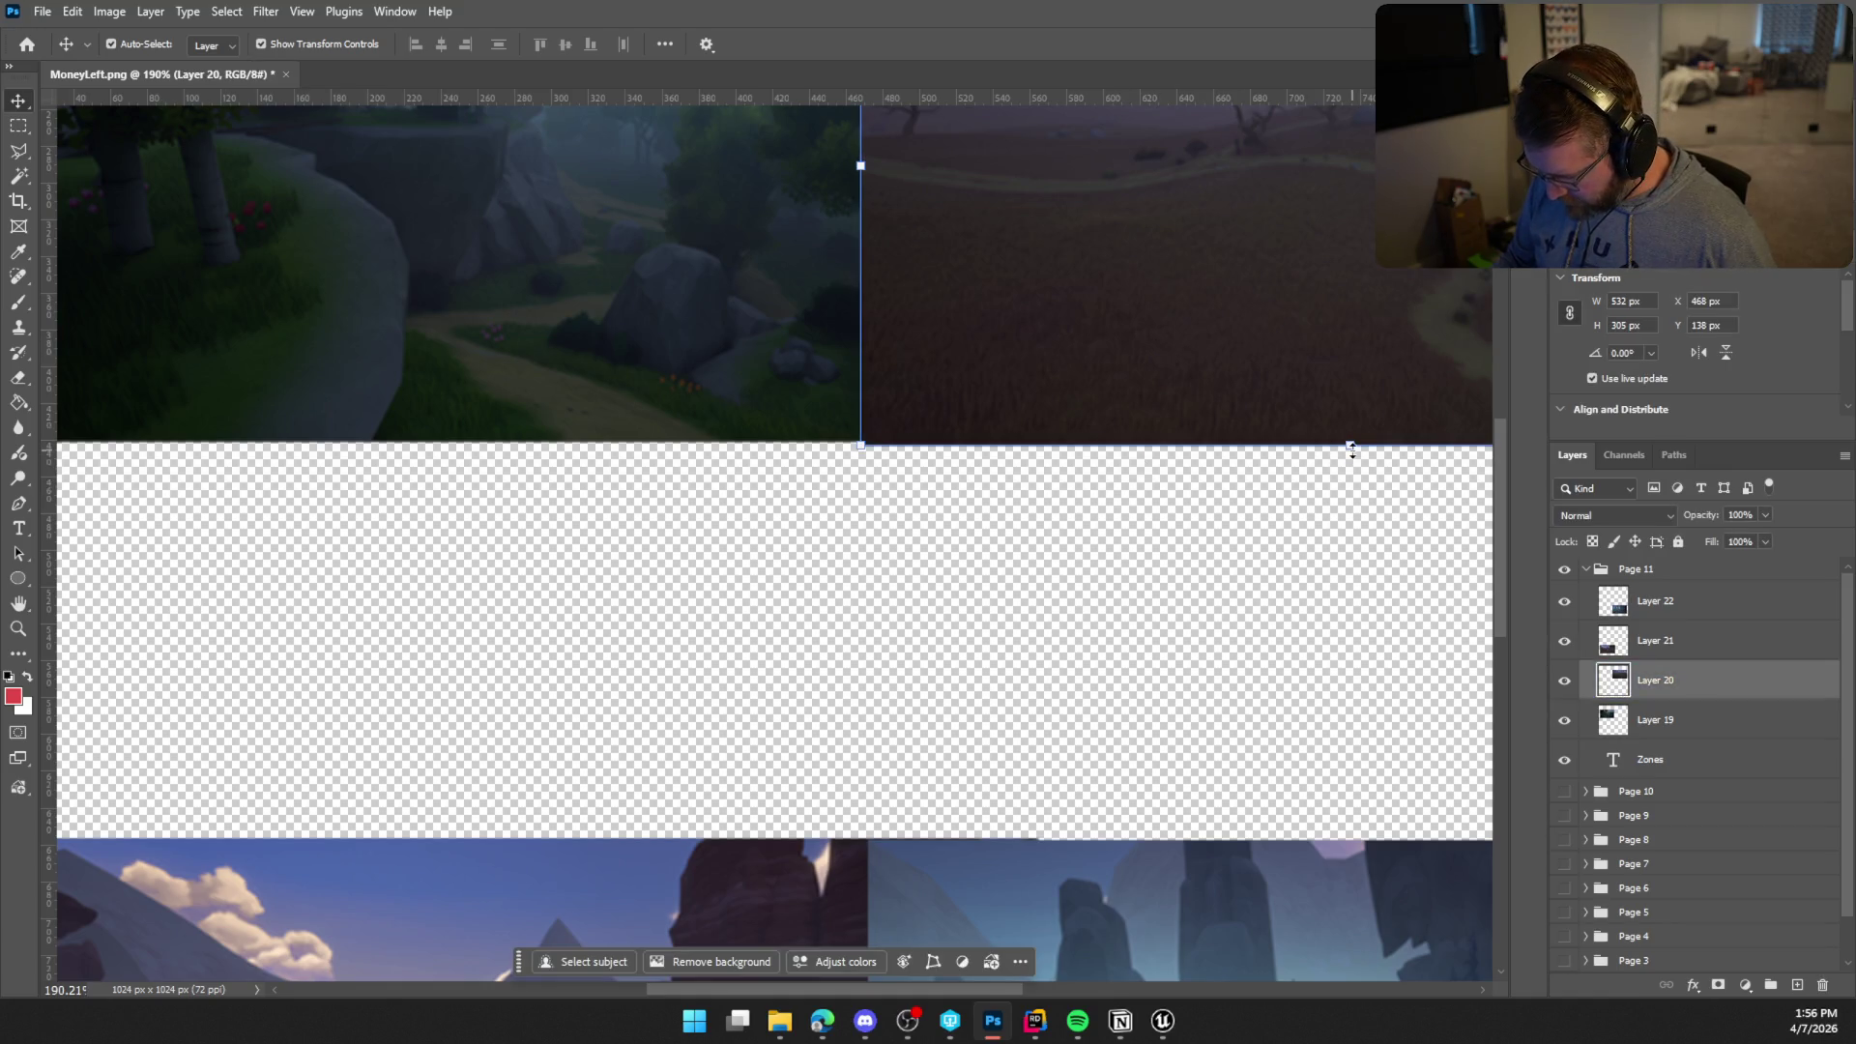
left_click_drag(1350, 446, 1350, 441)
key("Return")
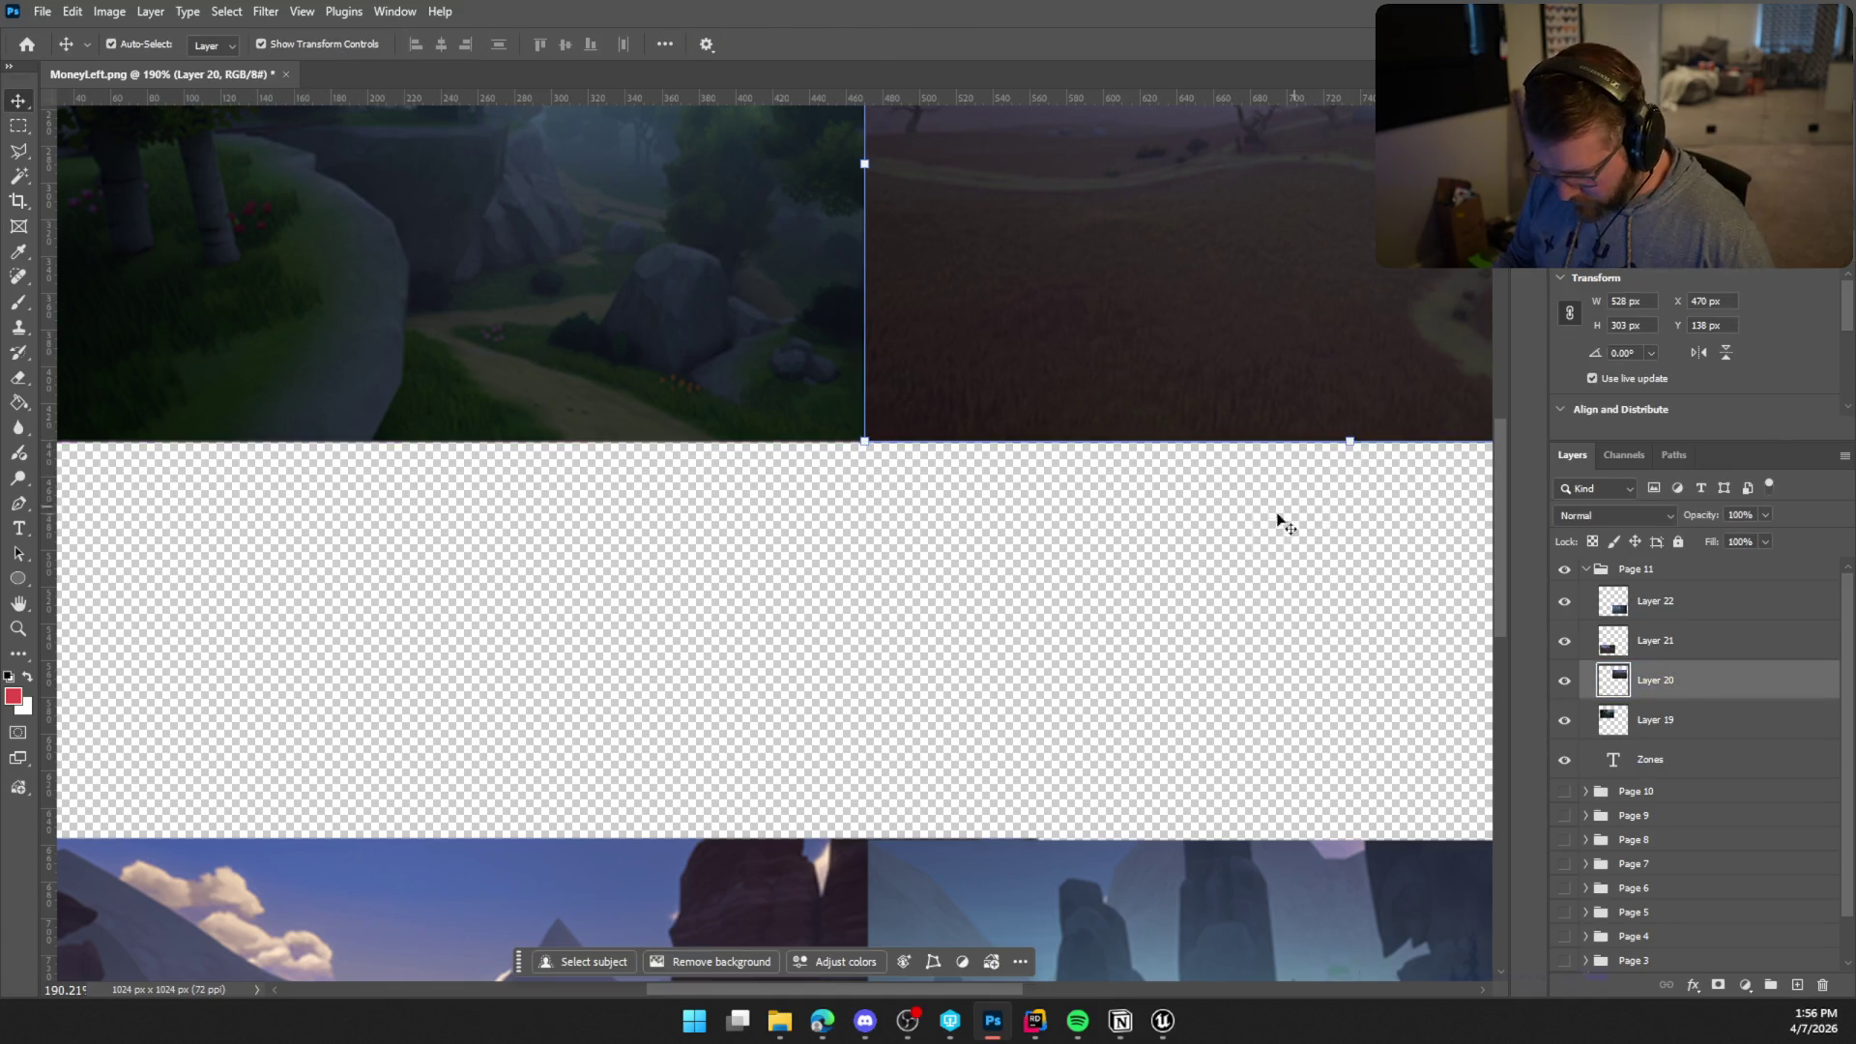
left_click(1191, 522)
- Select Layers 21 and 22 and bring up Layer 22's layer options
scroll(1199, 527, "down", 6)
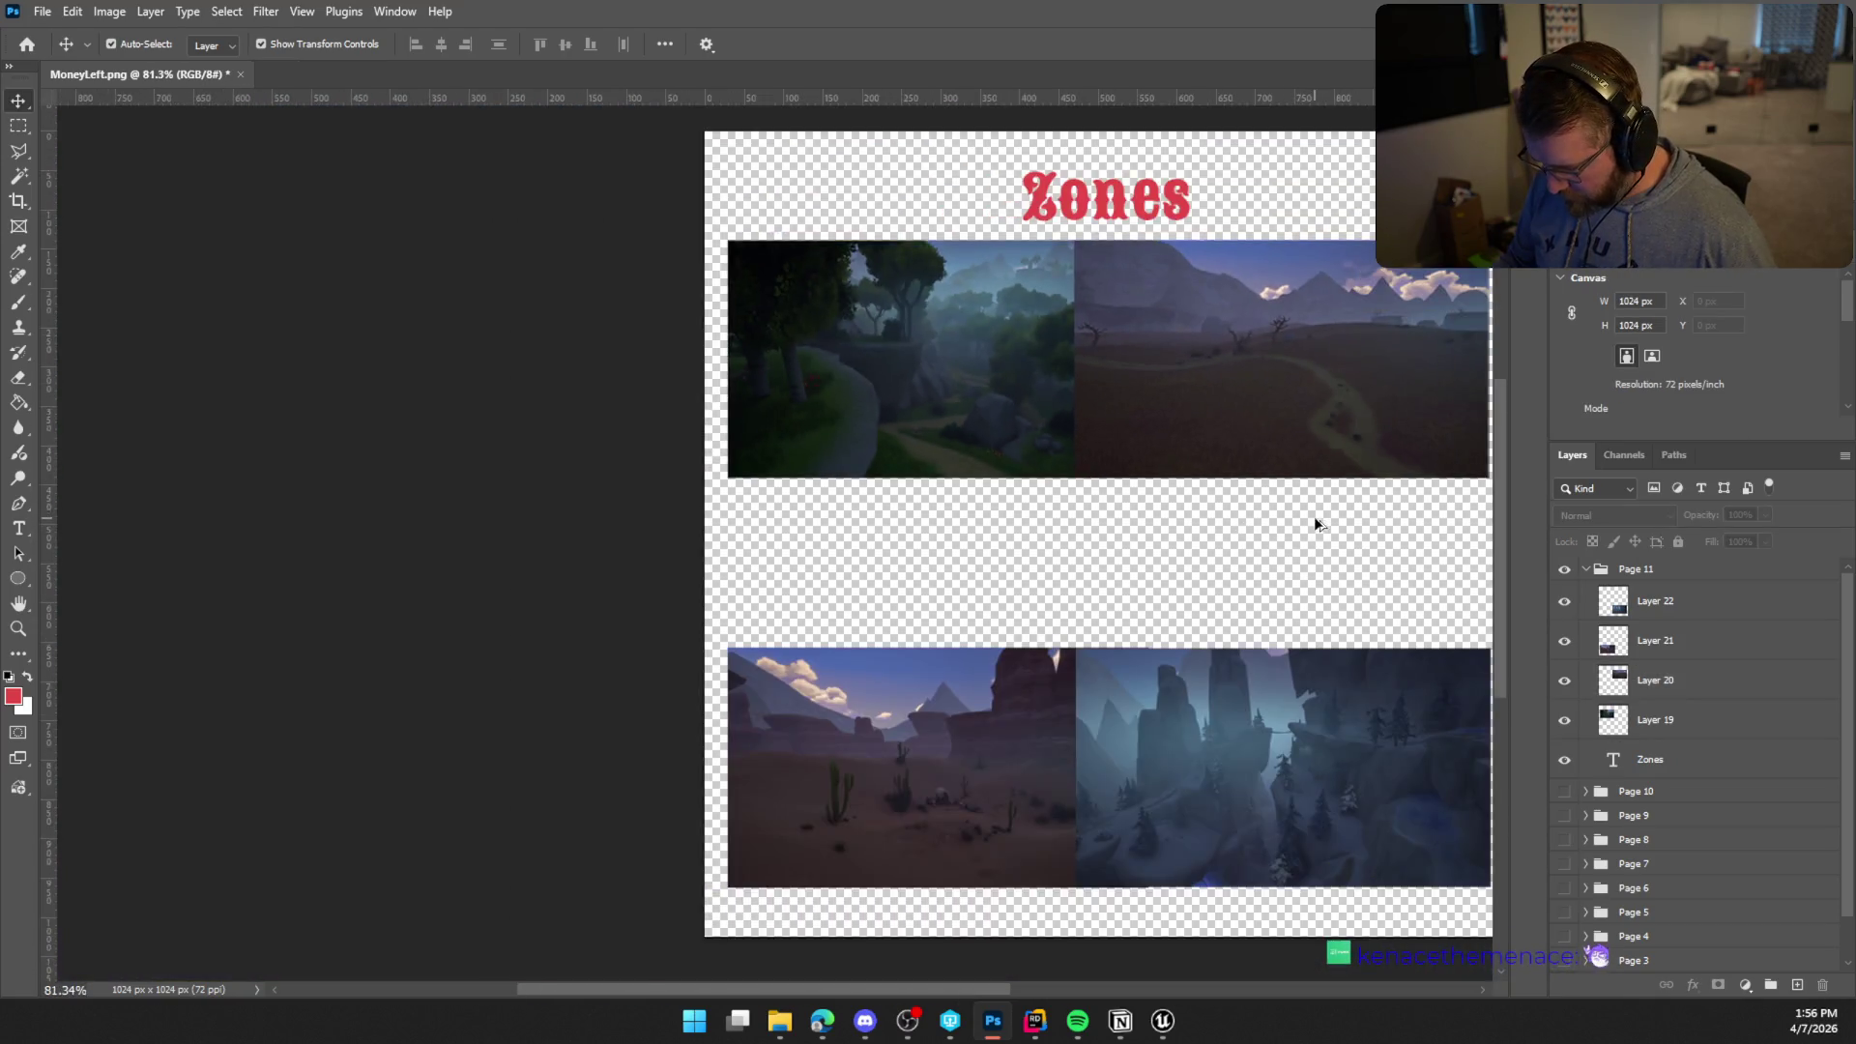
scroll(1434, 542, "up", 3)
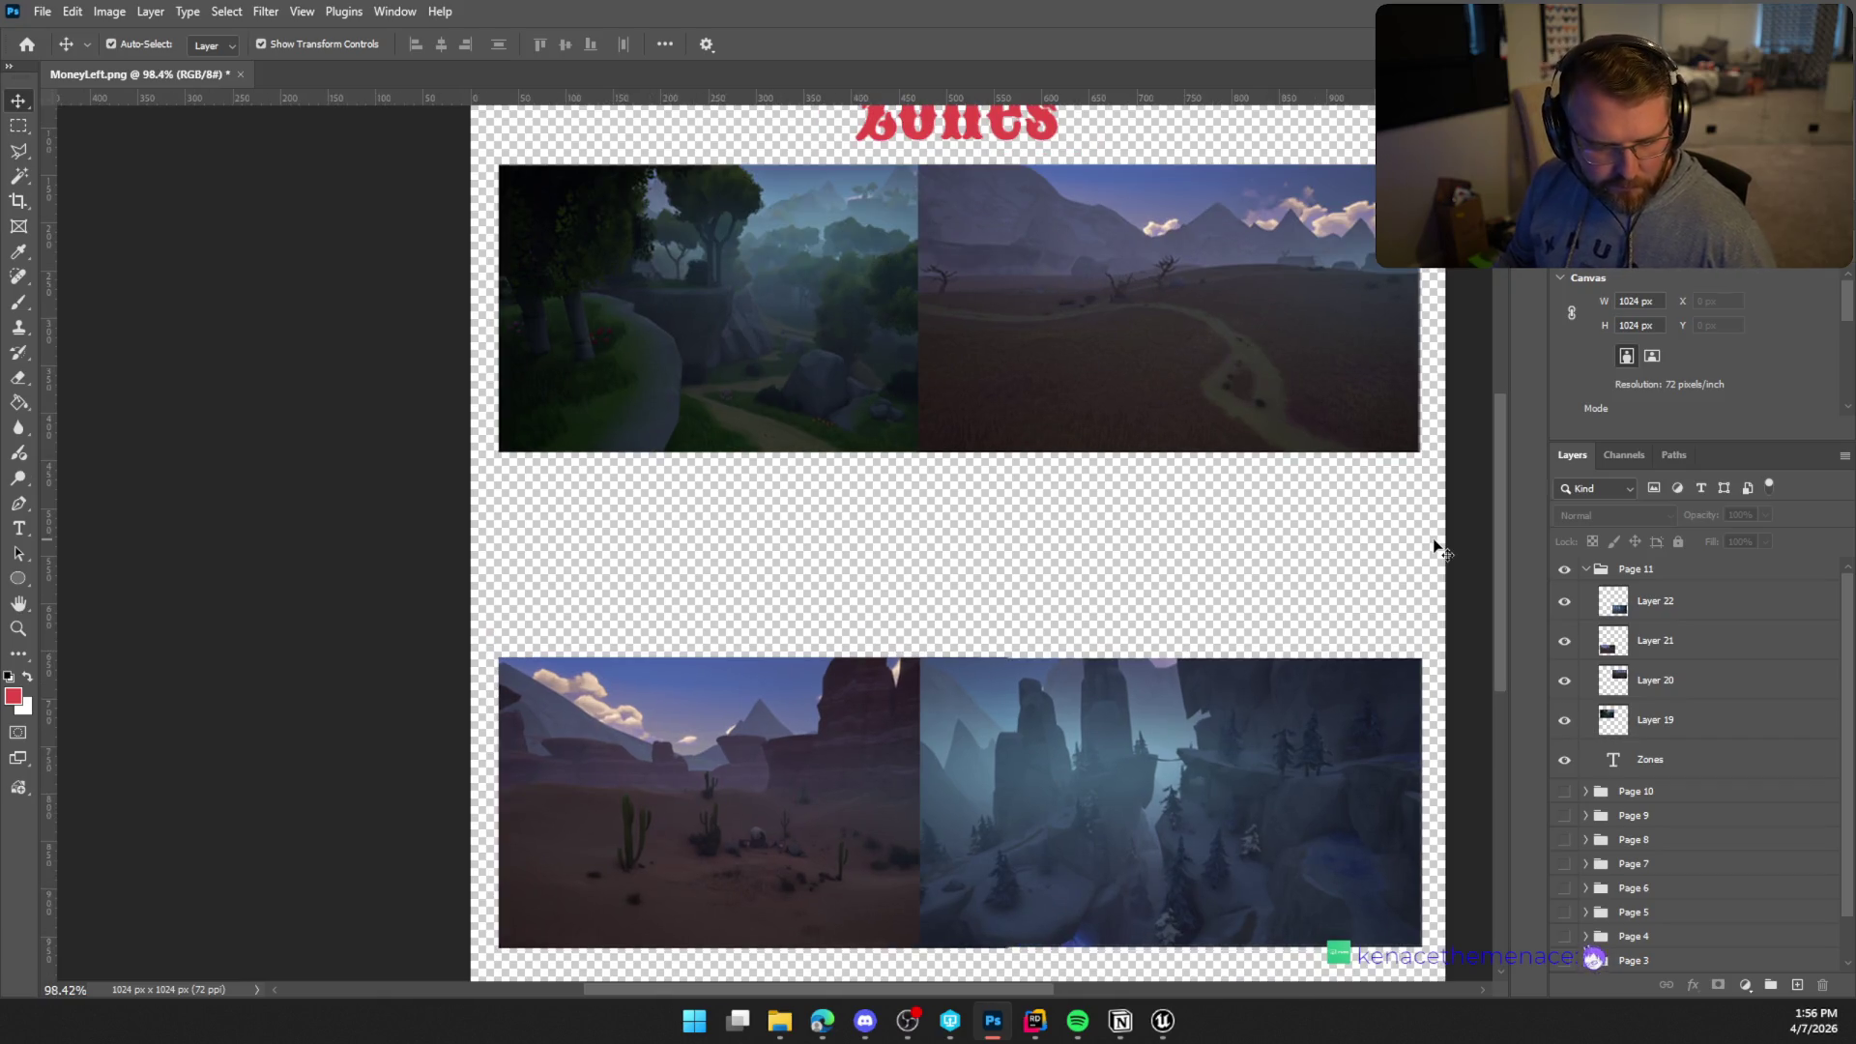
left_click_drag(943, 988, 991, 992)
scroll(1125, 641, "down", 1)
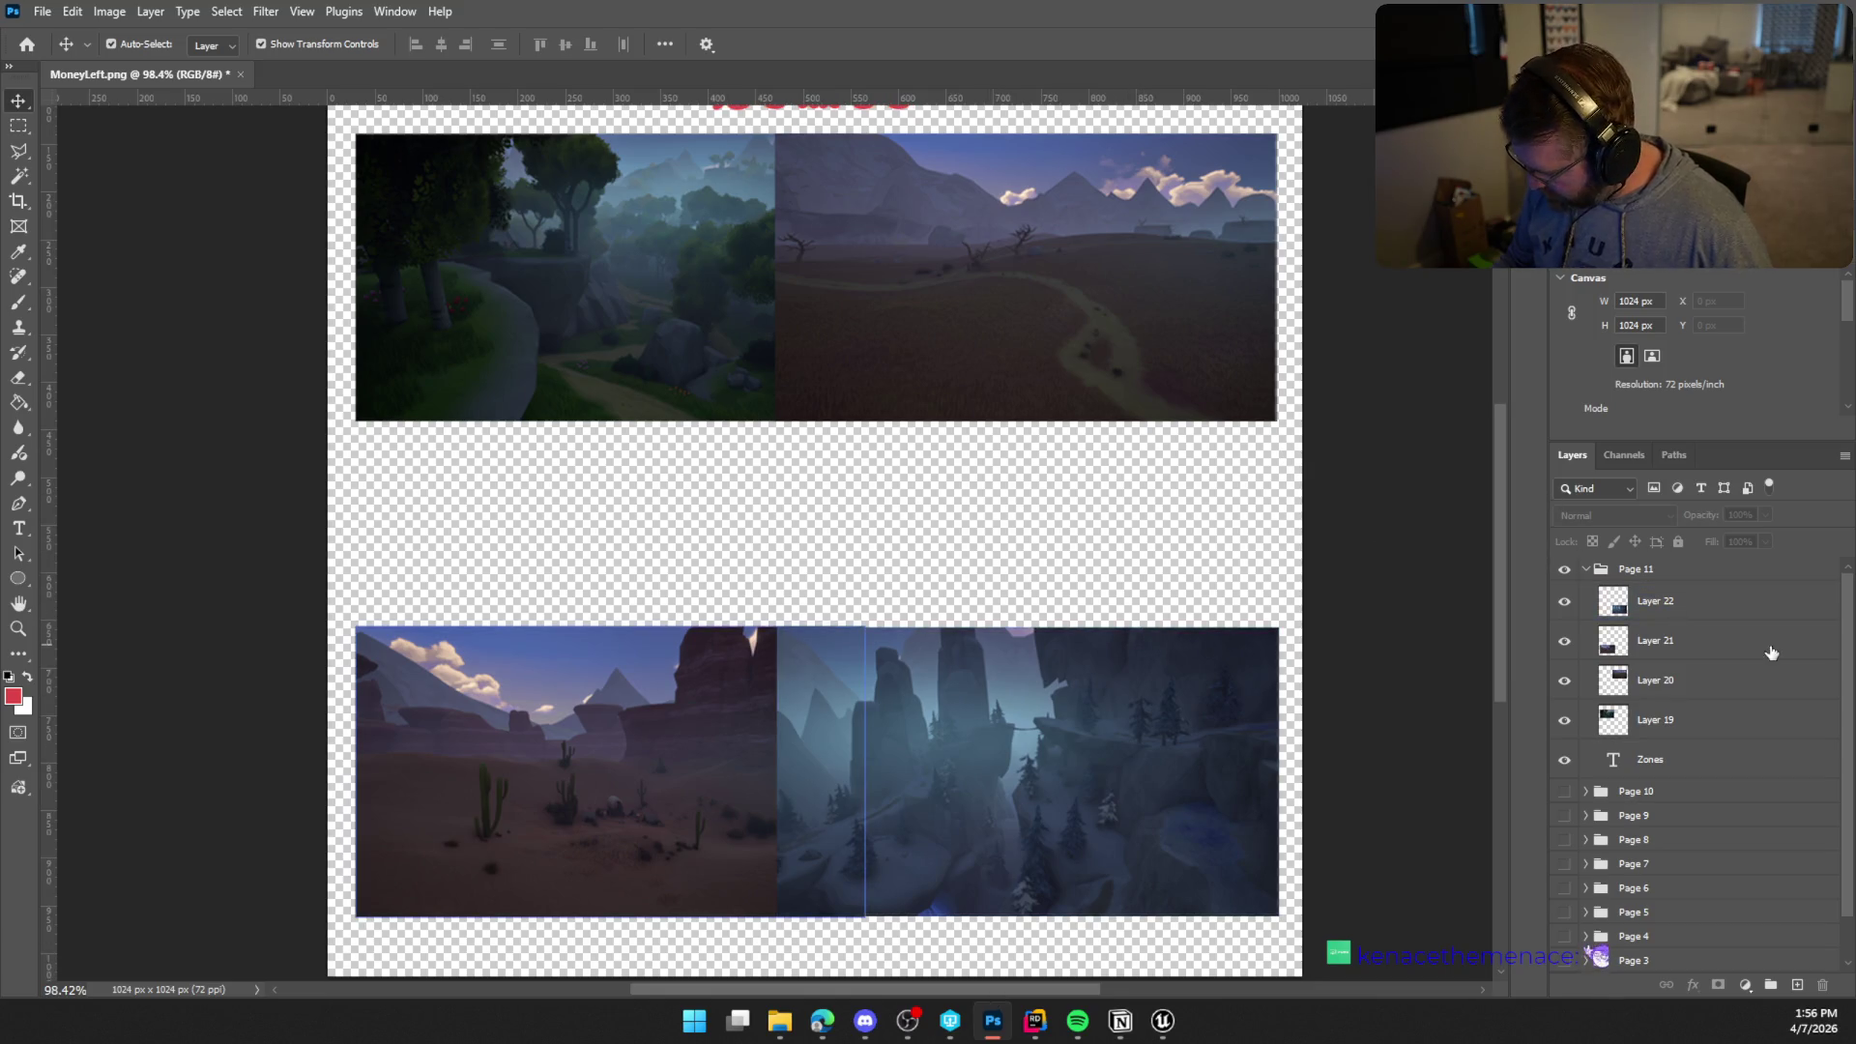
left_click(1723, 638)
left_click(1680, 641)
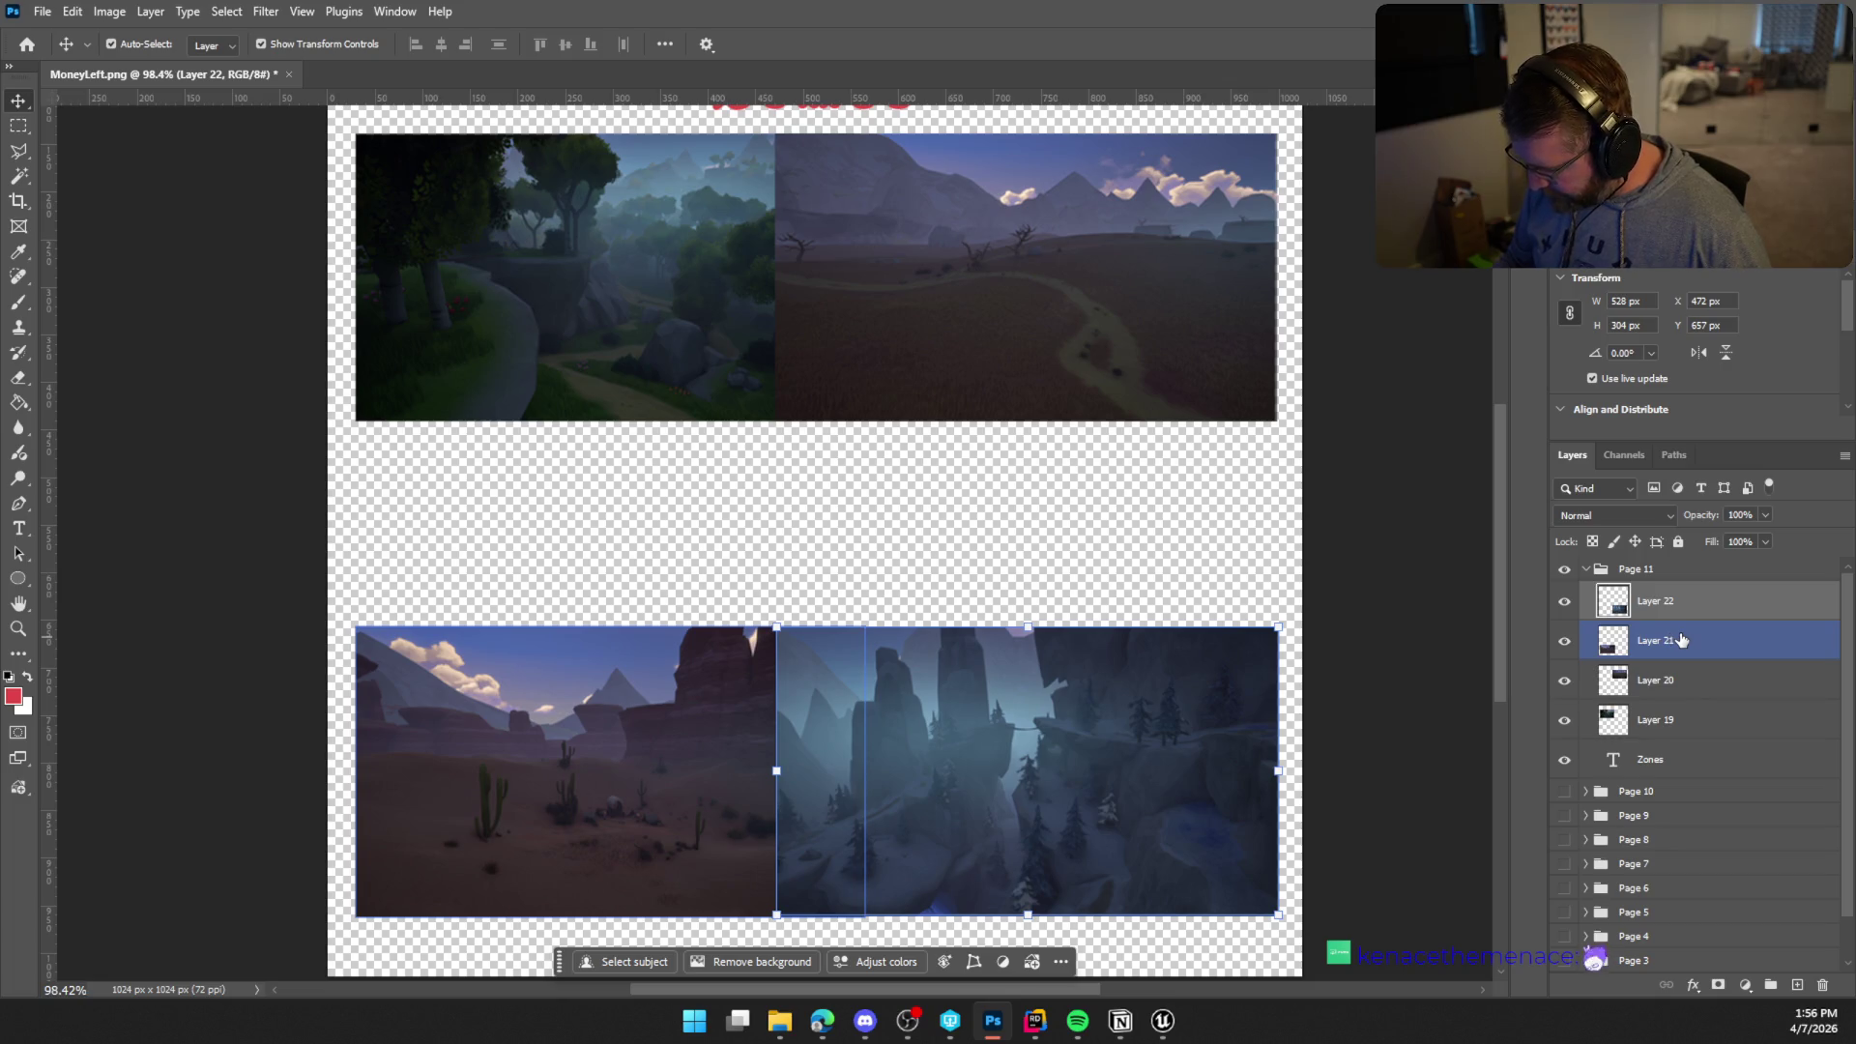
right_click(1688, 601)
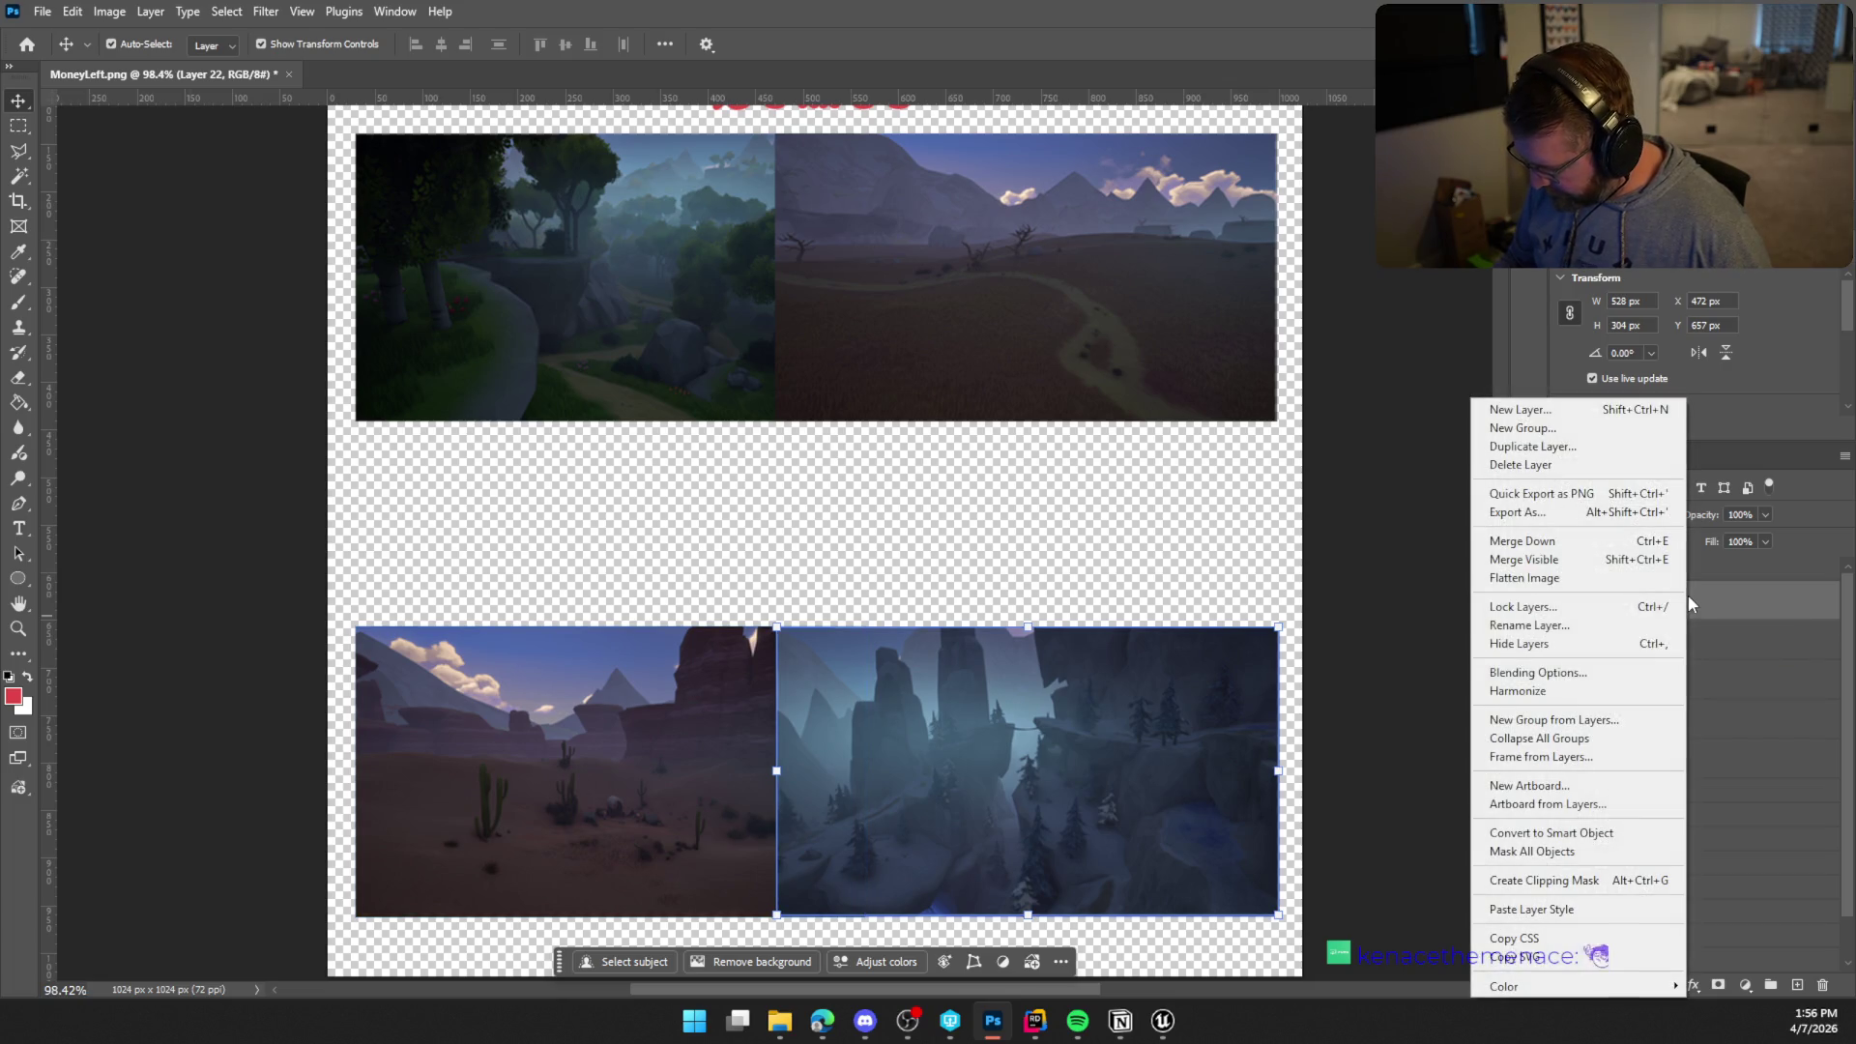
- Add a layer mask to Layer 22 and set up a 70 px Soft Round brush
left_click(1732, 723)
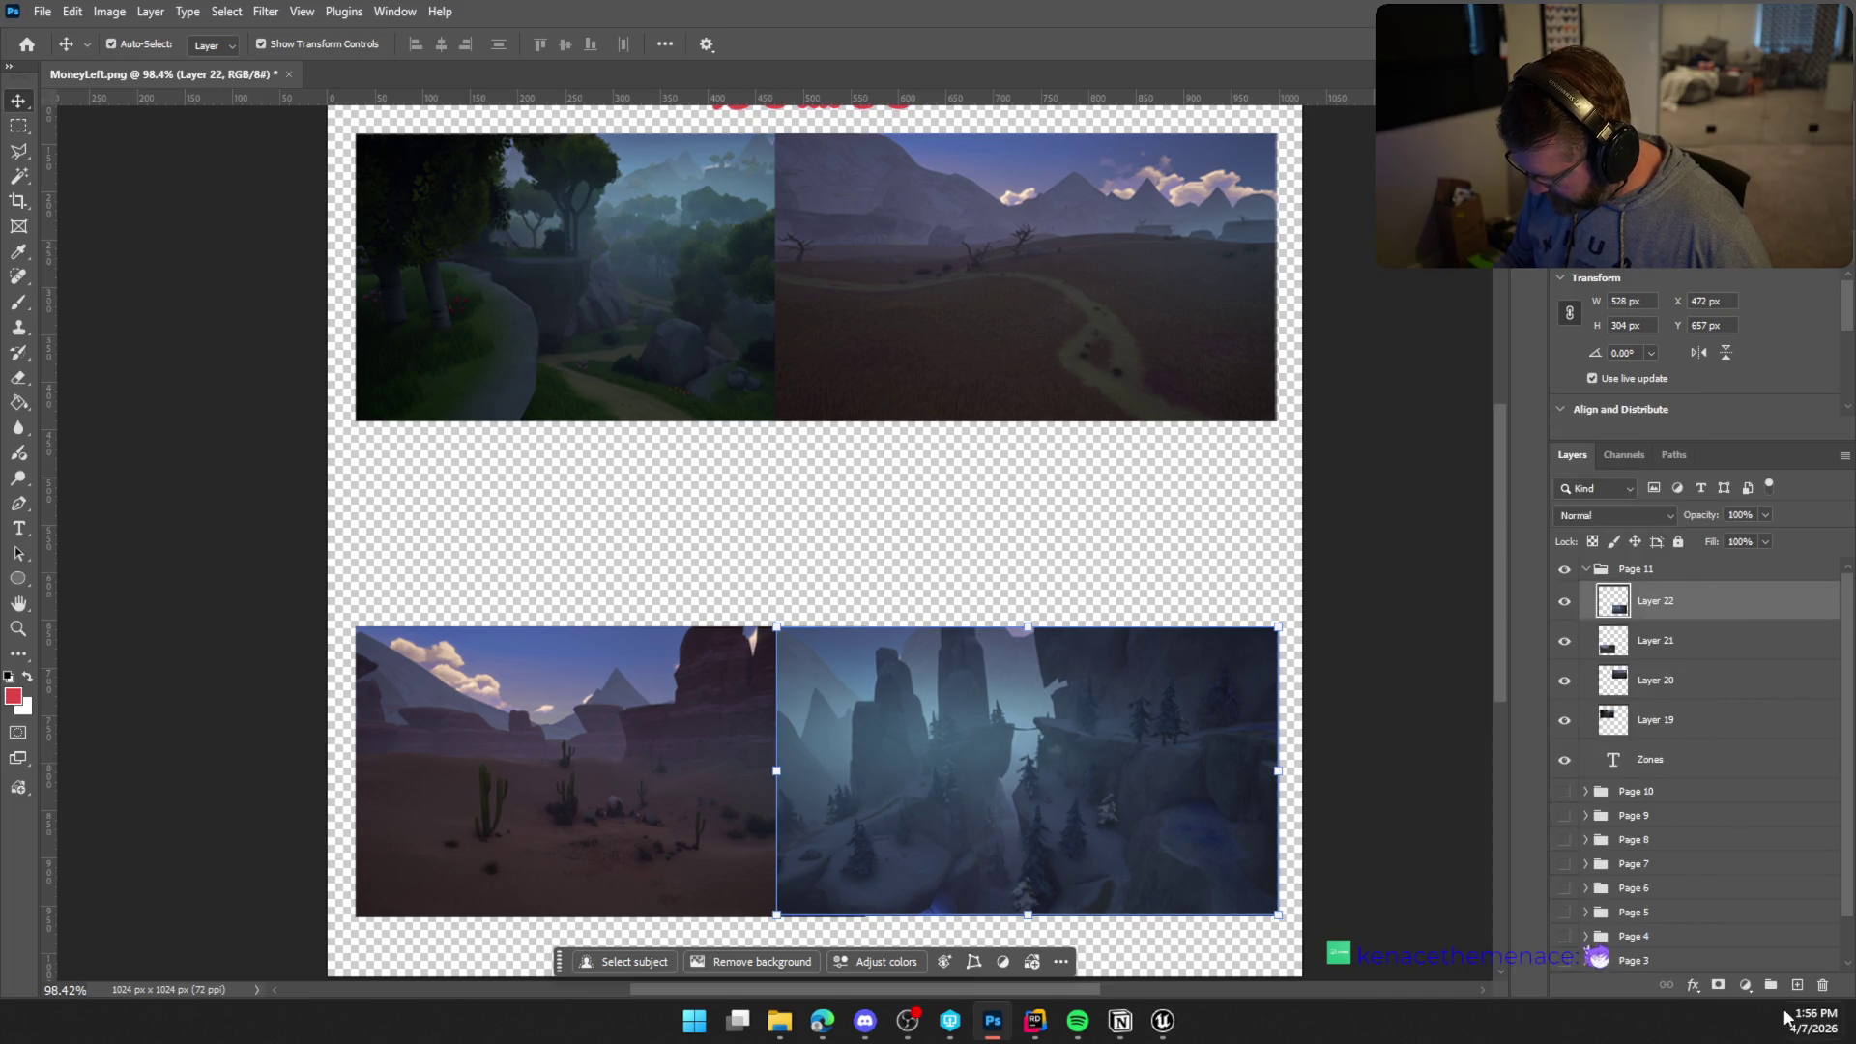
left_click(1718, 986)
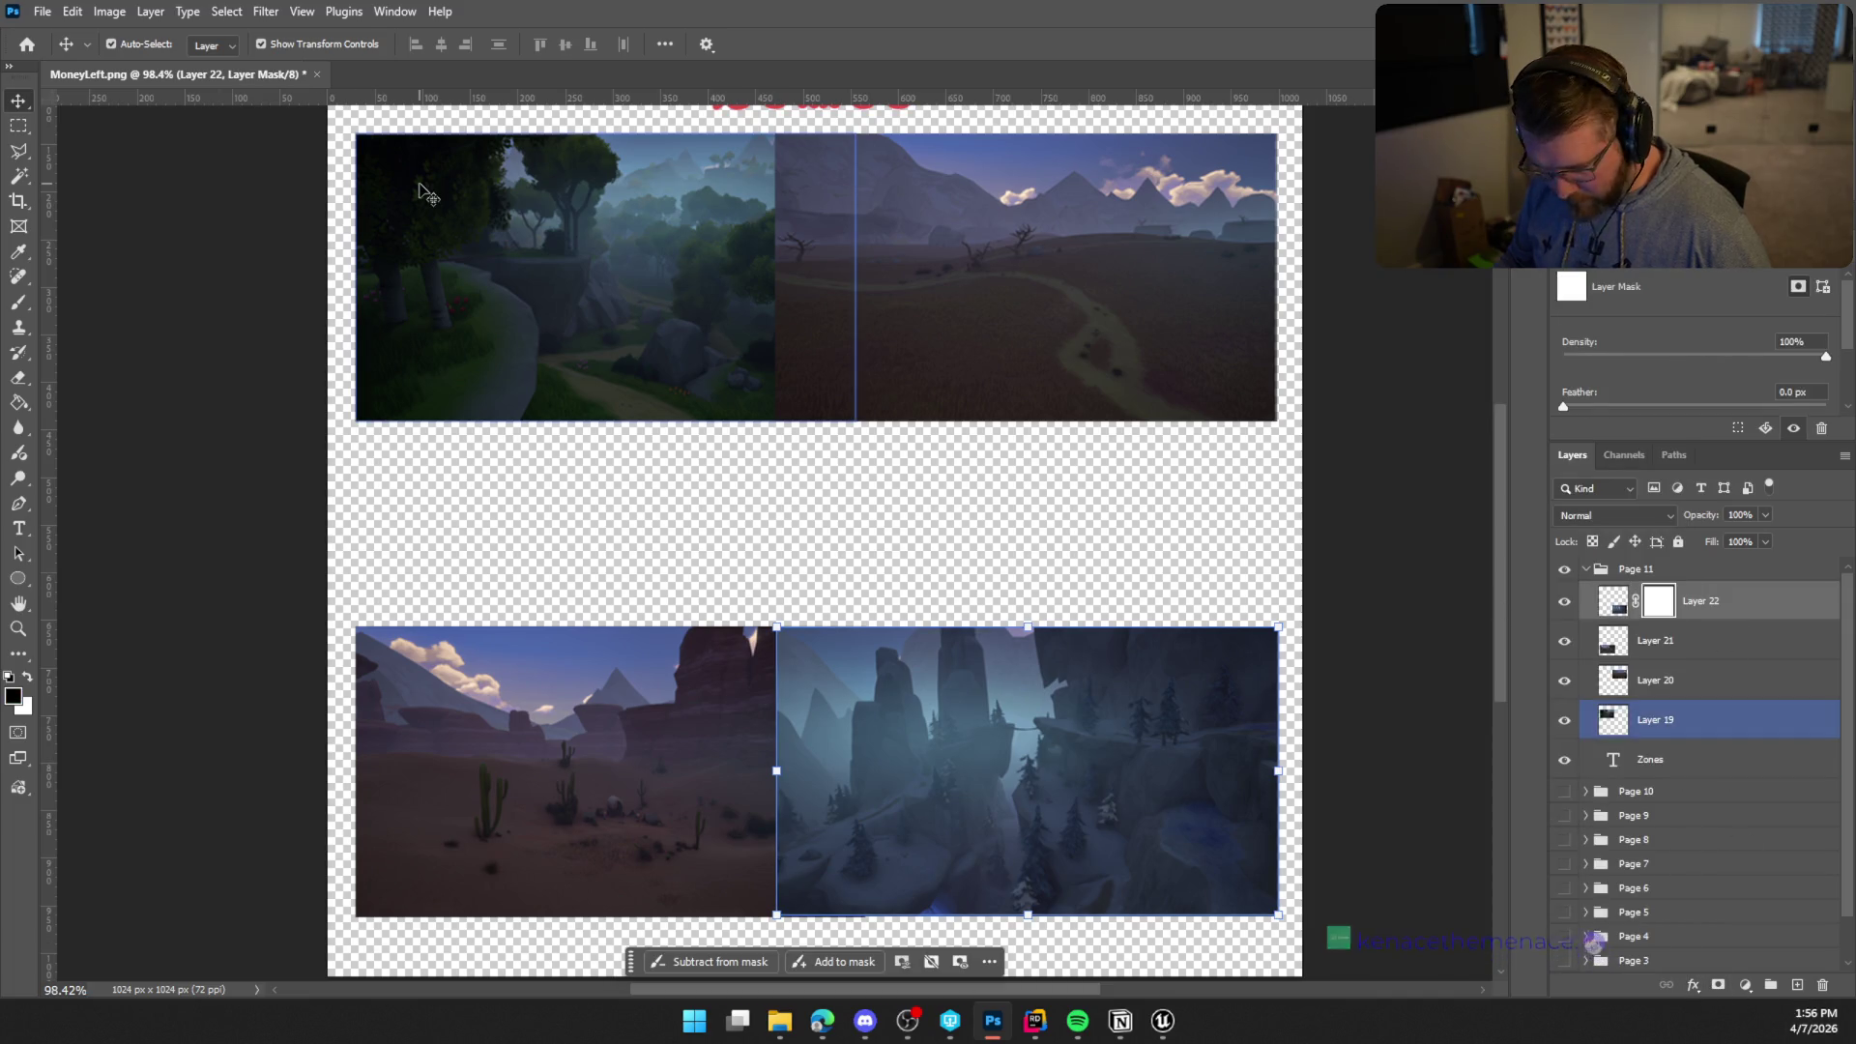
left_click(18, 302)
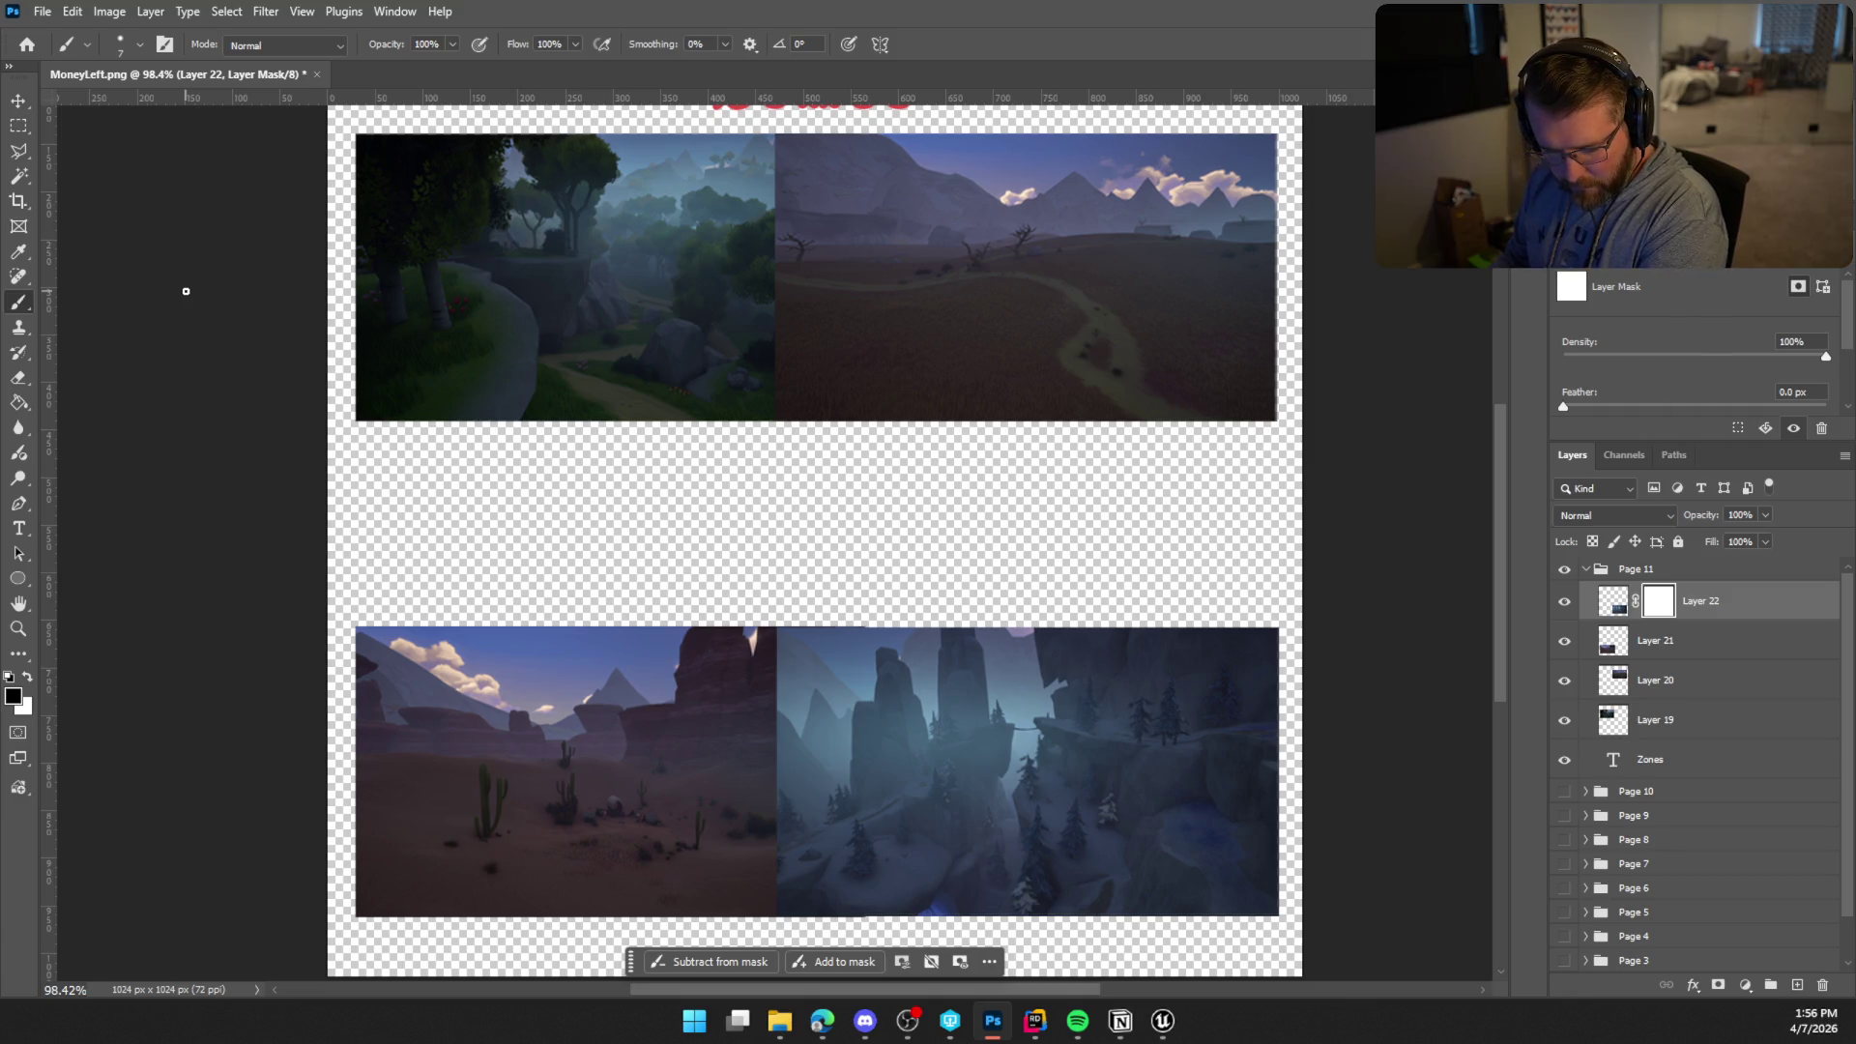
key("bracketright")
key("bracketright")
key("bracketright")
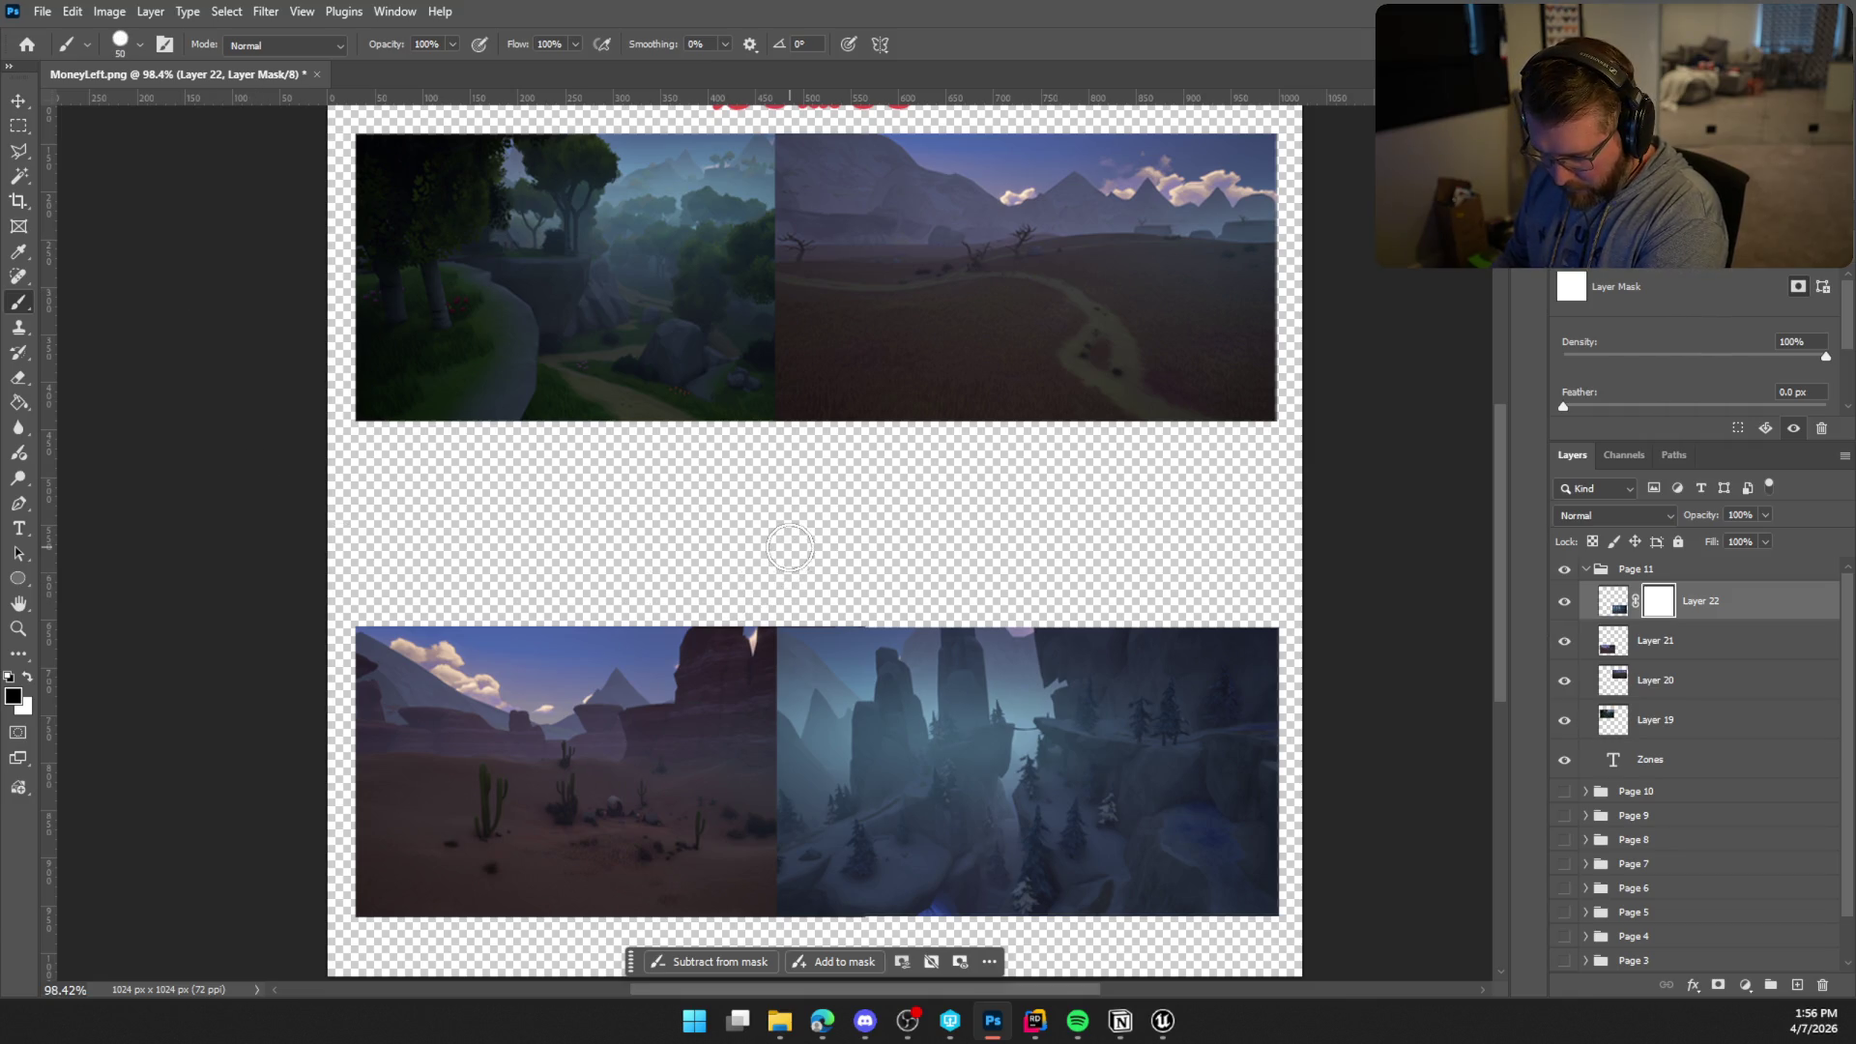
key("bracketright")
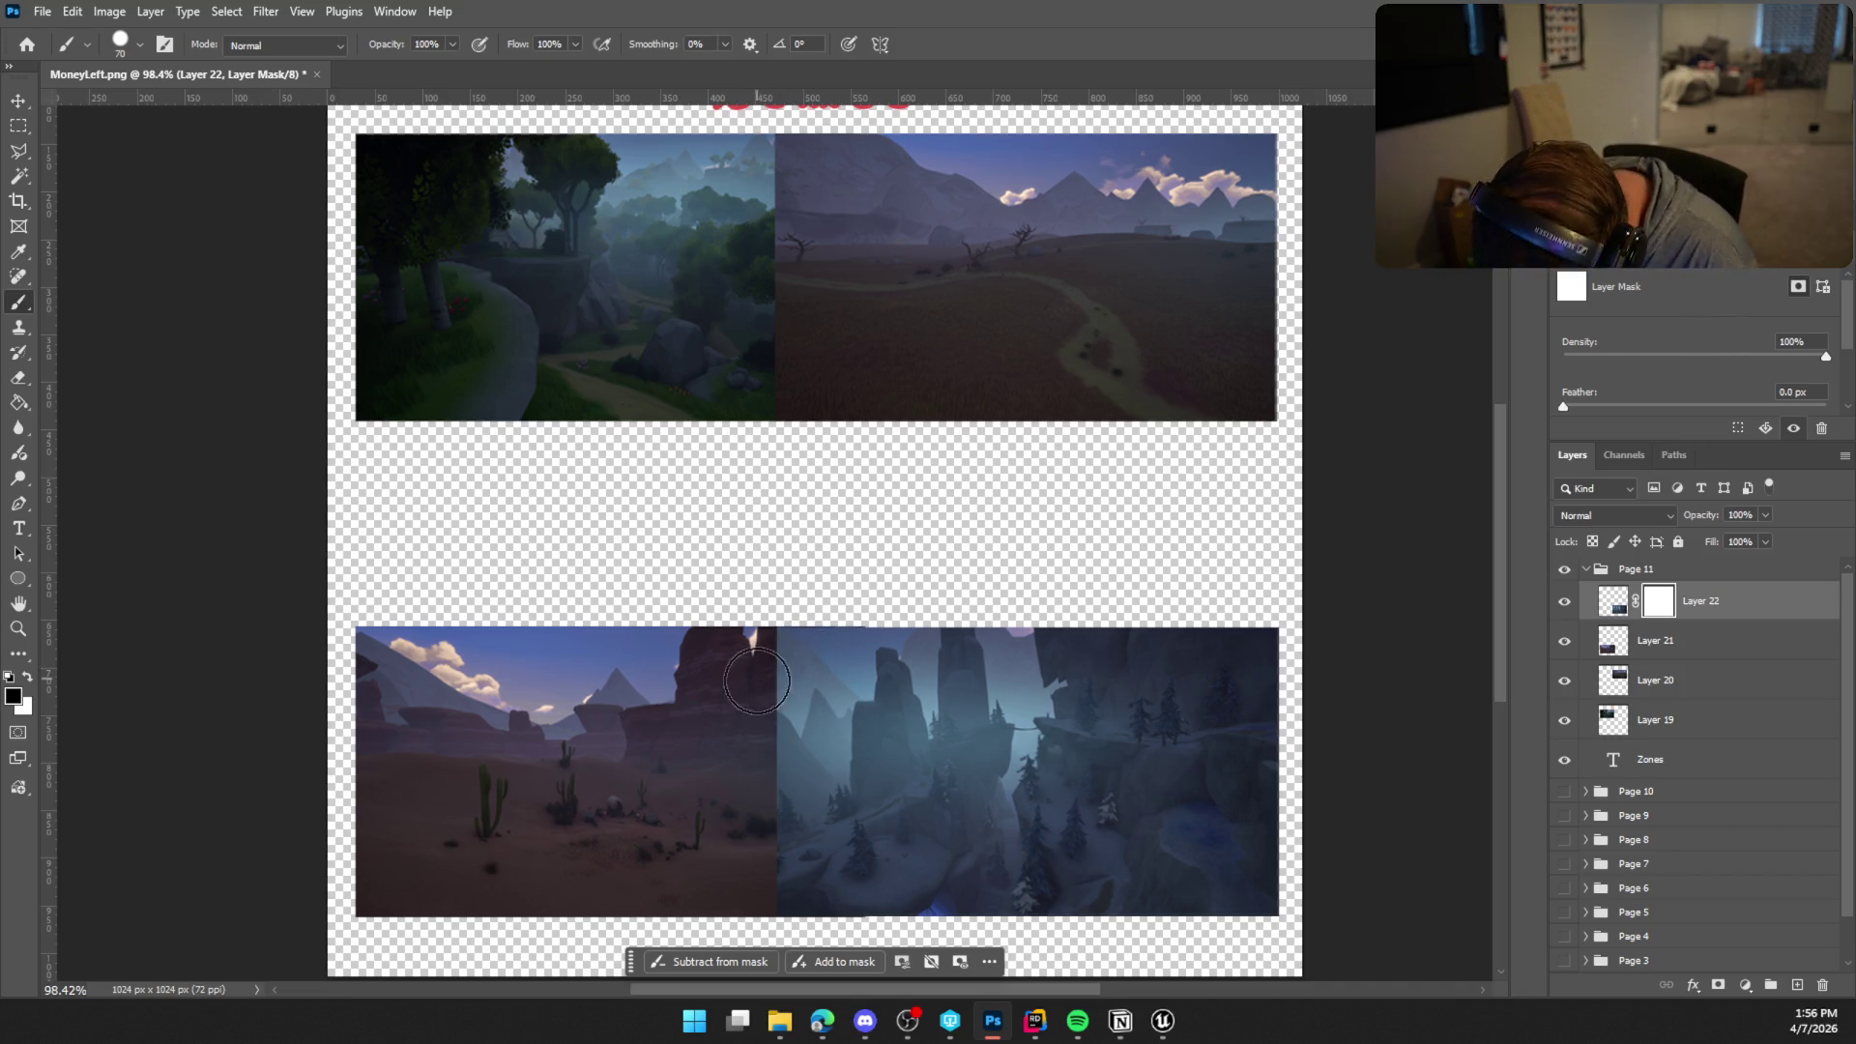
left_click(140, 45)
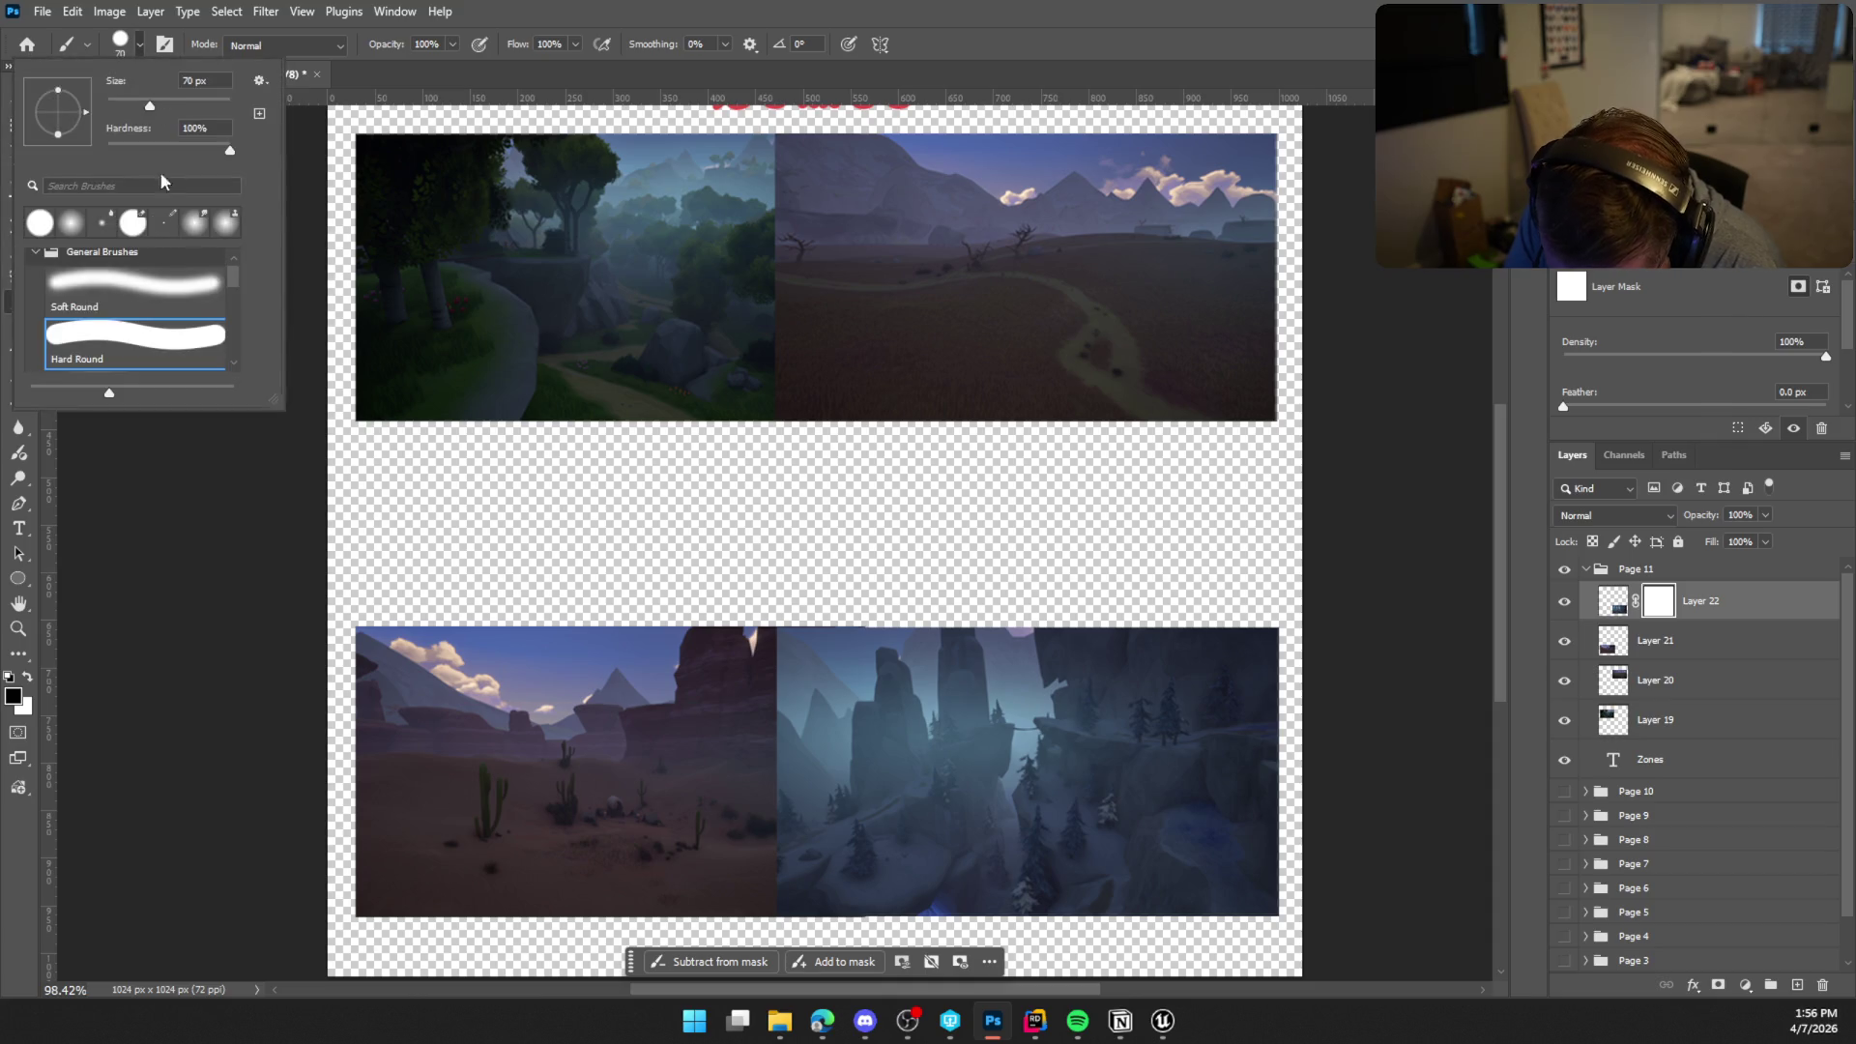
left_click(130, 290)
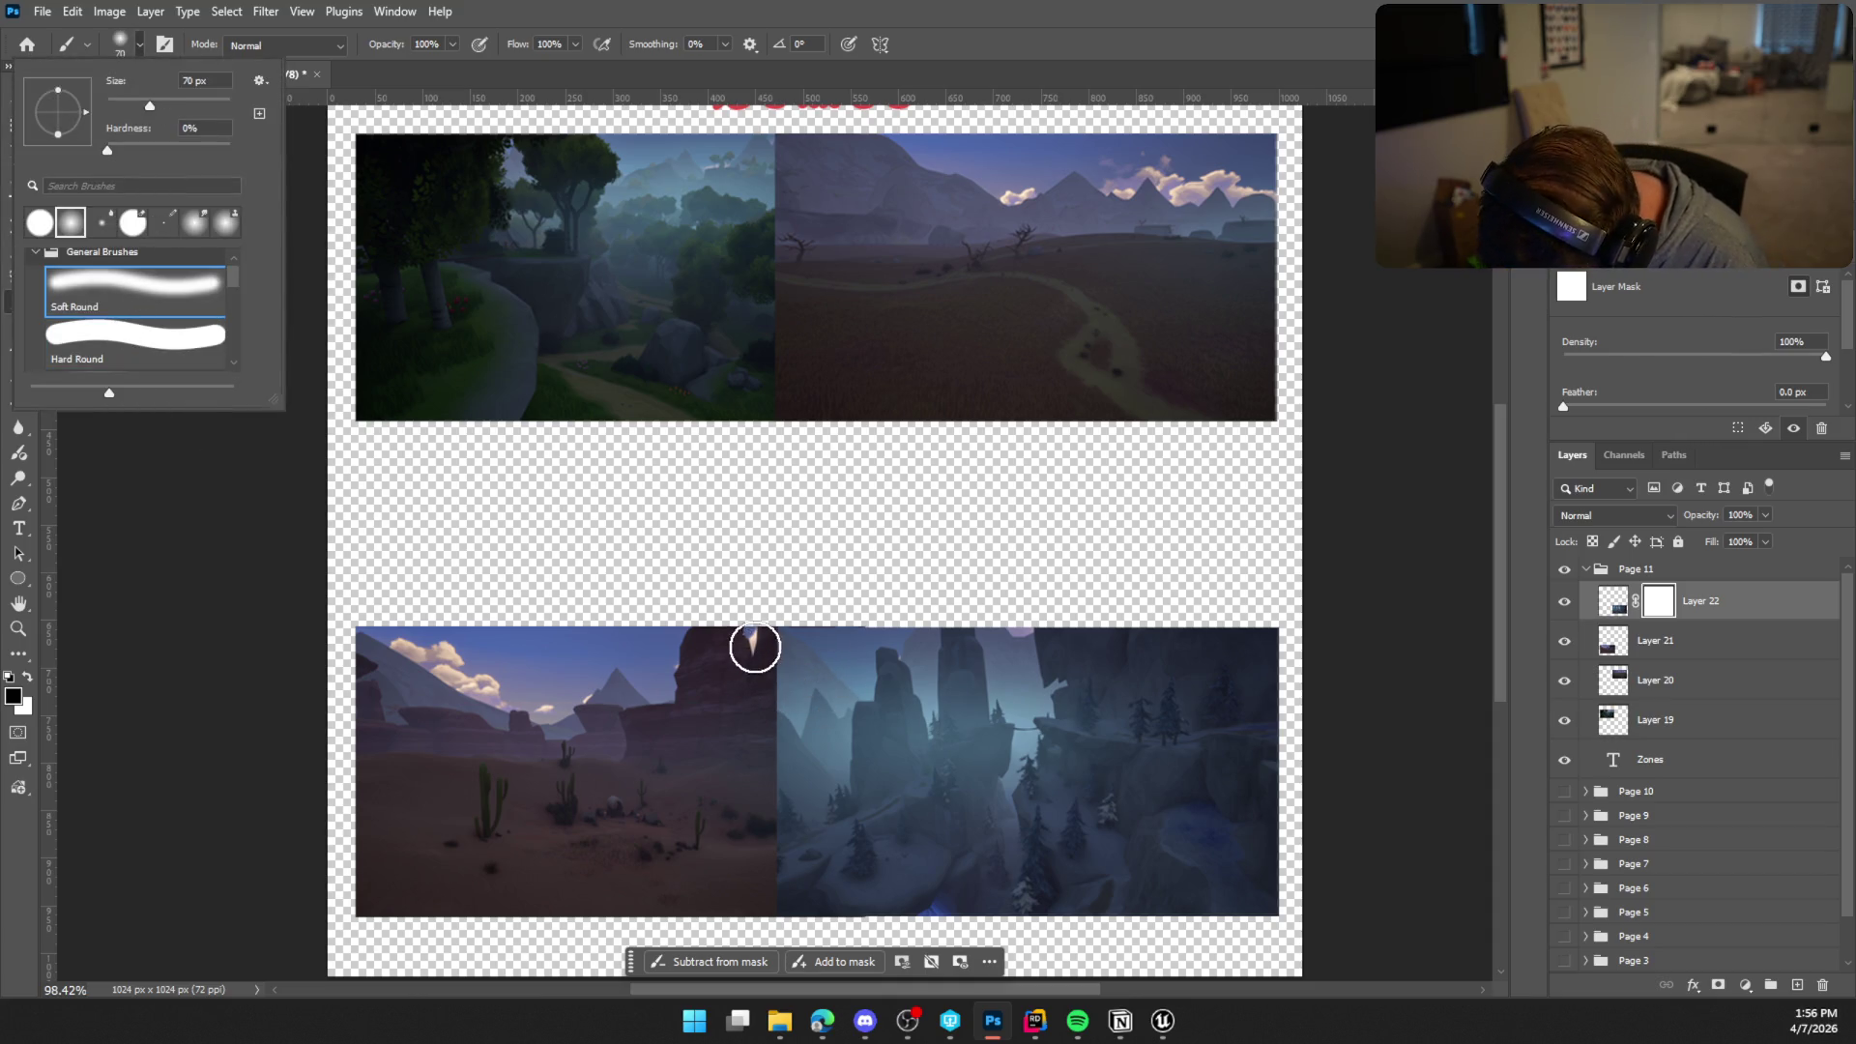
left_click(765, 683)
- Paint black down the seam so the lower screenshots blend softly
left_click_drag(765, 683, 759, 936)
mouse_move(748, 1033)
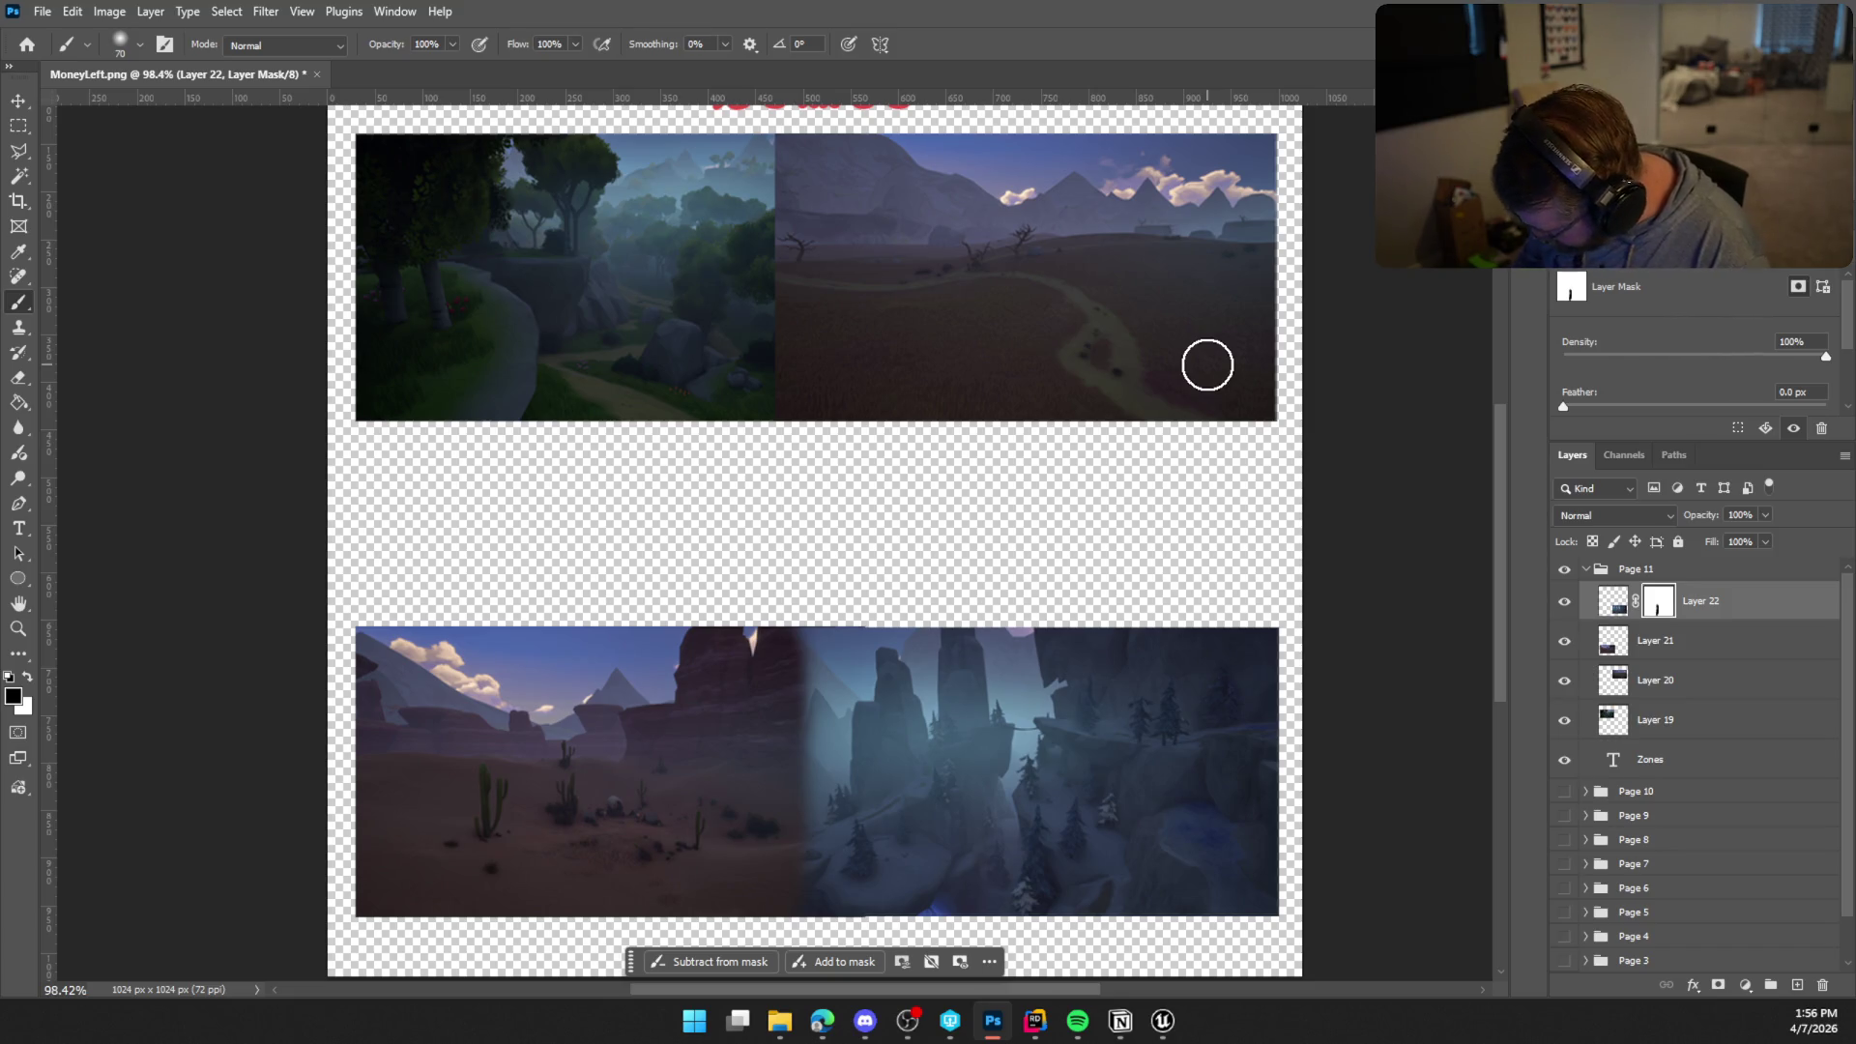
left_click(1706, 684)
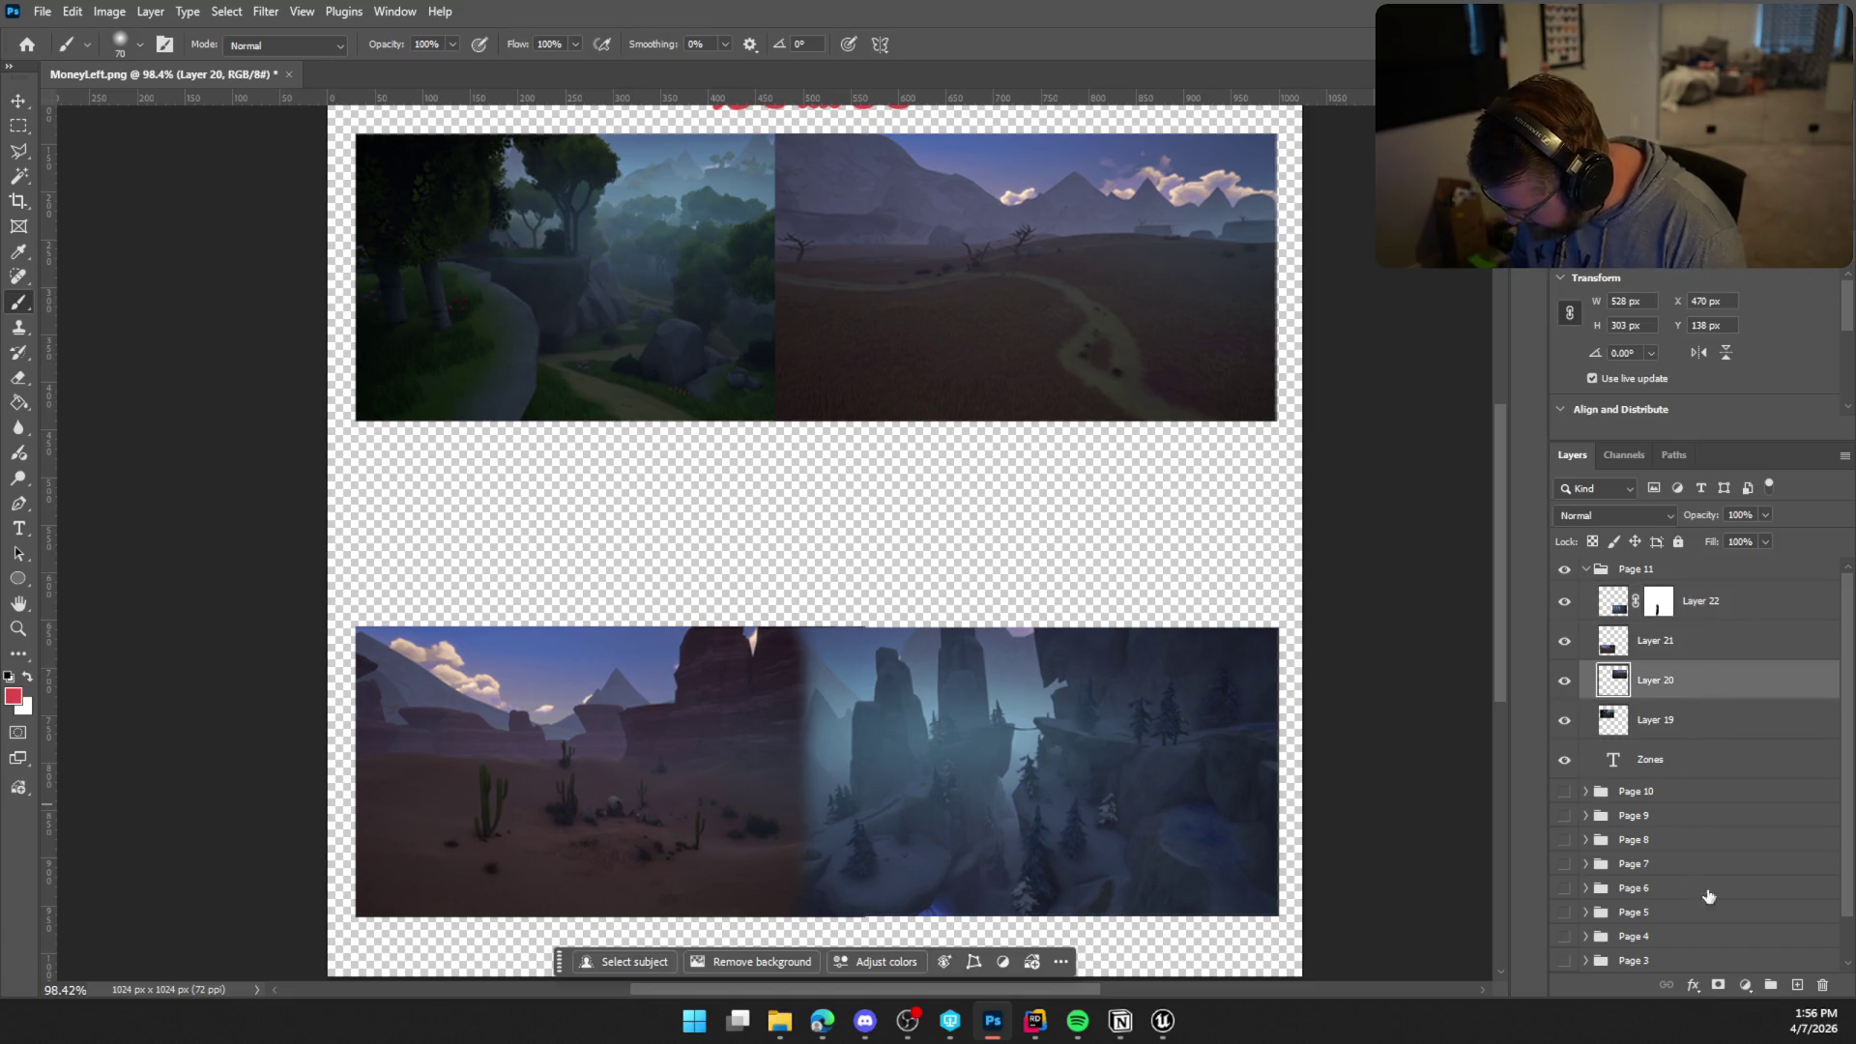
- Add a mask to Layer 20 and paint along its seam to blend into the forest image
left_click(1719, 984)
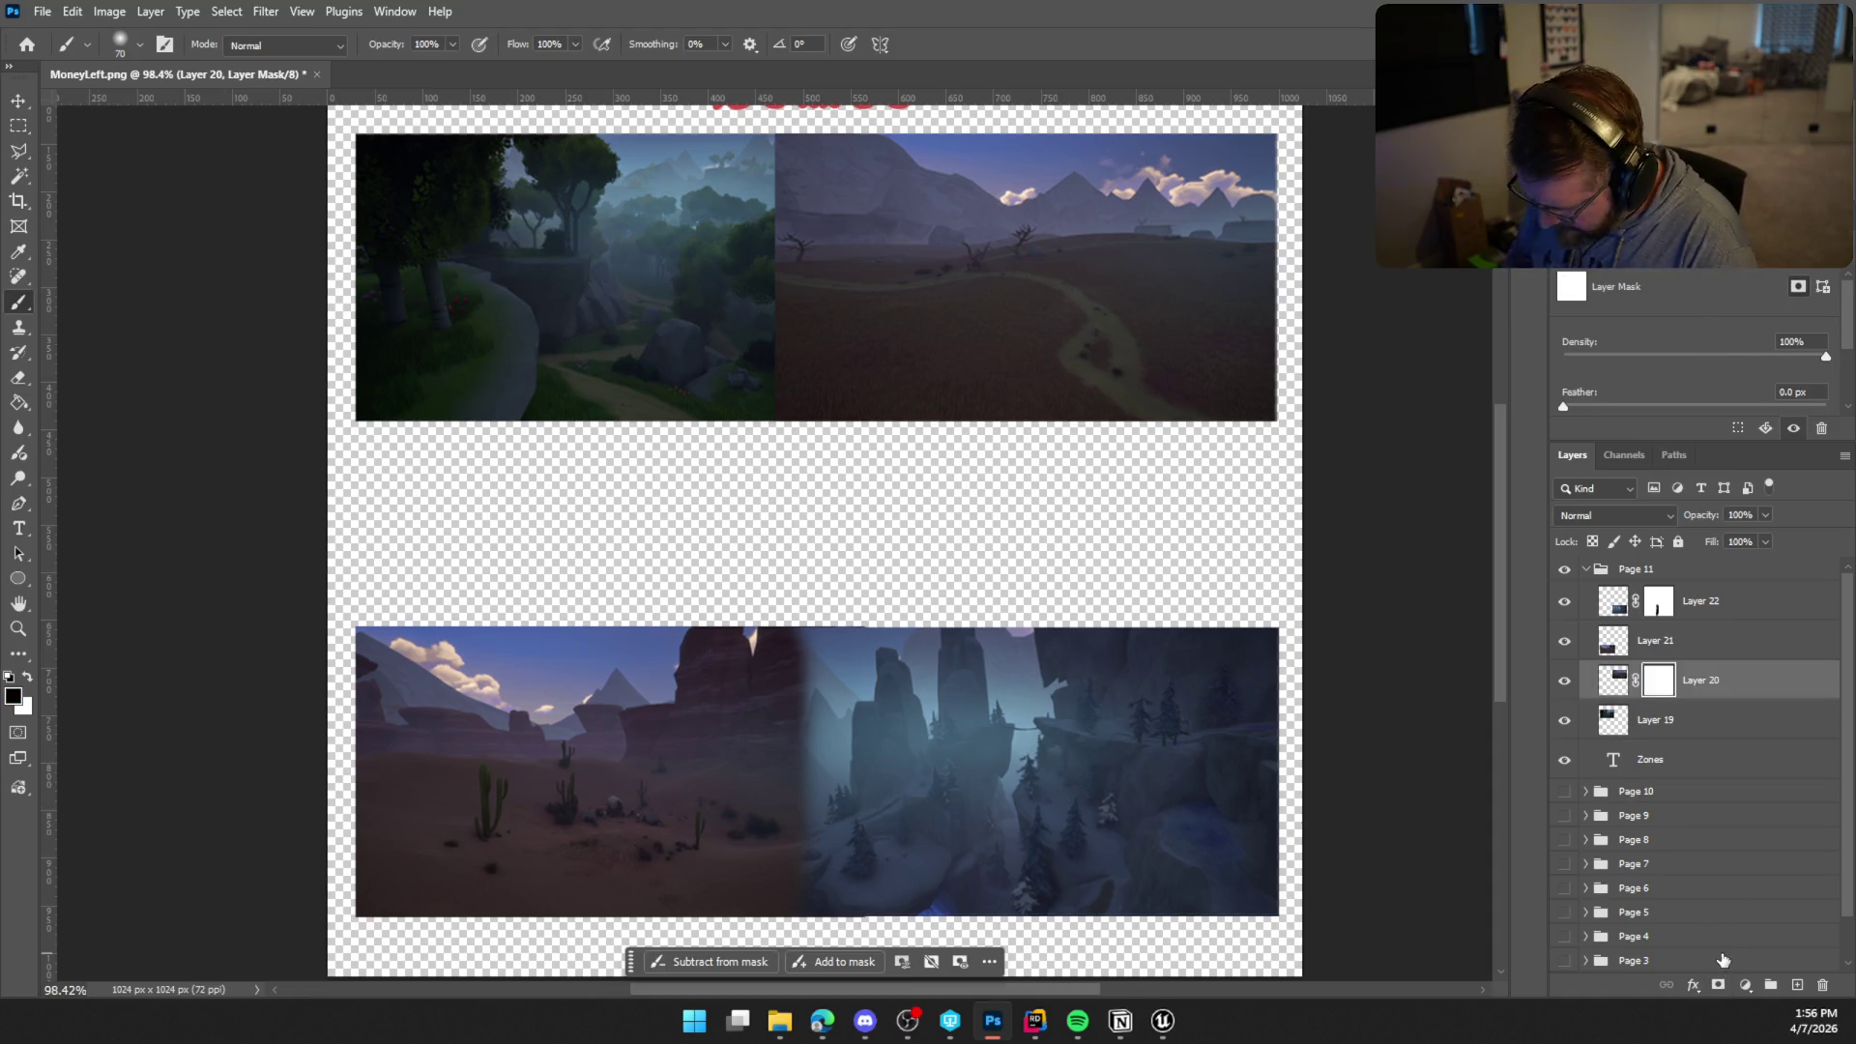
mouse_move(800, 170)
left_mouse_down()
mouse_move(787, 182)
mouse_move(771, 145)
mouse_move(765, 398)
left_mouse_up()
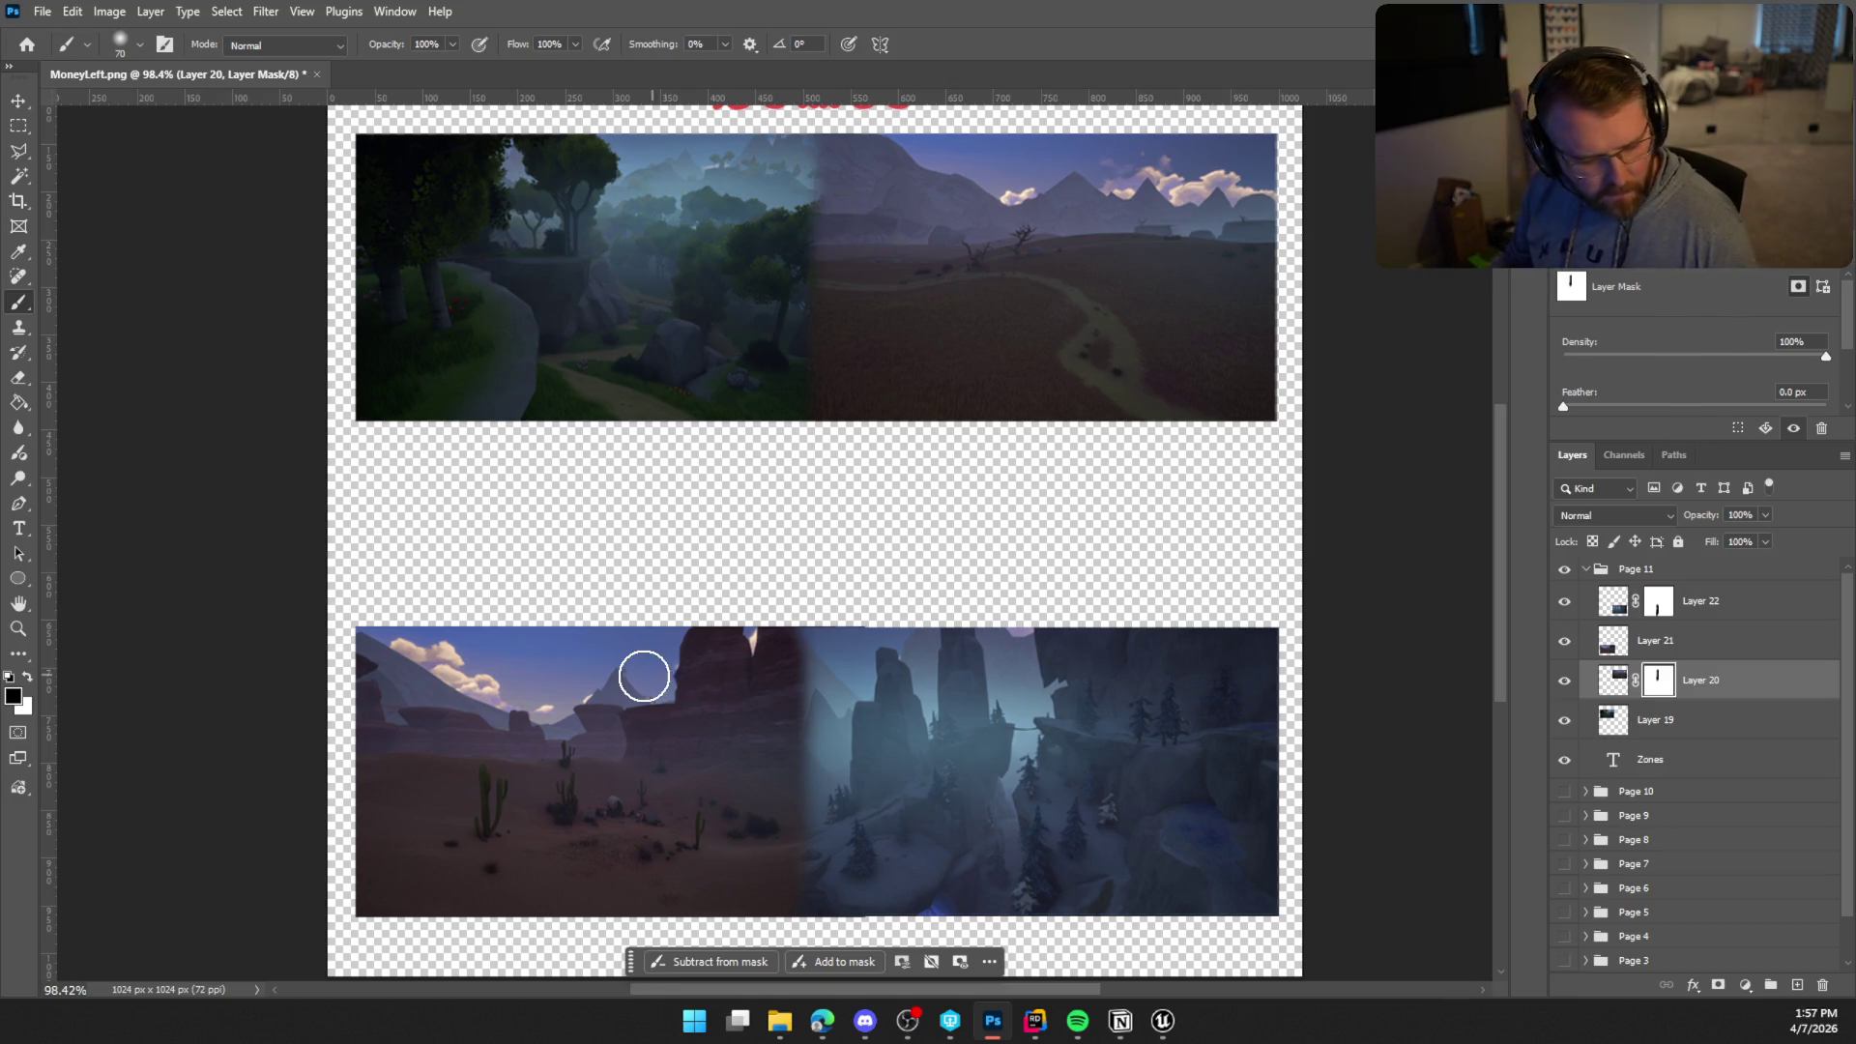
left_click(1739, 727)
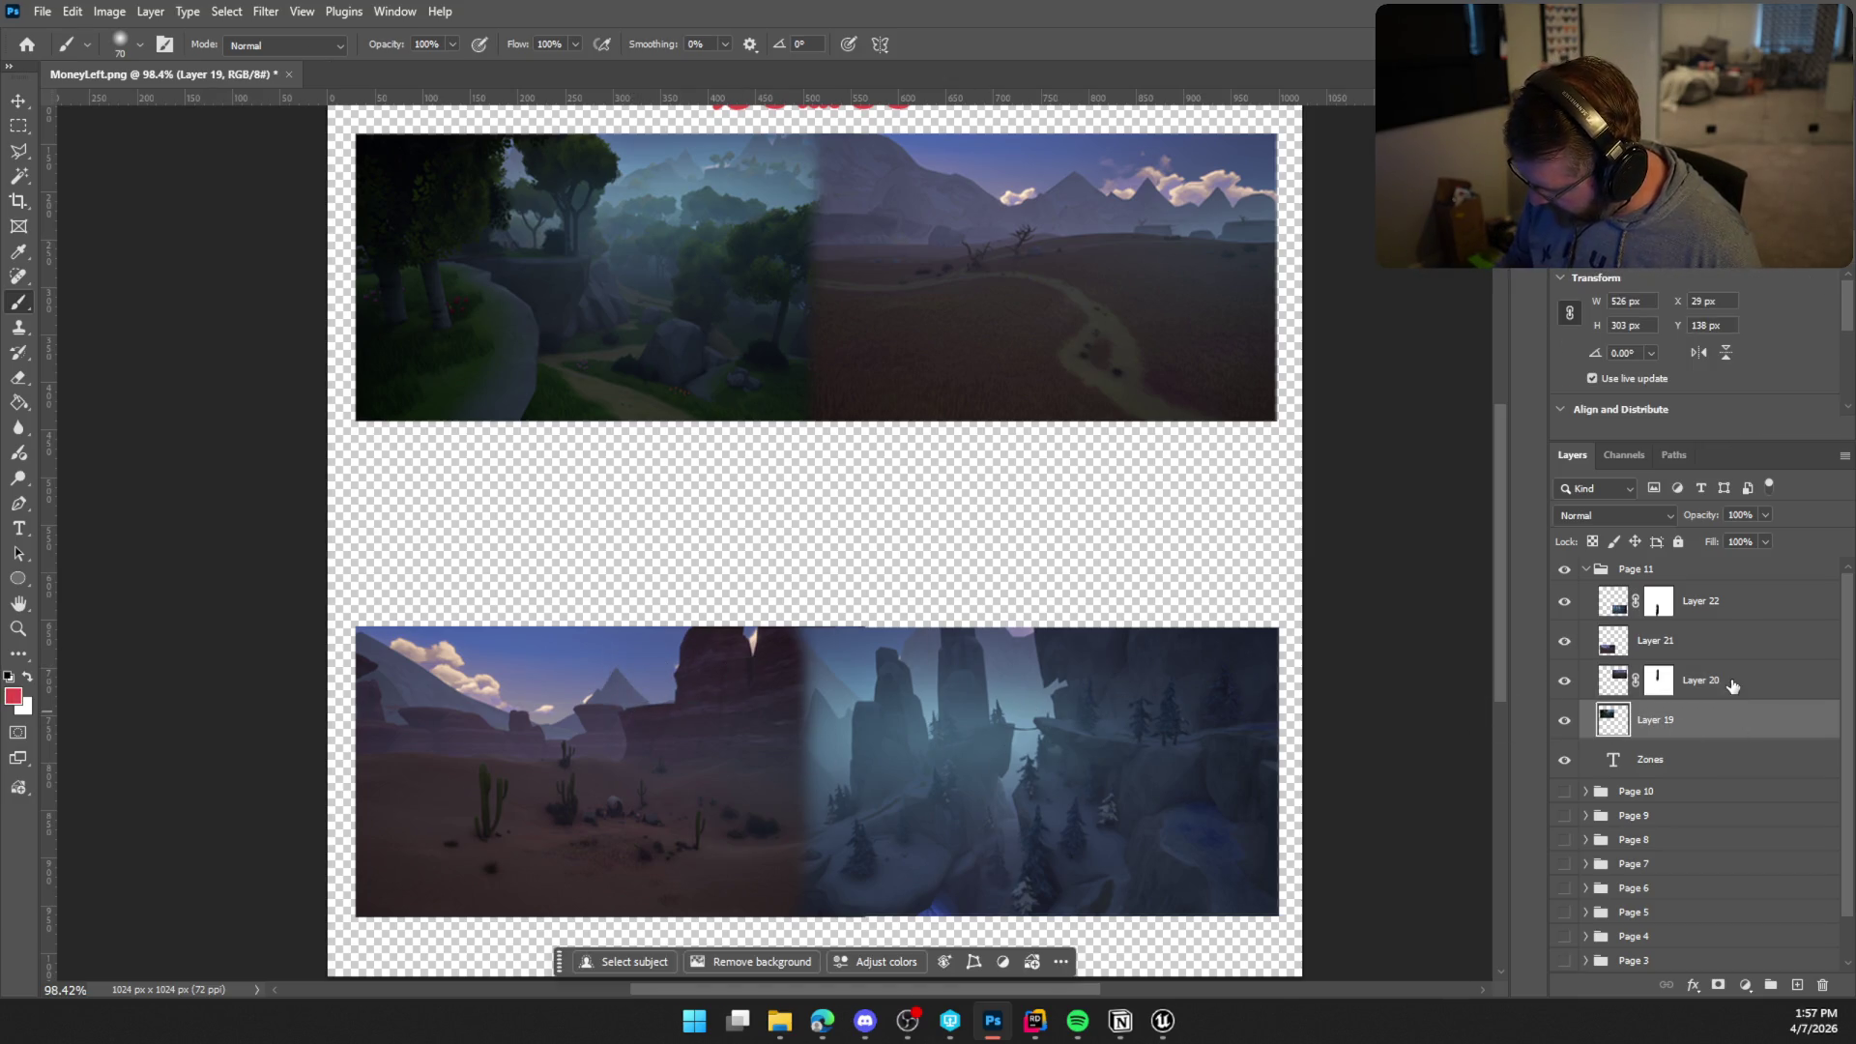
- Move the lower screenshot pair, Layers 21 and 22, up against the upper pair
left_click(1733, 683, "shift")
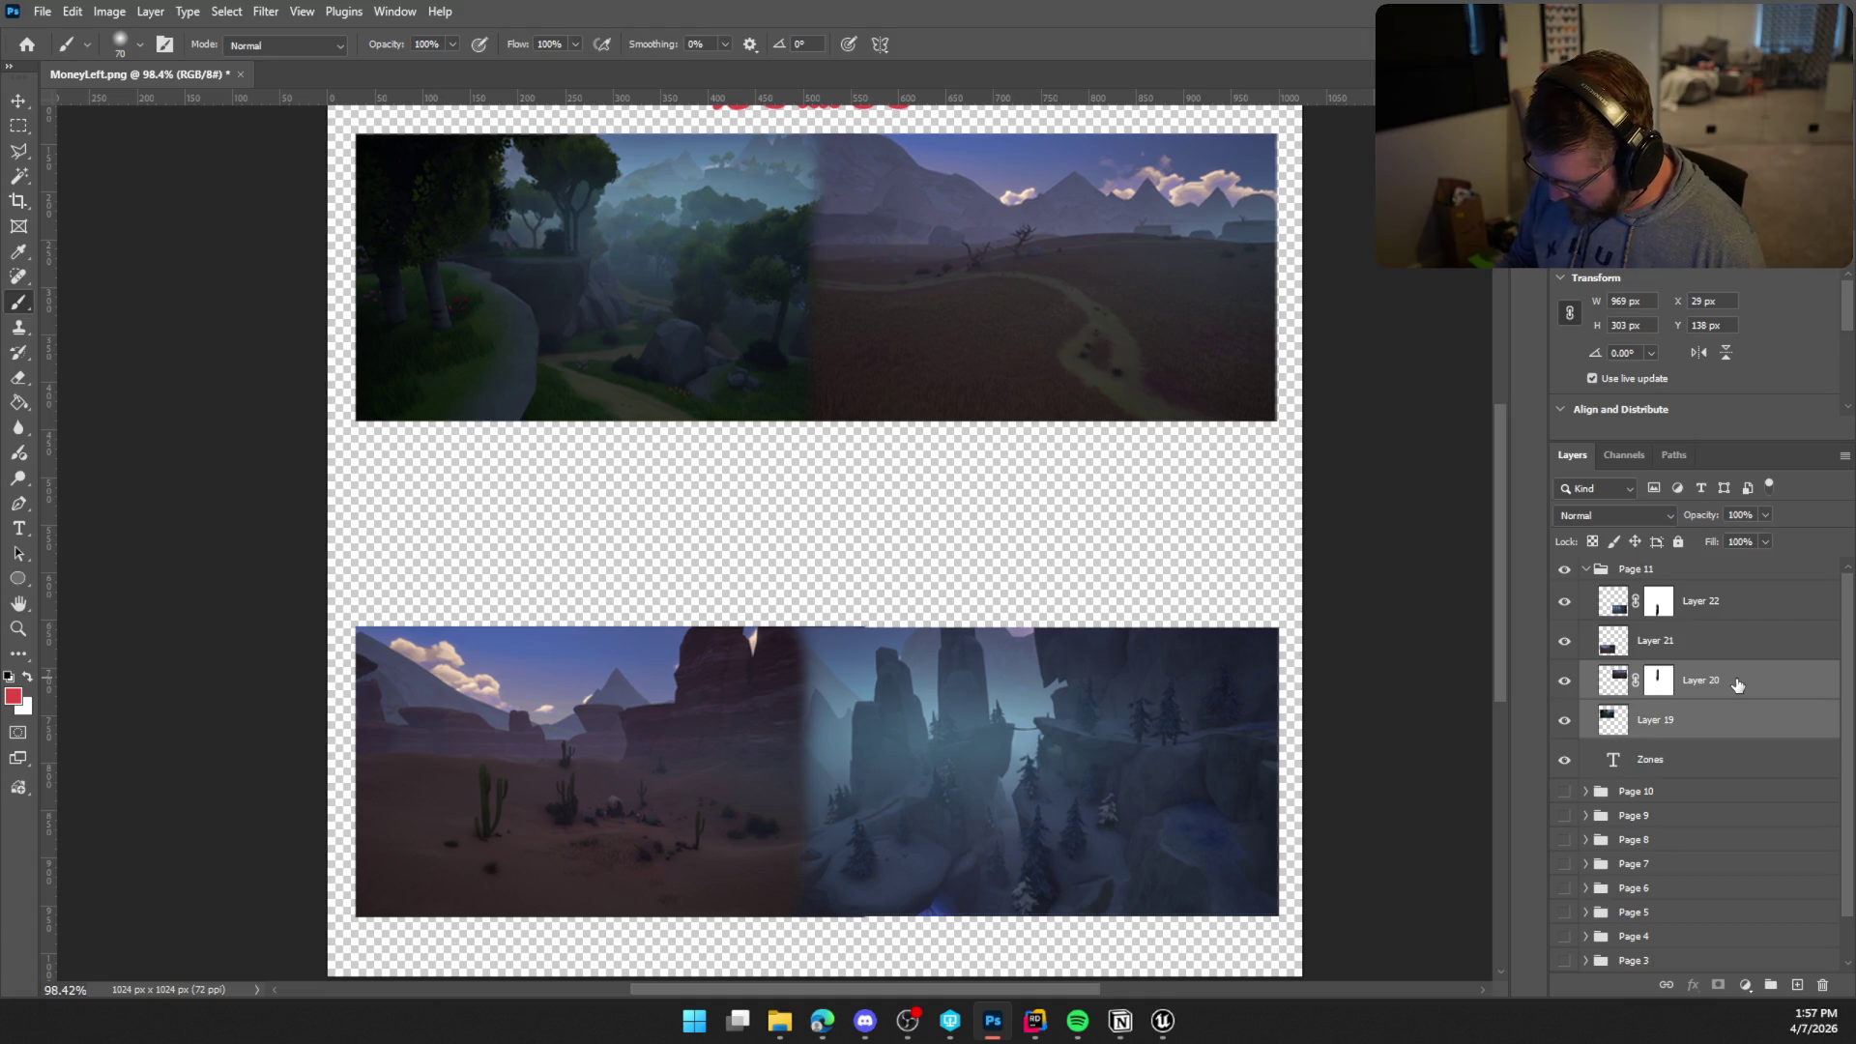
left_click(1719, 614)
left_click(1724, 637, "shift")
key("ctrl+t")
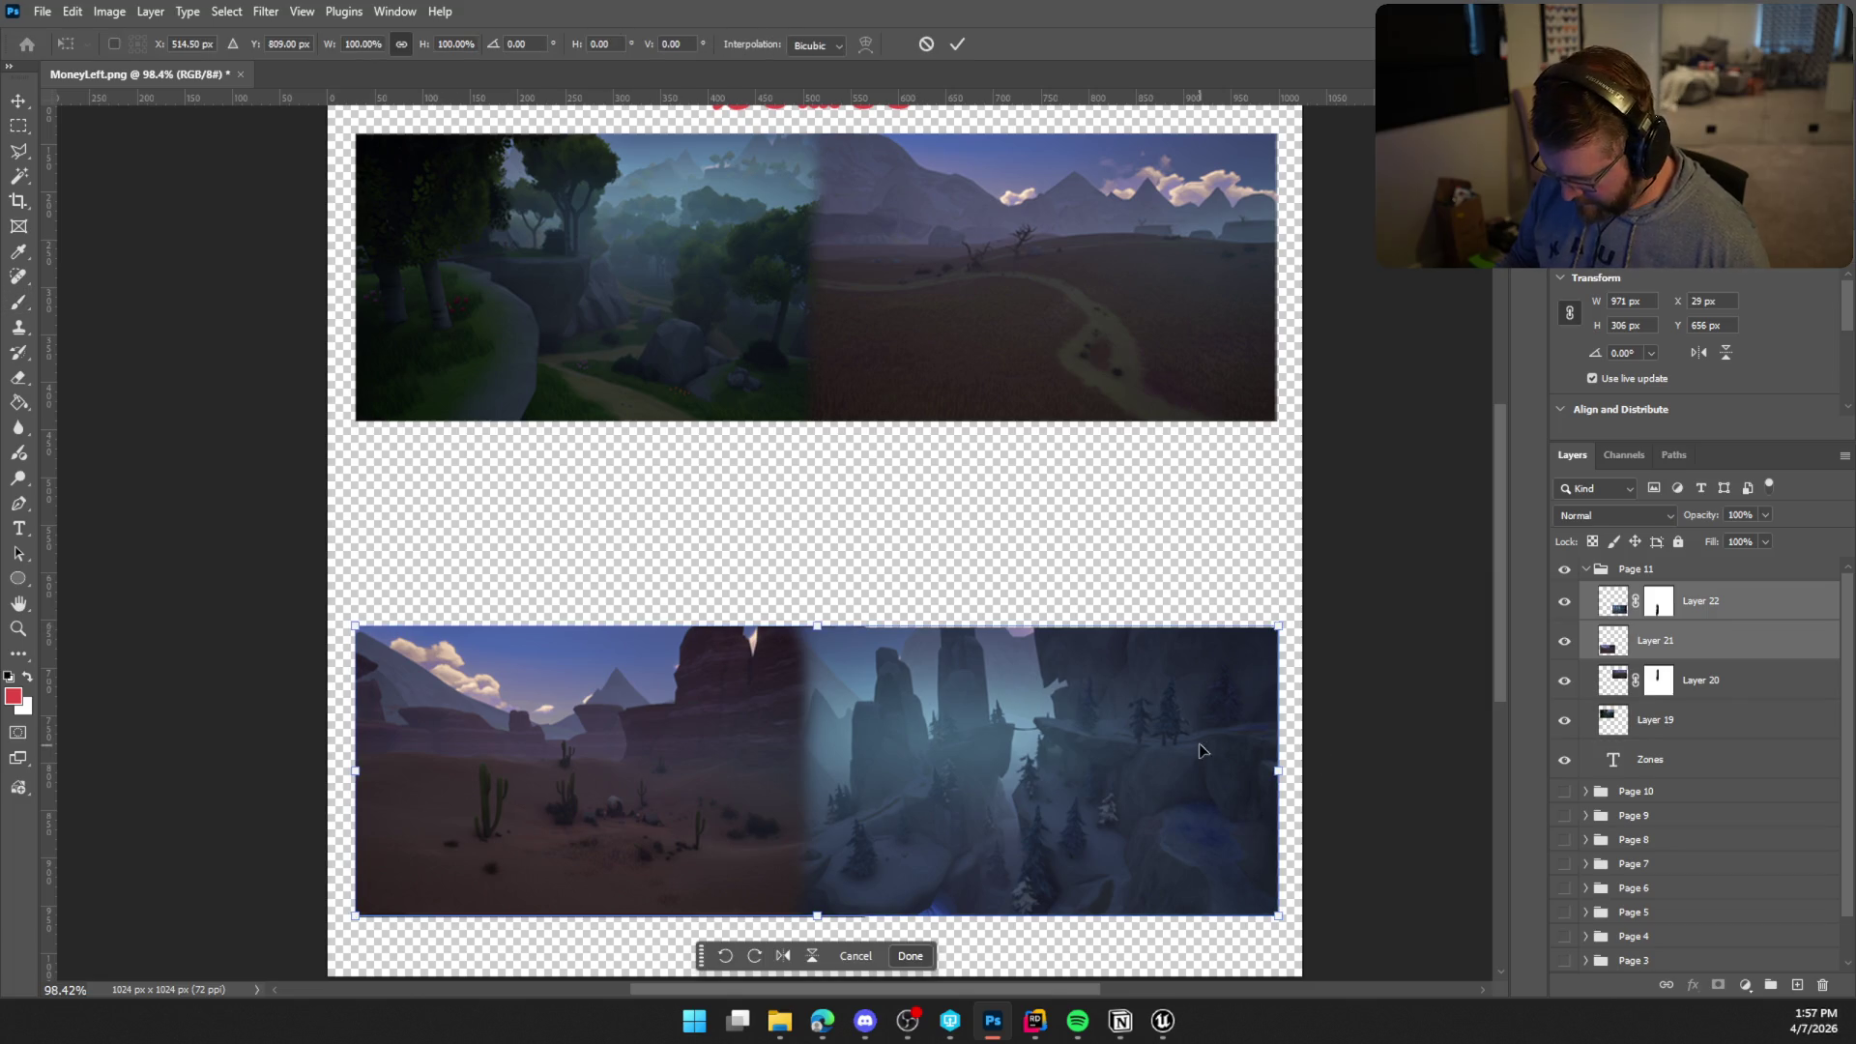
left_click_drag(1036, 798, 1012, 567)
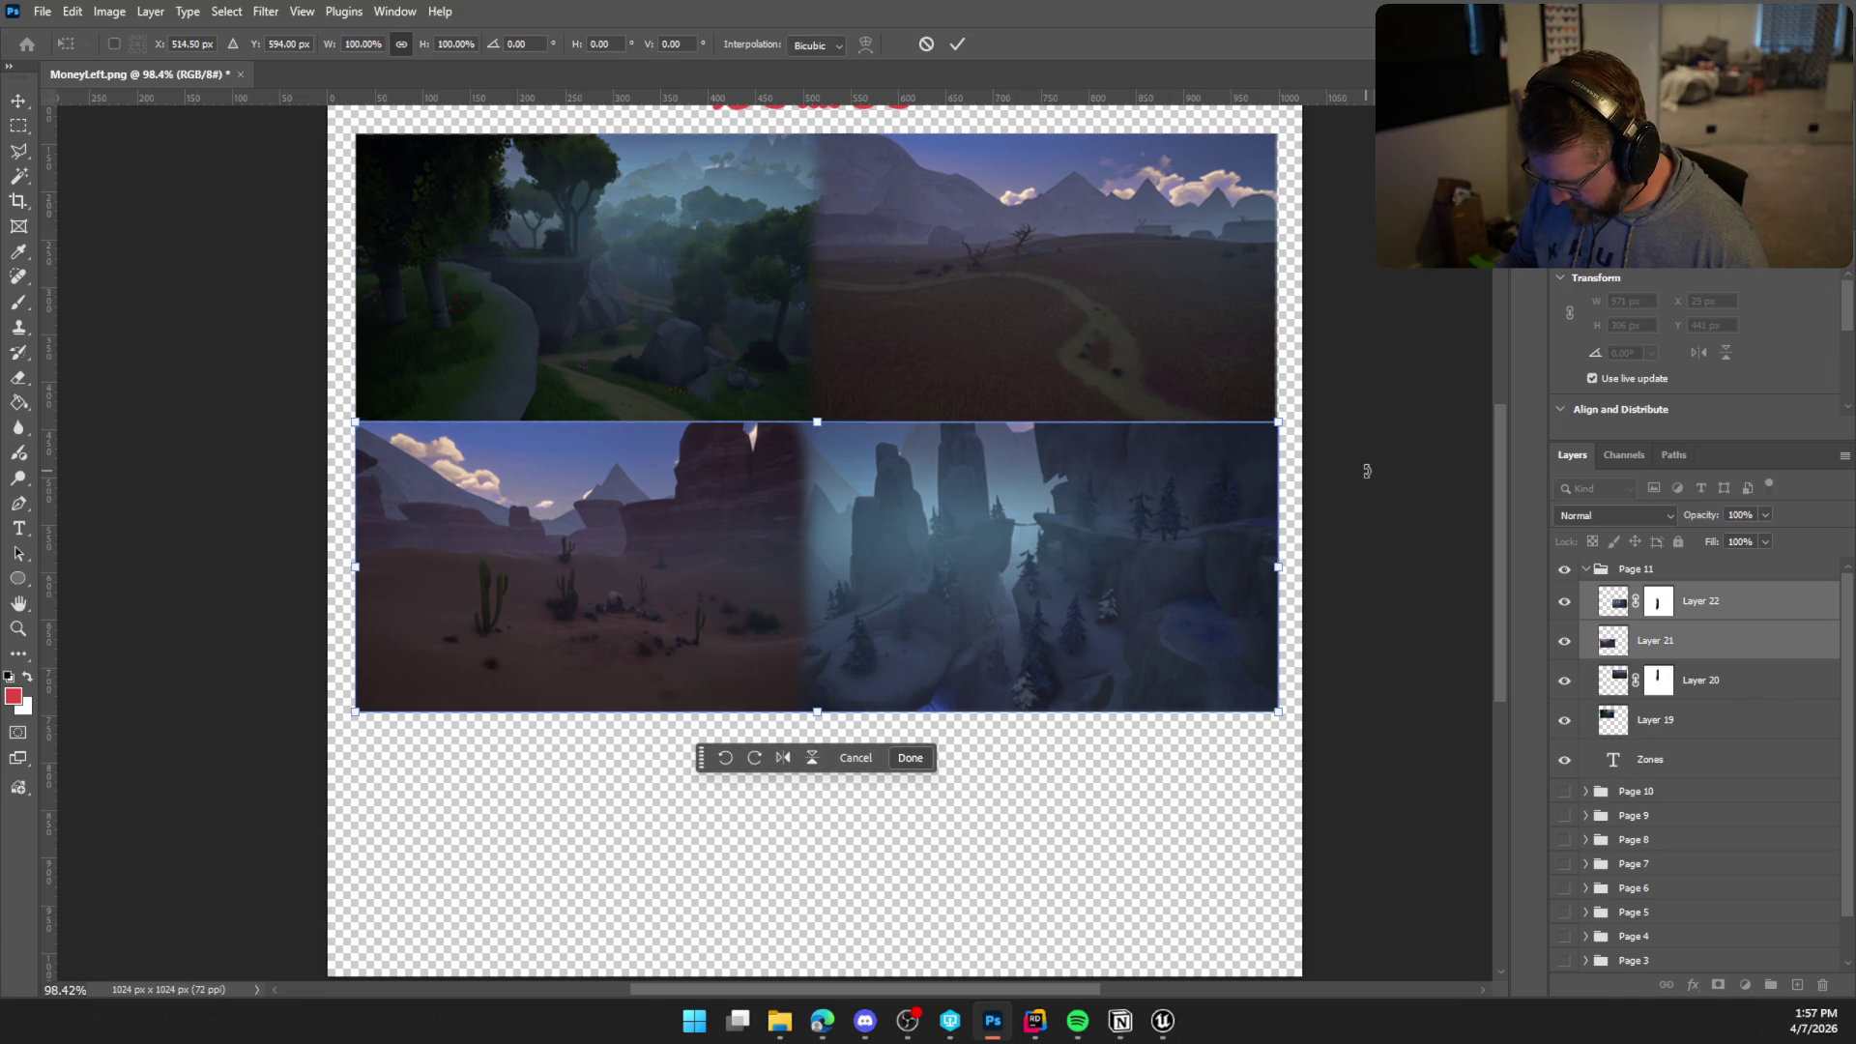
key("Return")
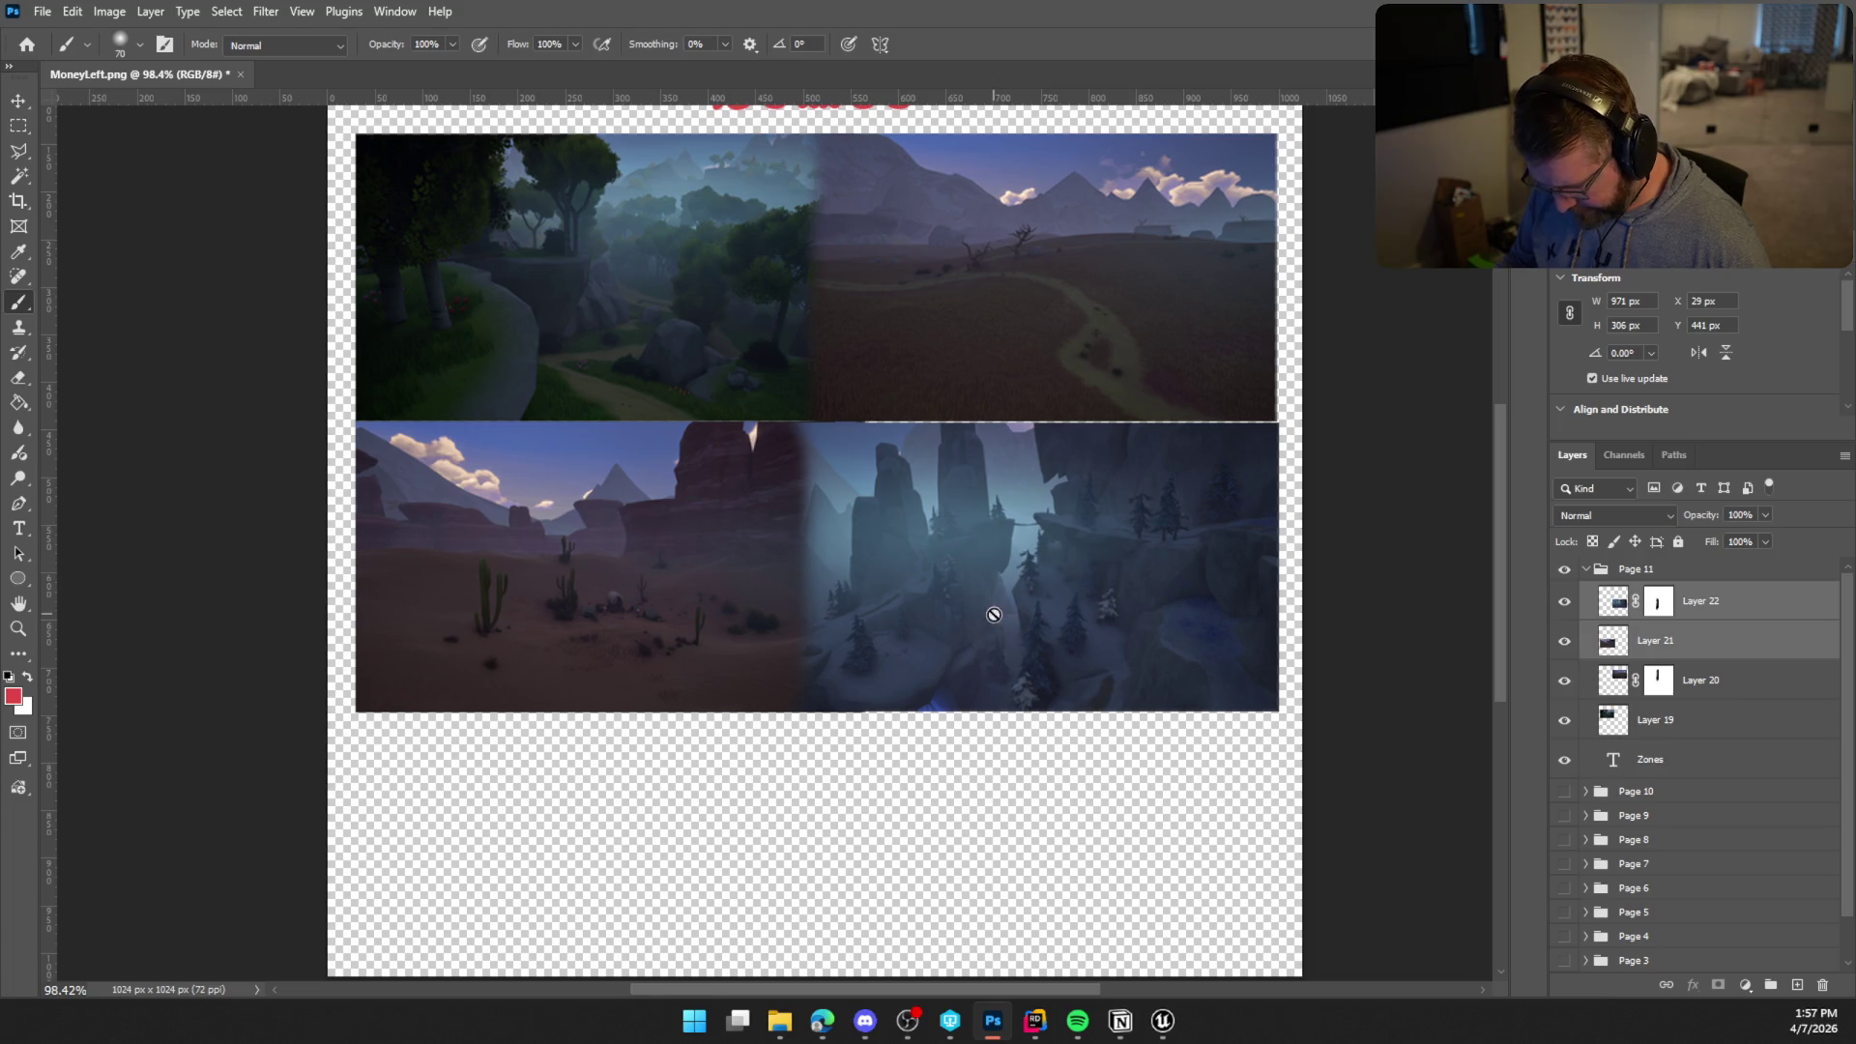
scroll(908, 501, "up", 2)
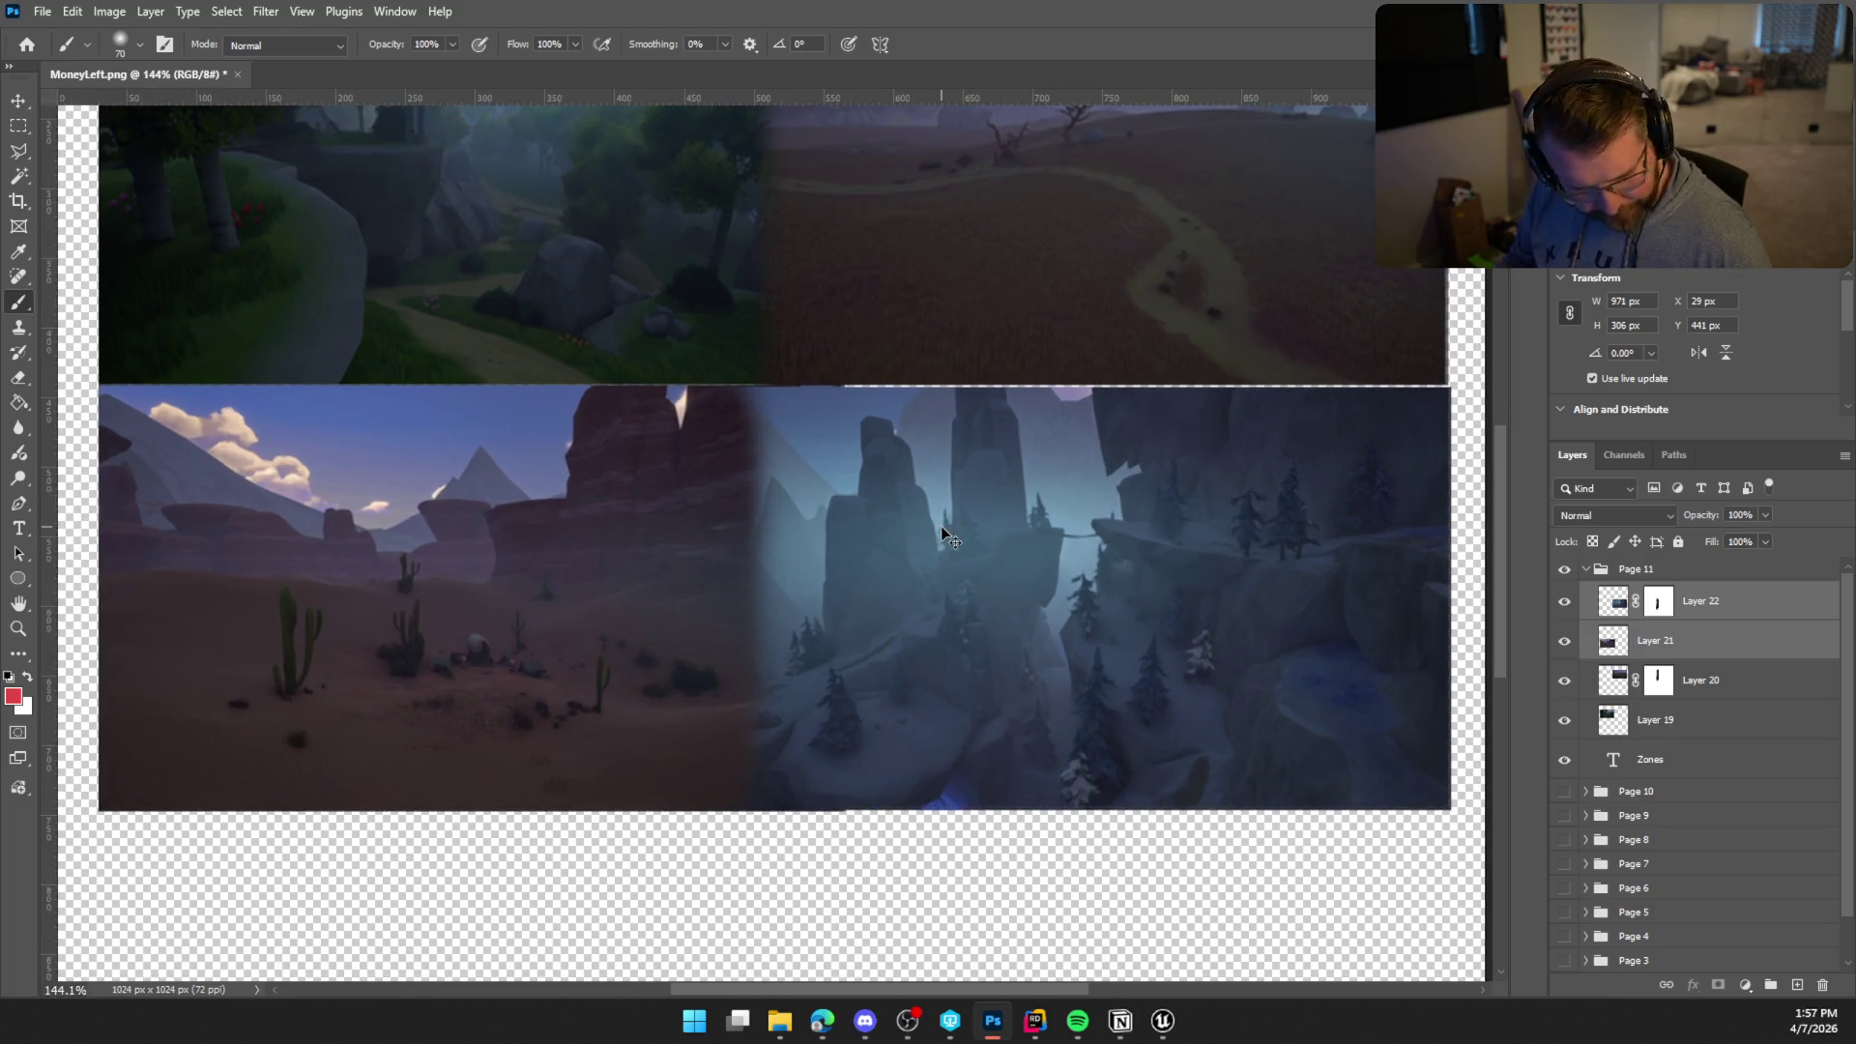
key("ctrl+t")
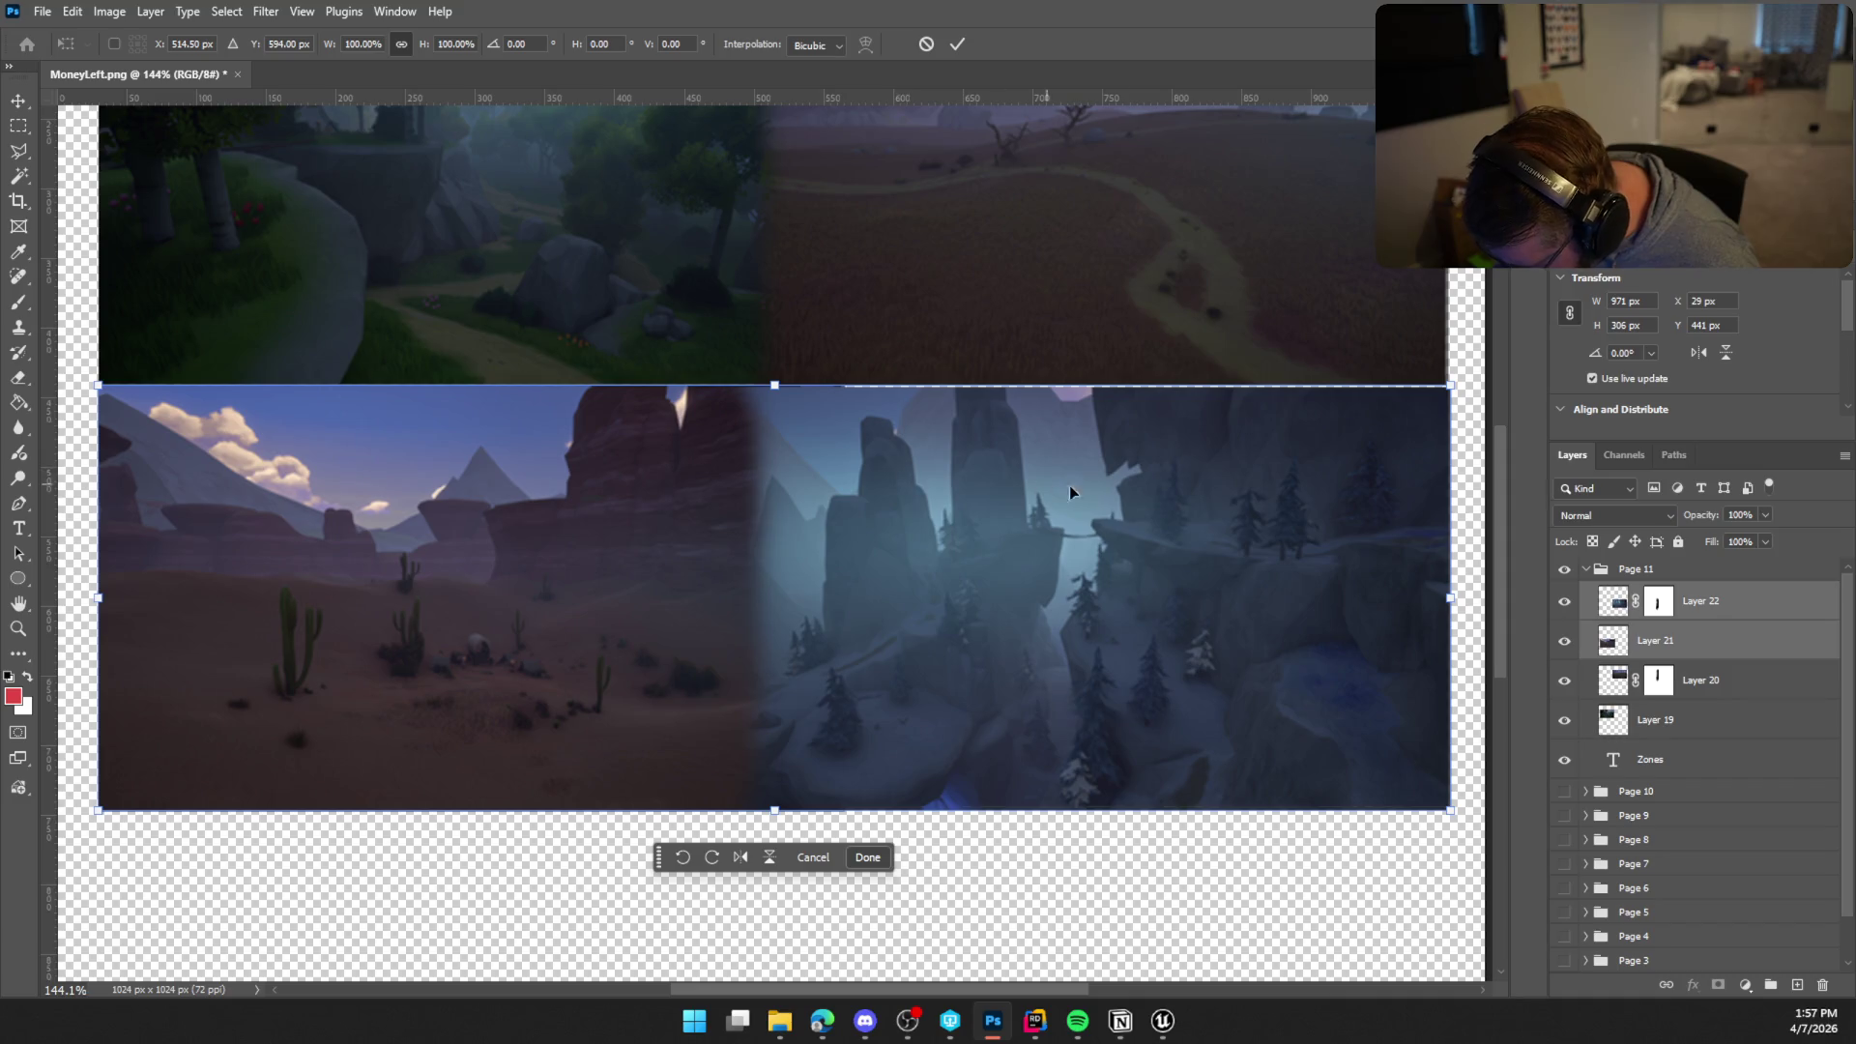
key("Return")
- Nudge Layer 21 and the snowy Layer 22 up a few pixels to line them up
left_click(1655, 640)
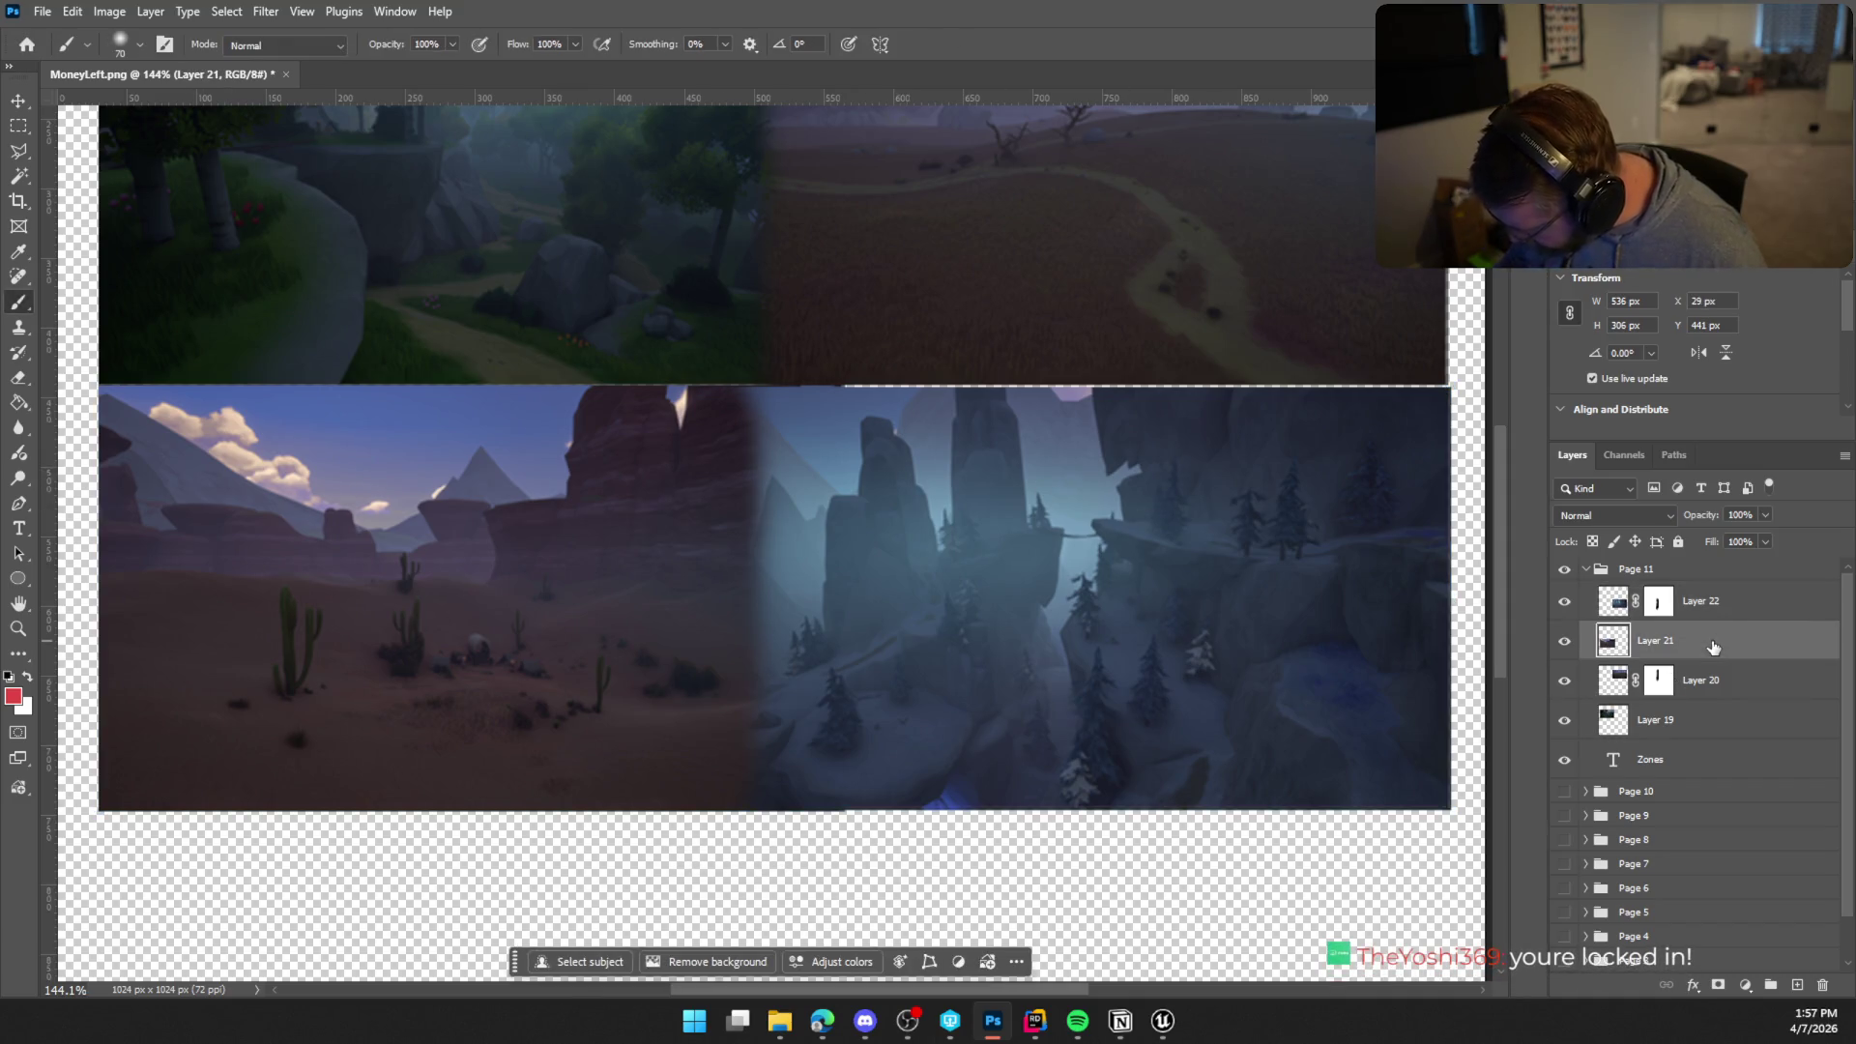
key("ctrl+t")
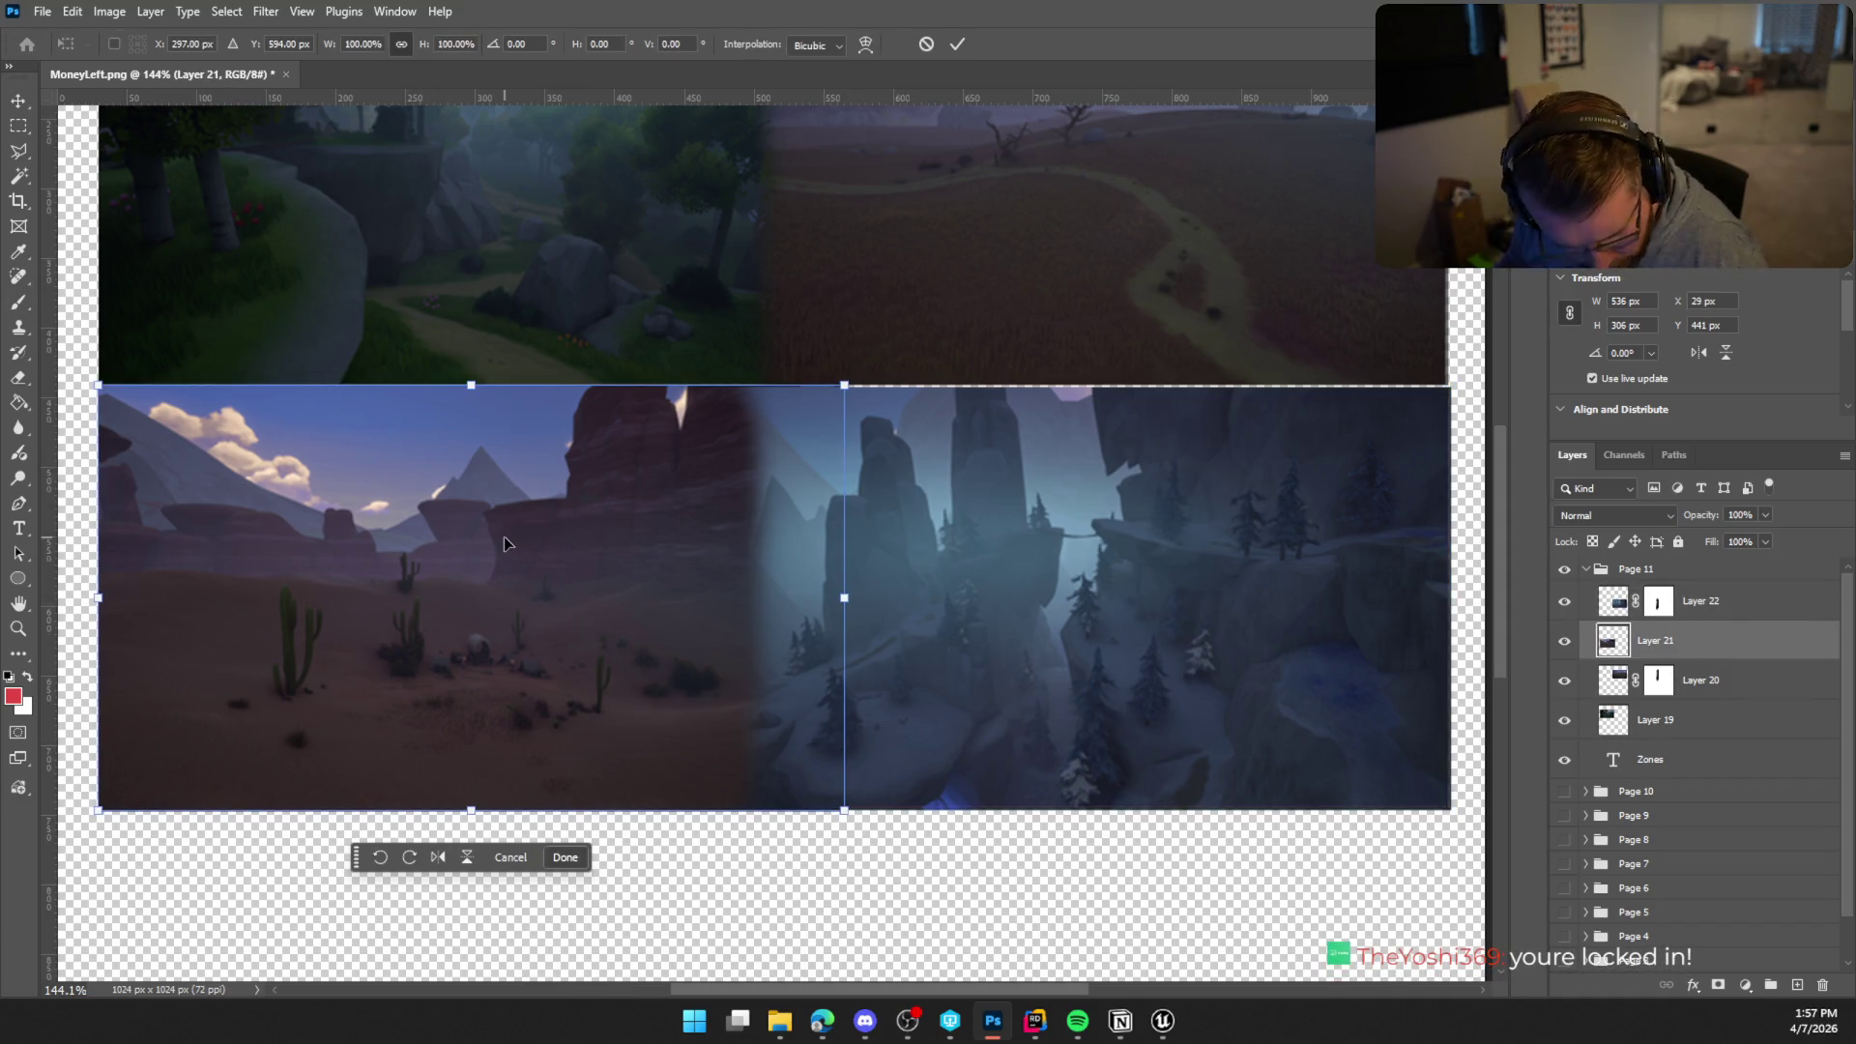
key("Up")
key("Up")
key("Up")
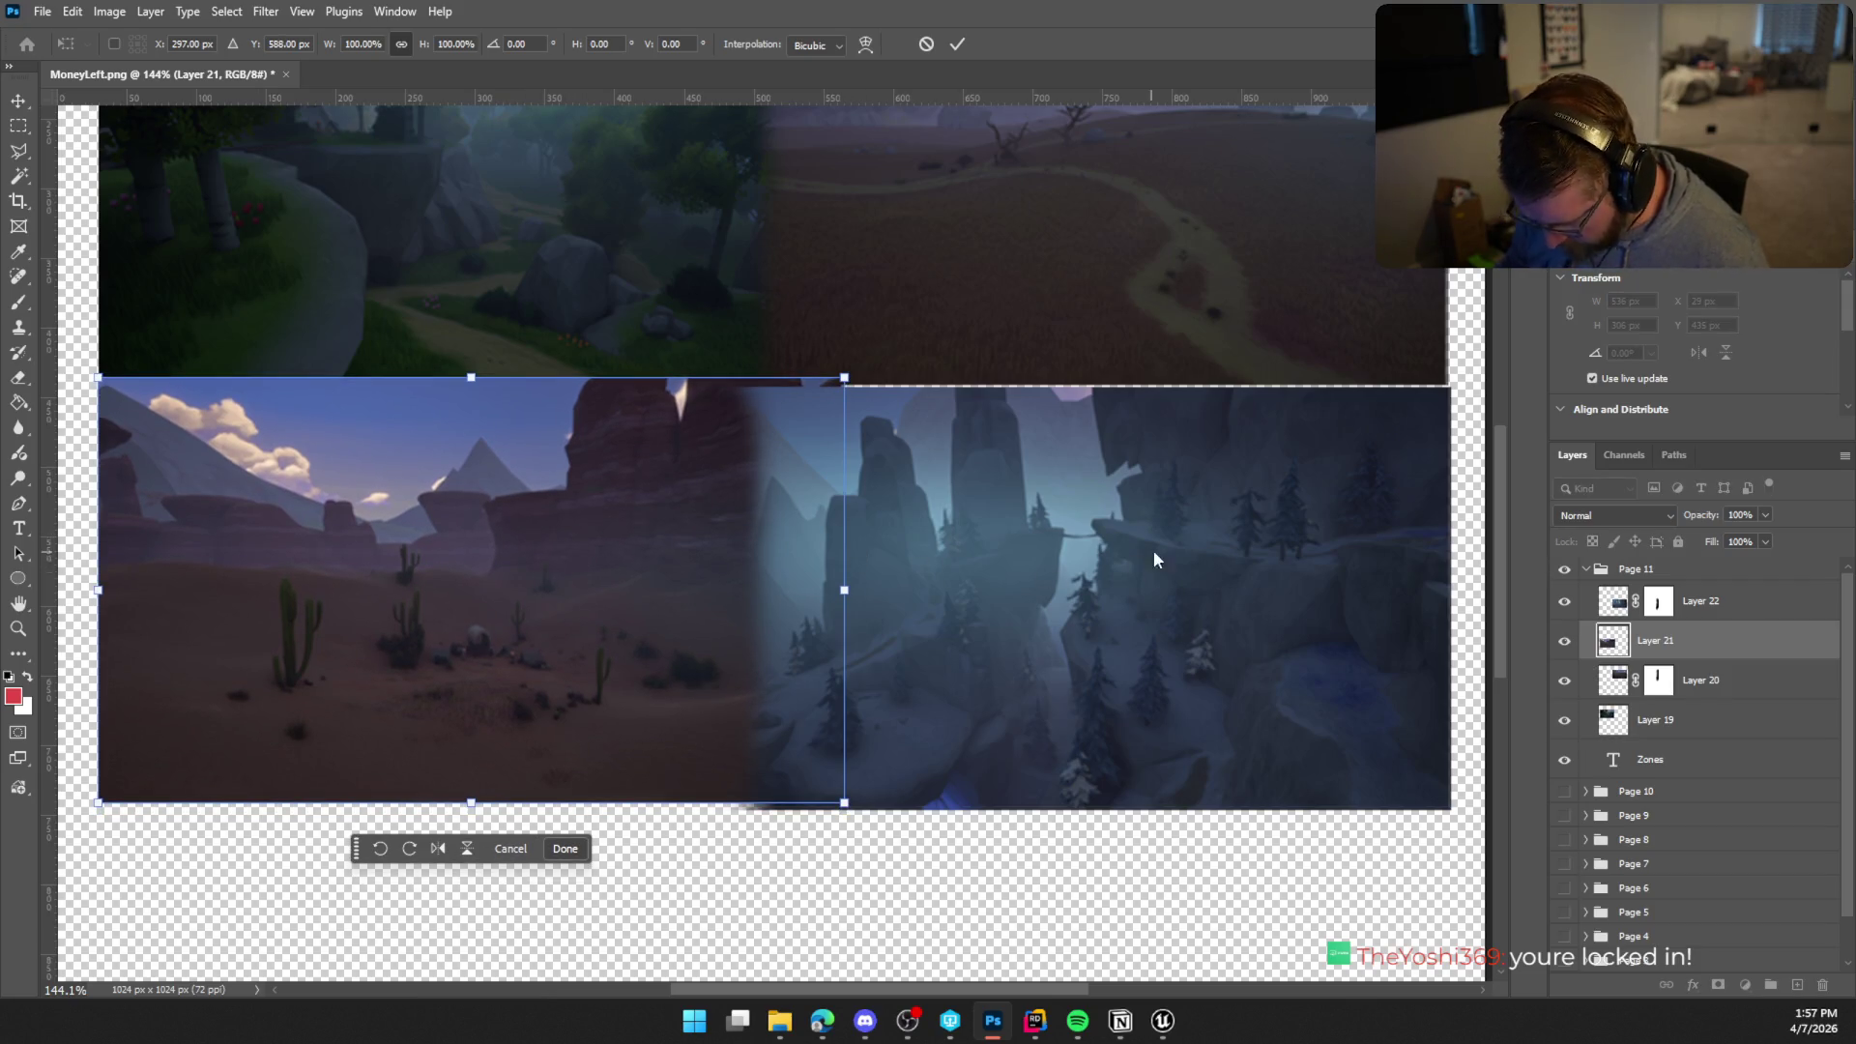
left_click(1764, 607)
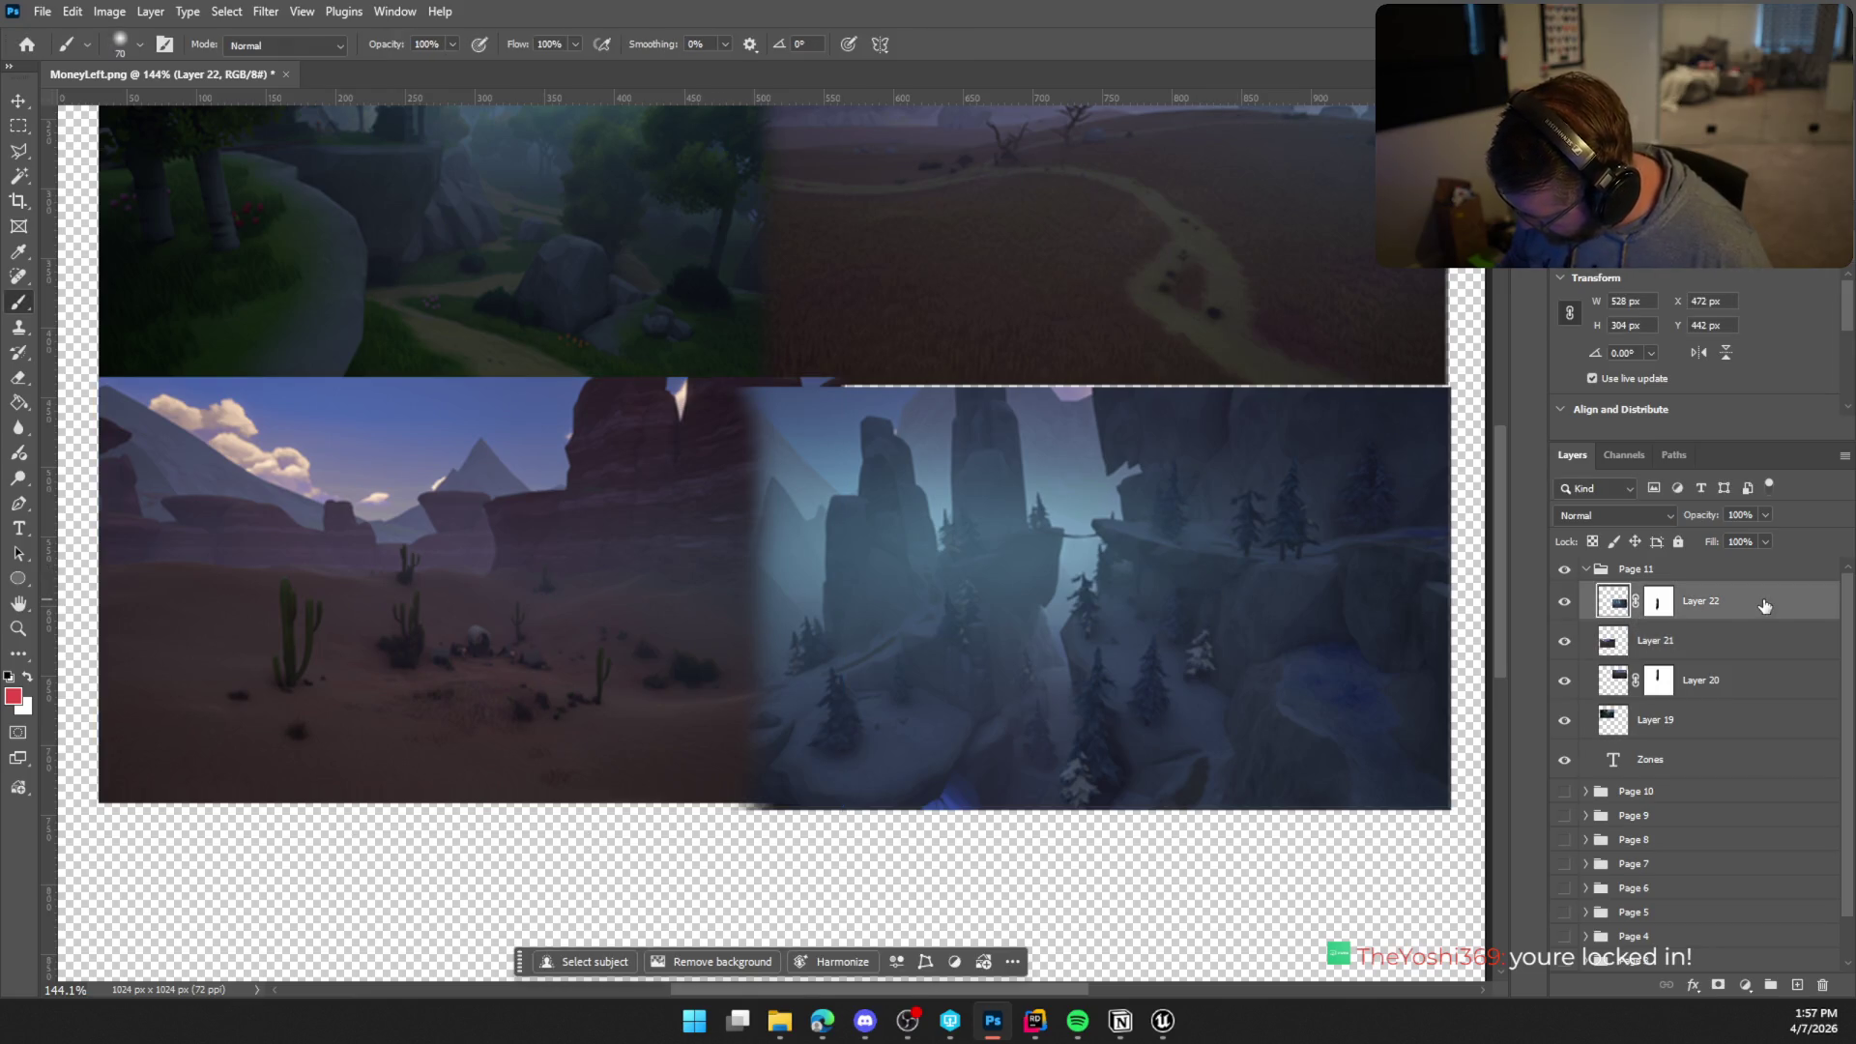
key("ctrl+t")
key("Up")
key("Up")
key("Up")
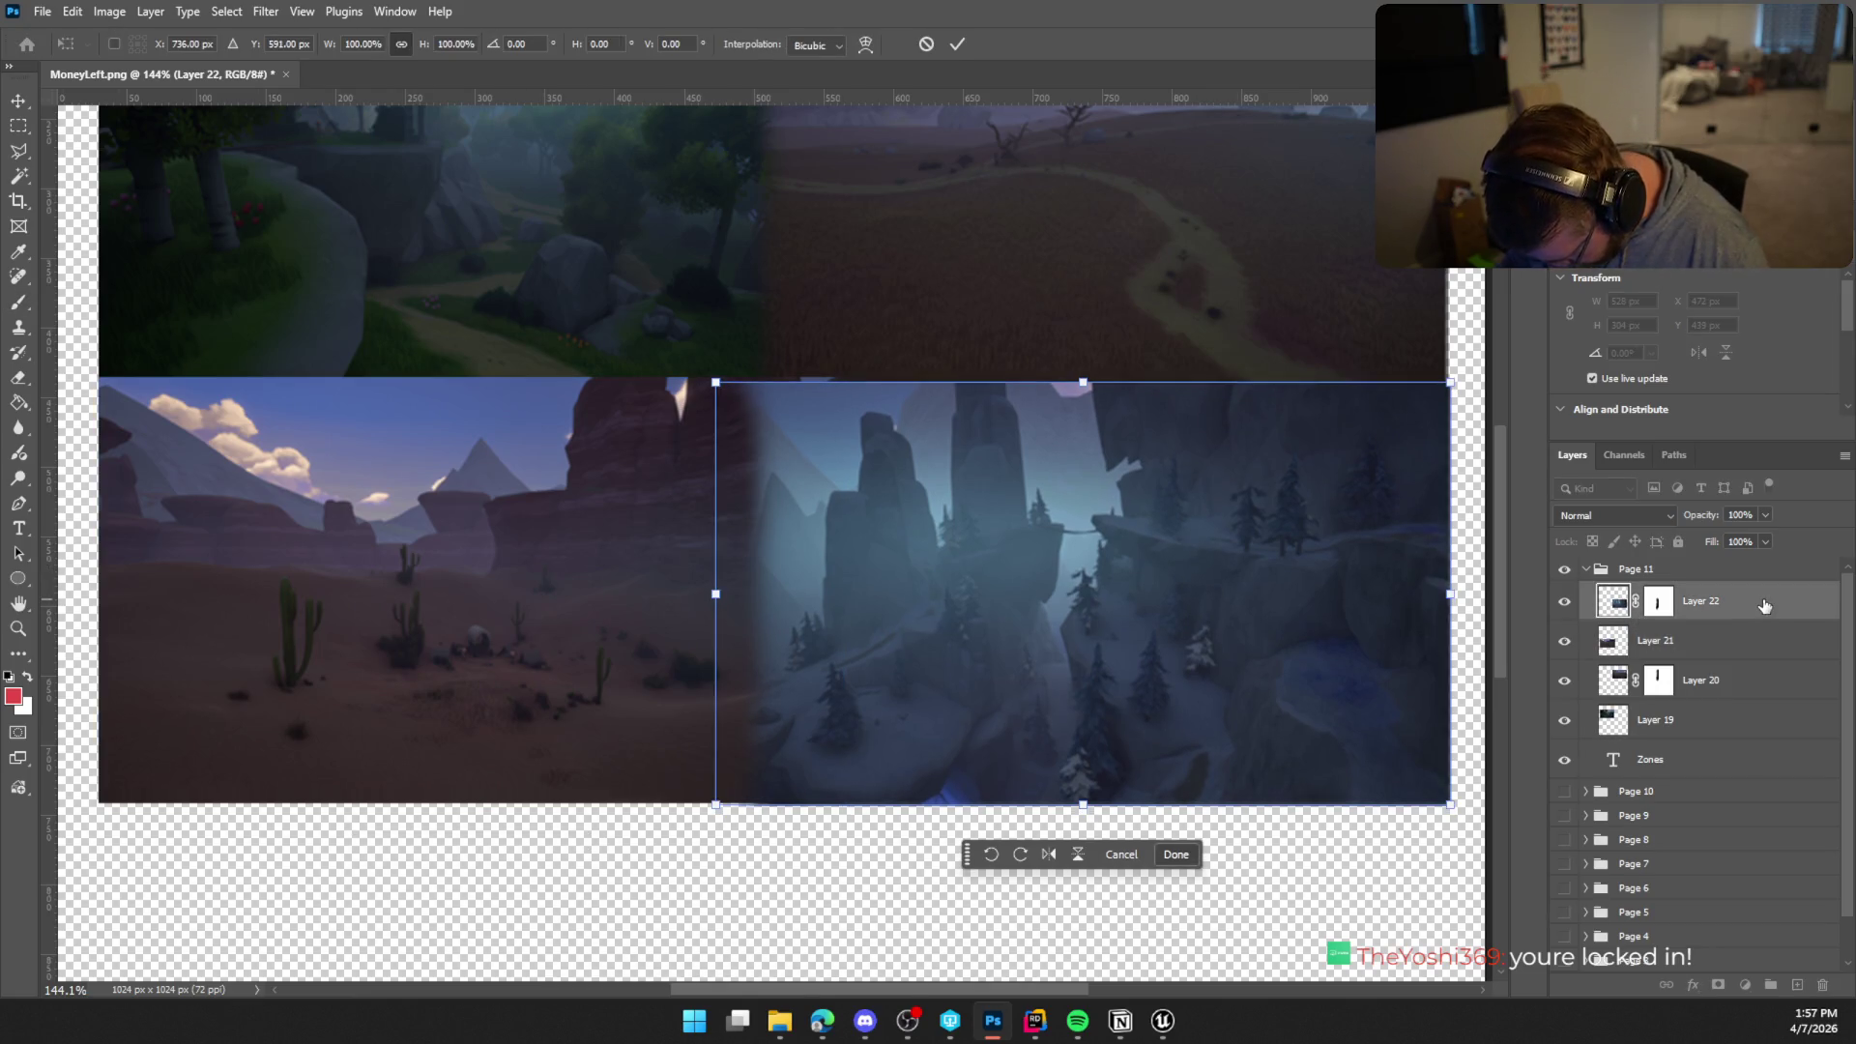
key("Down")
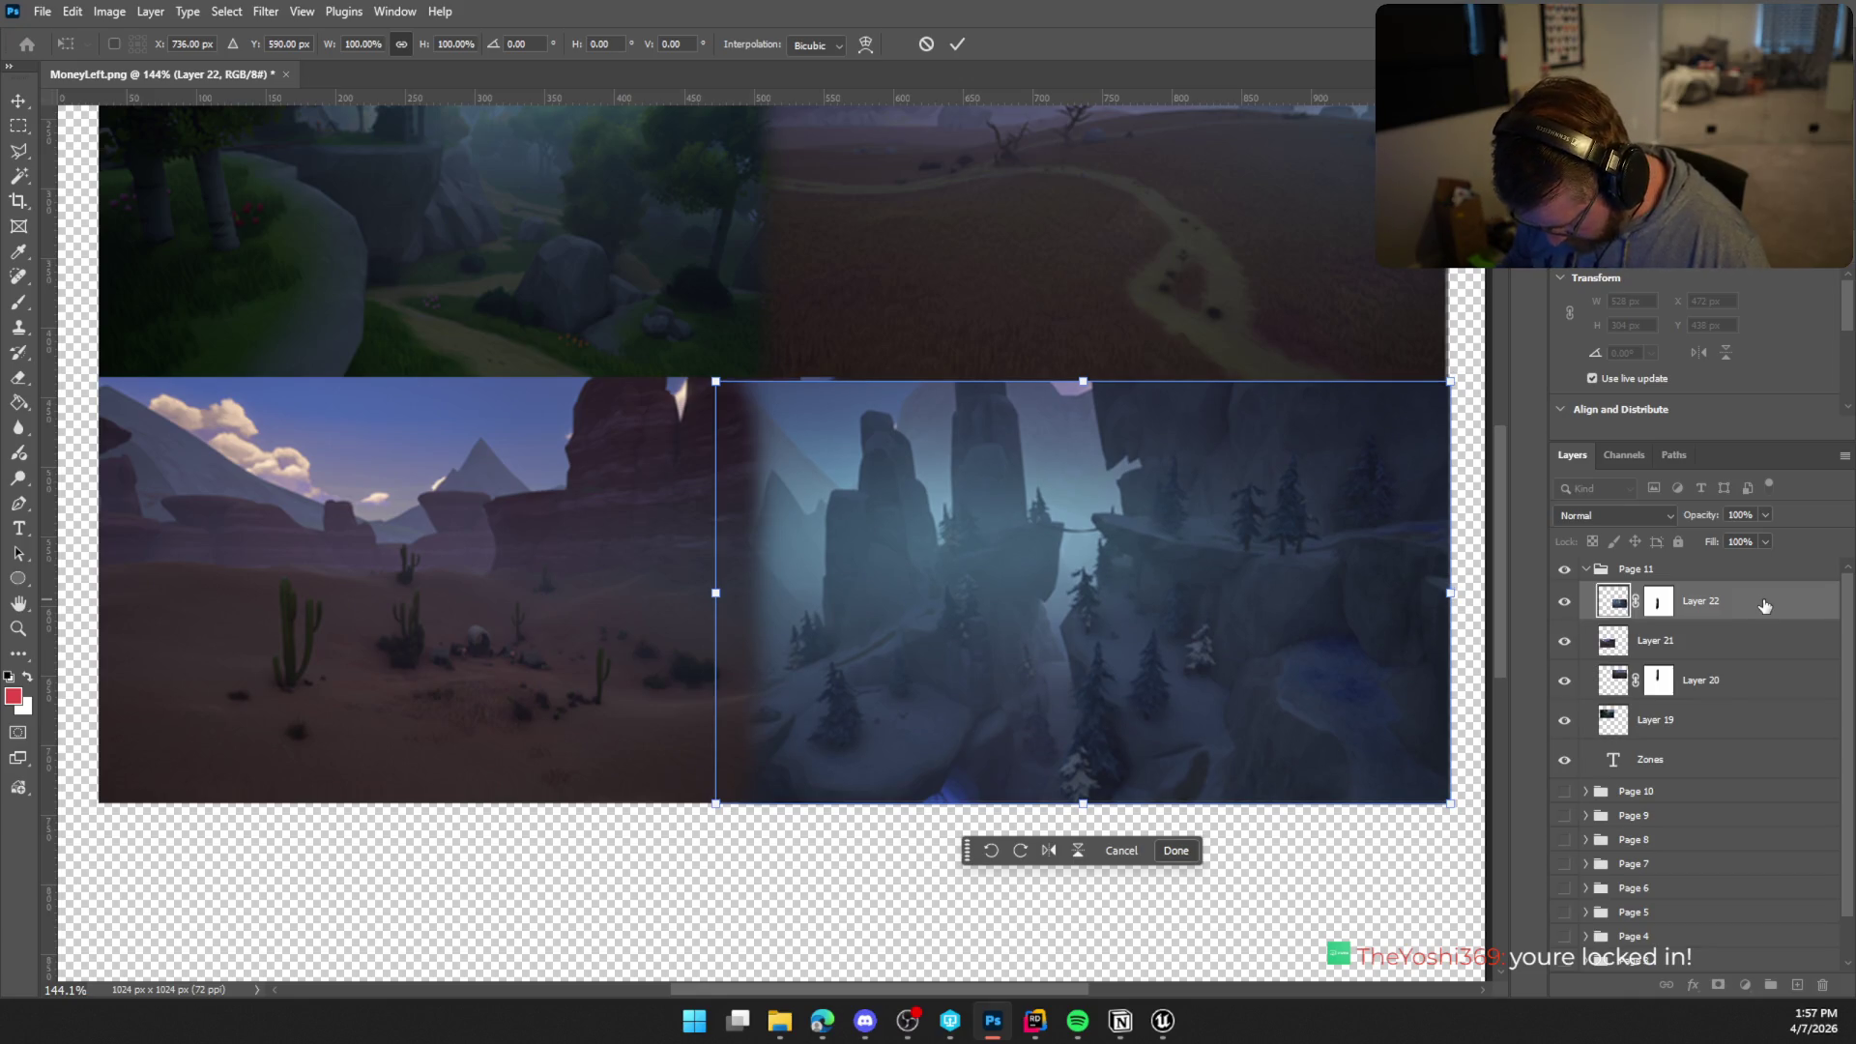
key("Up")
key("Return")
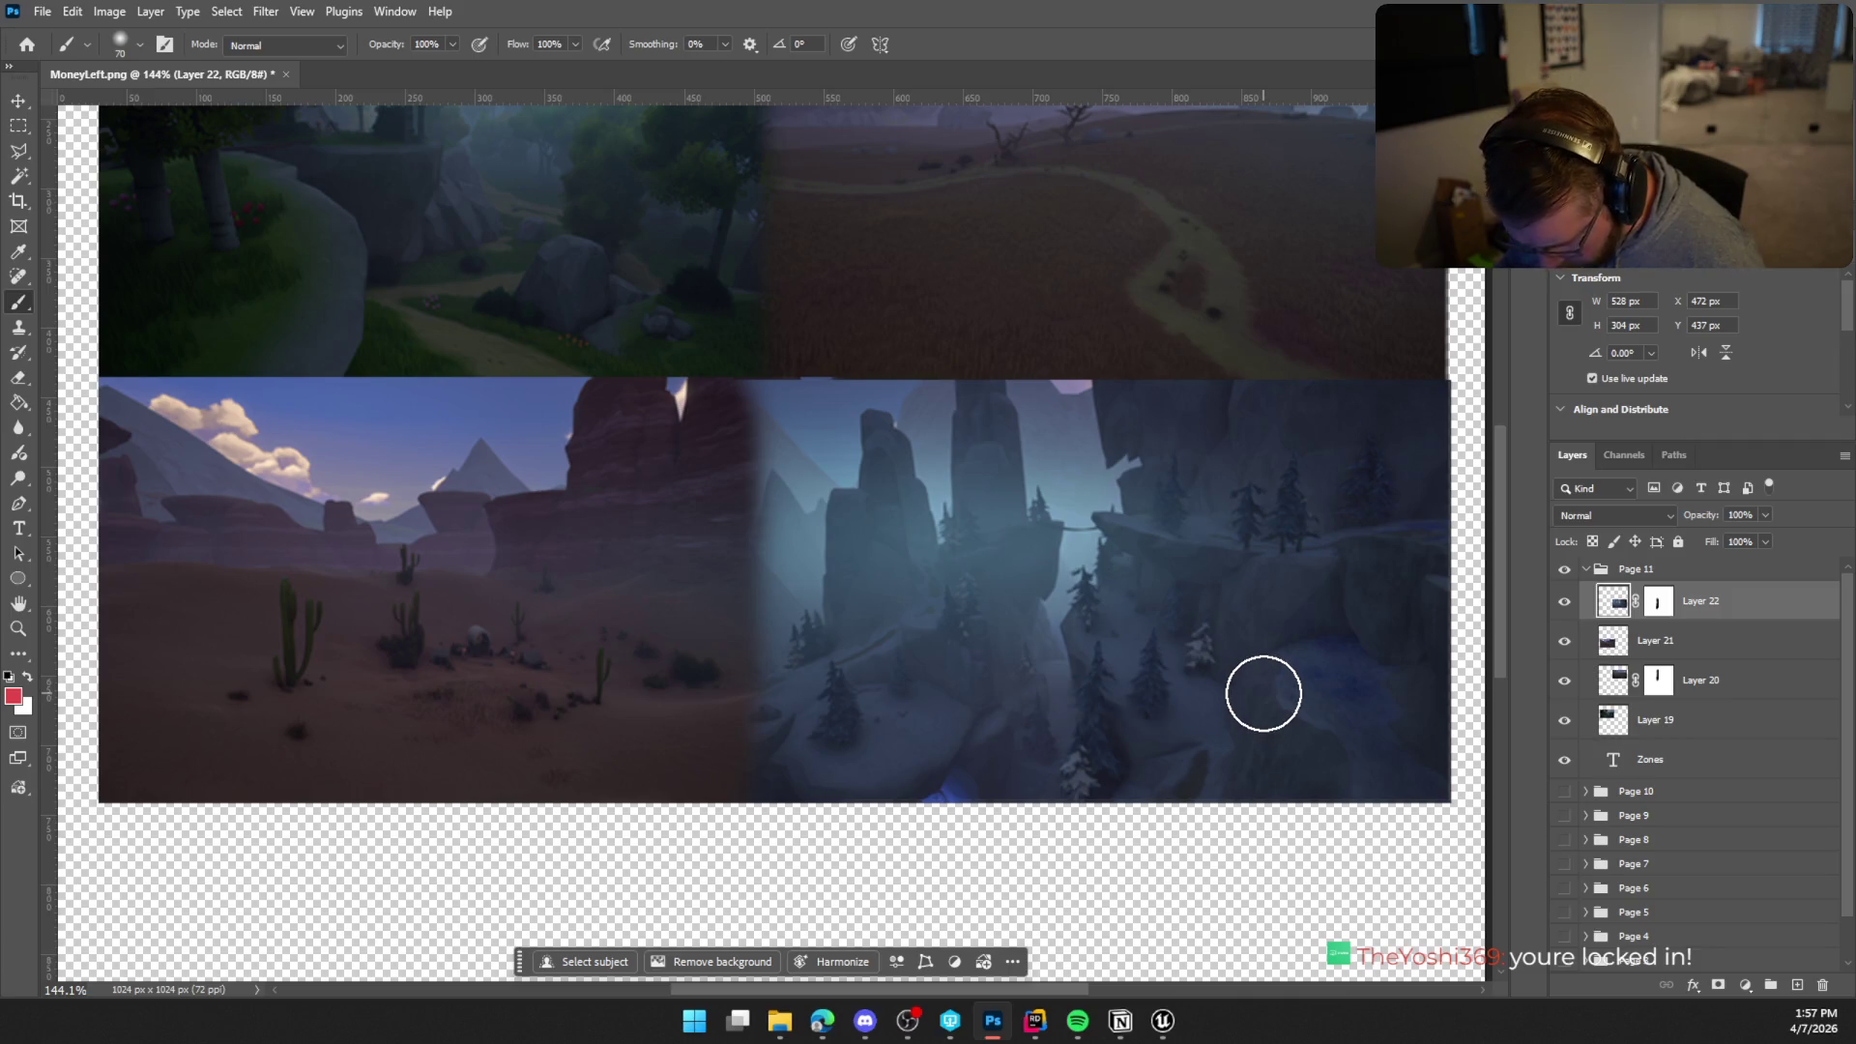
- Shift the four-image grid slightly down and enlarge it to about 101%
scroll(1235, 613, "down", 2)
scroll(1235, 613, "down", 1)
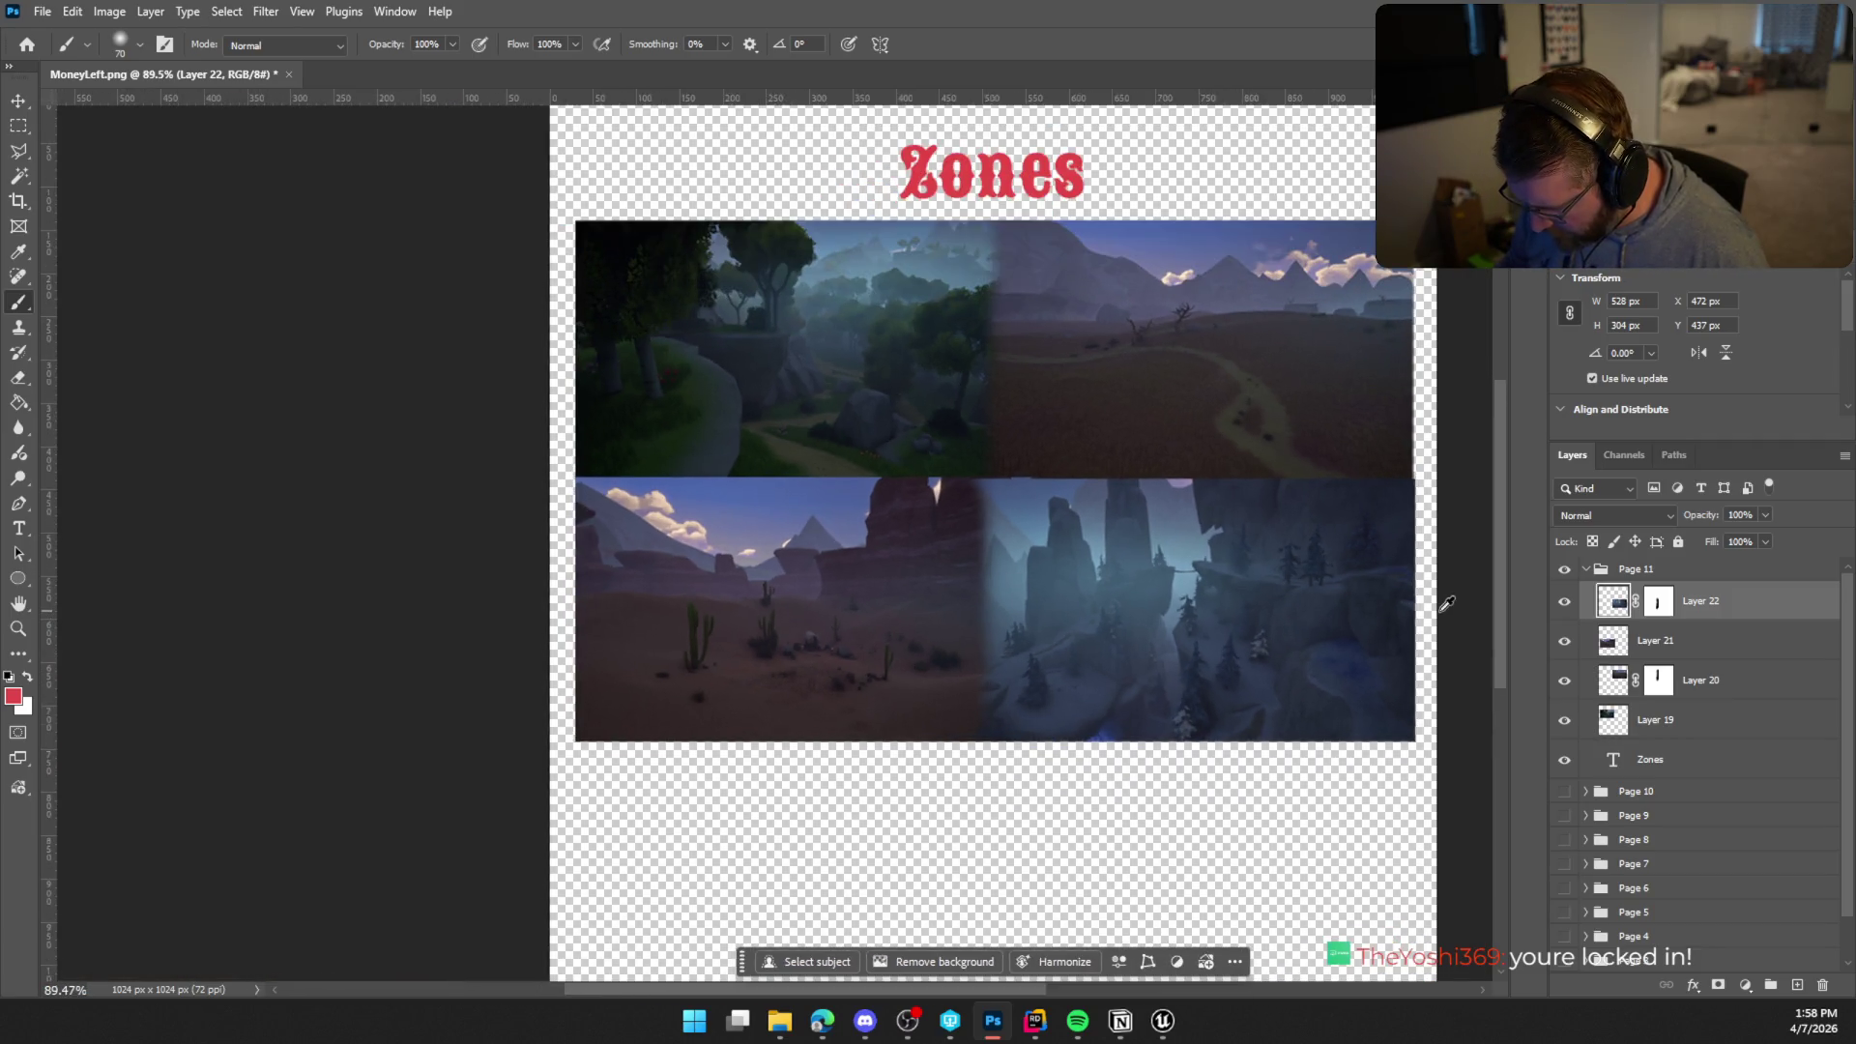
left_click(1725, 733, "shift")
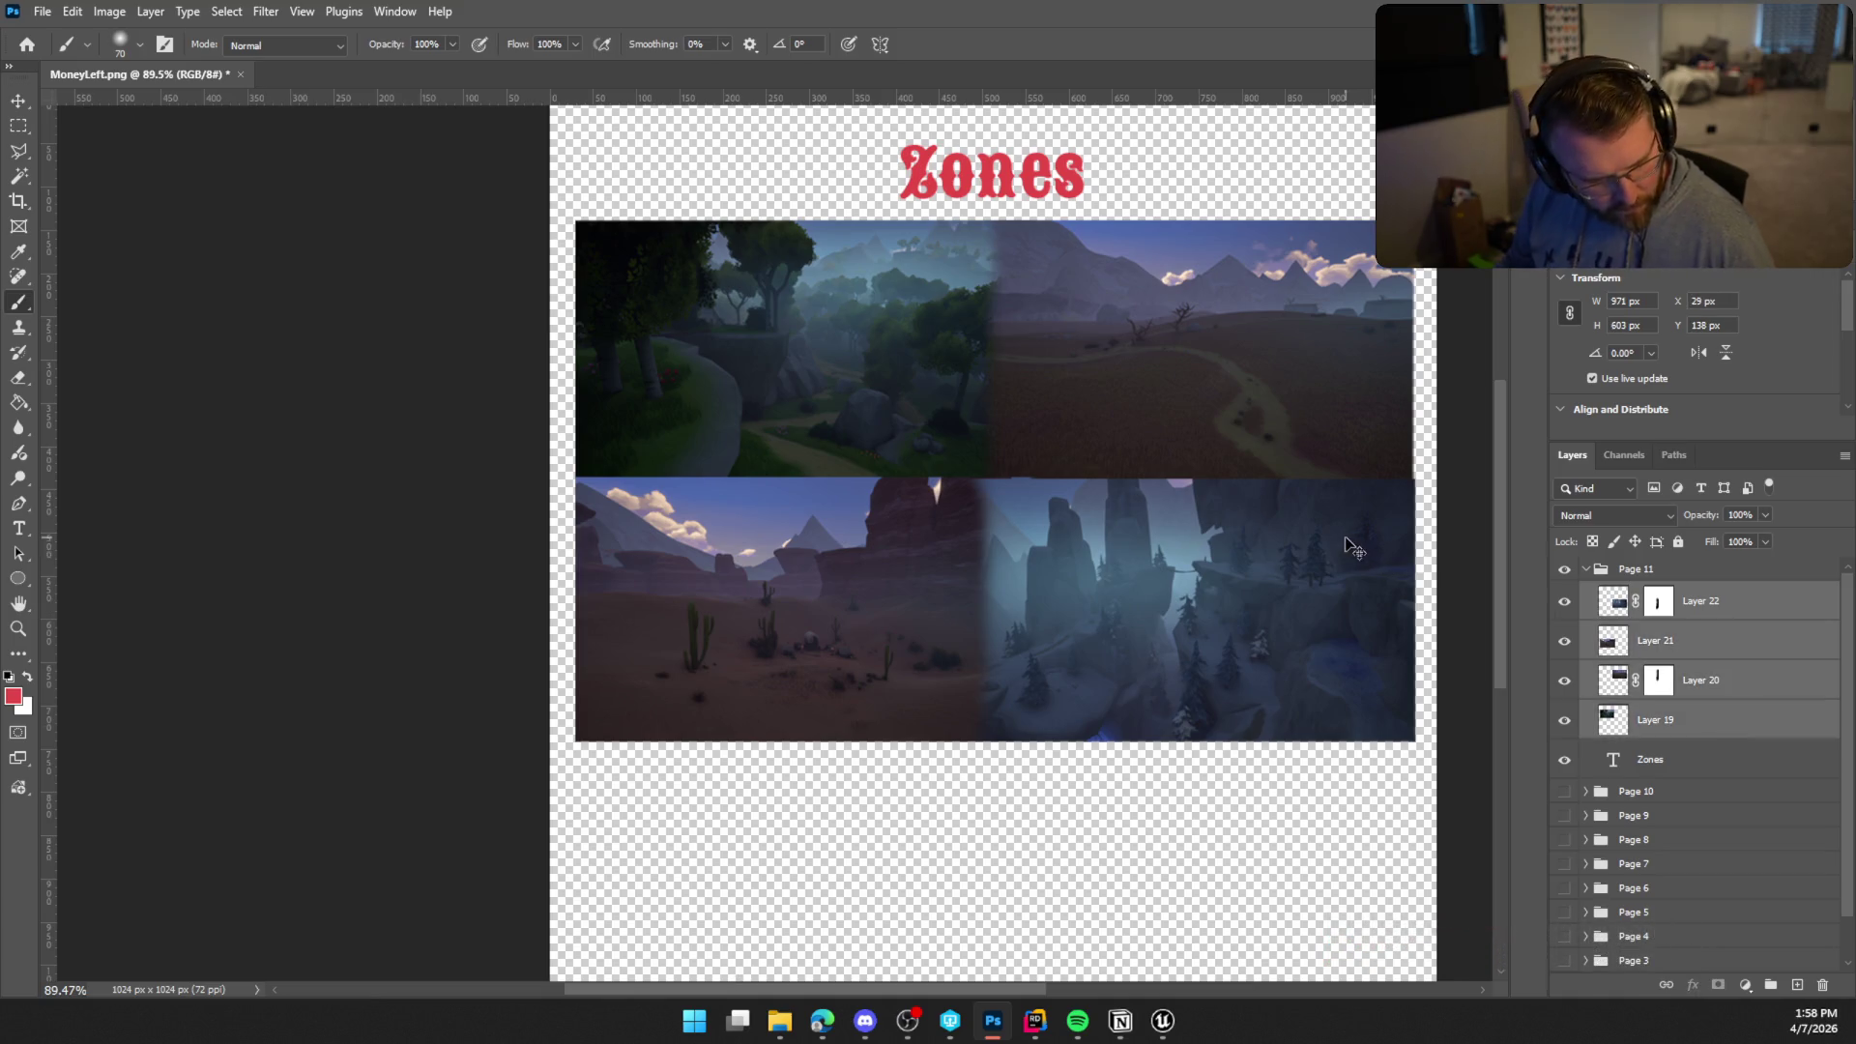
key("ctrl+t")
mouse_move(1177, 573)
left_mouse_down()
mouse_move(1172, 636)
mouse_move(1186, 592)
left_mouse_up()
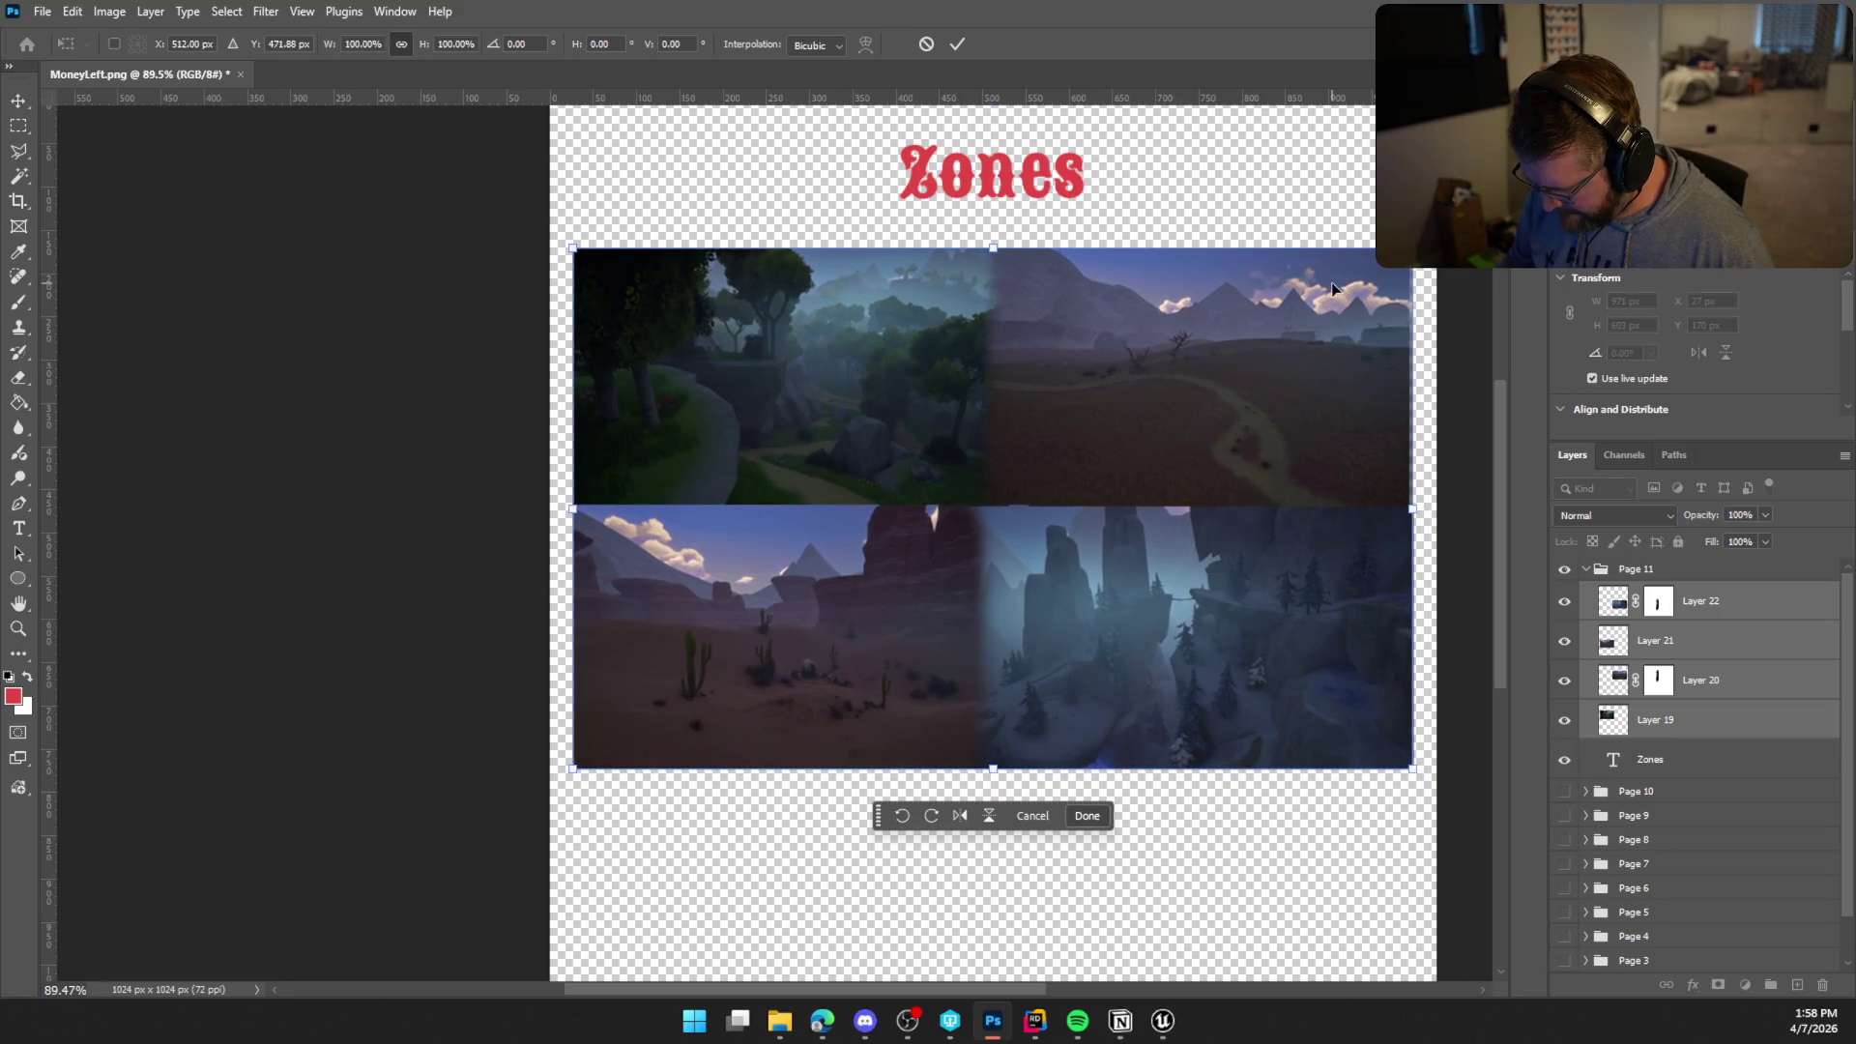
left_click_drag(1412, 768, 1416, 771)
key("Return")
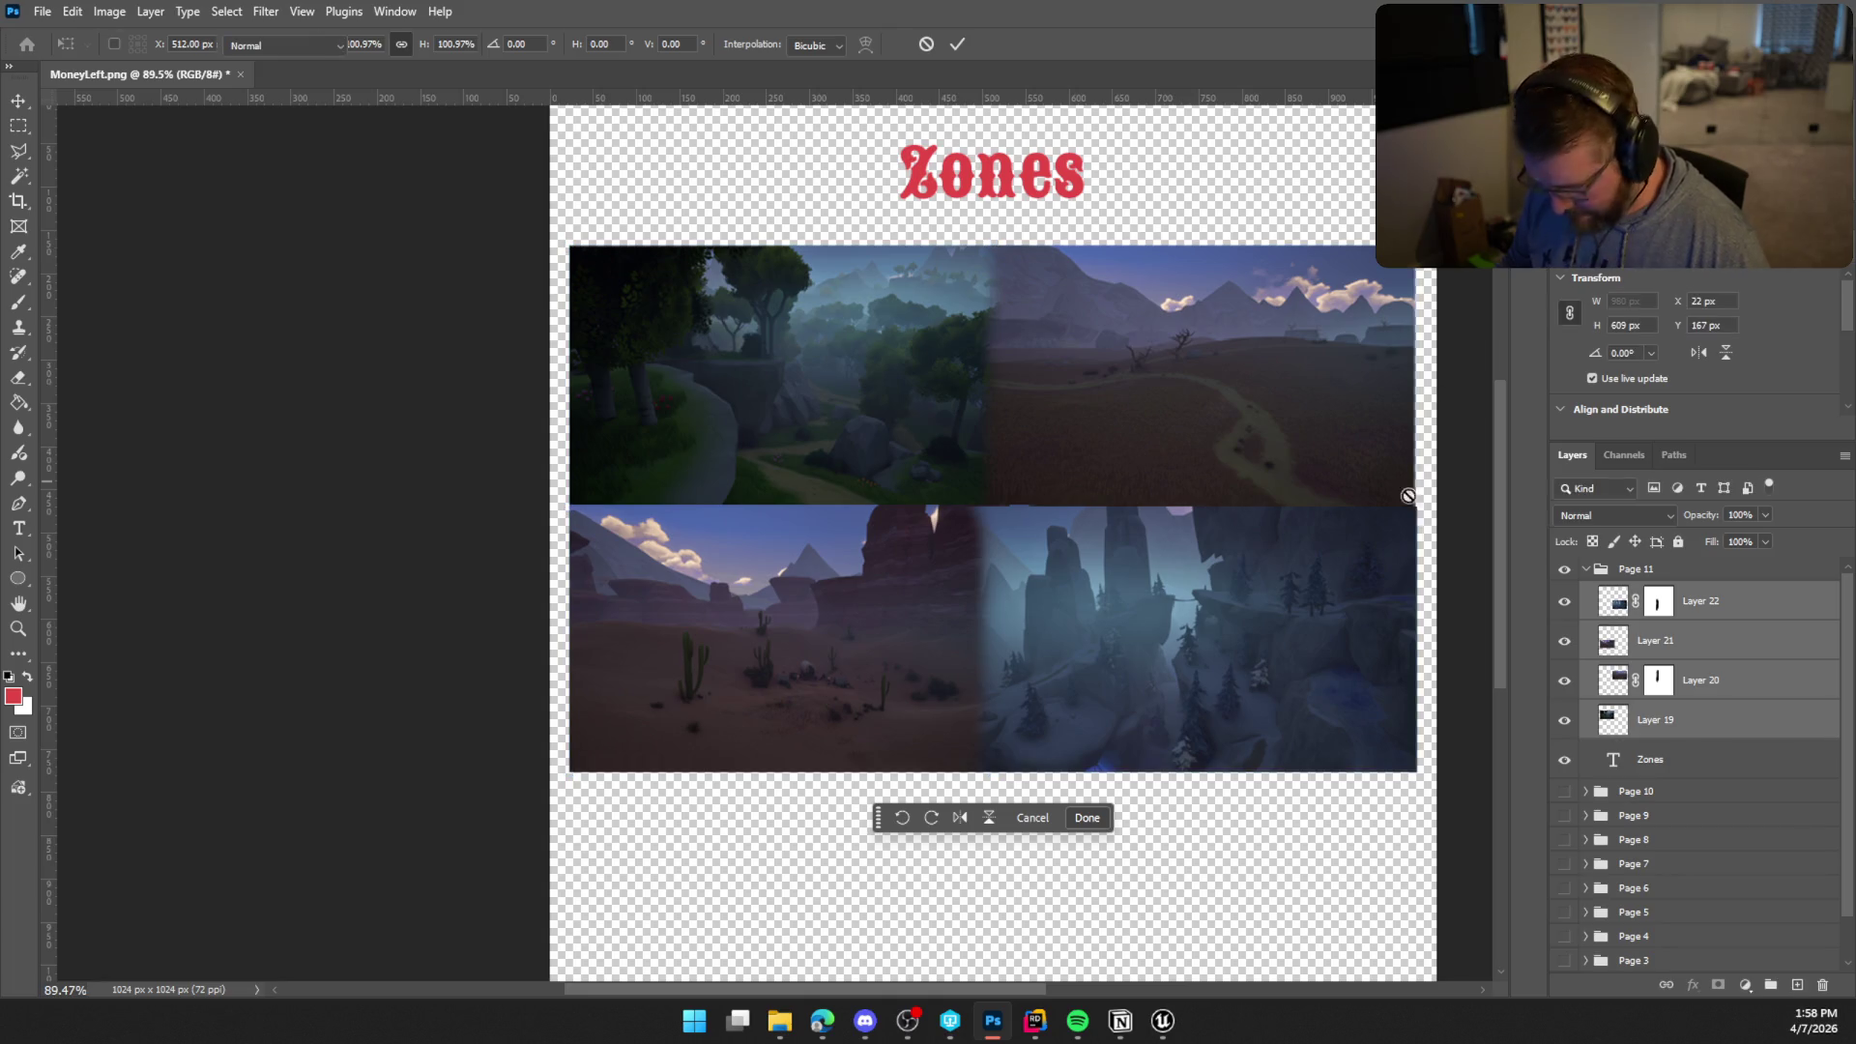
key("b")
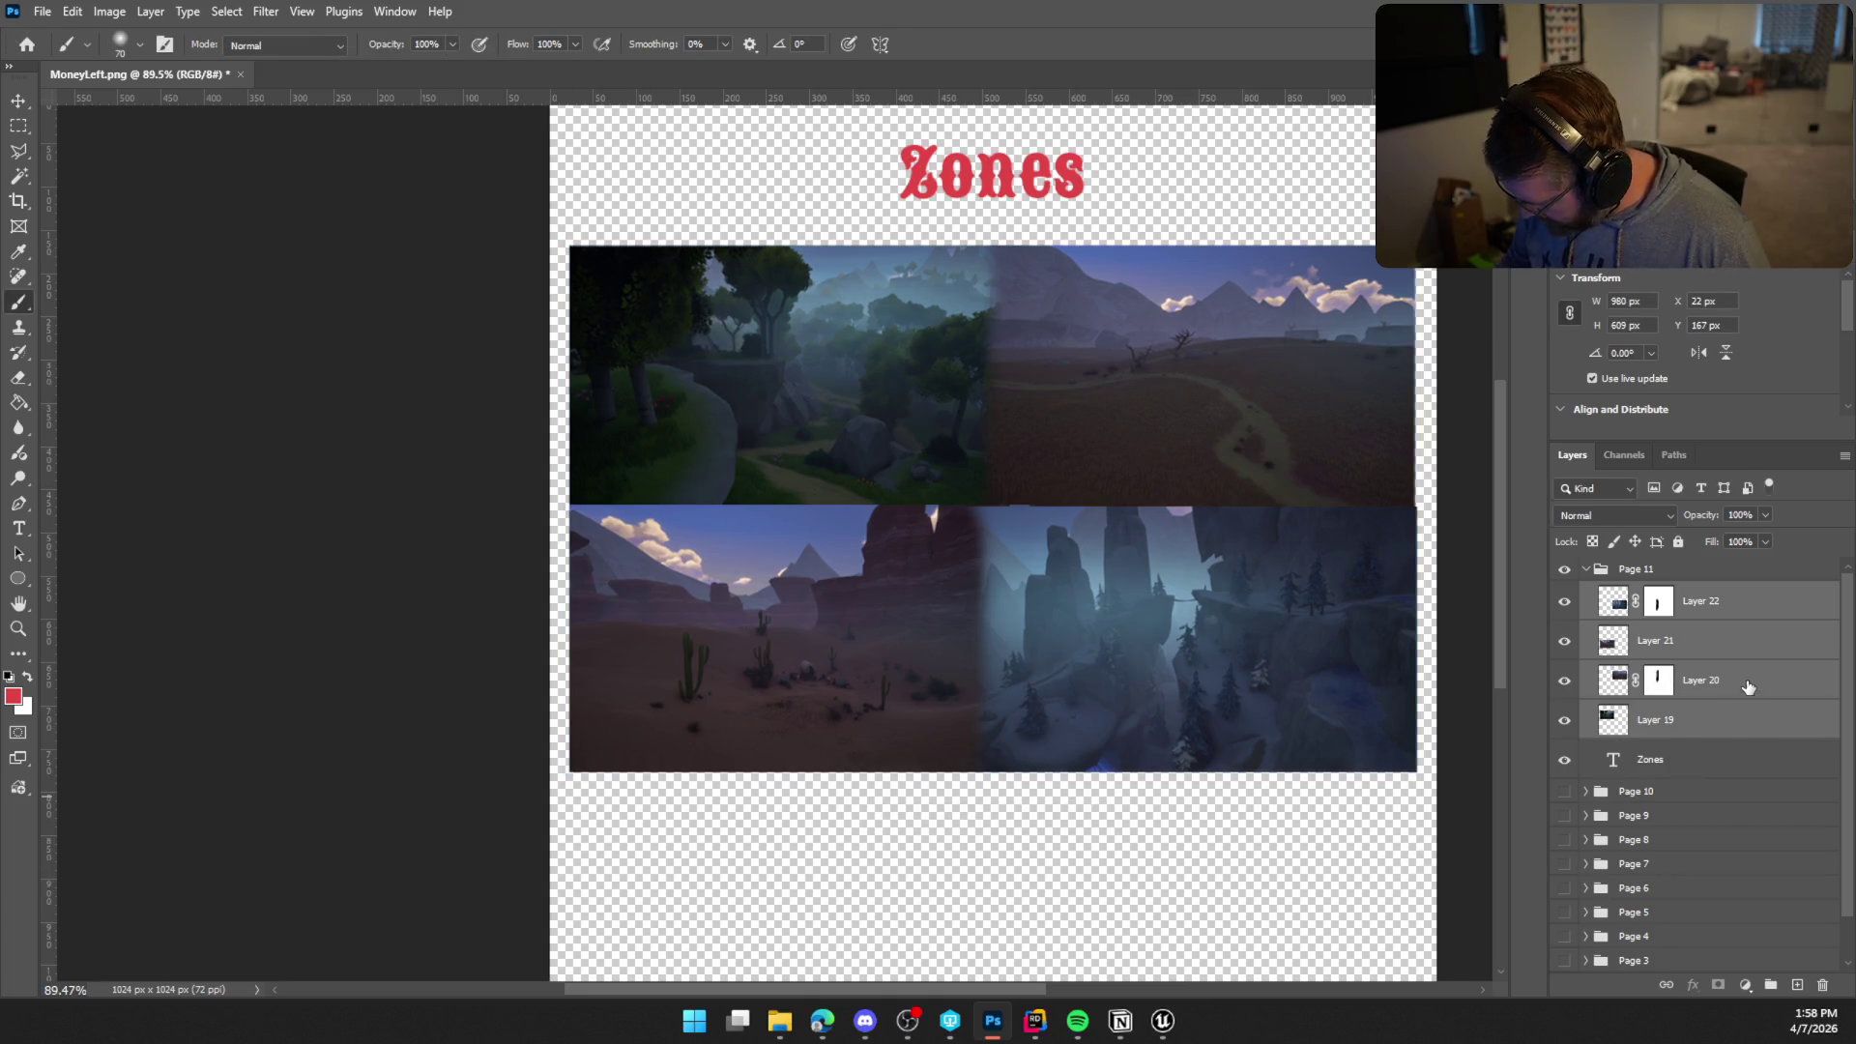
- Add a mask to the desert screenshot (Layer 21) and fade its top edge
left_click(1737, 643)
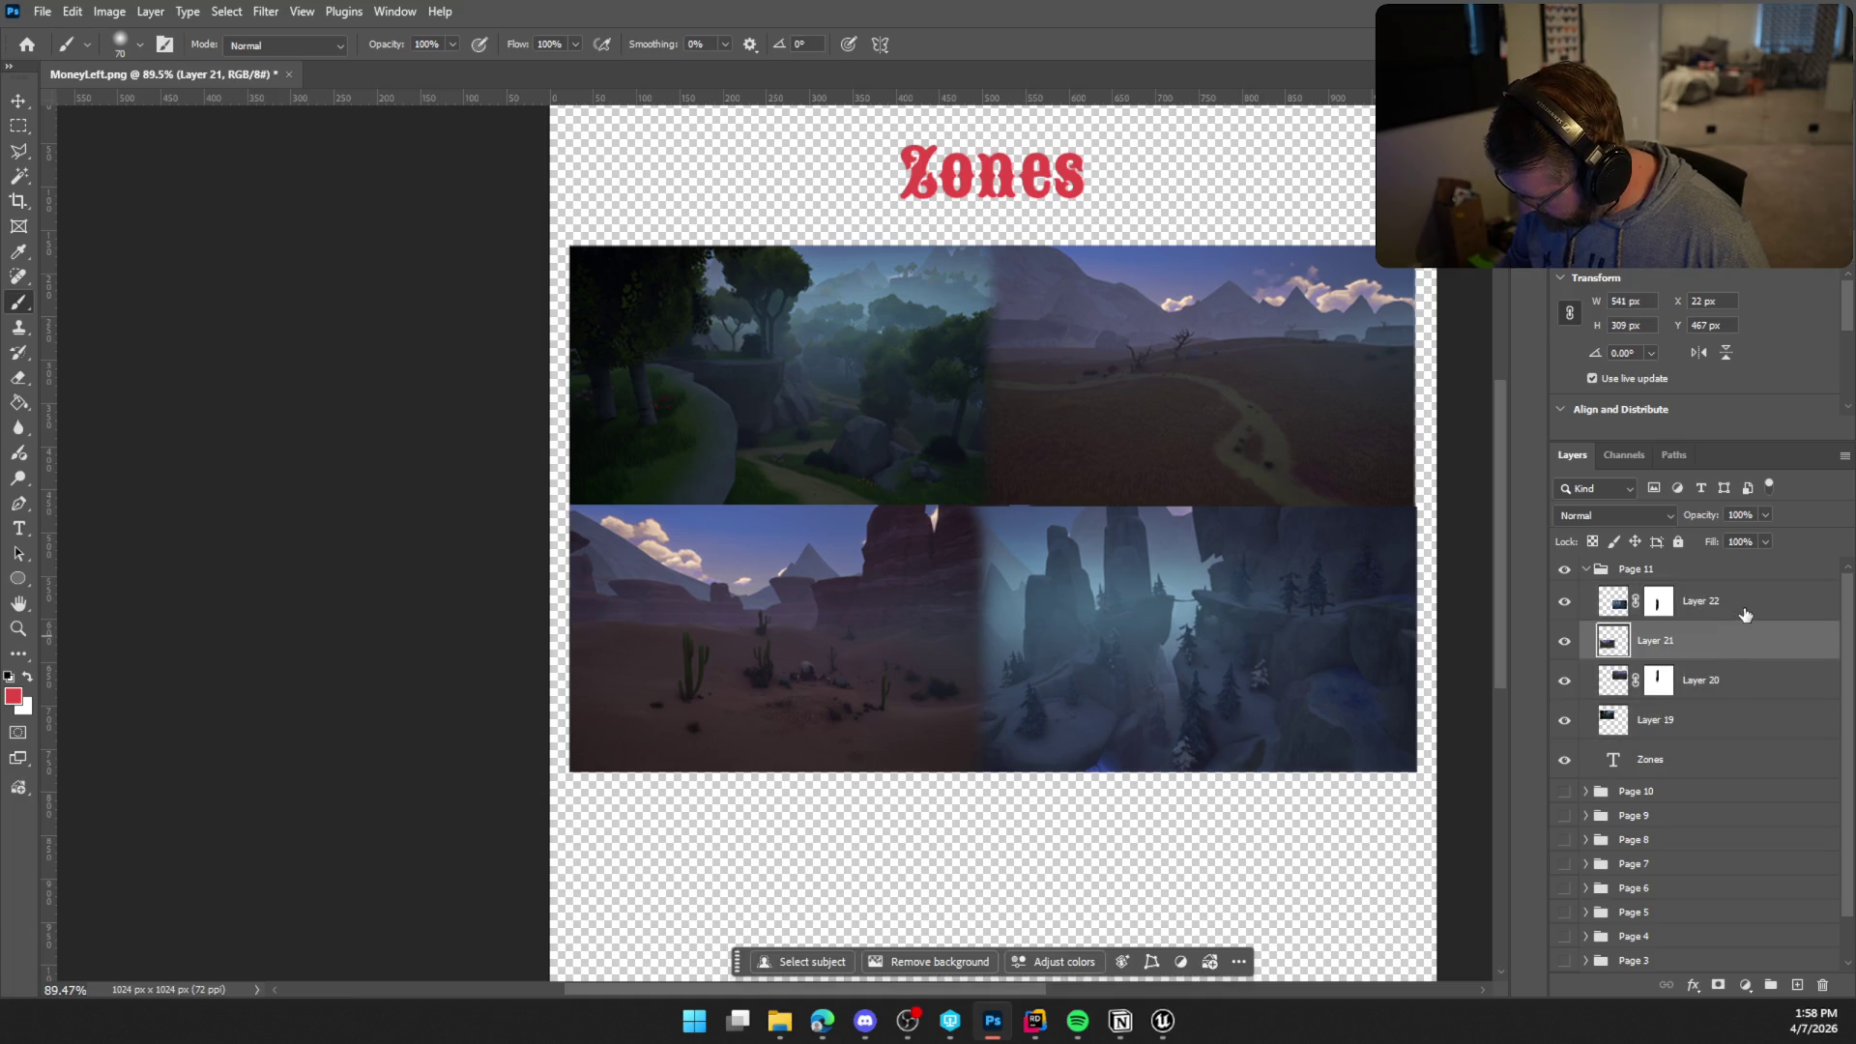
left_click(1720, 985)
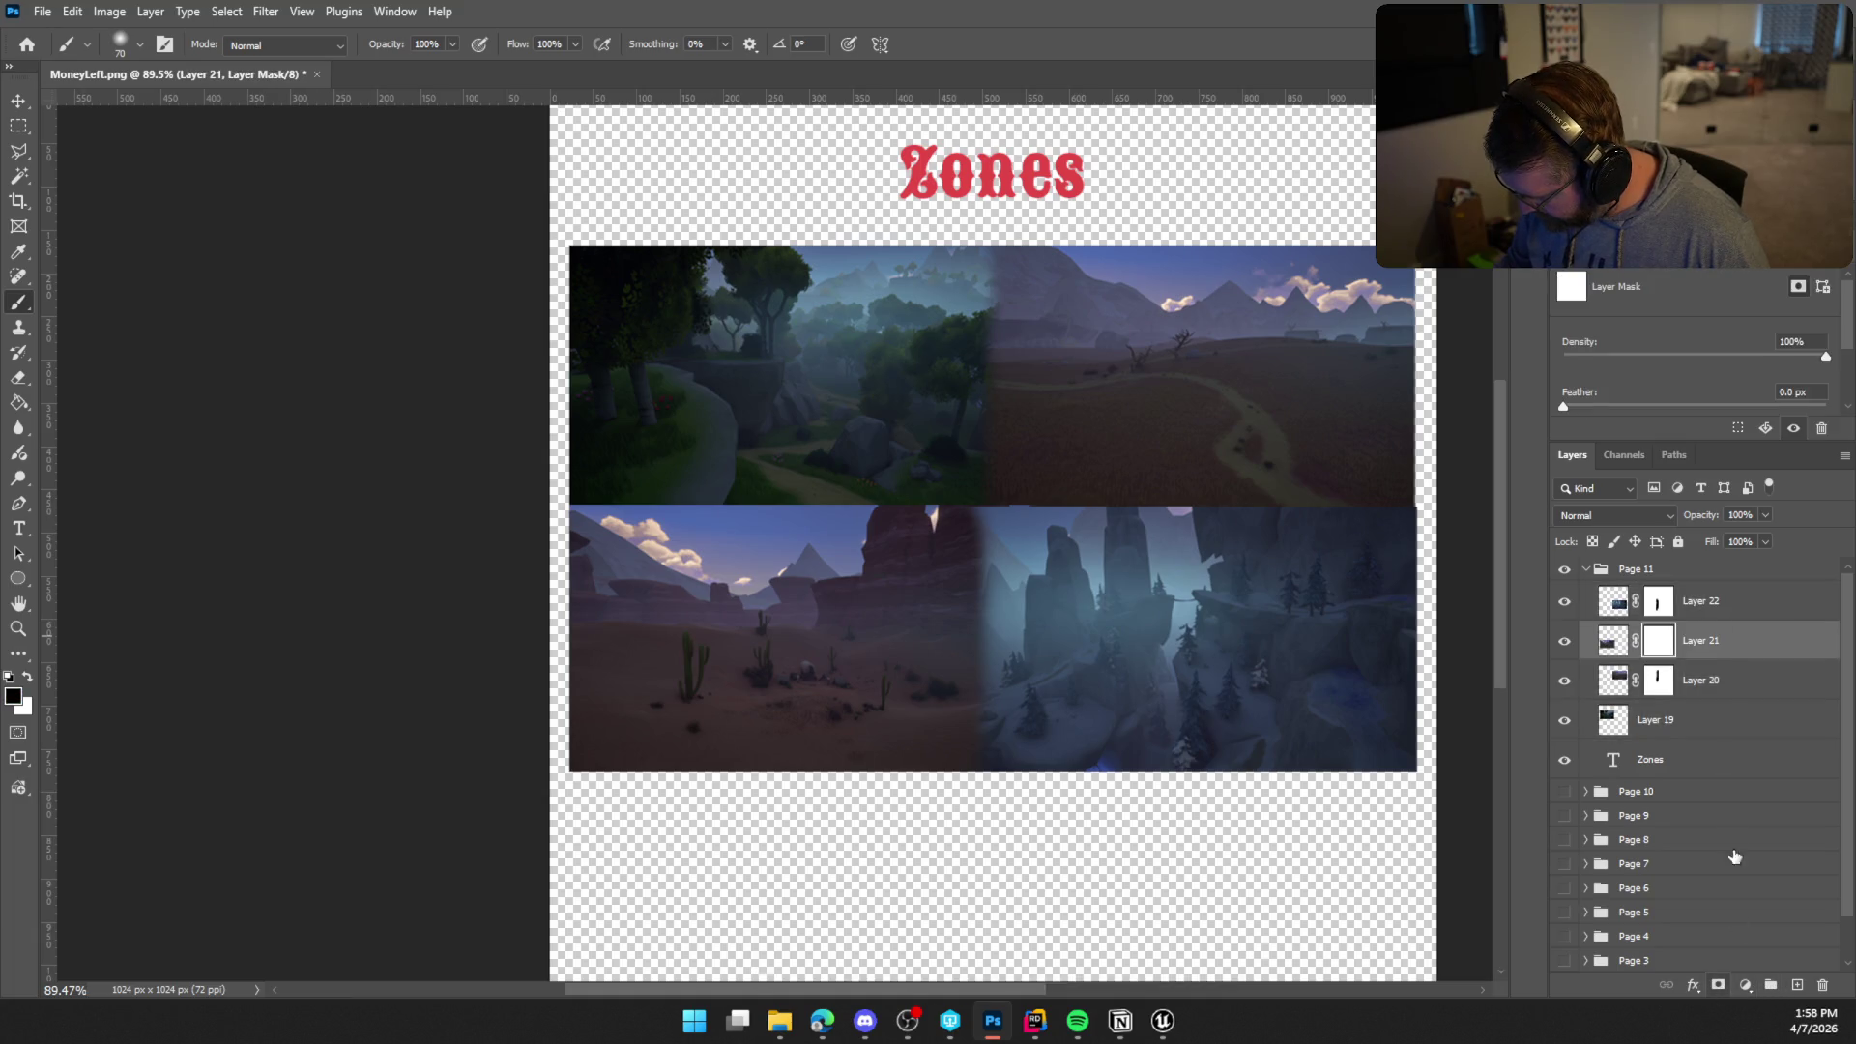
left_click(1659, 607)
left_click(1657, 643)
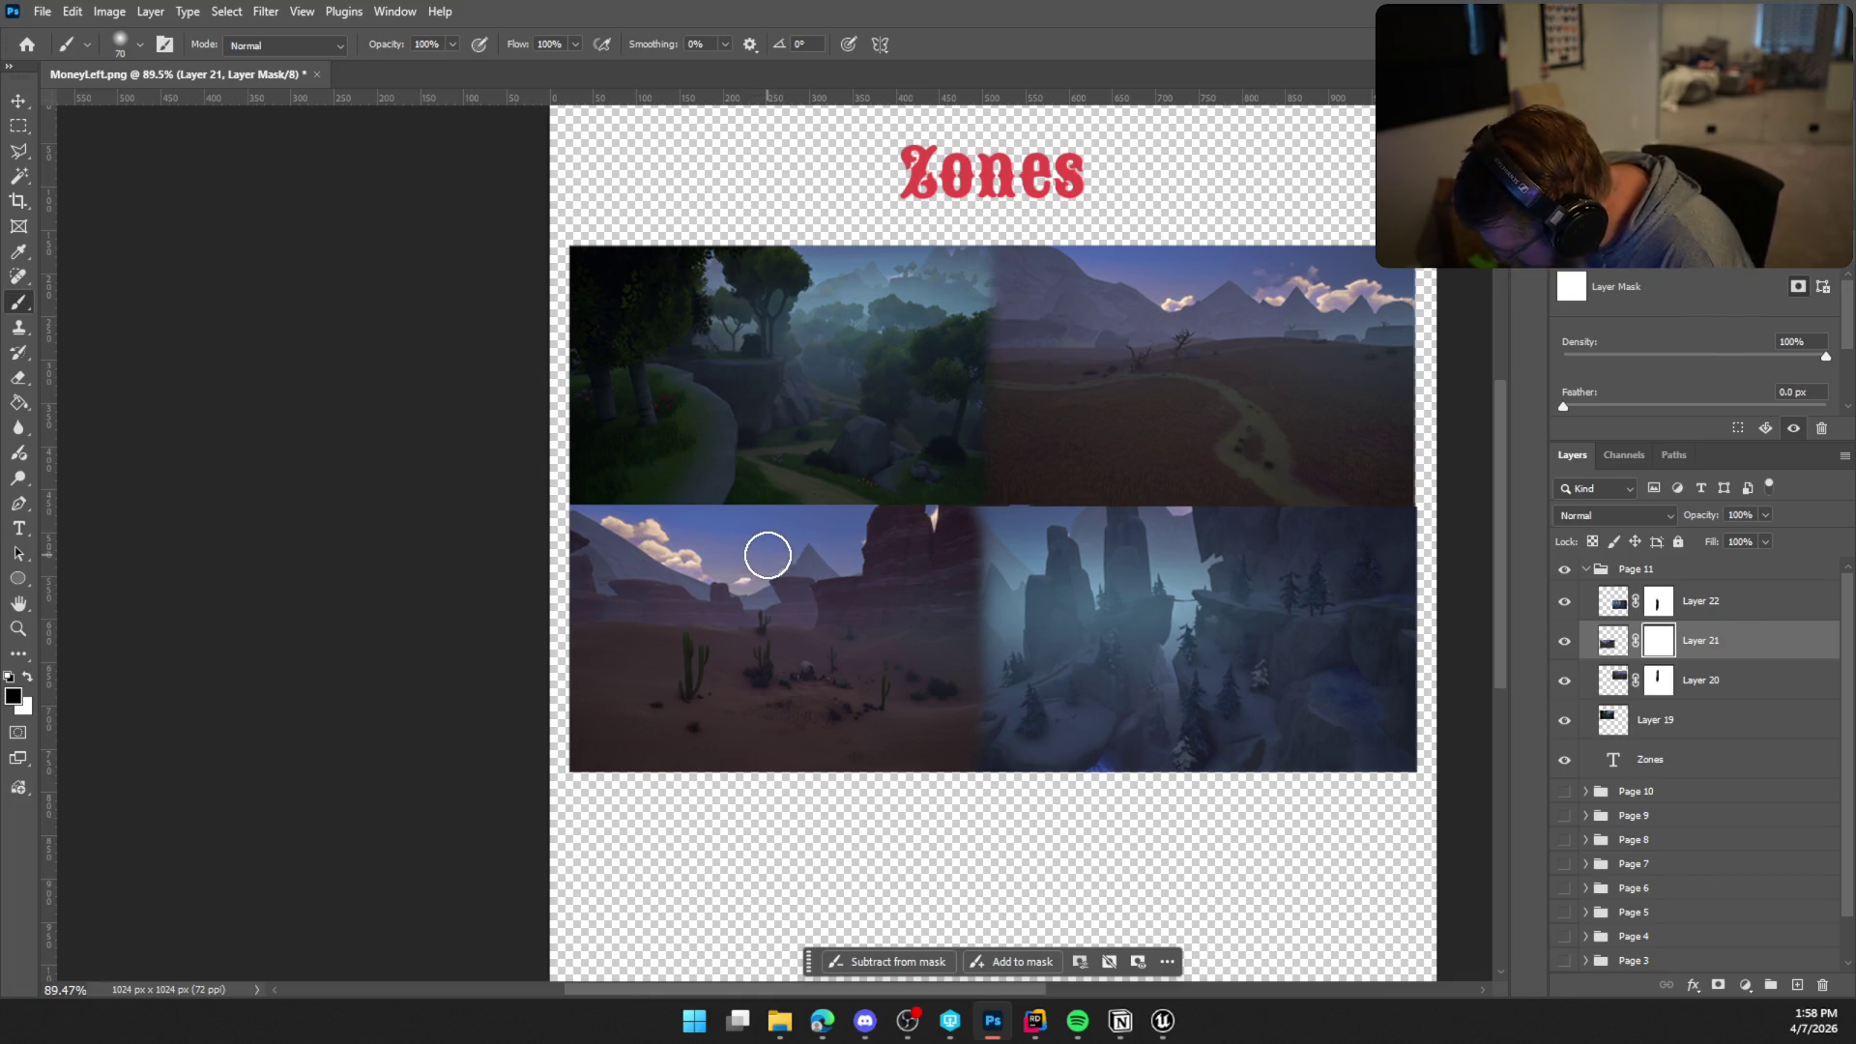
left_click_drag(560, 502, 982, 490)
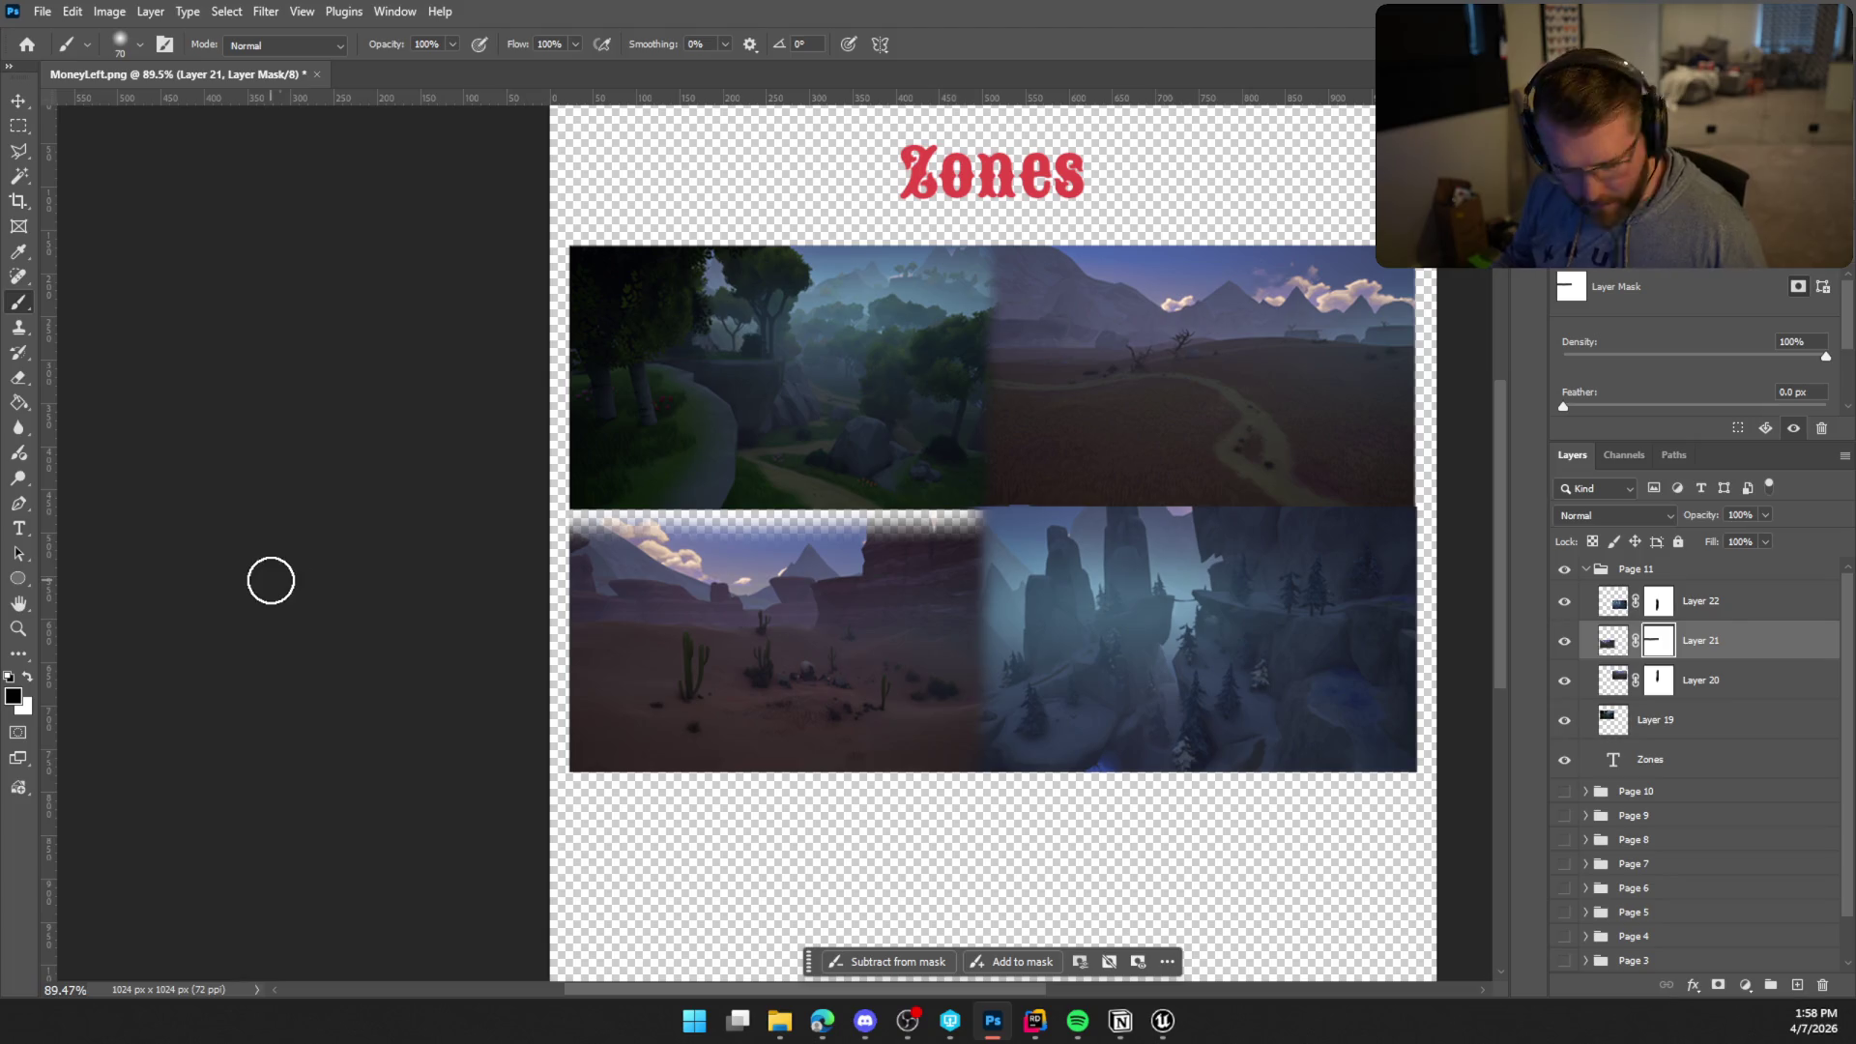
- Nudge both lower screenshots, desert and snowy, up two steps
left_click(1745, 615, "shift")
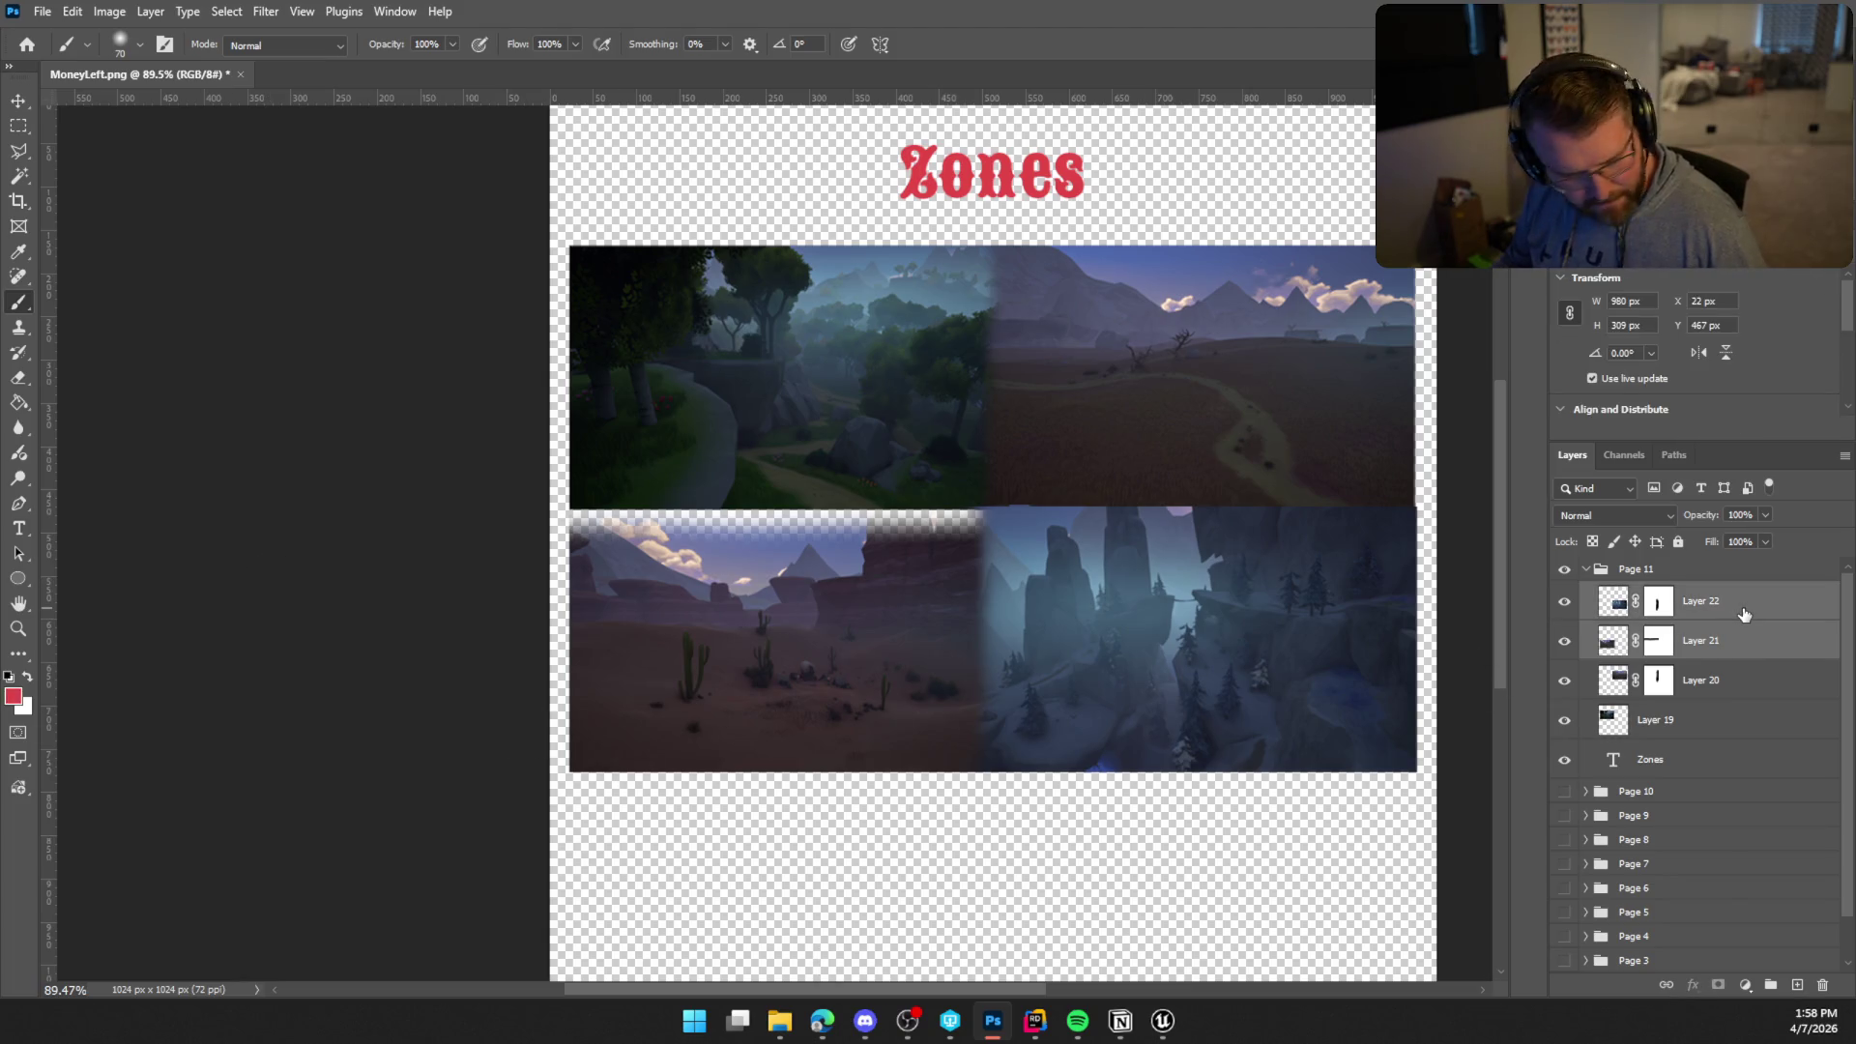
key("ctrl+t")
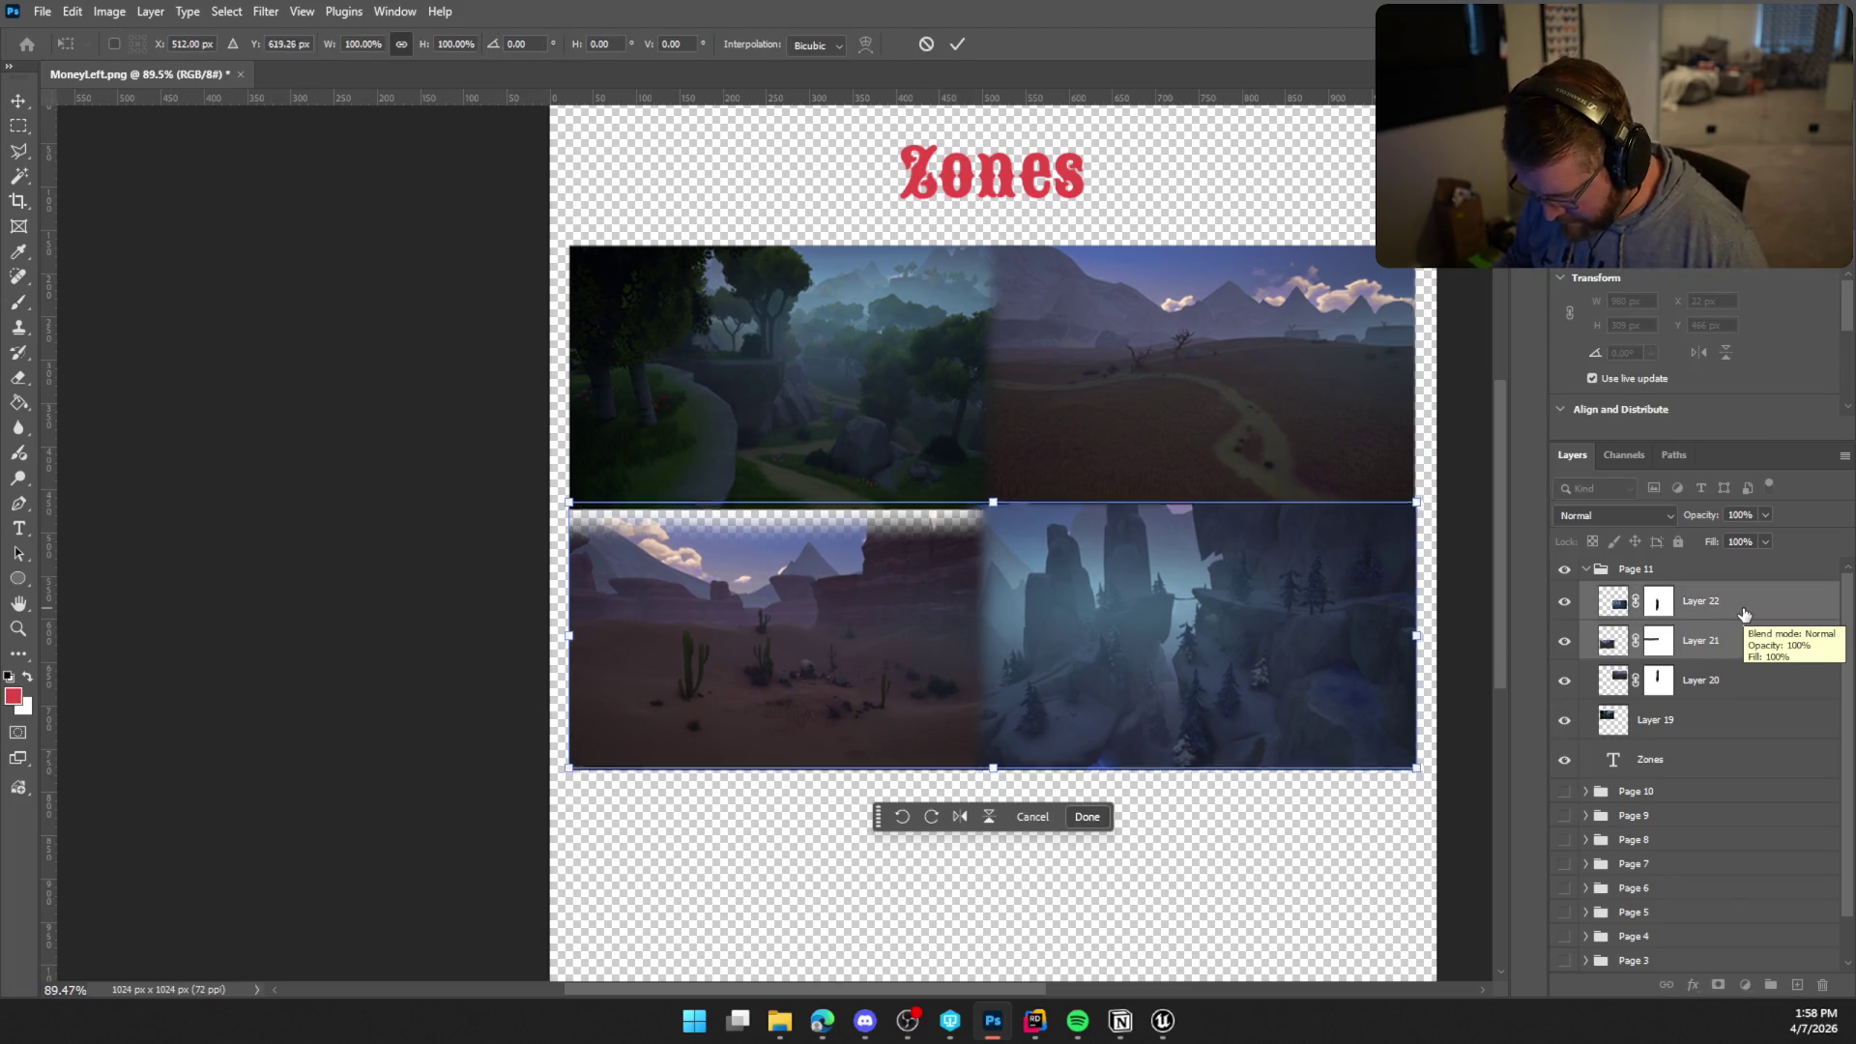
key("Up")
key("Up")
key("Up")
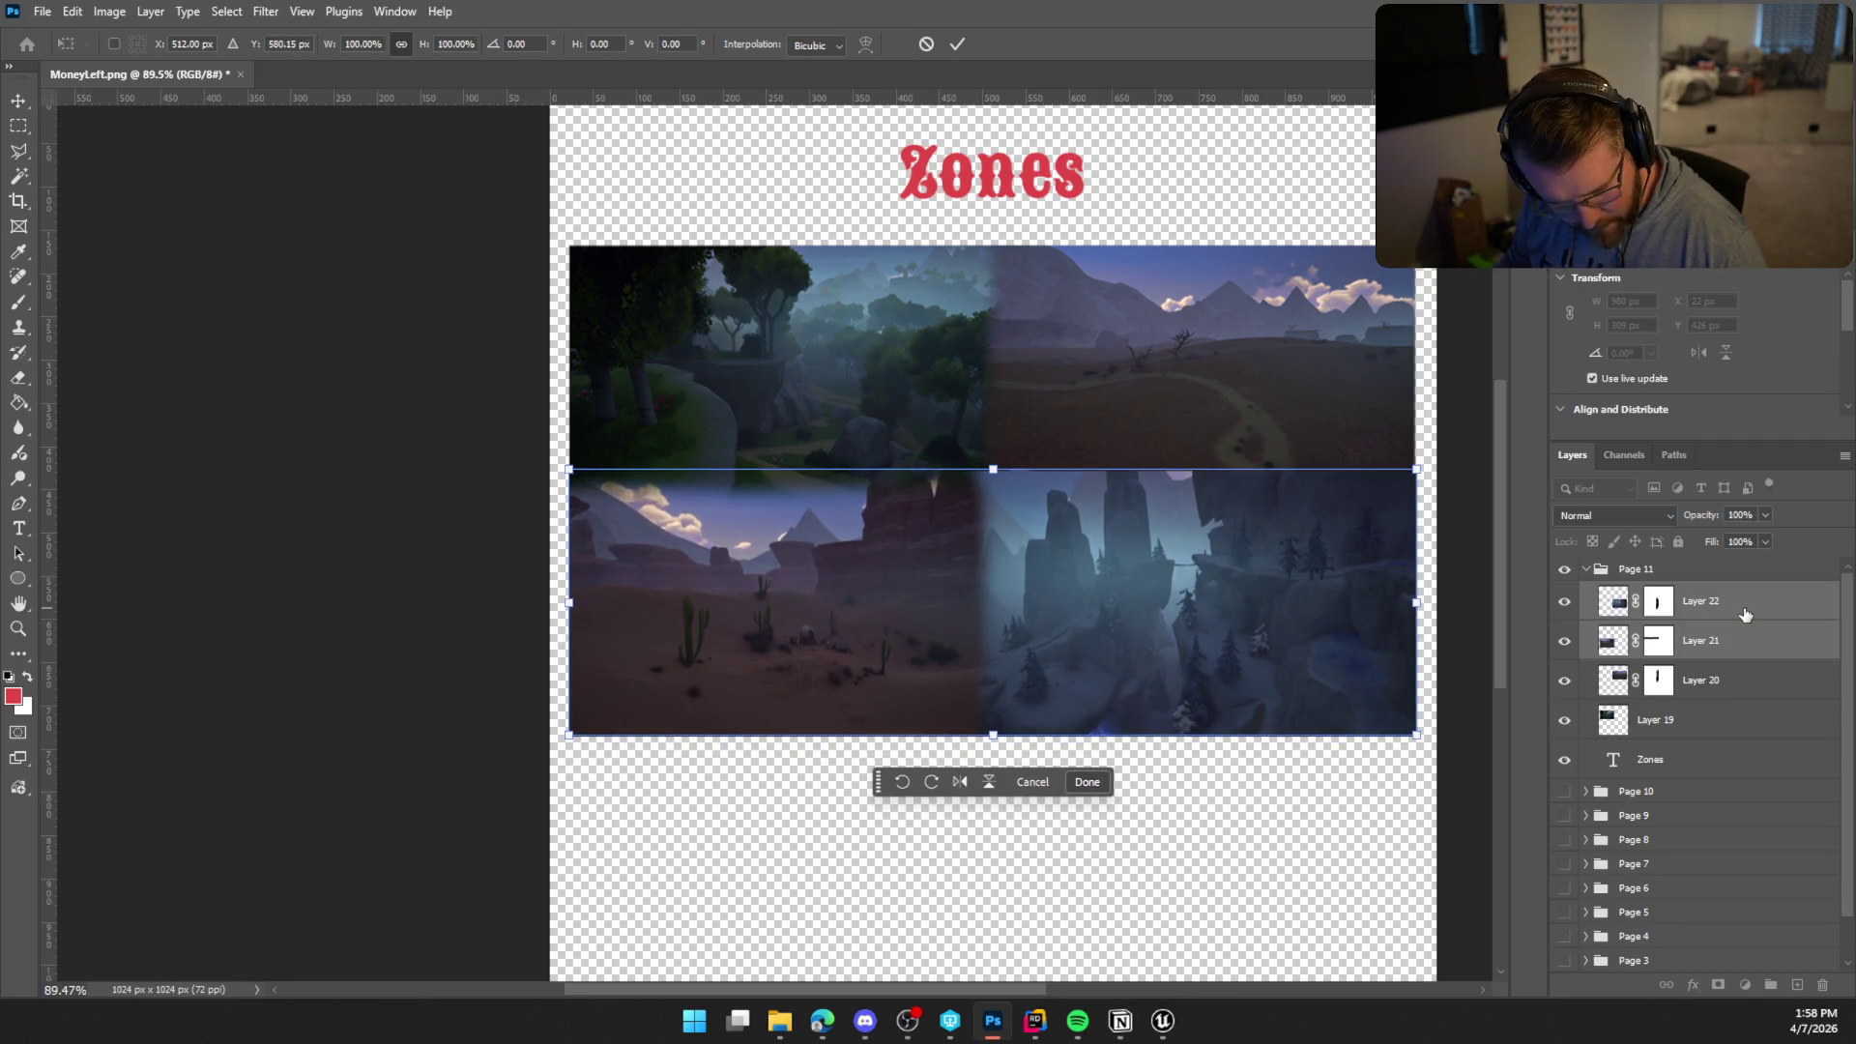
key("Up")
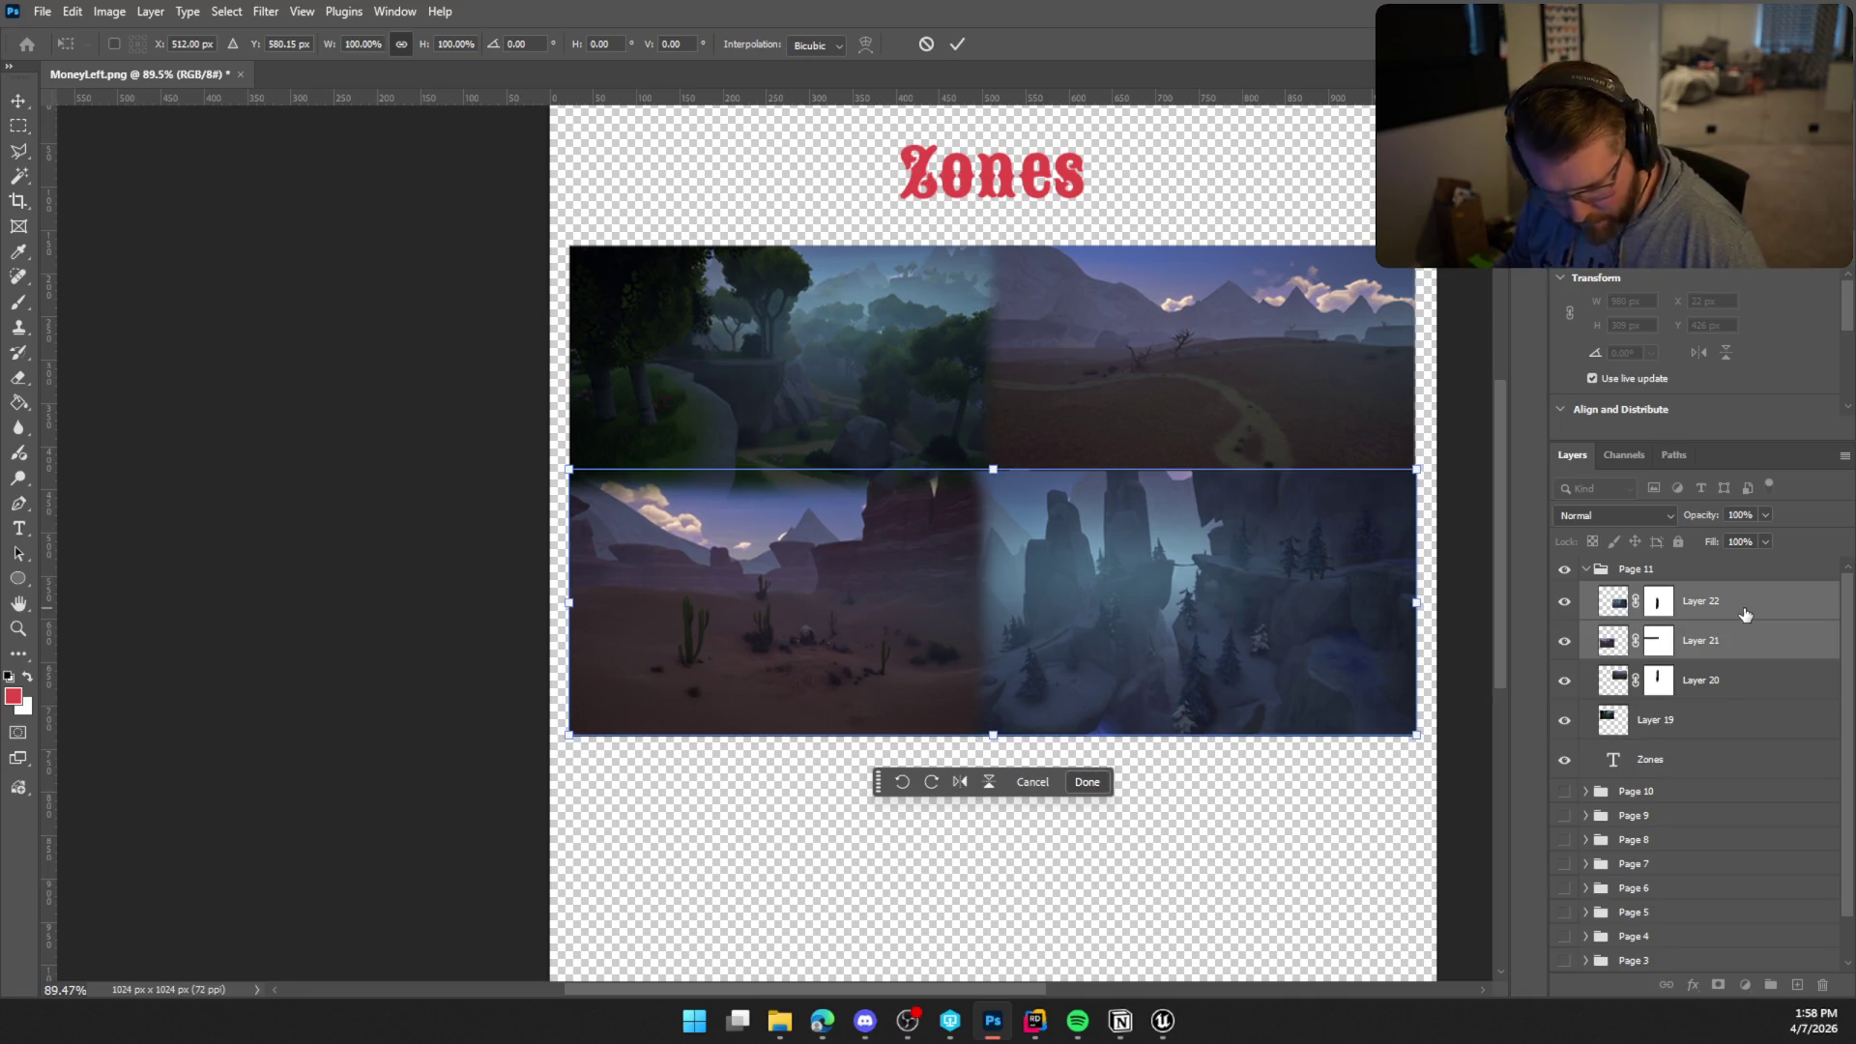
key("Return")
key("b")
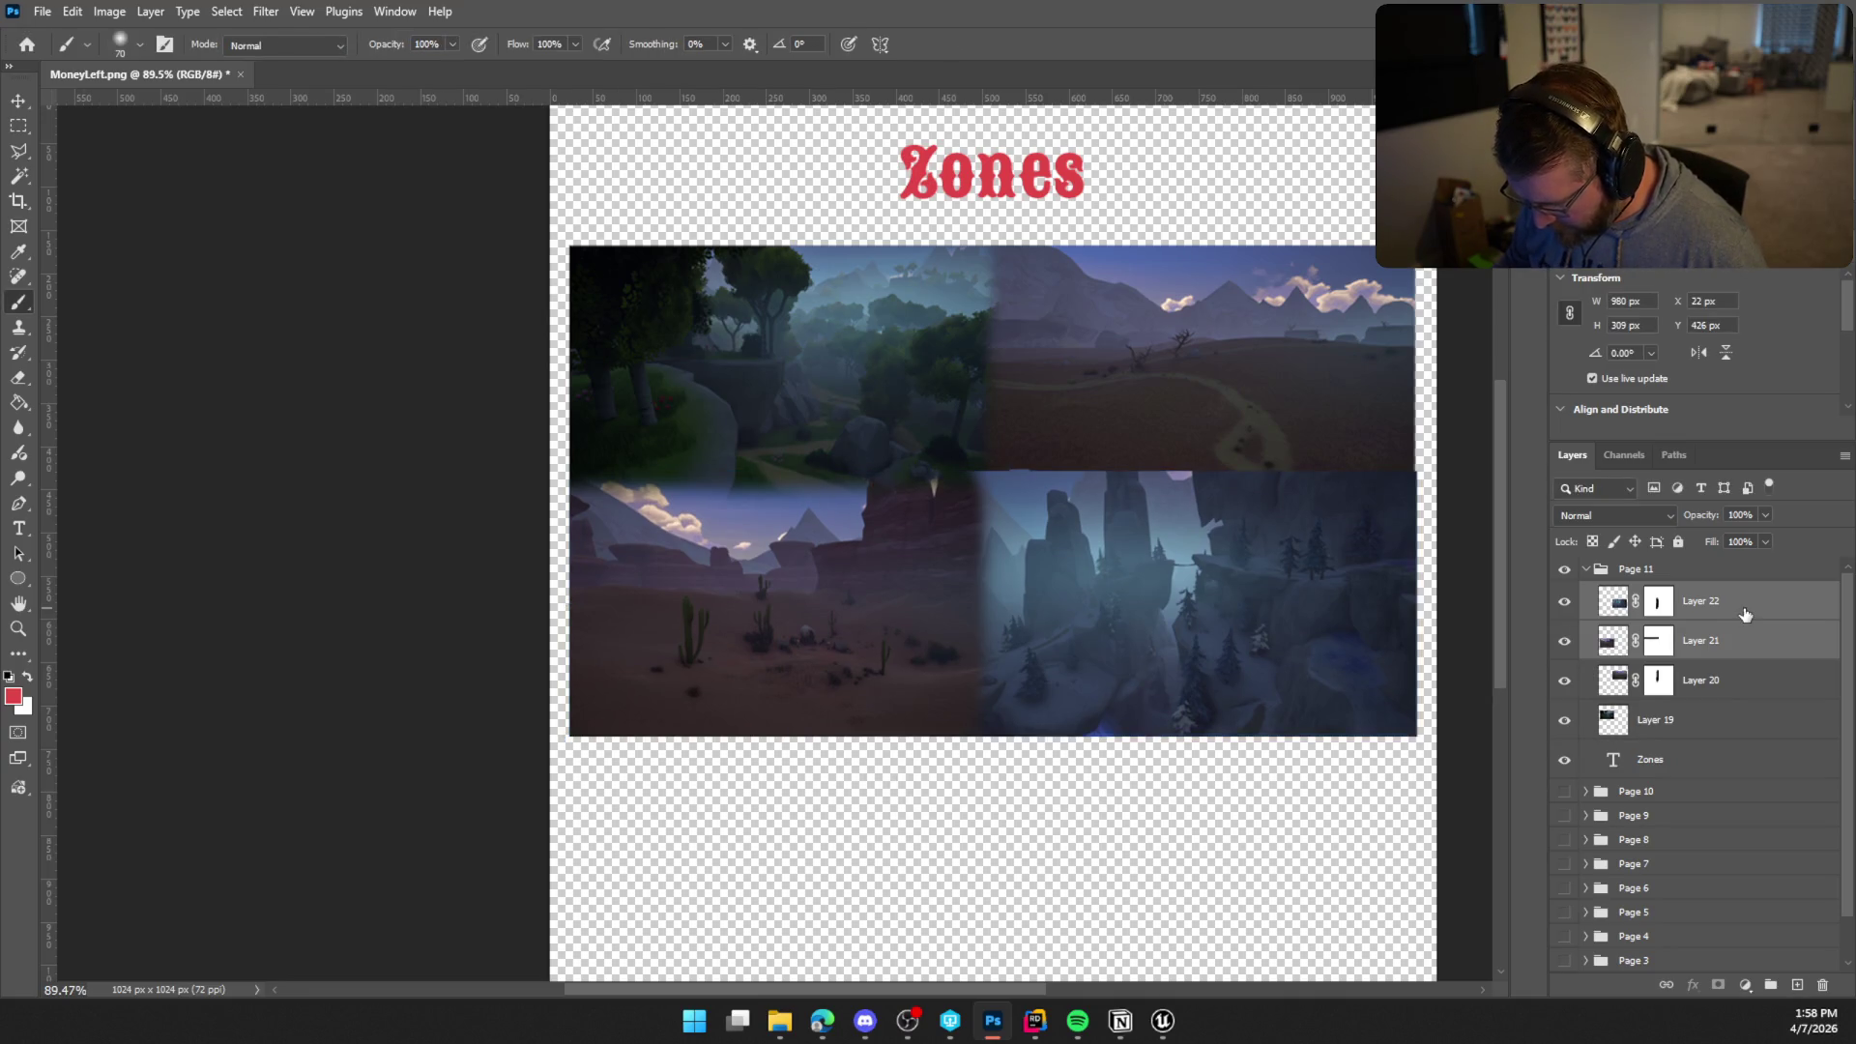
- Paint the snowy screenshot's mask to soften the seam along its top
left_click(1659, 601)
mouse_move(1049, 455)
left_mouse_down()
mouse_move(990, 468)
mouse_move(1431, 465)
left_mouse_up()
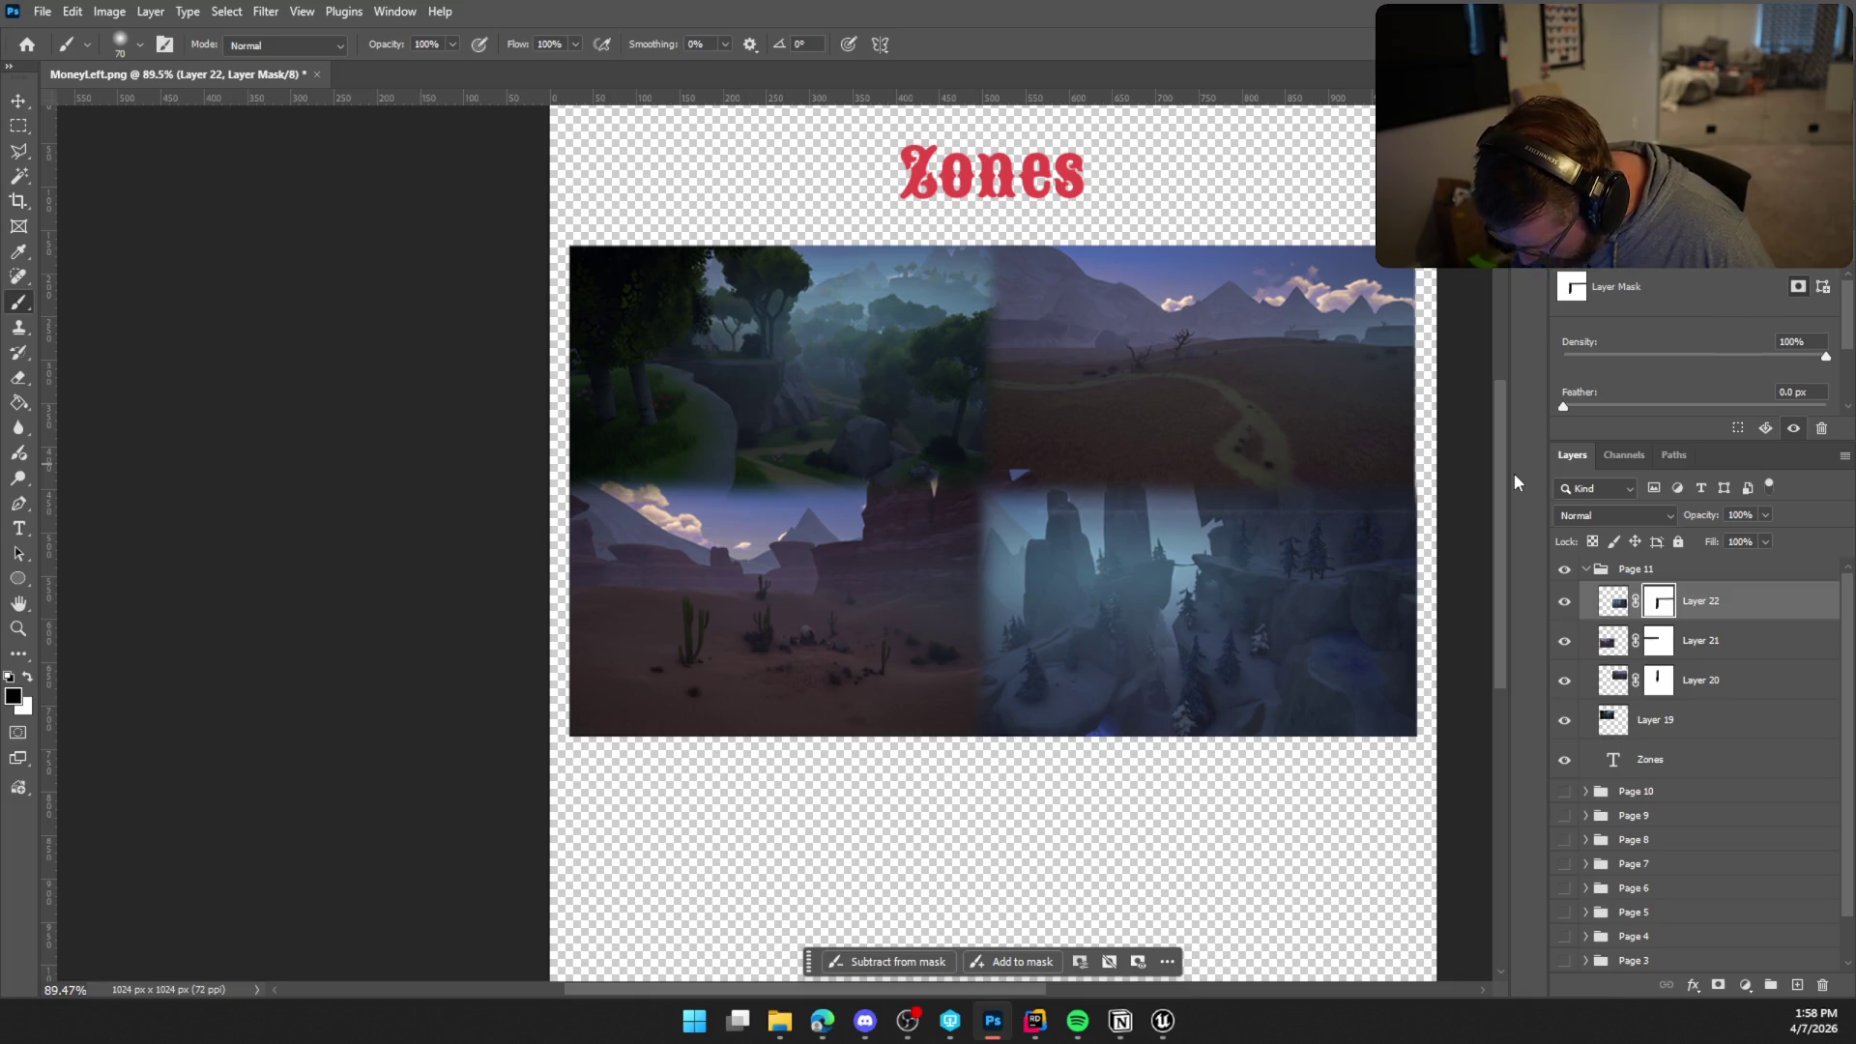
left_click(1675, 650)
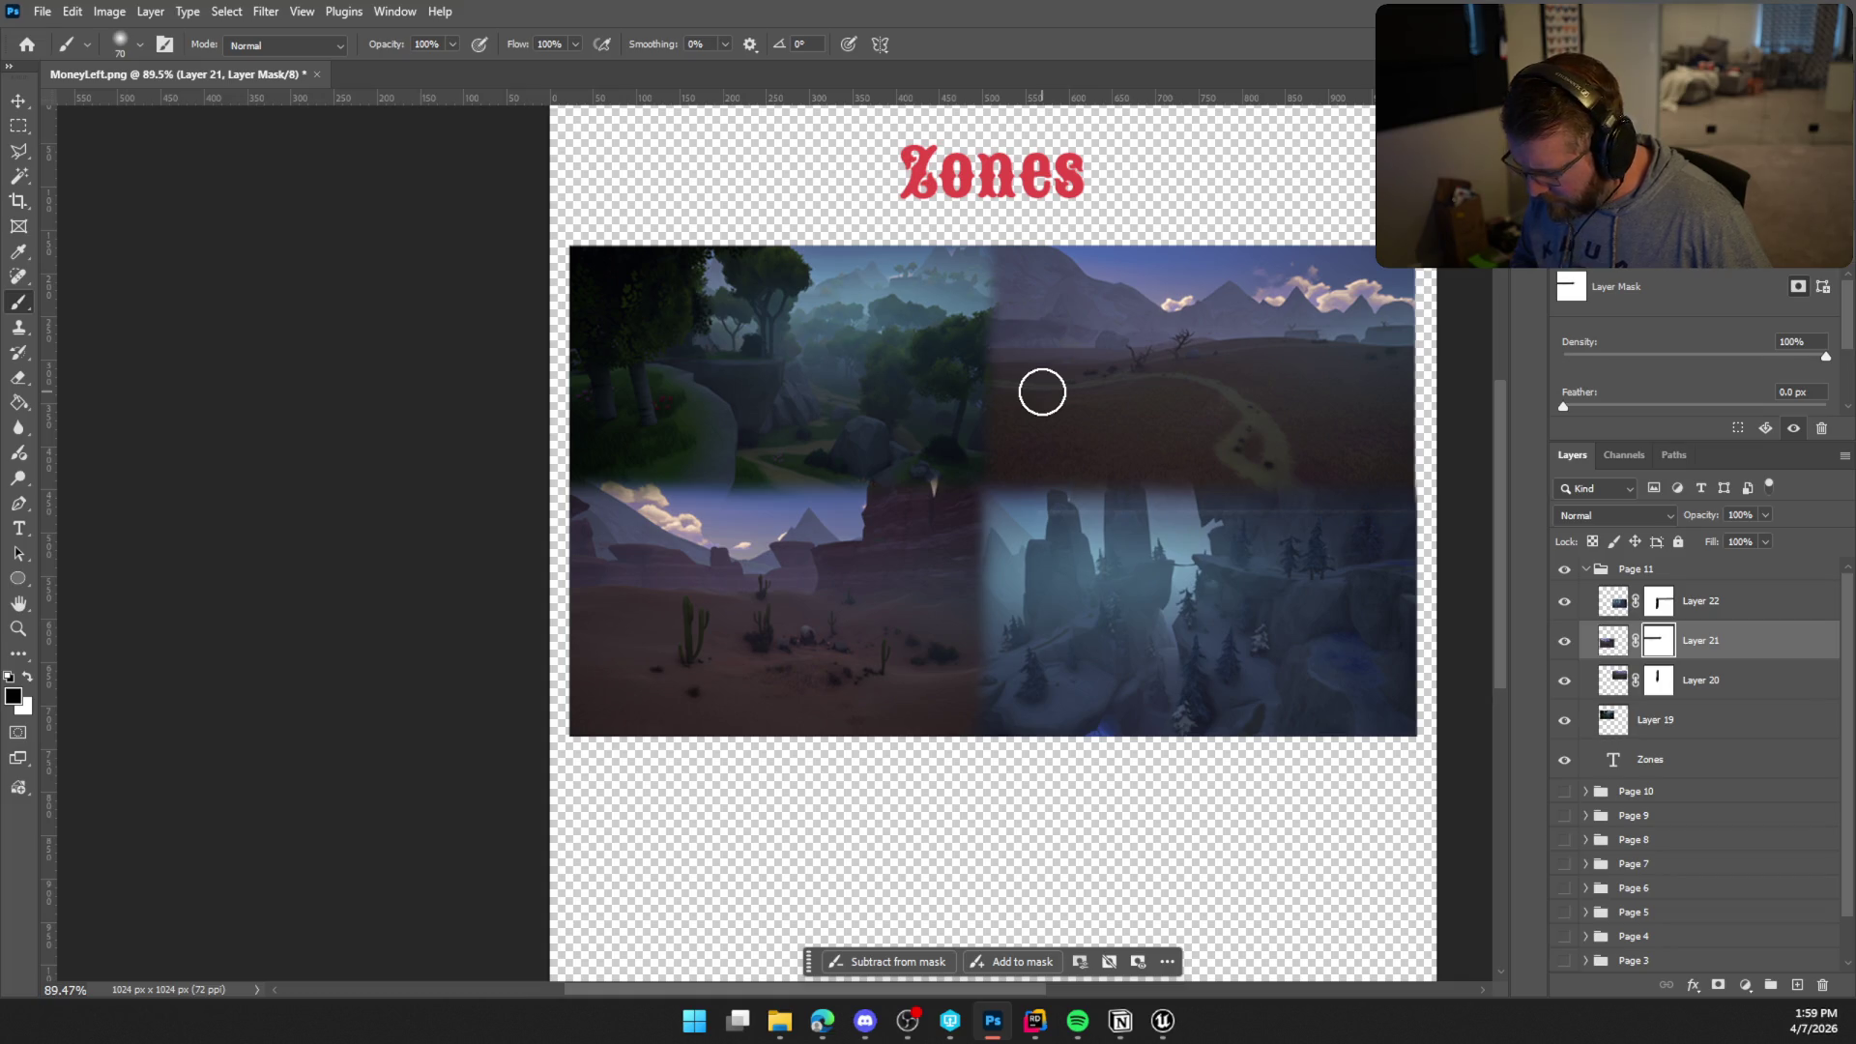
left_click(1710, 723)
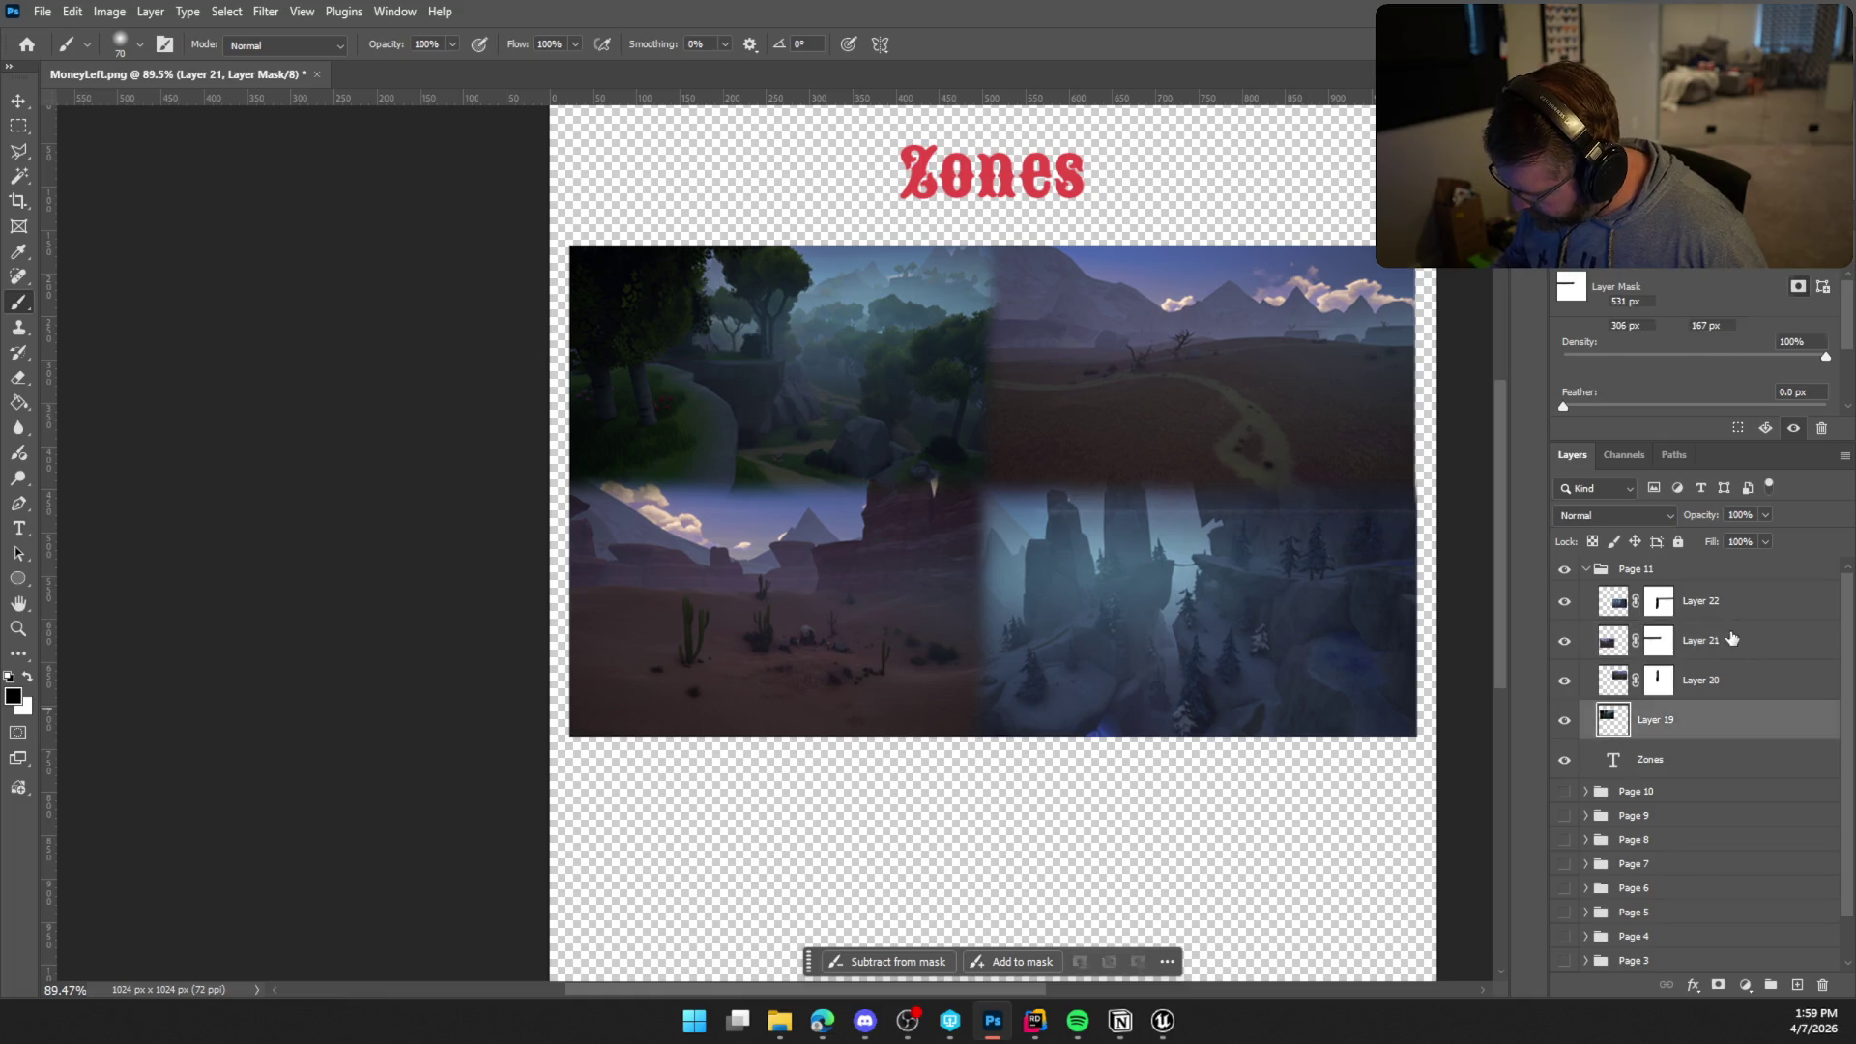
left_click(1733, 607, "shift")
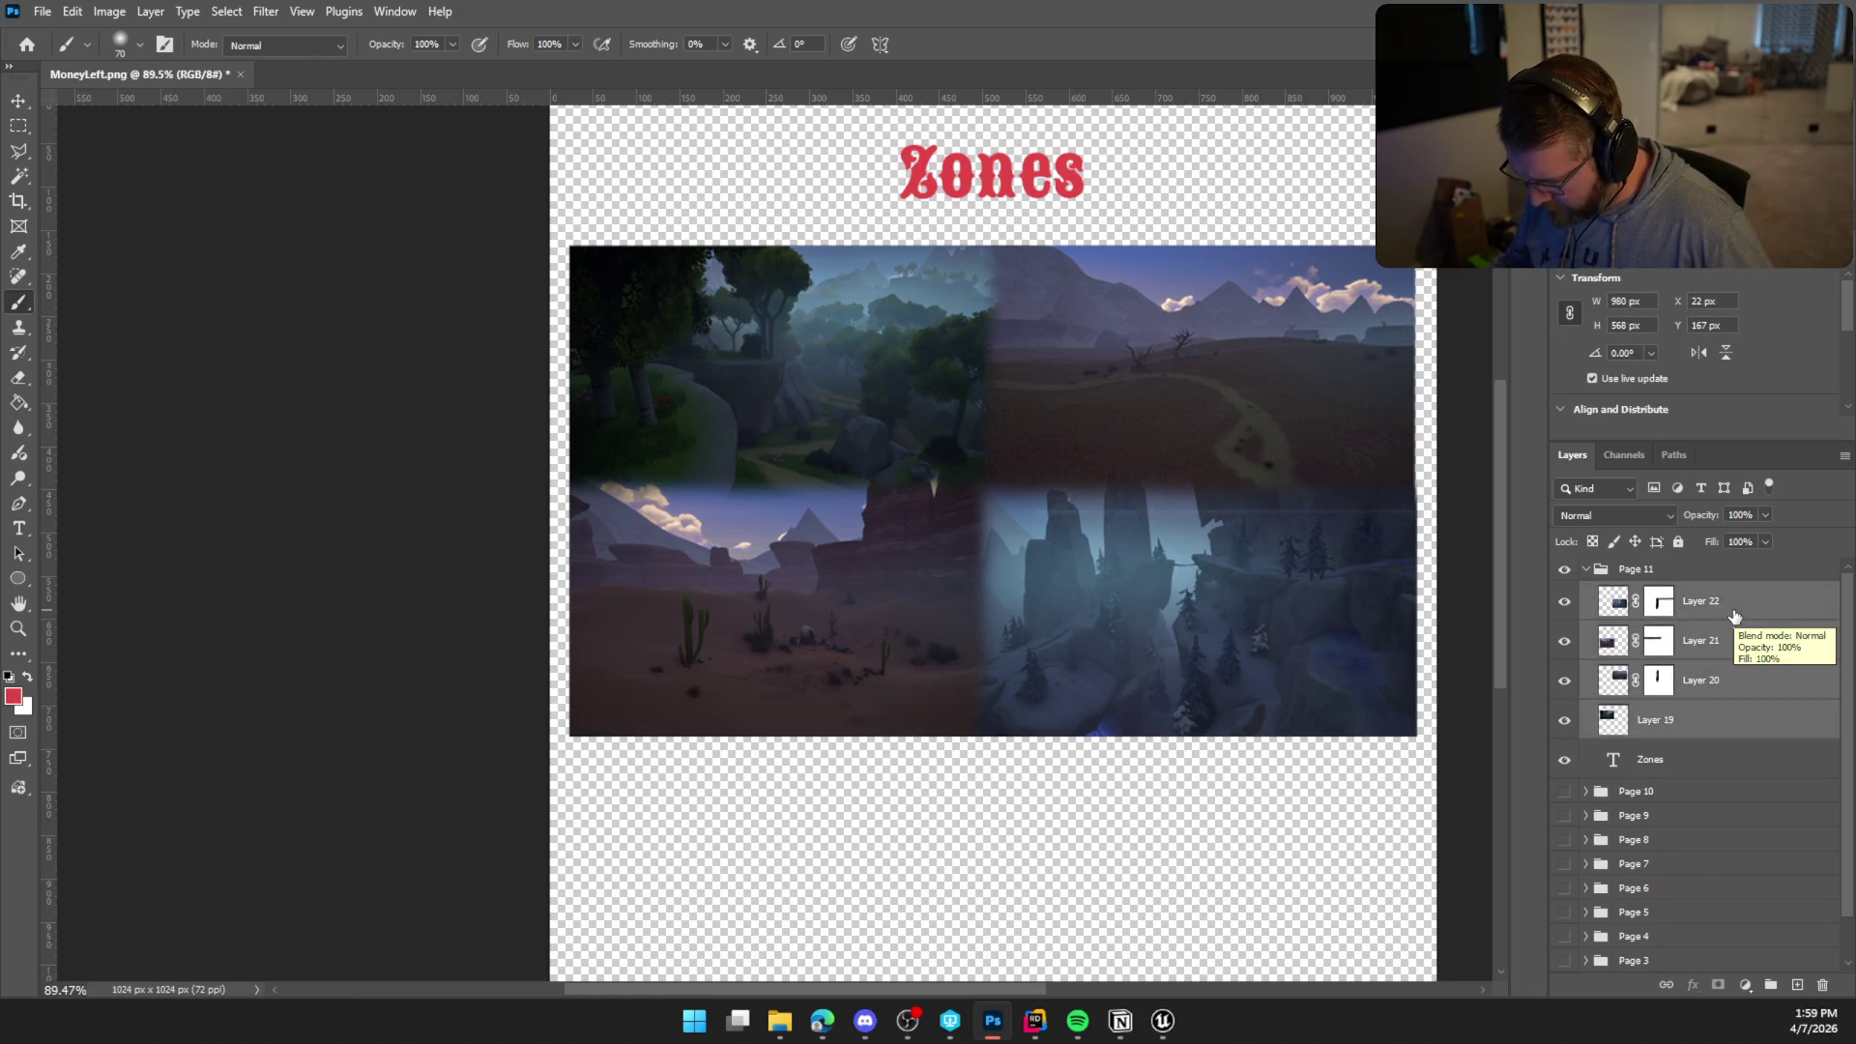
- Merge the four screenshots into one layer and add a black stroke border
right_click(1735, 617)
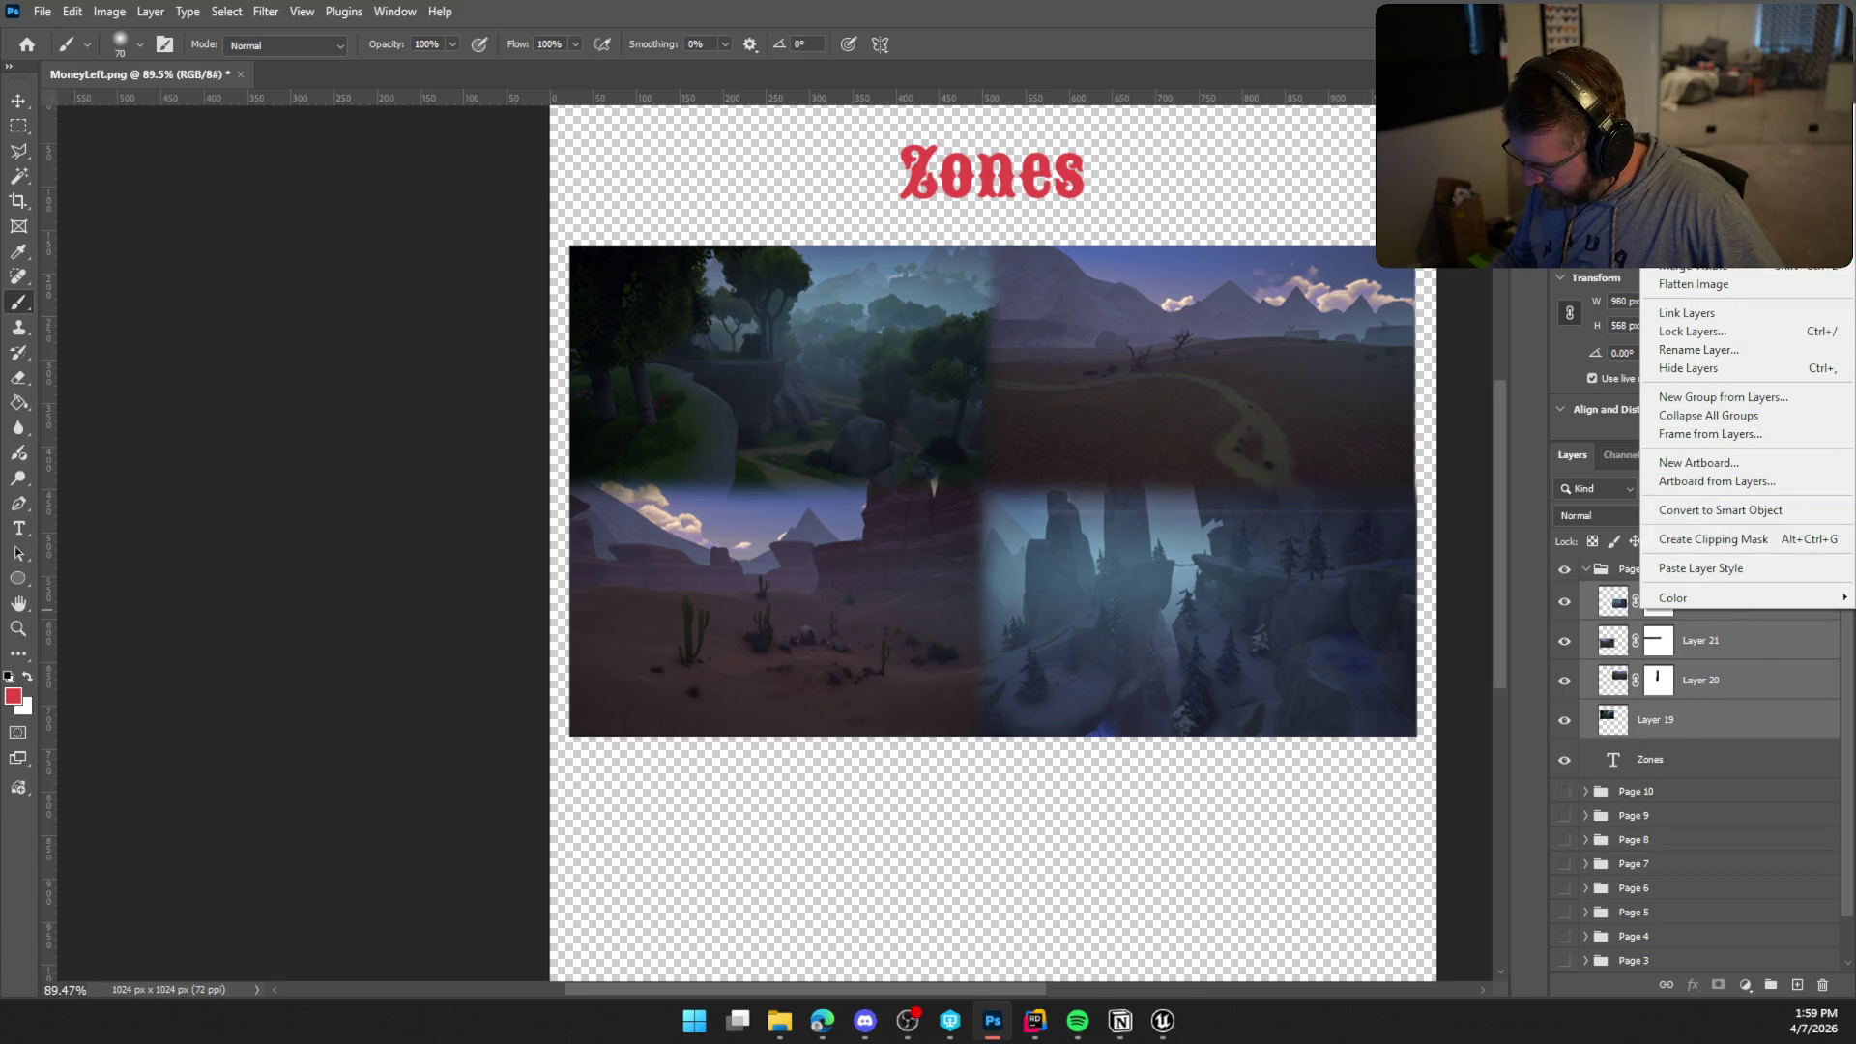
left_click(1721, 247)
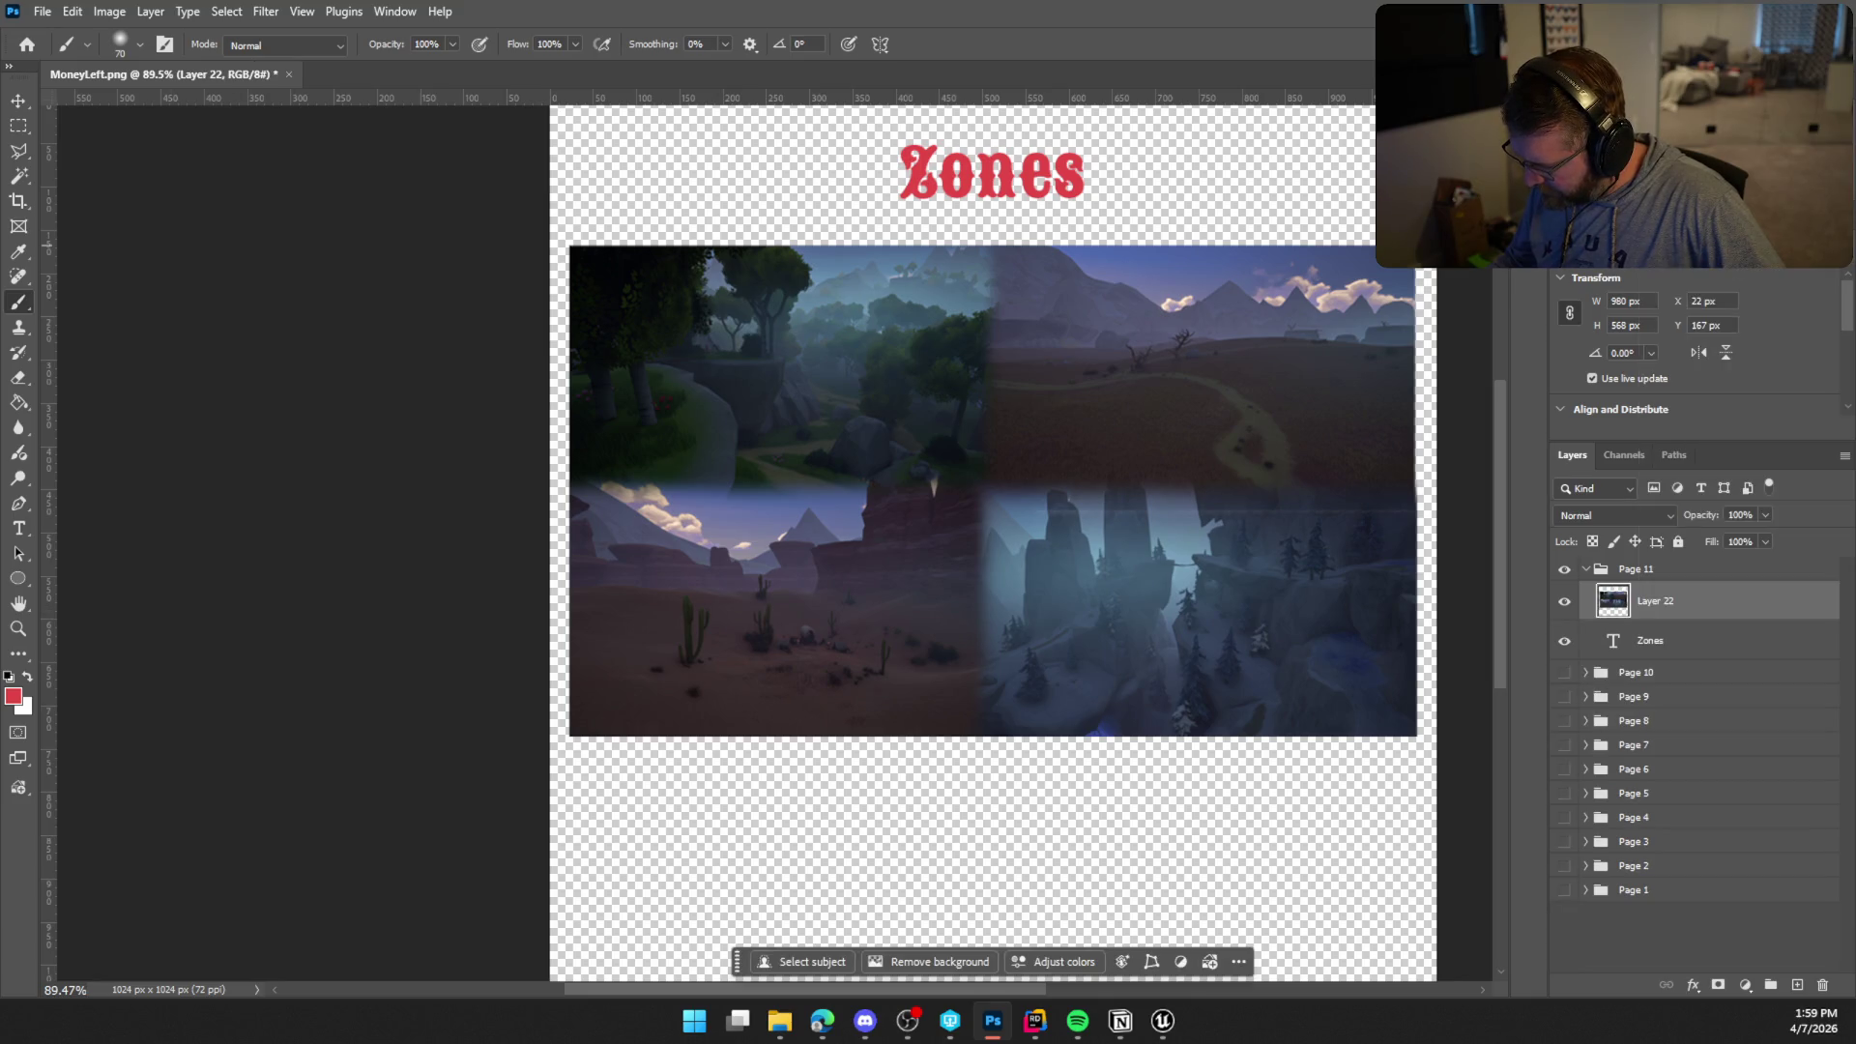
double_click(1701, 607)
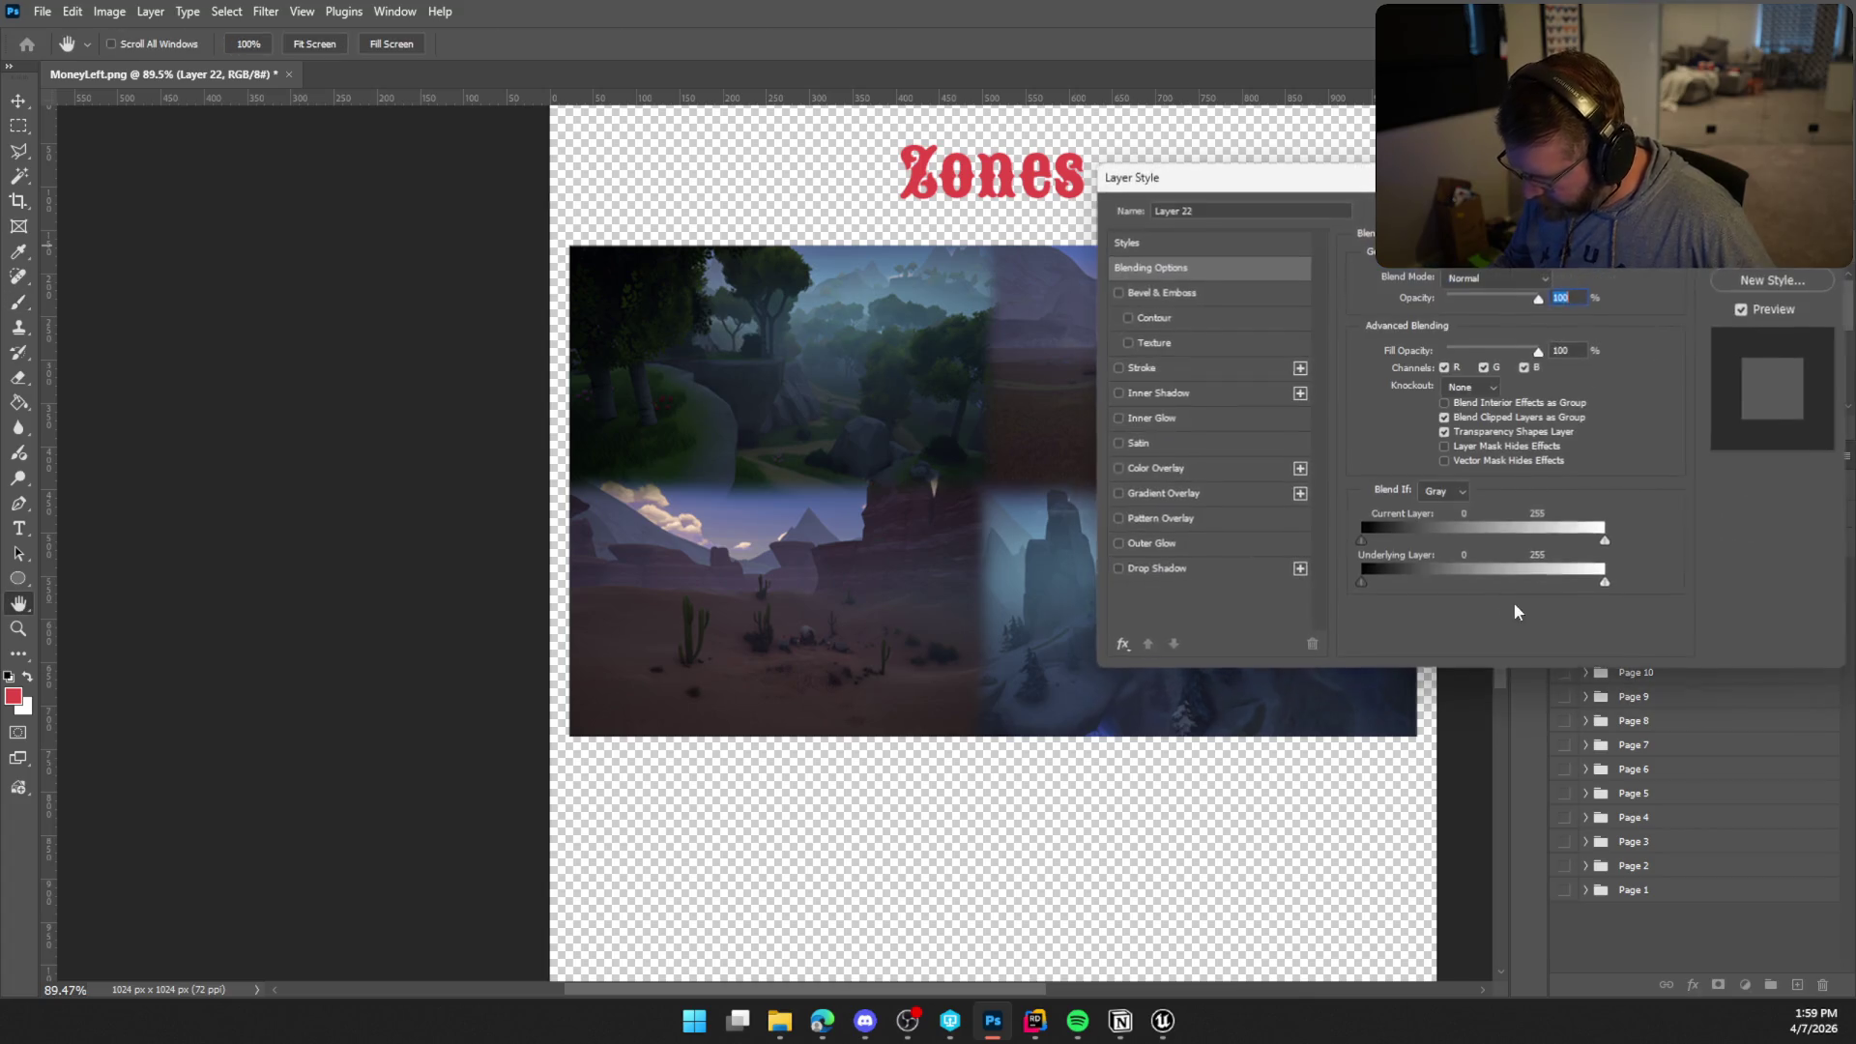
left_click(1119, 368)
left_click(1774, 218)
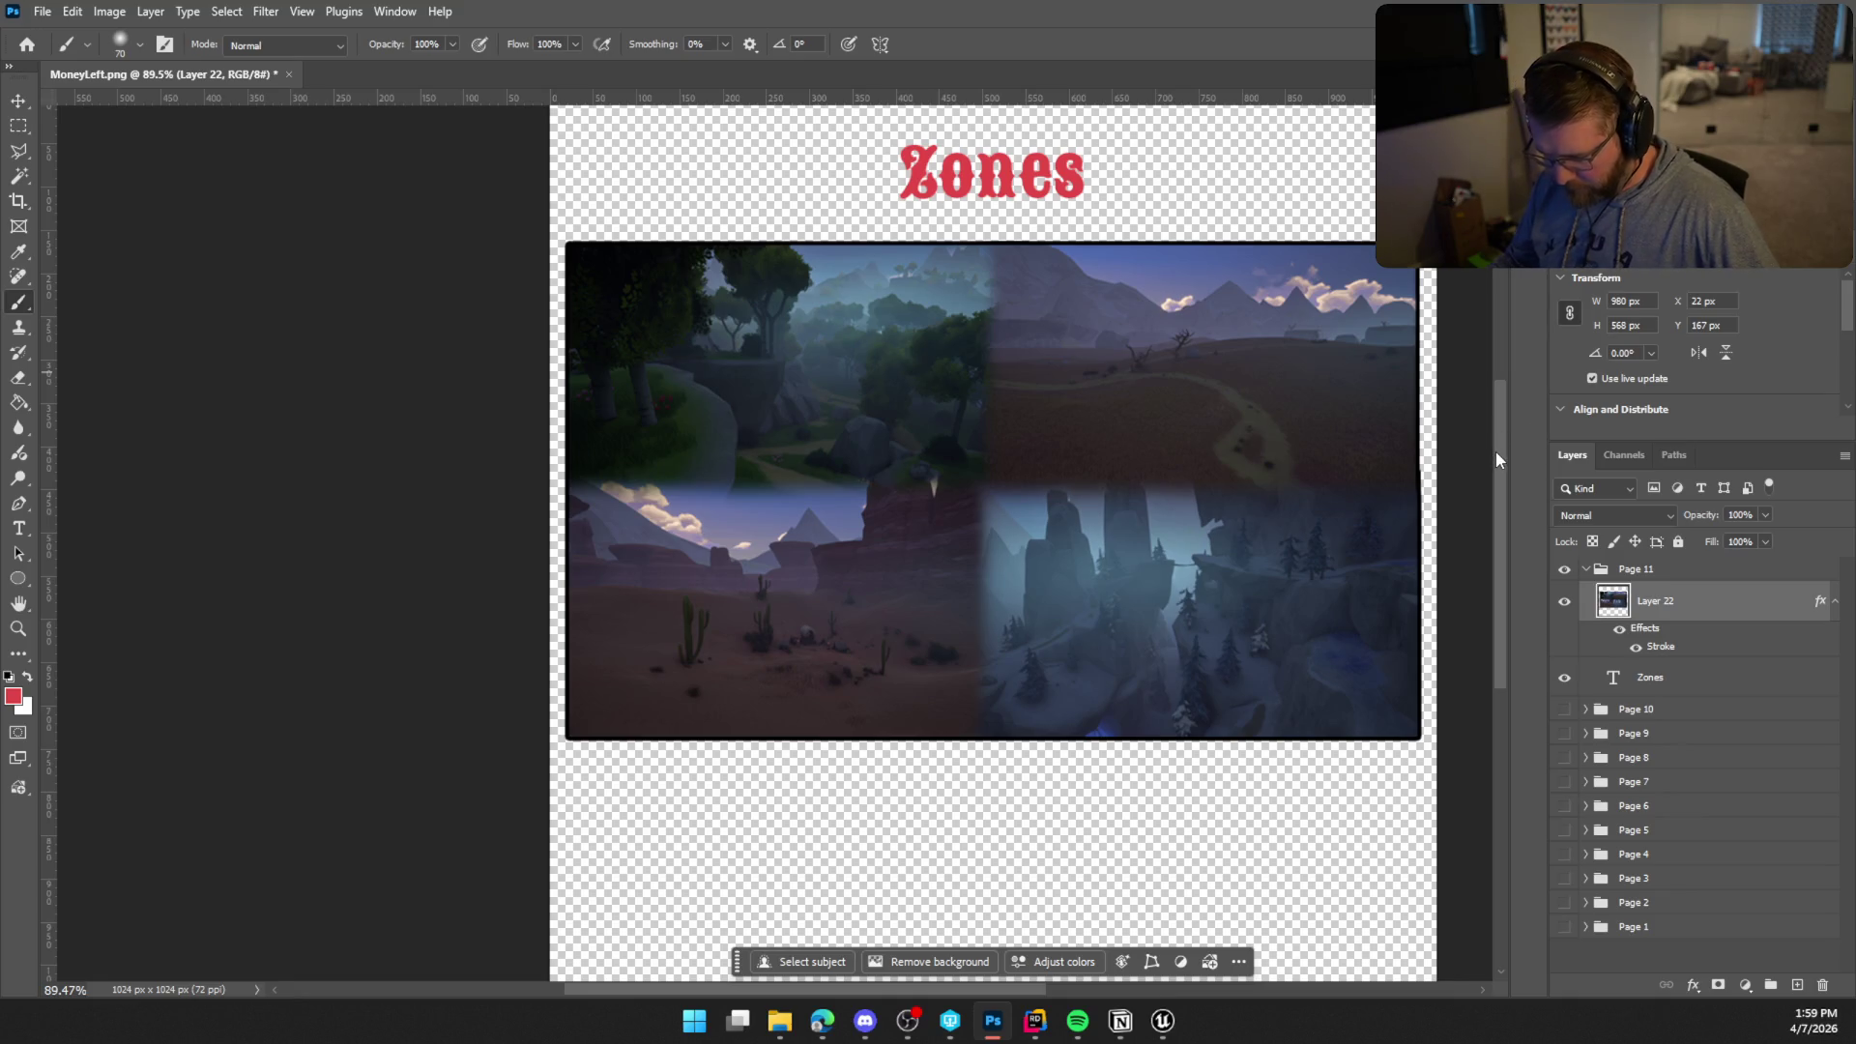
- Shrink the framed grid slightly to 942 × 546 px
key("ctrl+t")
left_click_drag(1418, 737, 1404, 729)
key("Return")
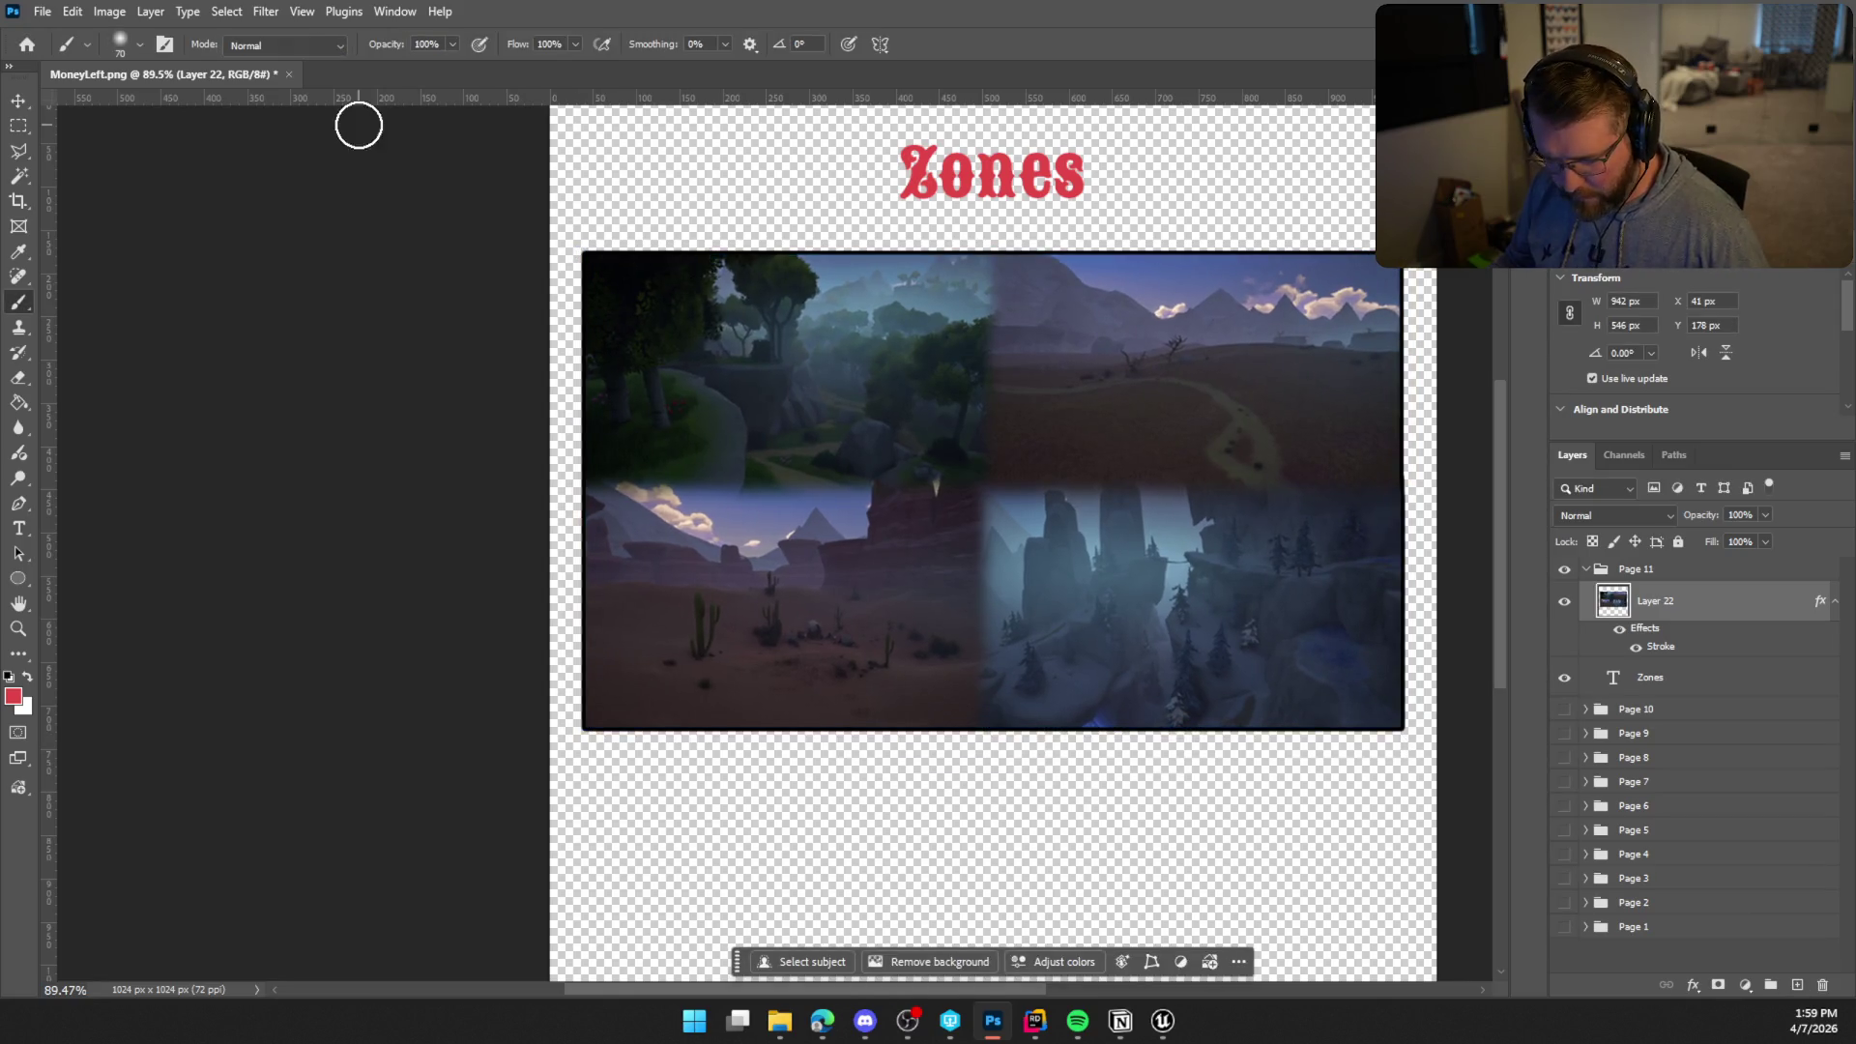
left_click(110, 11)
mouse_move(150, 68)
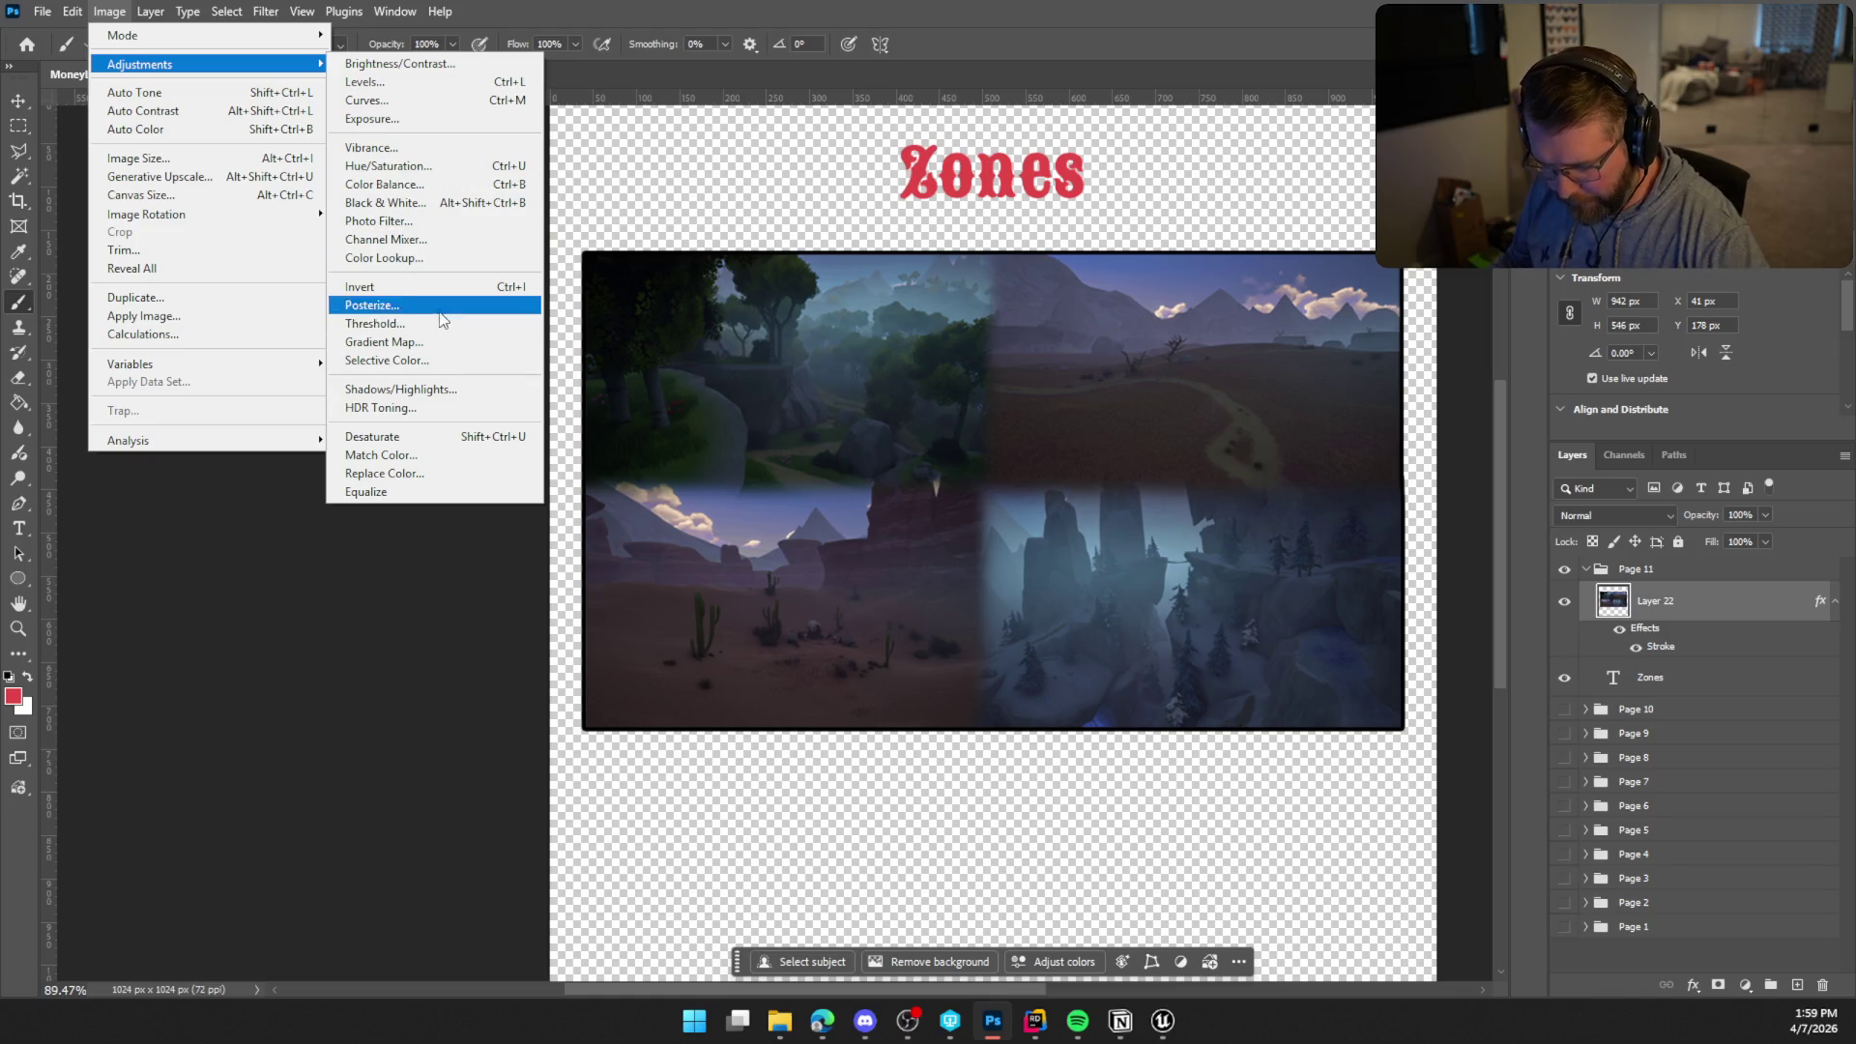
- Apply the Sepia Hue/Saturation preset to the framed screenshot with saturation 28 and lightness 8
left_click(439, 166)
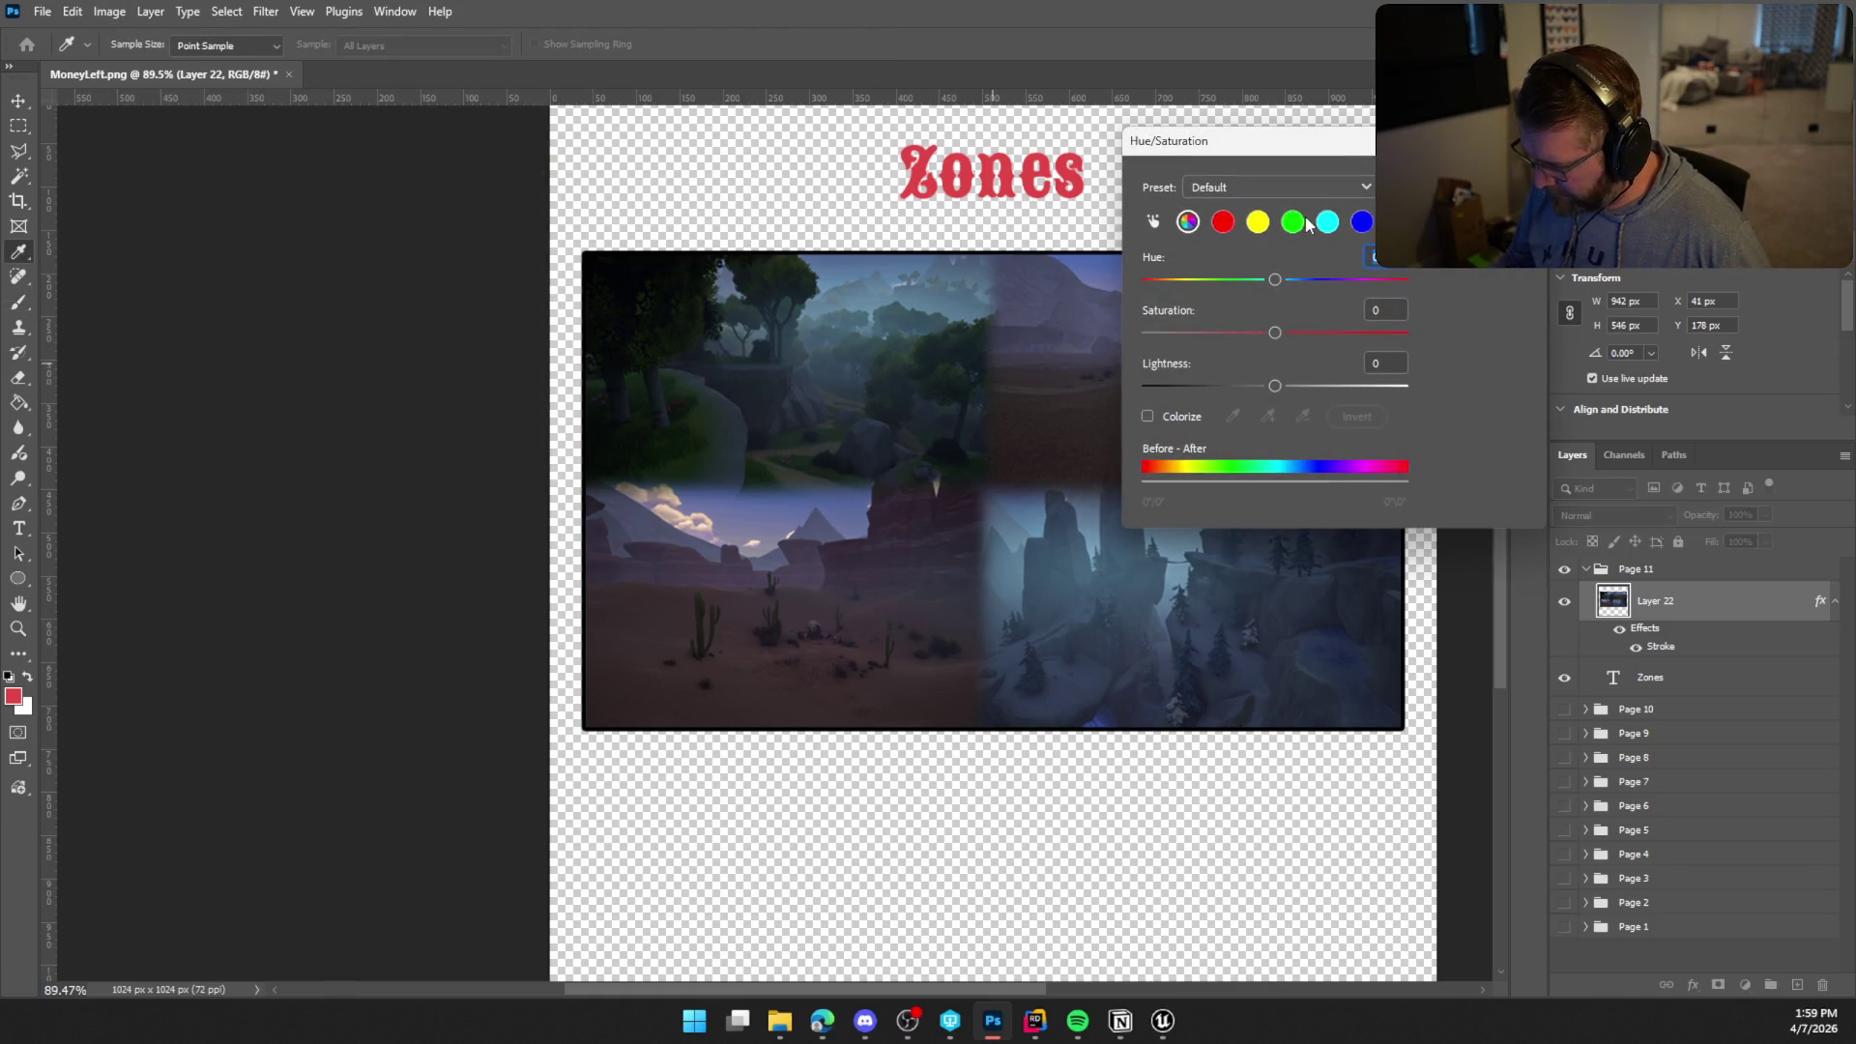
left_click(1281, 192)
left_click(1233, 371)
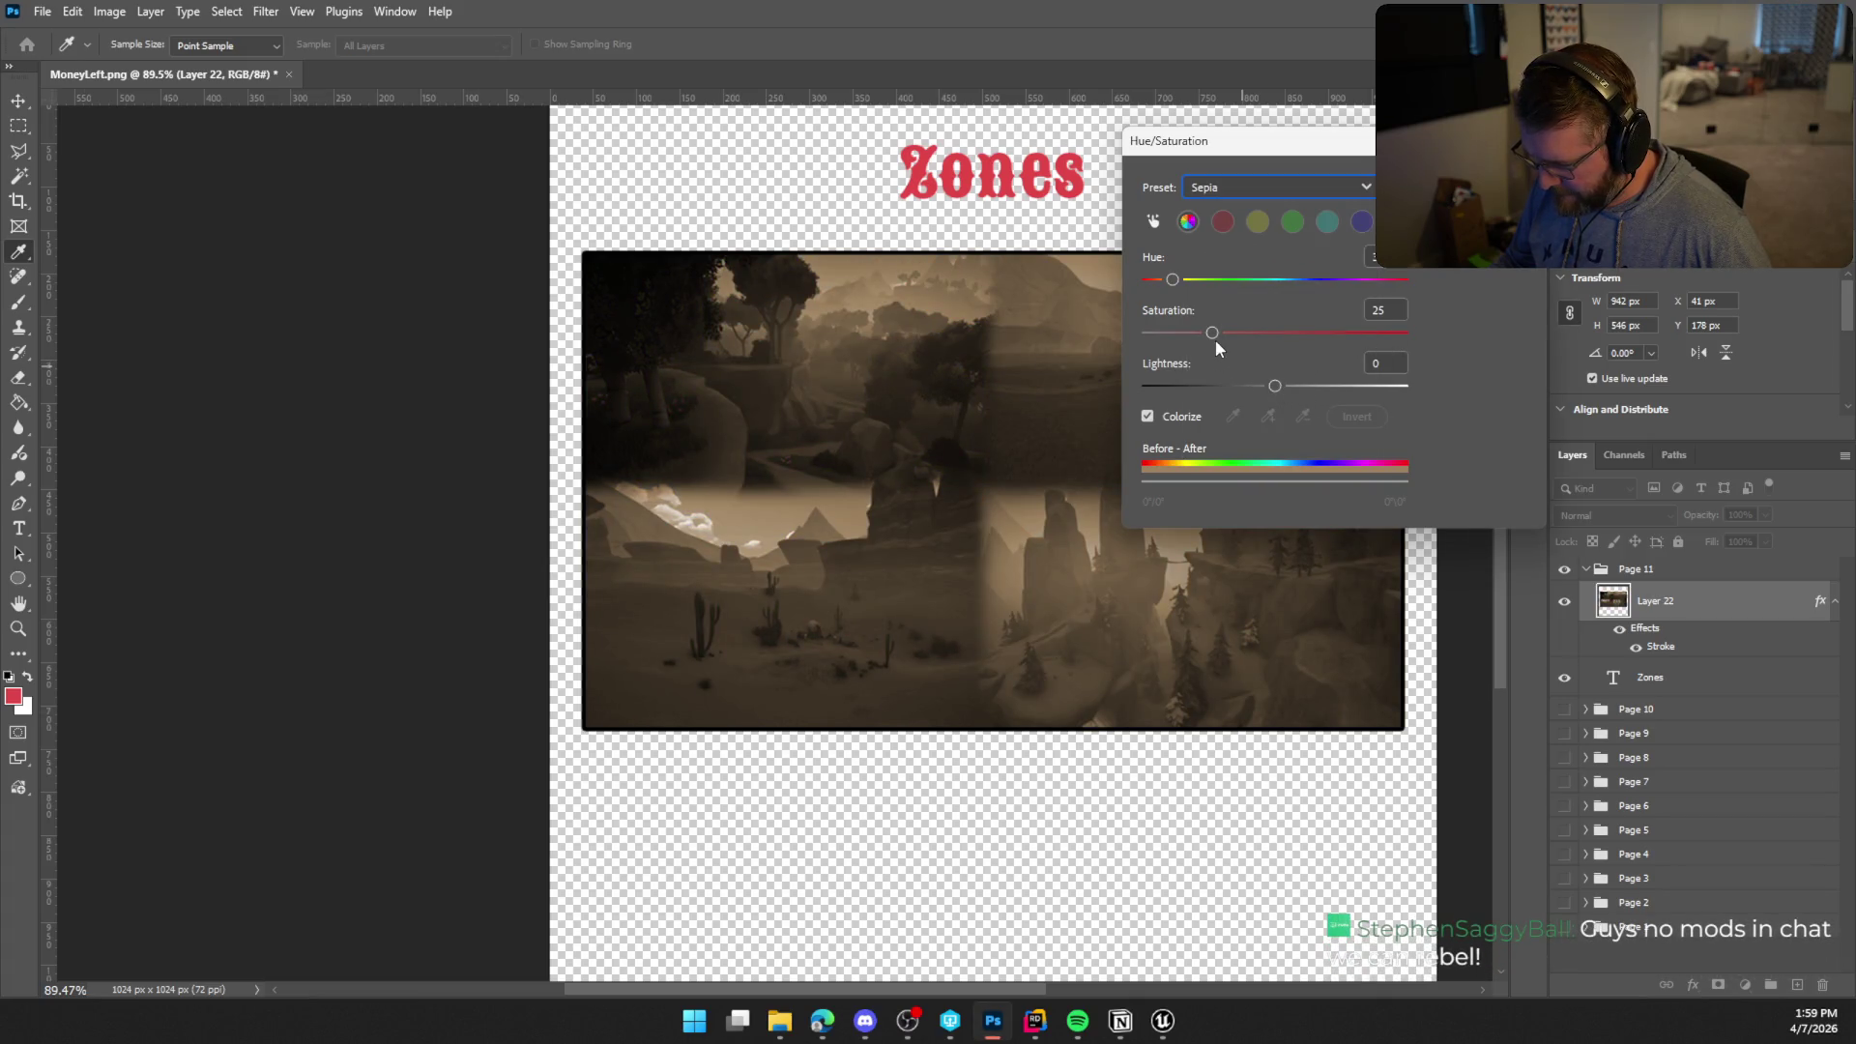
left_click_drag(1215, 334, 1287, 390)
left_click(1286, 387)
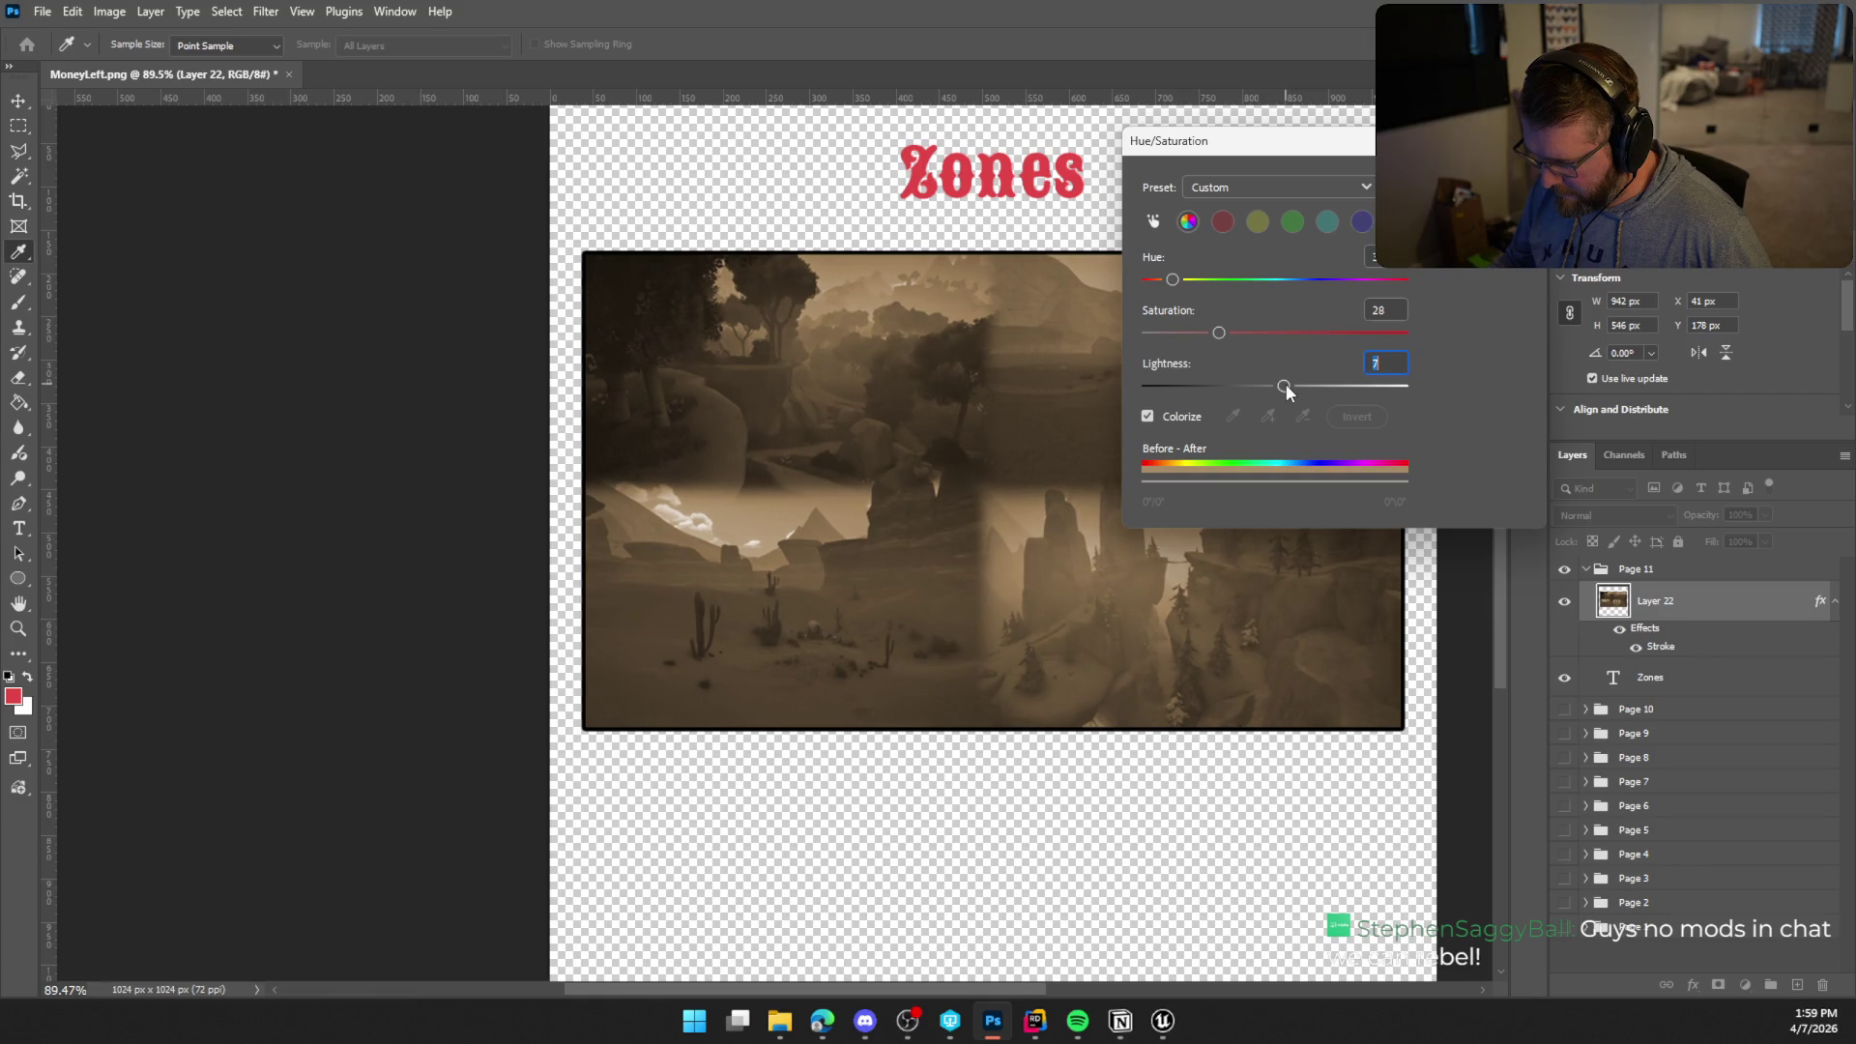
key("Return")
key("b")
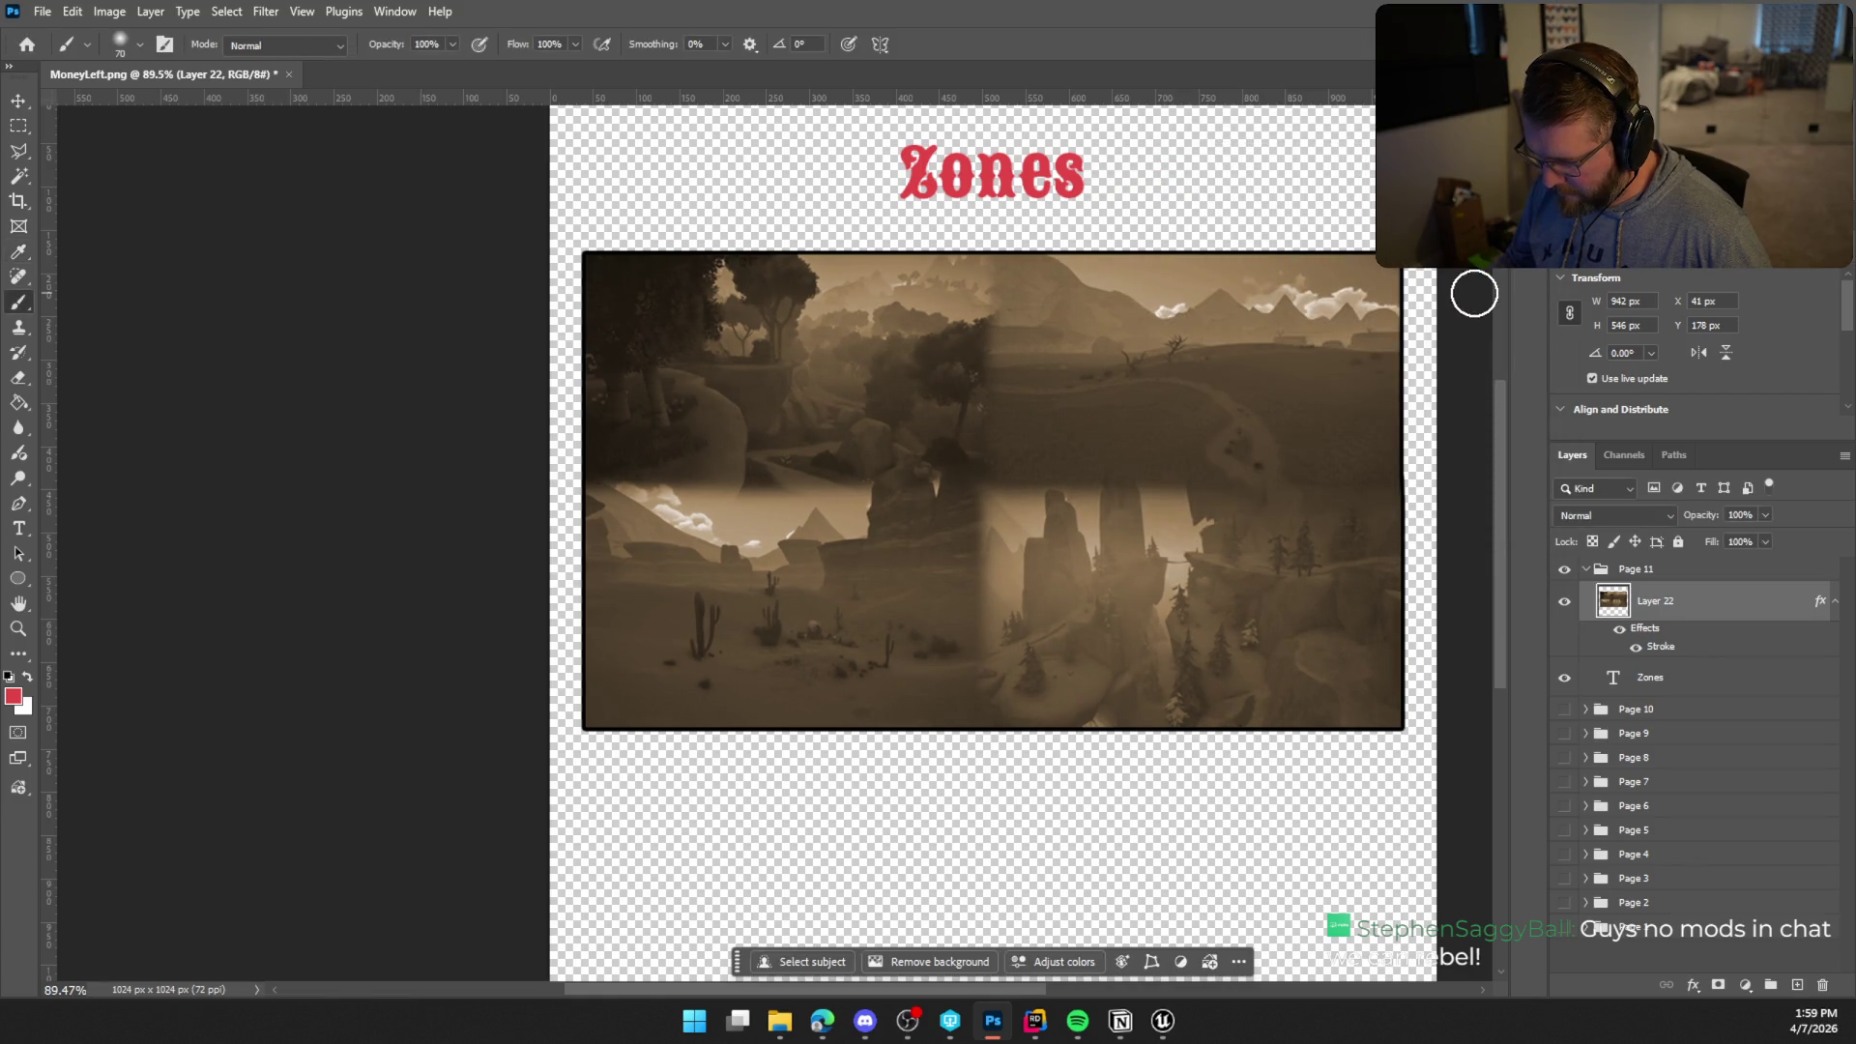
scroll(1419, 518, "down", 2)
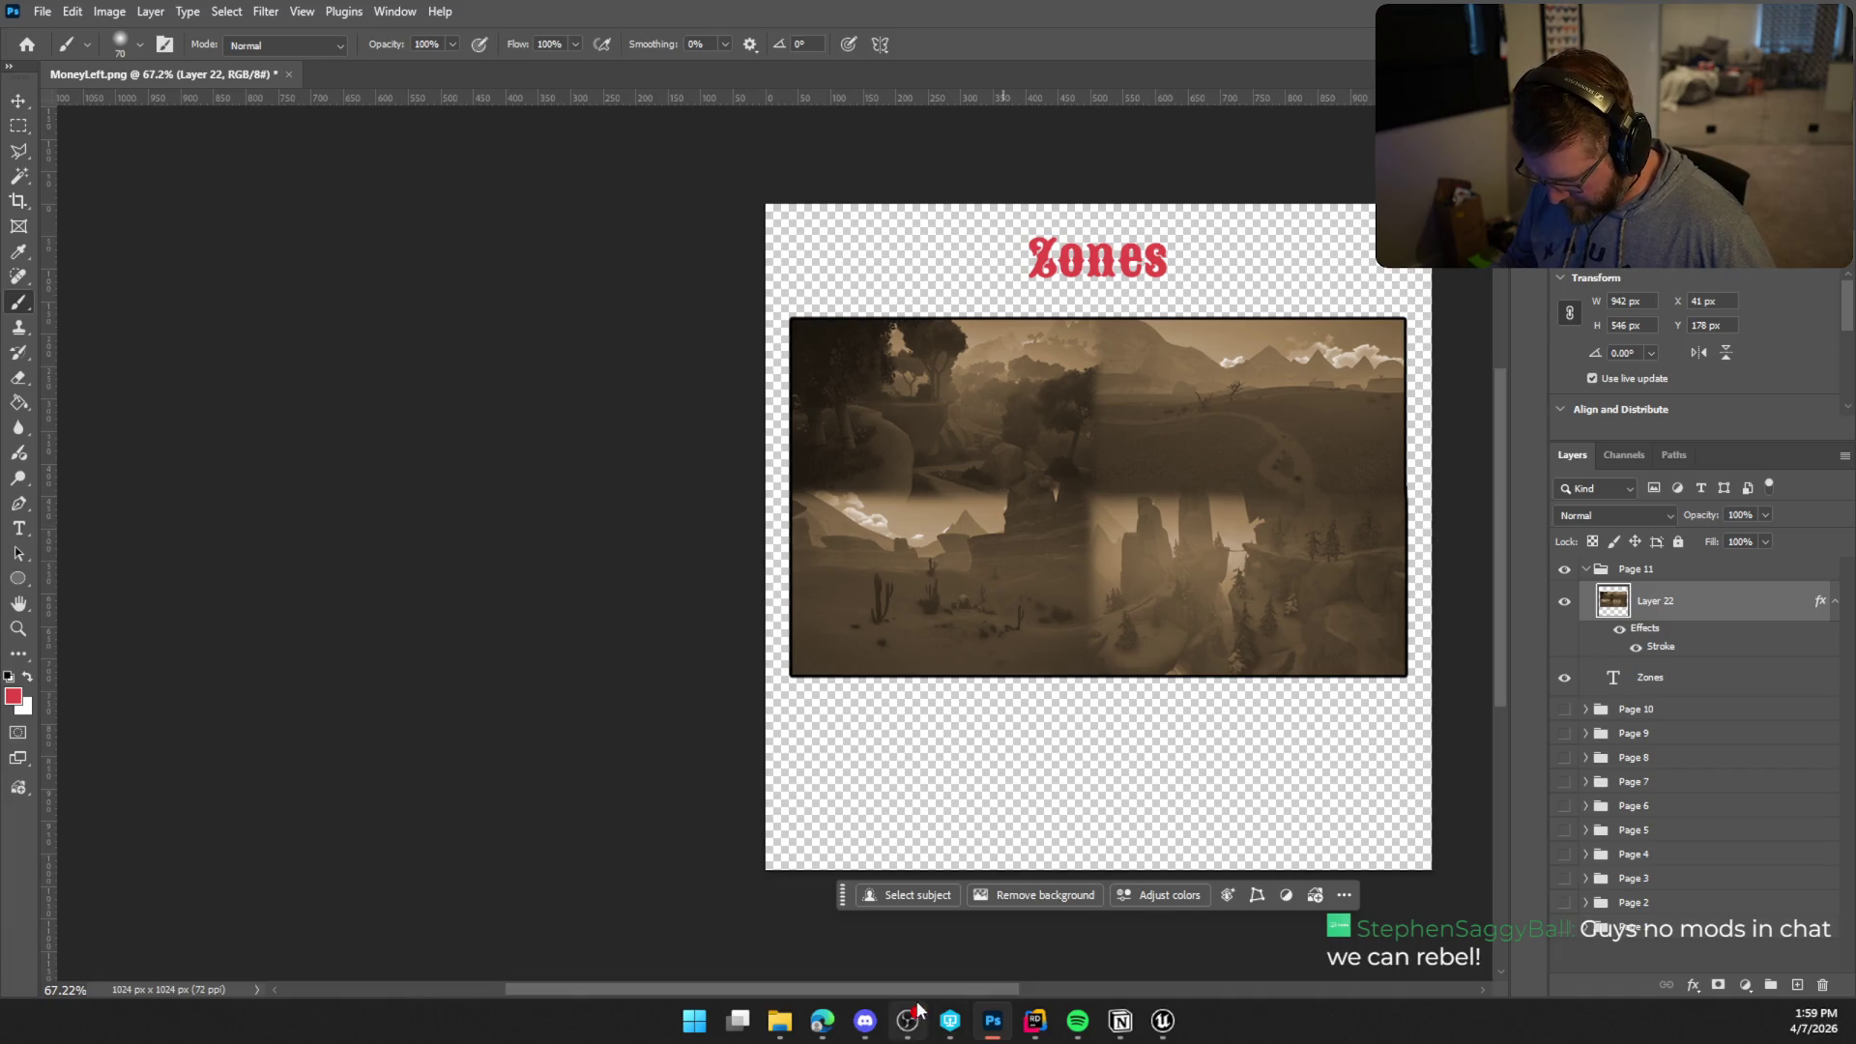
scroll(850, 598, "right", 3)
scroll(850, 598, "up", 1)
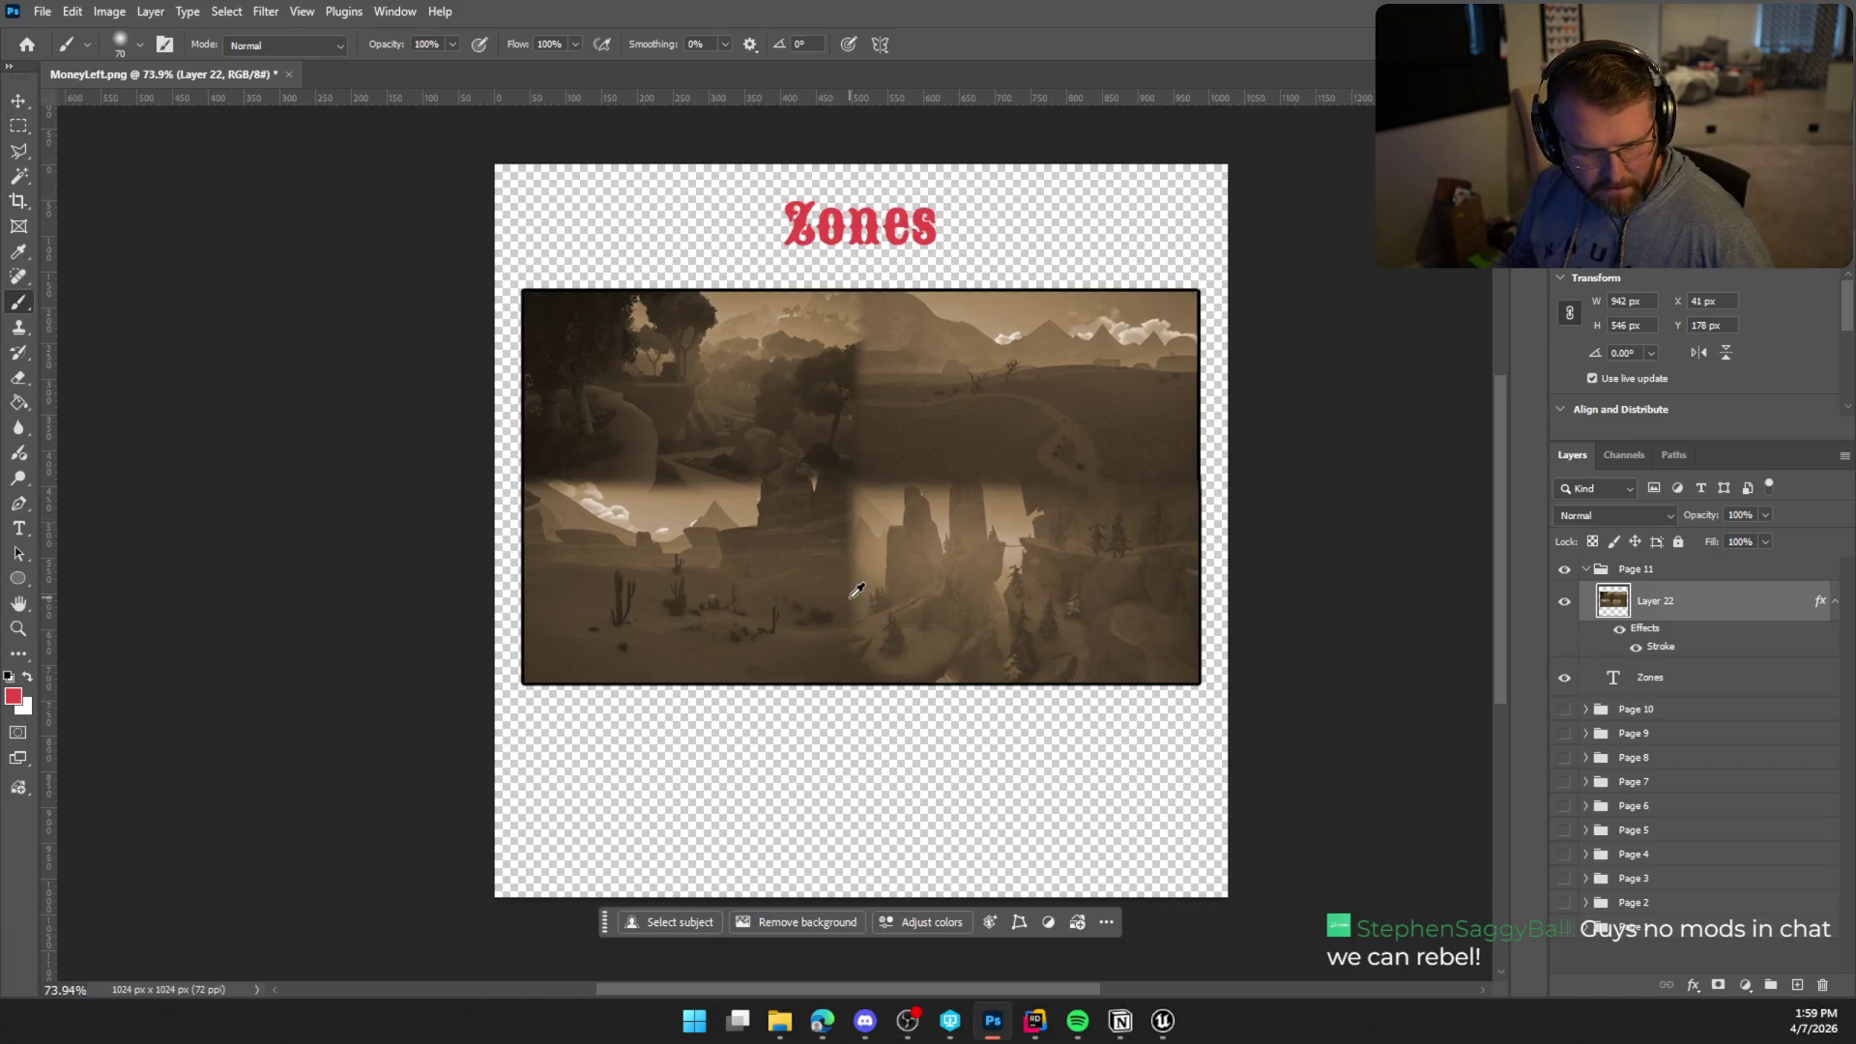
scroll(855, 590, "down", 1)
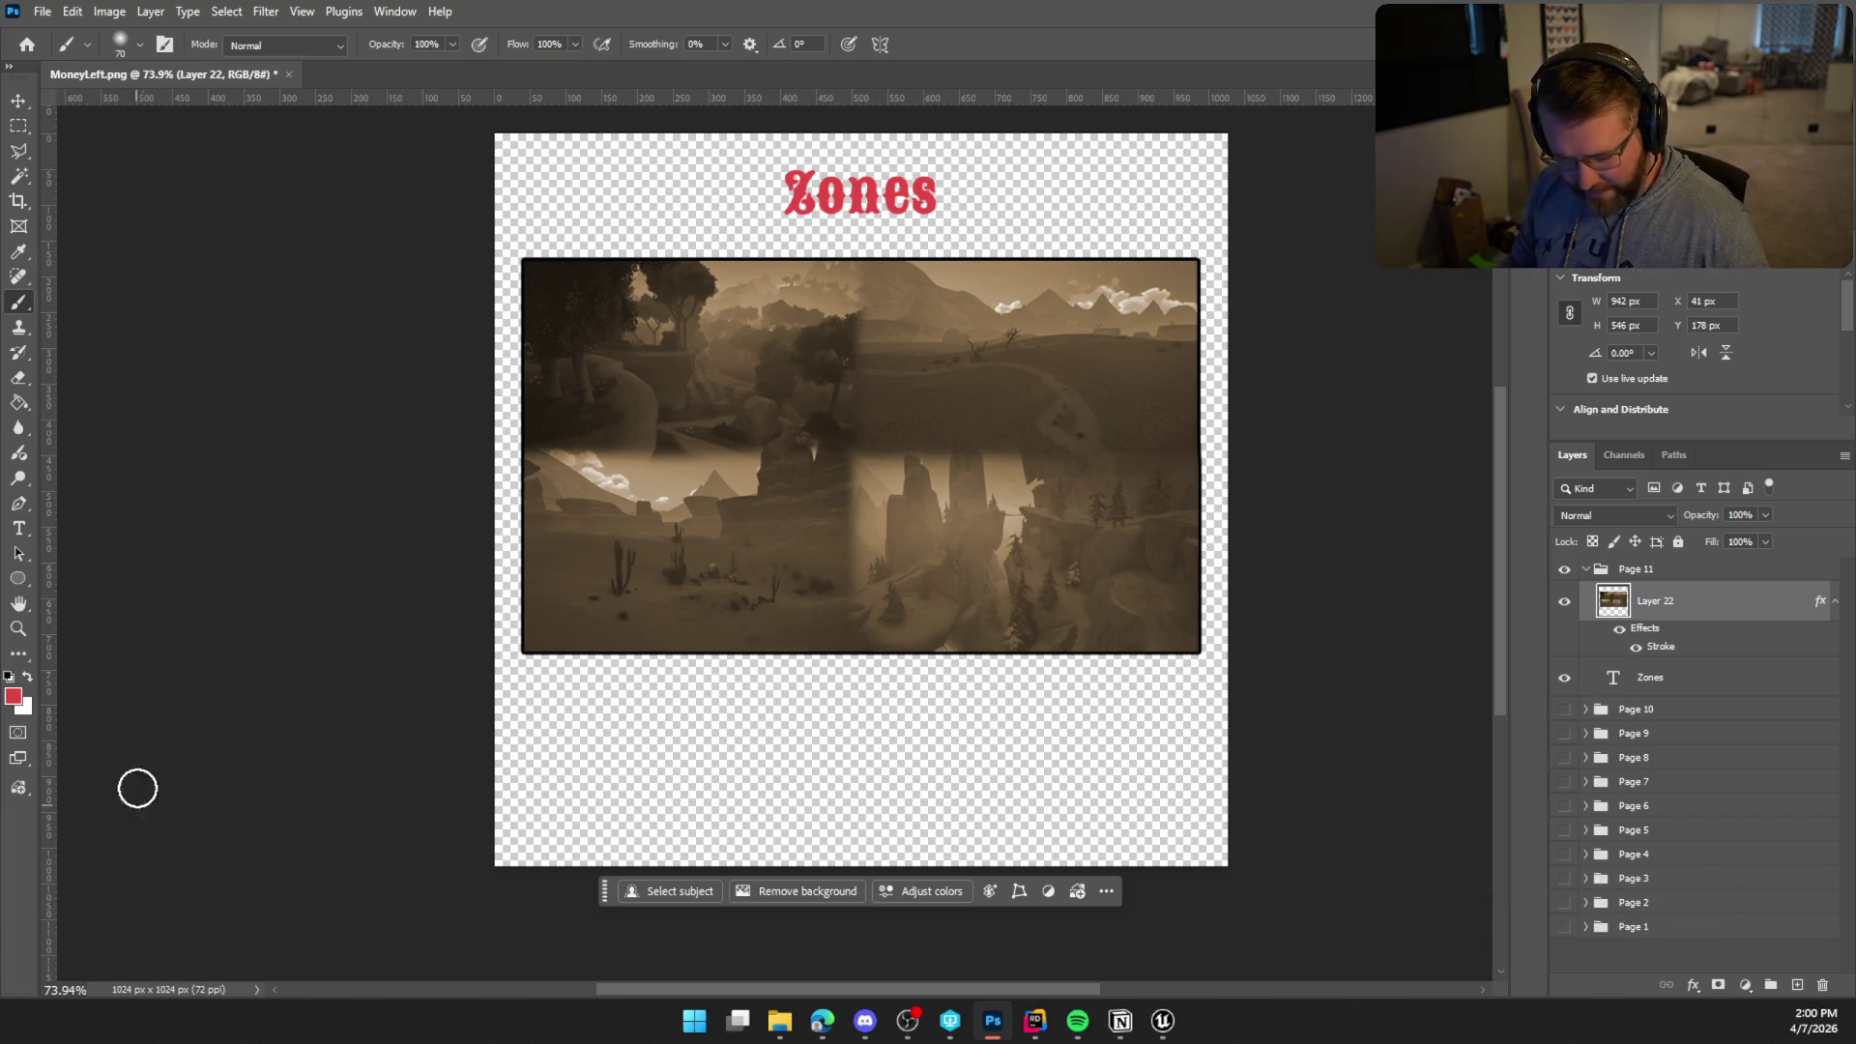
left_click(19, 529)
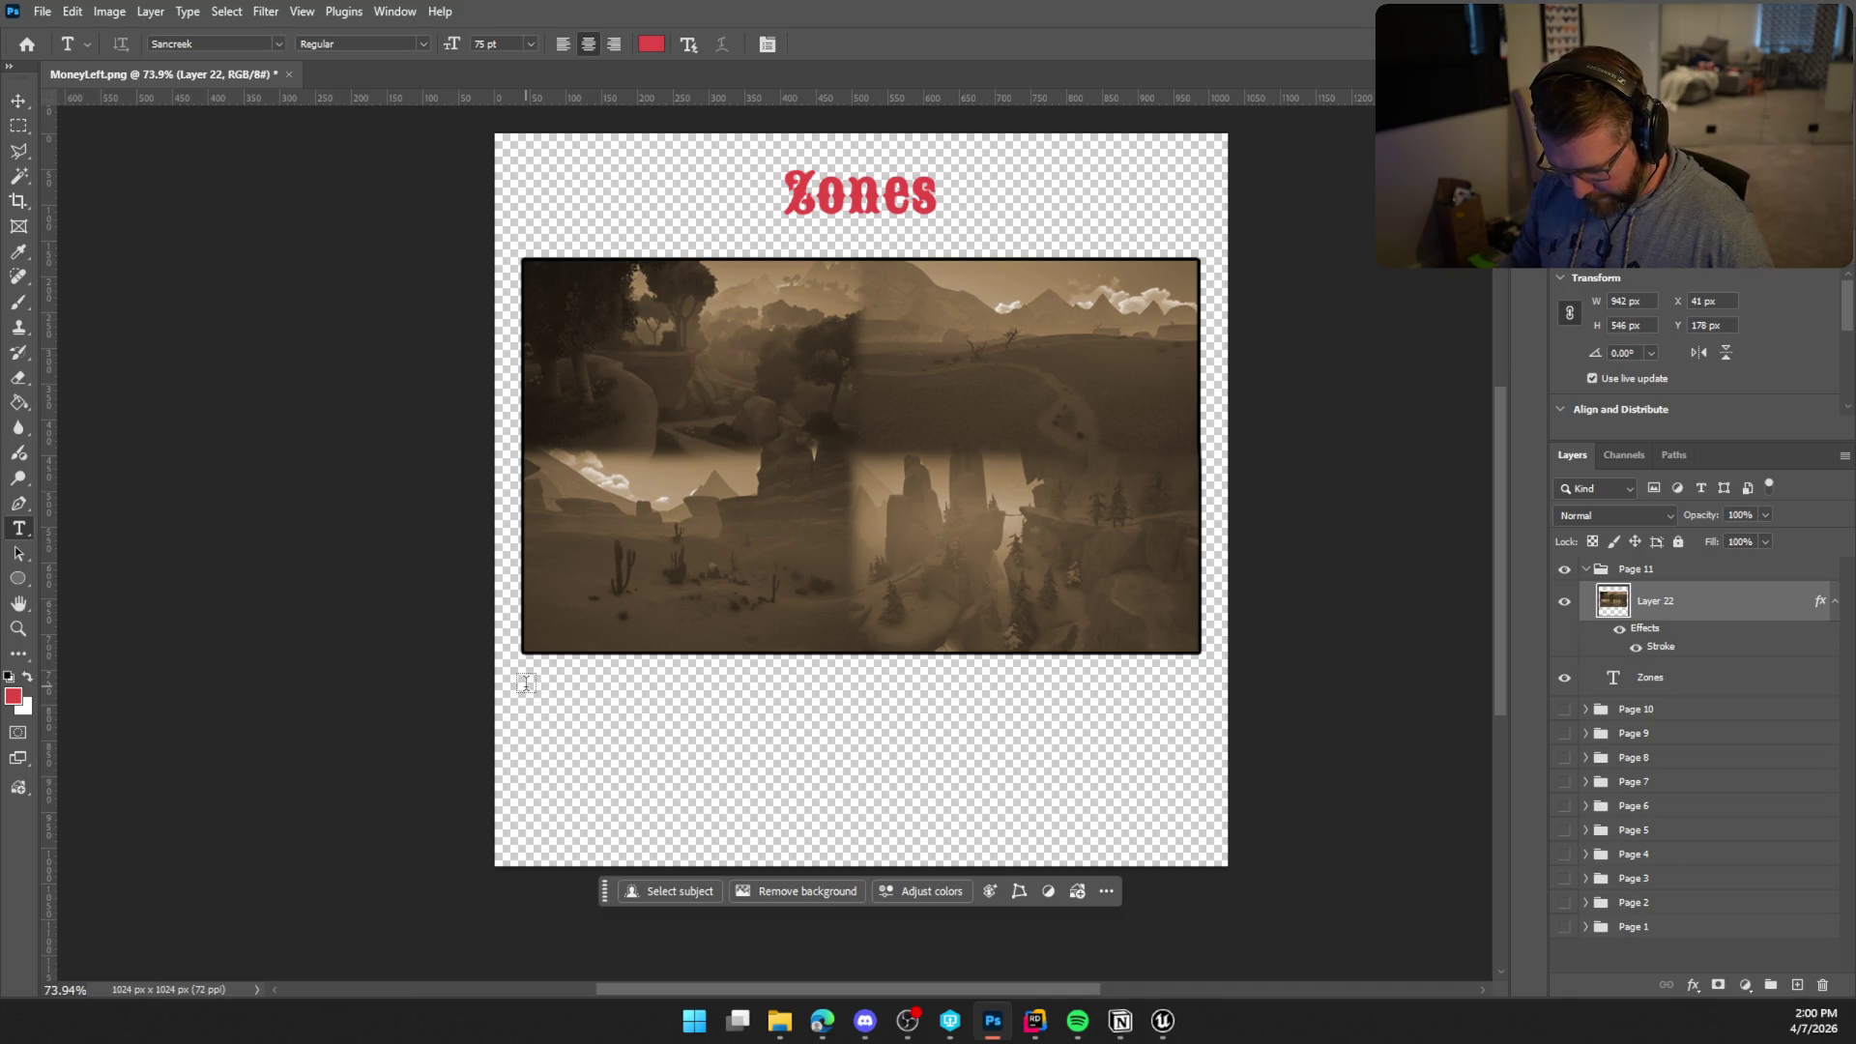
- Draw a Justify All paragraph box under the screenshot and delete its lorem ipsum placeholder
mouse_move(527, 678)
left_mouse_down()
mouse_move(1165, 856)
mouse_move(1201, 842)
left_mouse_up()
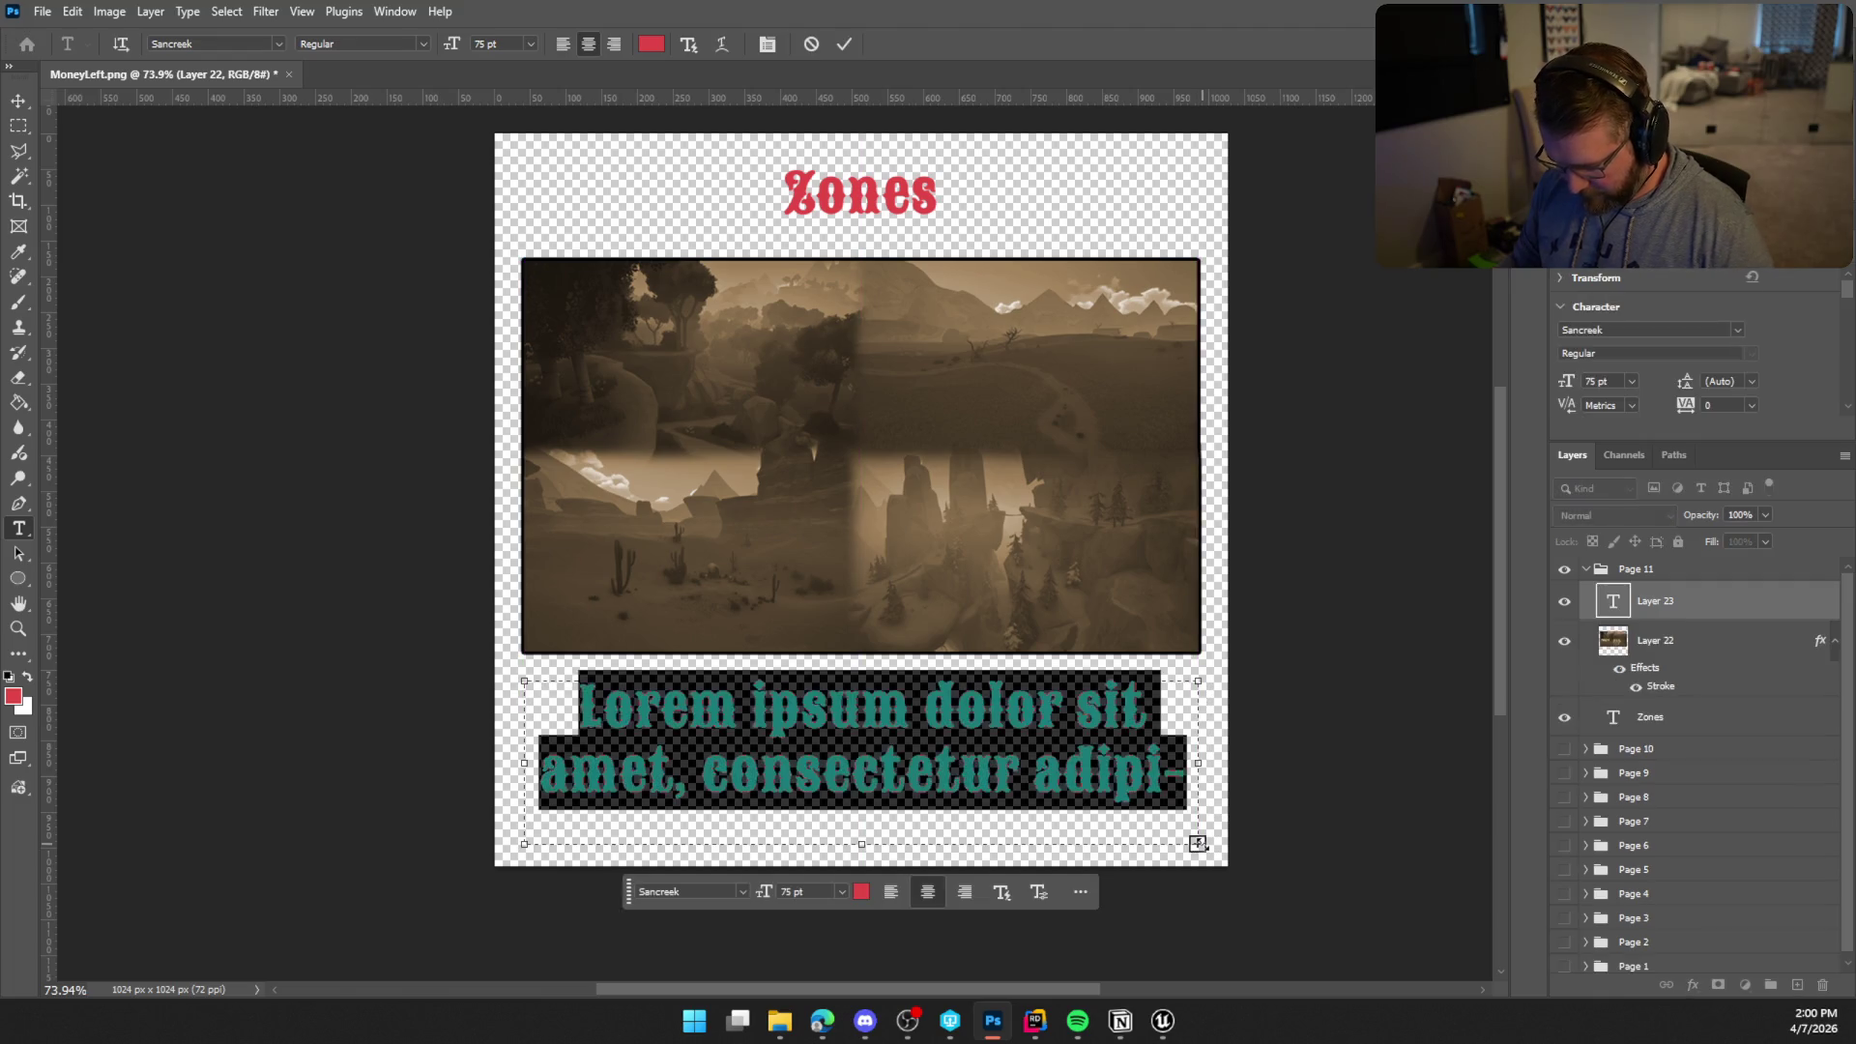
left_click(999, 893)
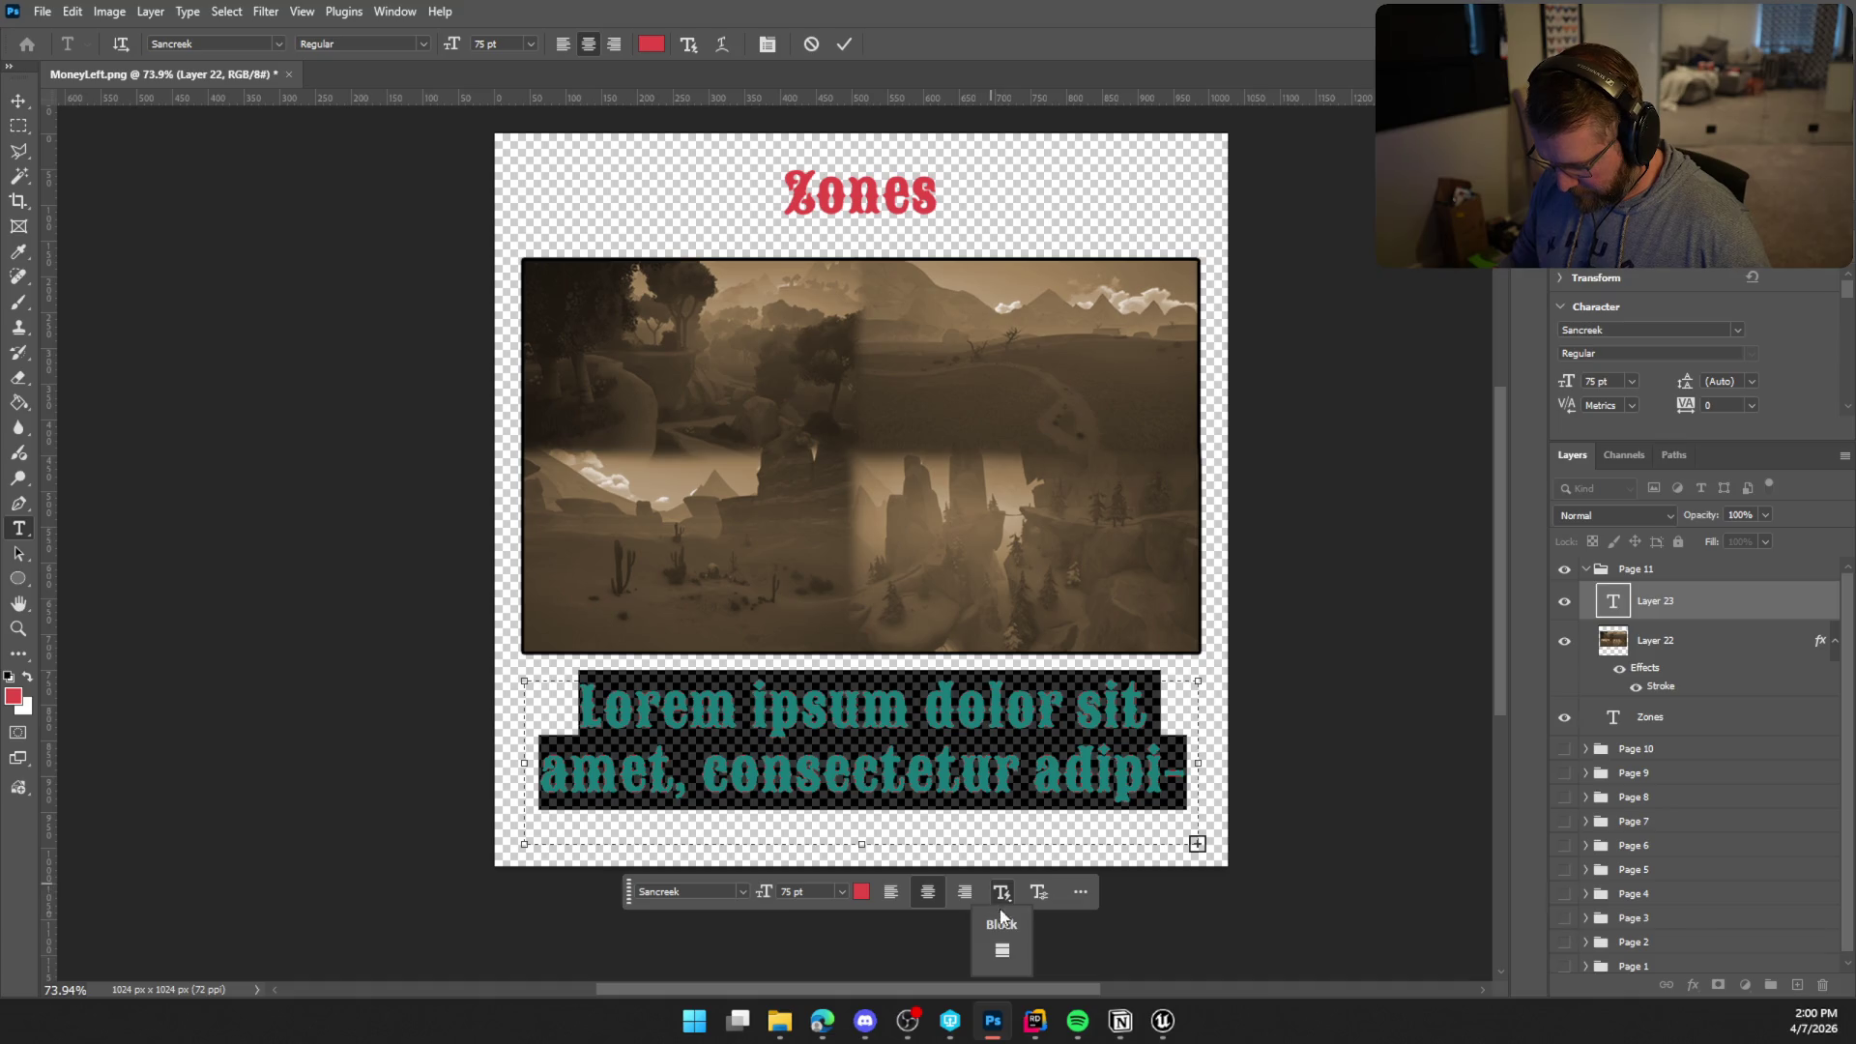
left_click(1003, 950)
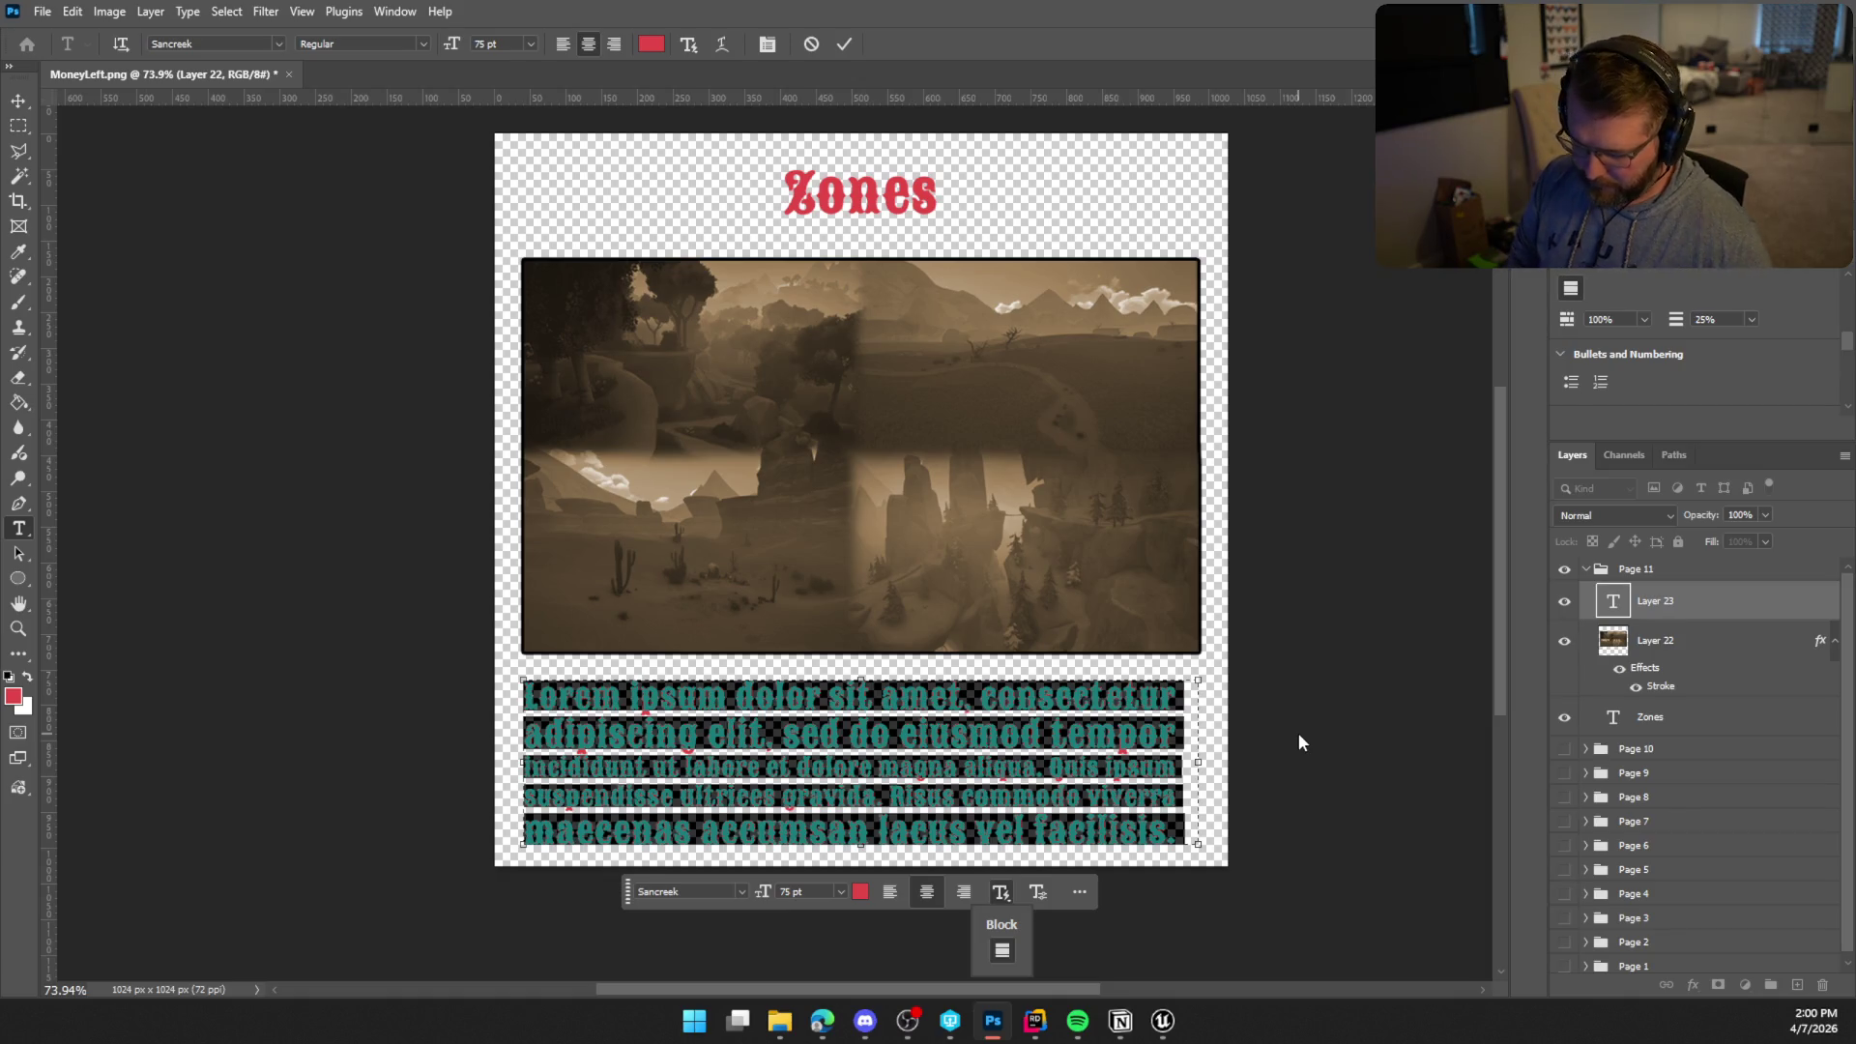
left_click(1100, 698)
key("ctrl+a")
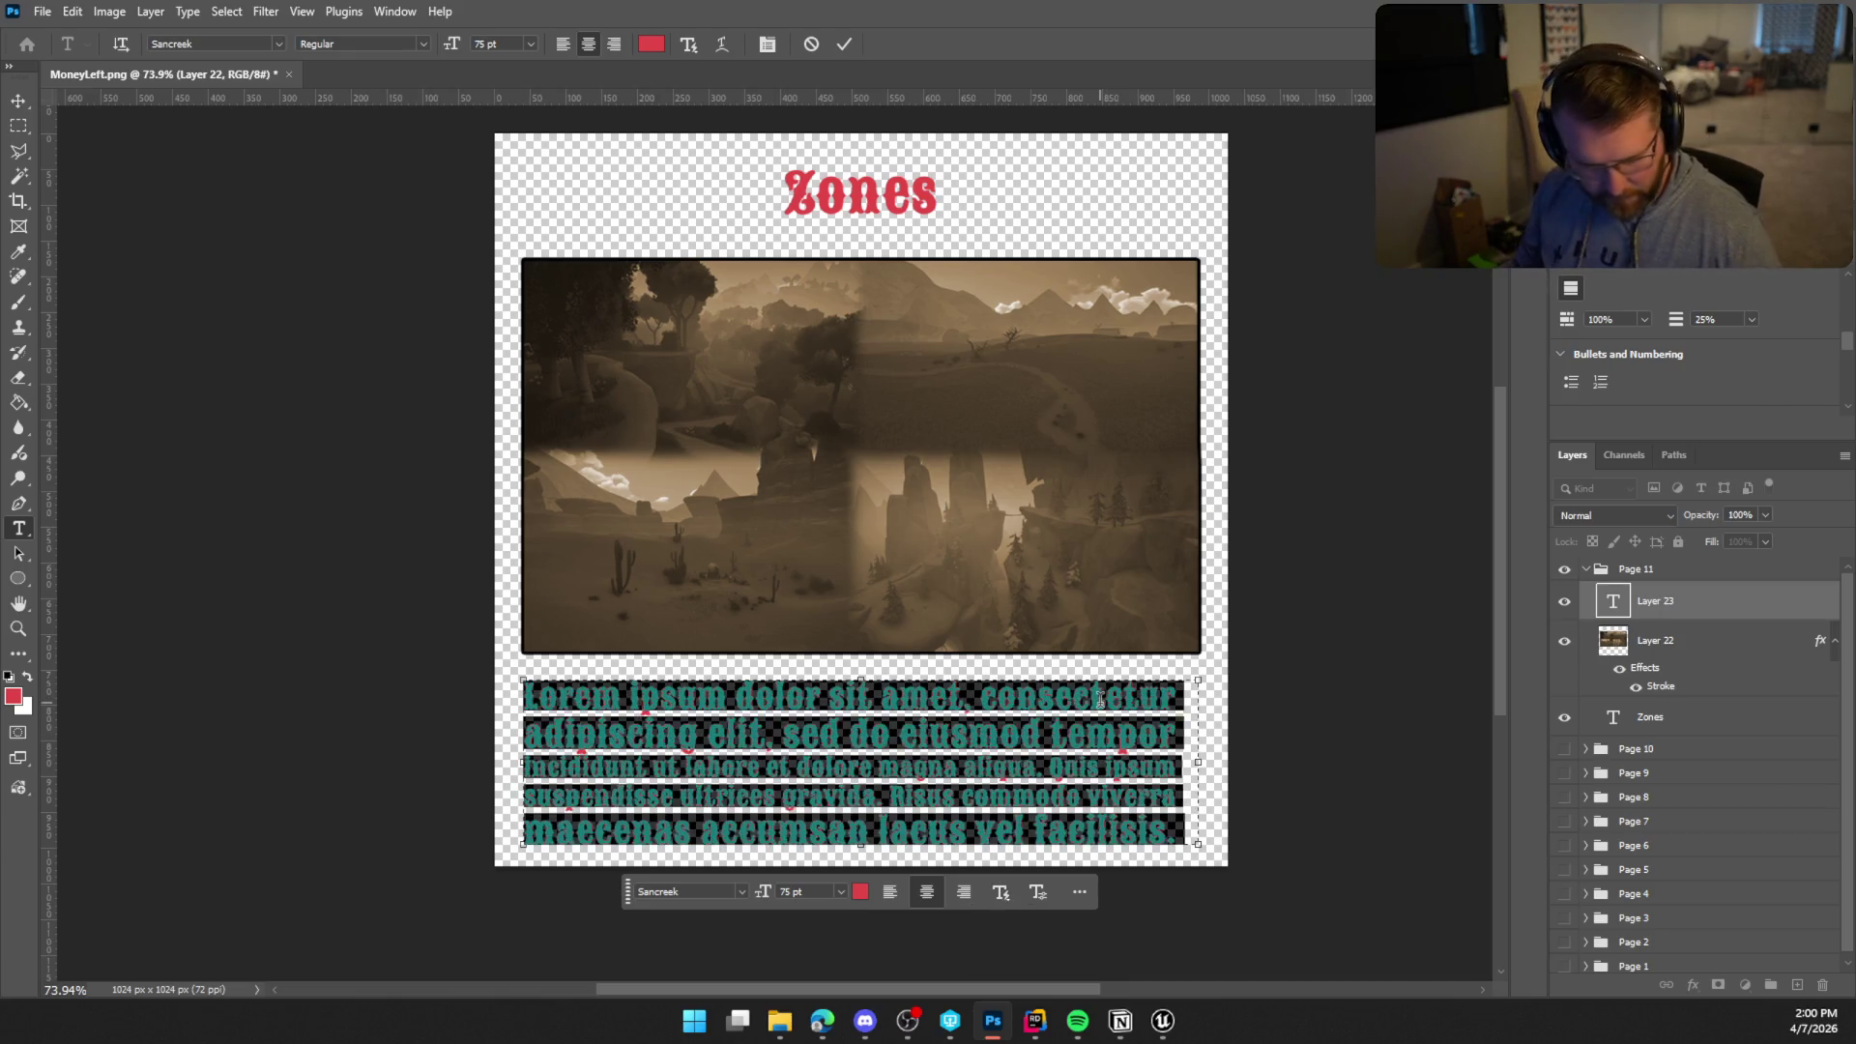
key("BackSpace")
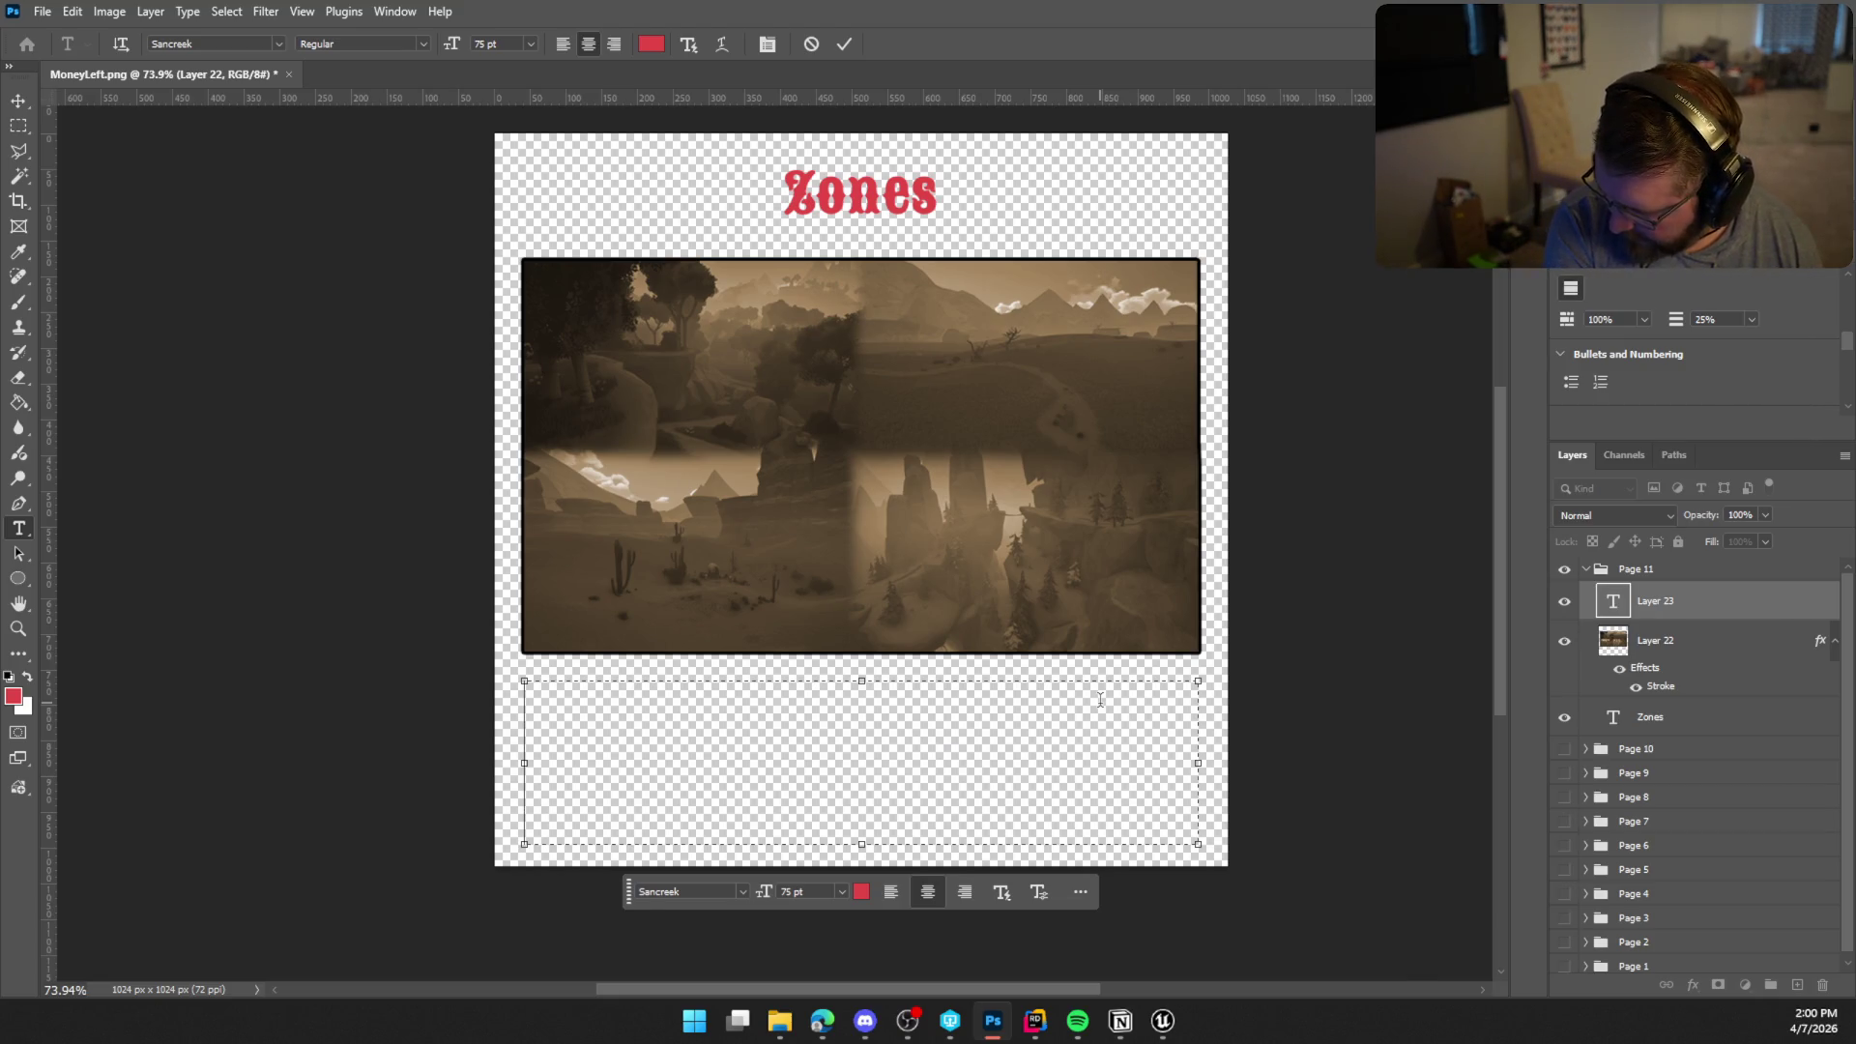
- Type and commit the lines 'Forest - No Threats', 'Plains - Lightning / Buffalo', 'Desert - Sandstorms / Snakes', 'Mountains - Blizzards / Bears'
type("Forest -")
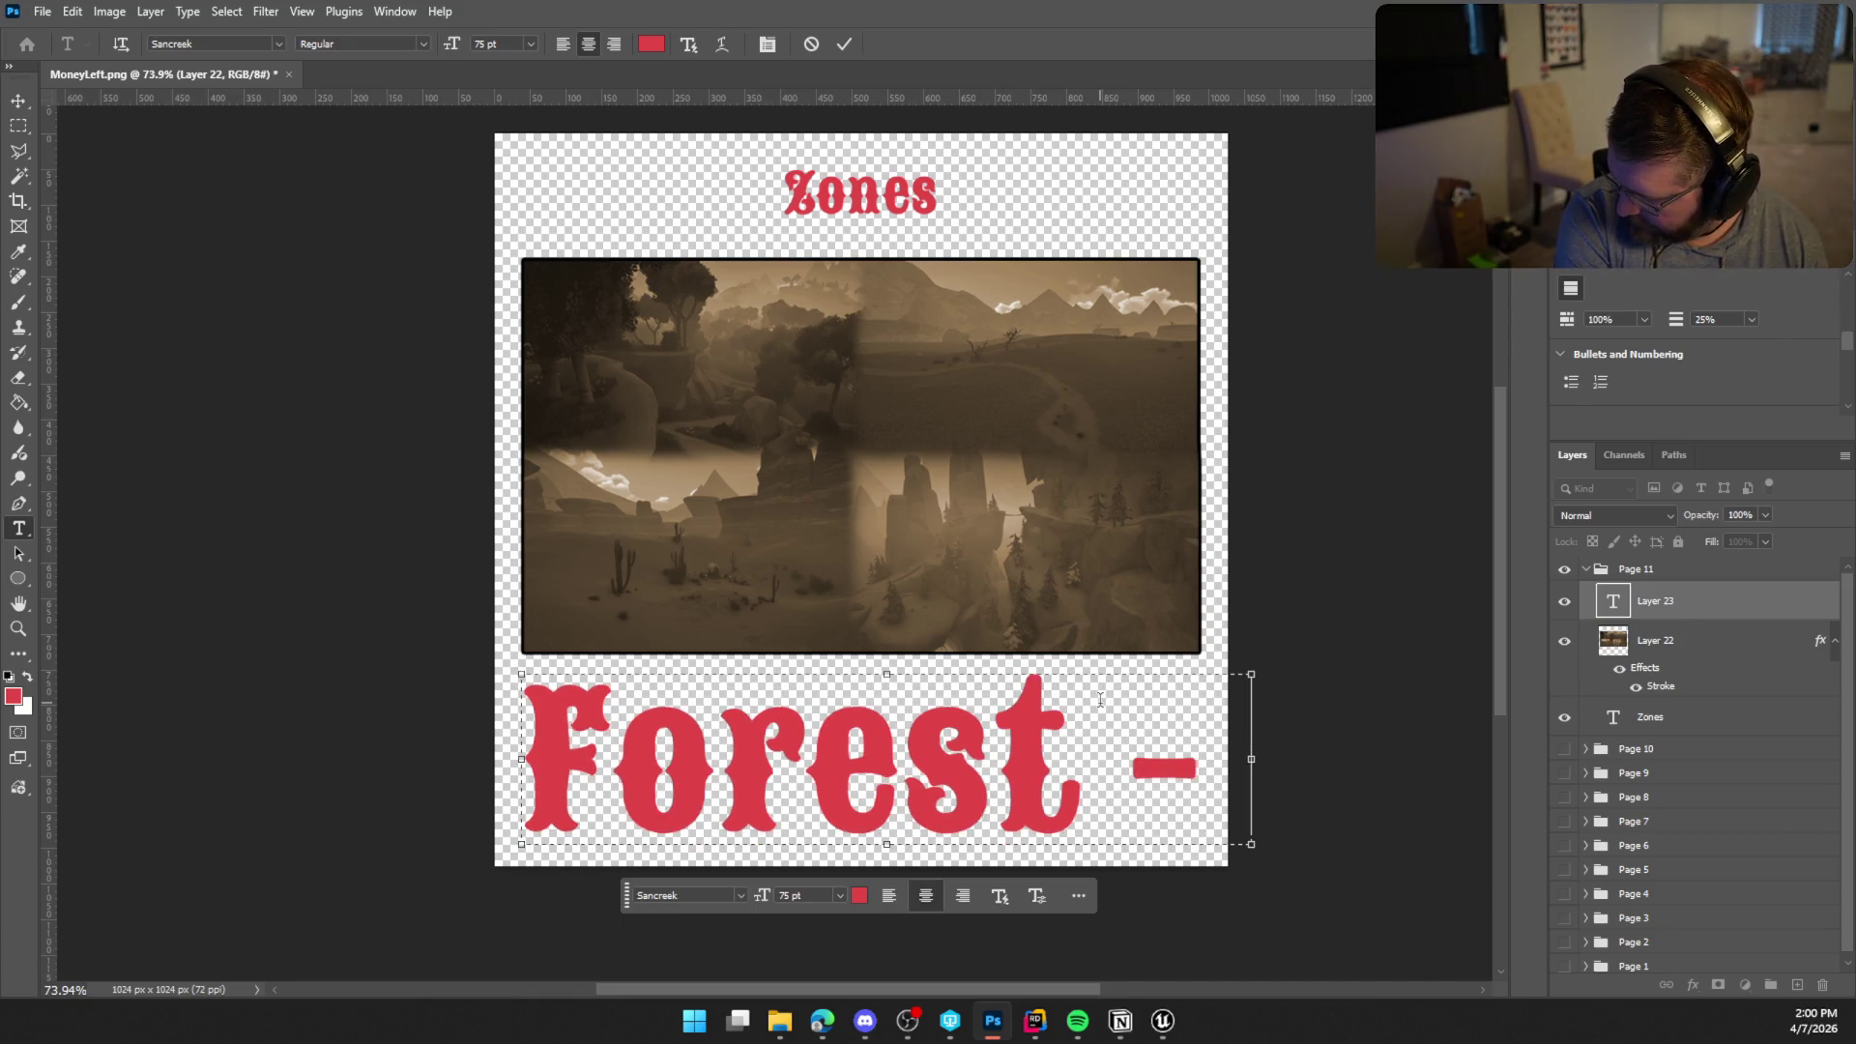
type(" No Threats")
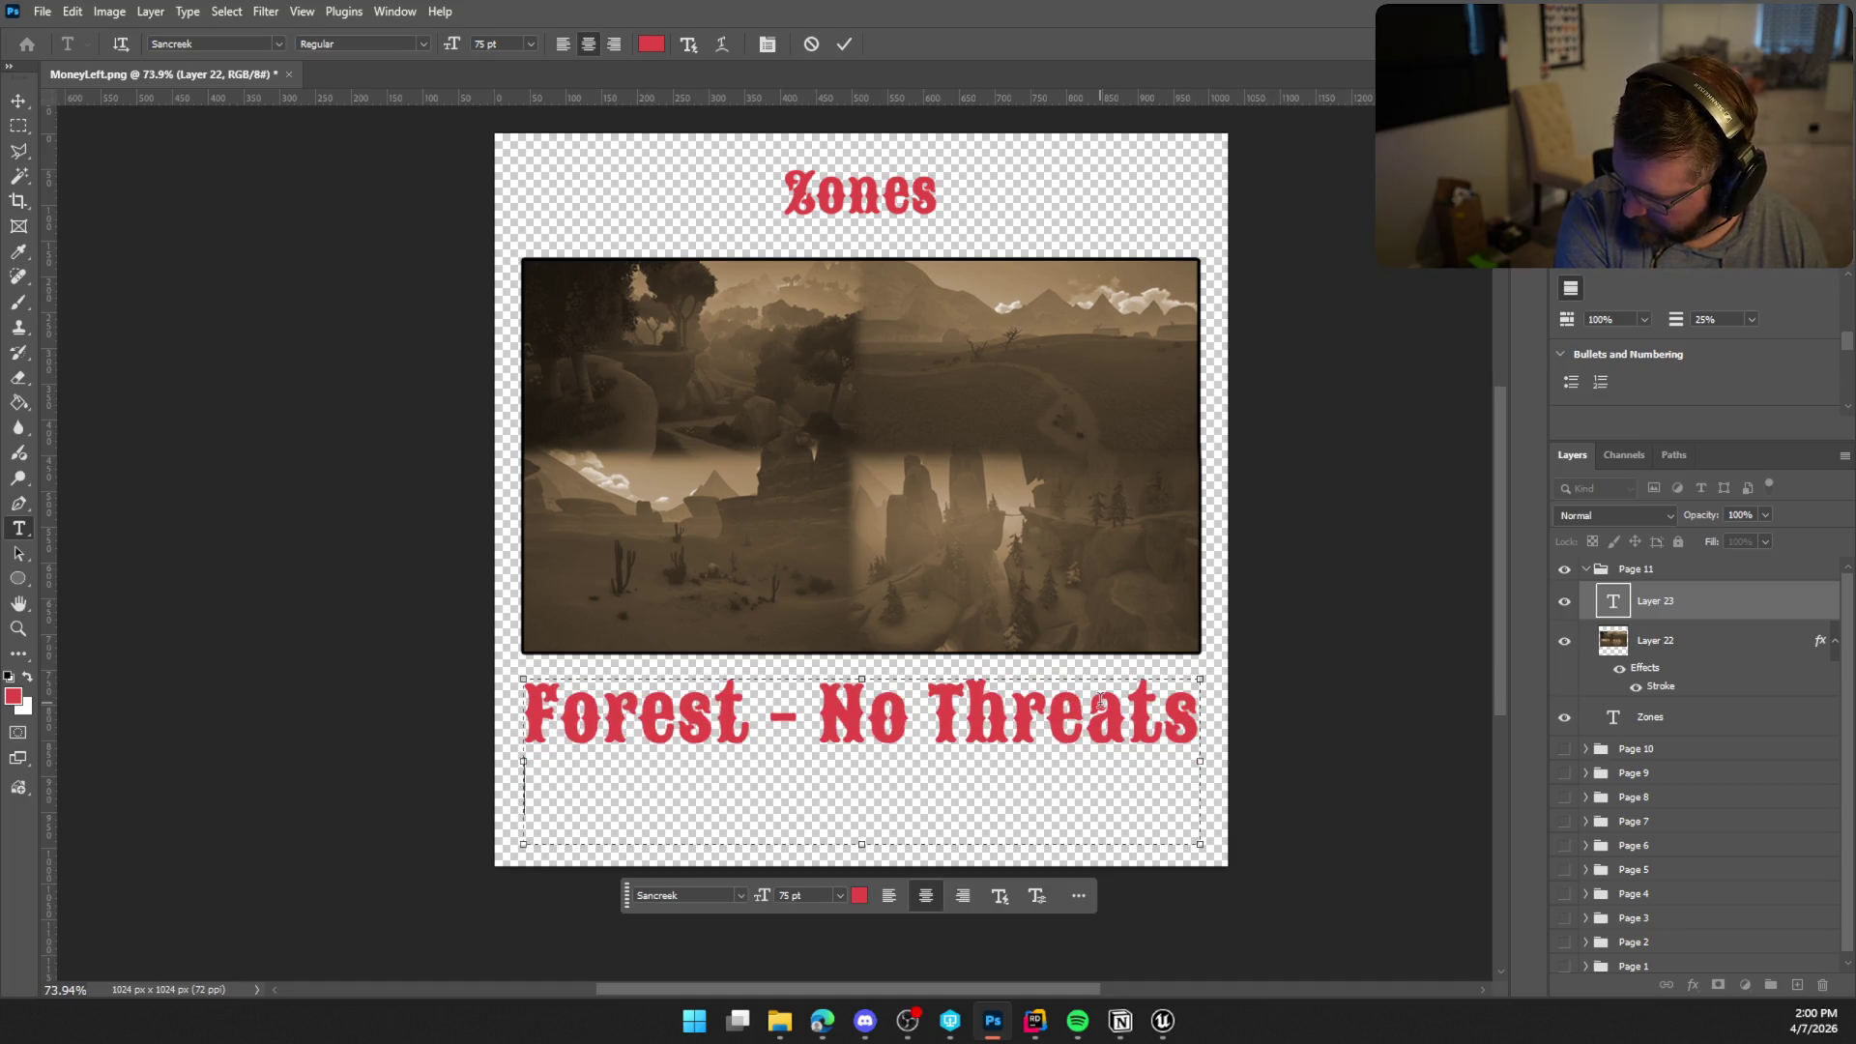
key("Return")
type("Plains")
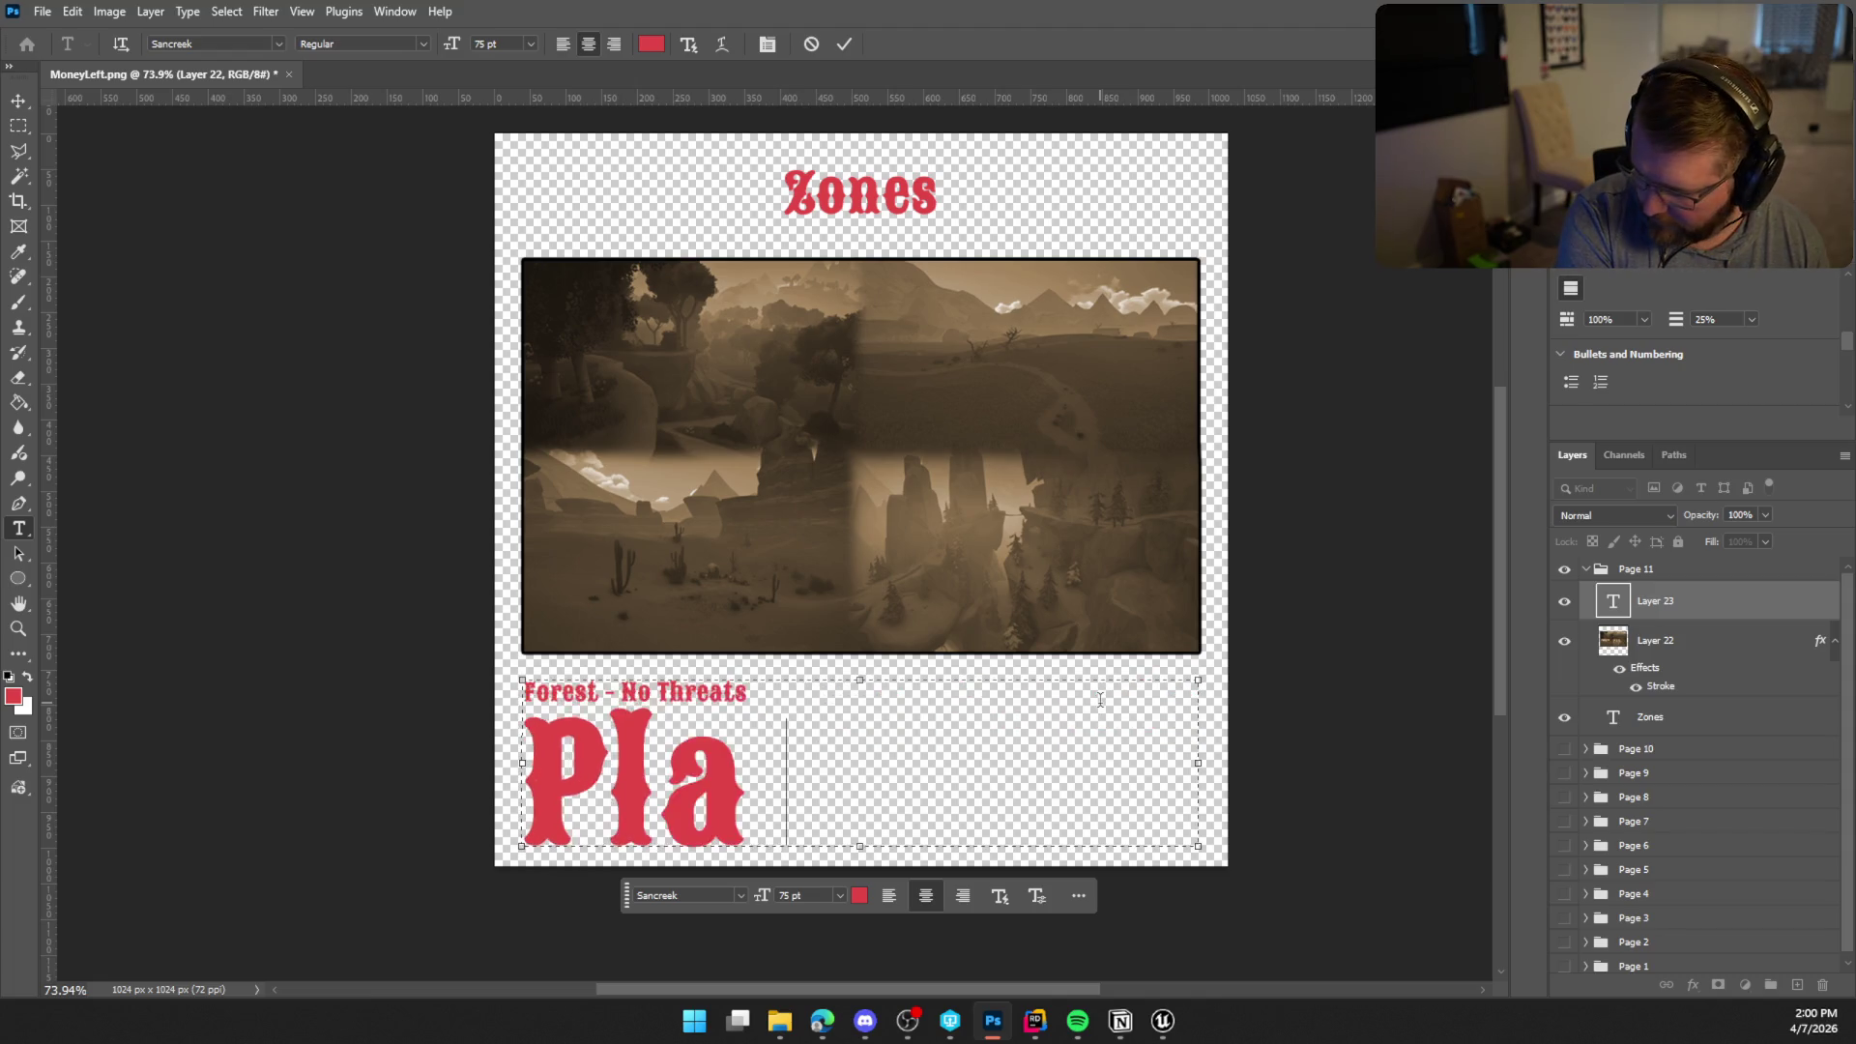
type(" -")
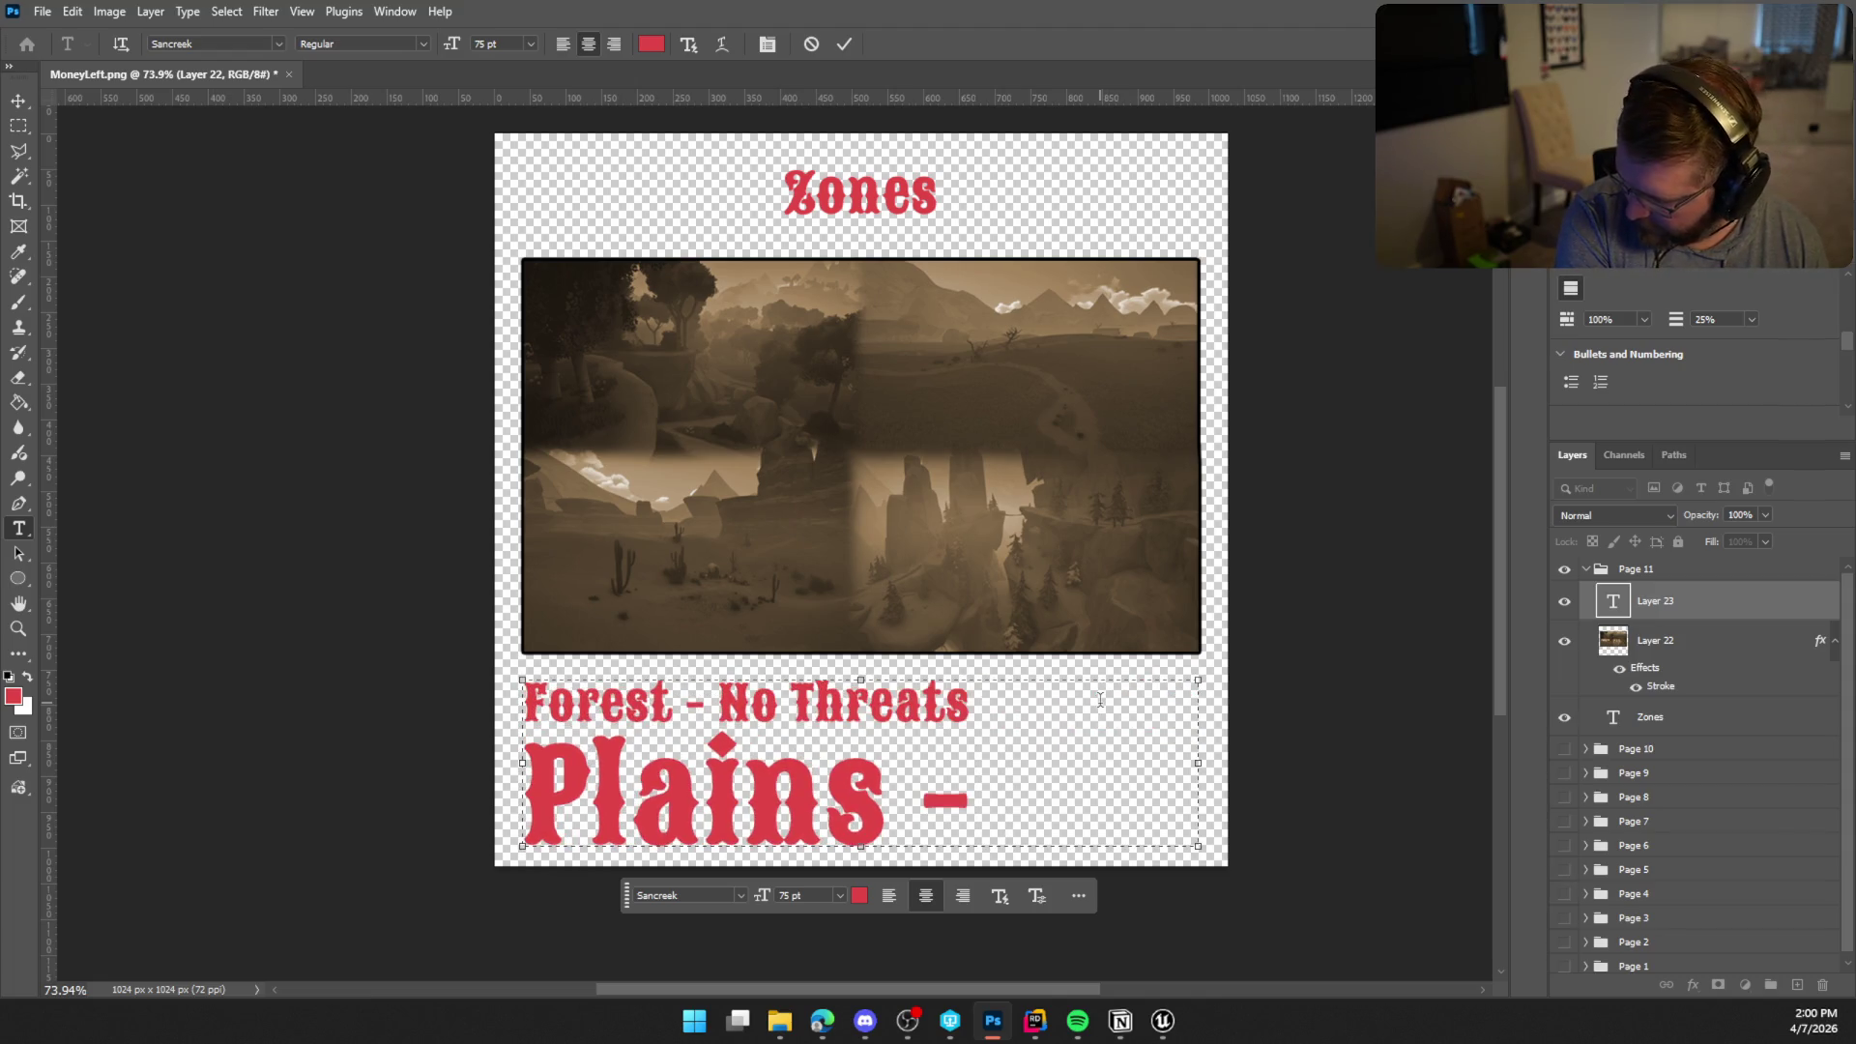
type(" Light")
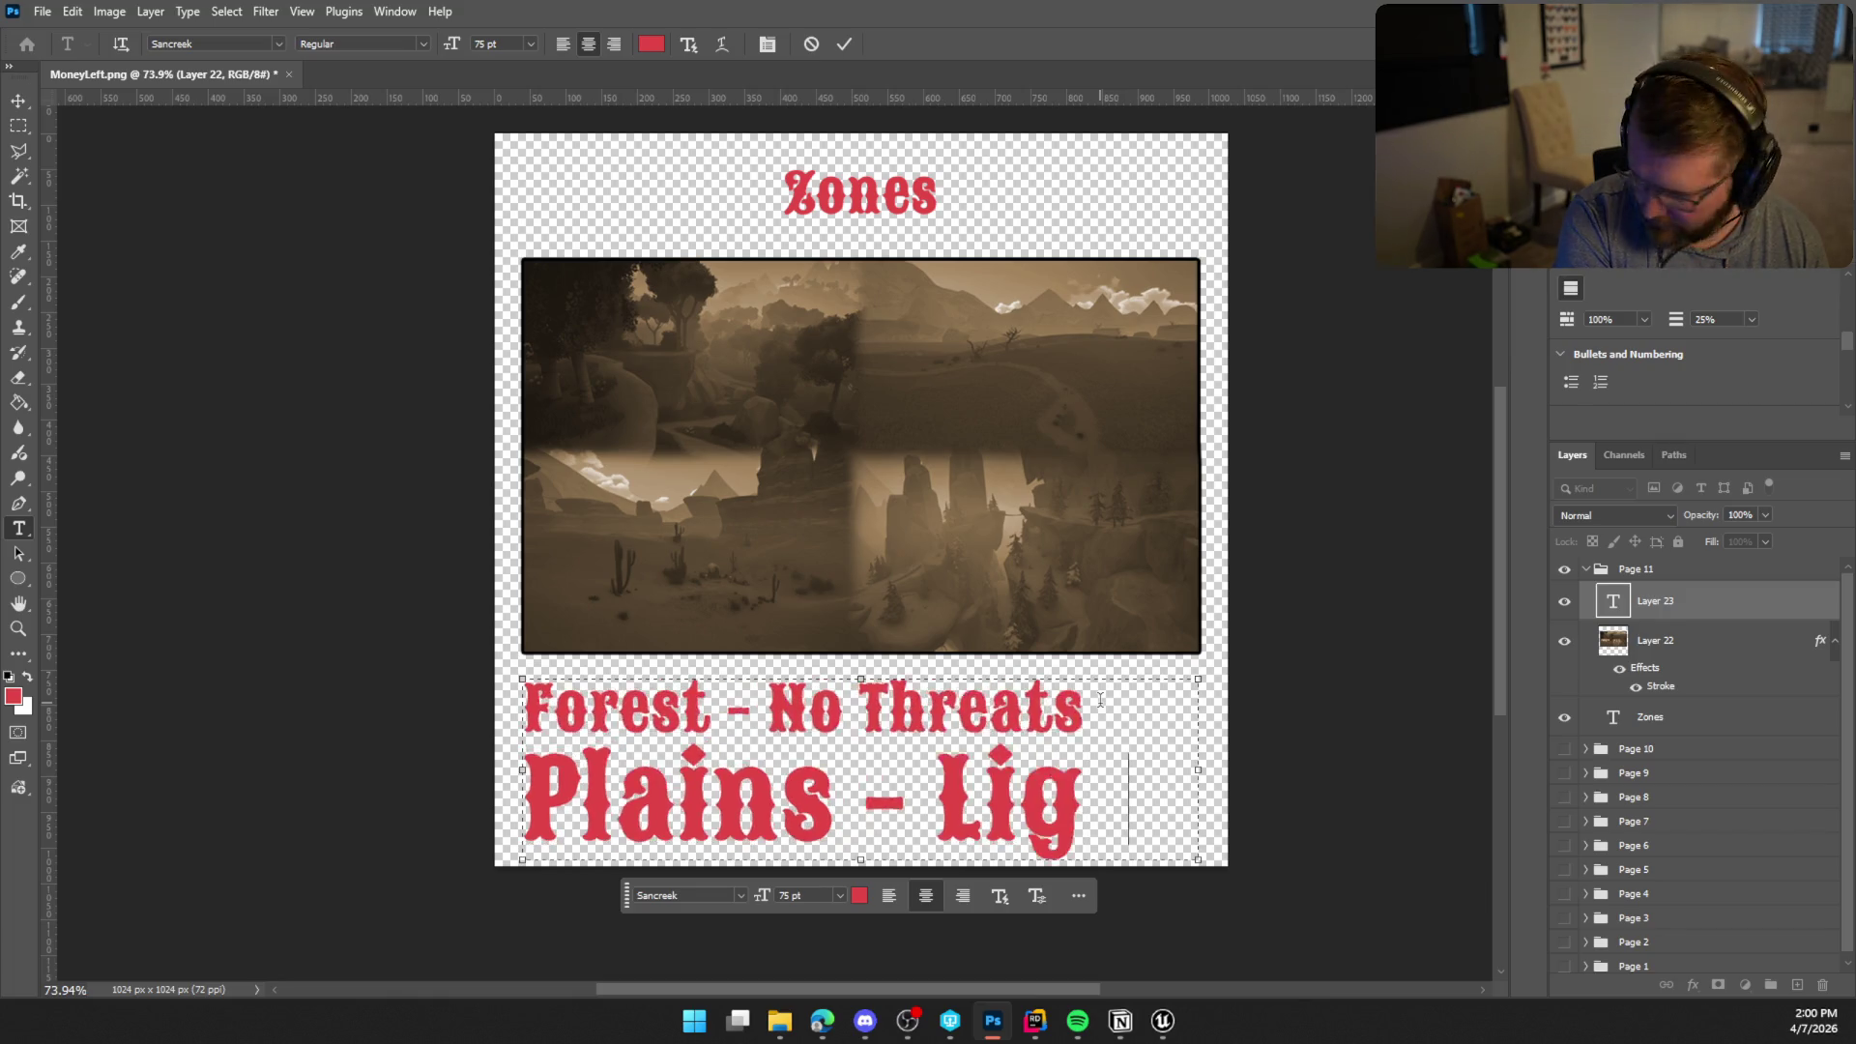
type("ning")
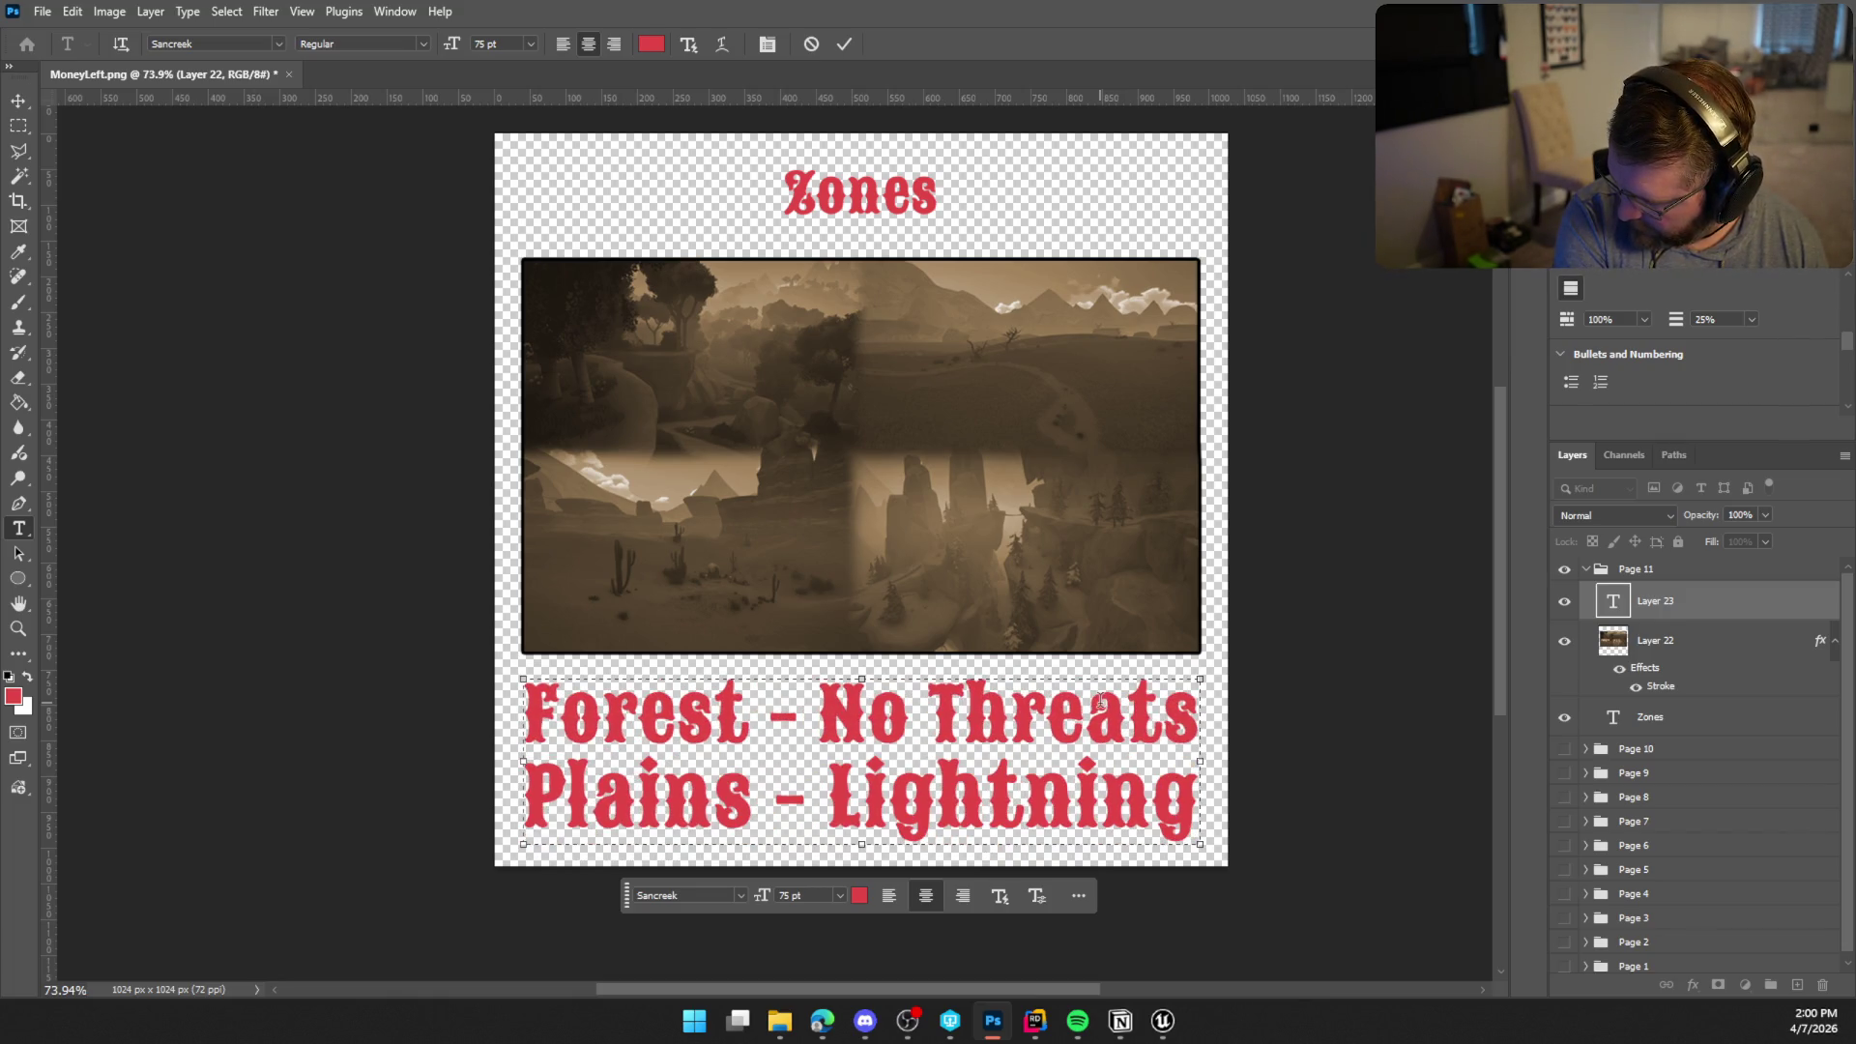
type(" / Buff")
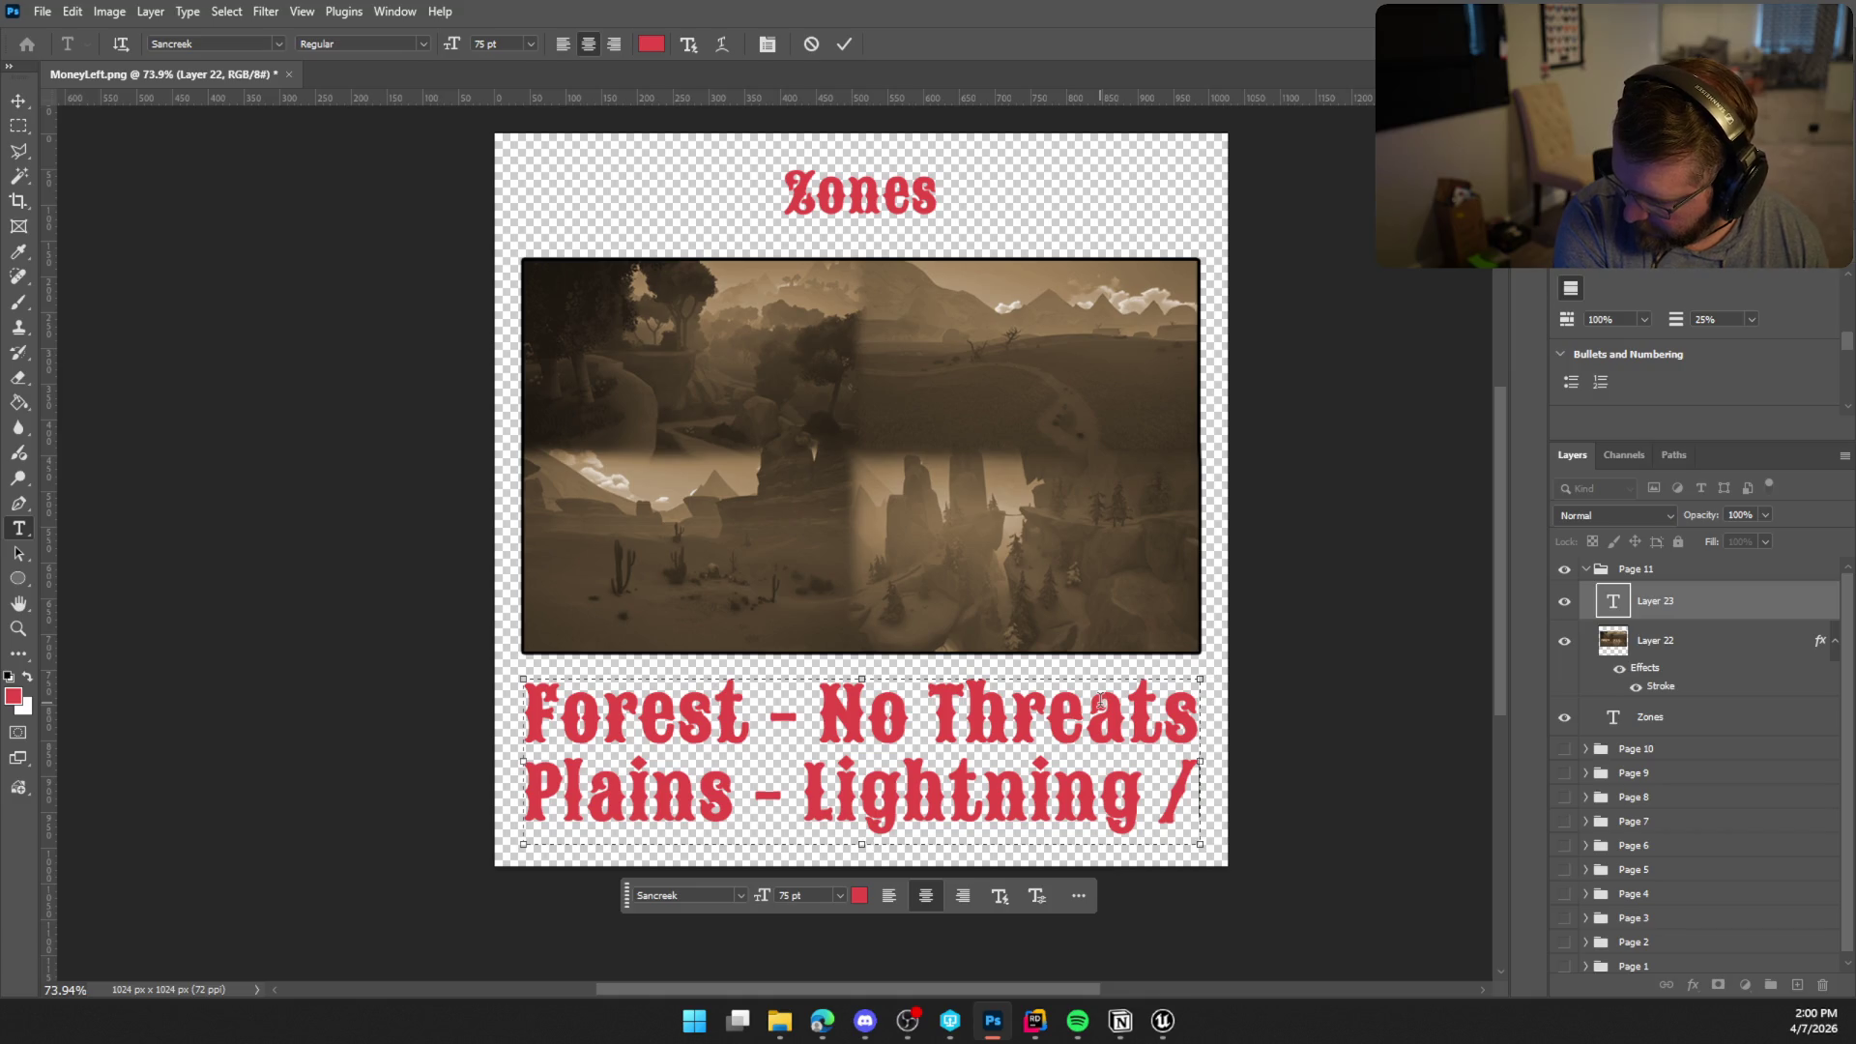
type("alo")
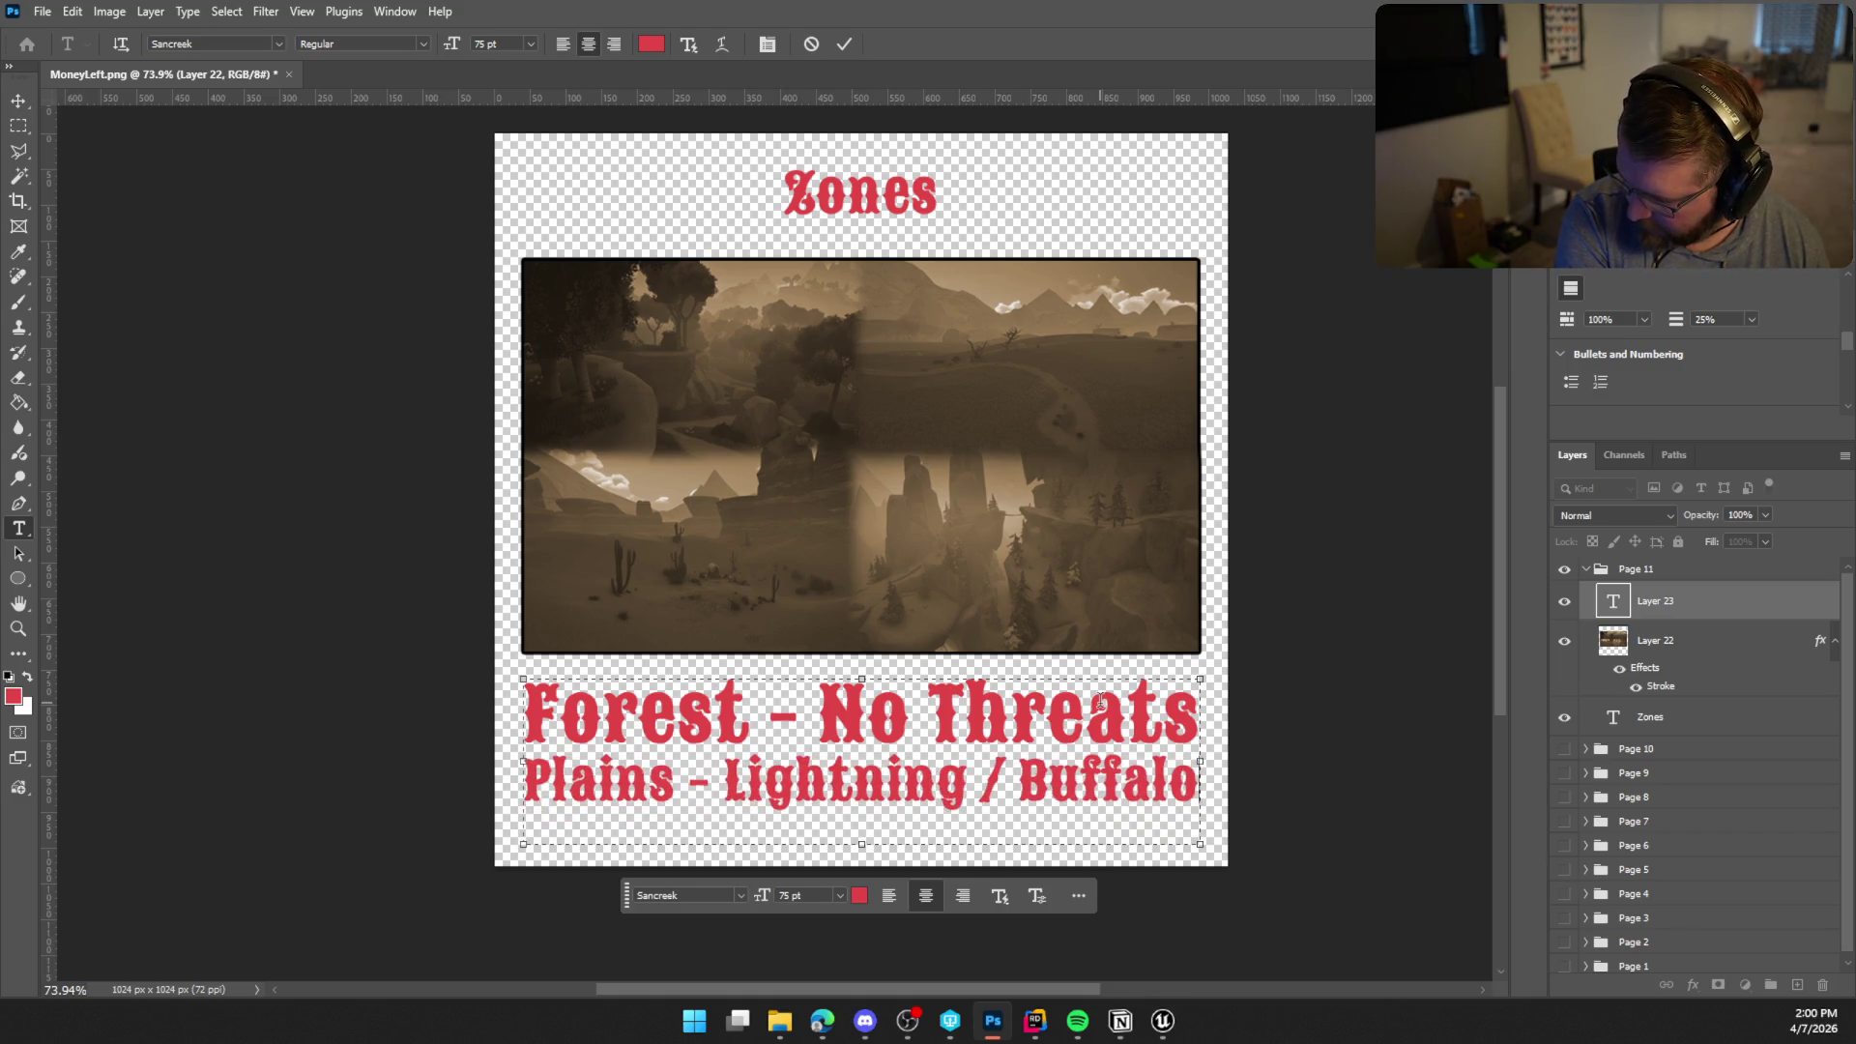
key("Return")
type("Desert - ")
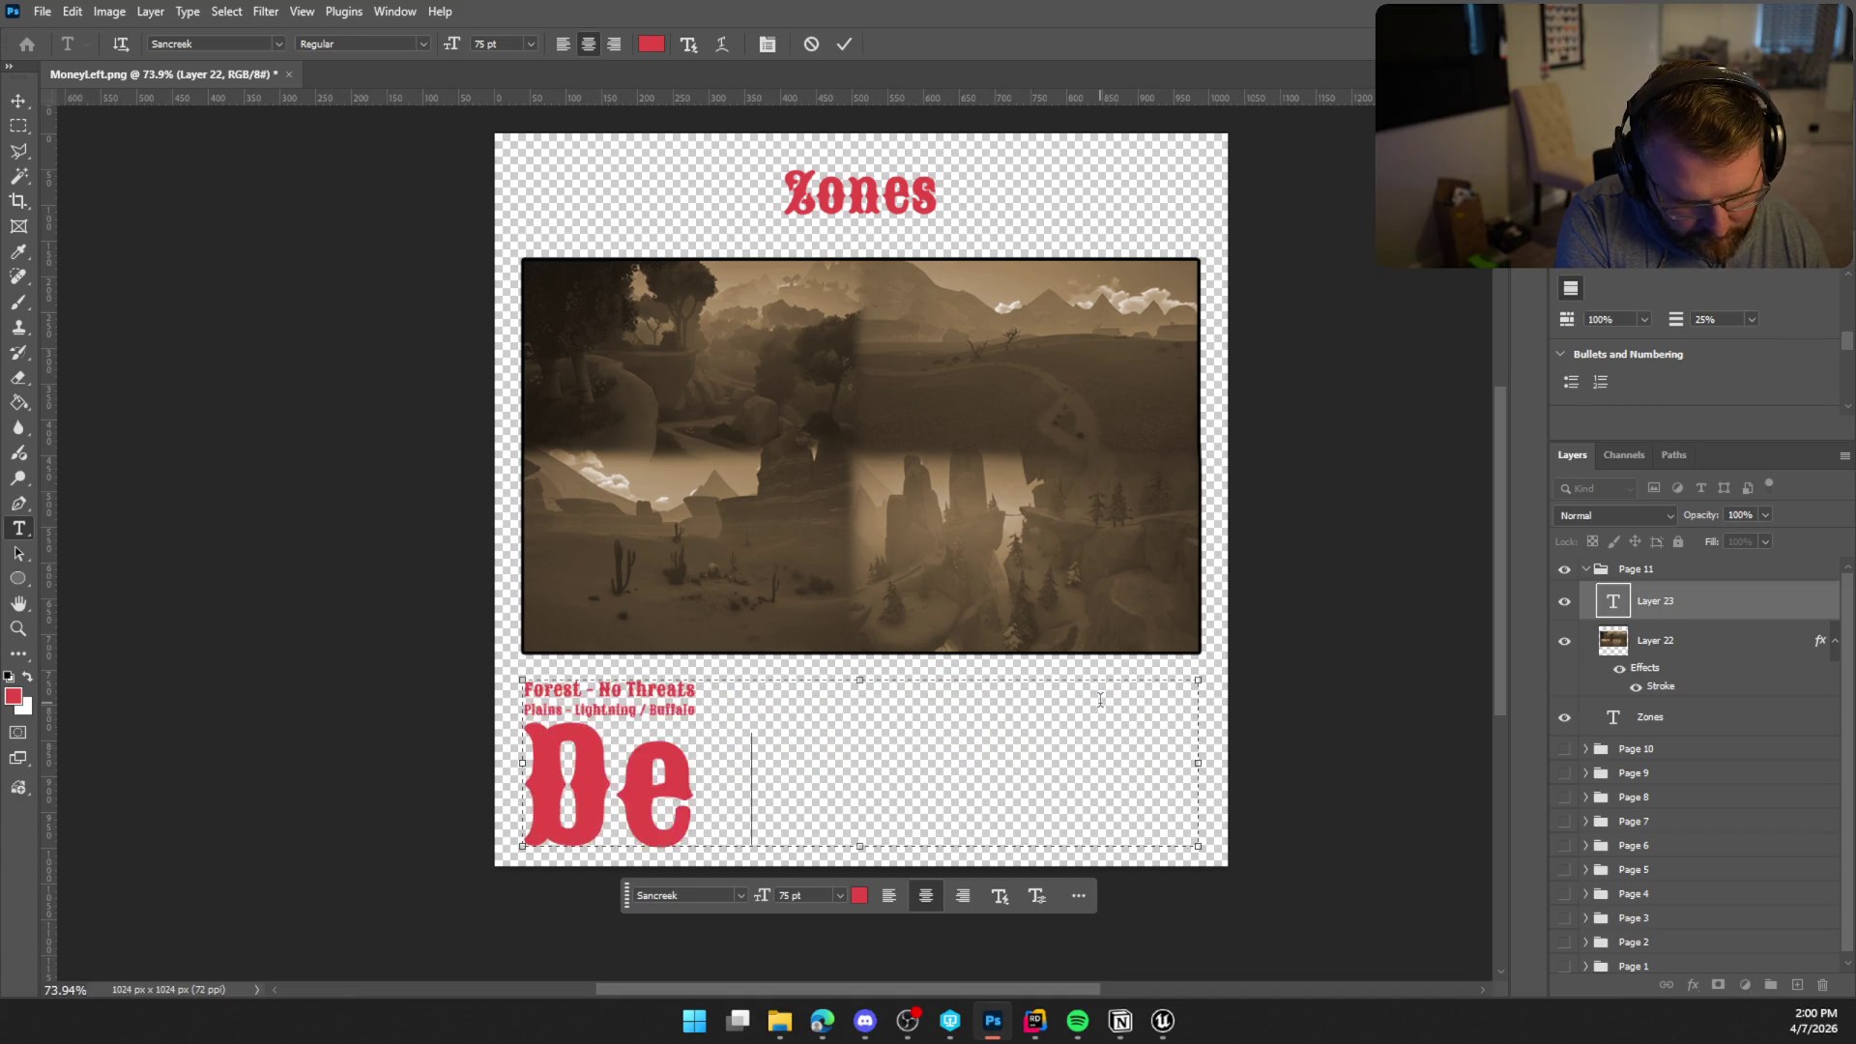
type("Sand")
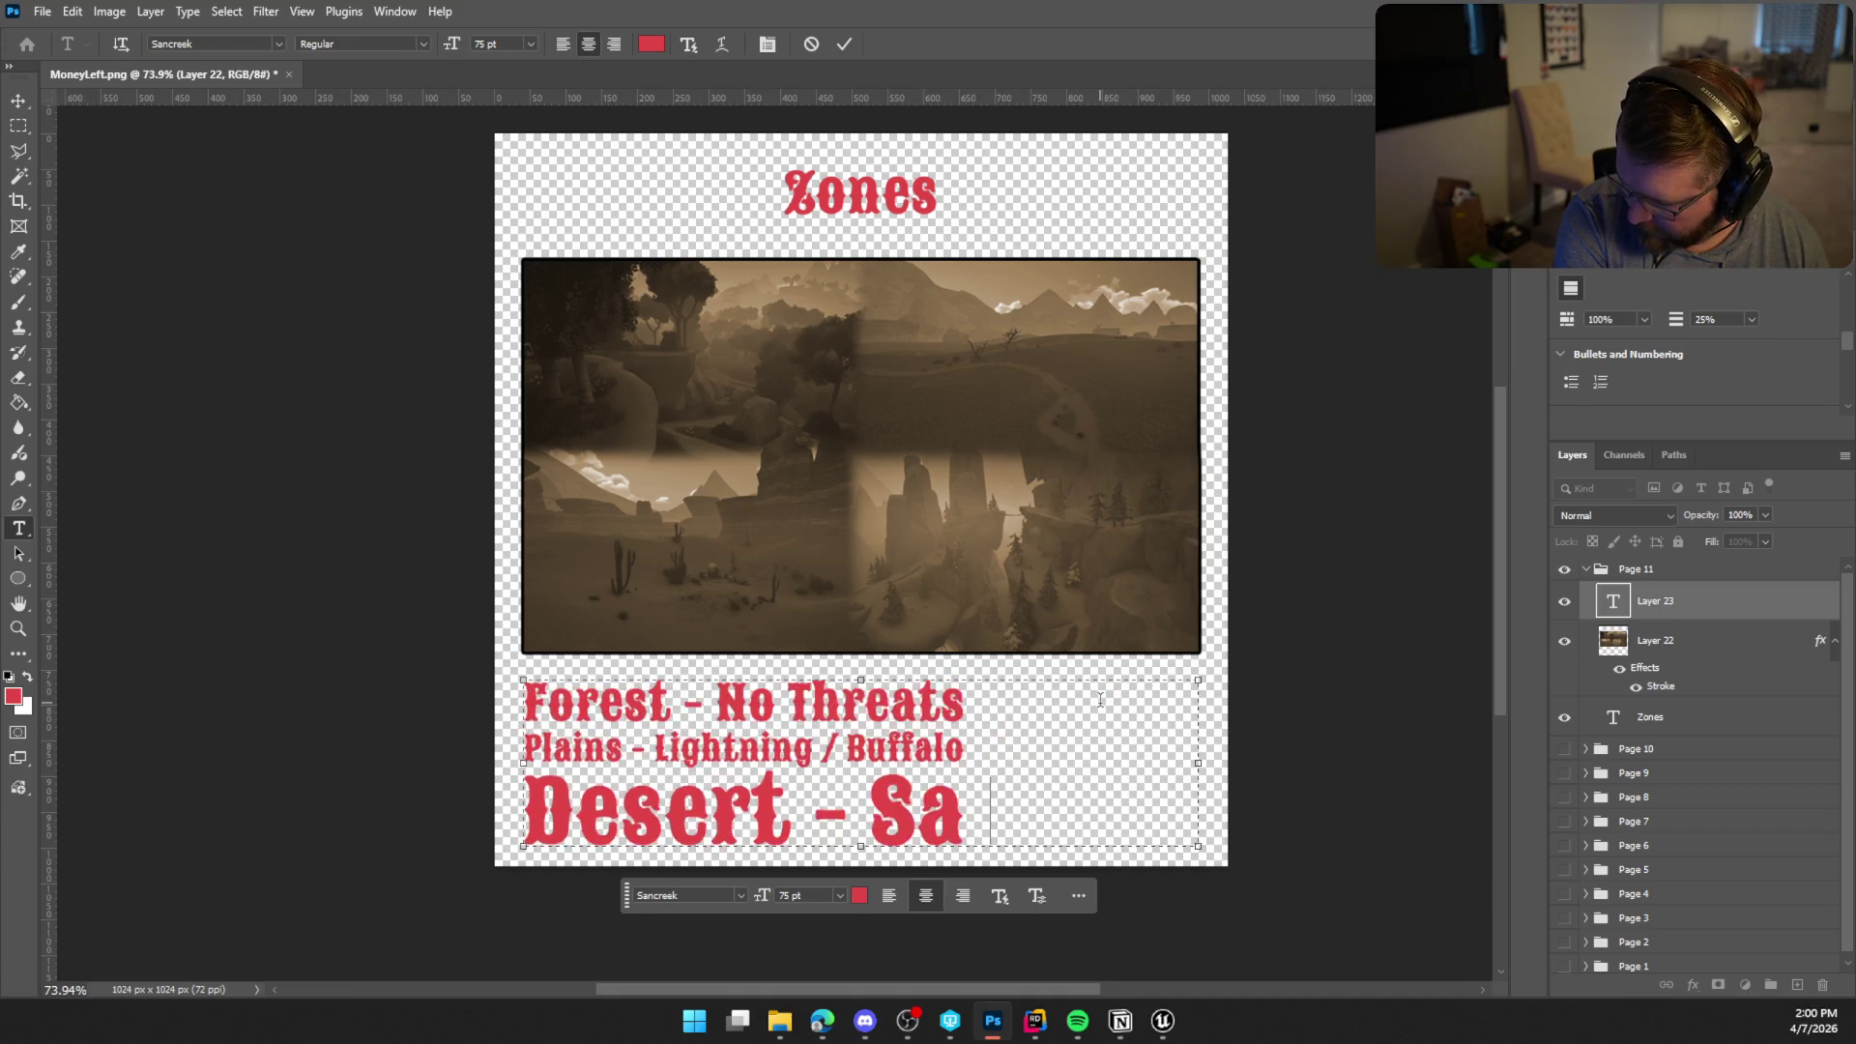
type("storms / ")
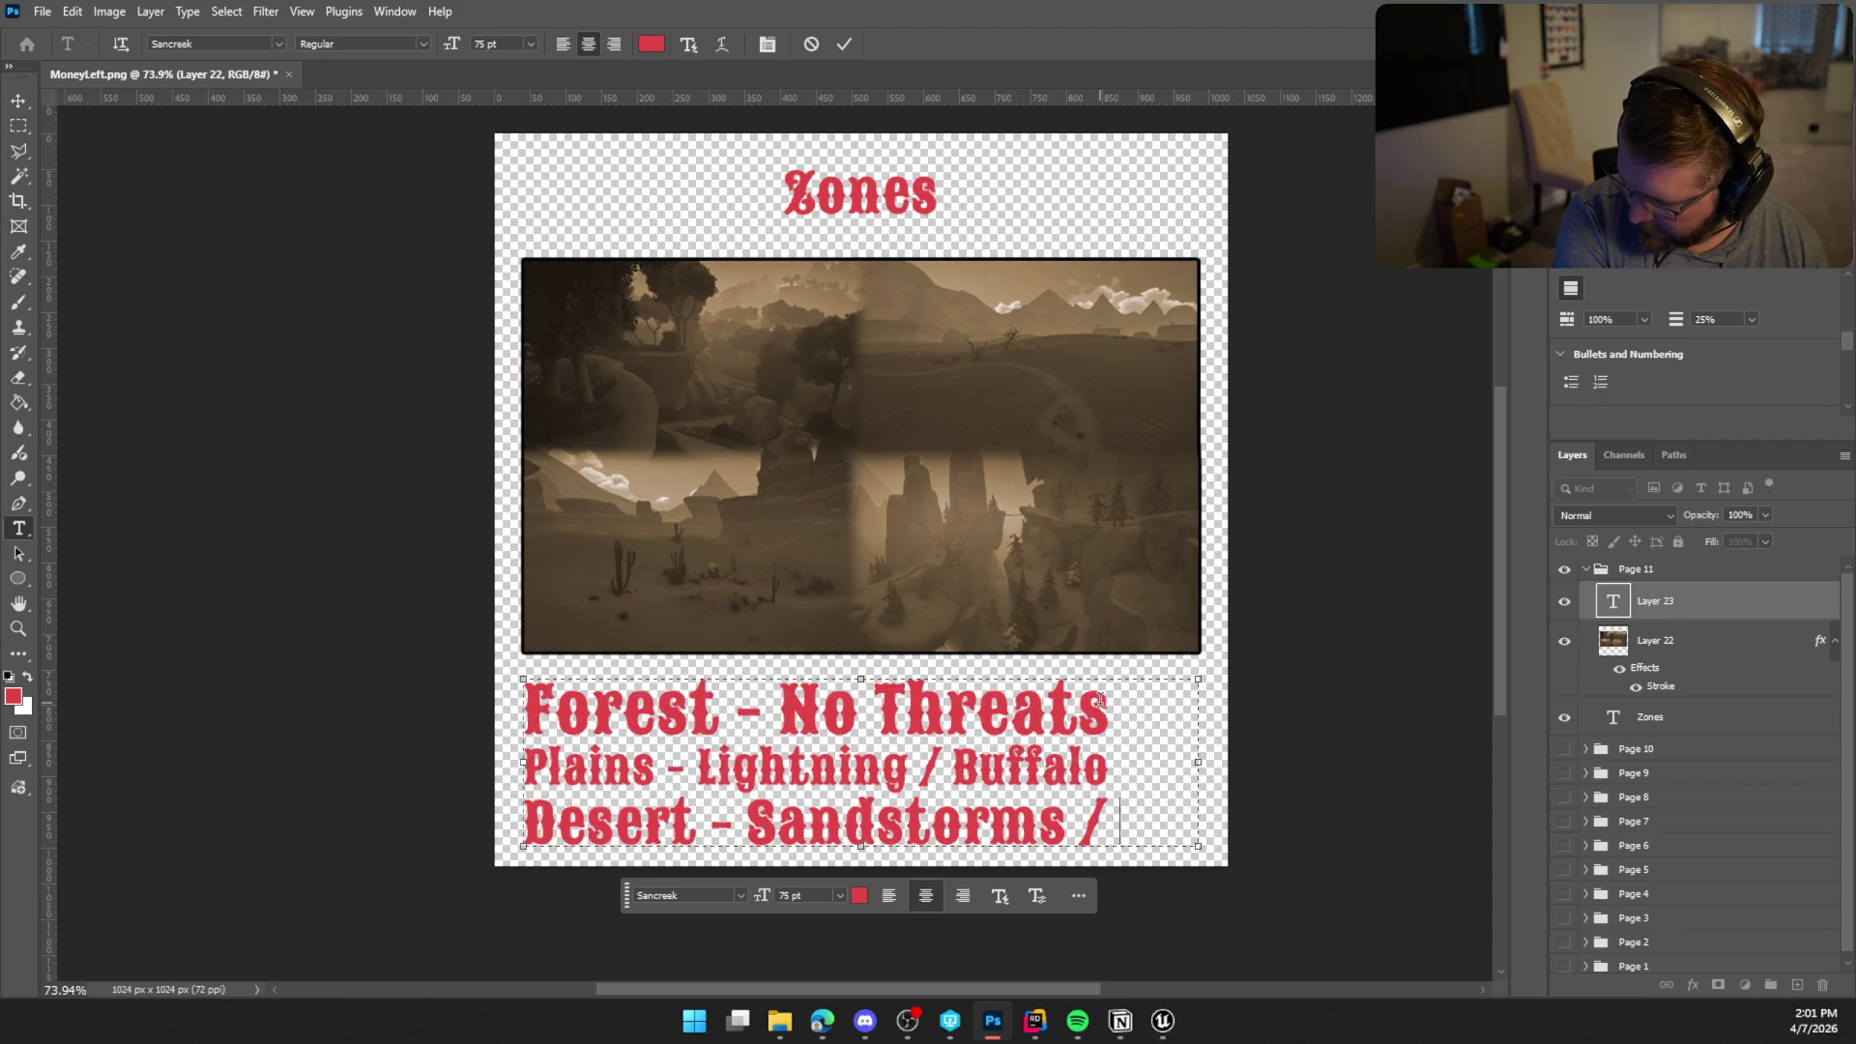
type("Snakes")
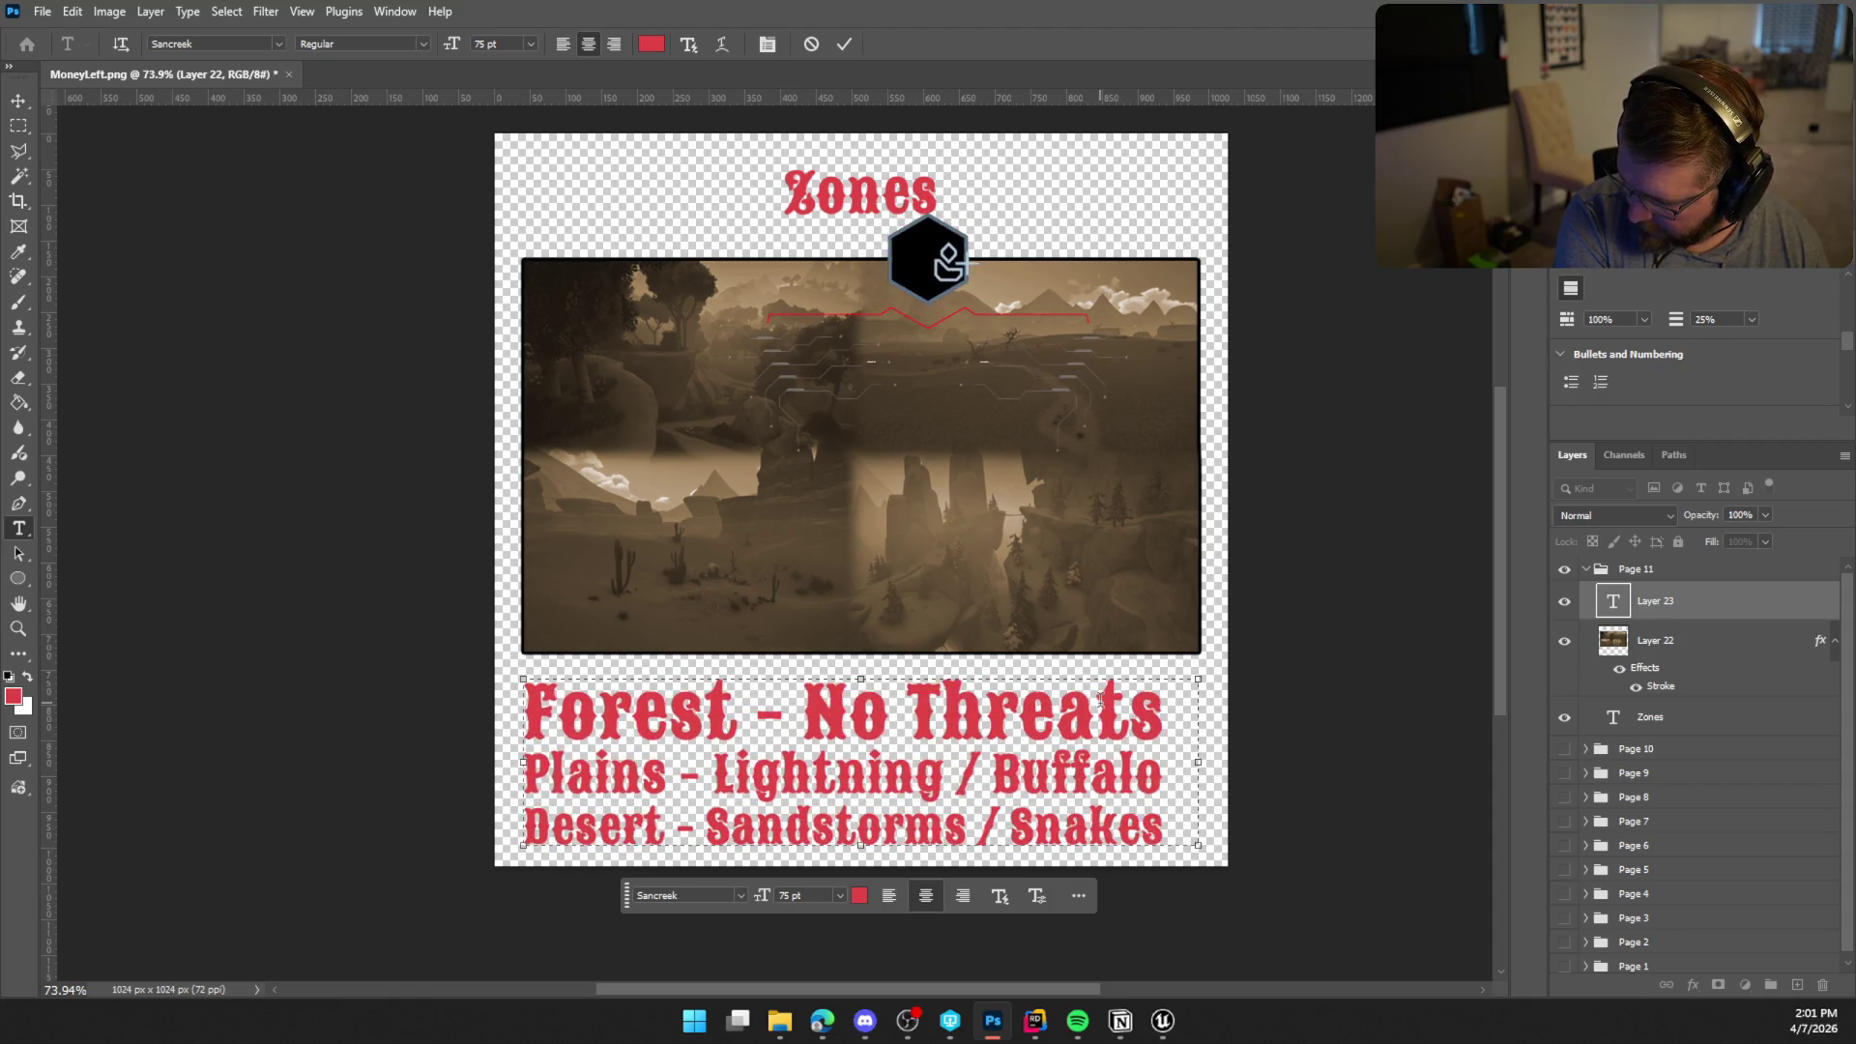
key("Return")
type("Mountain")
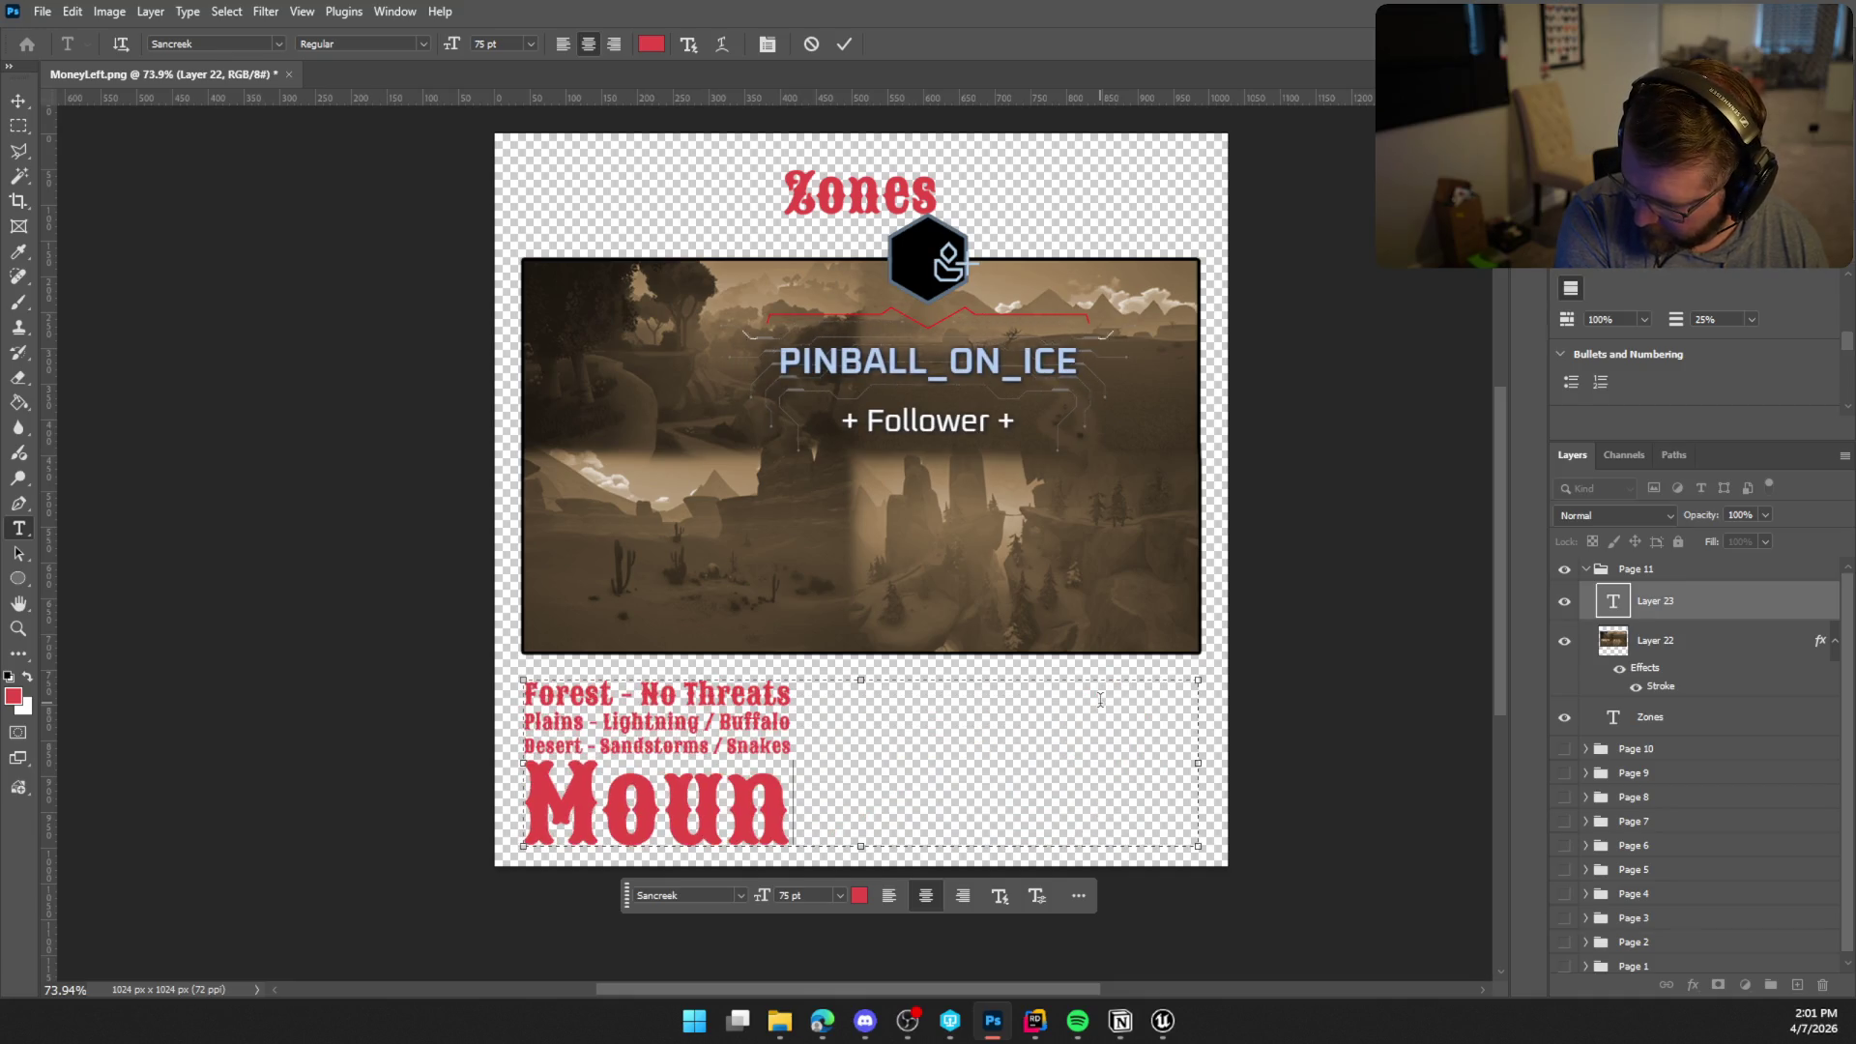
type("s")
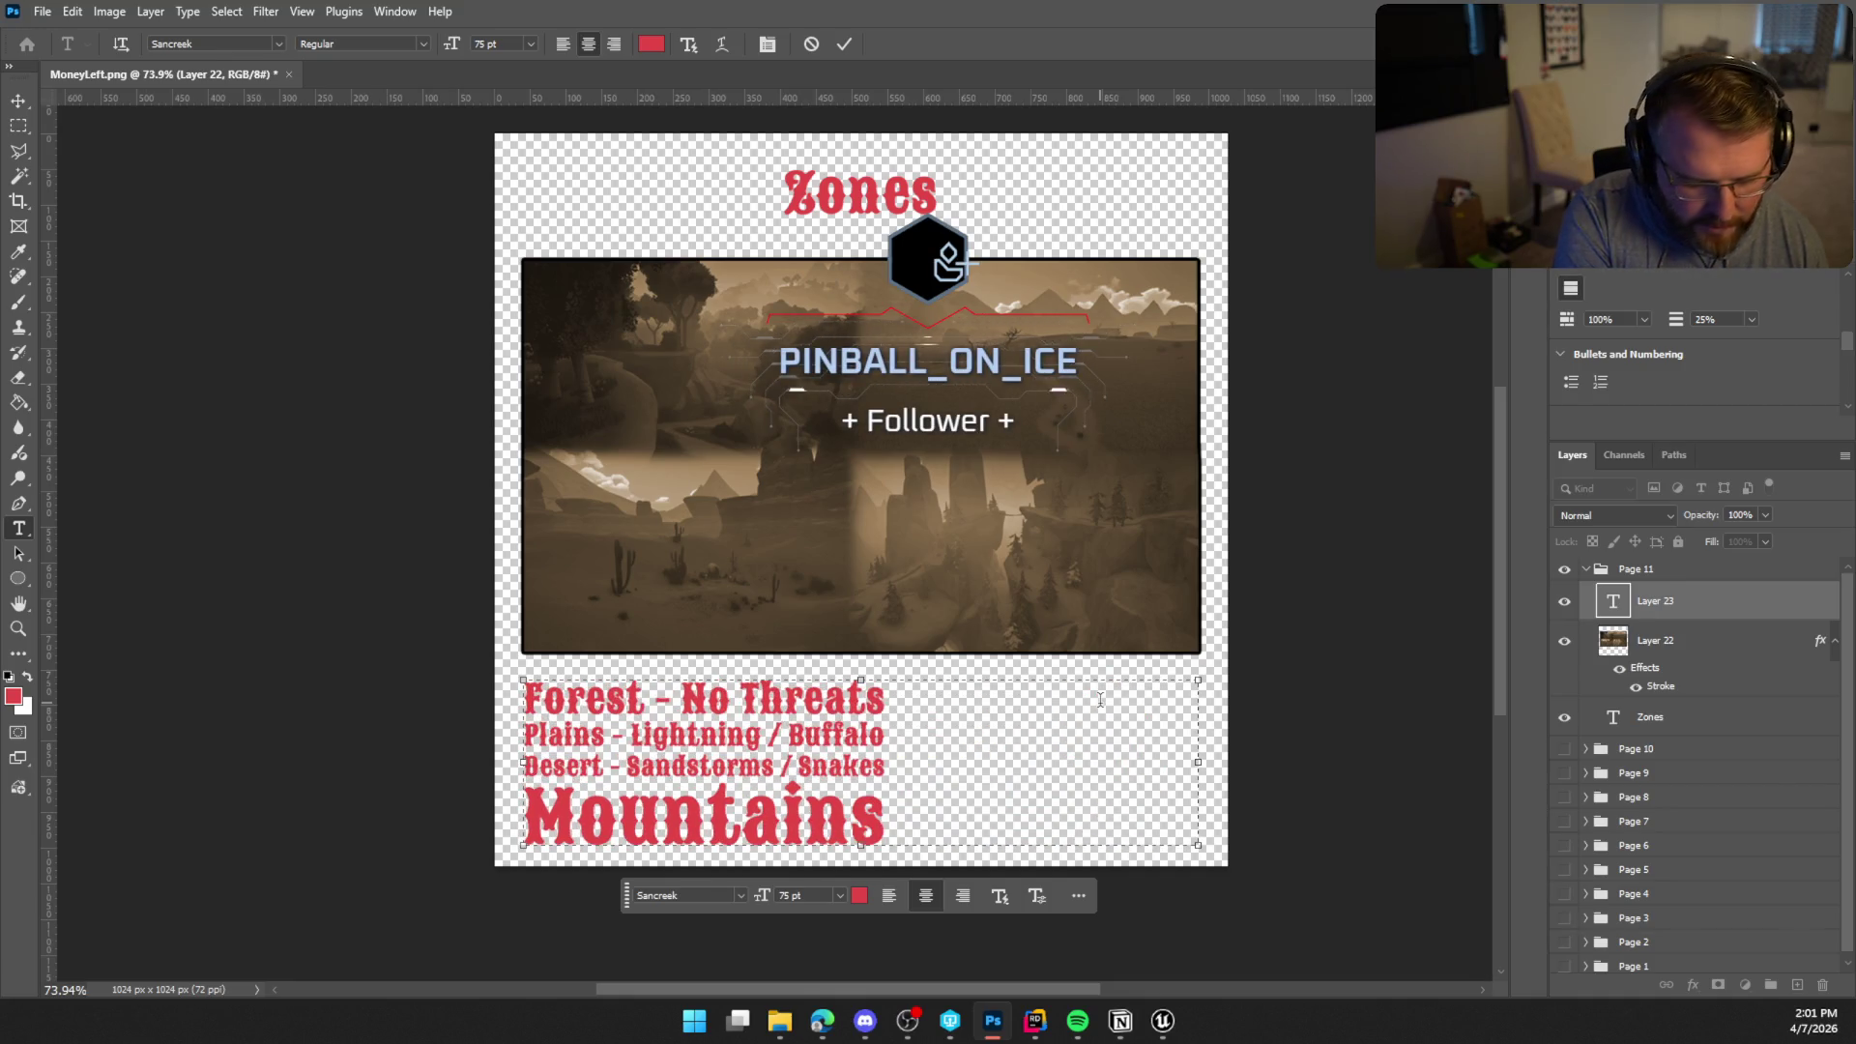
type(" -")
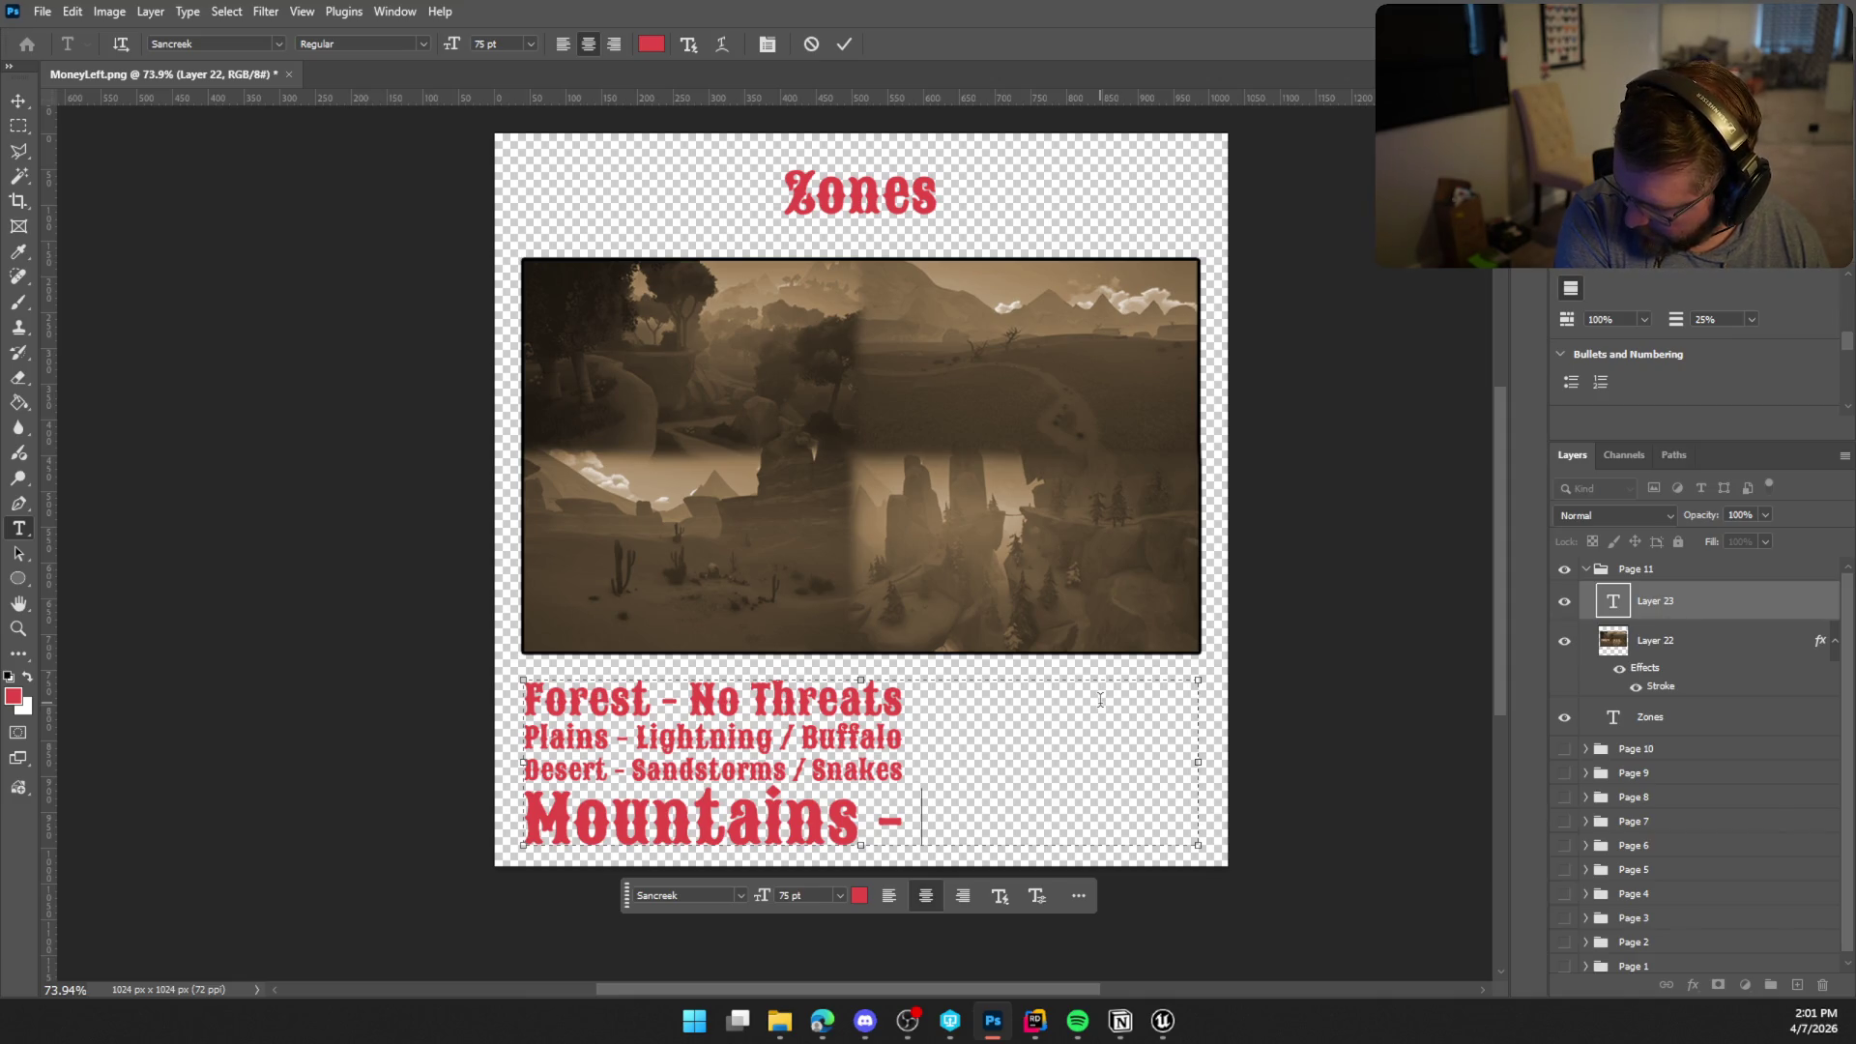
type("VB")
key("BackSpace")
key("BackSpace")
type("Blizzard")
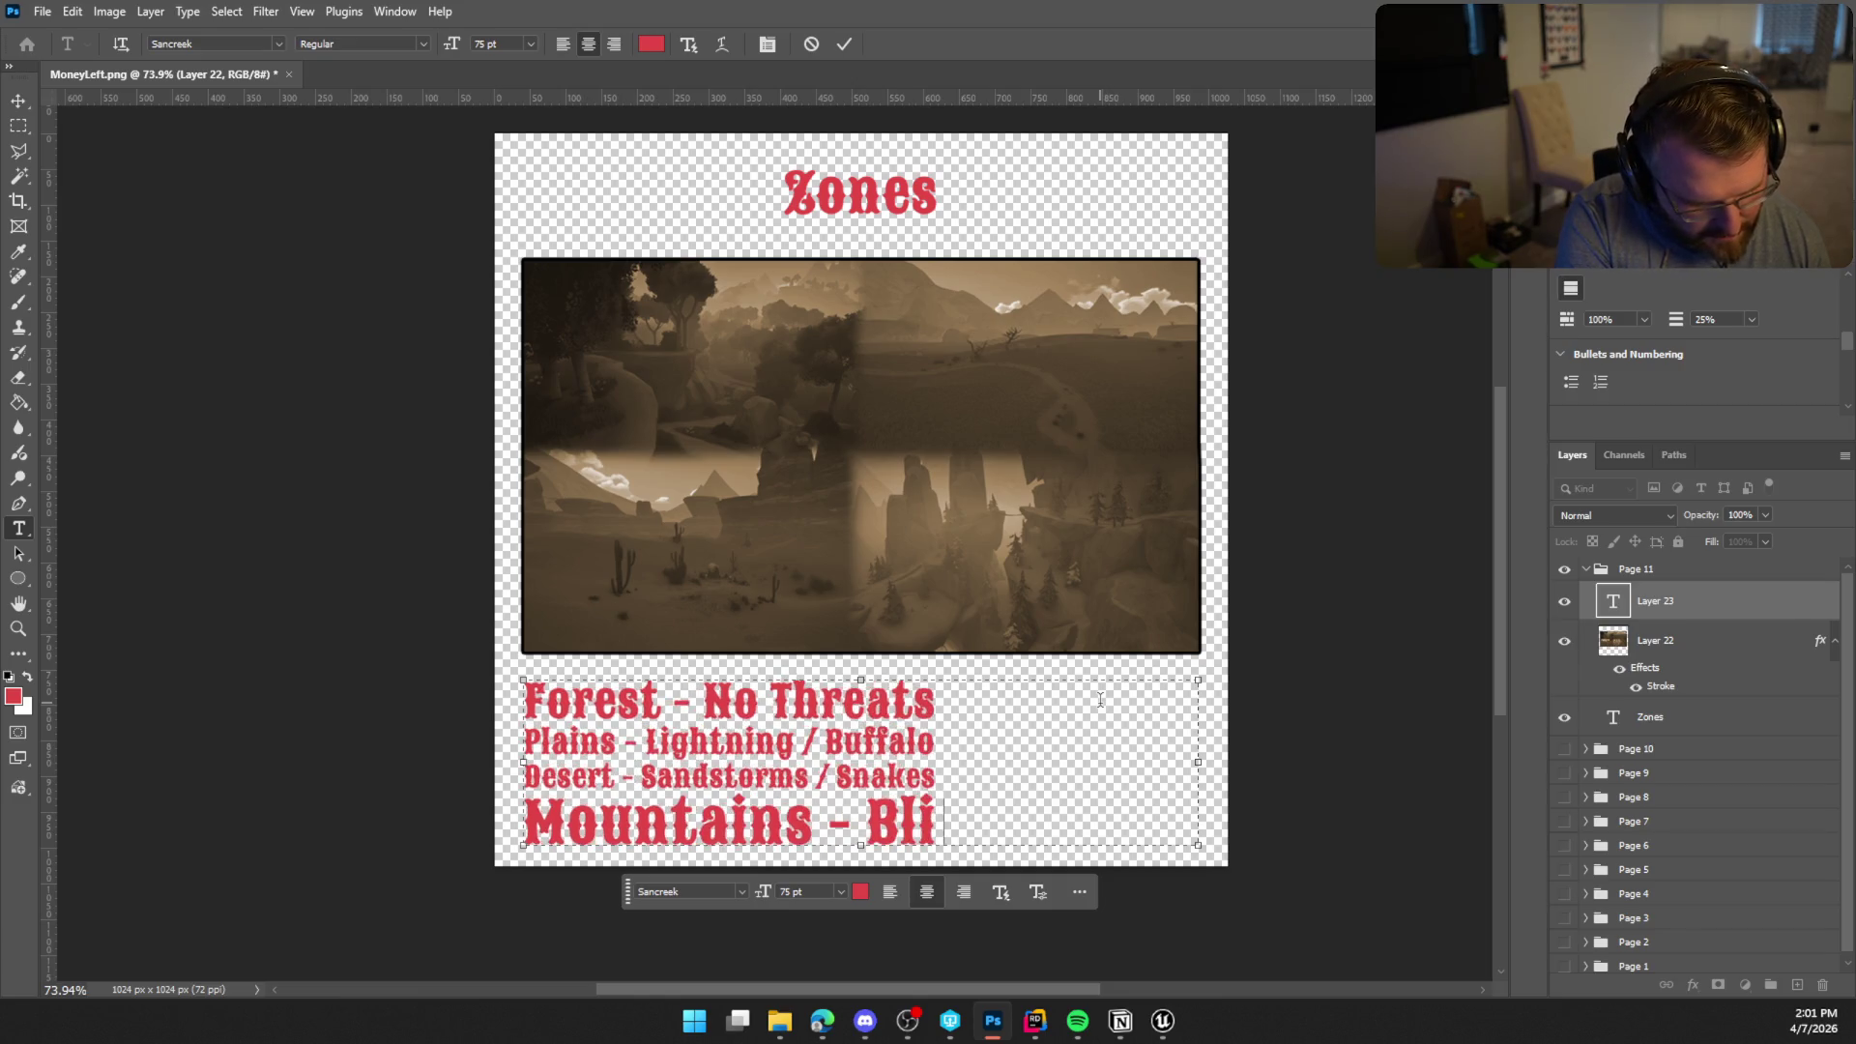
type("s / Bears")
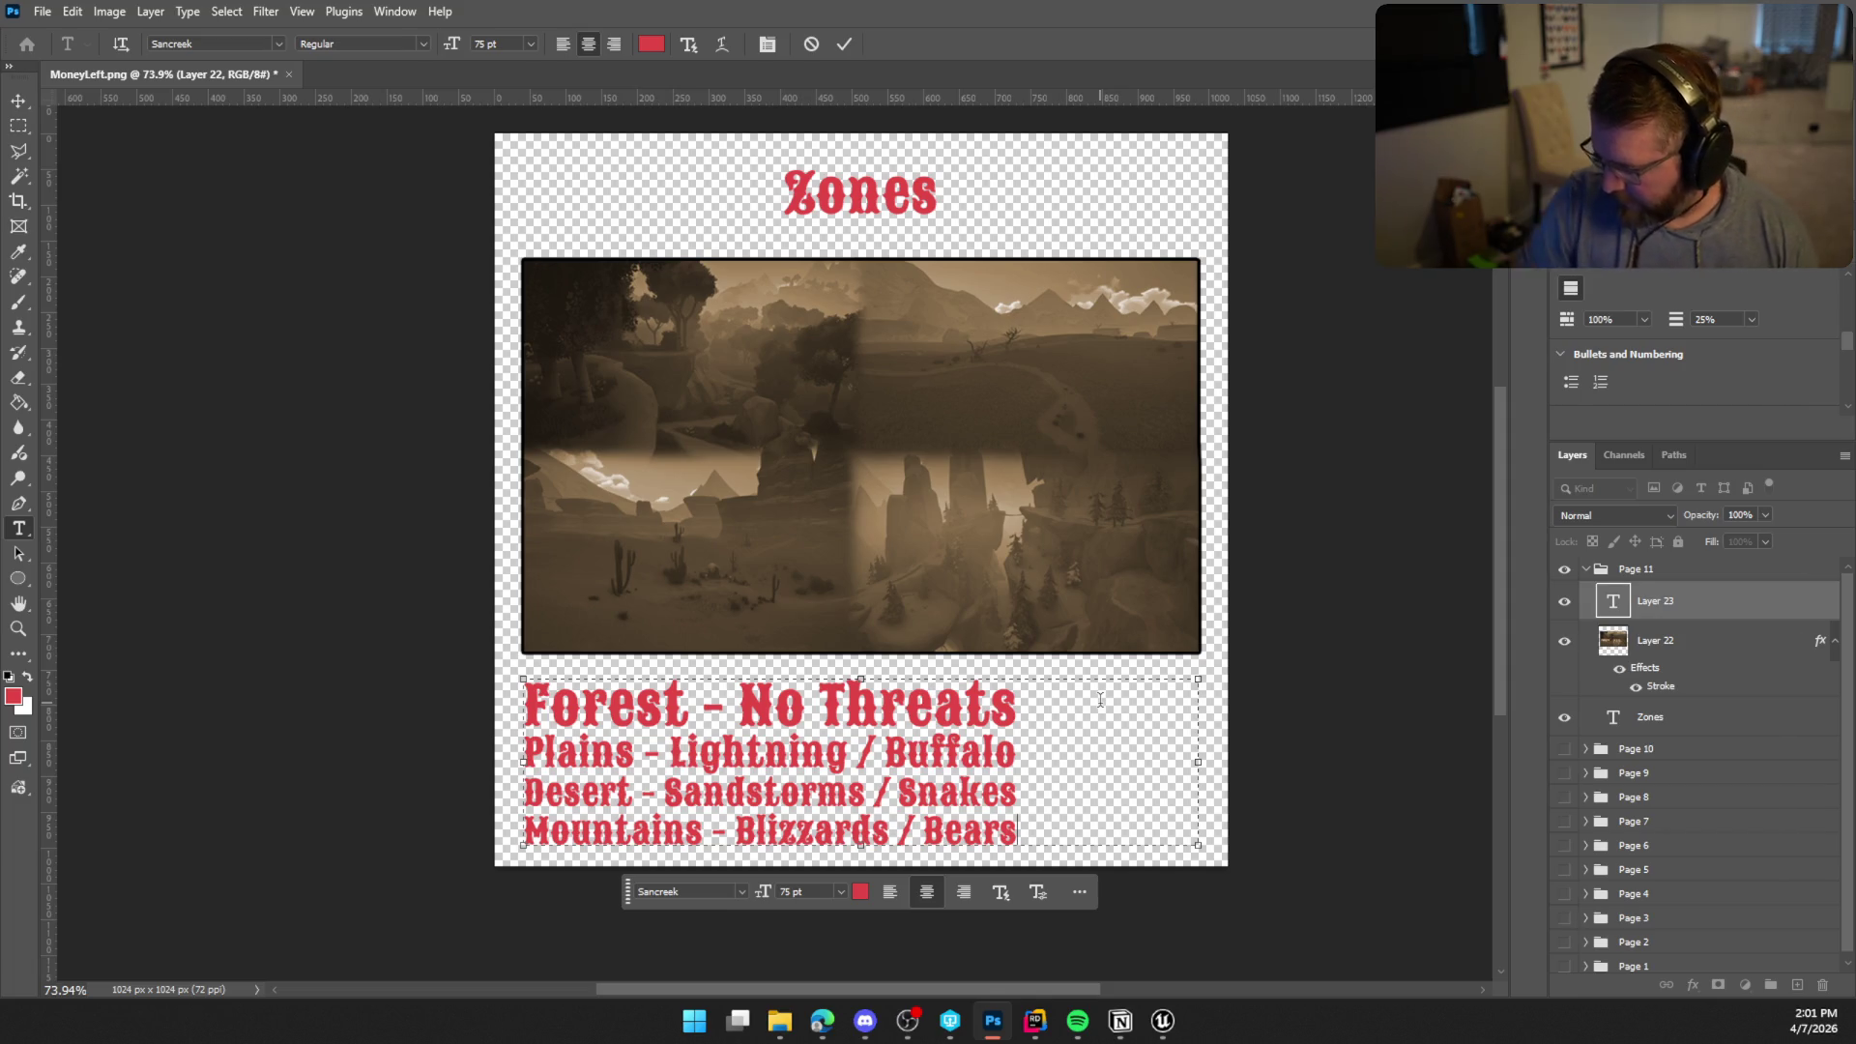
left_click(846, 46)
- Enlarge the zone list slightly and centre it beneath the screenshot
left_click(12, 101)
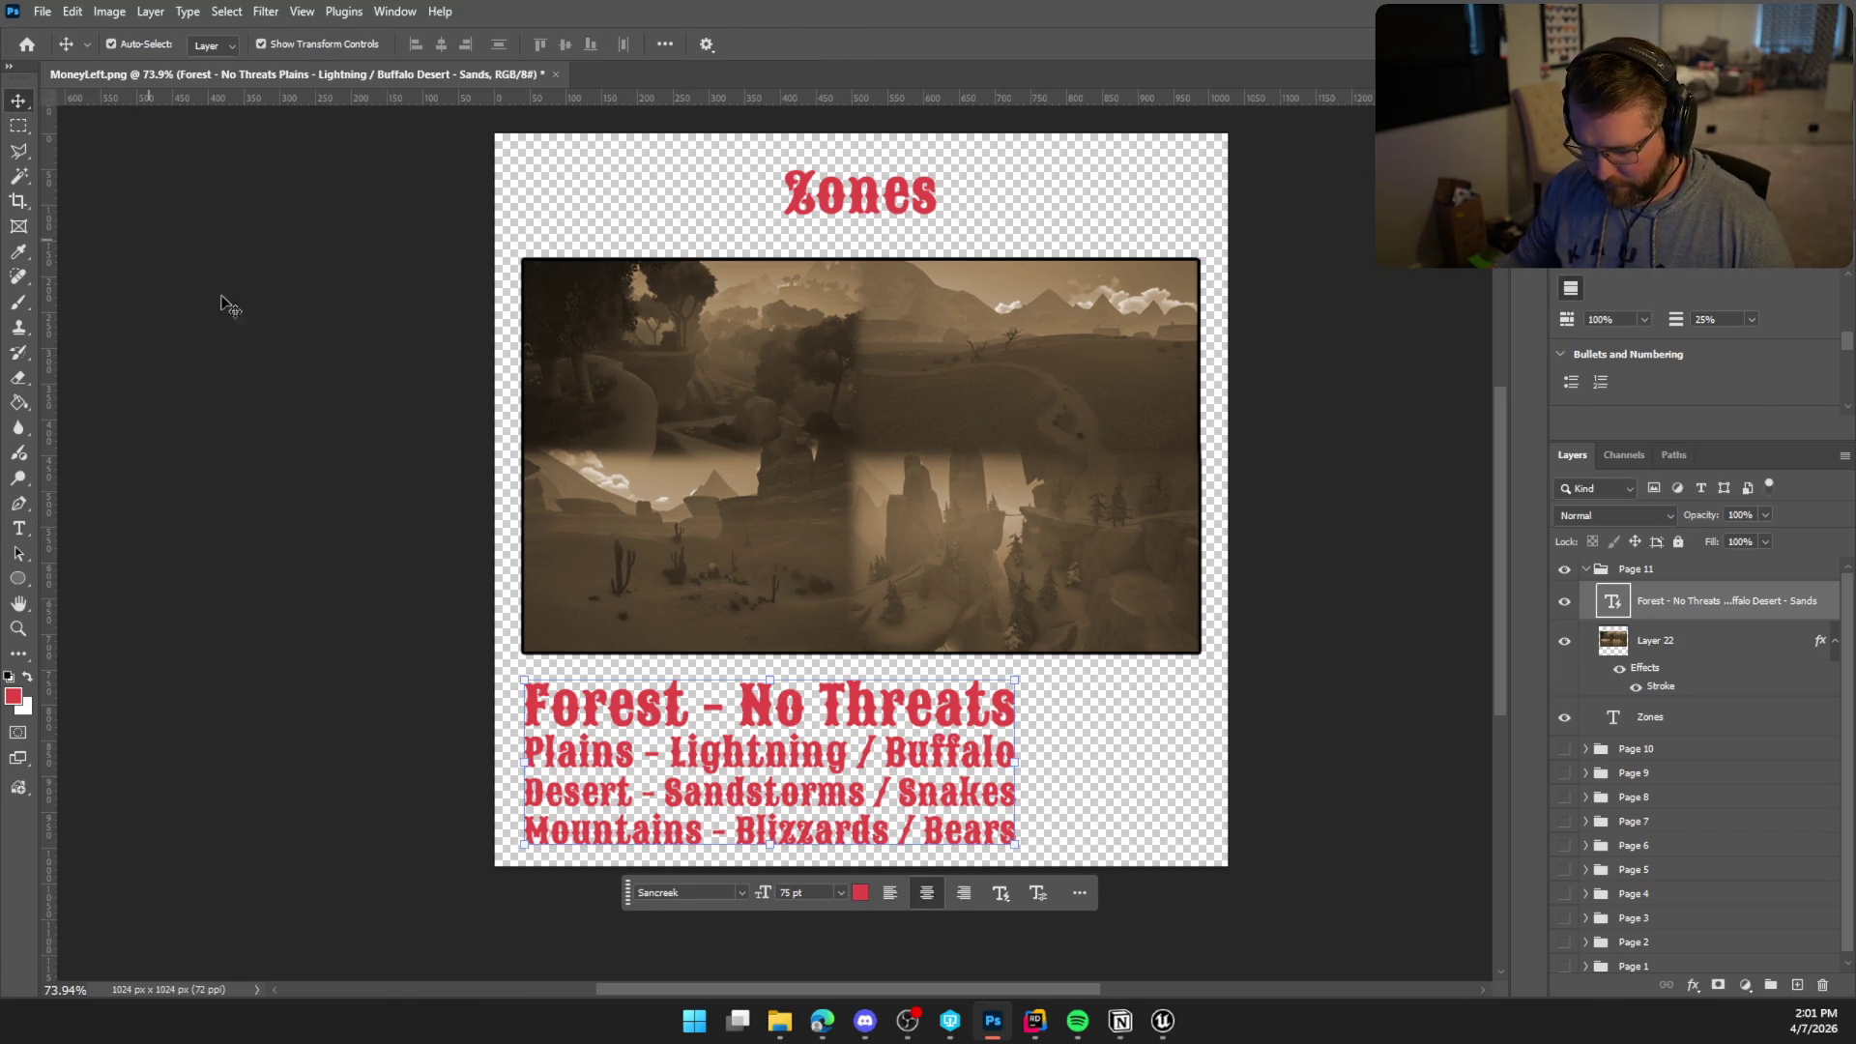
left_click_drag(830, 766, 926, 762)
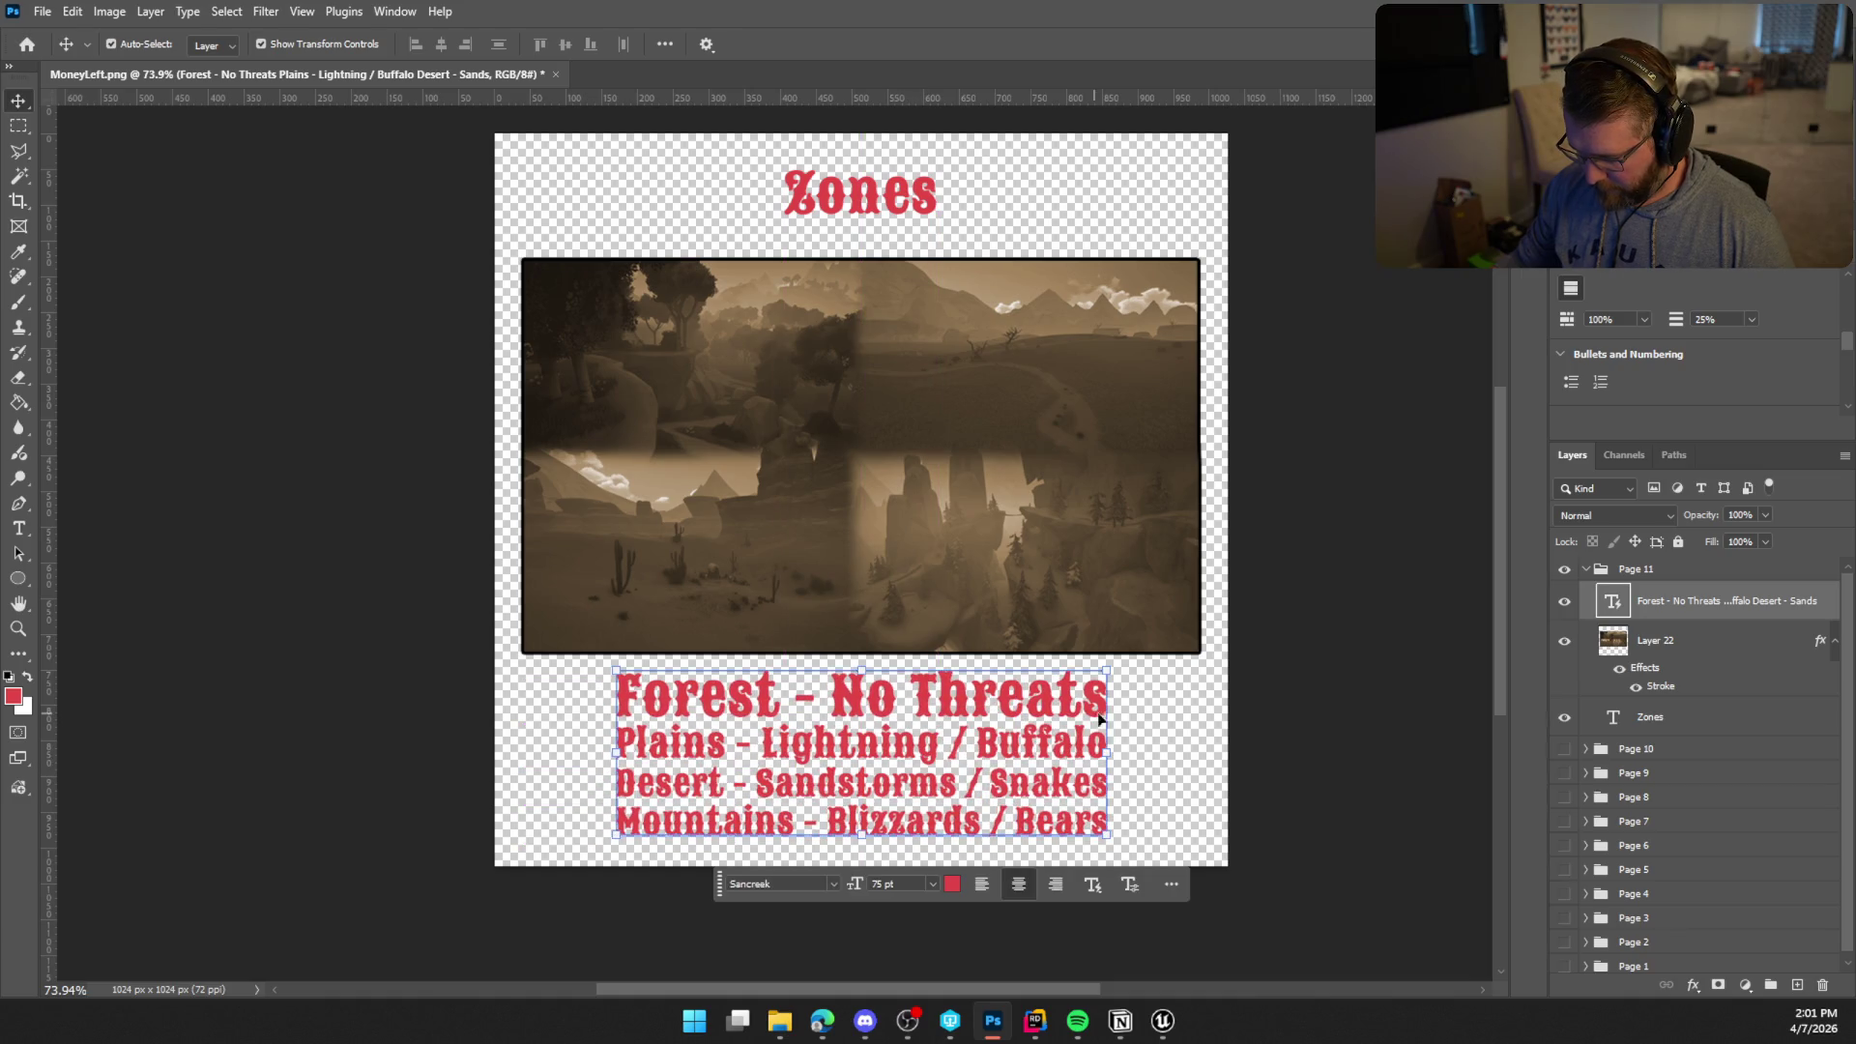
key("ctrl+t")
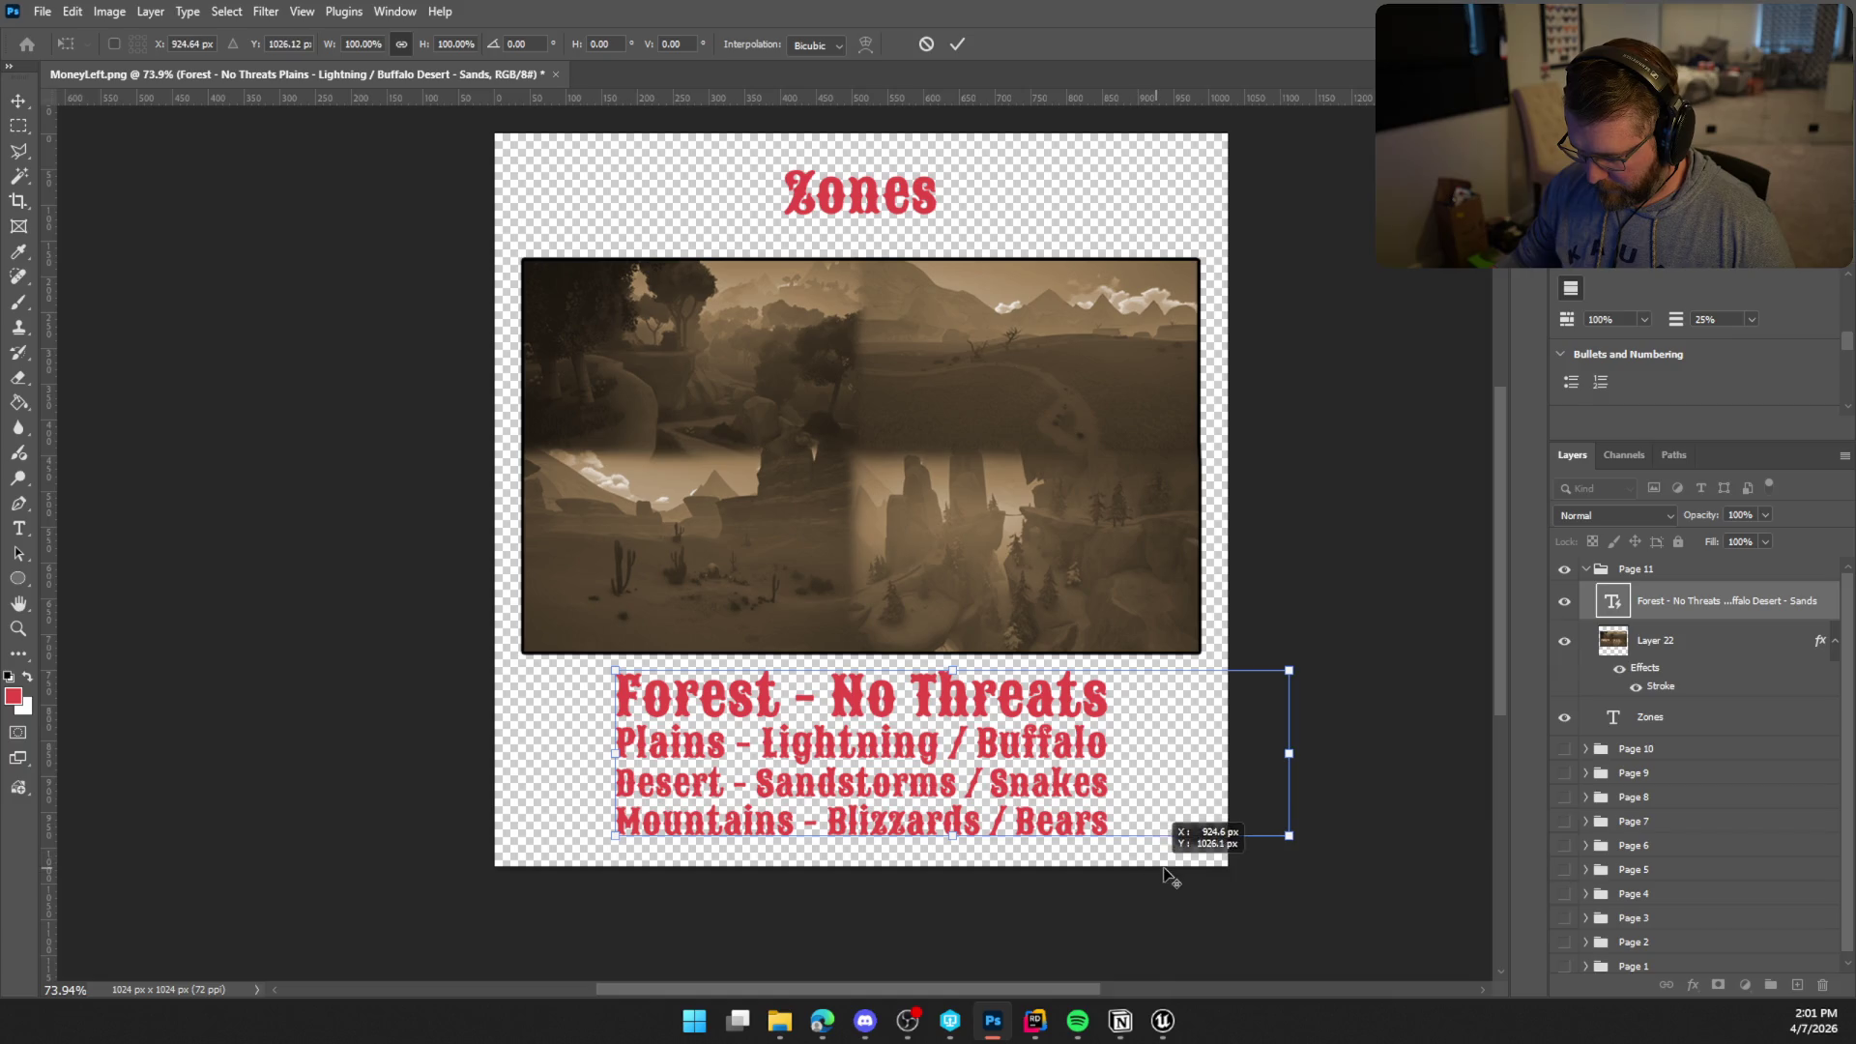
mouse_move(1289, 835)
left_mouse_down()
mouse_move(1351, 850)
mouse_move(1337, 855)
left_mouse_up()
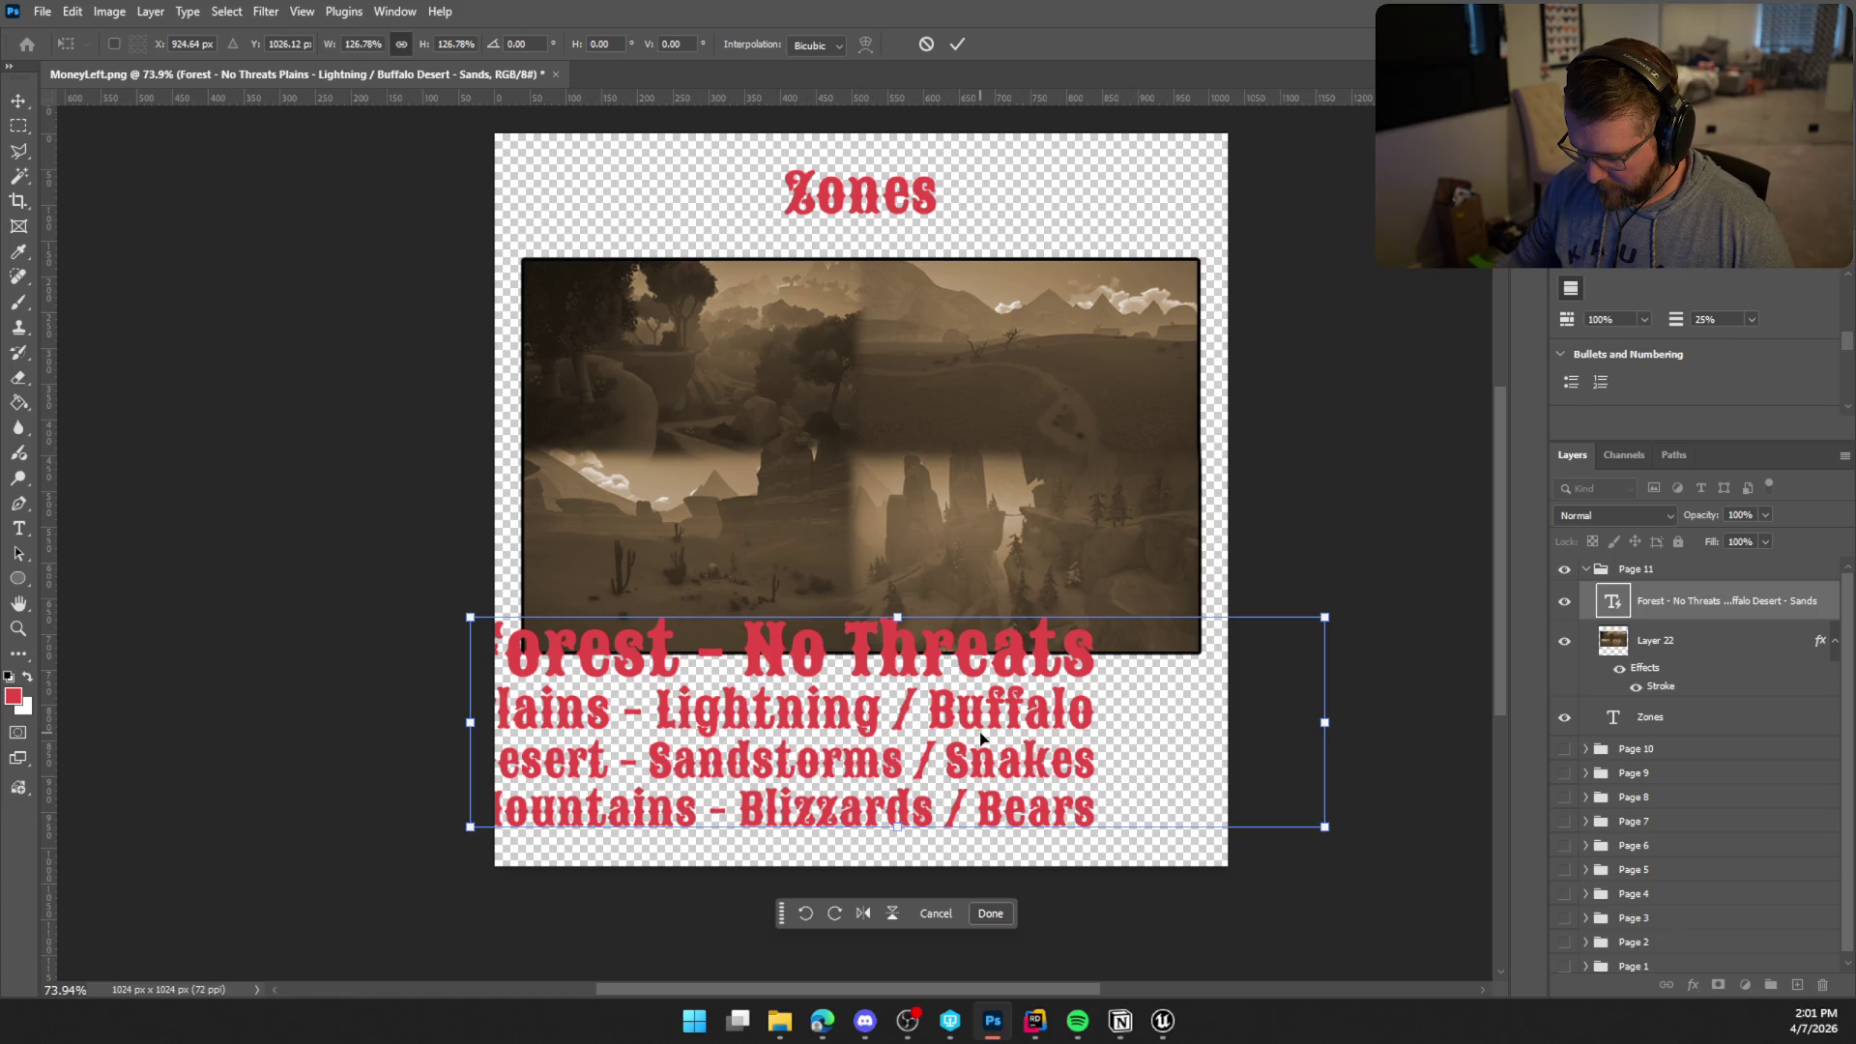
key("Return")
left_click_drag(843, 714, 943, 734)
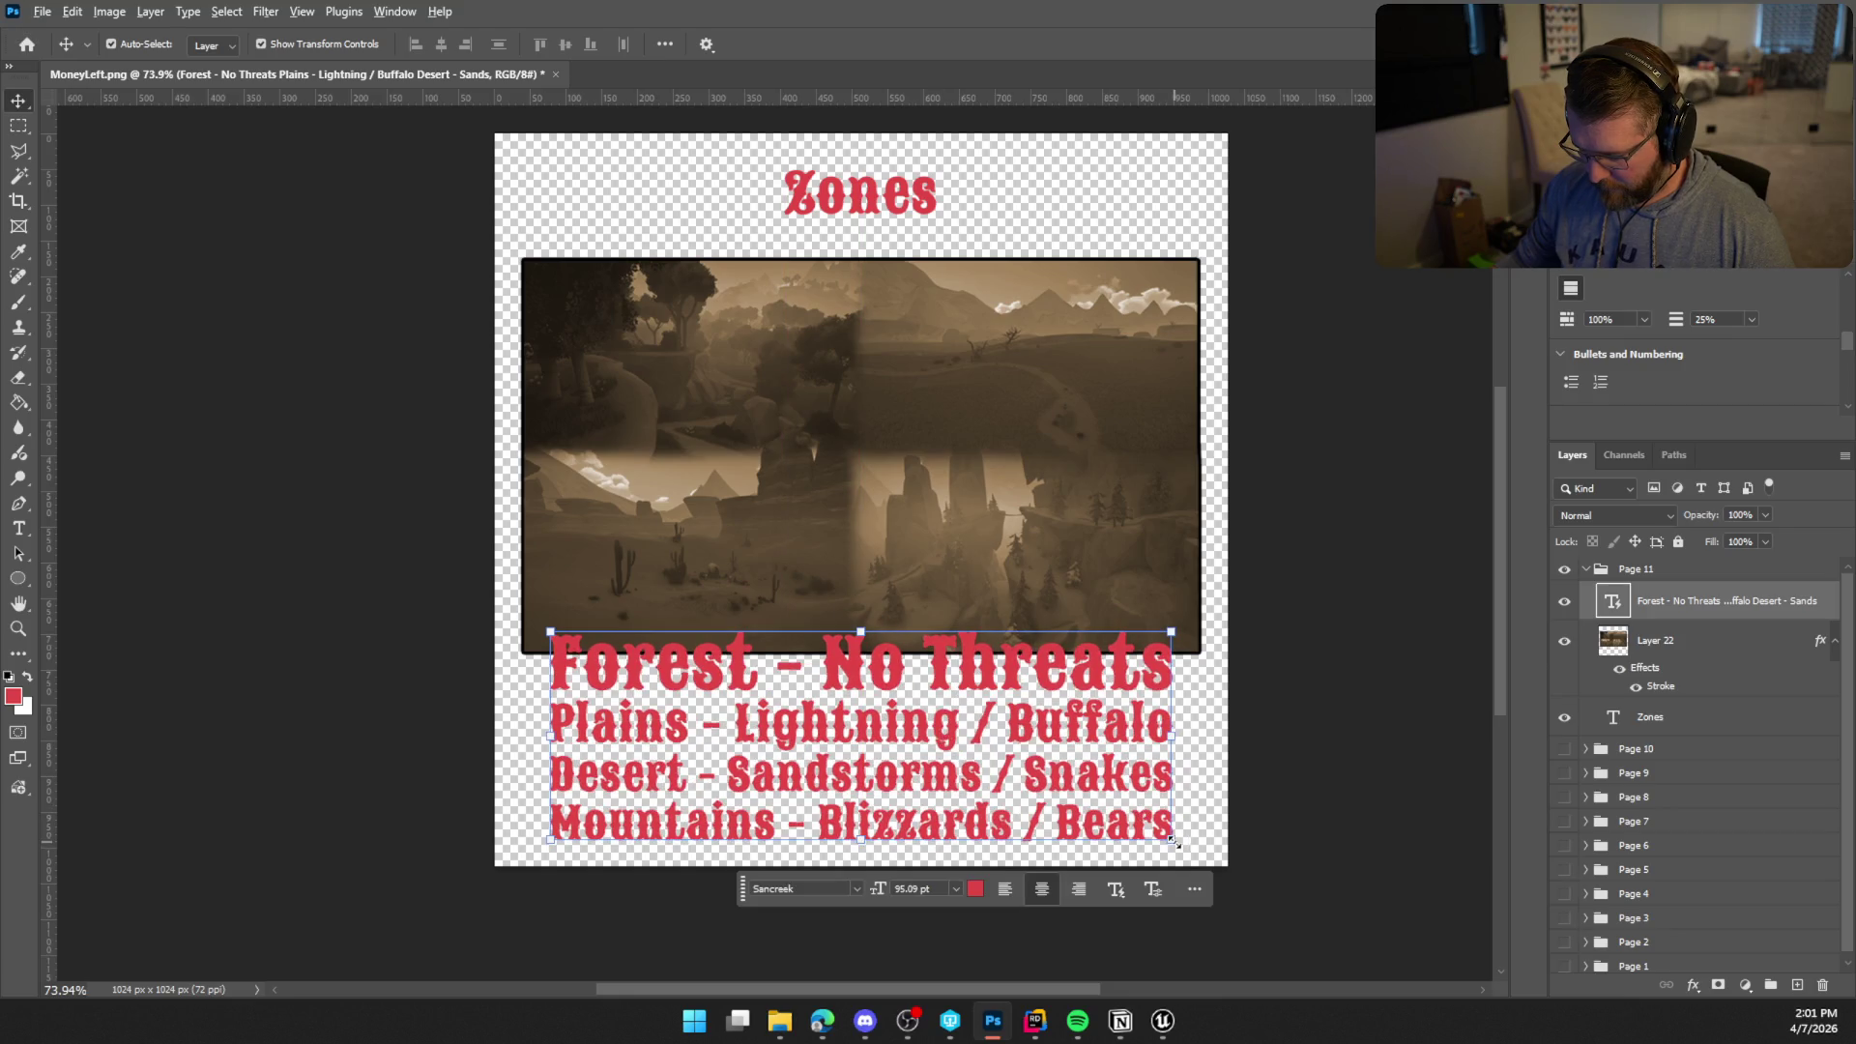
key("ctrl+t")
mouse_move(1402, 839)
left_mouse_down()
mouse_move(1385, 824)
mouse_move(1379, 839)
left_mouse_up()
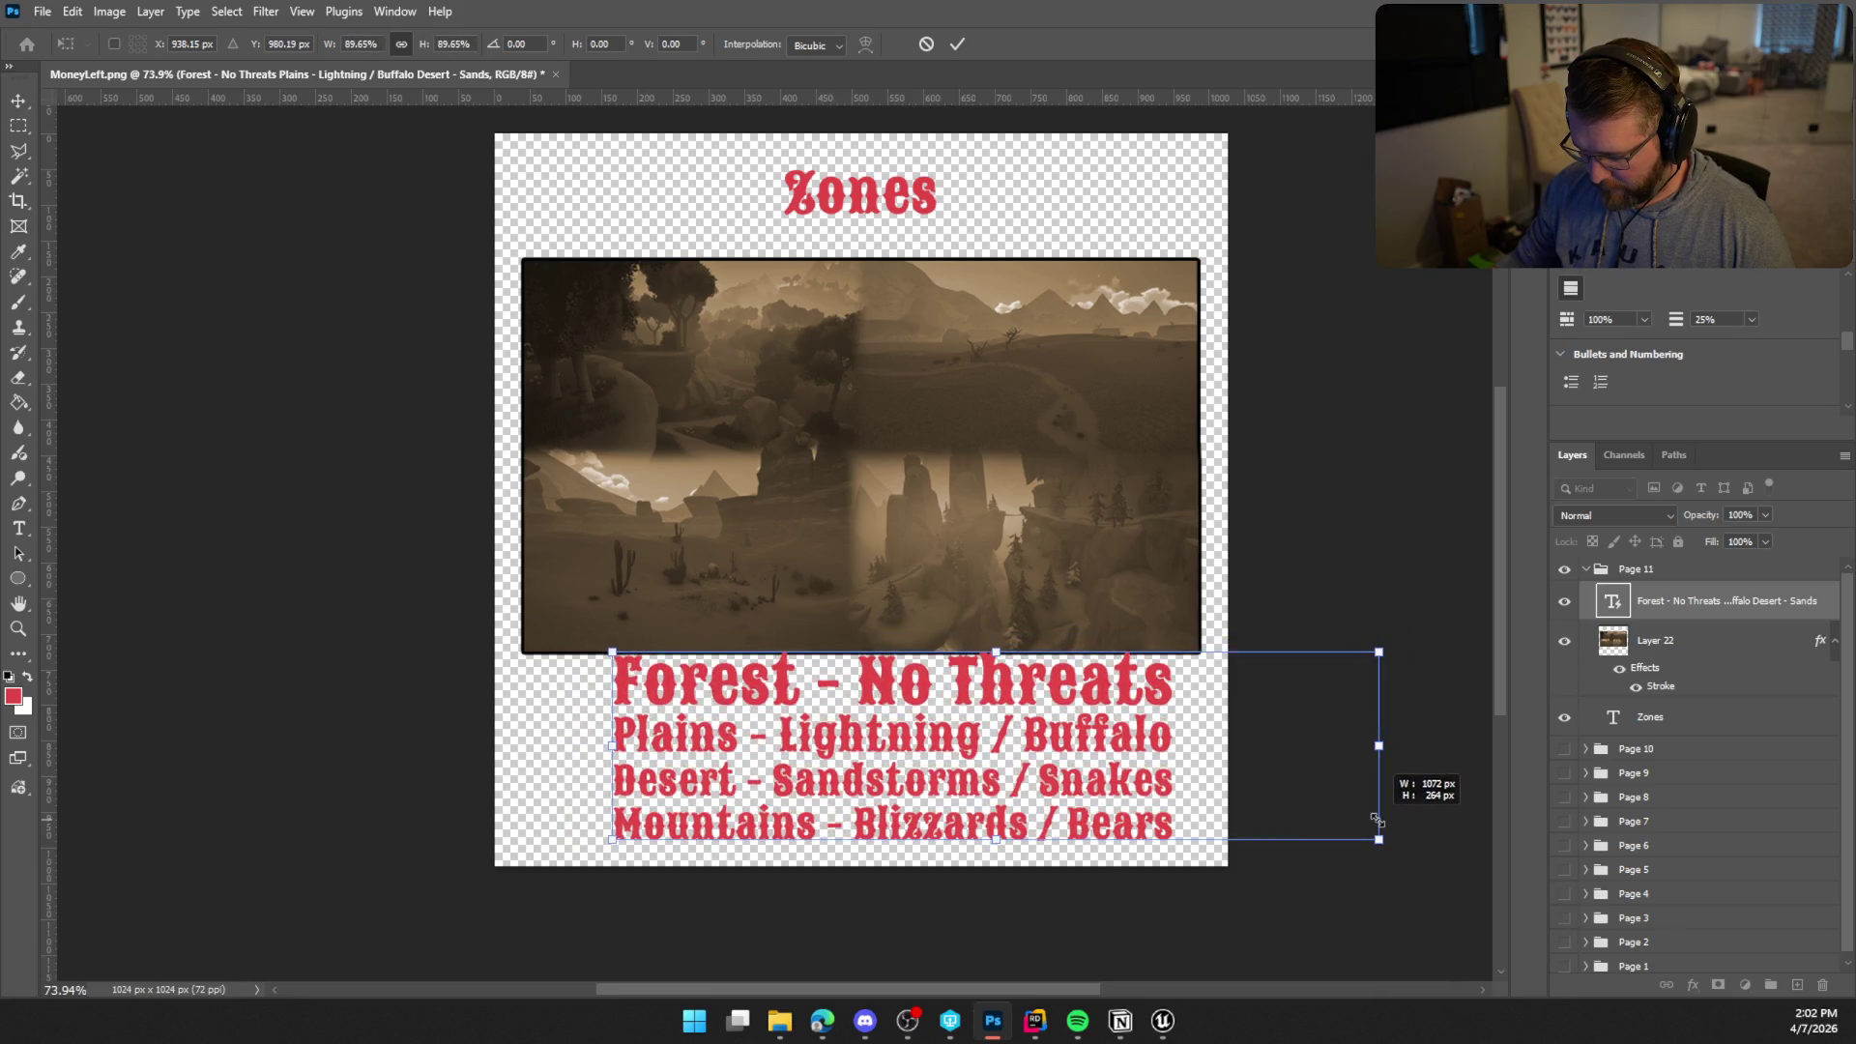
key("Return")
left_click_drag(1033, 740, 996, 747)
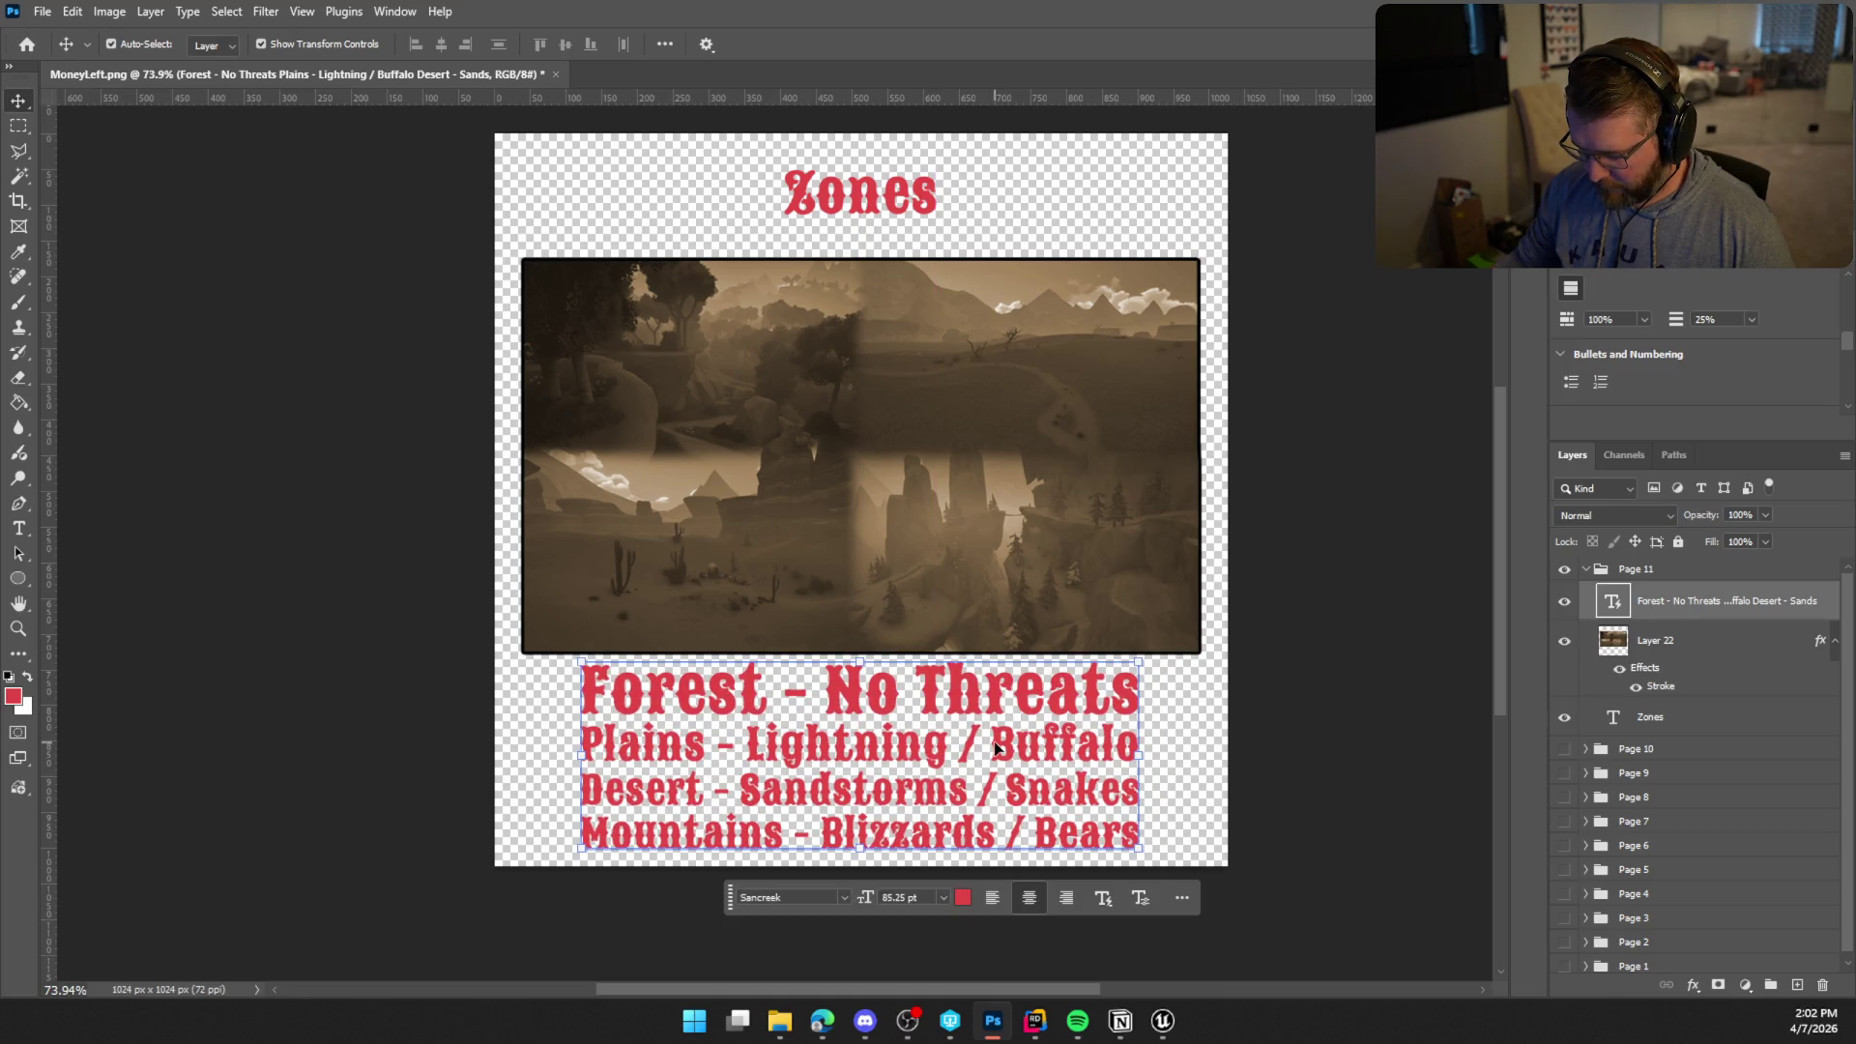
key("Up")
key("Up")
key("Up")
key("Up")
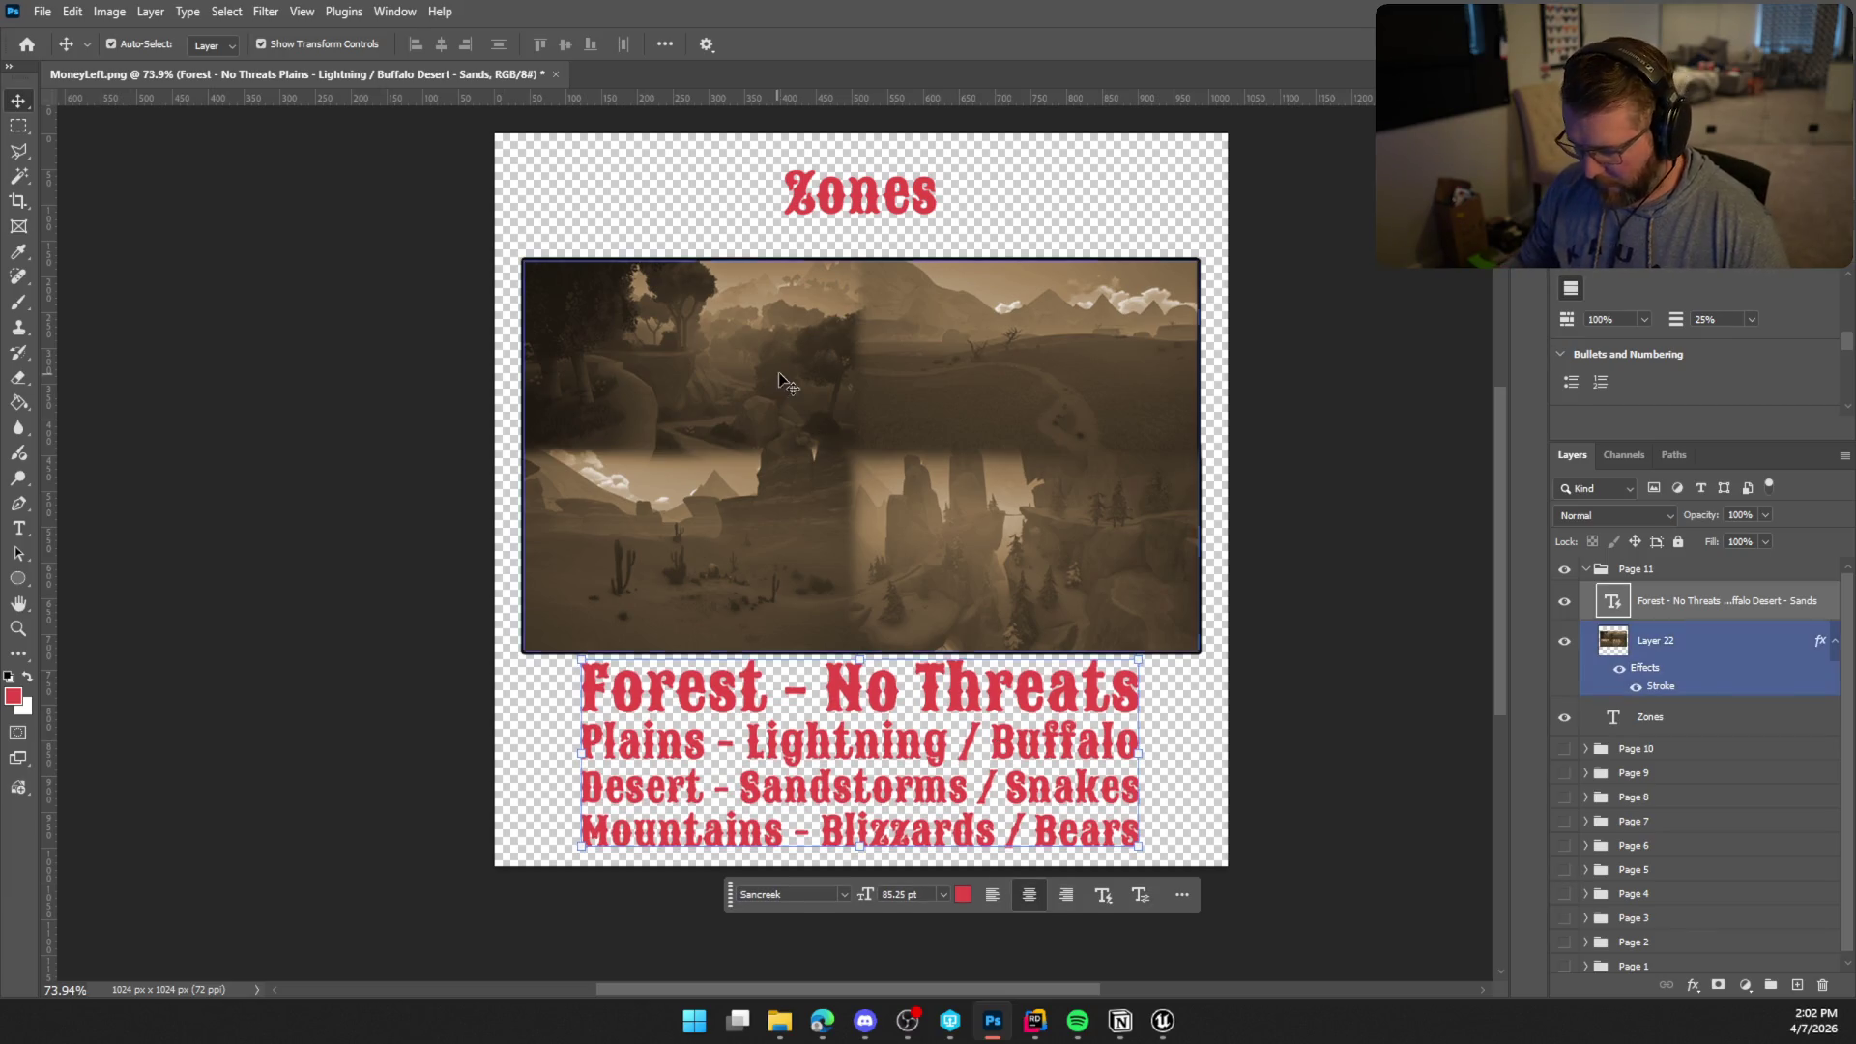
- Shrink the sepia screenshot to 94.5% and move it up about 35 px
left_click(1683, 641)
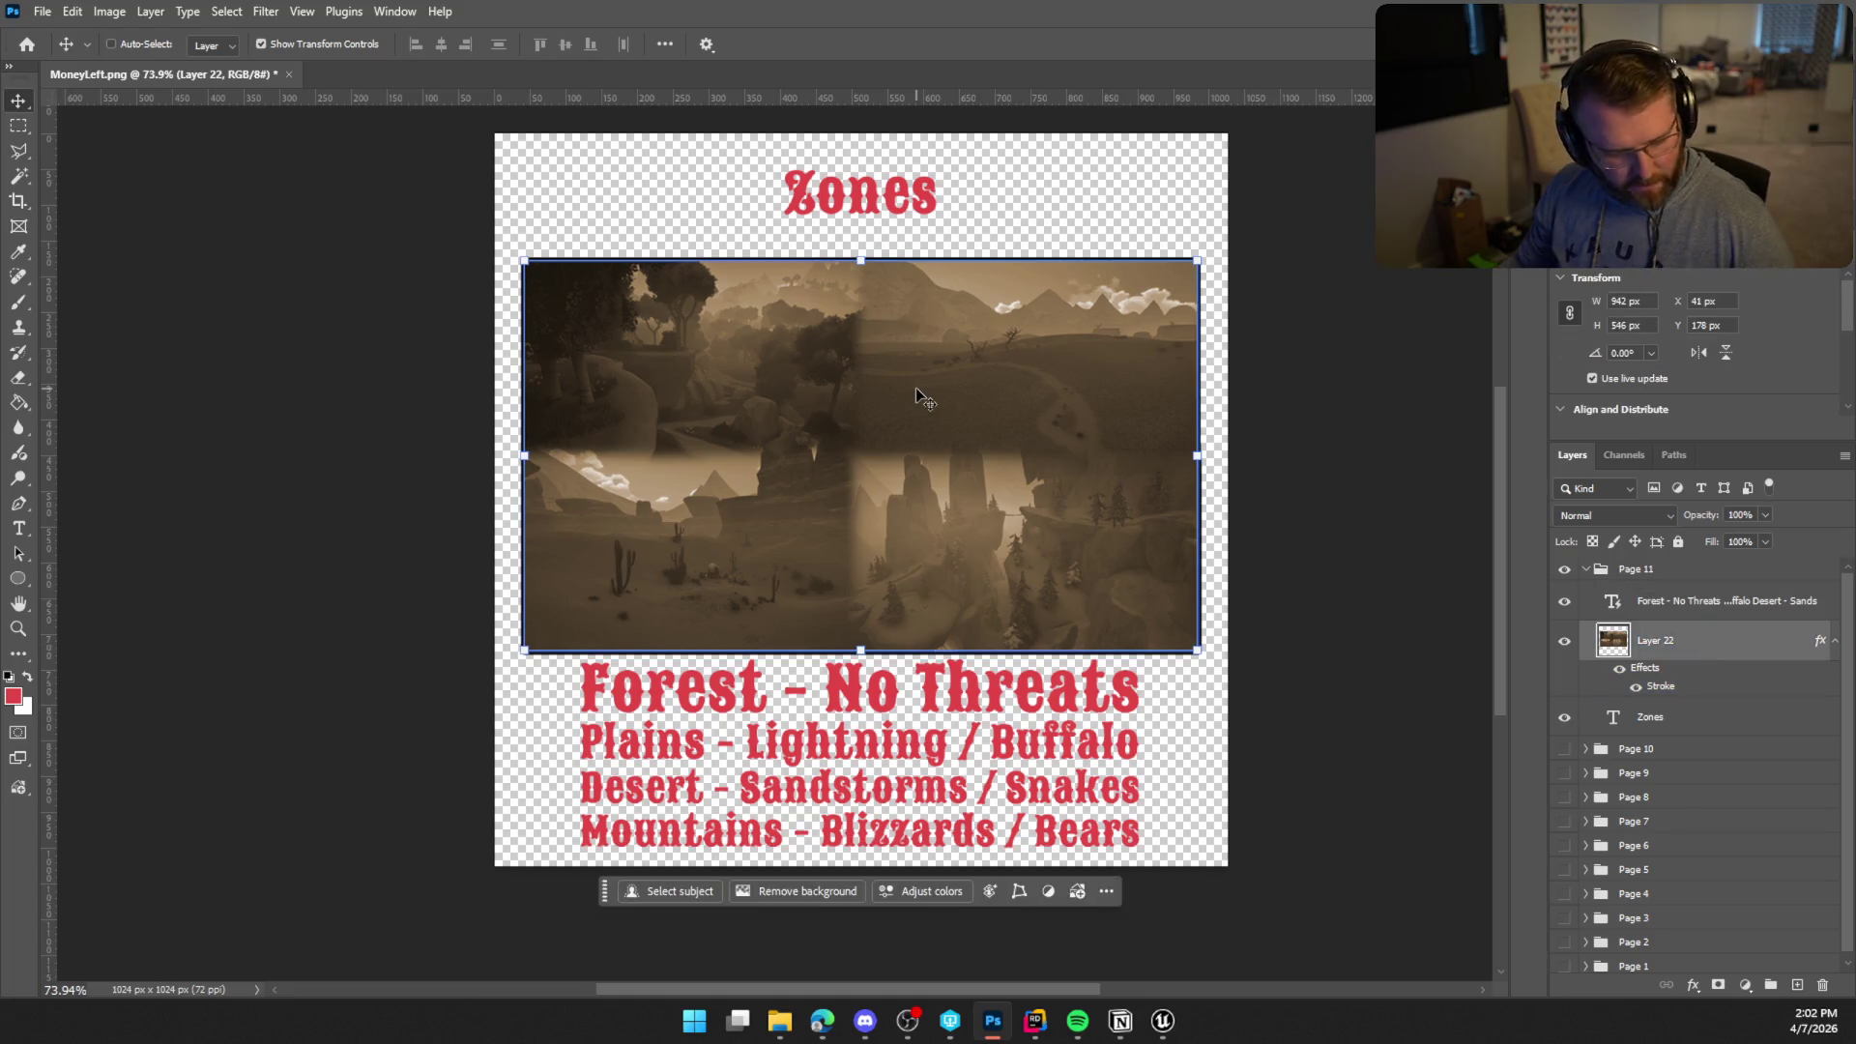
key("ctrl+t")
left_click_drag(1199, 655, 1181, 644)
left_click_drag(1075, 547, 1075, 519)
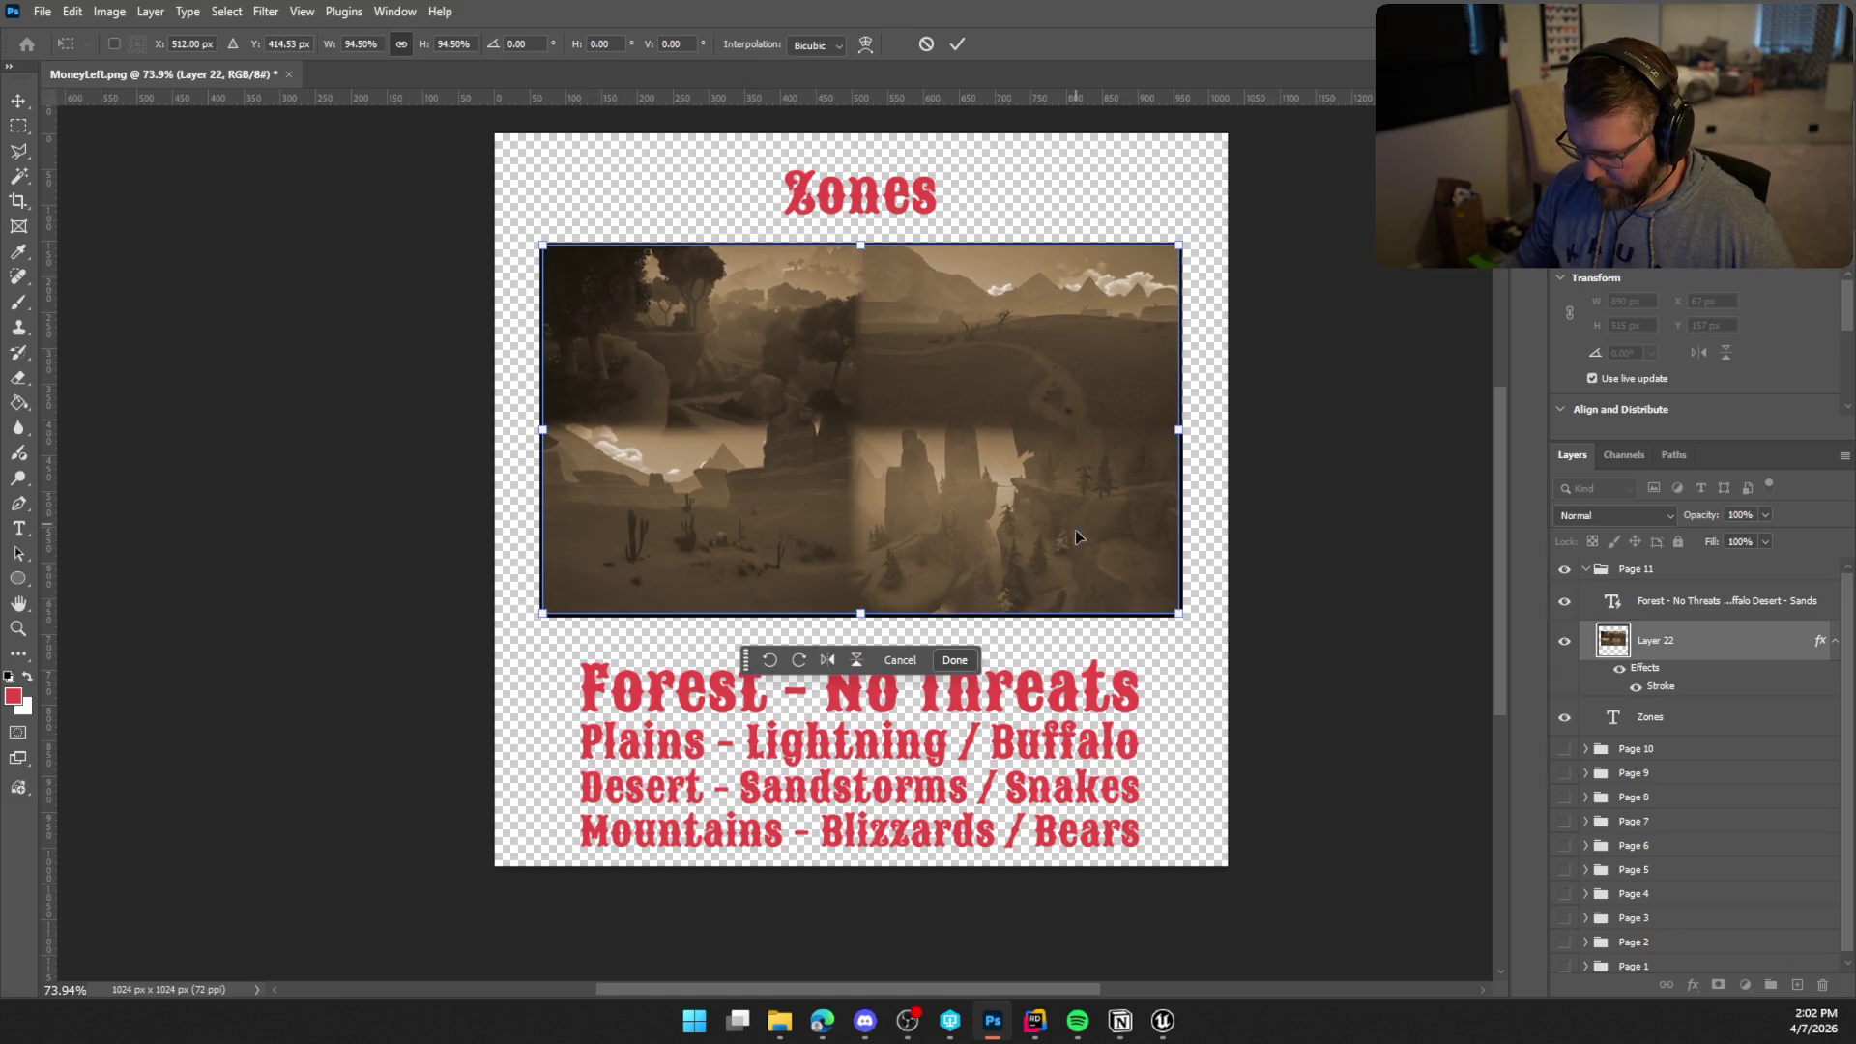
left_click(1702, 718)
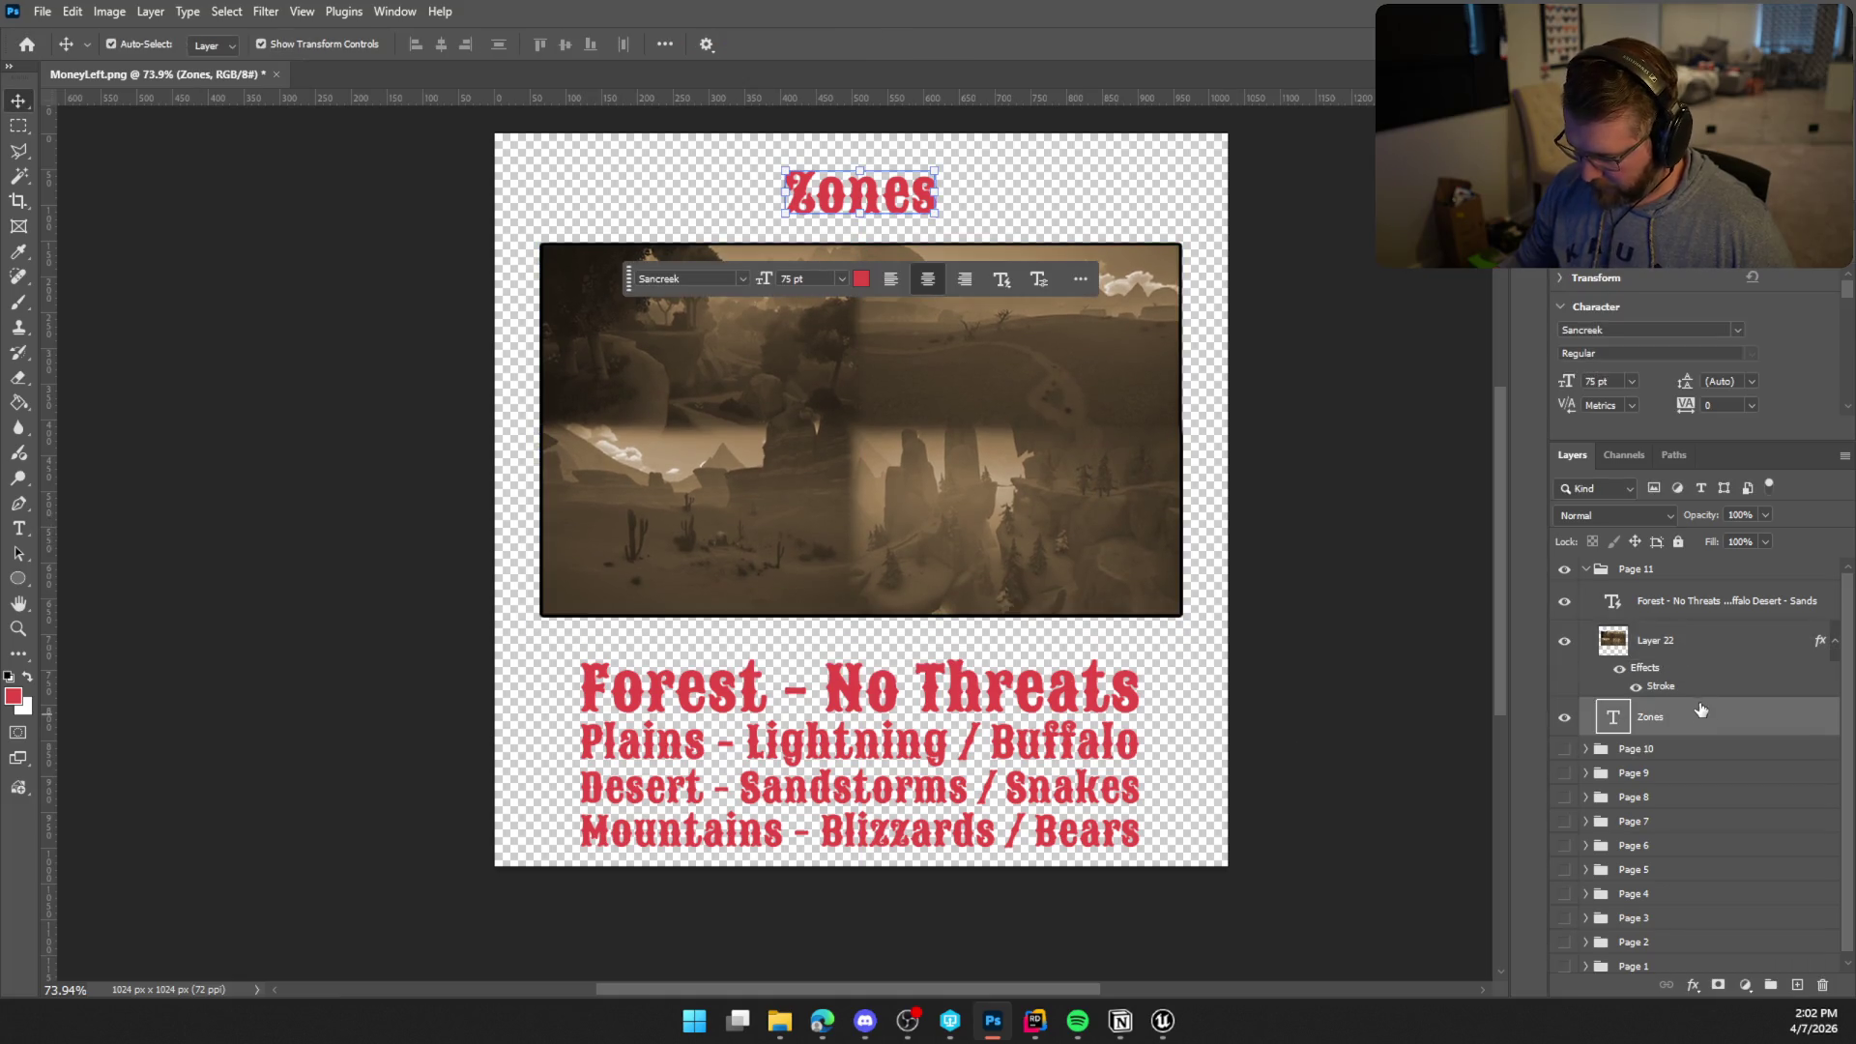
- Raise the zone list text slightly and create an empty layer directly above it
left_click(1701, 602)
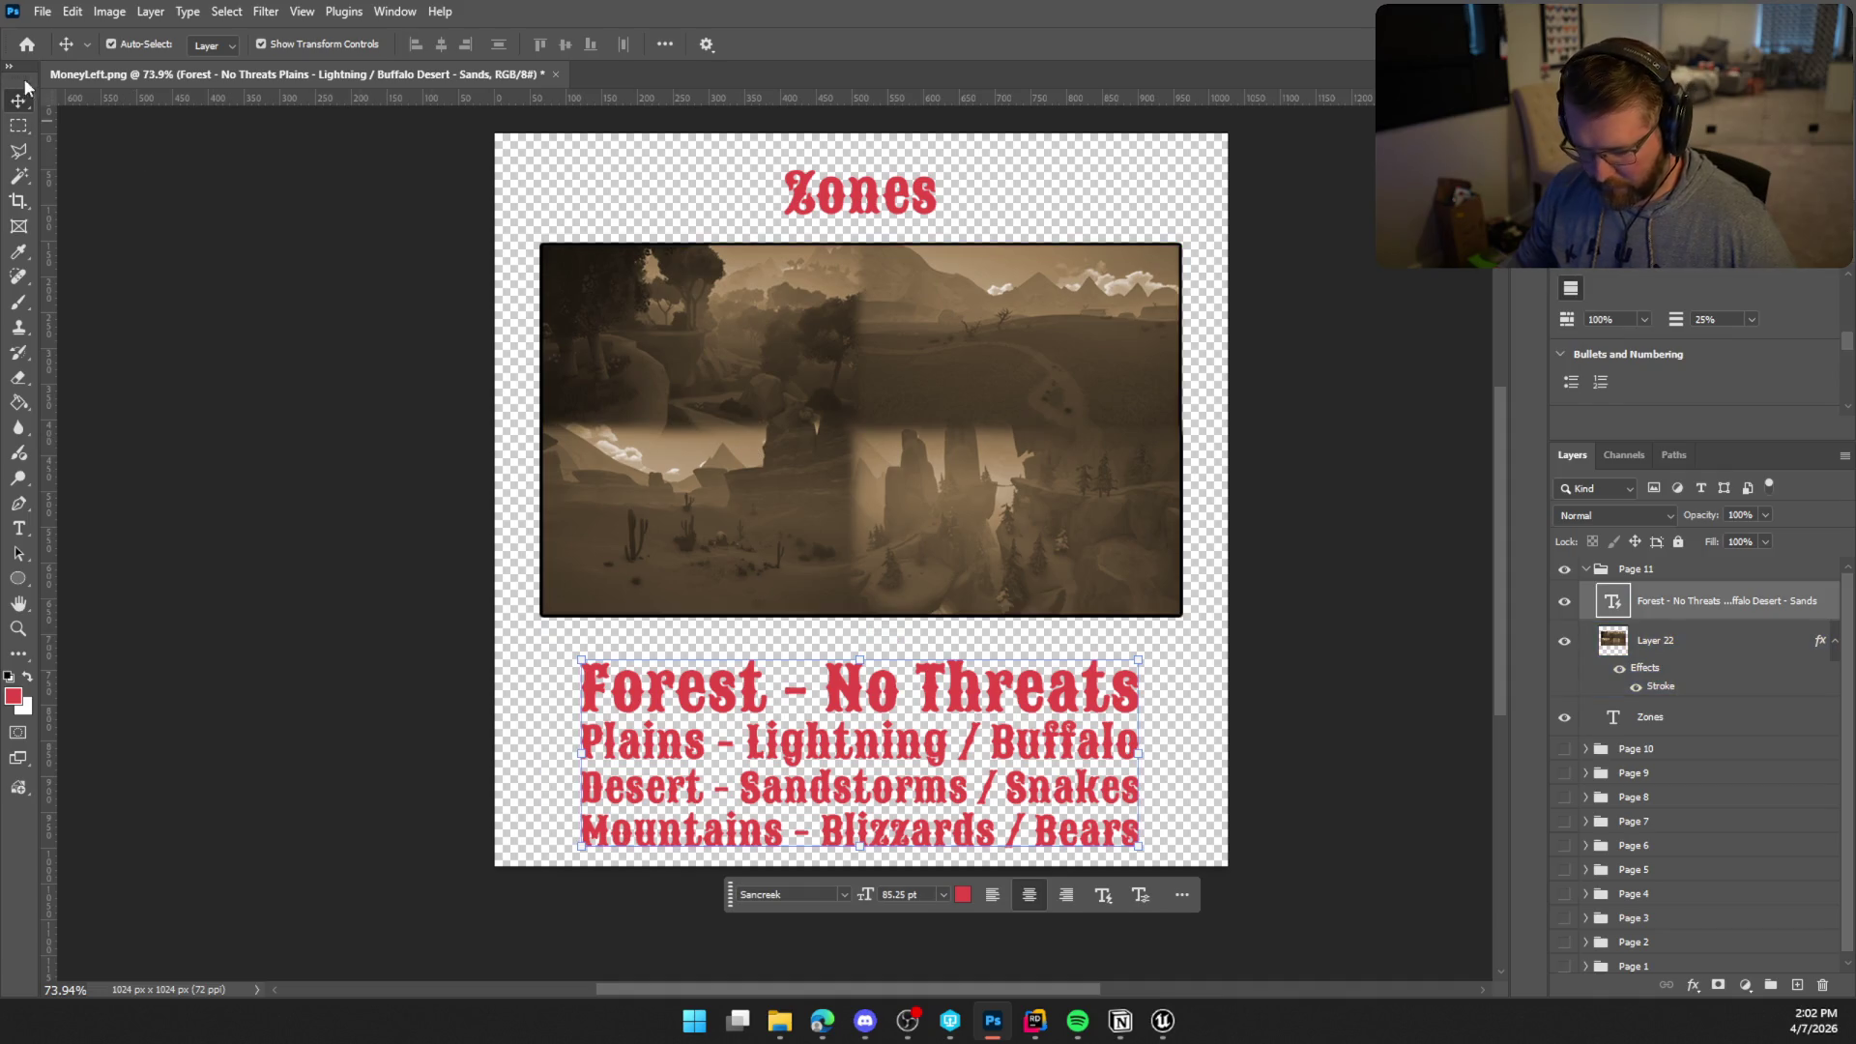
left_click_drag(998, 799, 998, 785)
left_click(1337, 653)
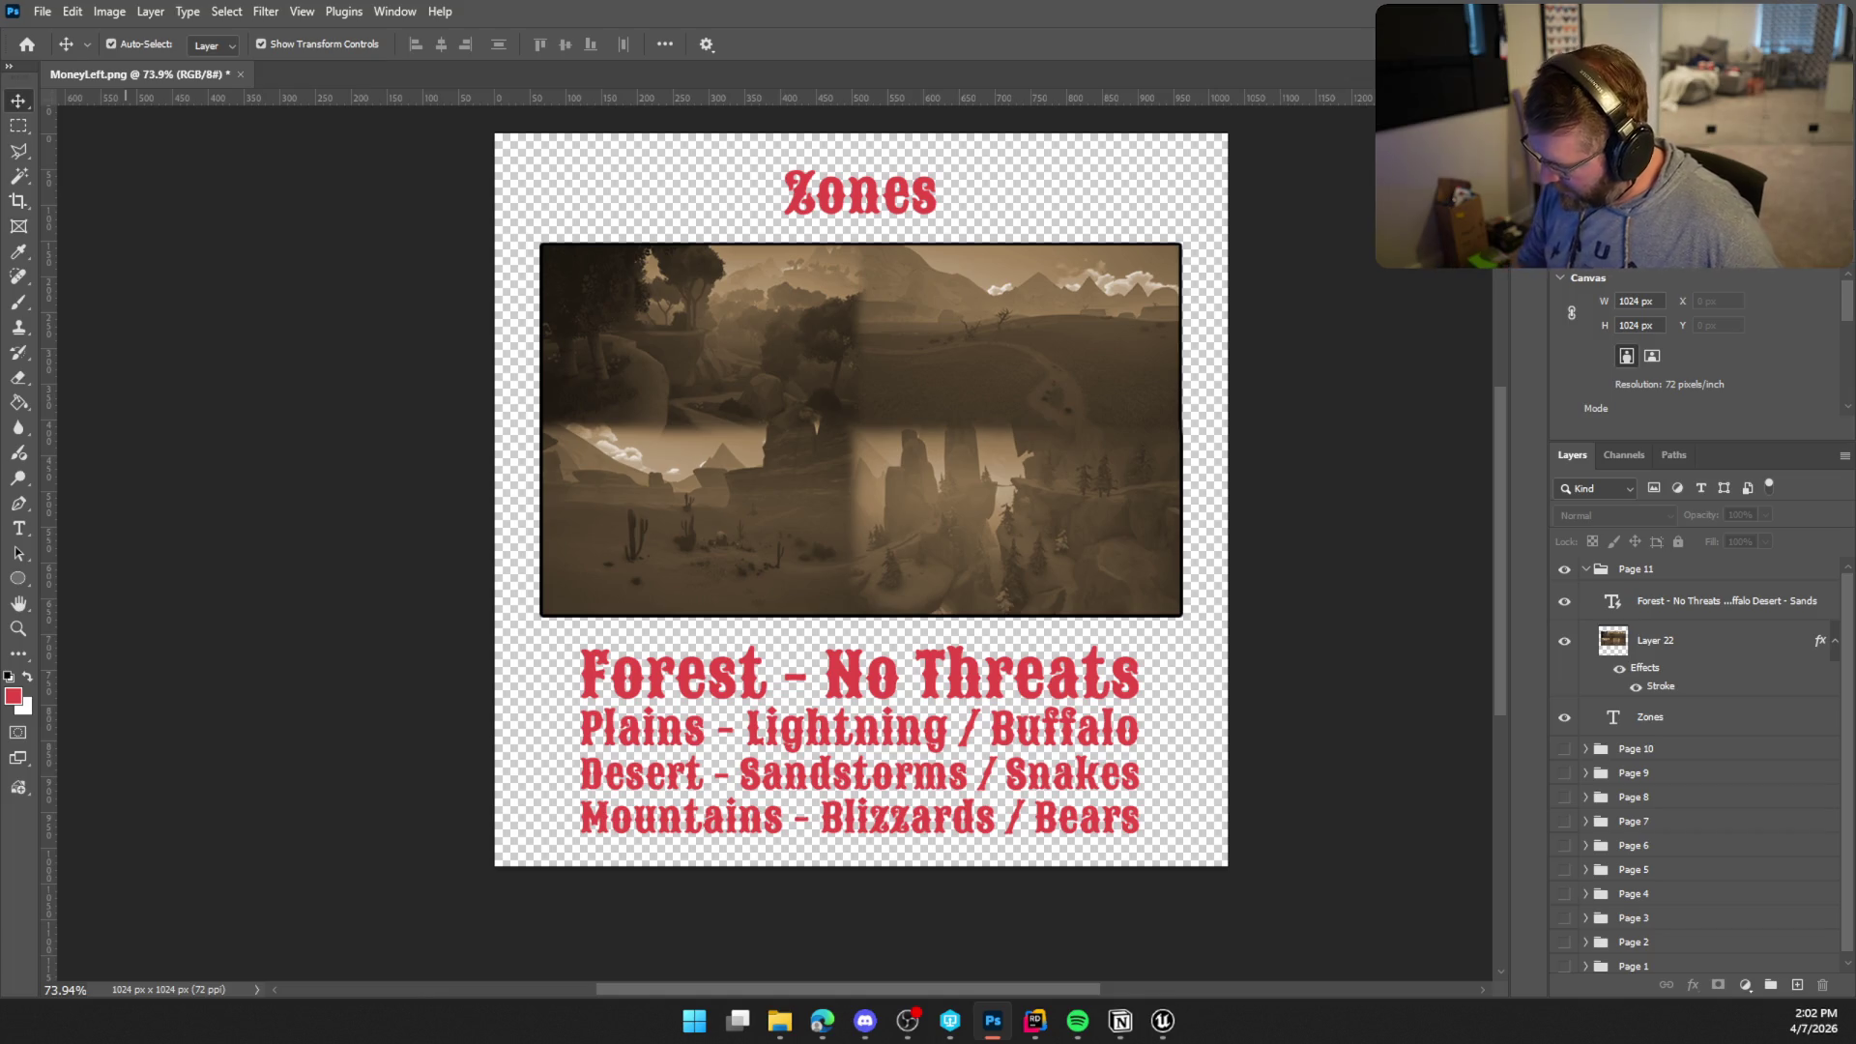
left_click(1722, 601)
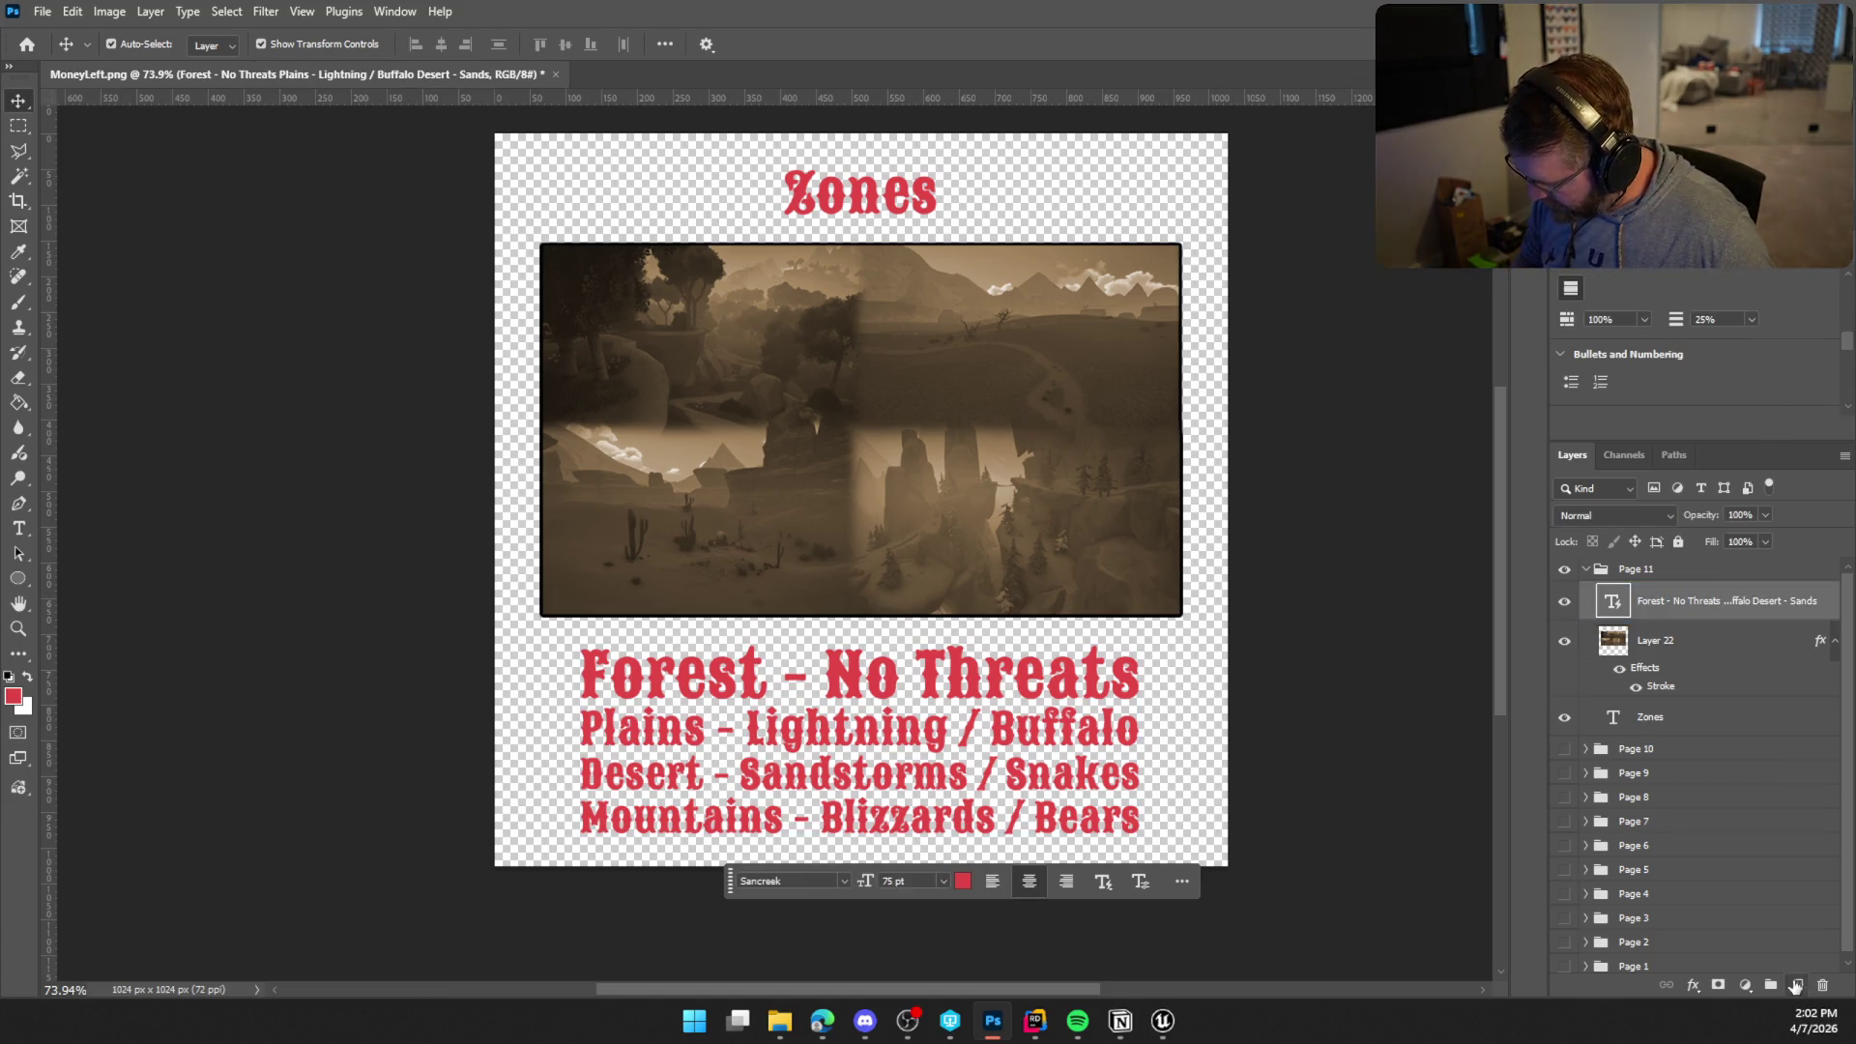
left_click(1796, 986)
left_click(21, 302)
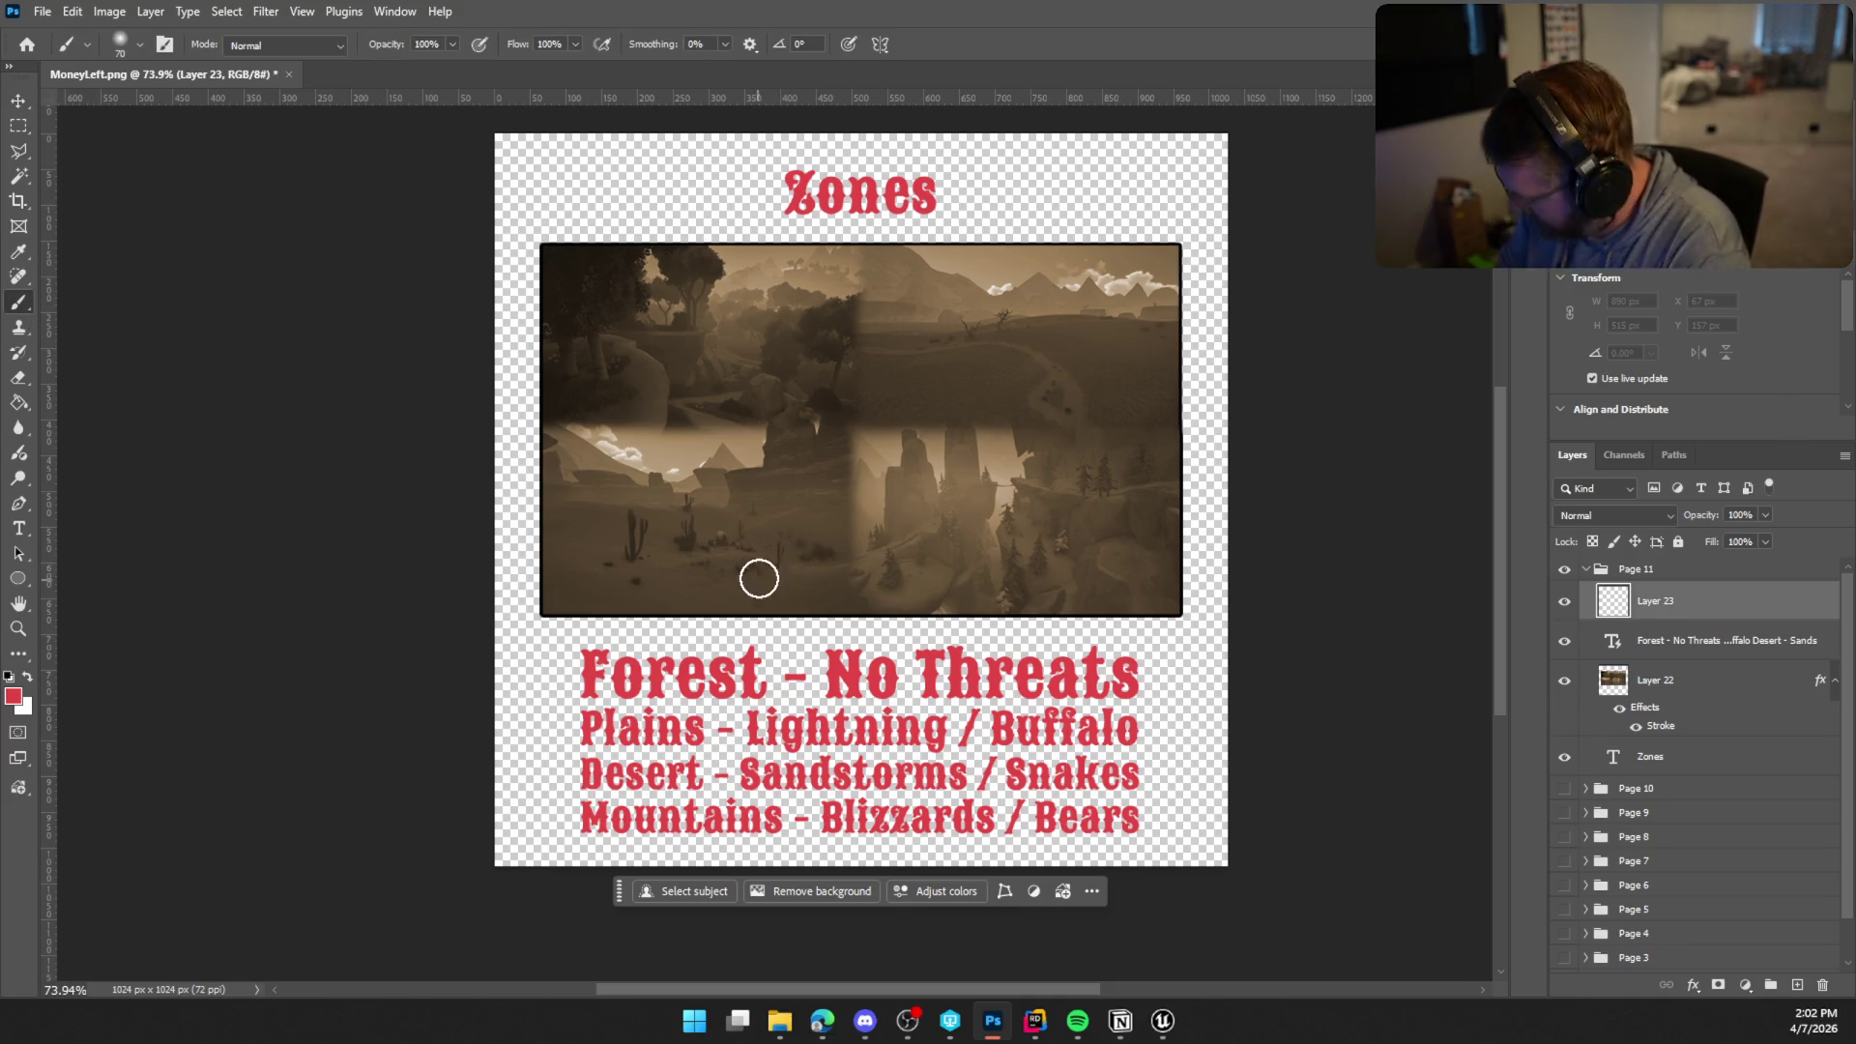
- With a smaller brush, paint a short red vertical stroke on the screenshot's left side, redoing it once
key("bracketleft")
key("bracketleft")
key("bracketleft")
key("bracketleft")
key("bracketleft")
key("bracketleft")
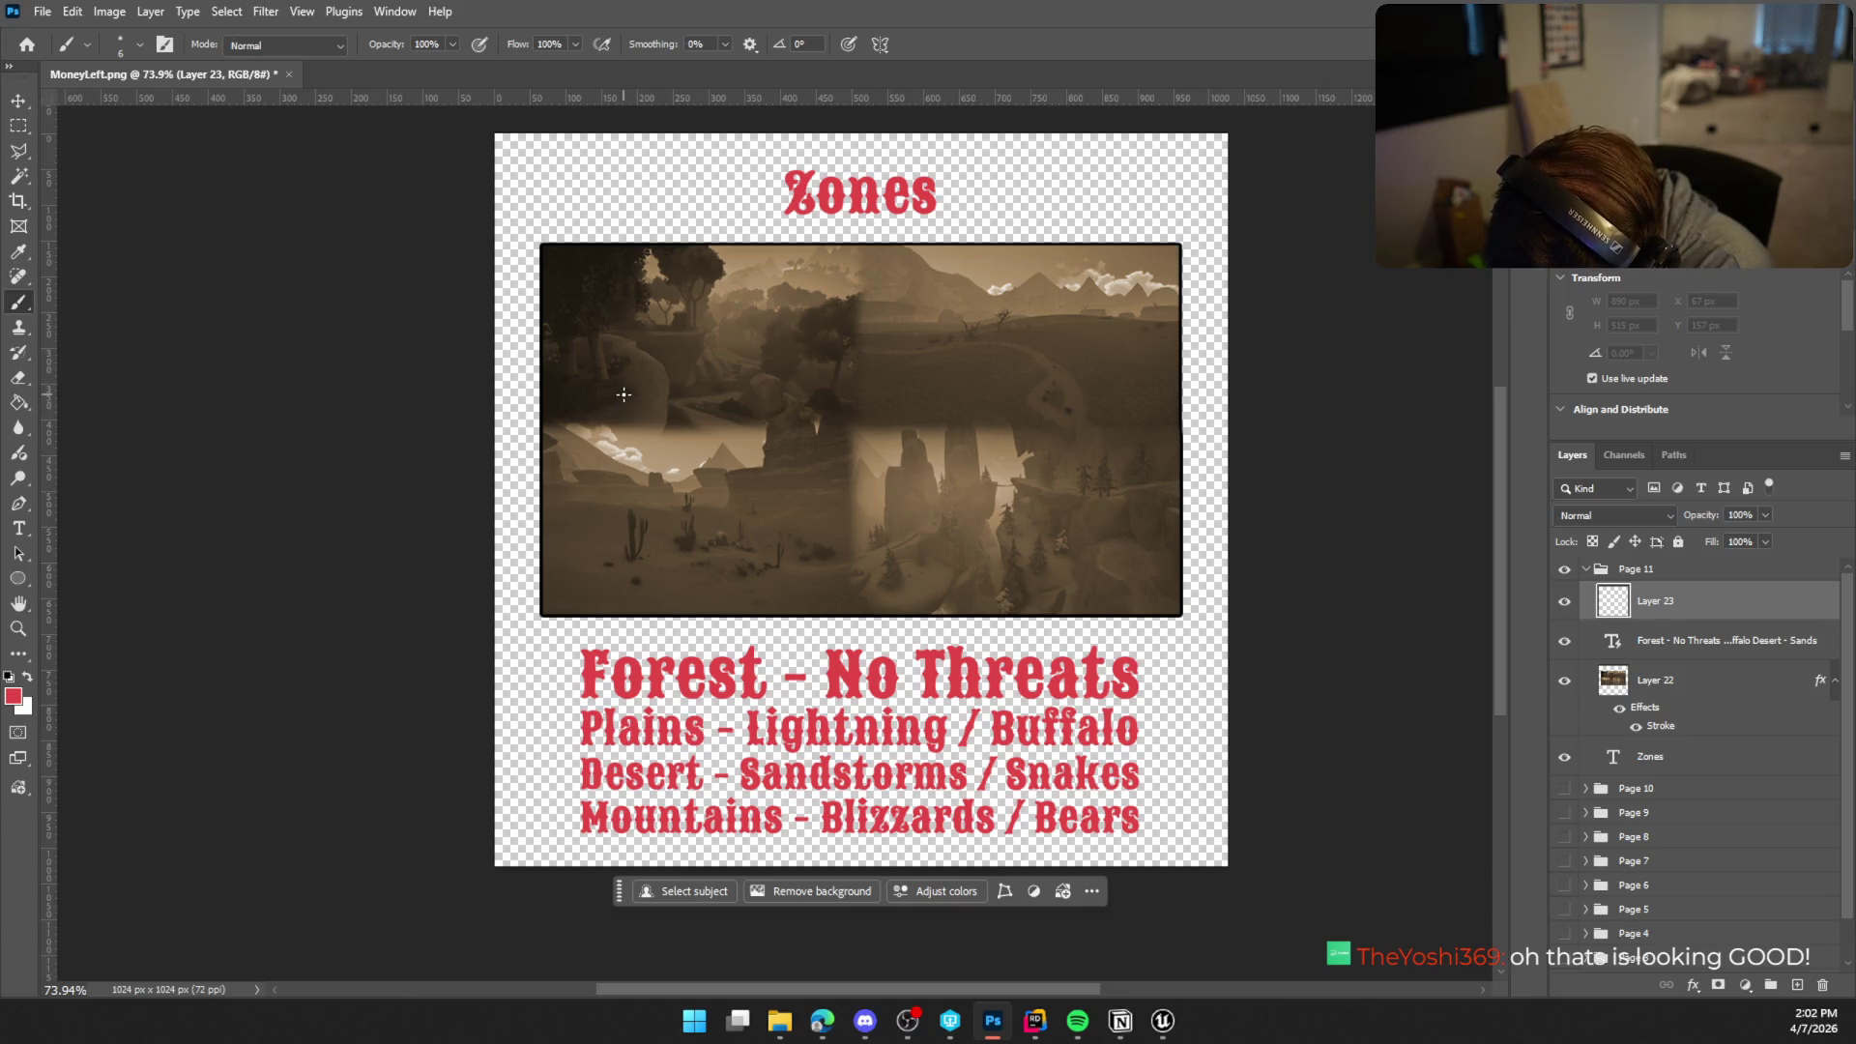
left_click_drag(625, 413, 625, 415)
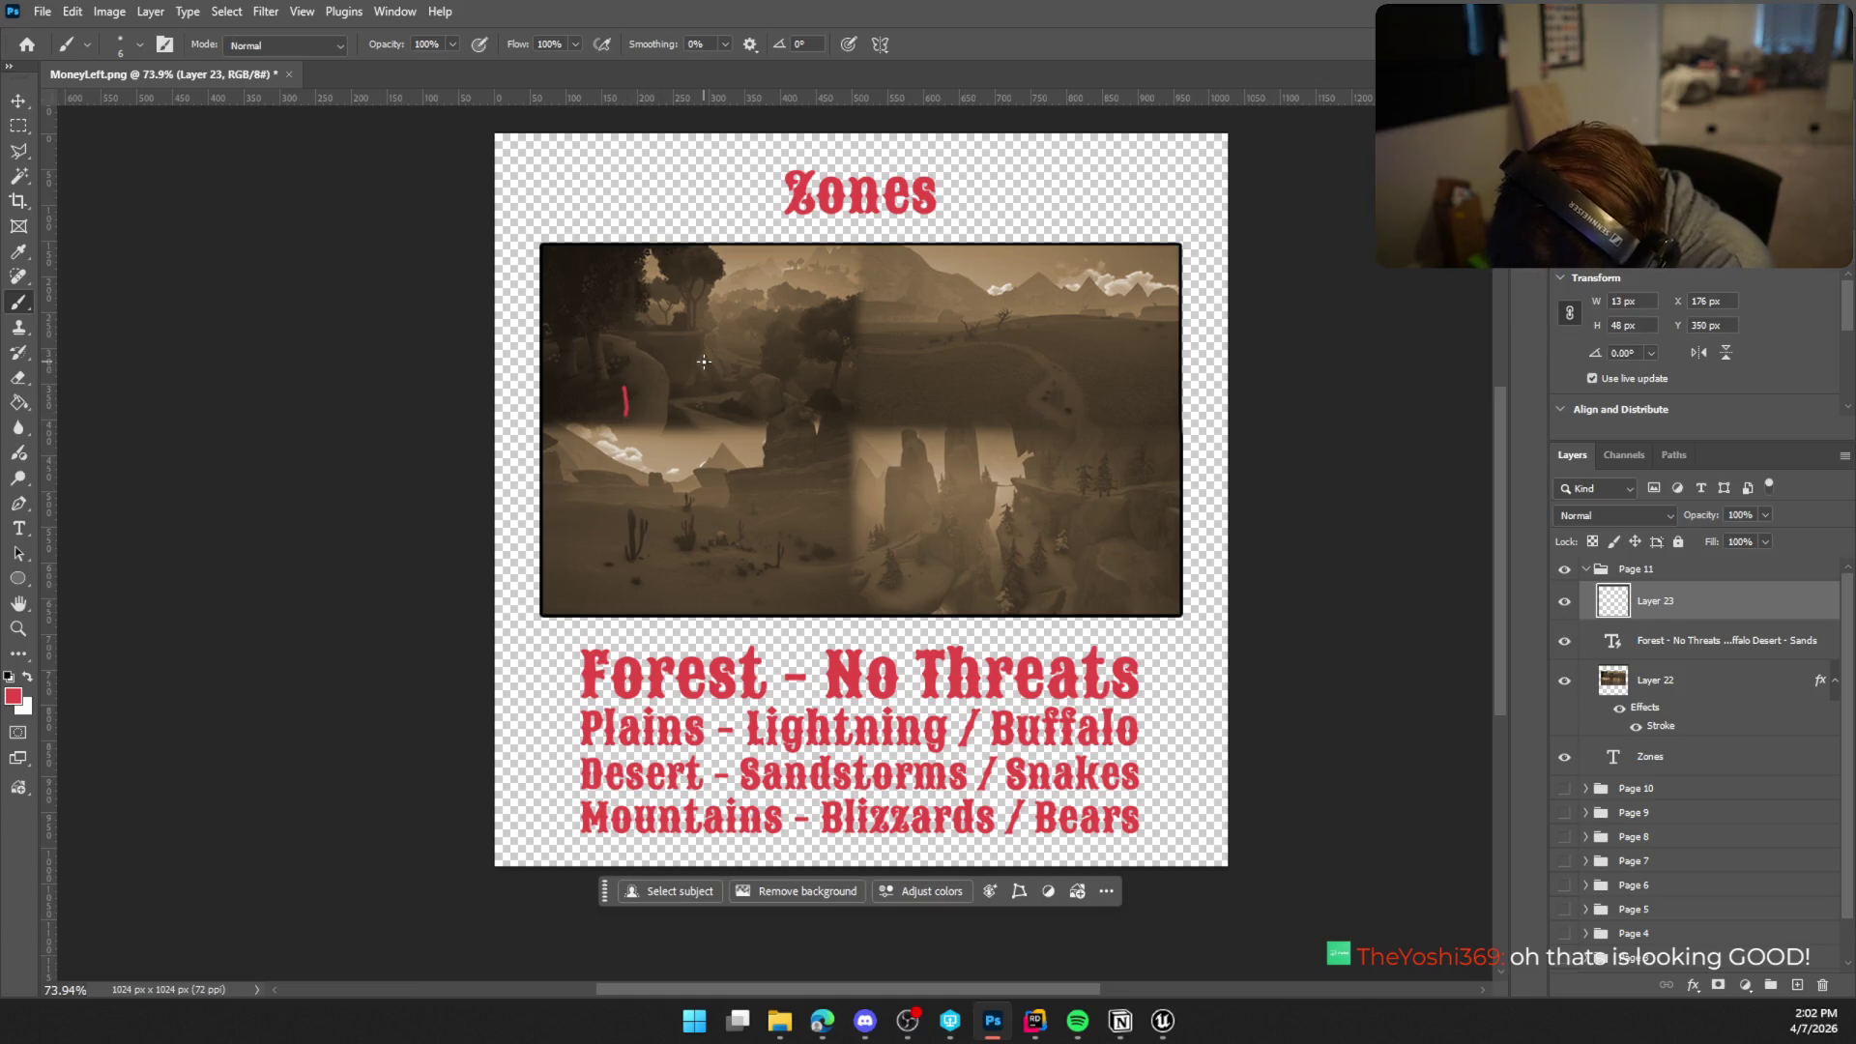
key("ctrl+z")
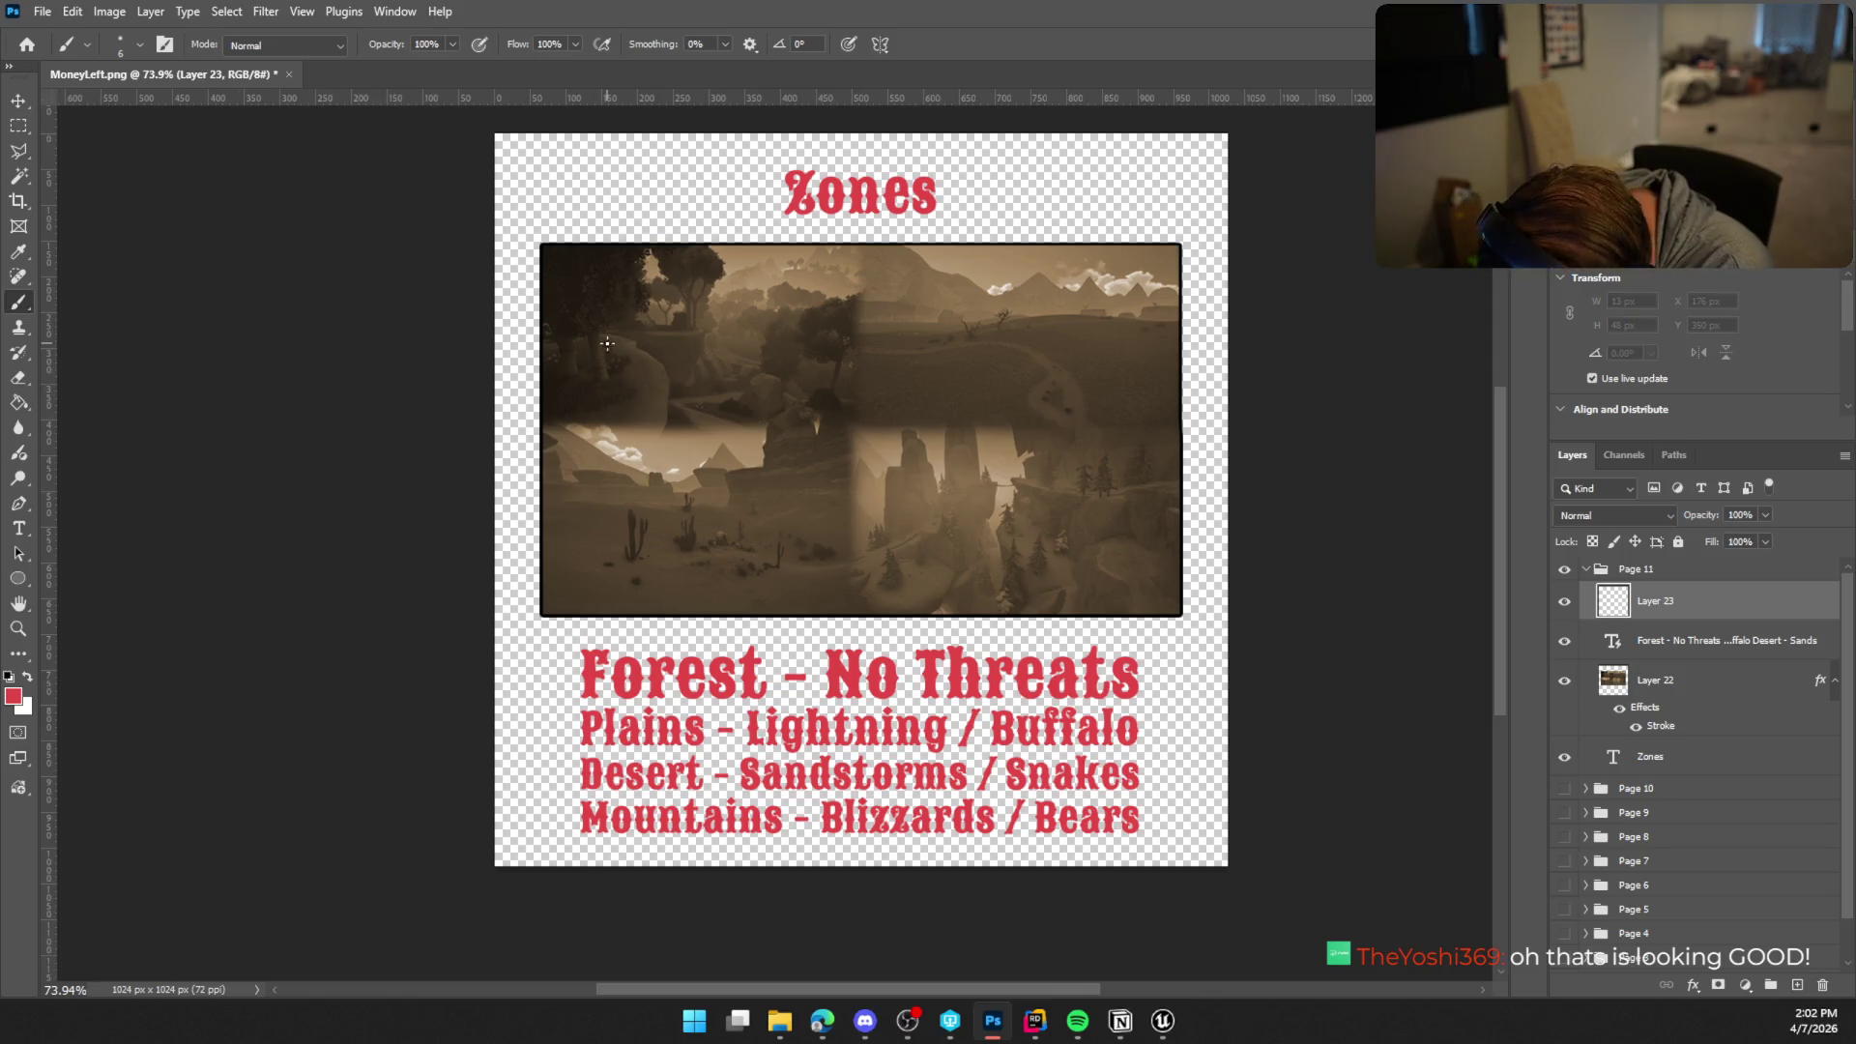
left_click_drag(599, 412, 598, 416)
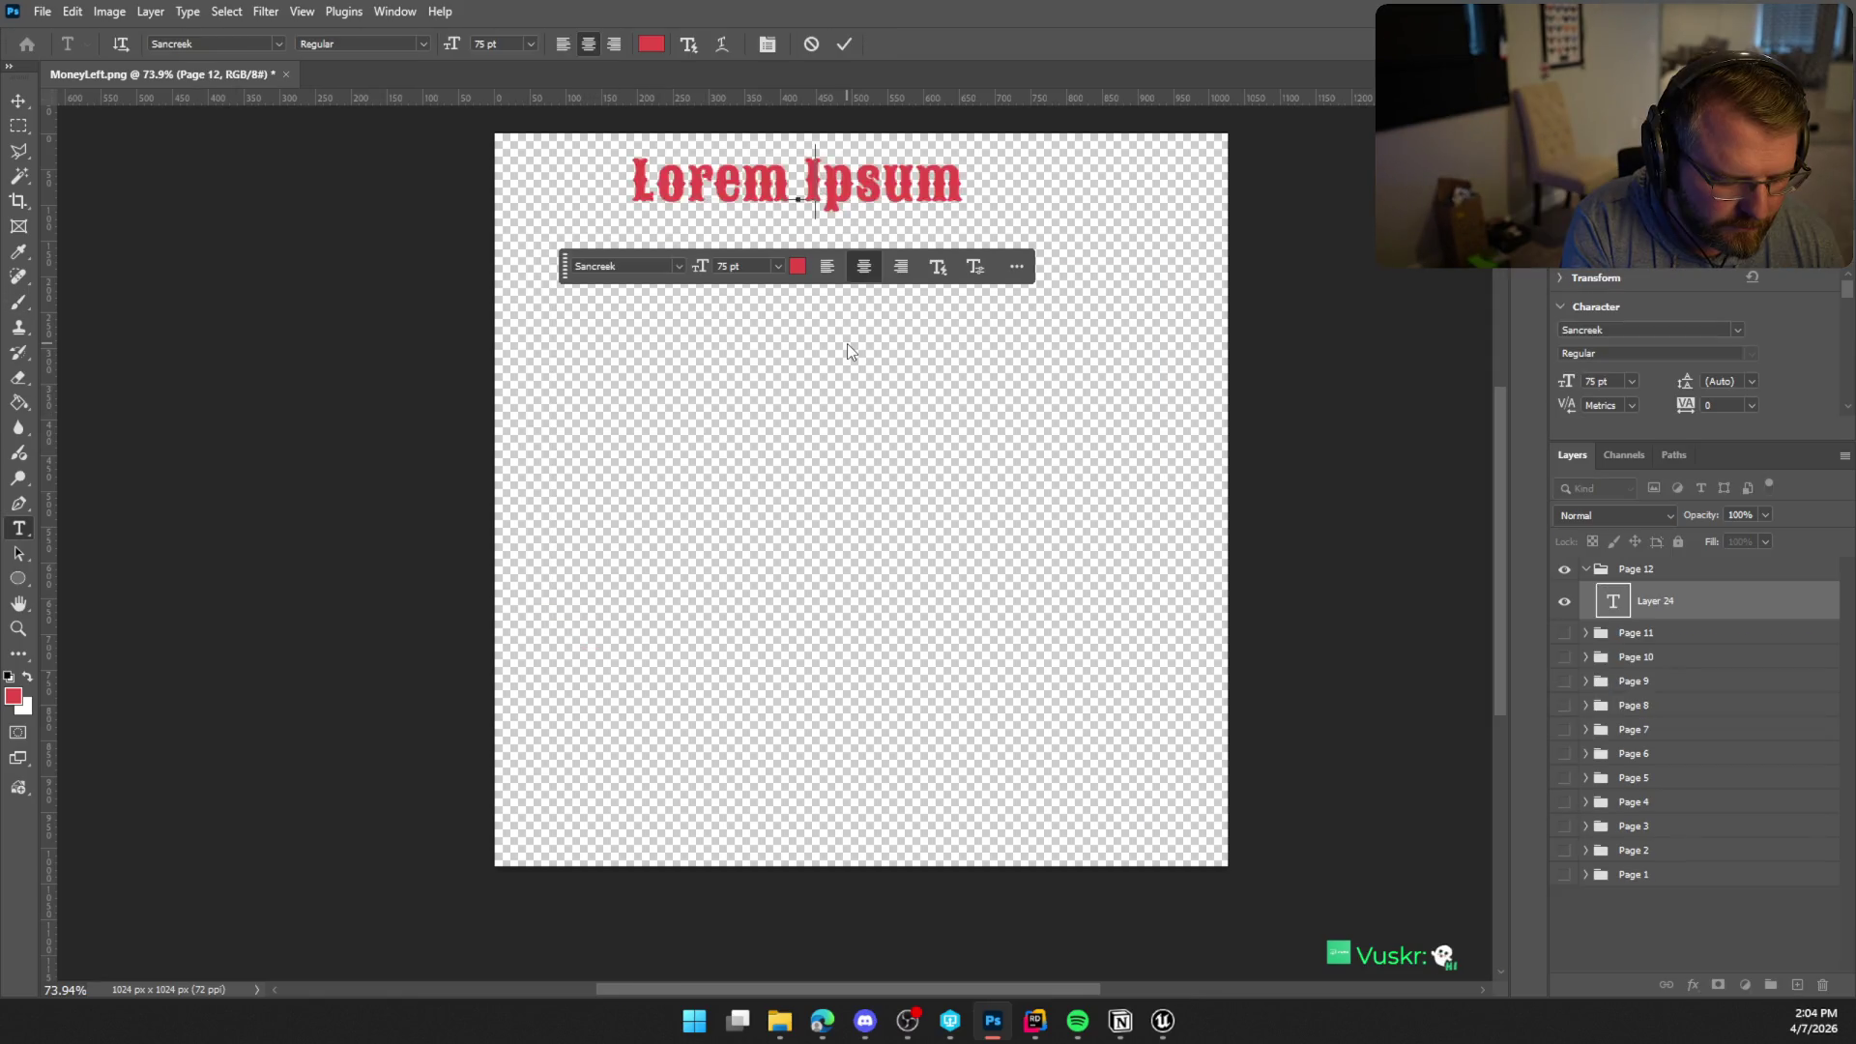
type("Objective")
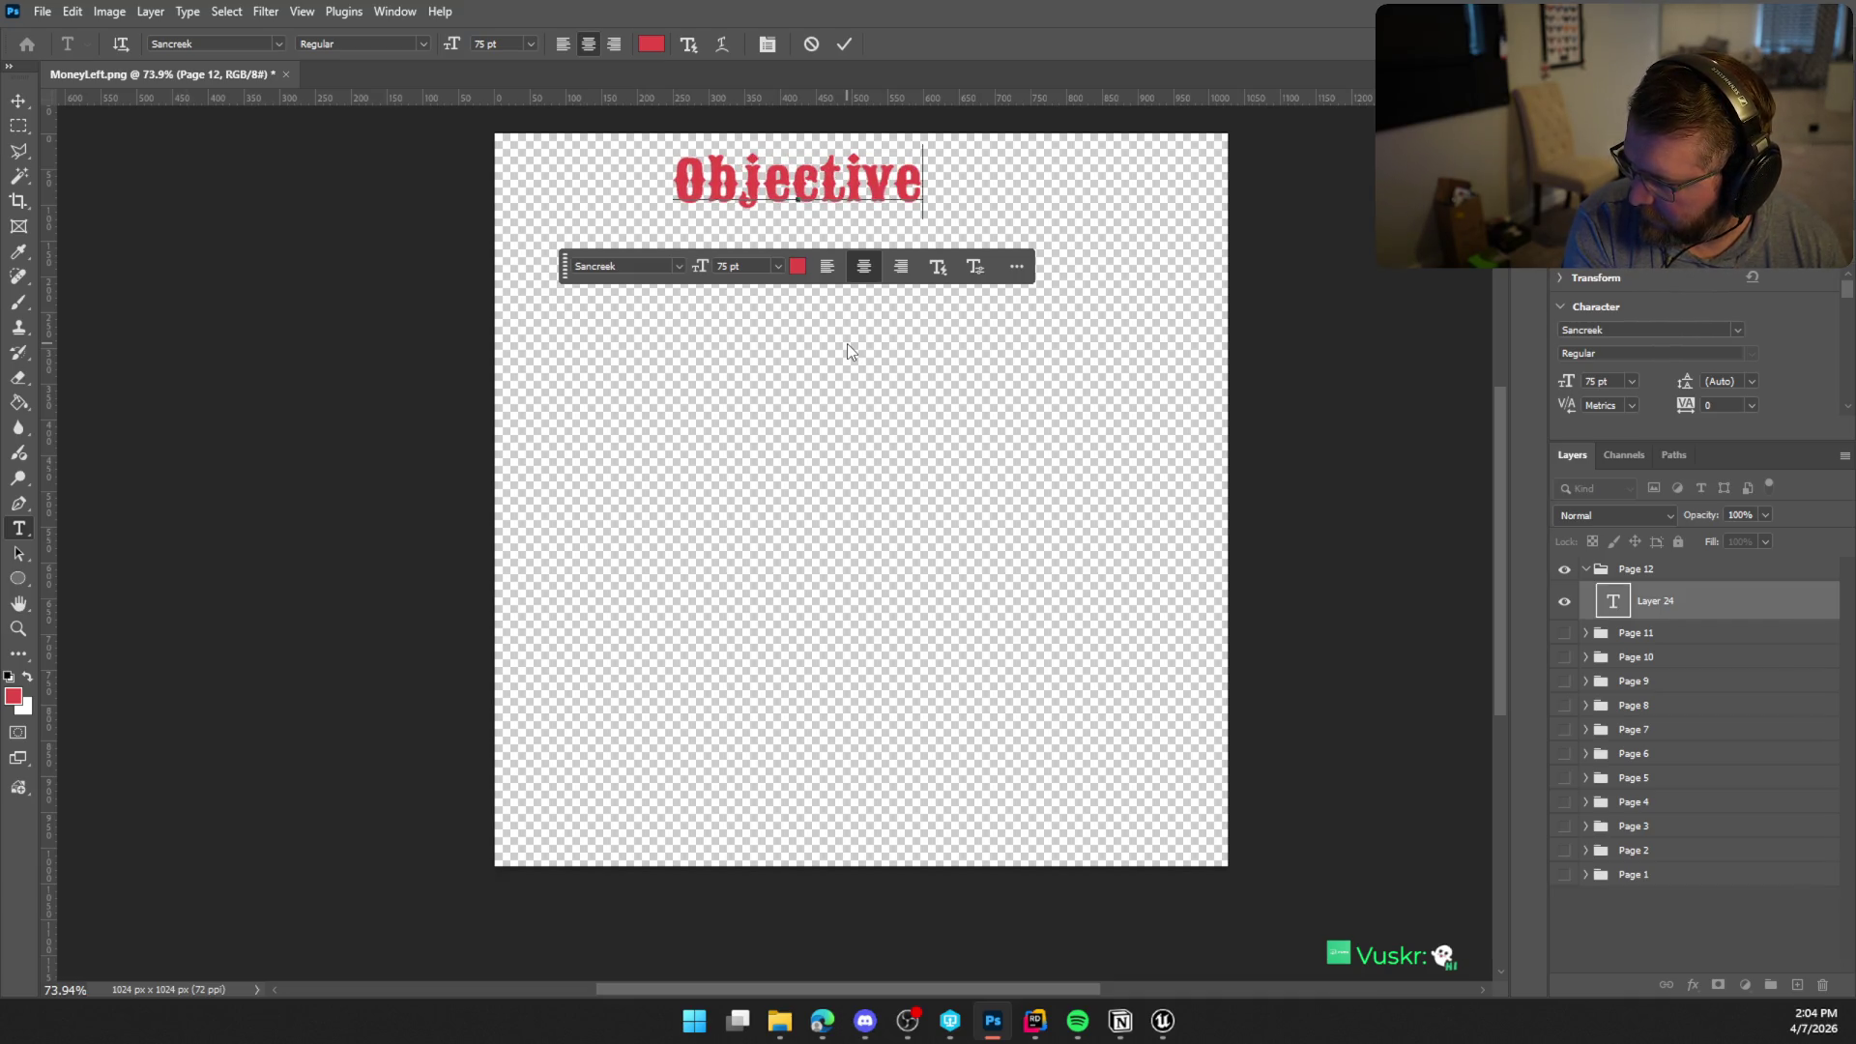
type("s")
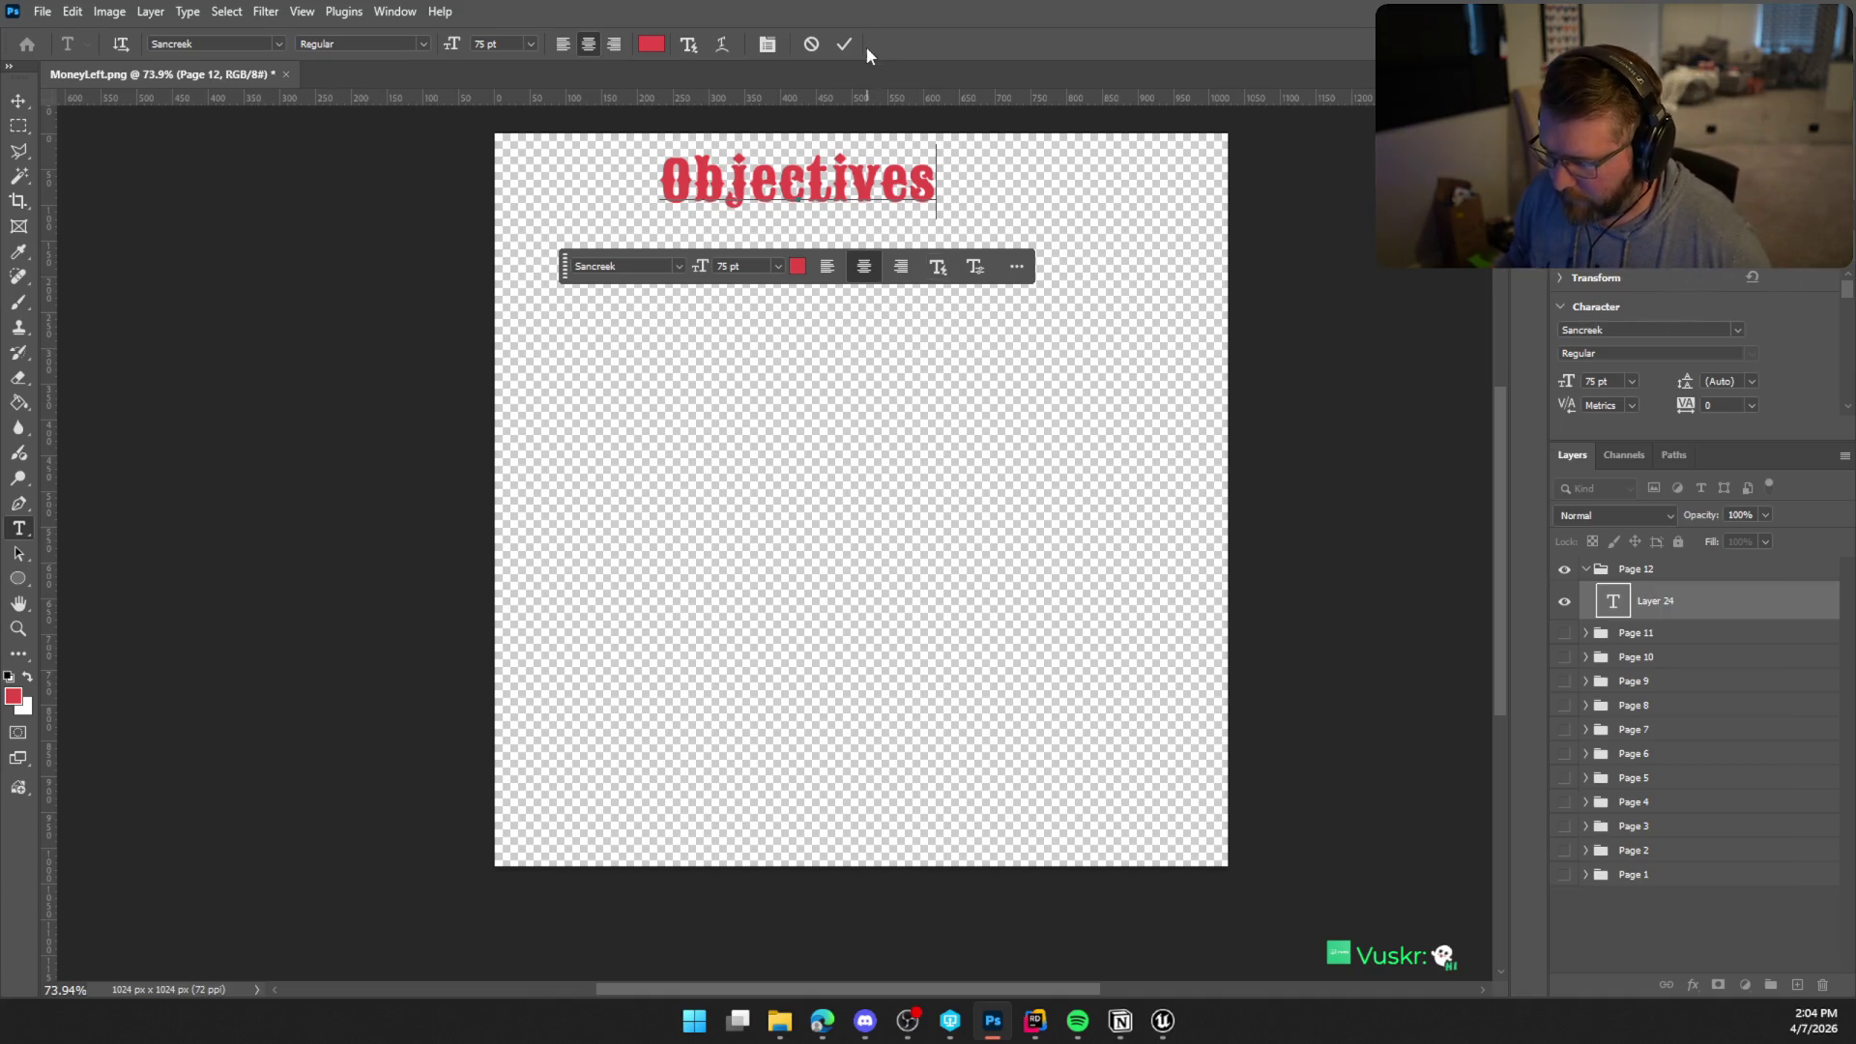
- Commit the red 'Objectives' title, centre it at the top, and paste the village screenshot
left_click(846, 46)
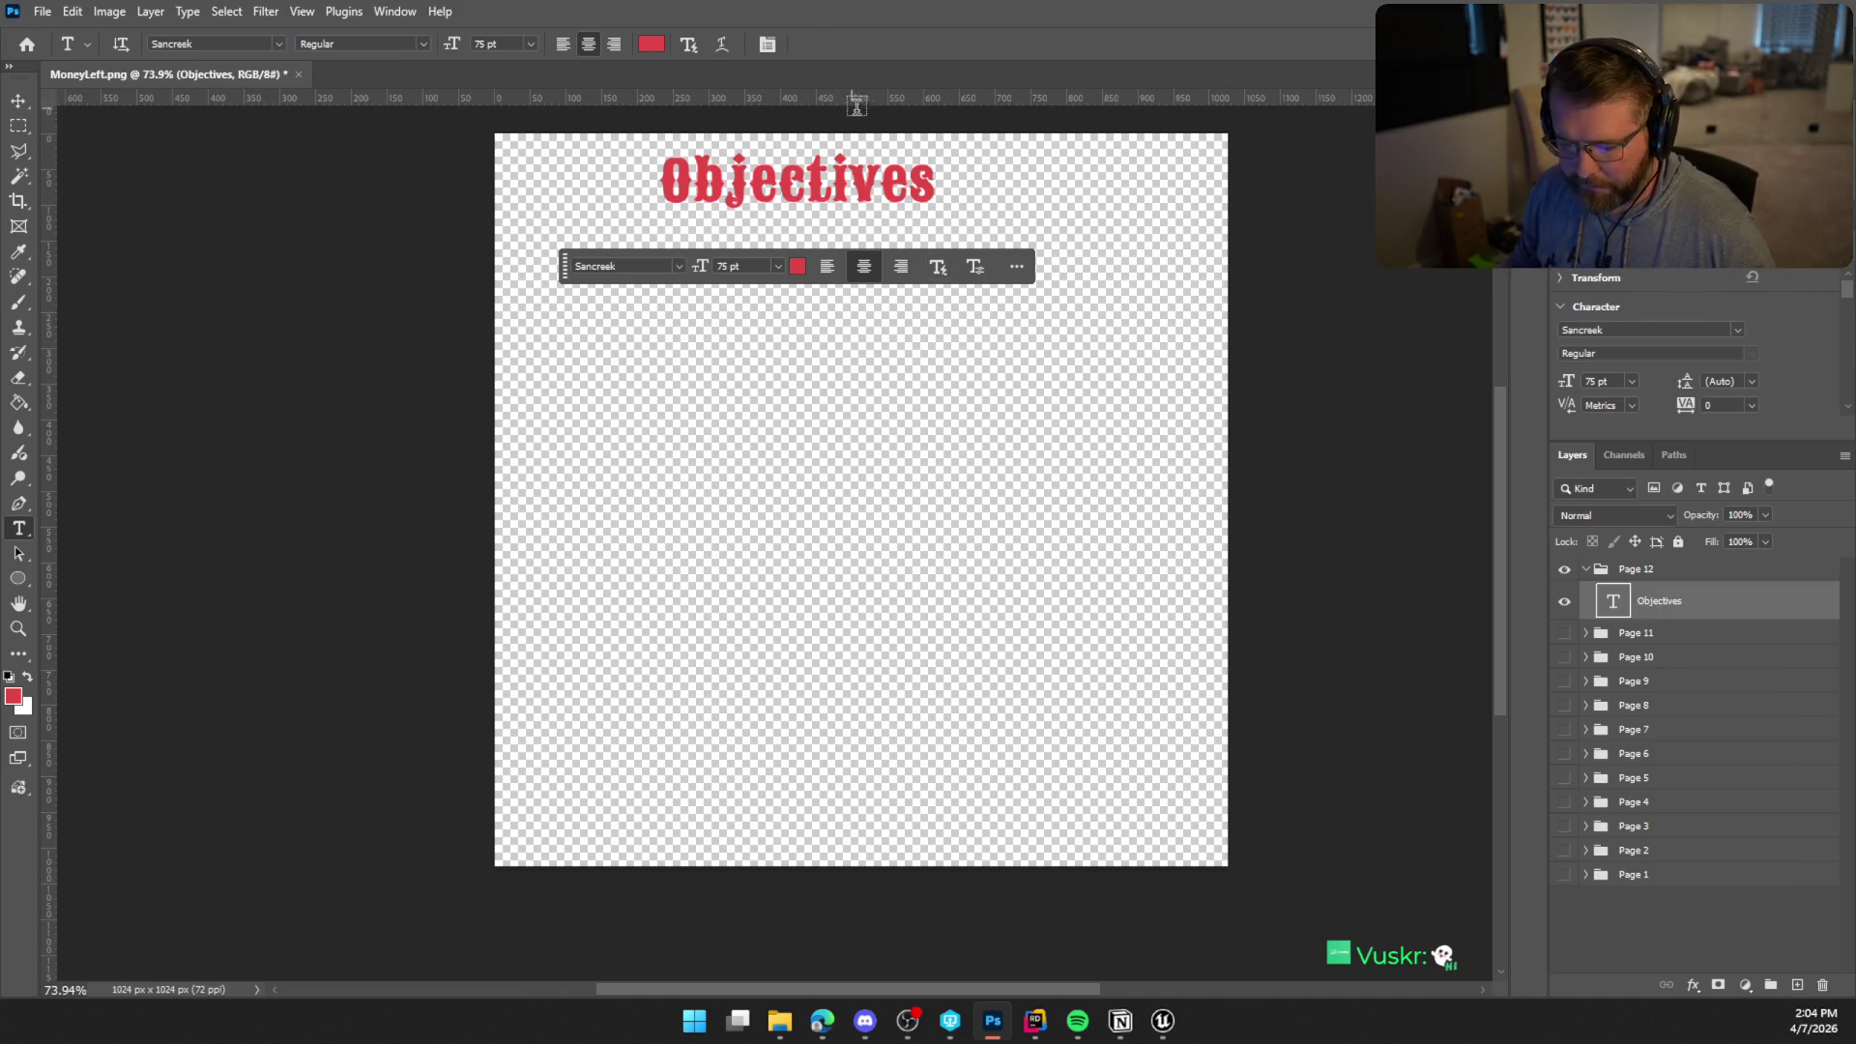
key("ctrl+t")
mouse_move(857, 181)
left_mouse_down()
mouse_move(912, 215)
mouse_move(932, 211)
mouse_move(920, 196)
left_mouse_up()
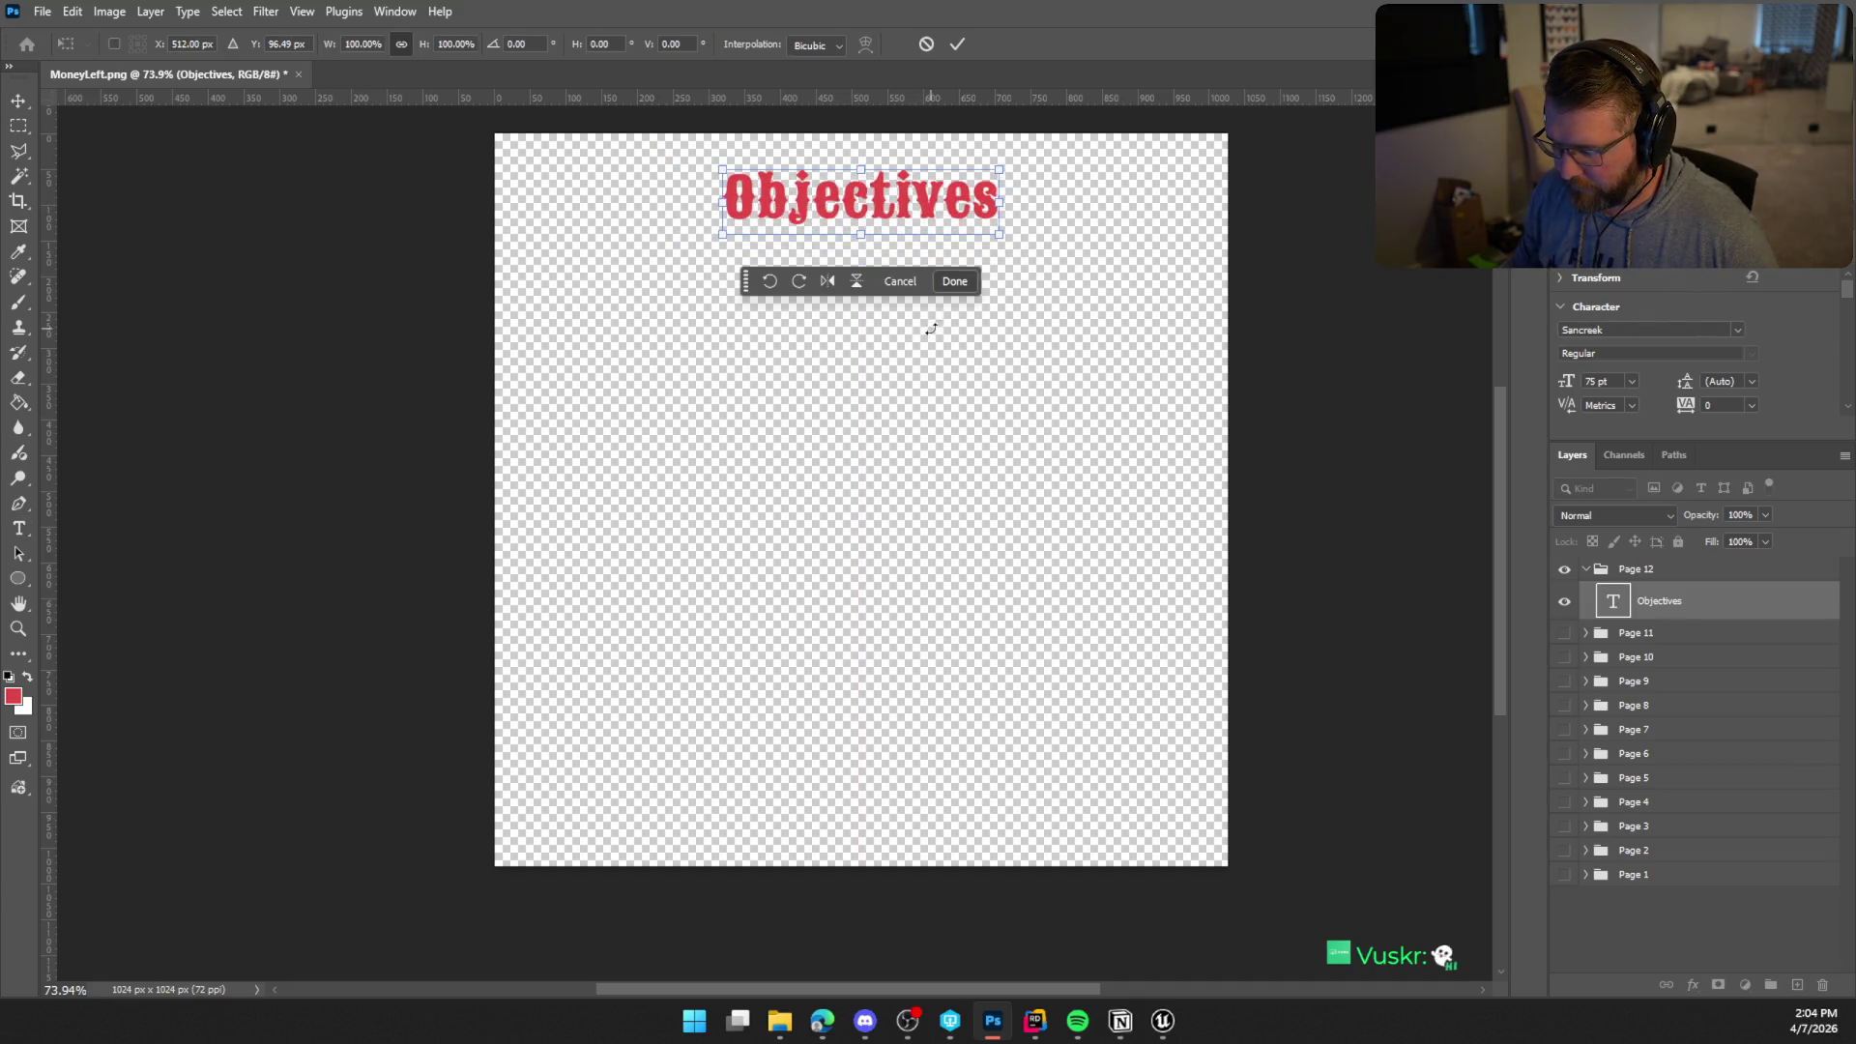
left_click(955, 281)
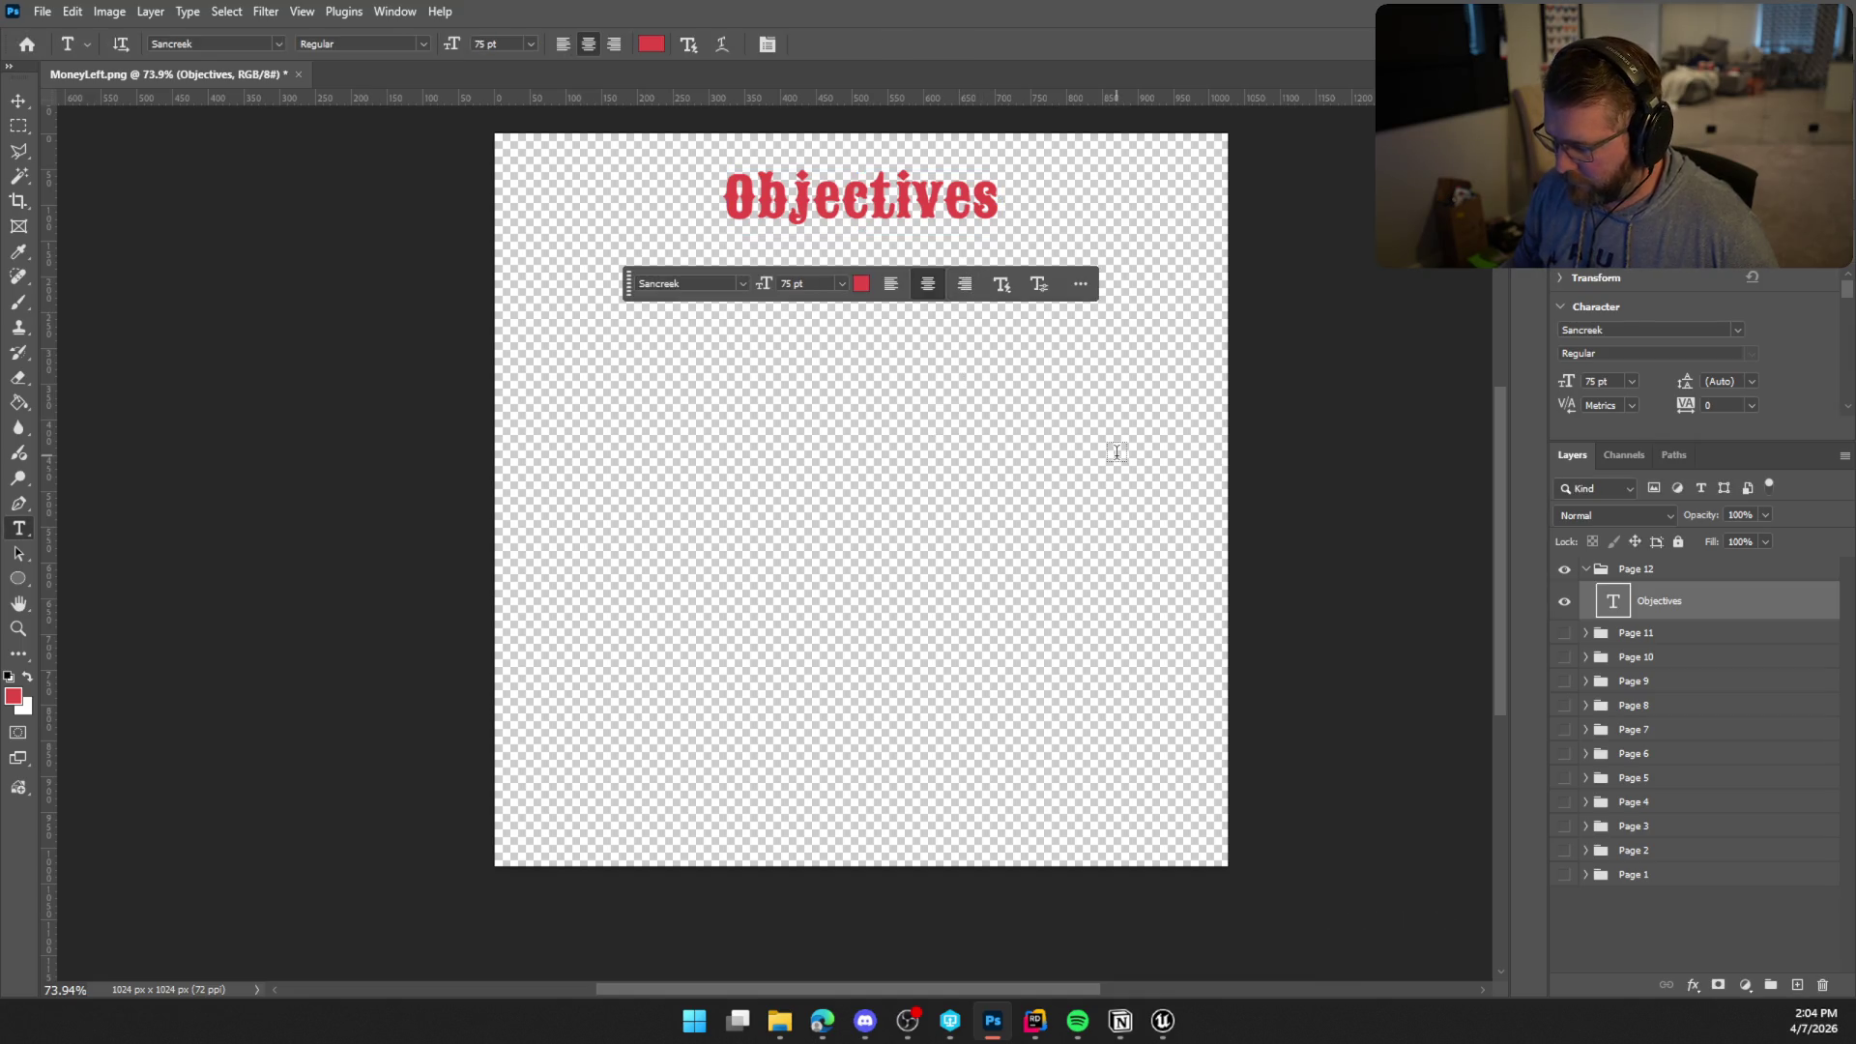
left_click(1164, 1021)
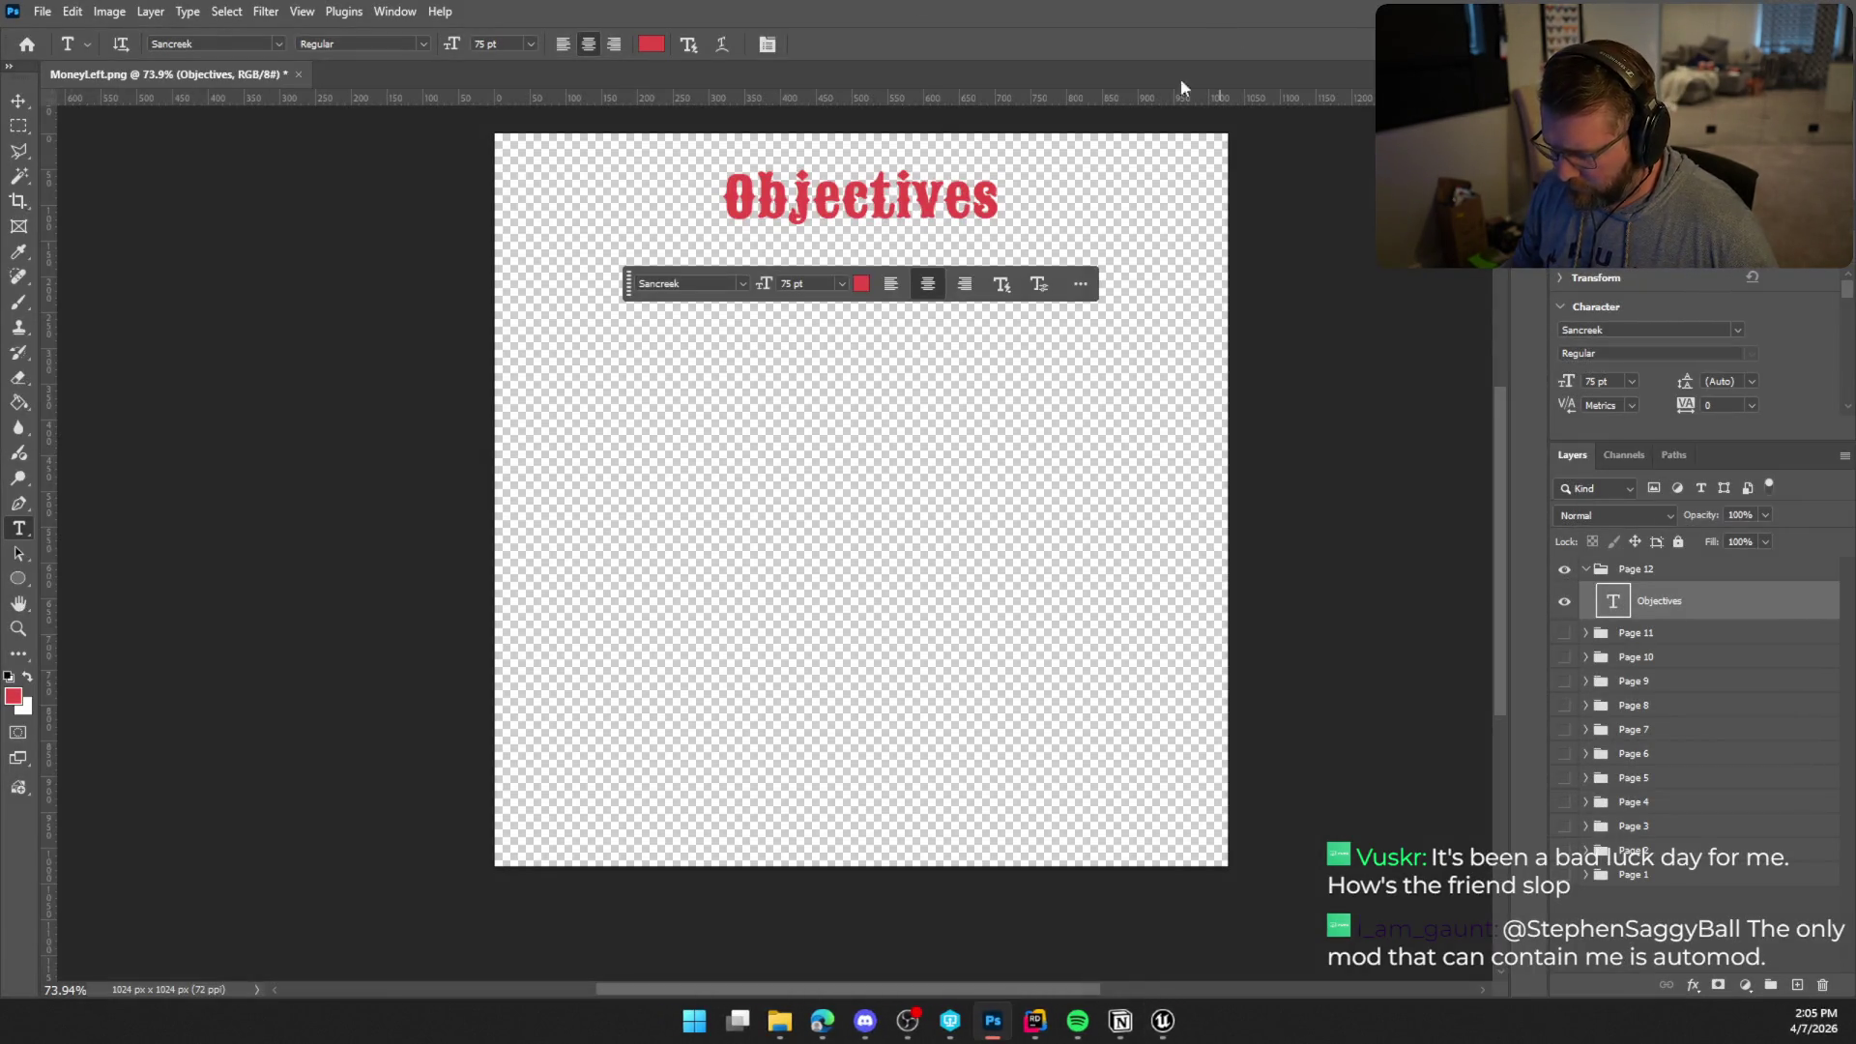
key("ctrl+t")
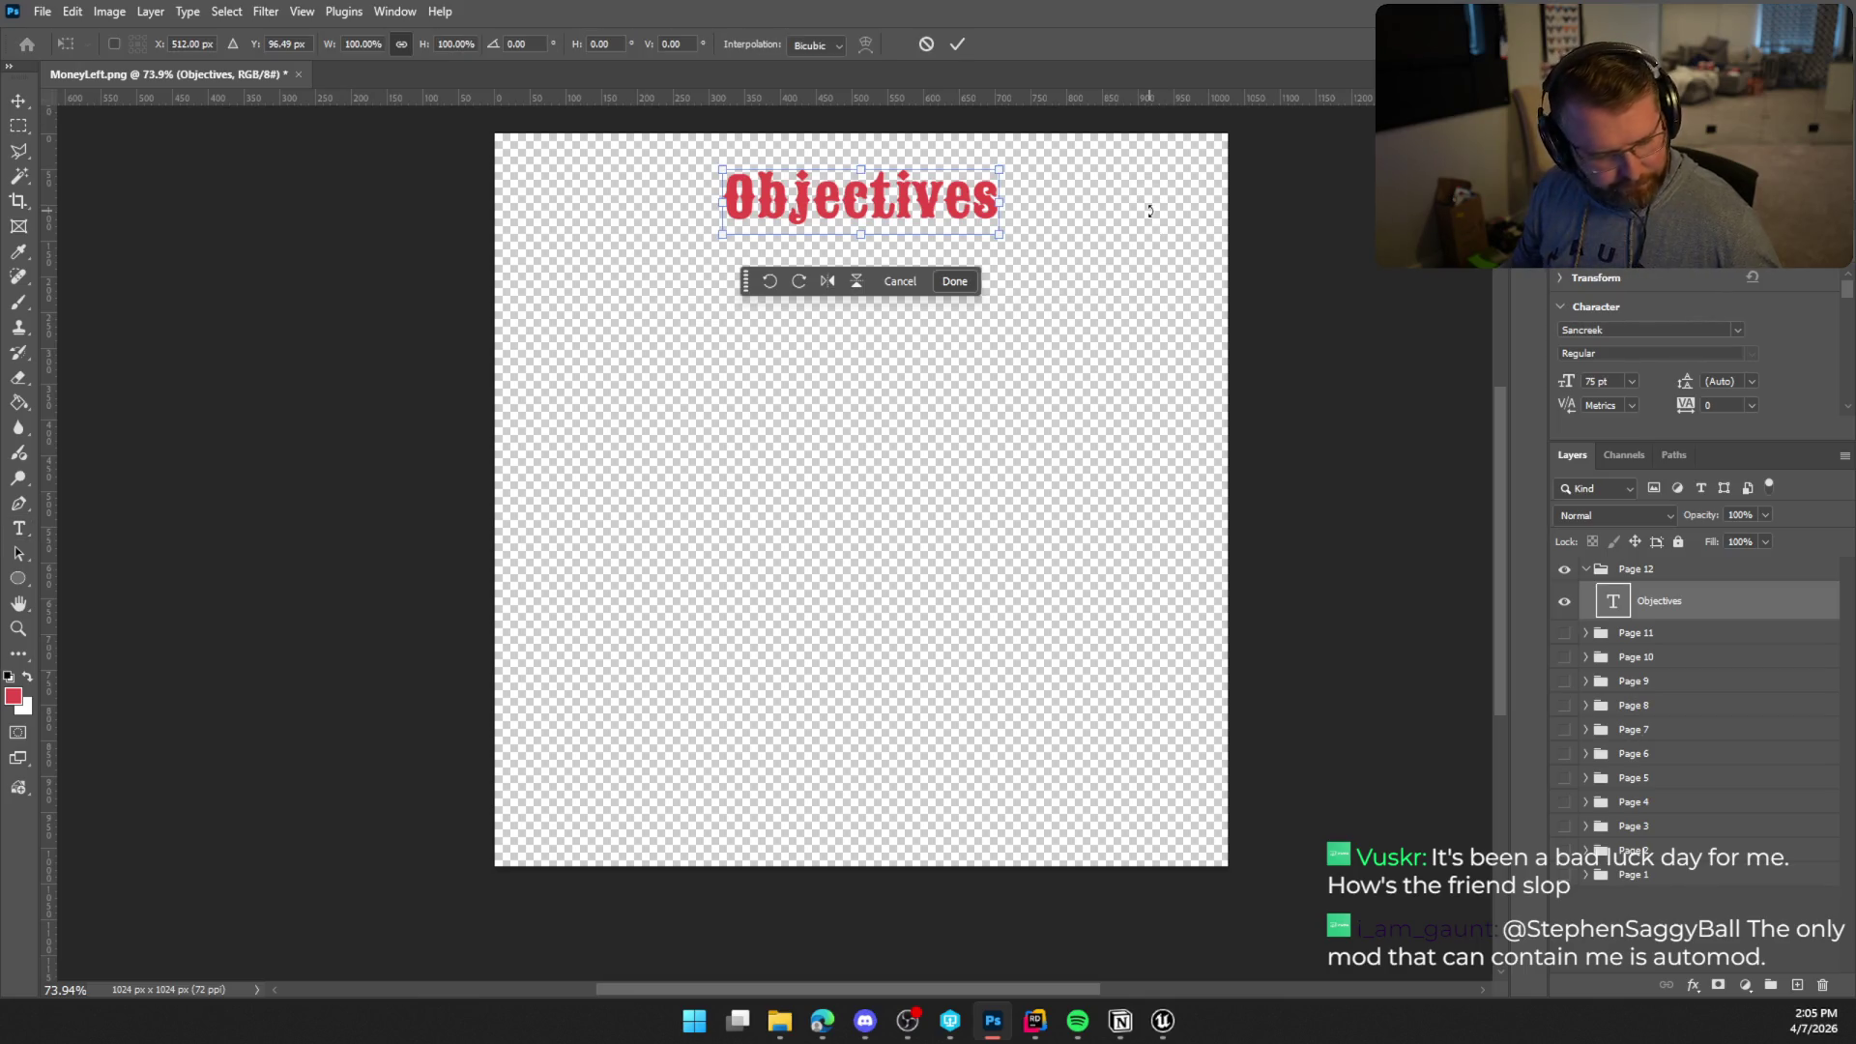
key("Return")
key("ctrl+v")
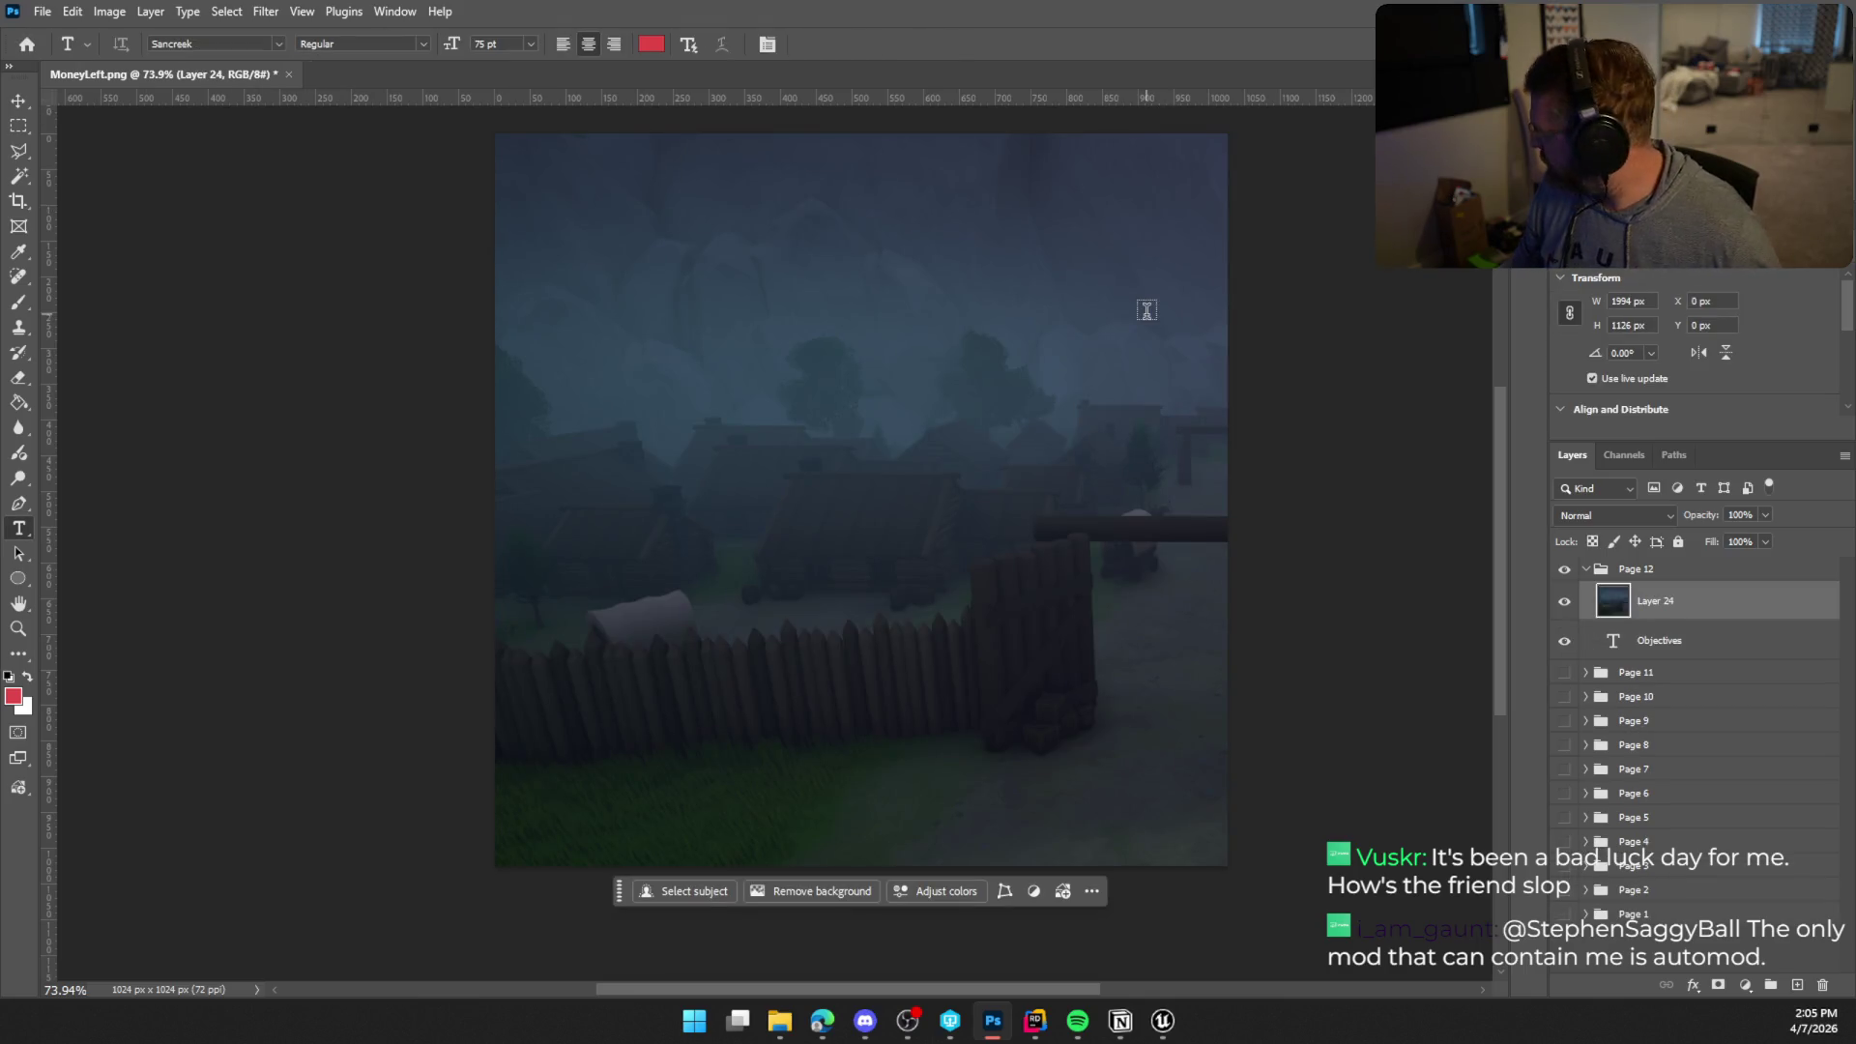
- Shrink the village screenshot to about 35% and centre it below the Objectives title
key("ctrl+t")
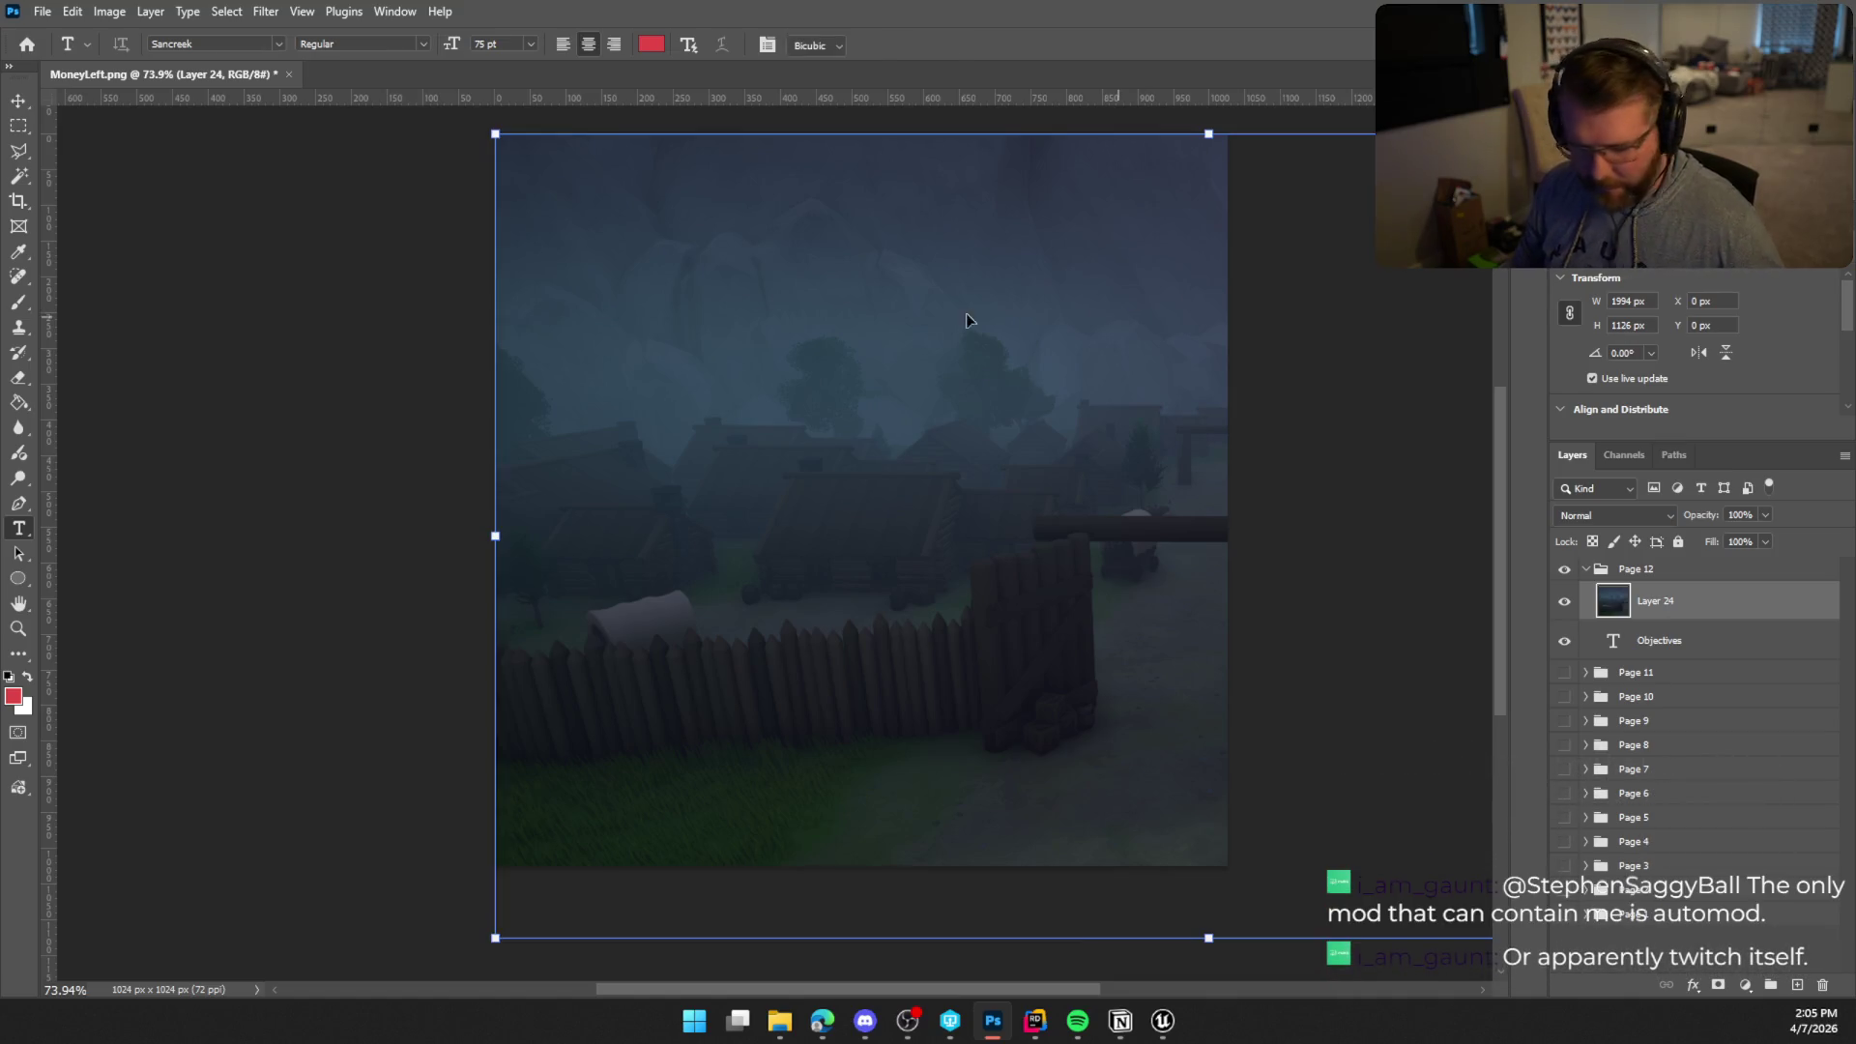
left_click_drag(495, 134, 961, 396)
mouse_move(1114, 542)
left_mouse_down()
mouse_move(774, 443)
mouse_move(766, 384)
left_mouse_up()
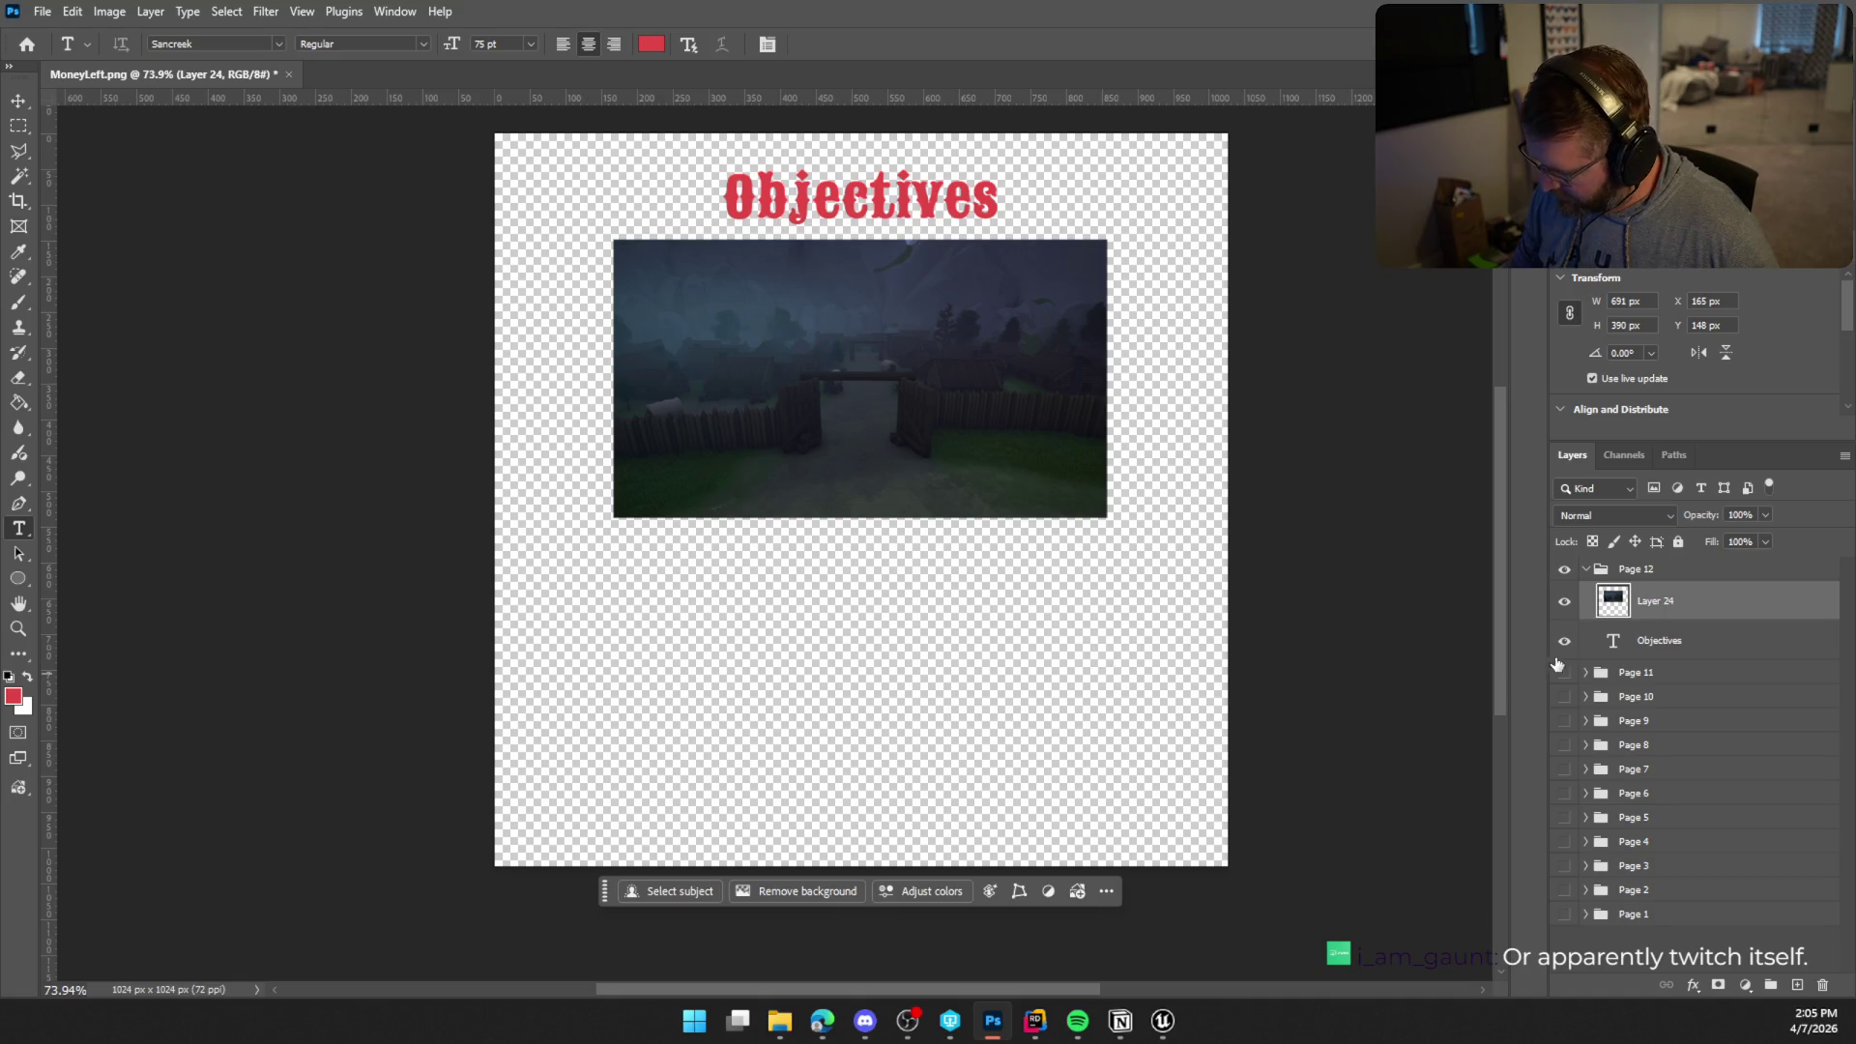
- Add a black Stroke layer style around the village screenshot
double_click(1697, 603)
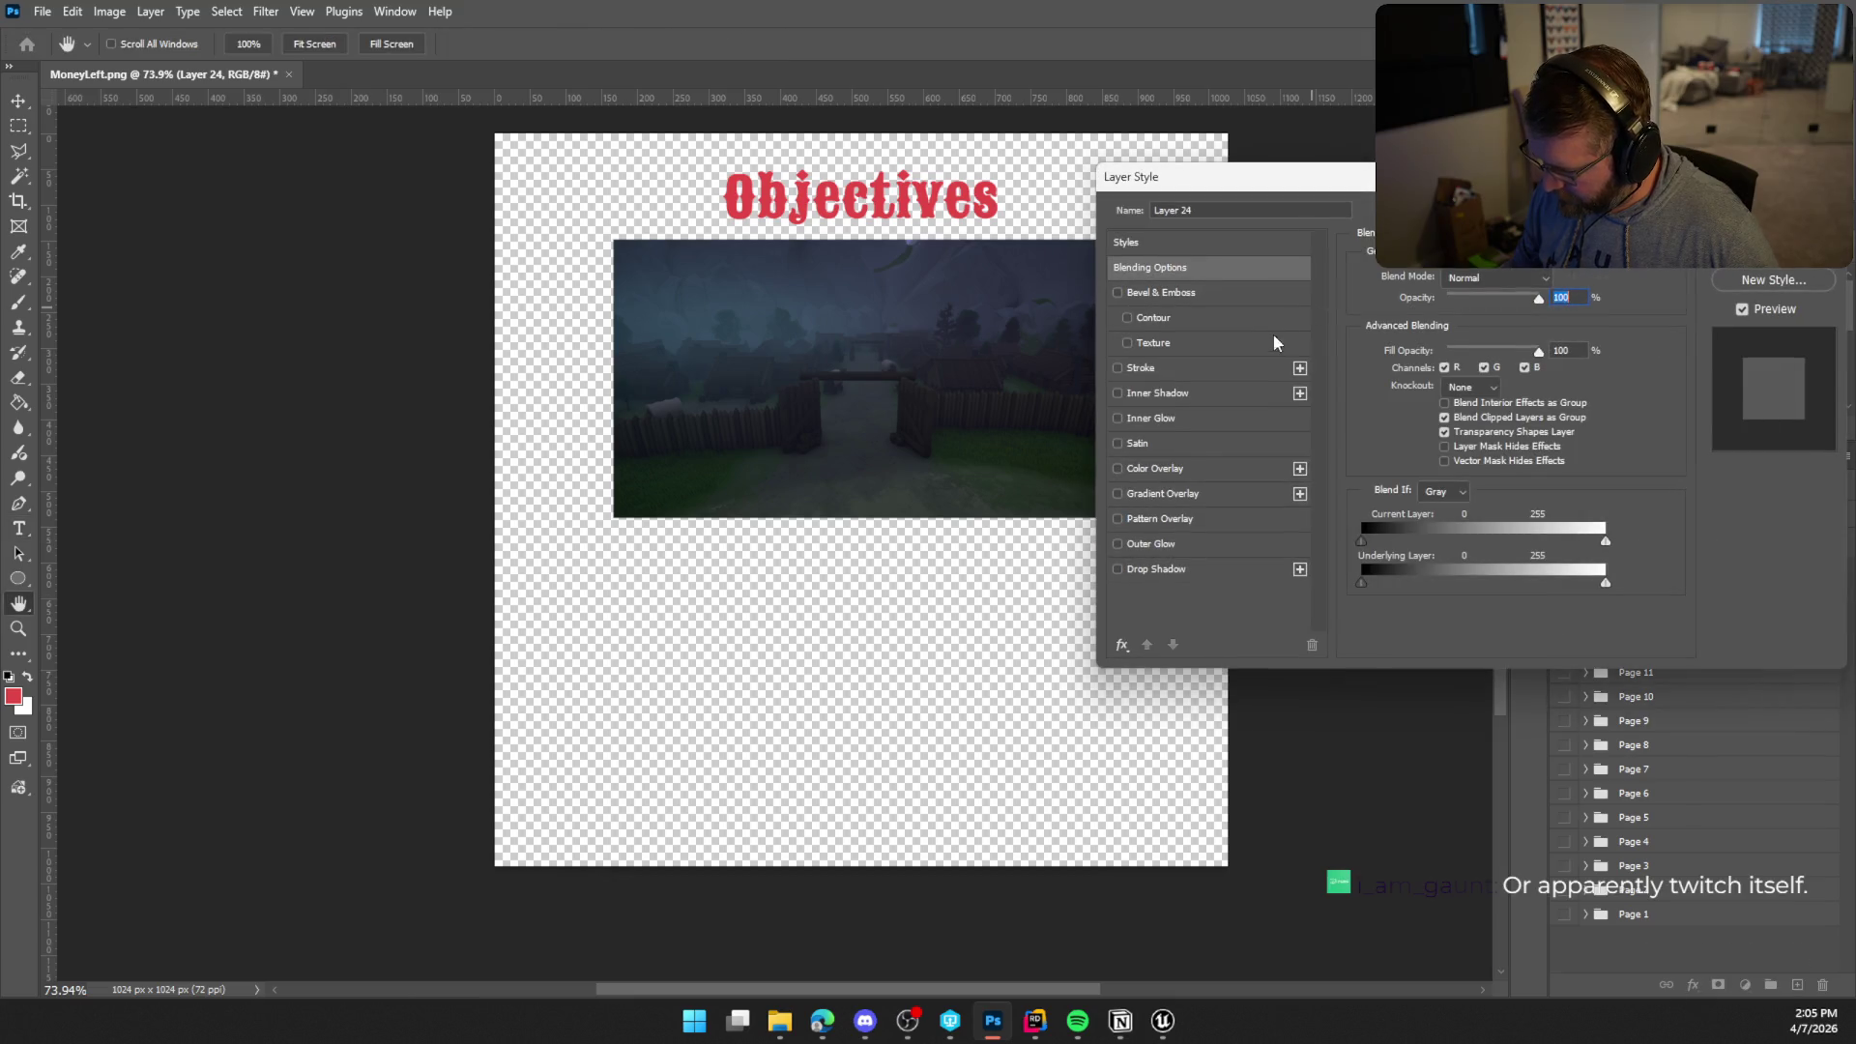
left_click(1118, 367)
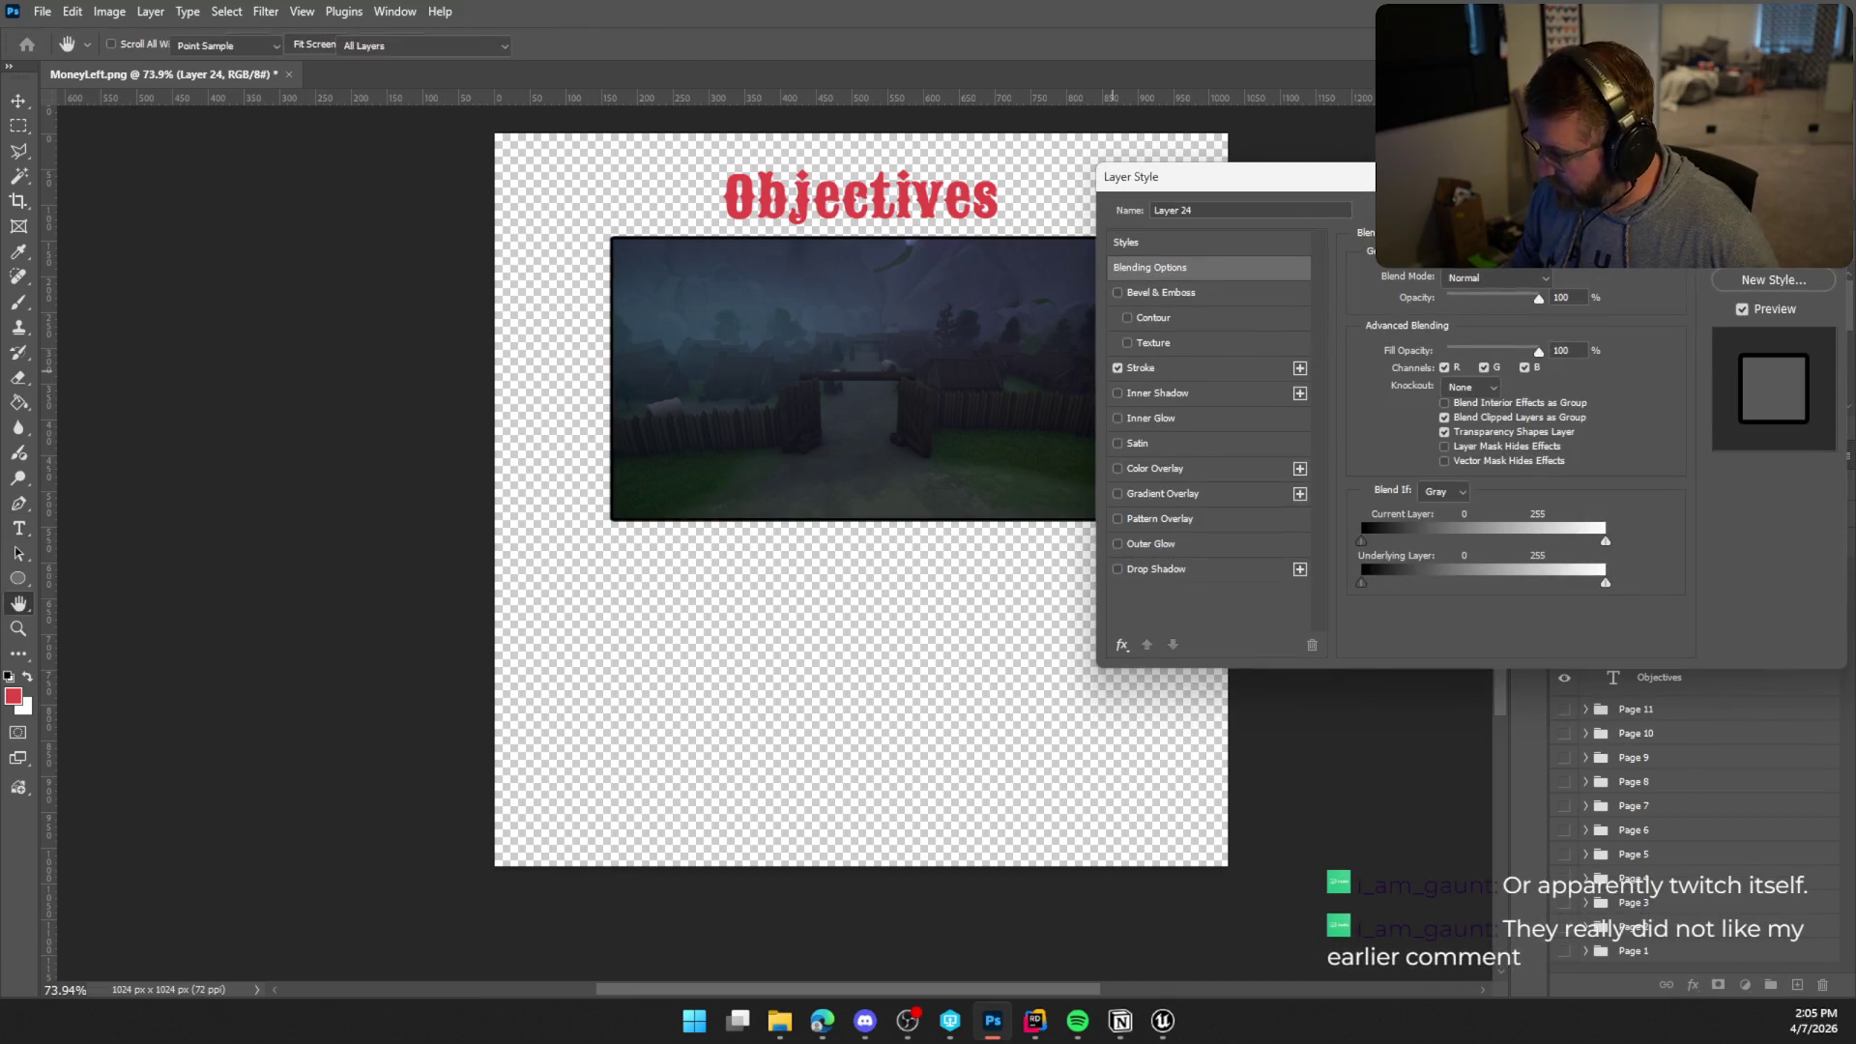
key("Return")
key("alt+Tab")
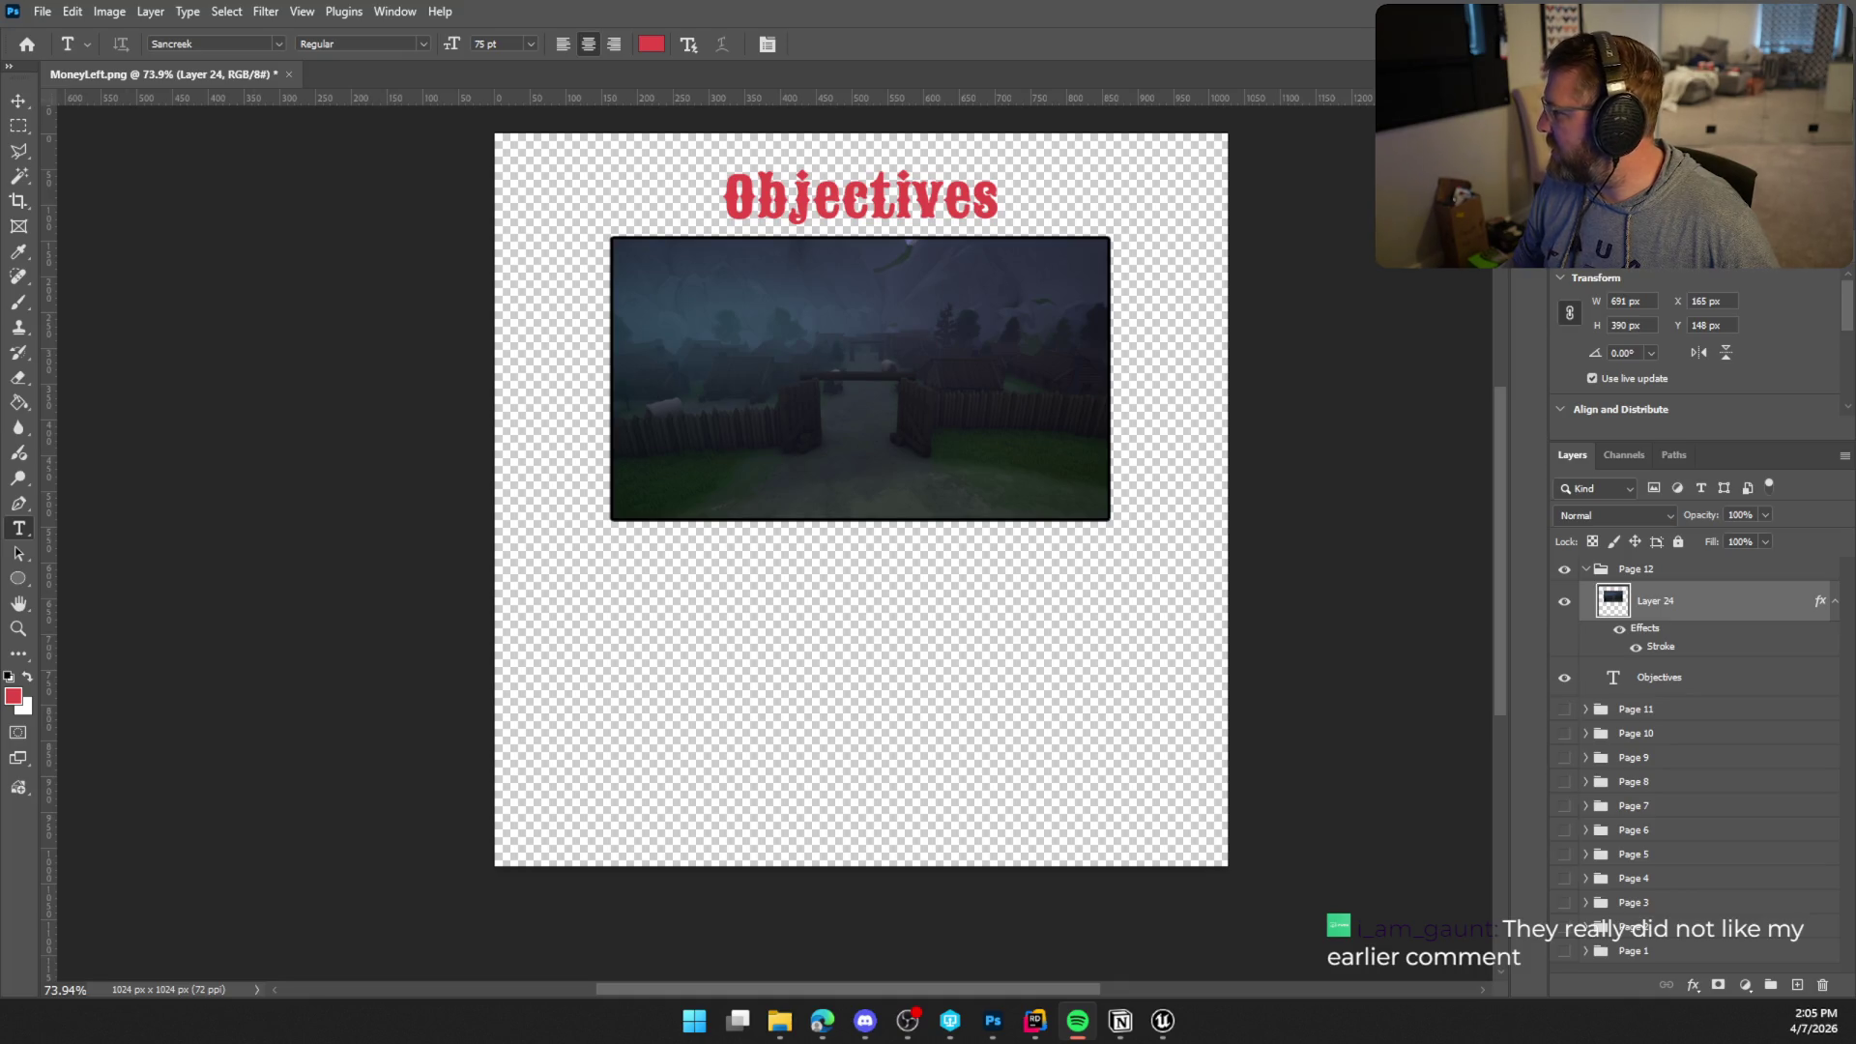
key("alt+Tab")
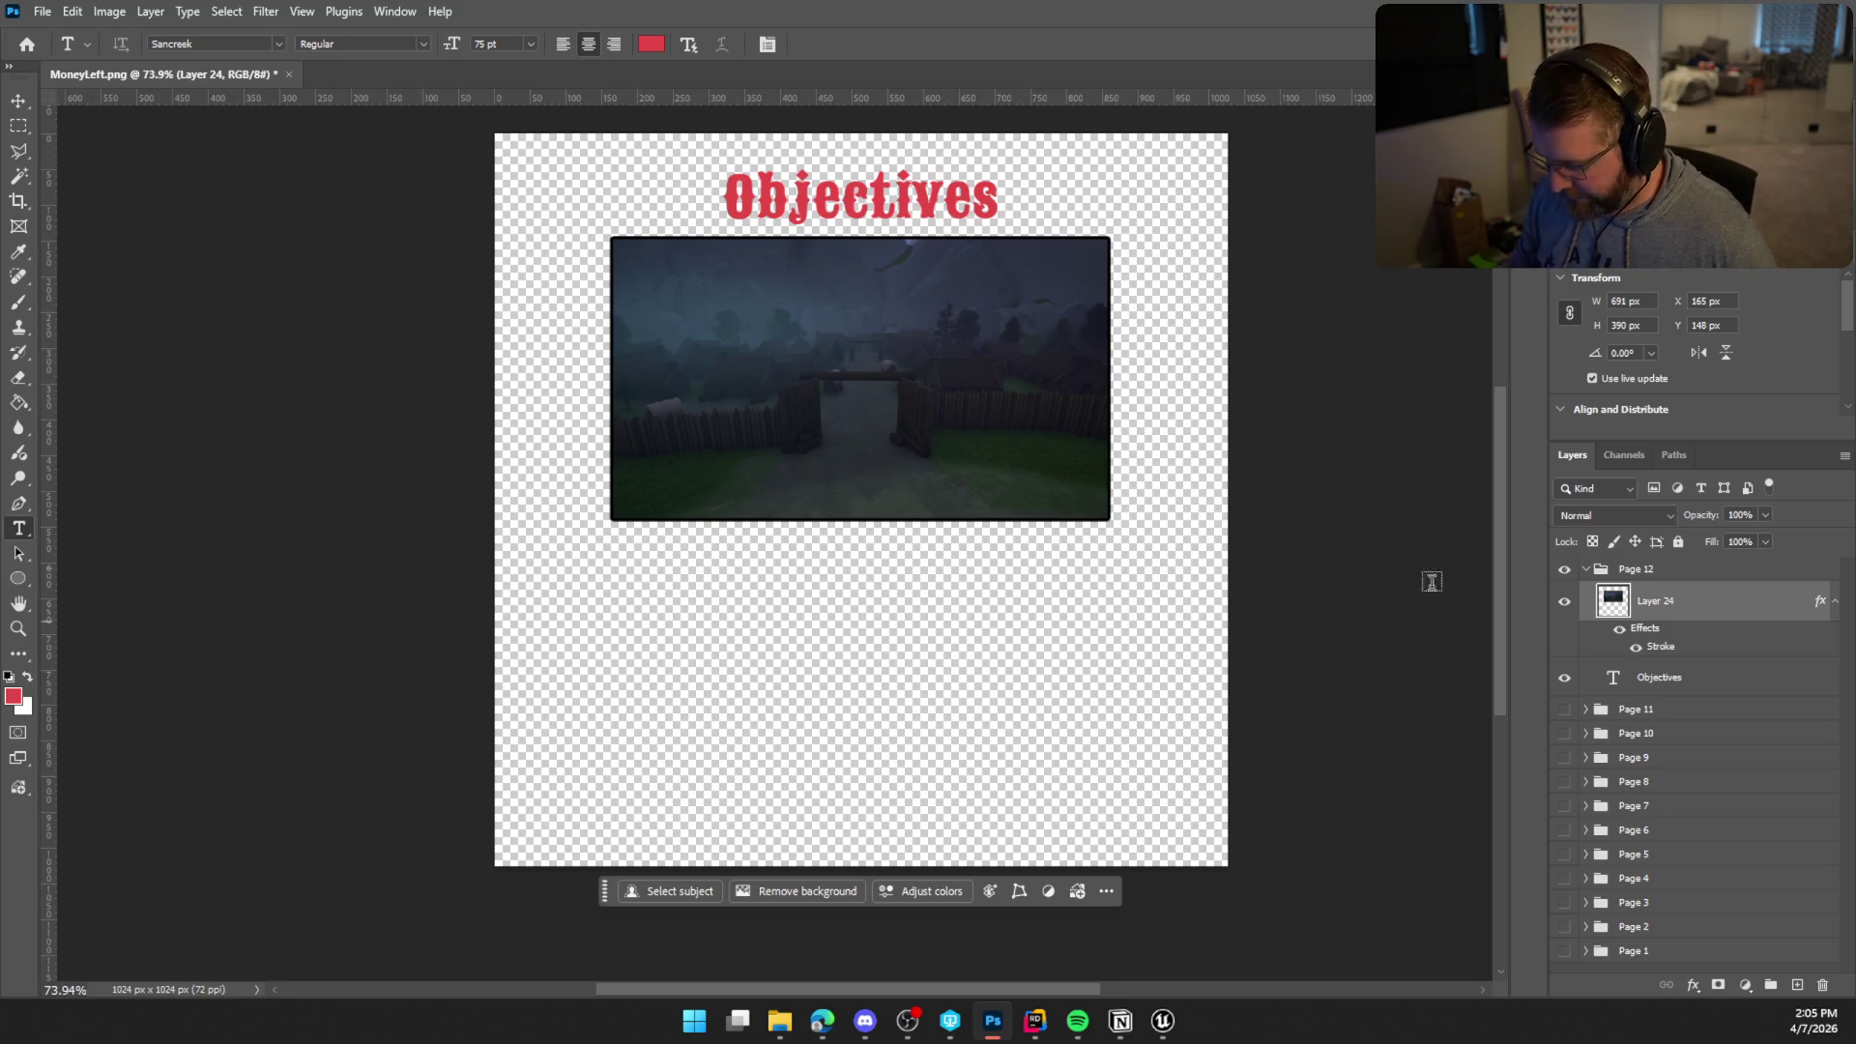
left_click(97, 12)
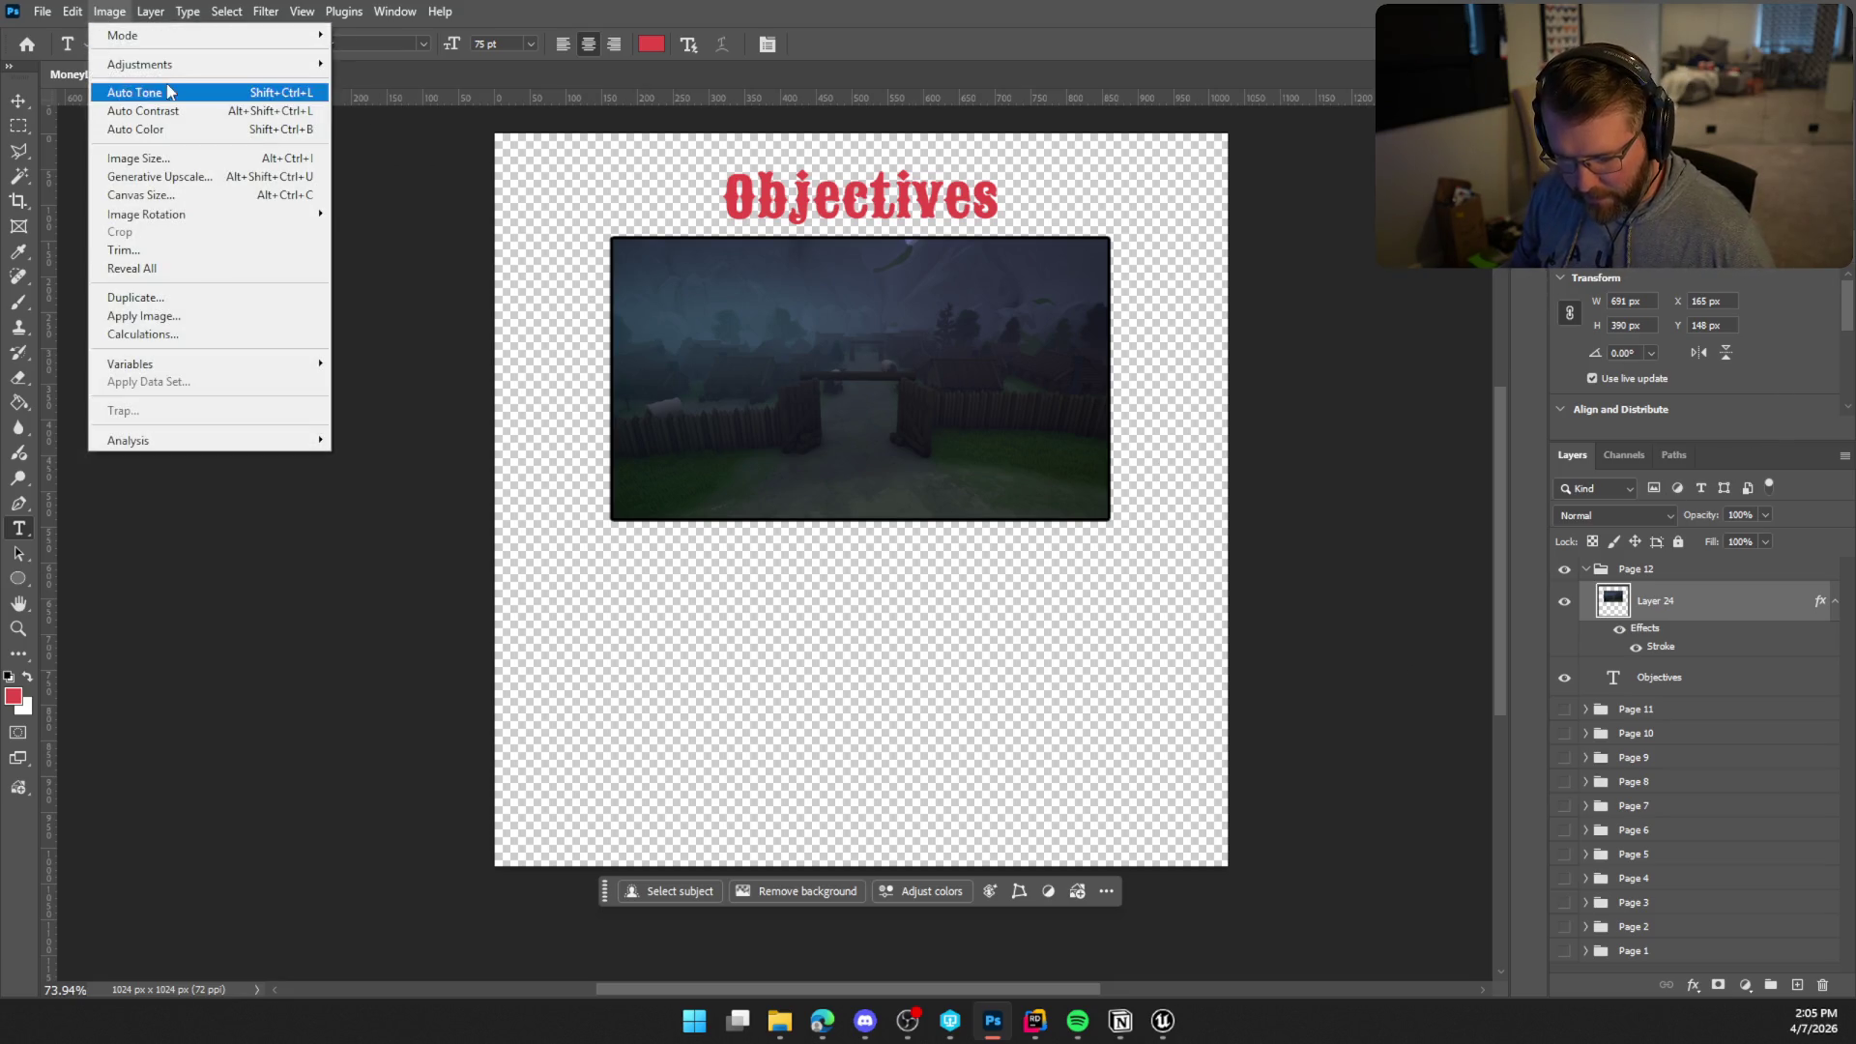
- Apply the Sepia Hue/Saturation preset to the village screenshot with lightness 14 and saturation 38
mouse_move(176, 66)
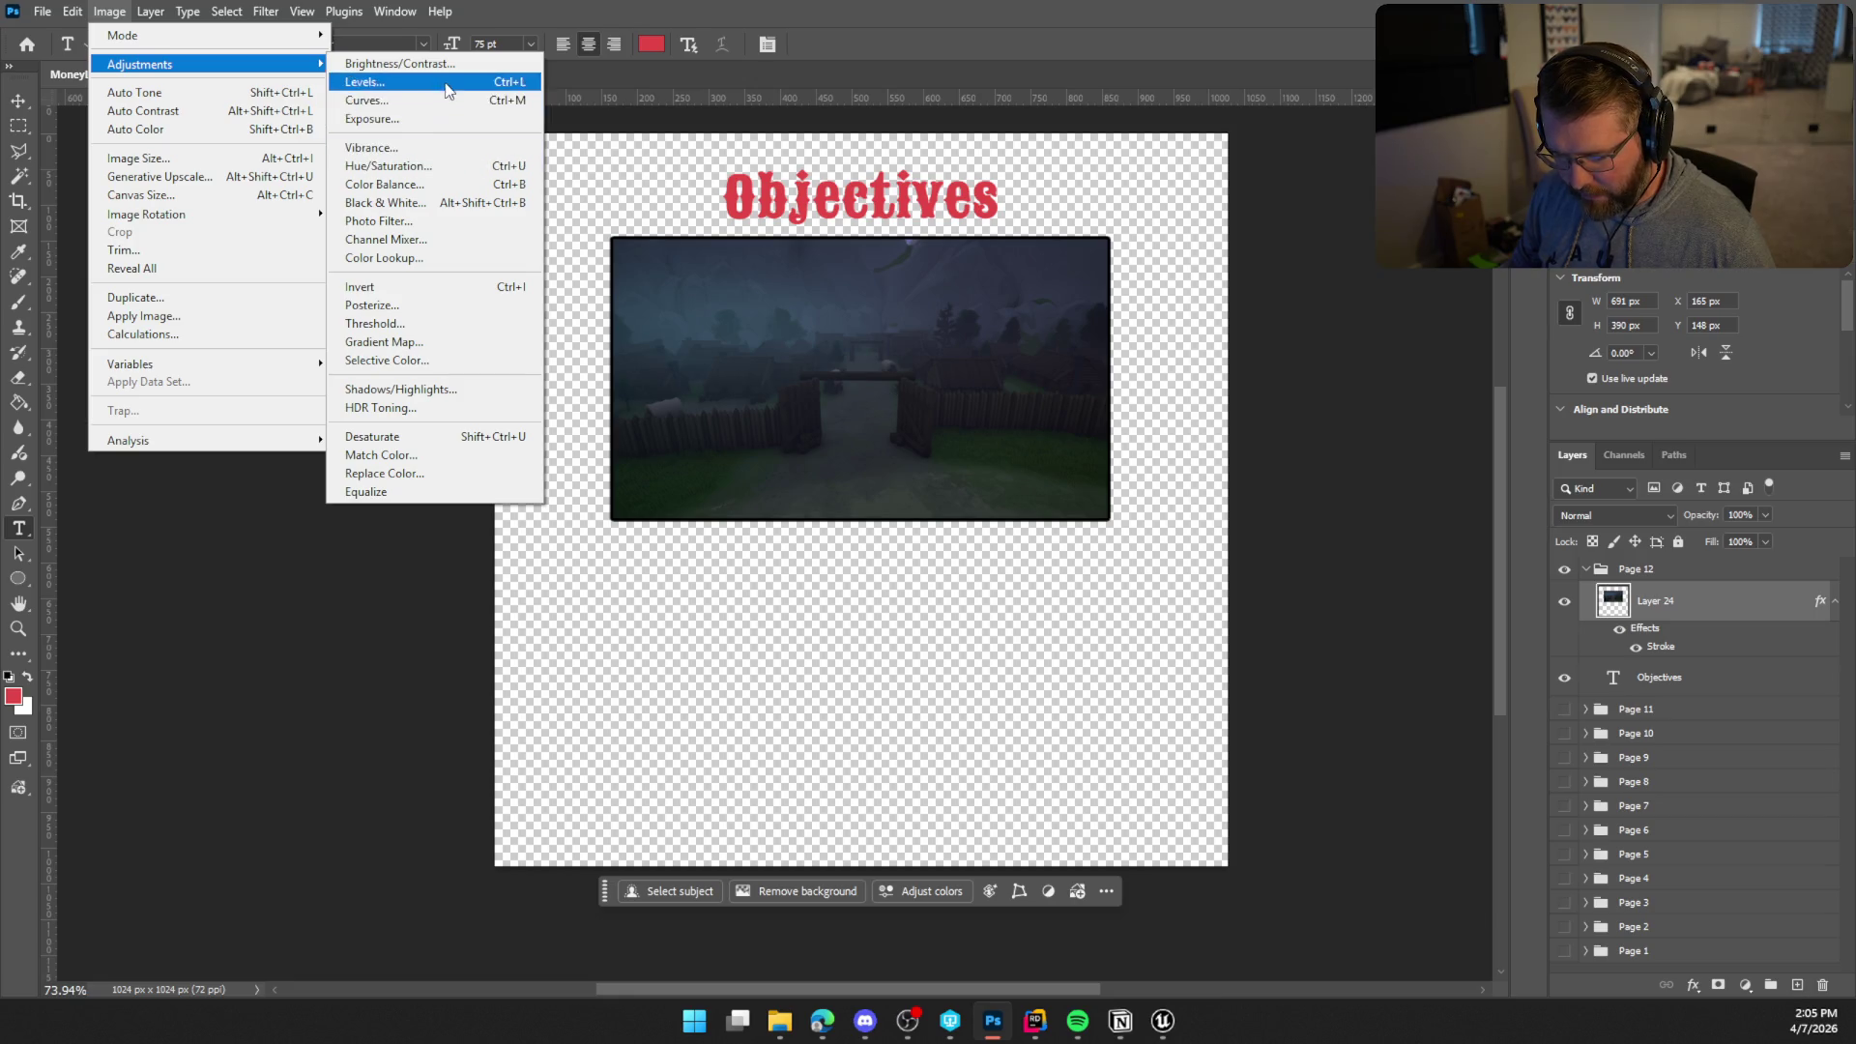
left_click(452, 168)
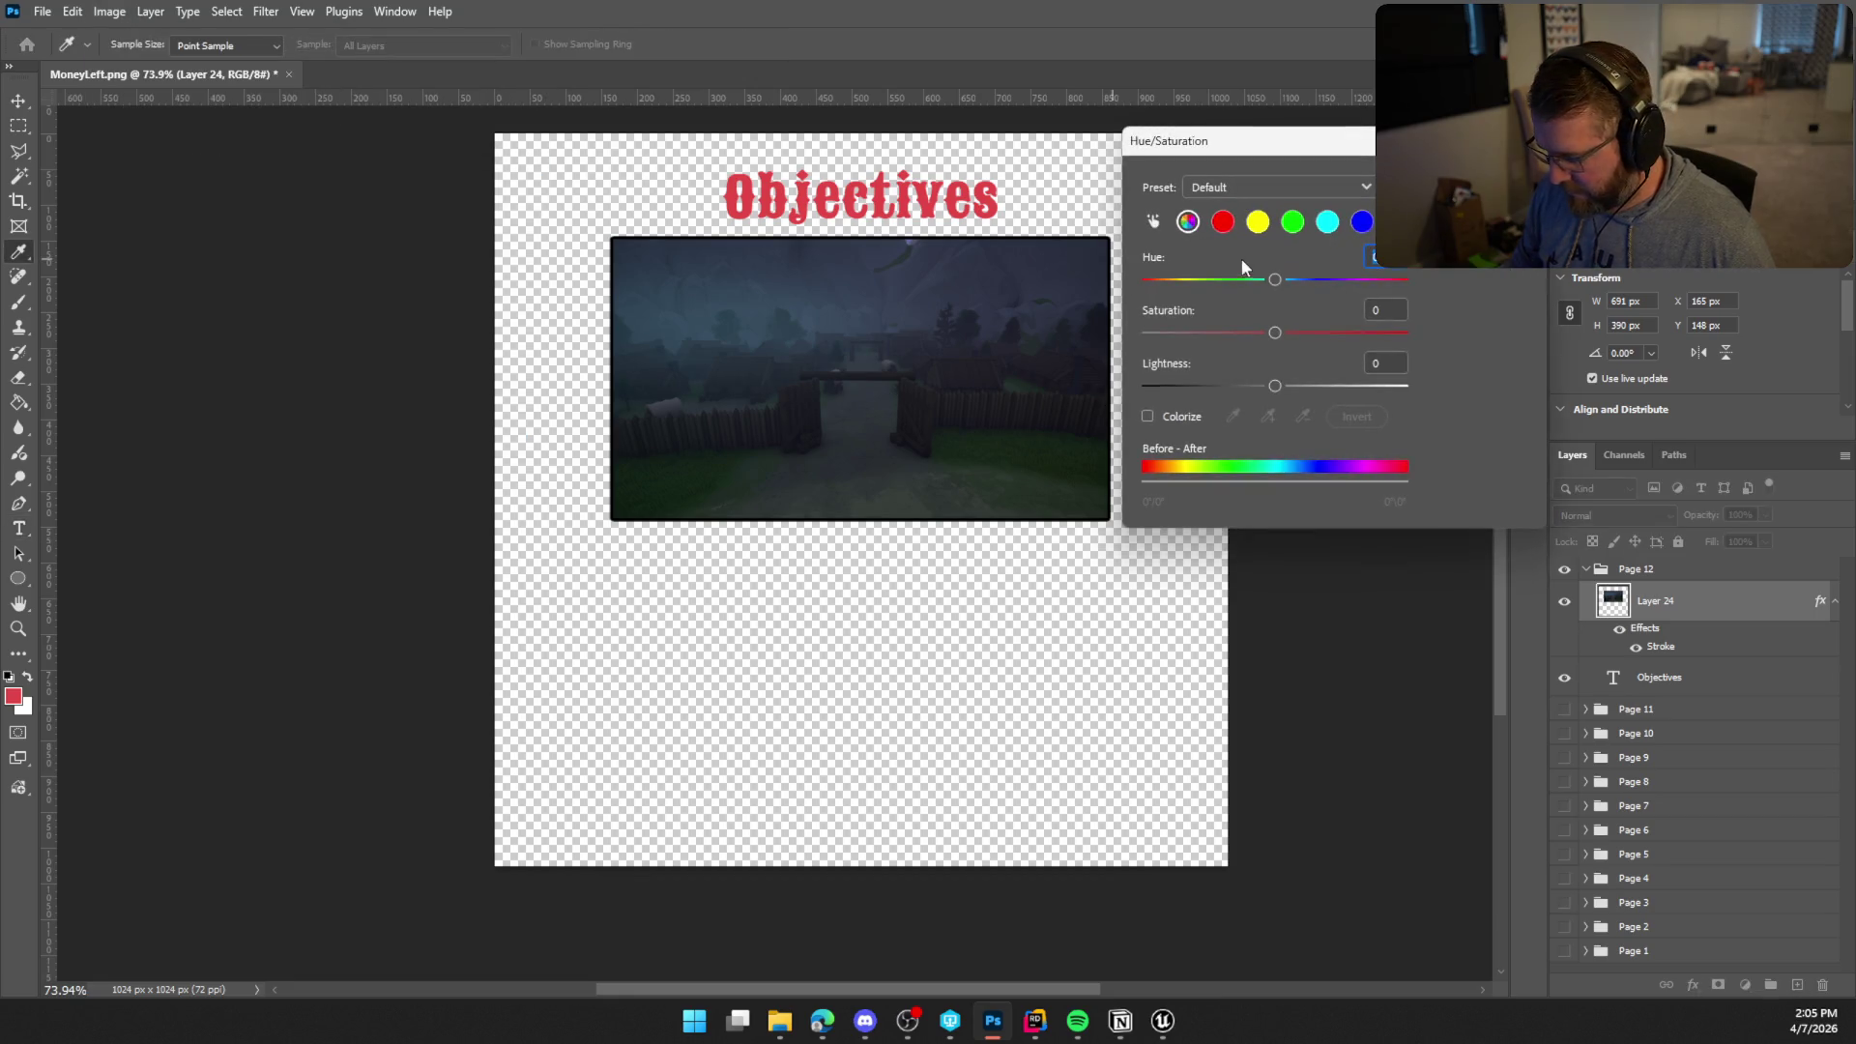
left_click(1359, 187)
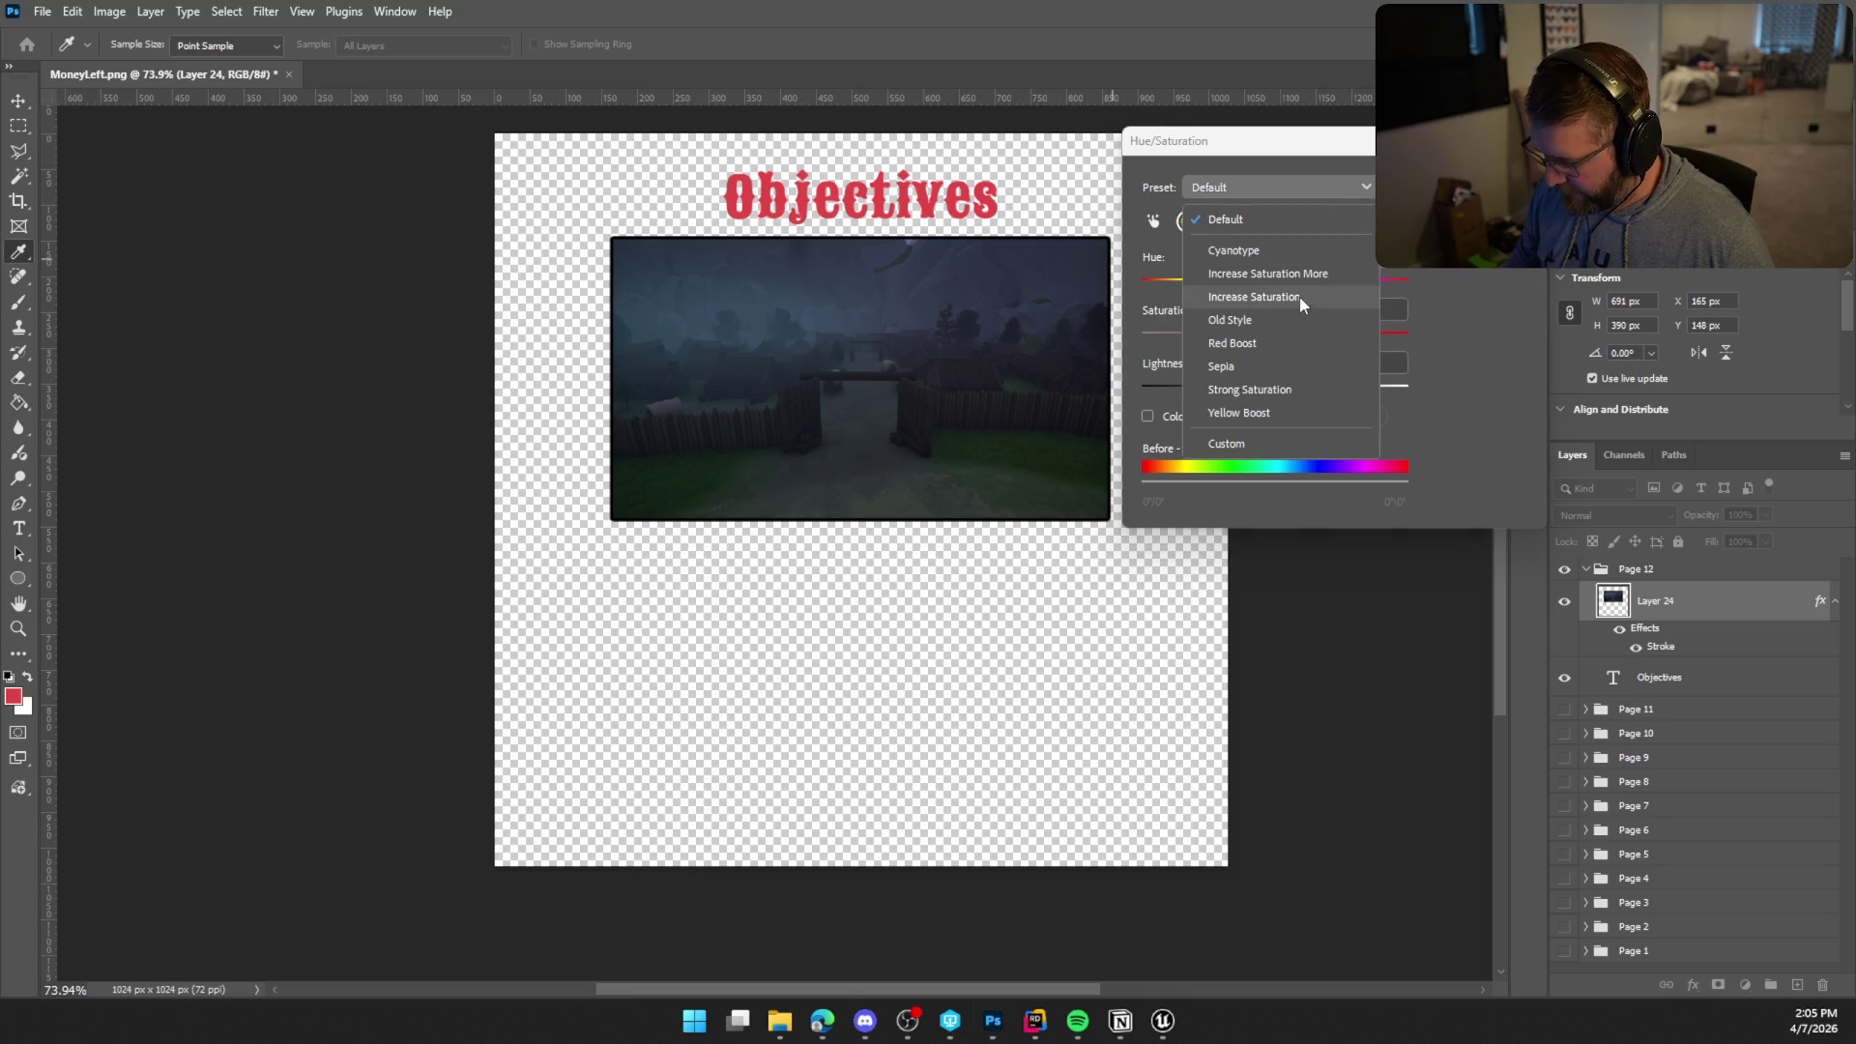
left_click(1295, 367)
left_click_drag(1275, 386, 1294, 387)
left_click_drag(1214, 333, 1246, 319)
key("Return")
key("t")
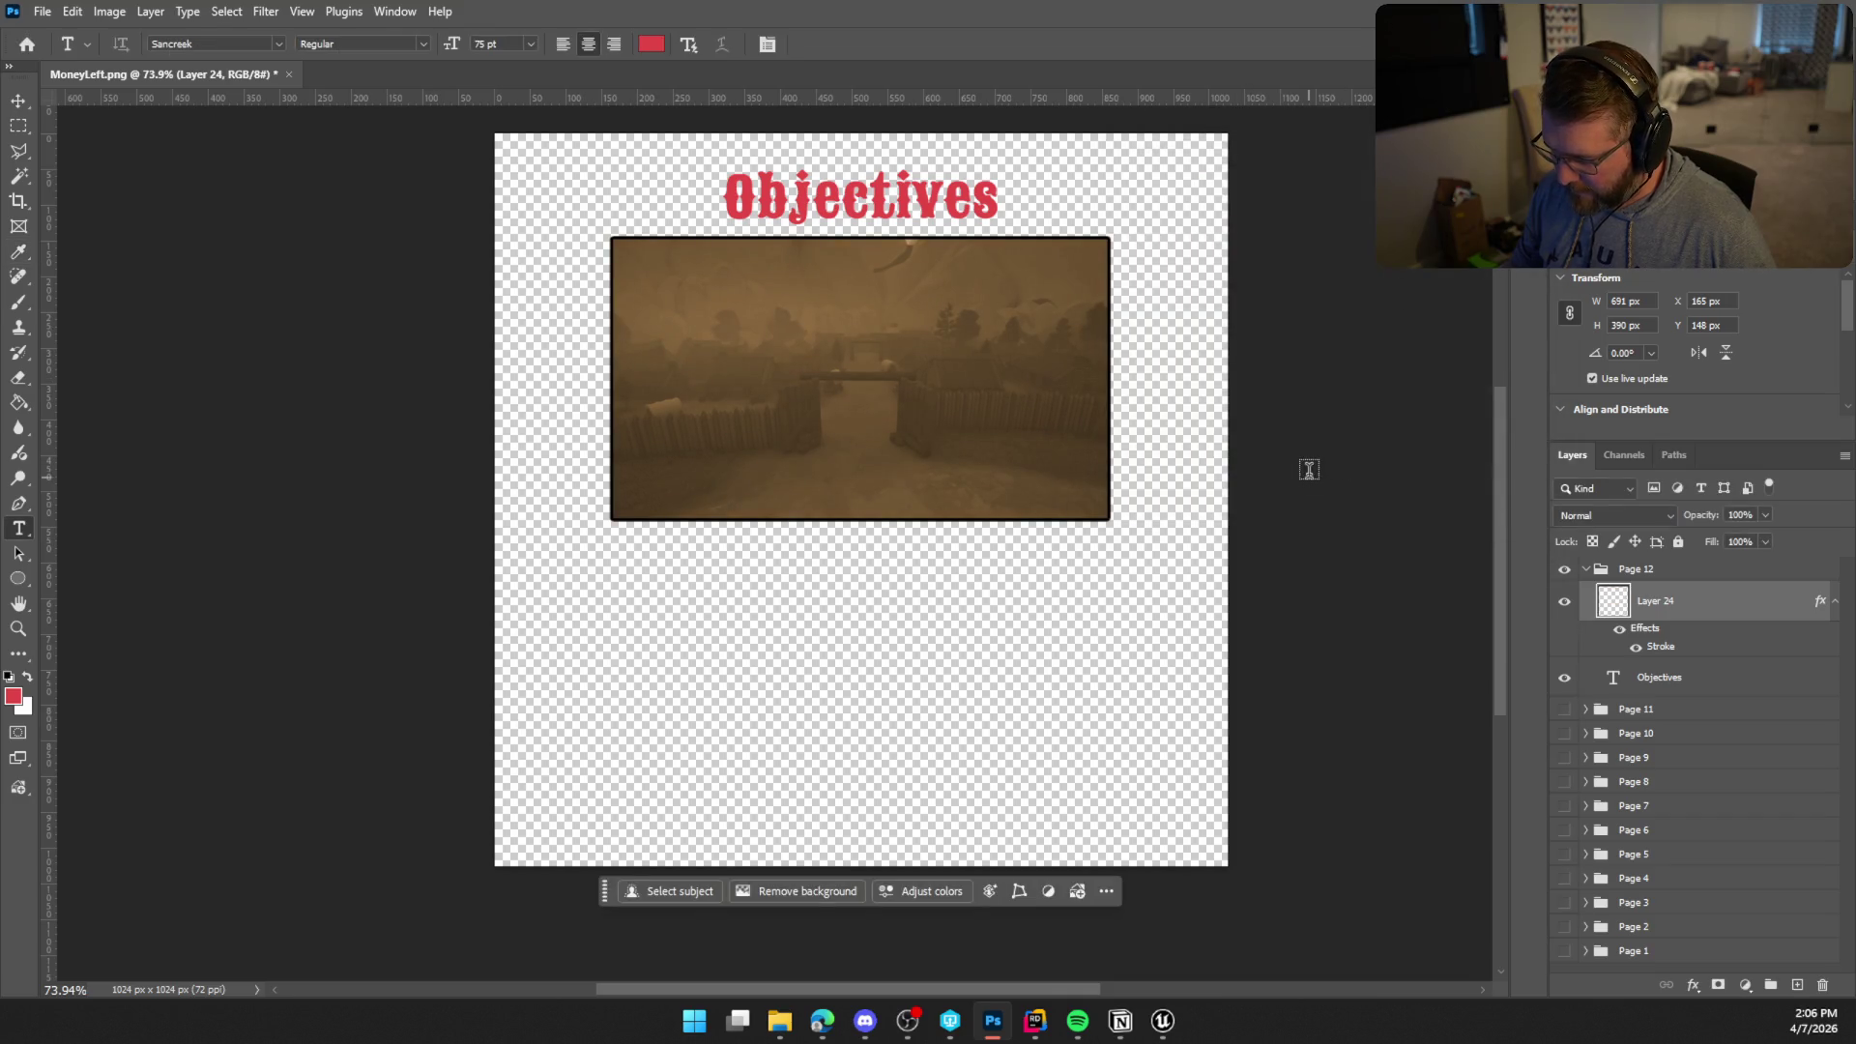
- Enlarge the screenshot to 848 × 478 px just below the title, then draw a text box beneath it
key("ctrl+t")
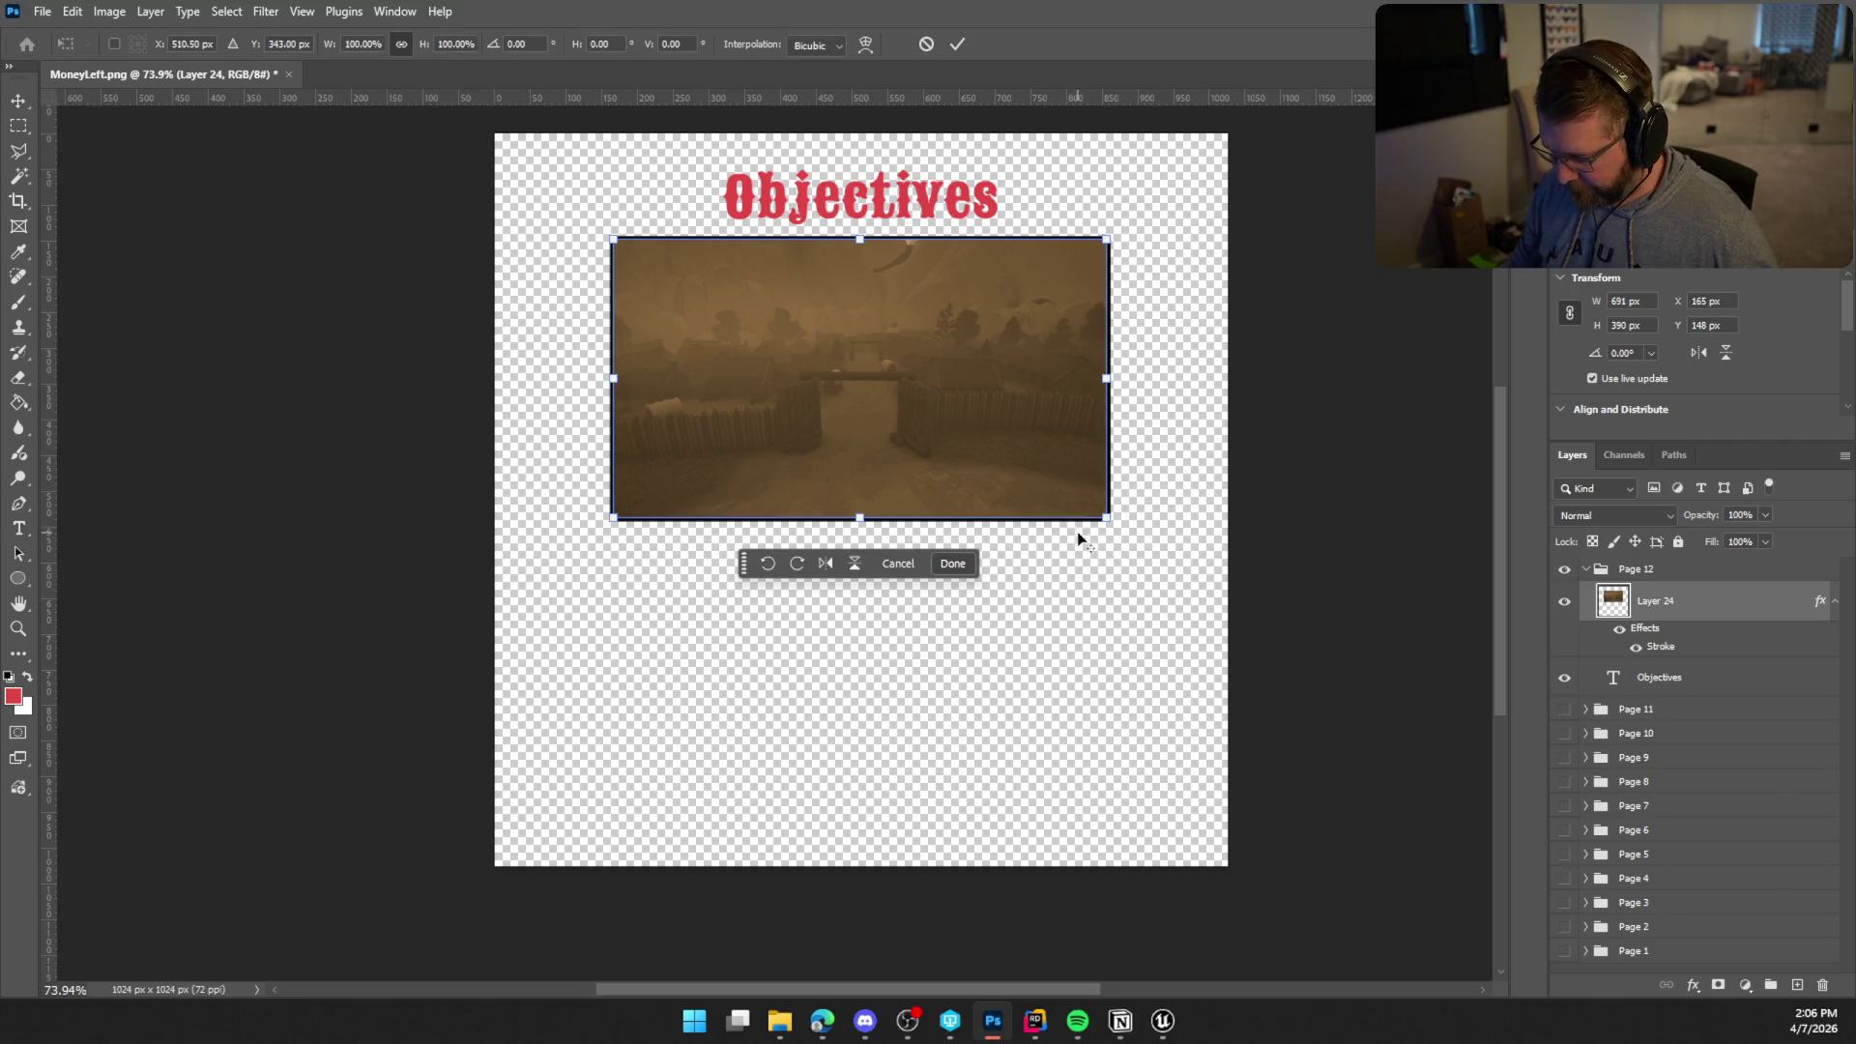
left_click_drag(1107, 518, 1163, 561)
left_click_drag(1054, 442, 1054, 466)
key("Return")
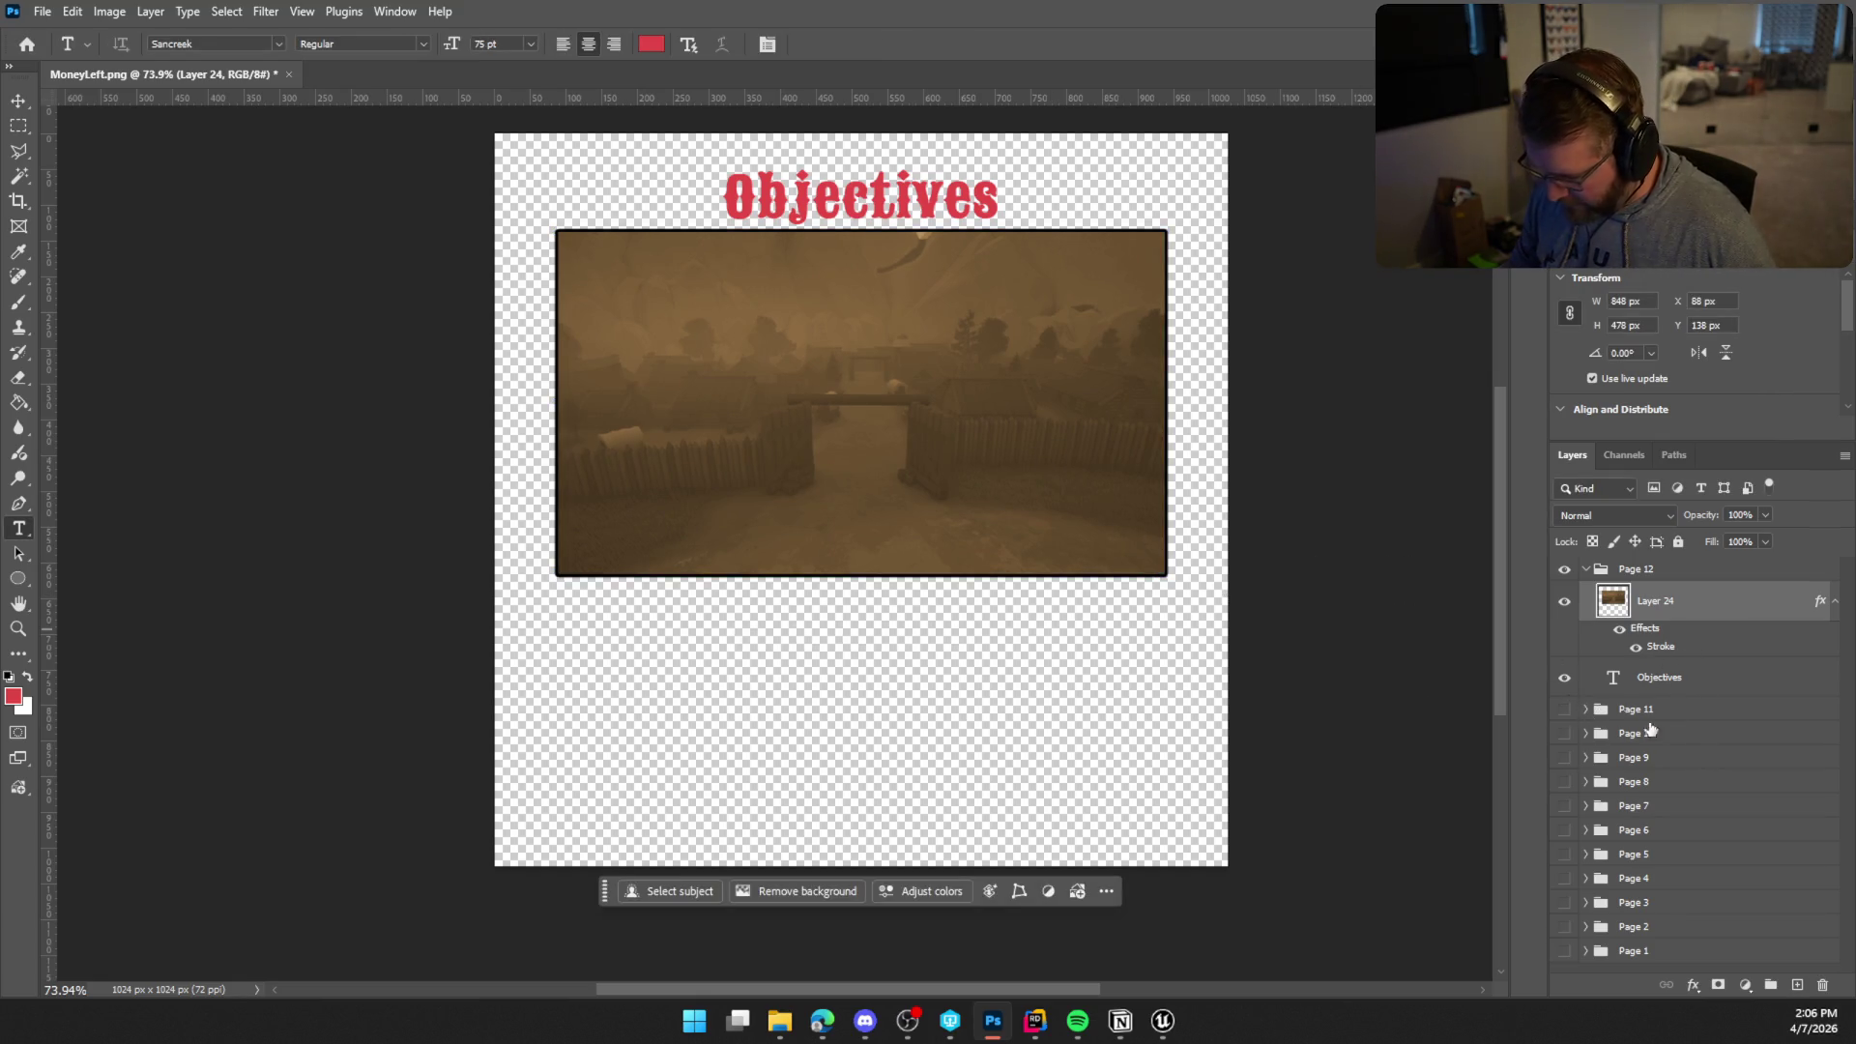
left_click_drag(525, 611, 1198, 834)
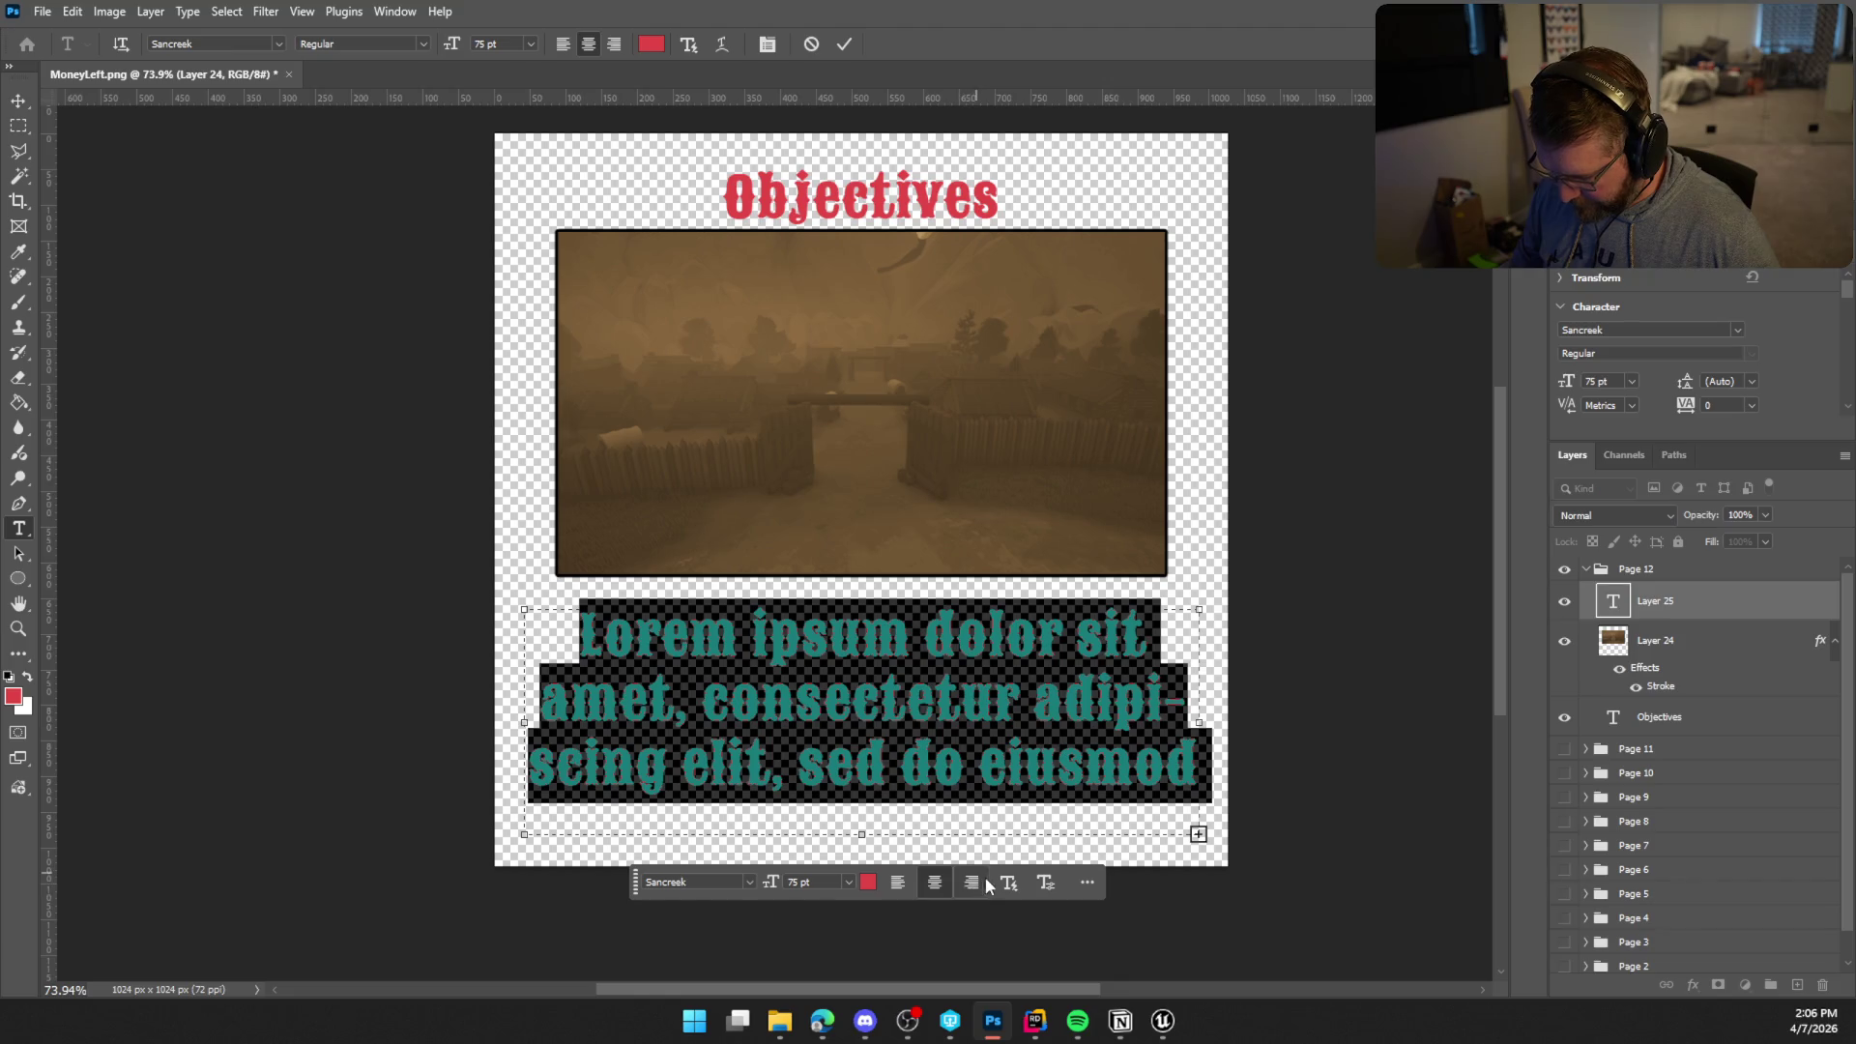
- Fit the placeholder paragraph to the box, then replace its text with 'Step 1. Don't Die'
left_click(1001, 882)
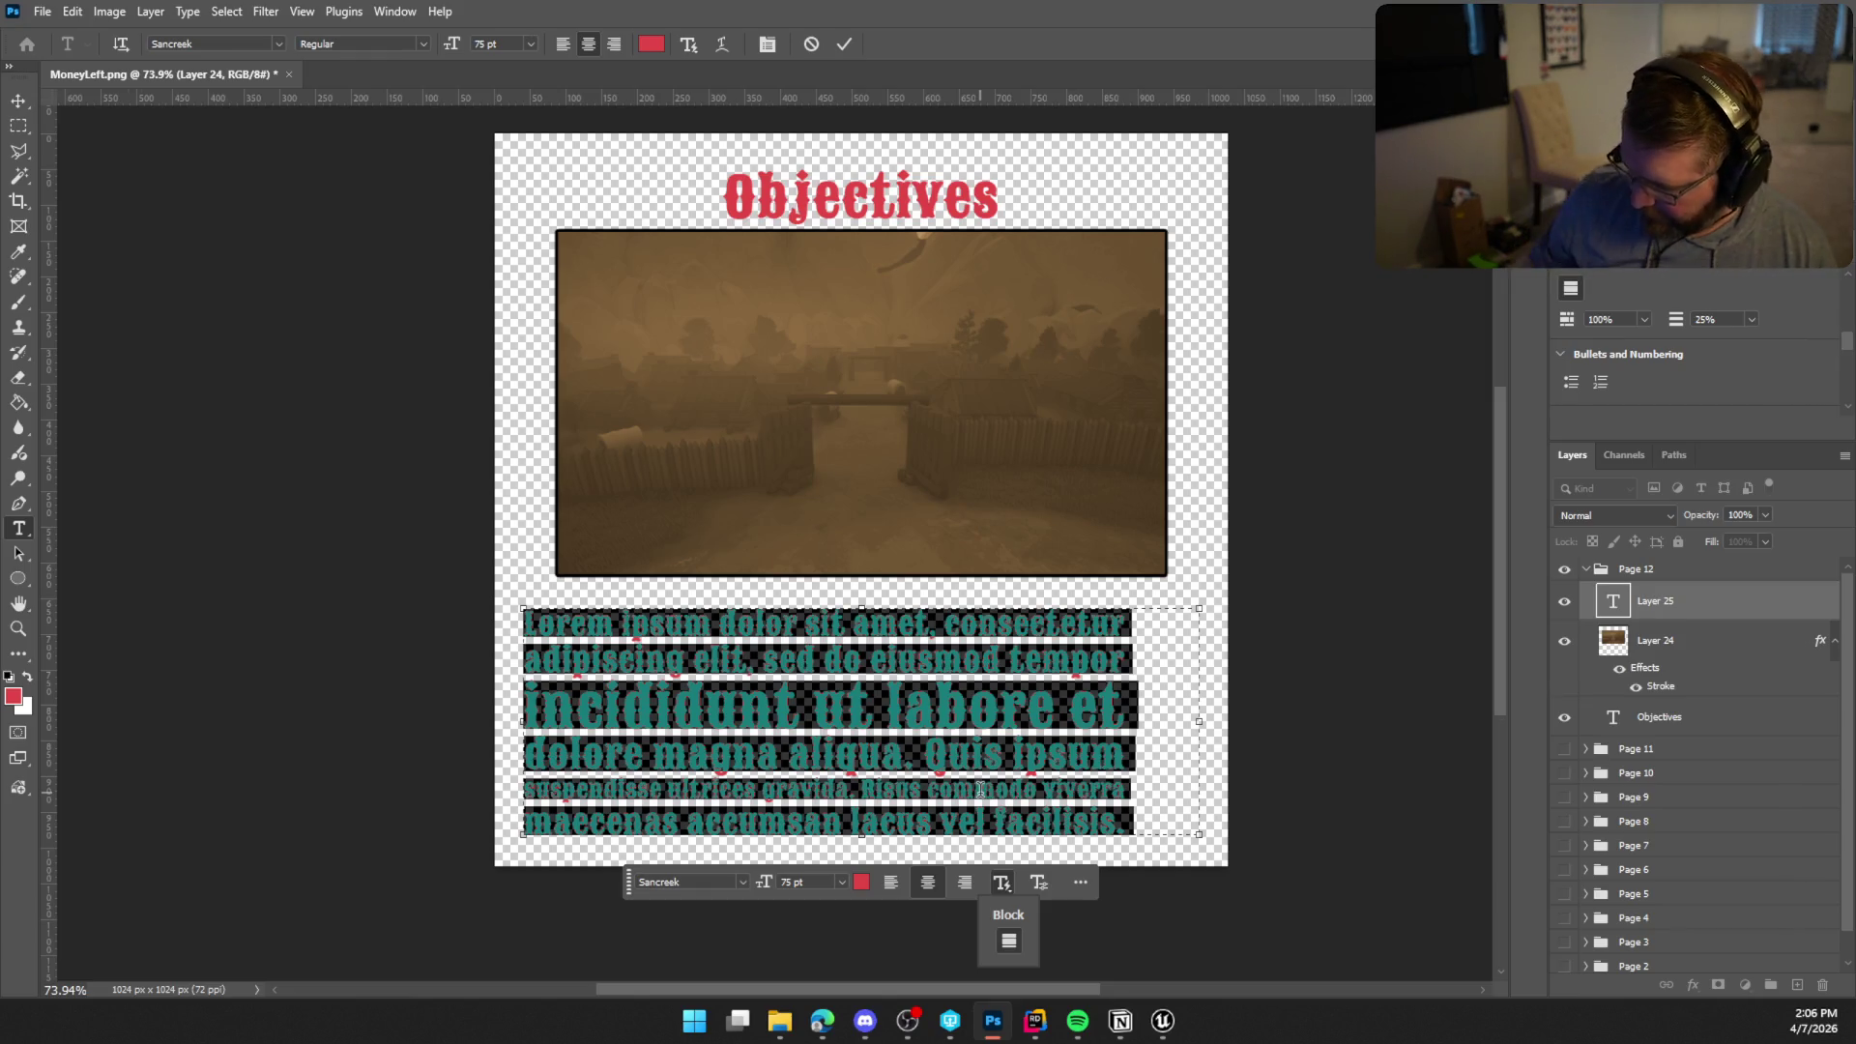
left_click(873, 636)
key("ctrl+s")
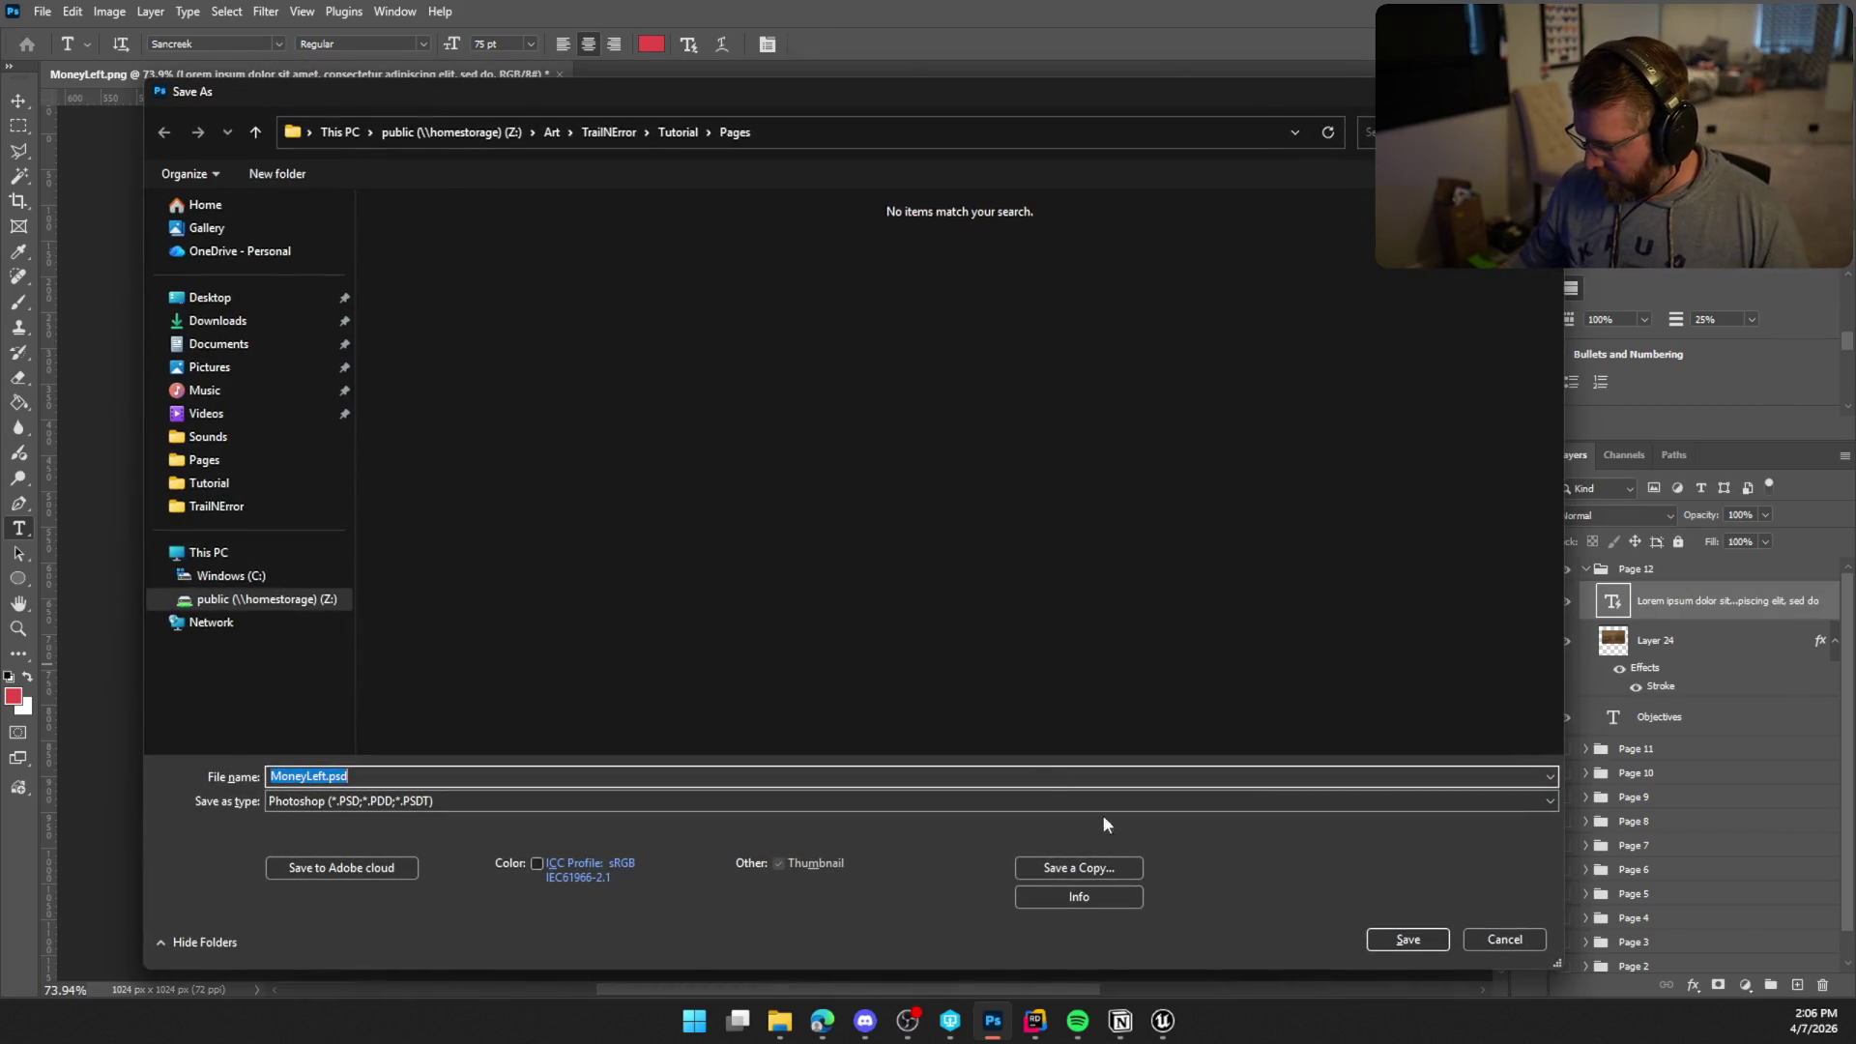
left_click(1495, 942)
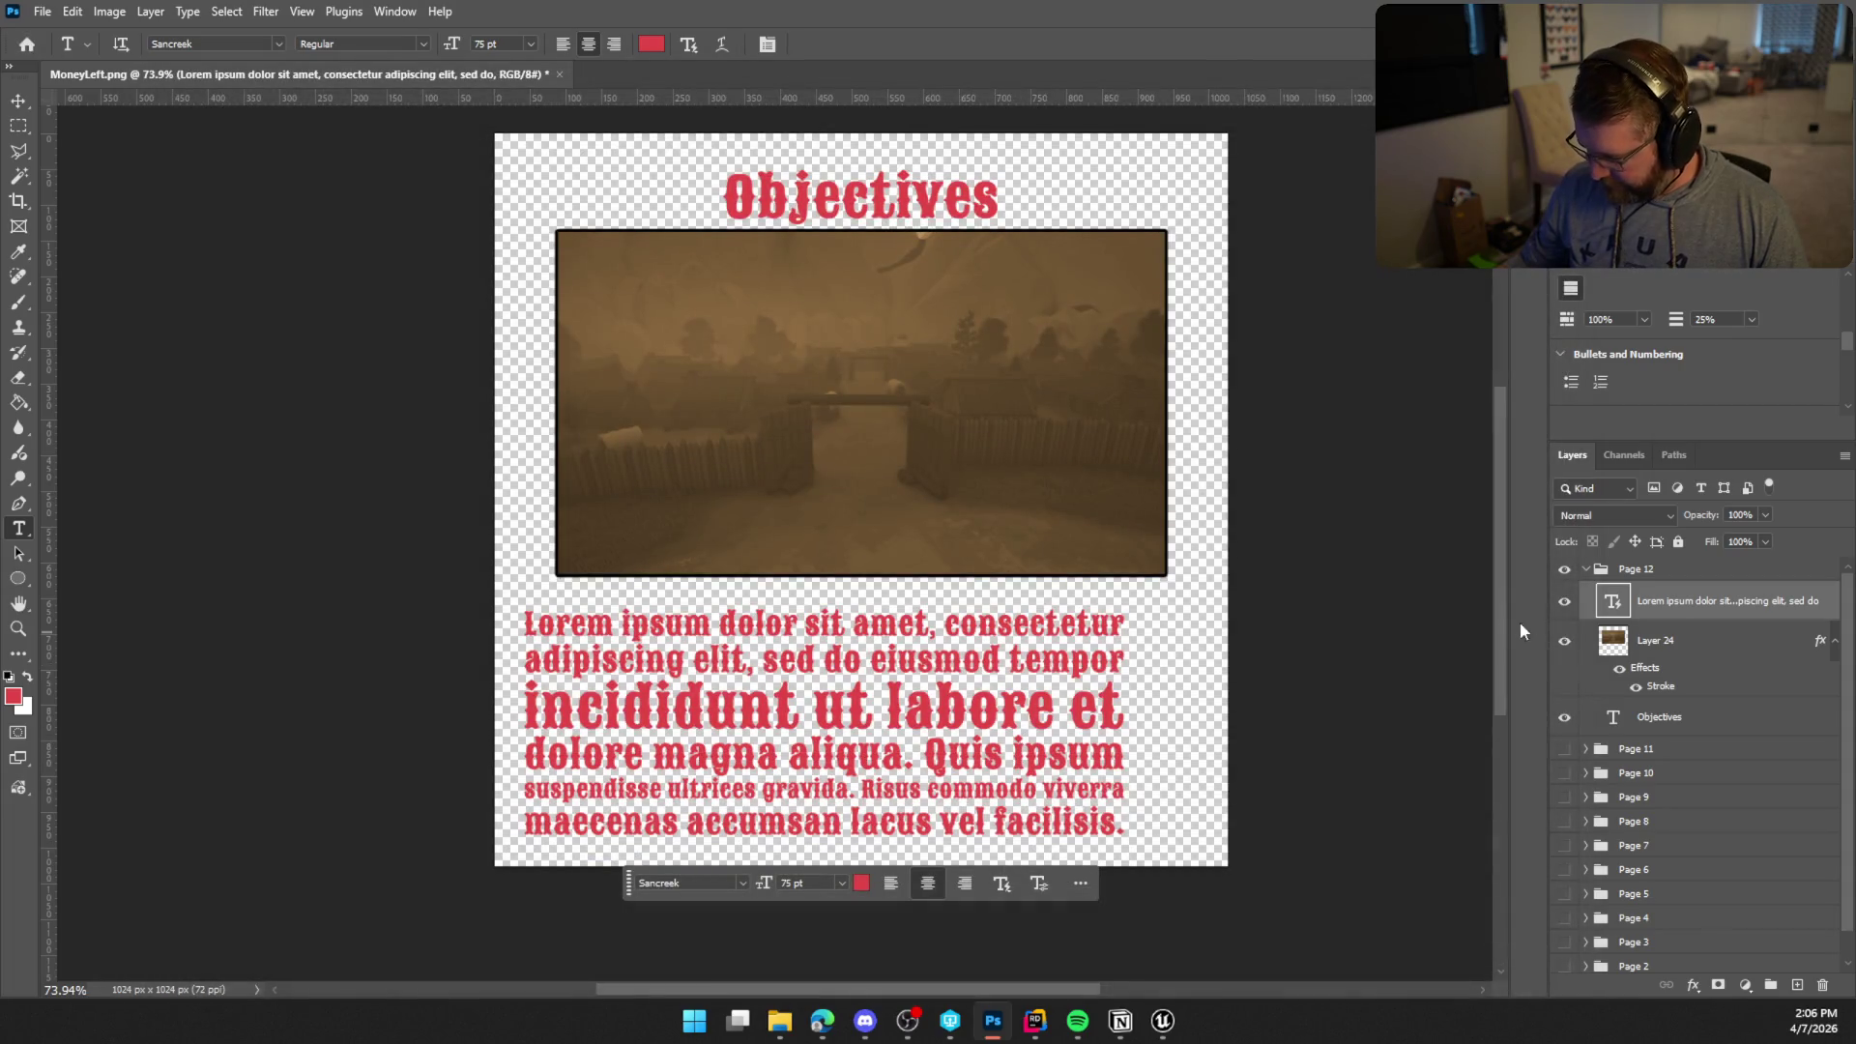
double_click(1610, 604)
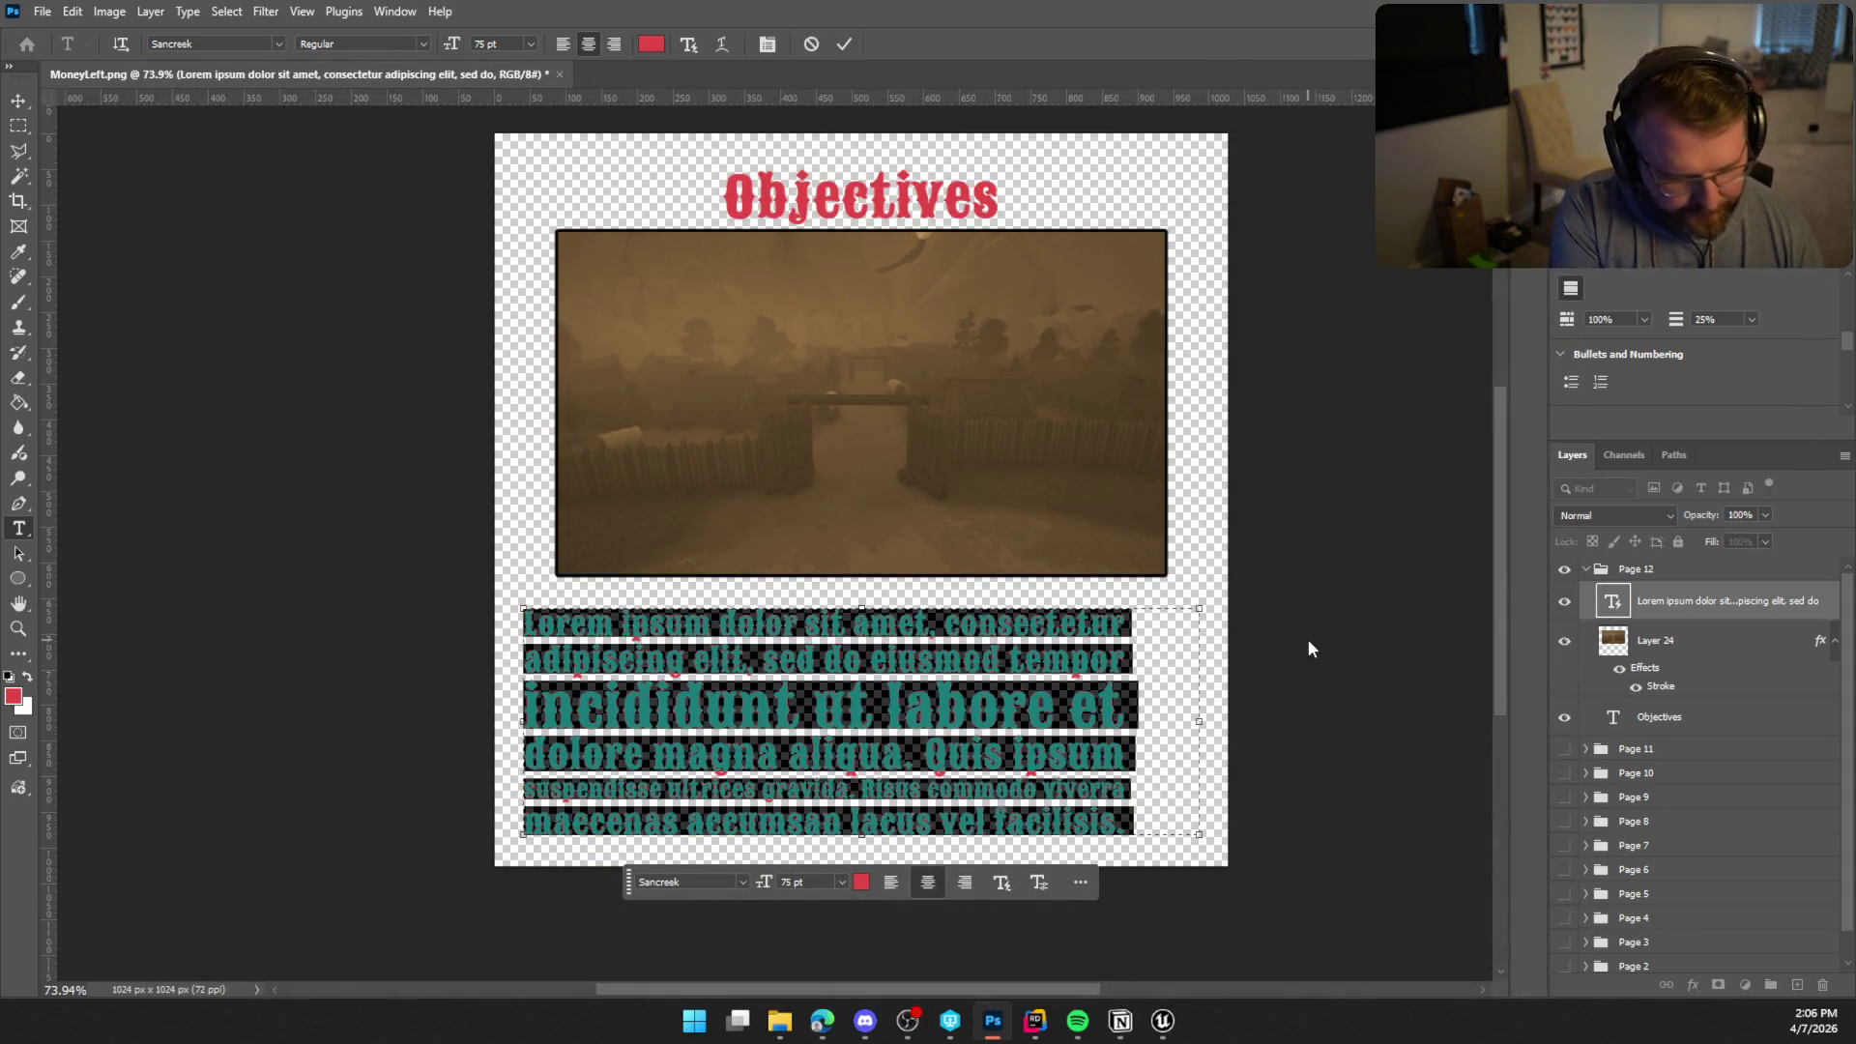
type("Step 1")
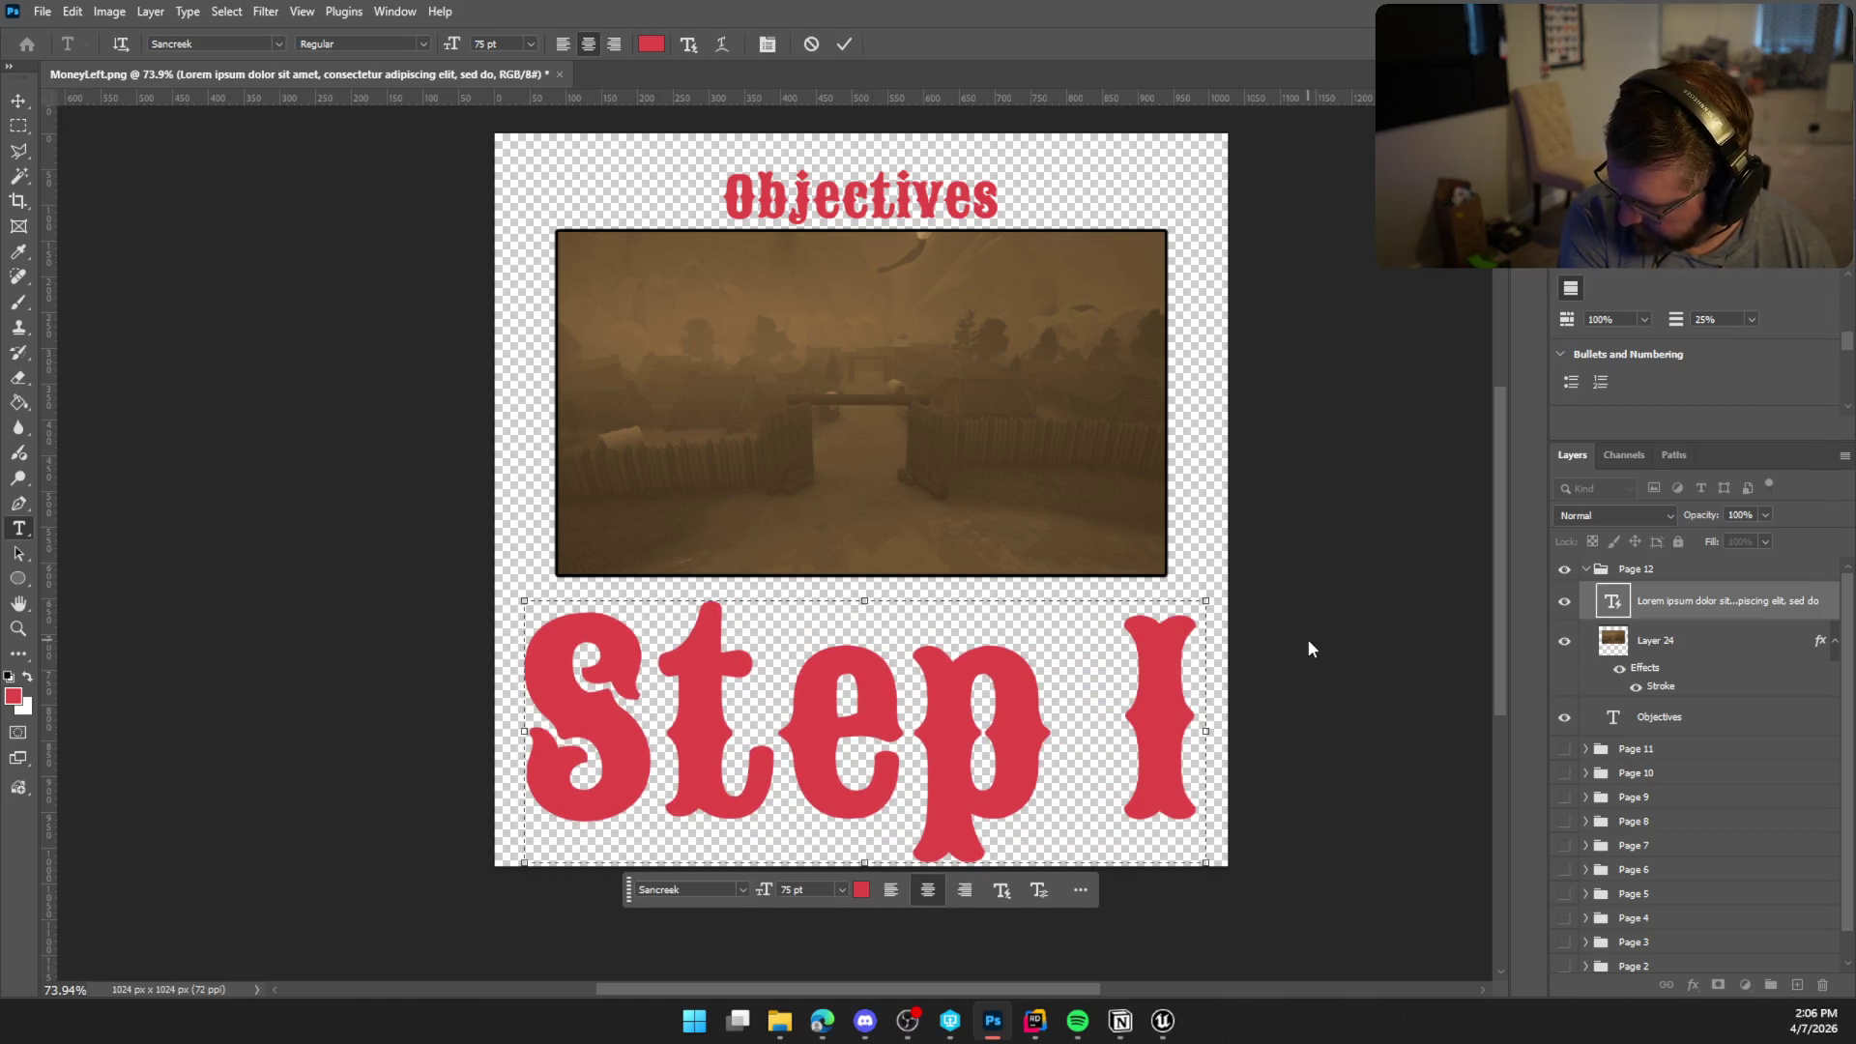
type(".")
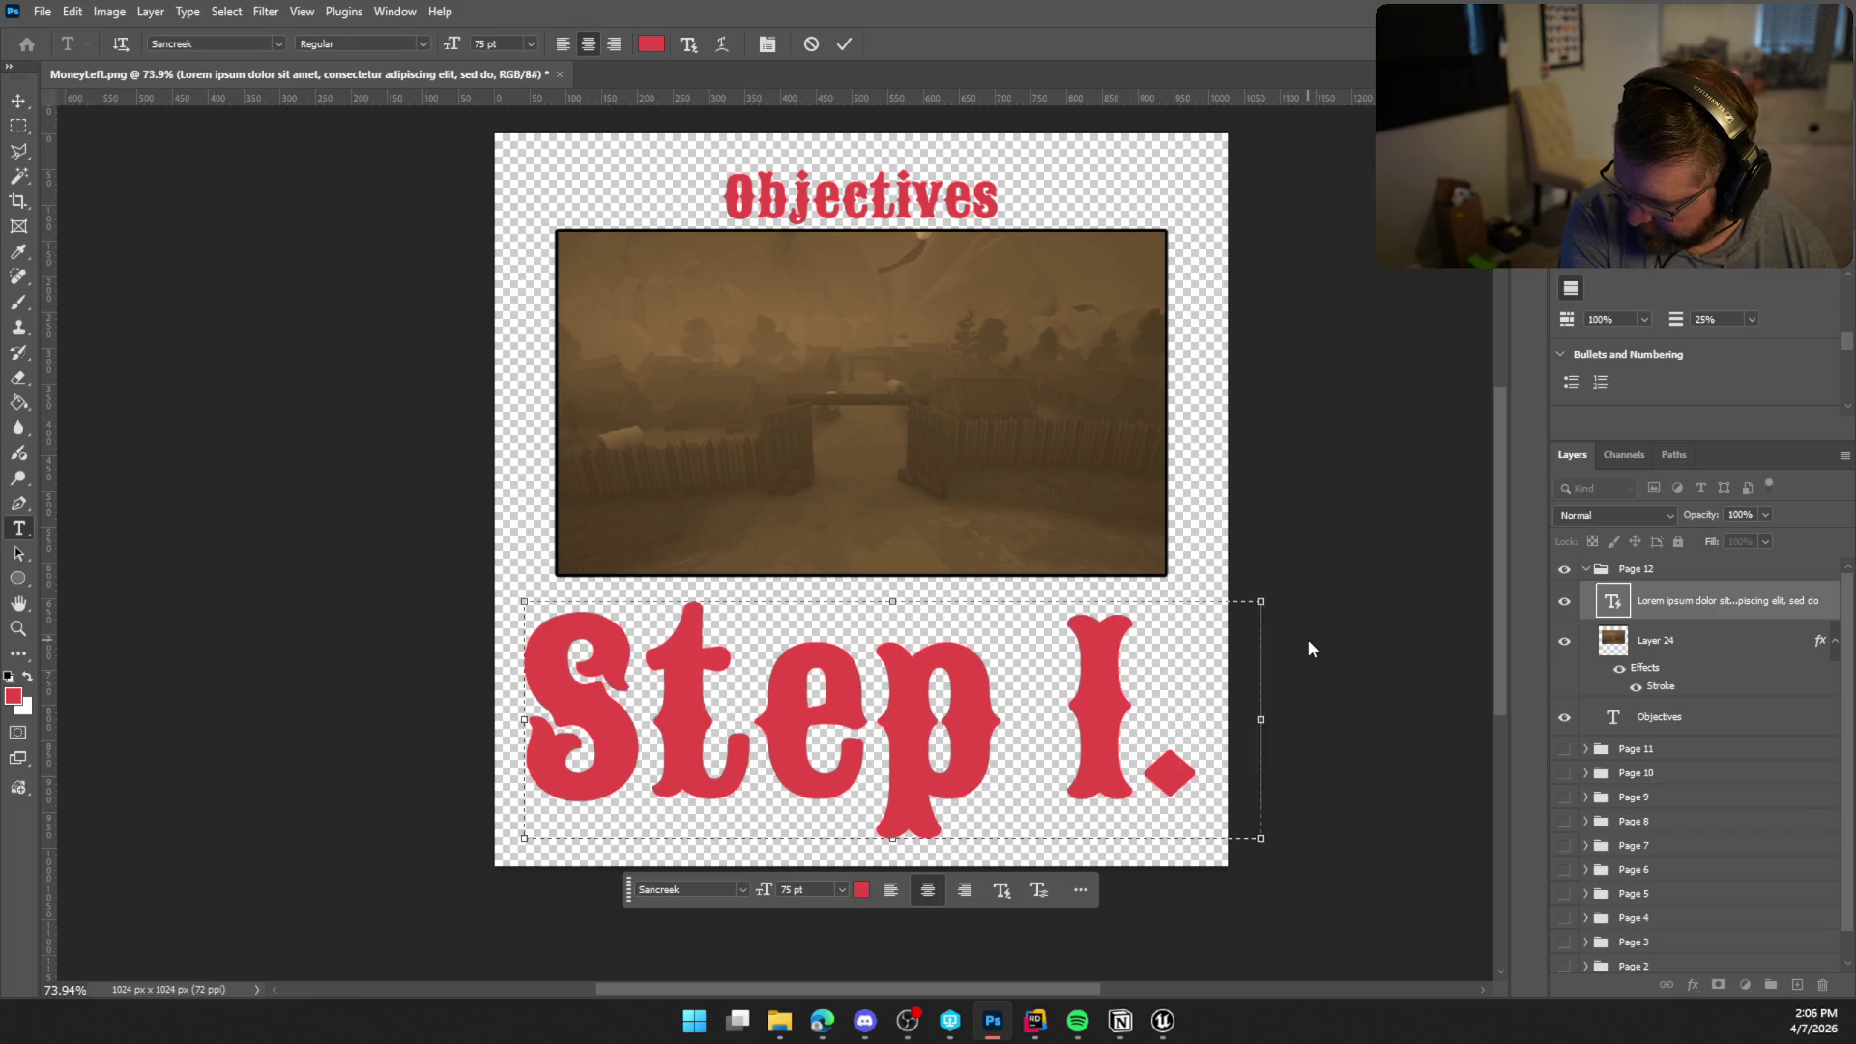
type(" Don't")
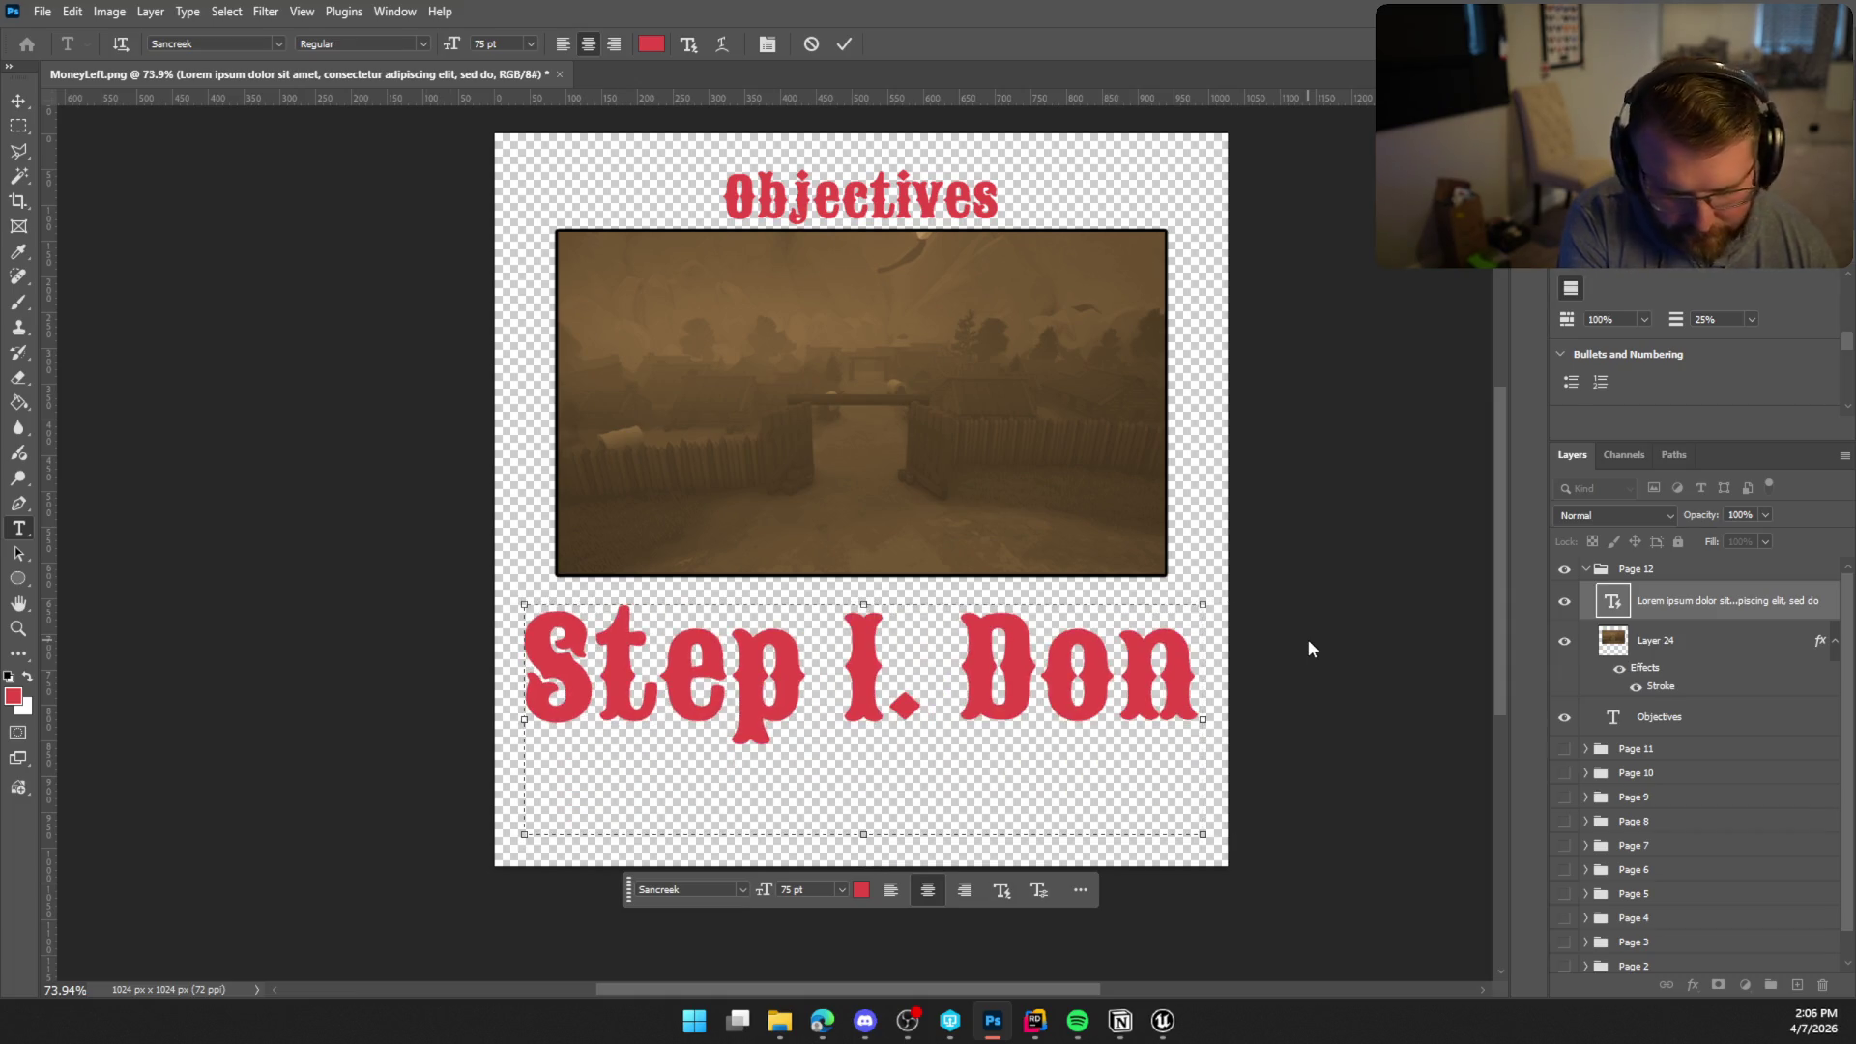
type(" Die")
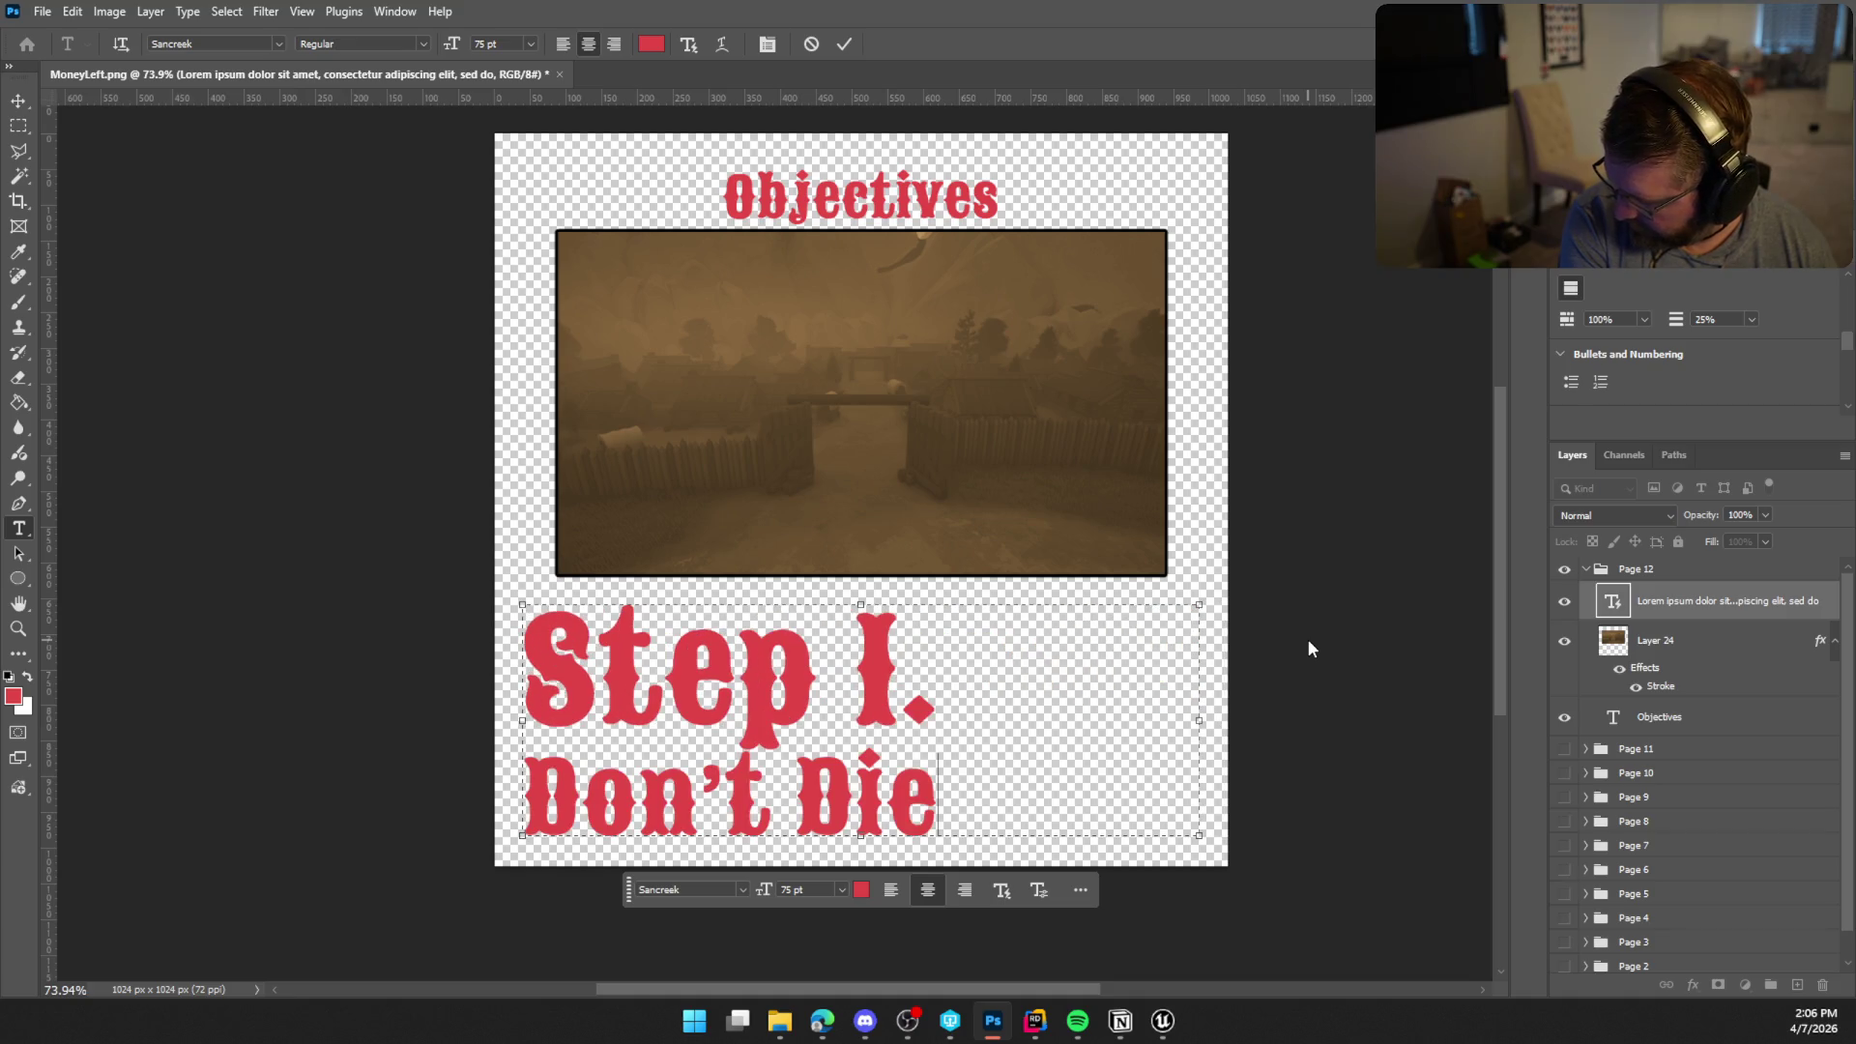
- Add the list lines 'Step 2. ???' and 'Step 3. Reach Salvation'
key("Return")
type("Step ")
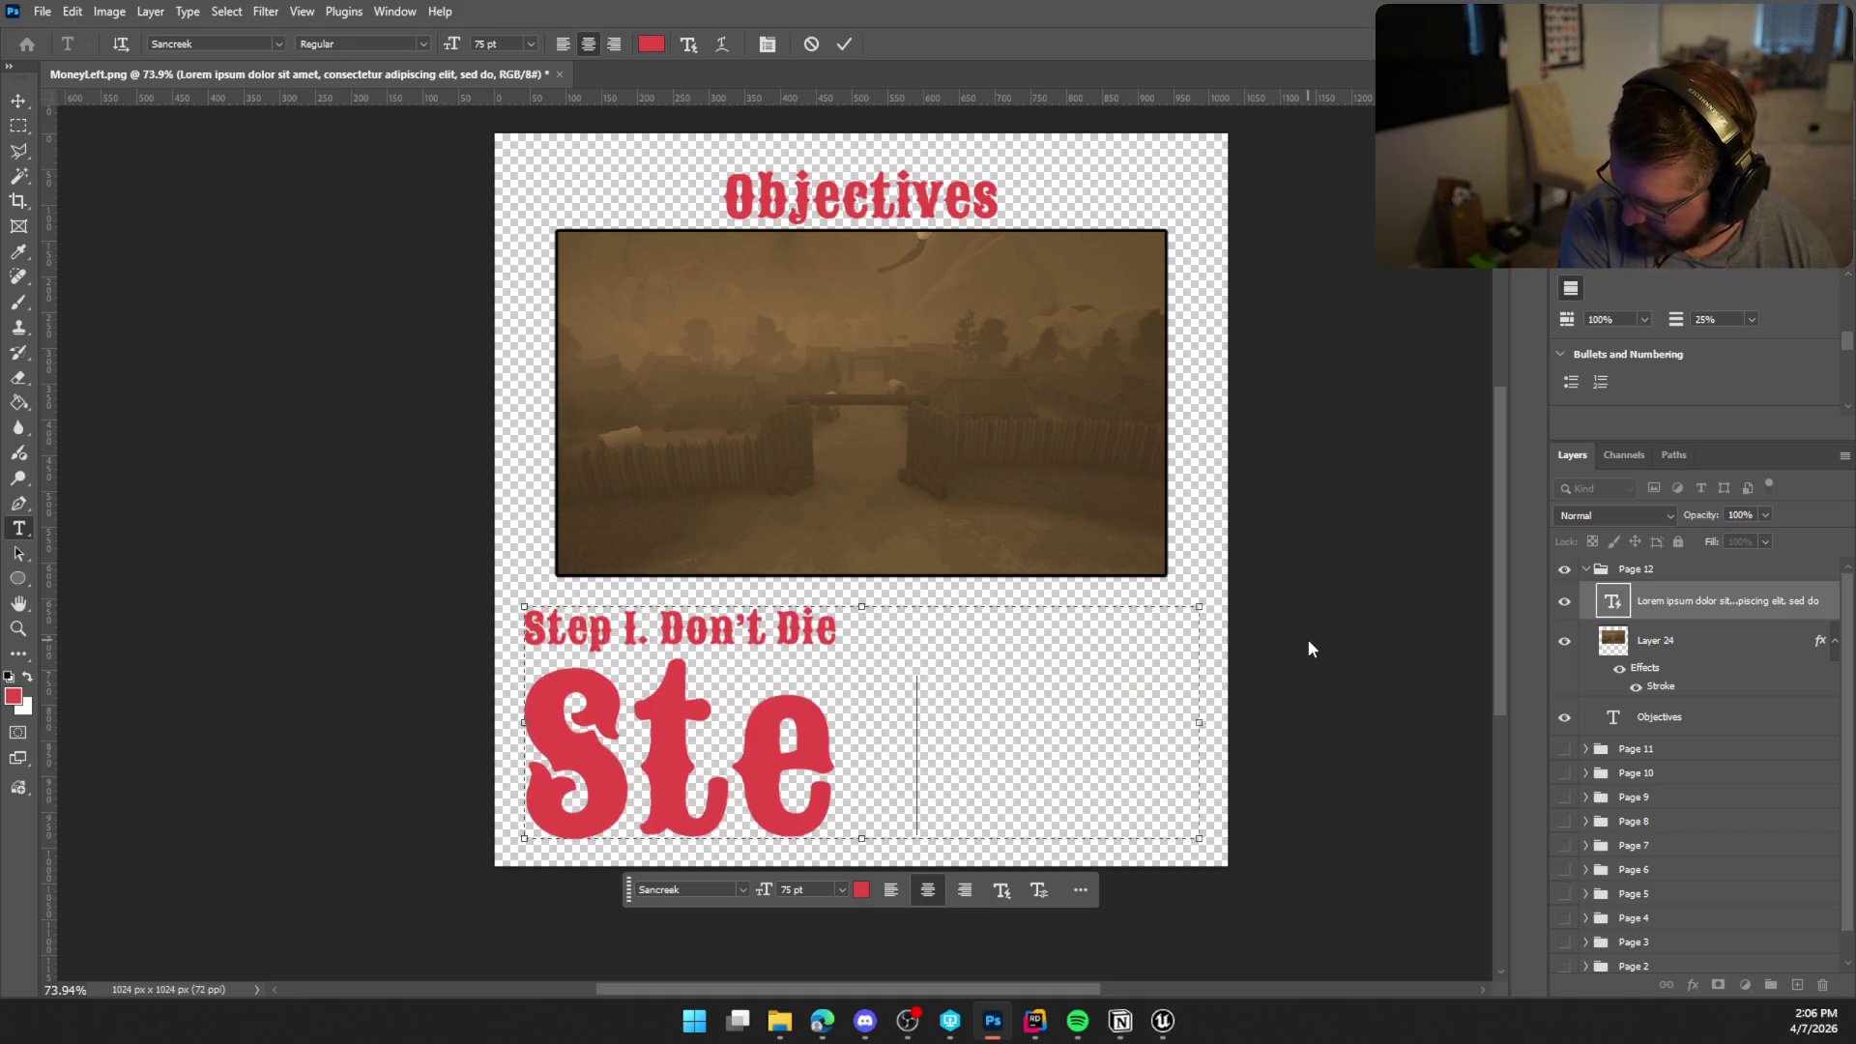
type("2.")
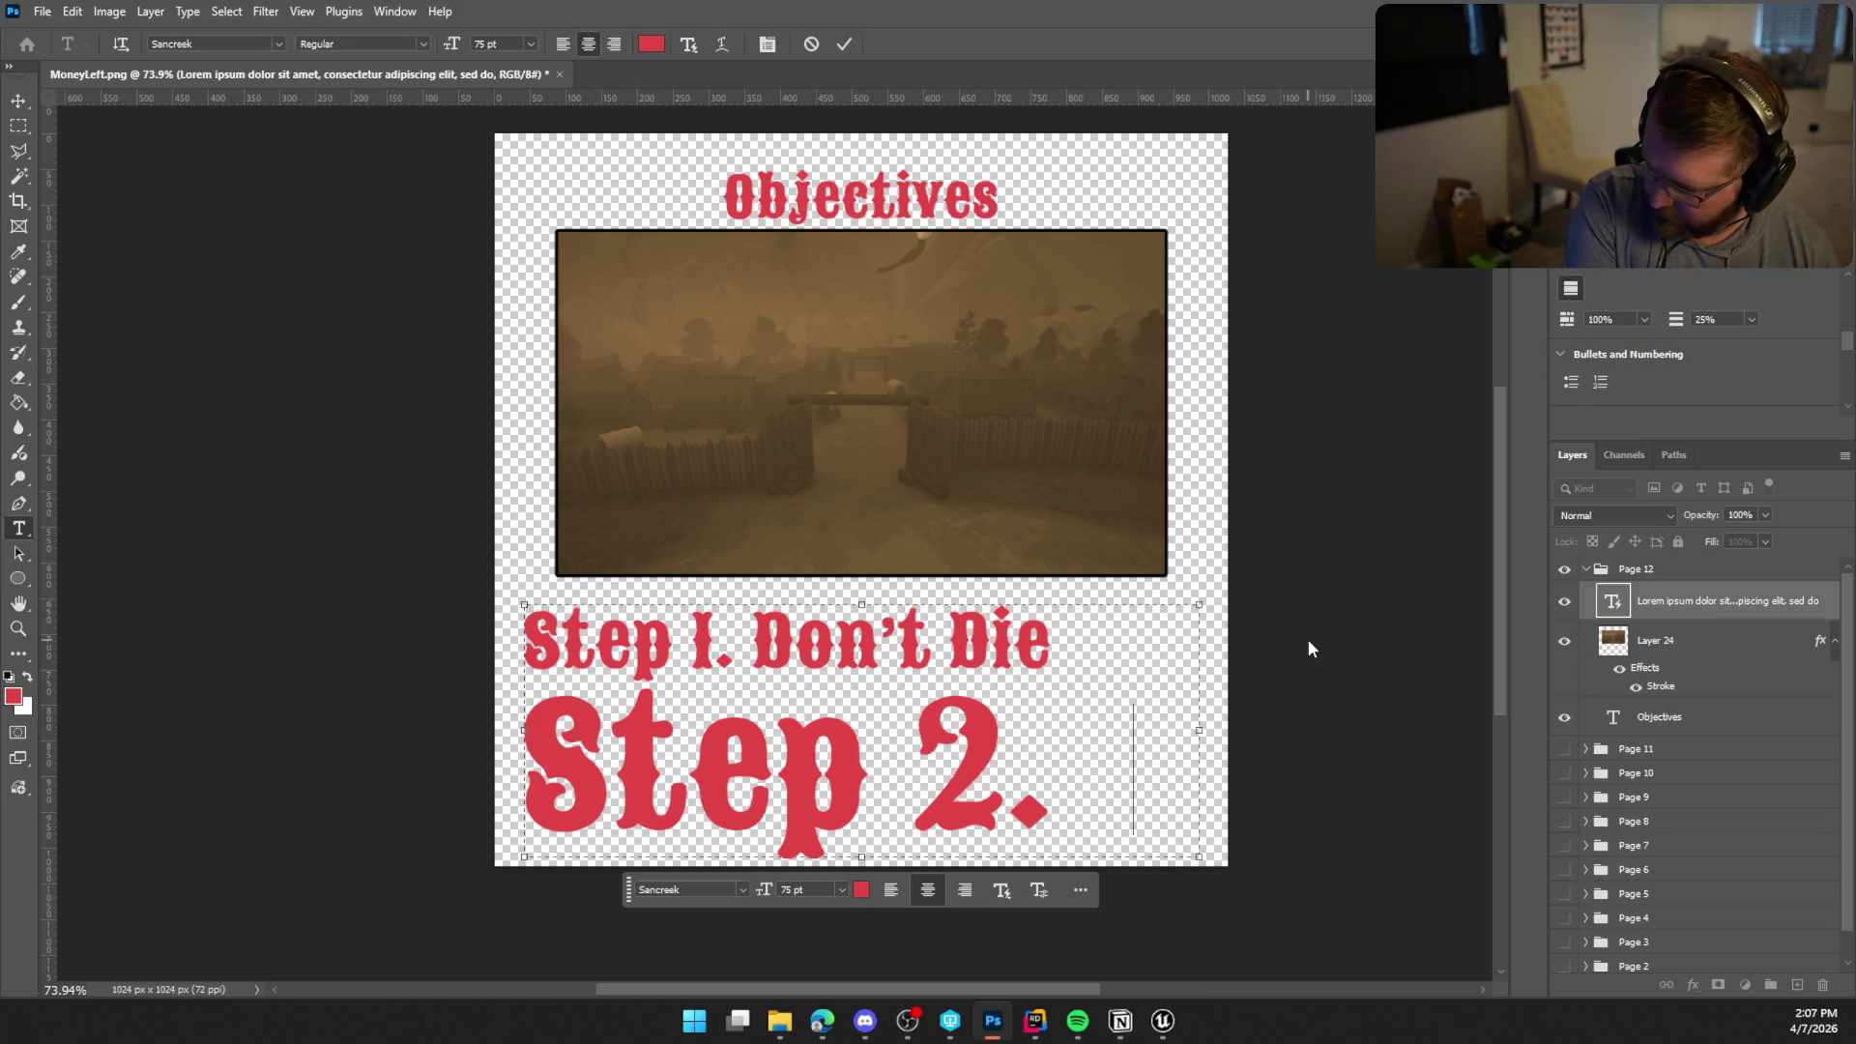
type("???")
key("Return")
type("Ste")
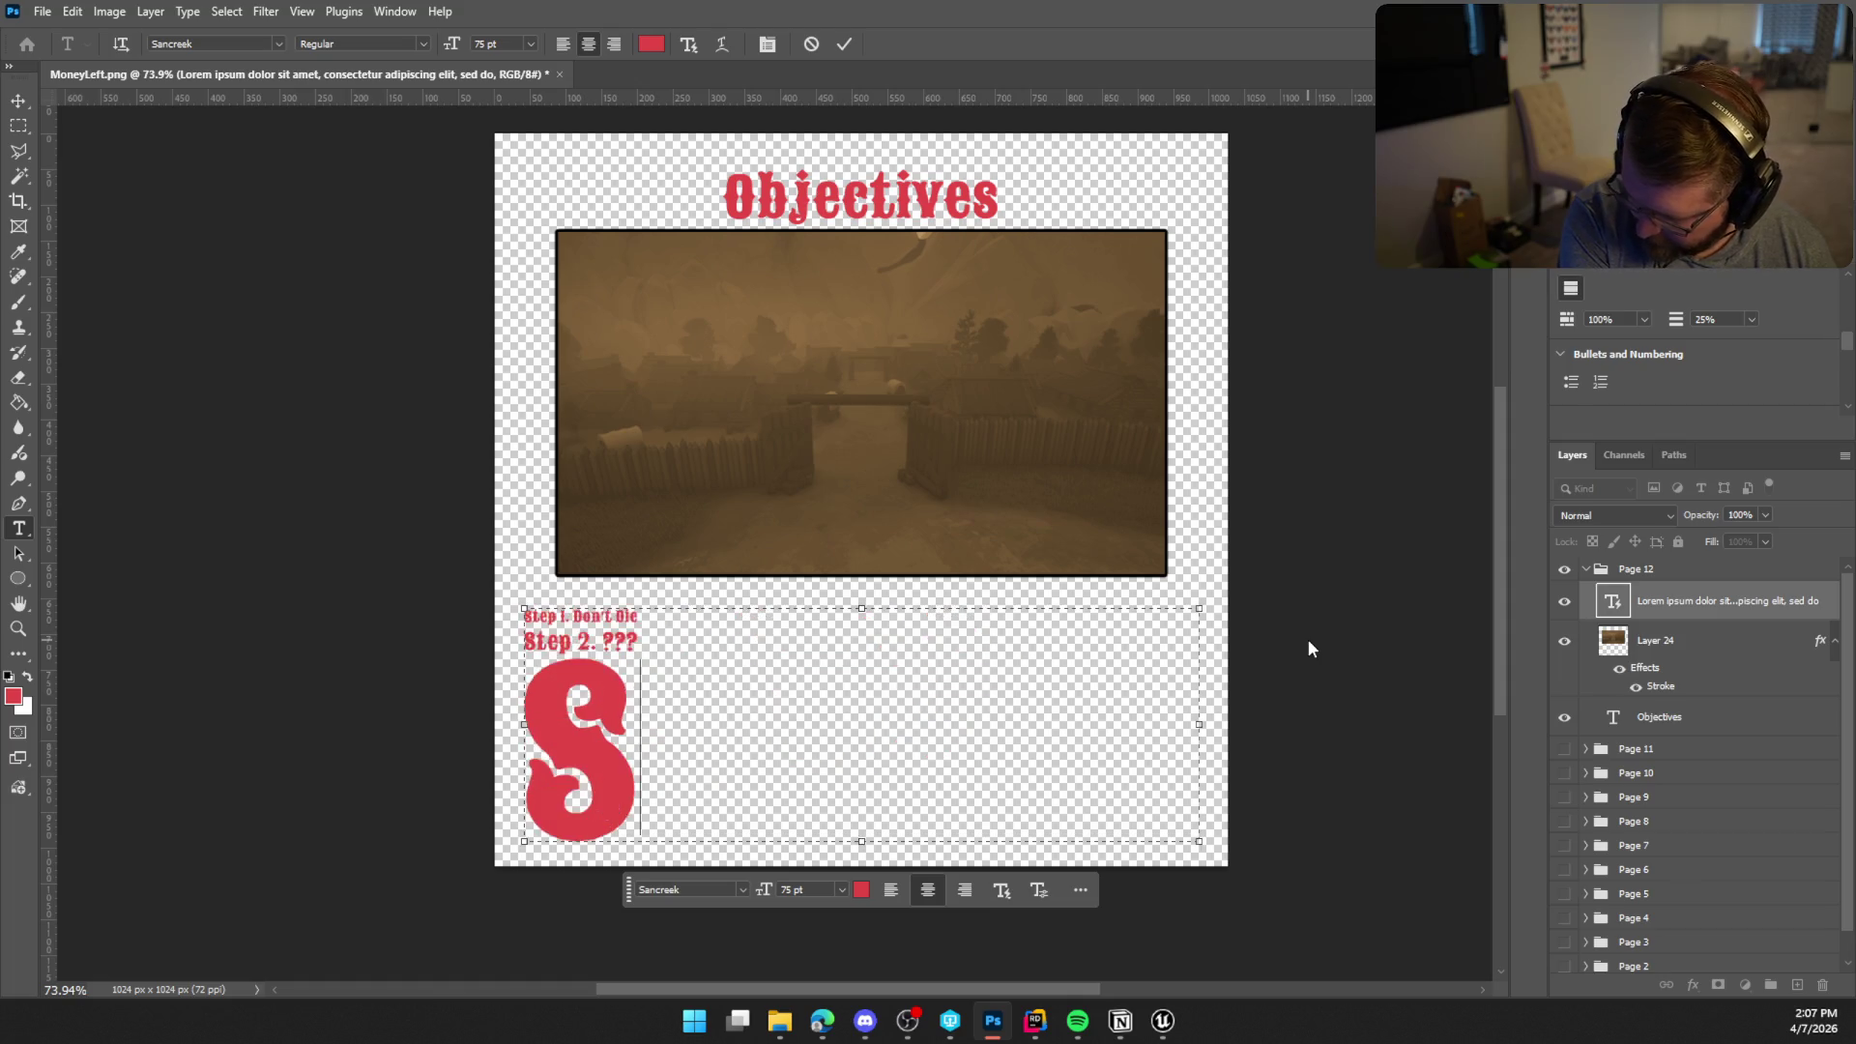
type("p 3. Re")
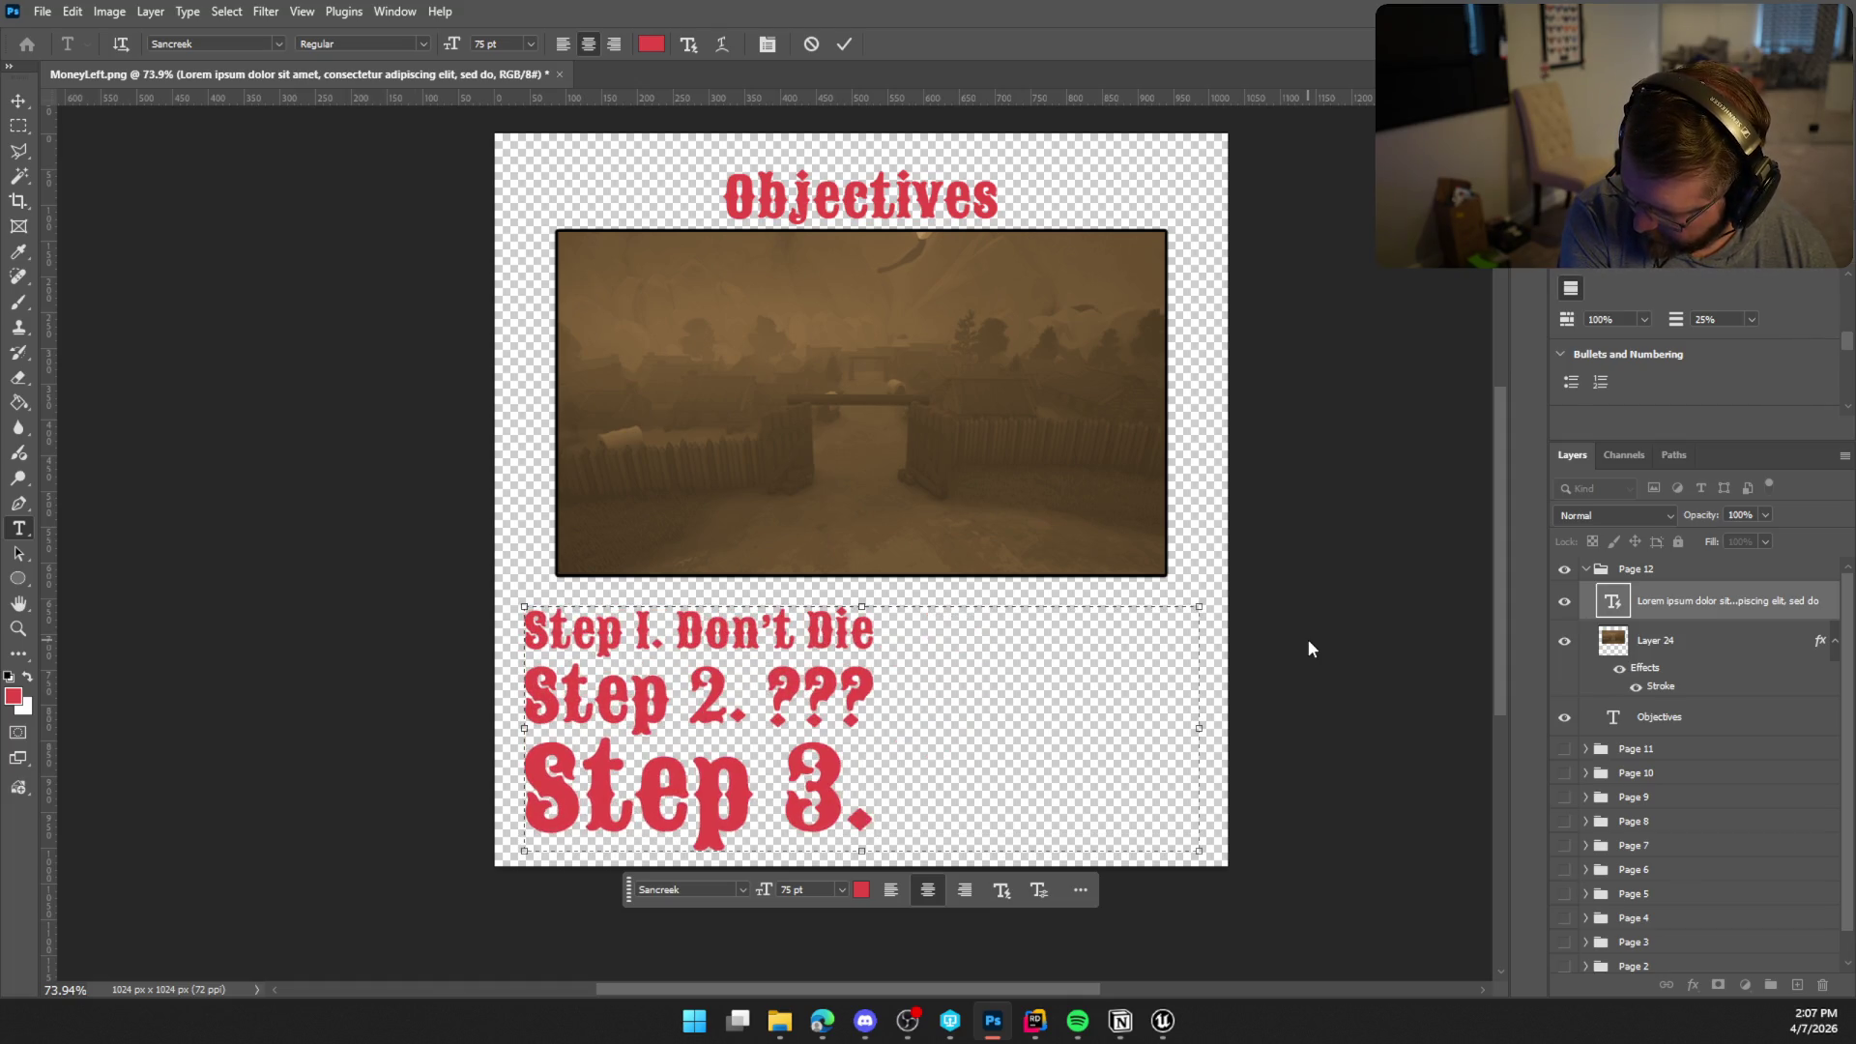
type("ach Salv")
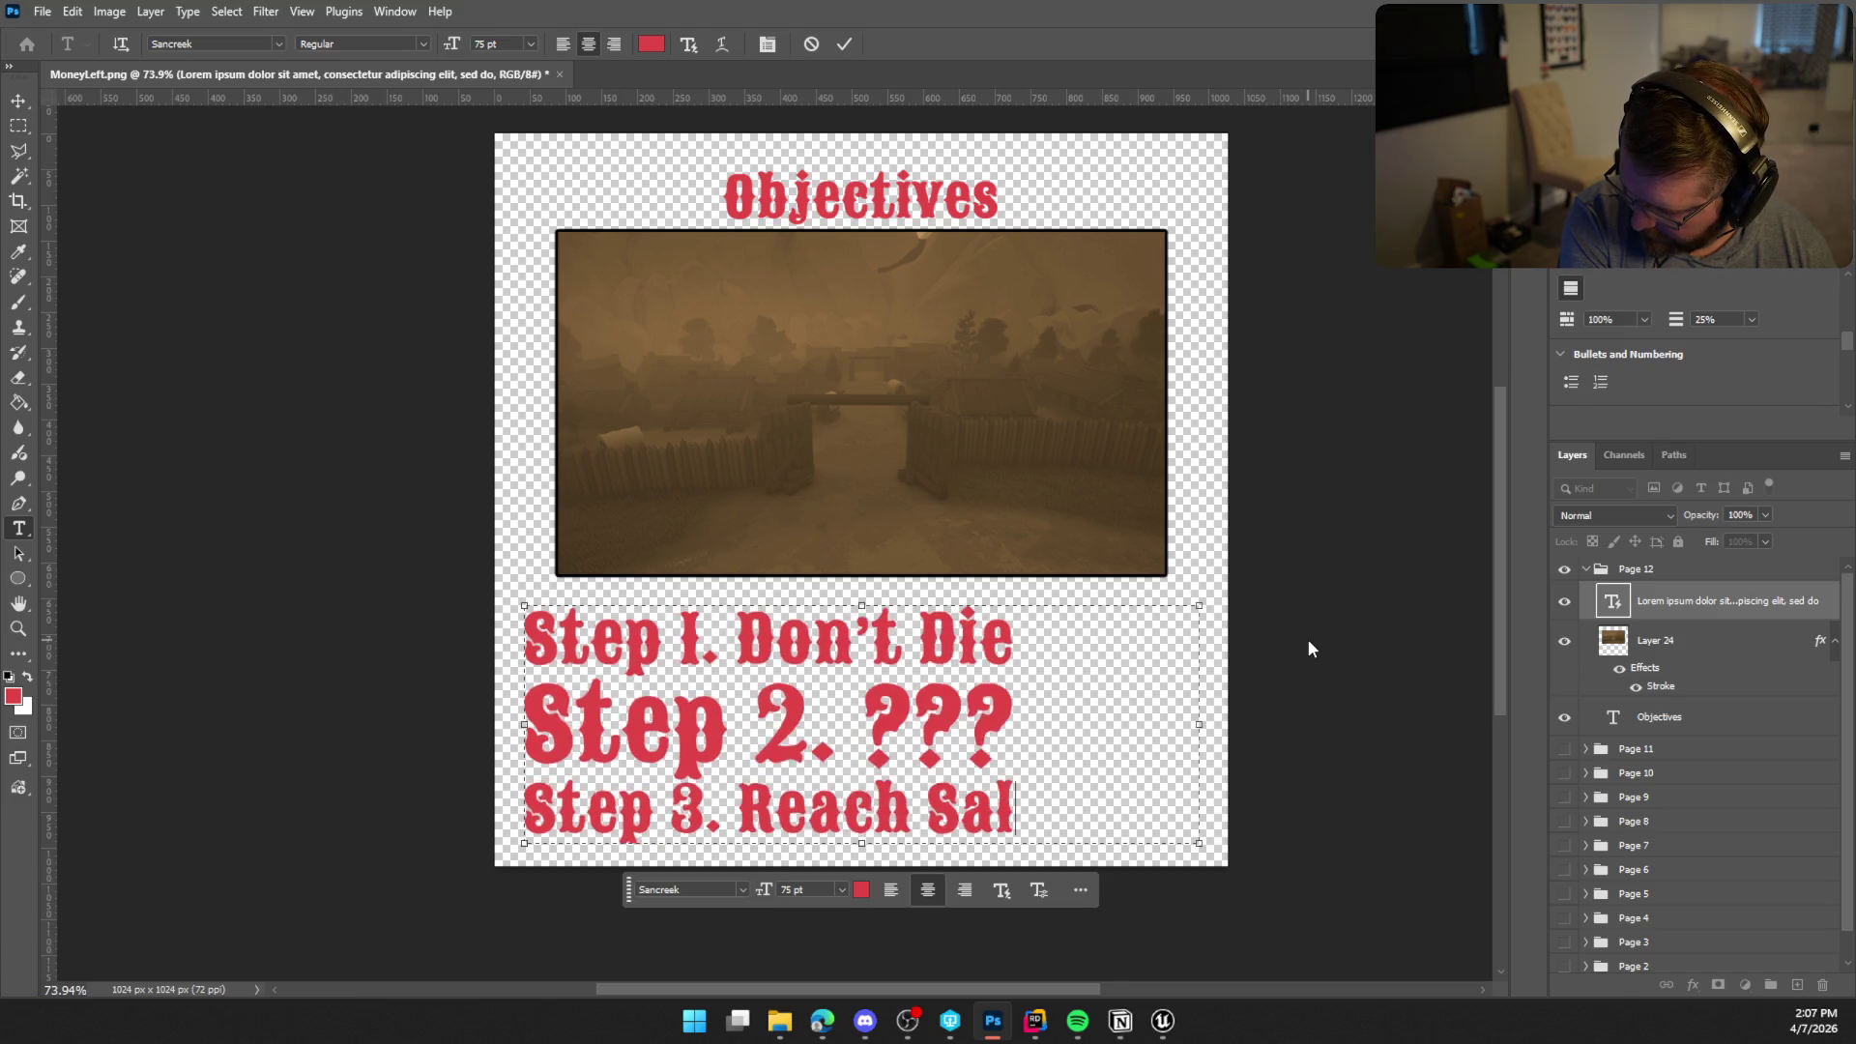
type("ation")
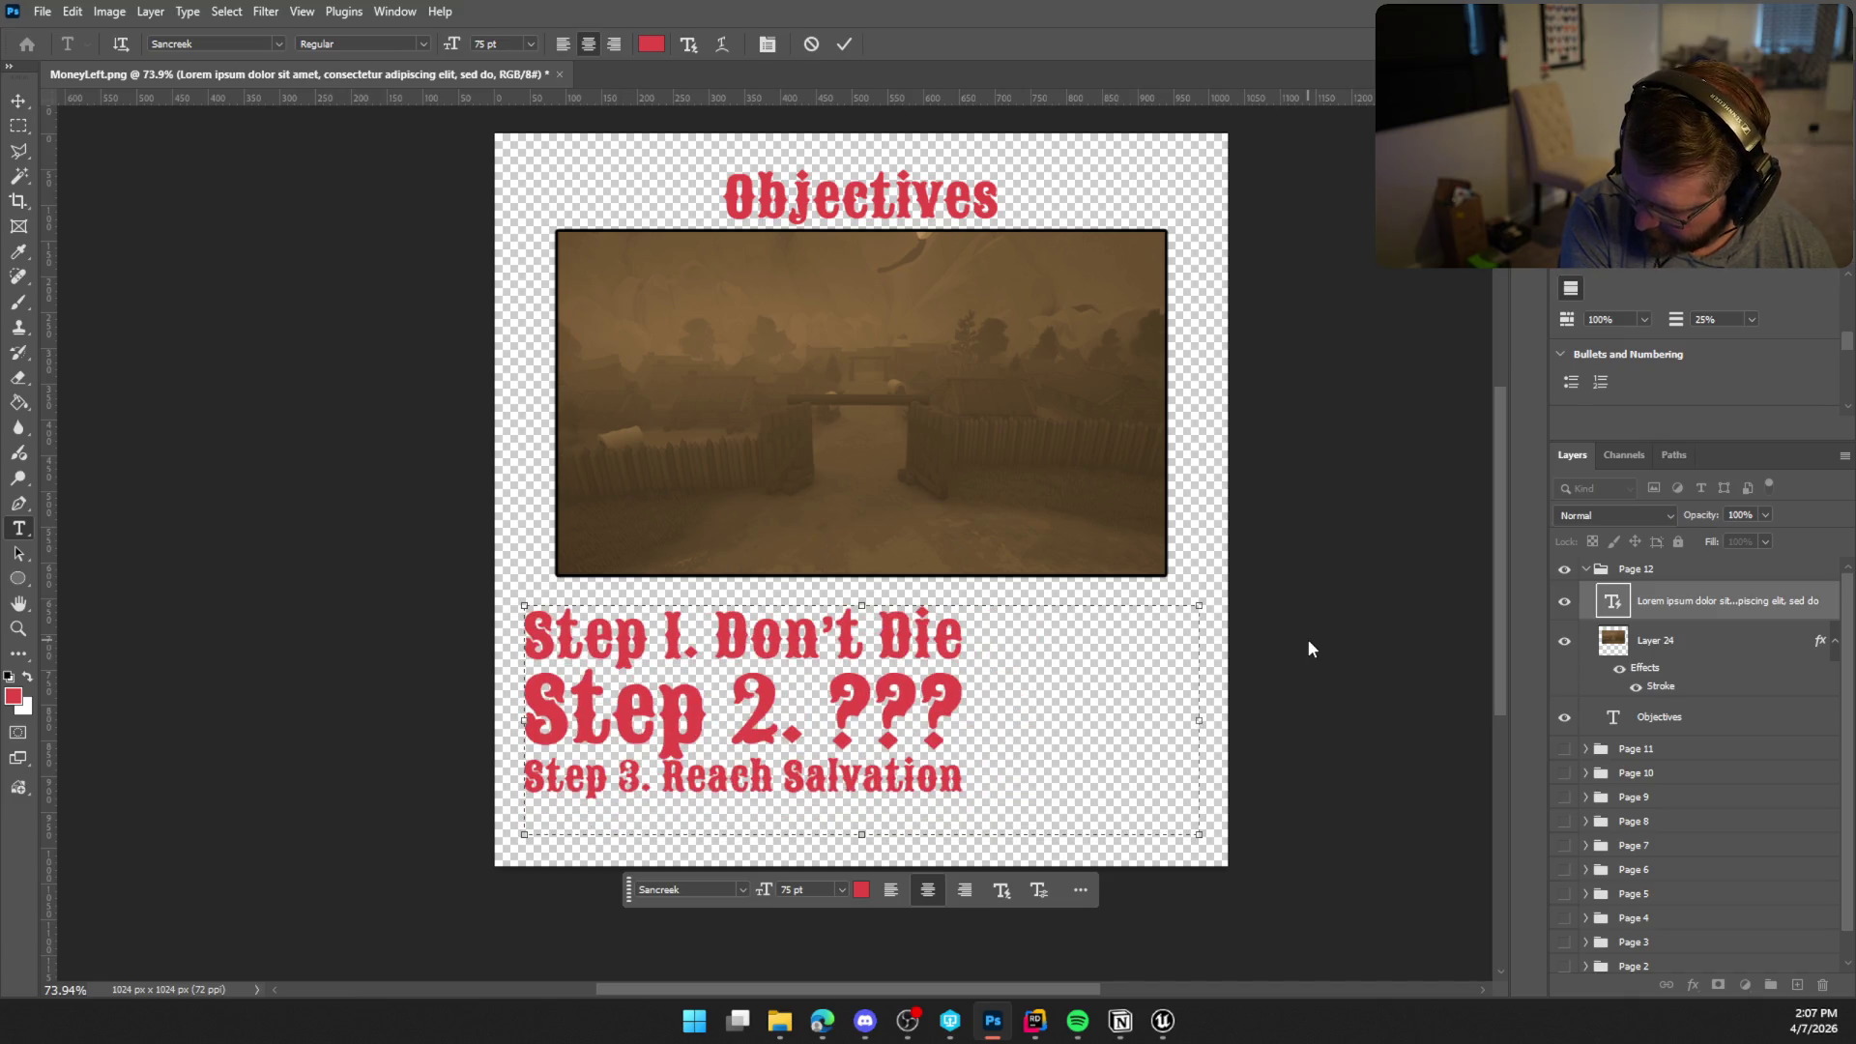
- Replace the old Profit text with a fourth line reading 'Step 4. Profit'
key("Return")
type("P")
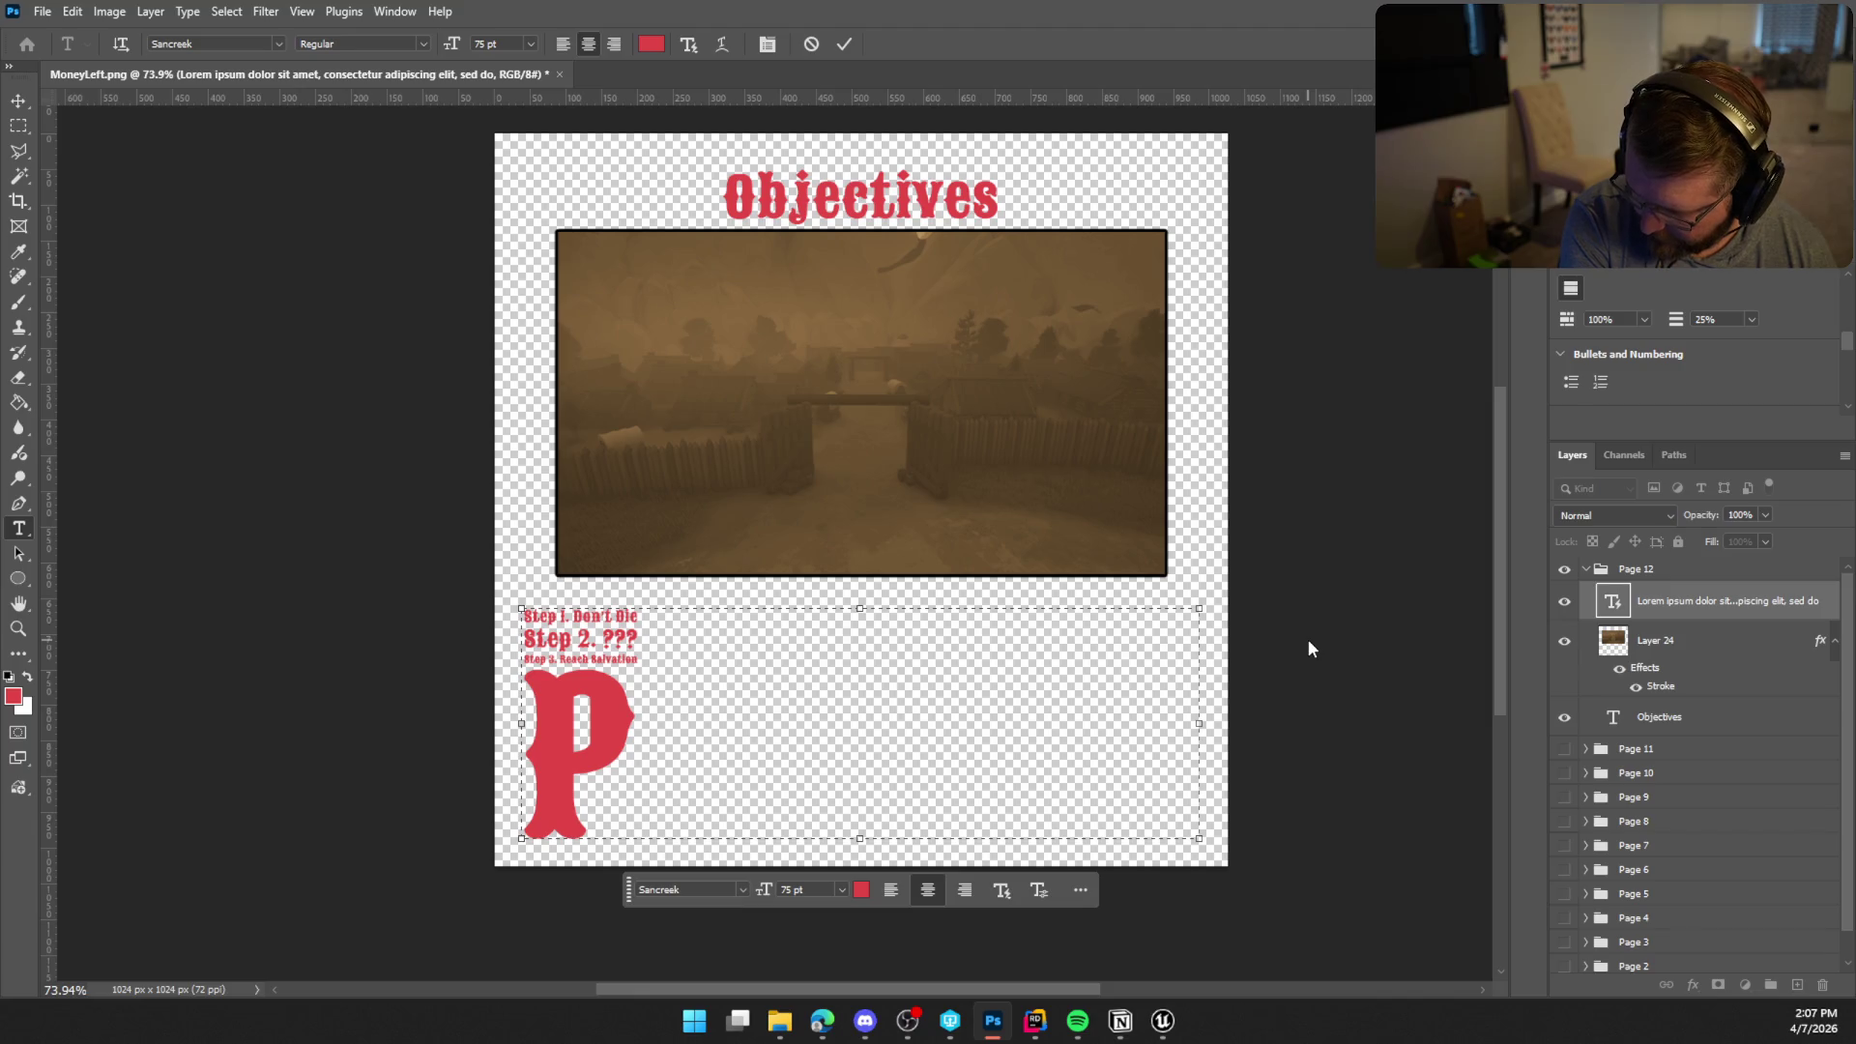
type("fo")
key("BackSpace")
key("BackSpace")
type("rofit!!!")
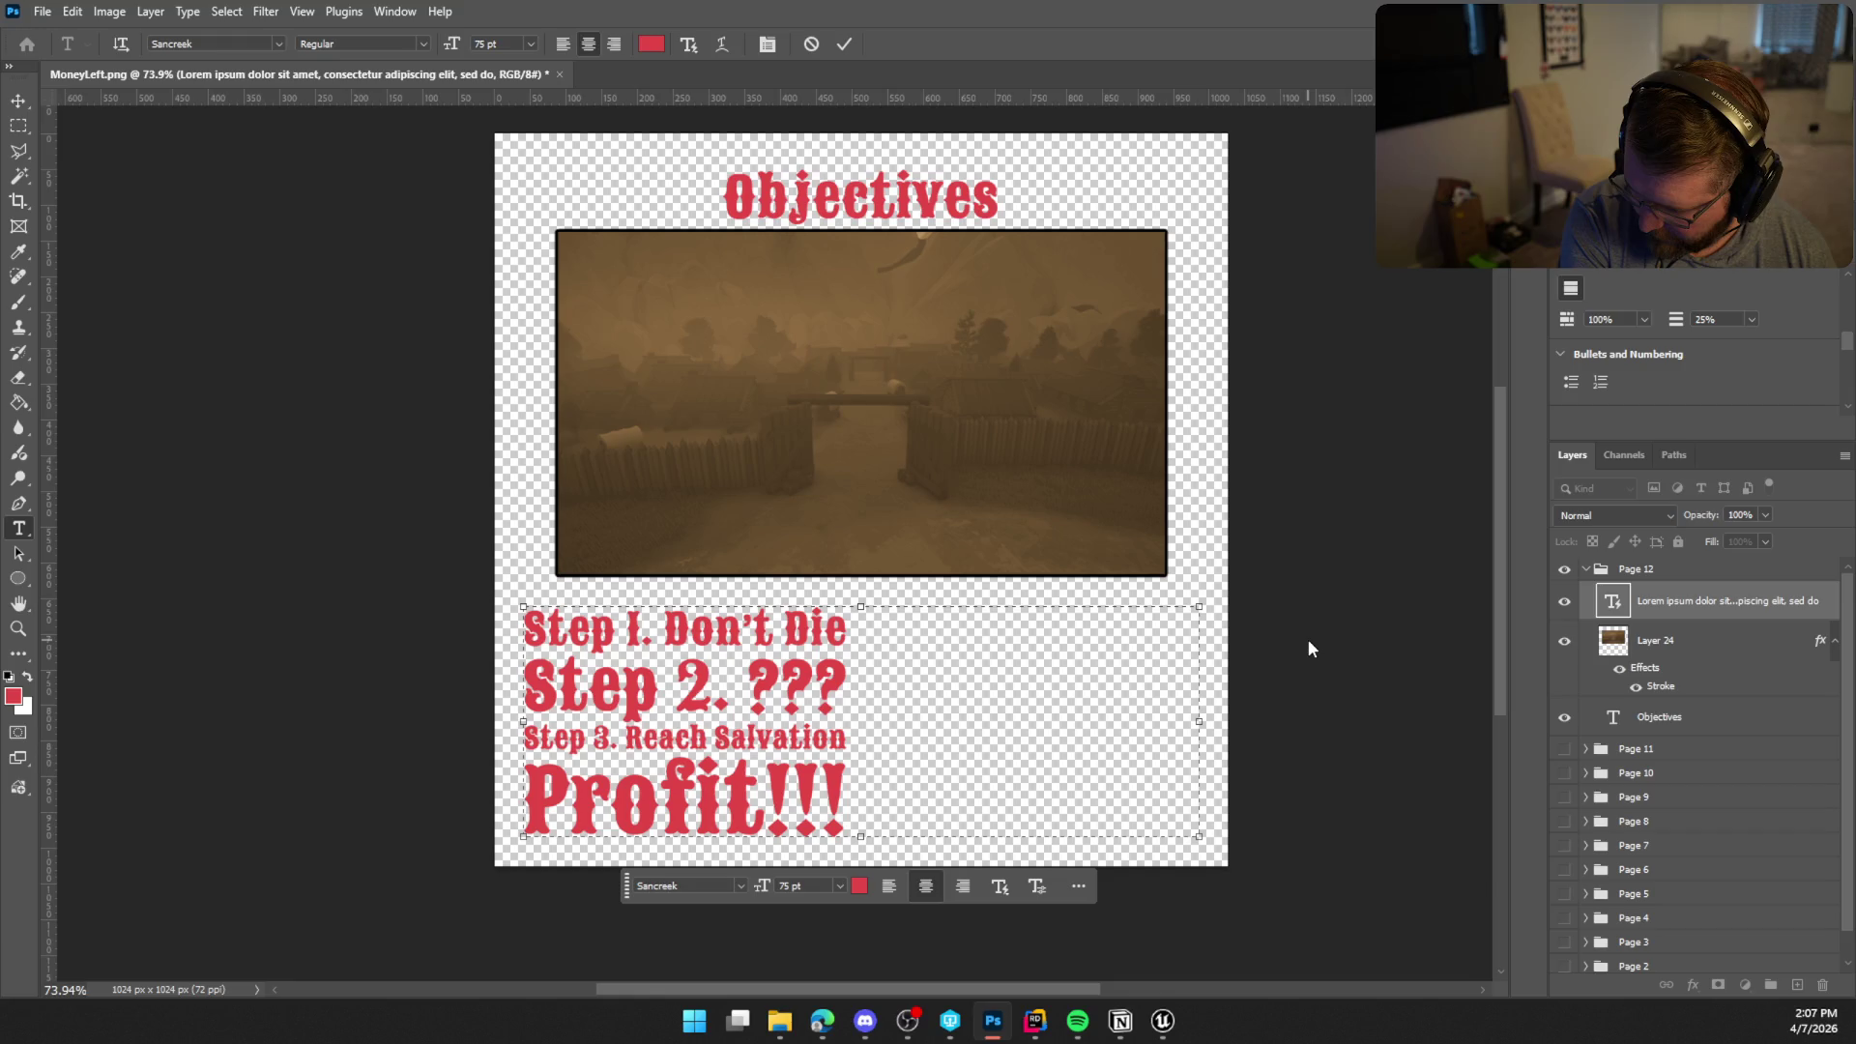
key("BackSpace")
key("BackSpace")
key("BackSpace")
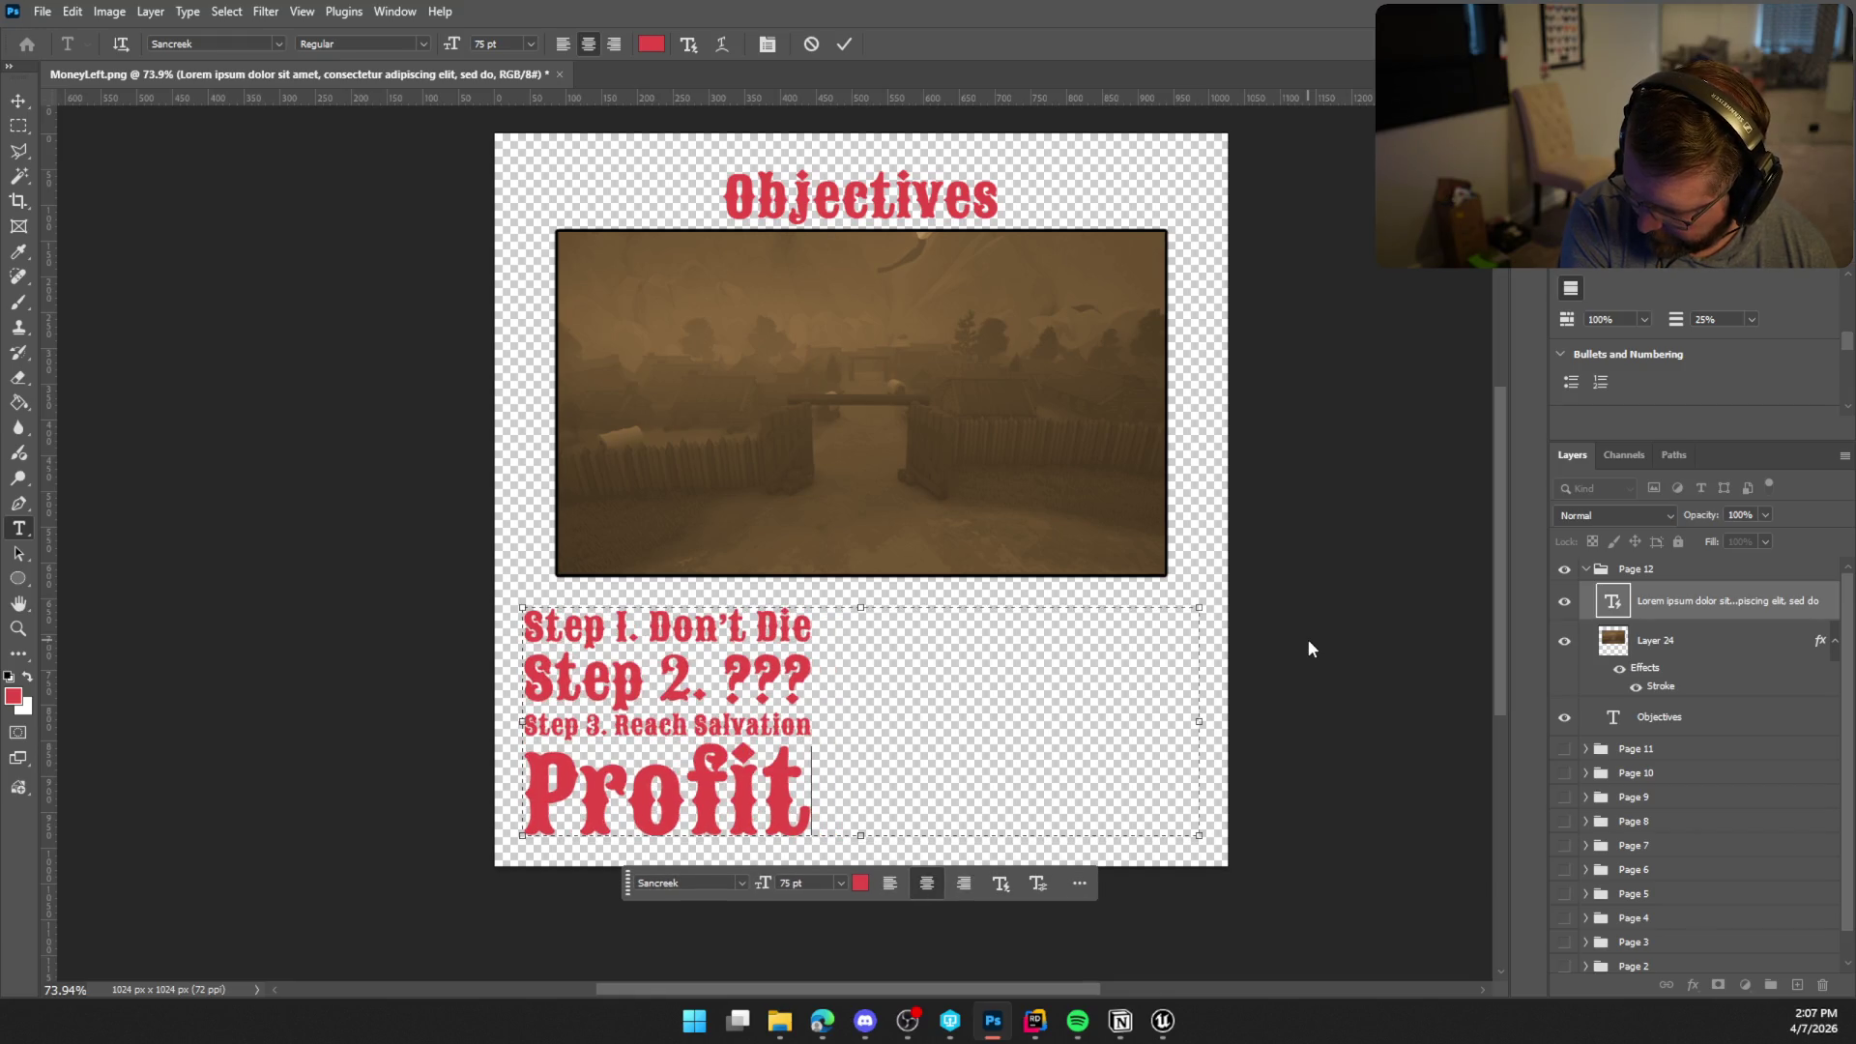
key("BackSpace")
key("BackSpace")
key("BackSpace")
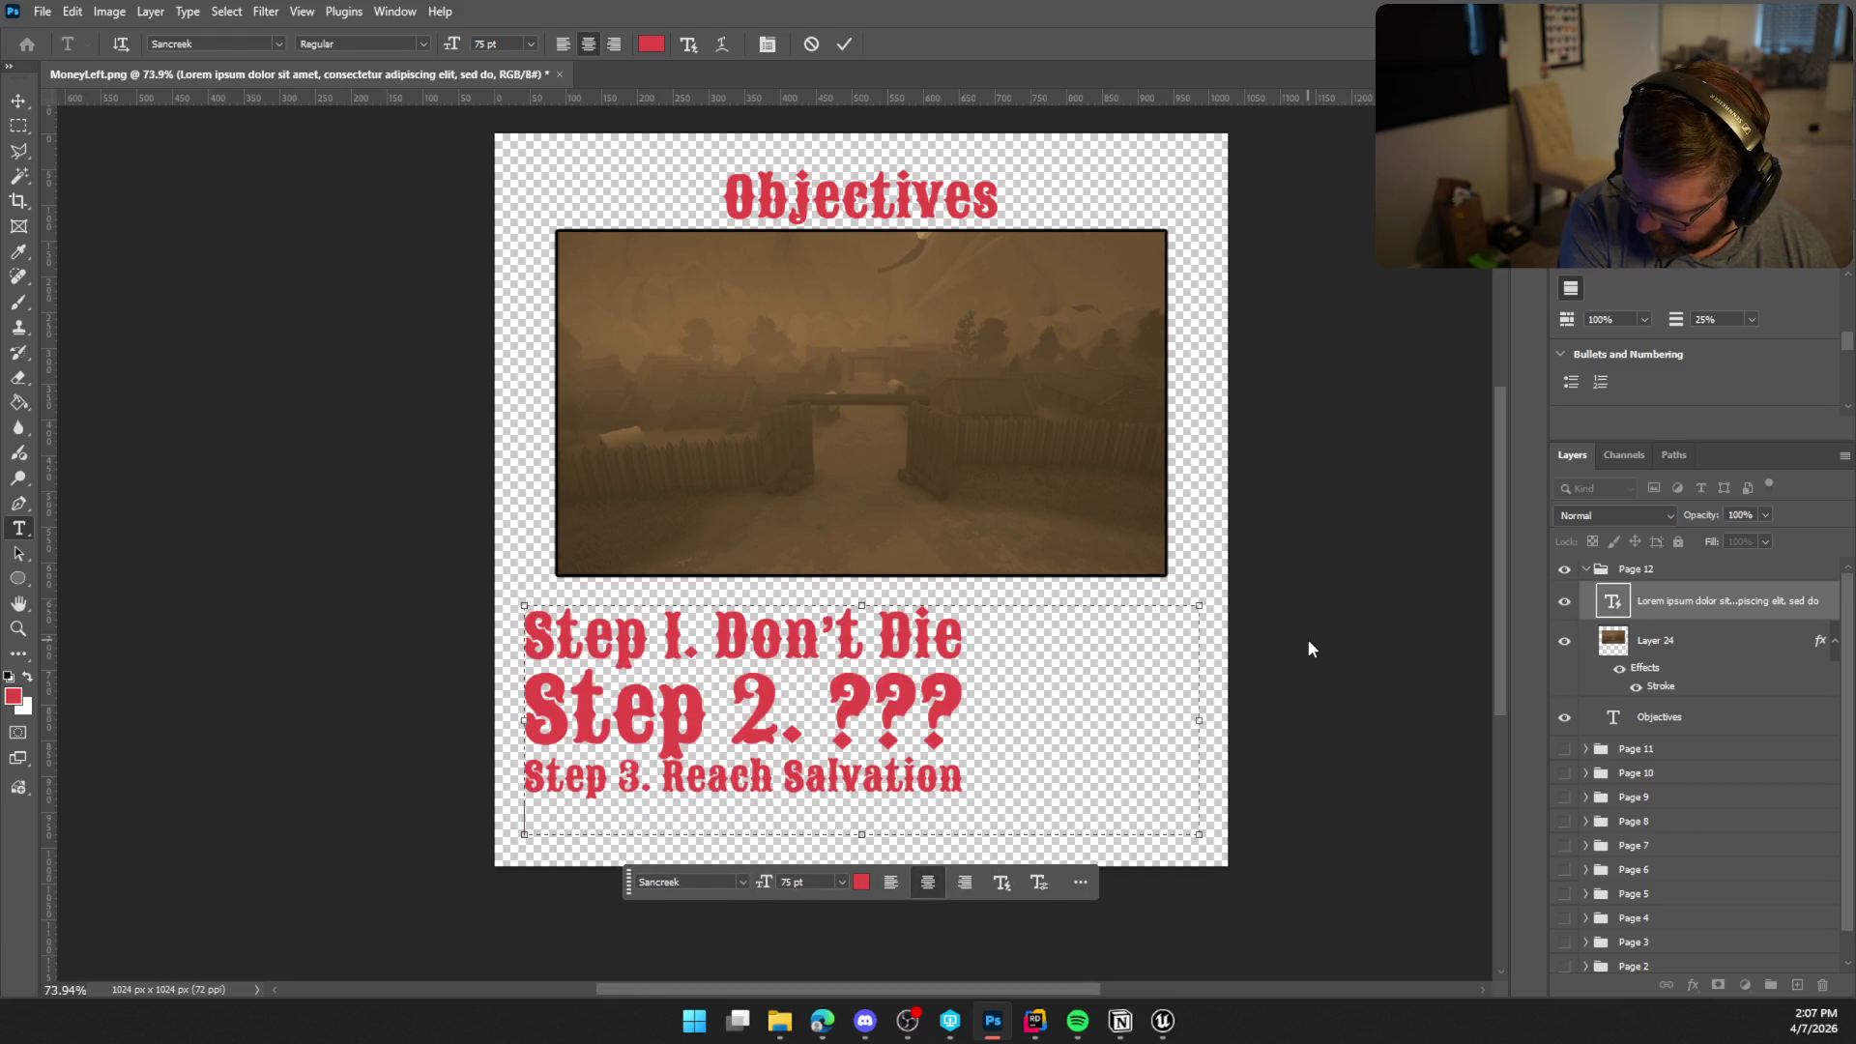
type("Step ")
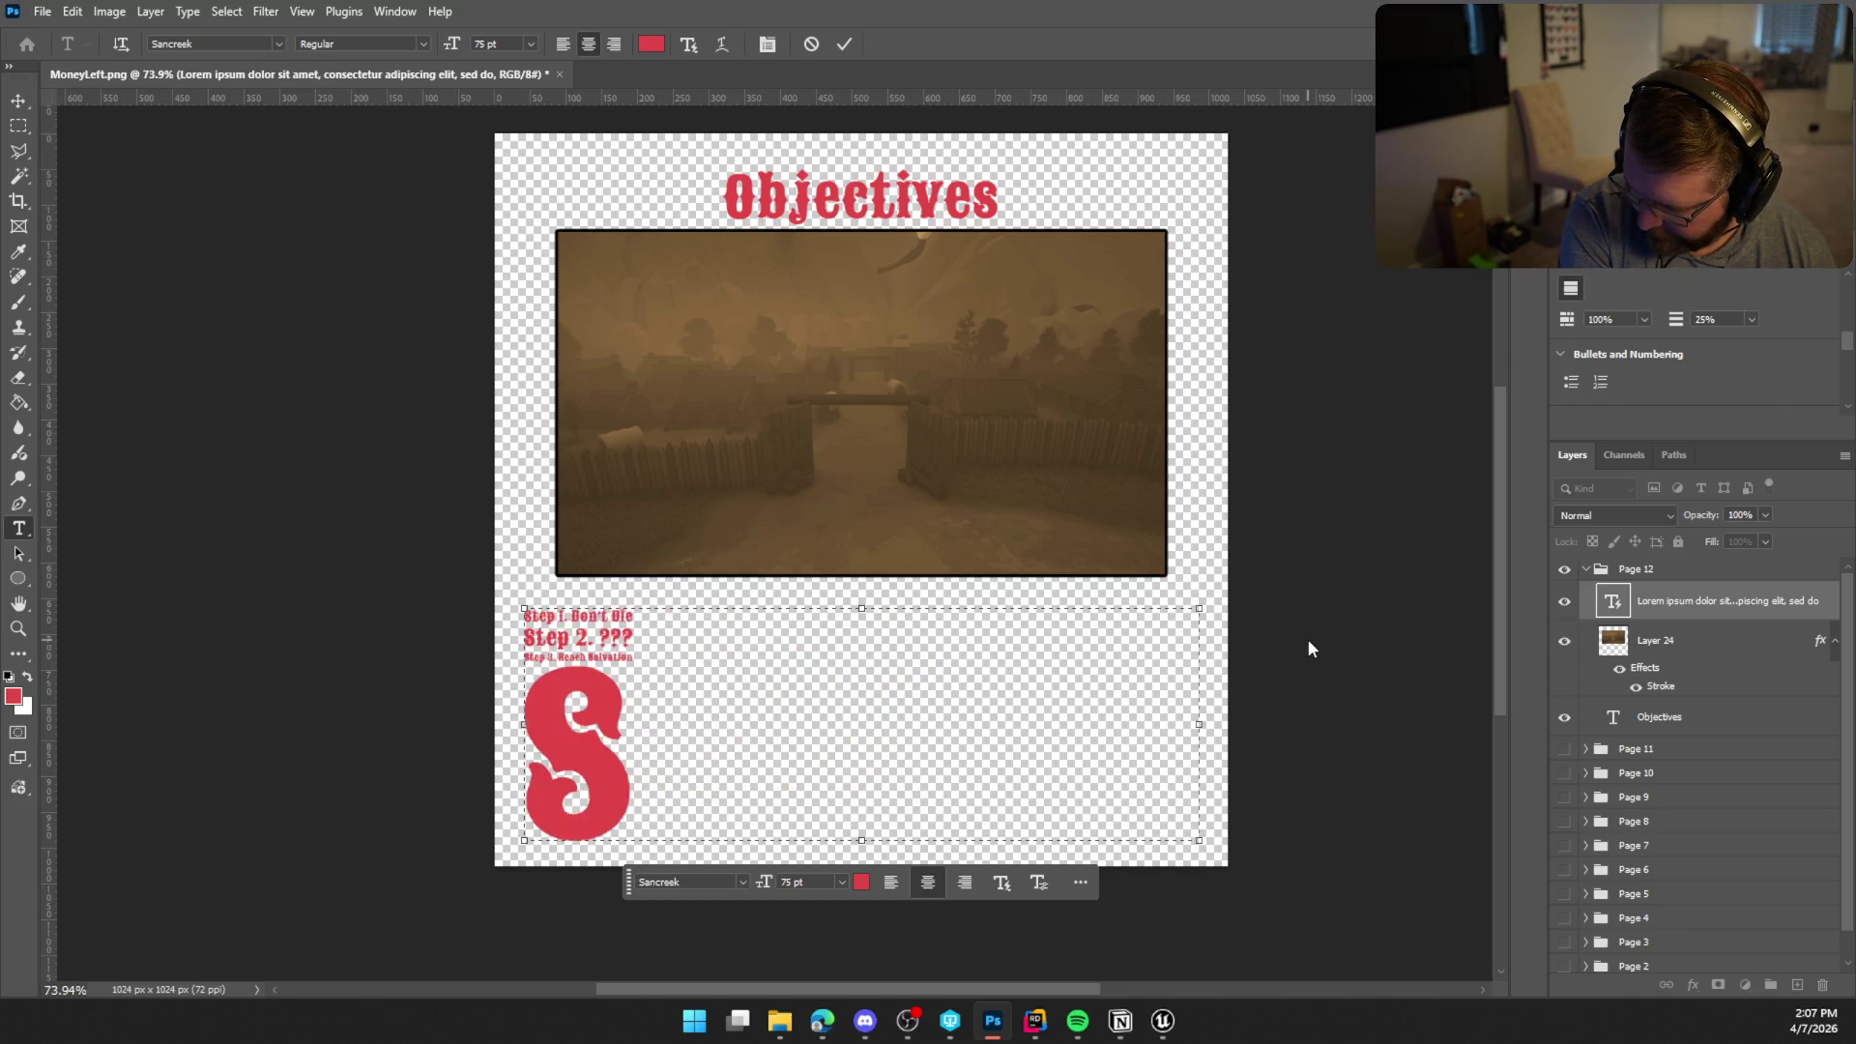
type("4.")
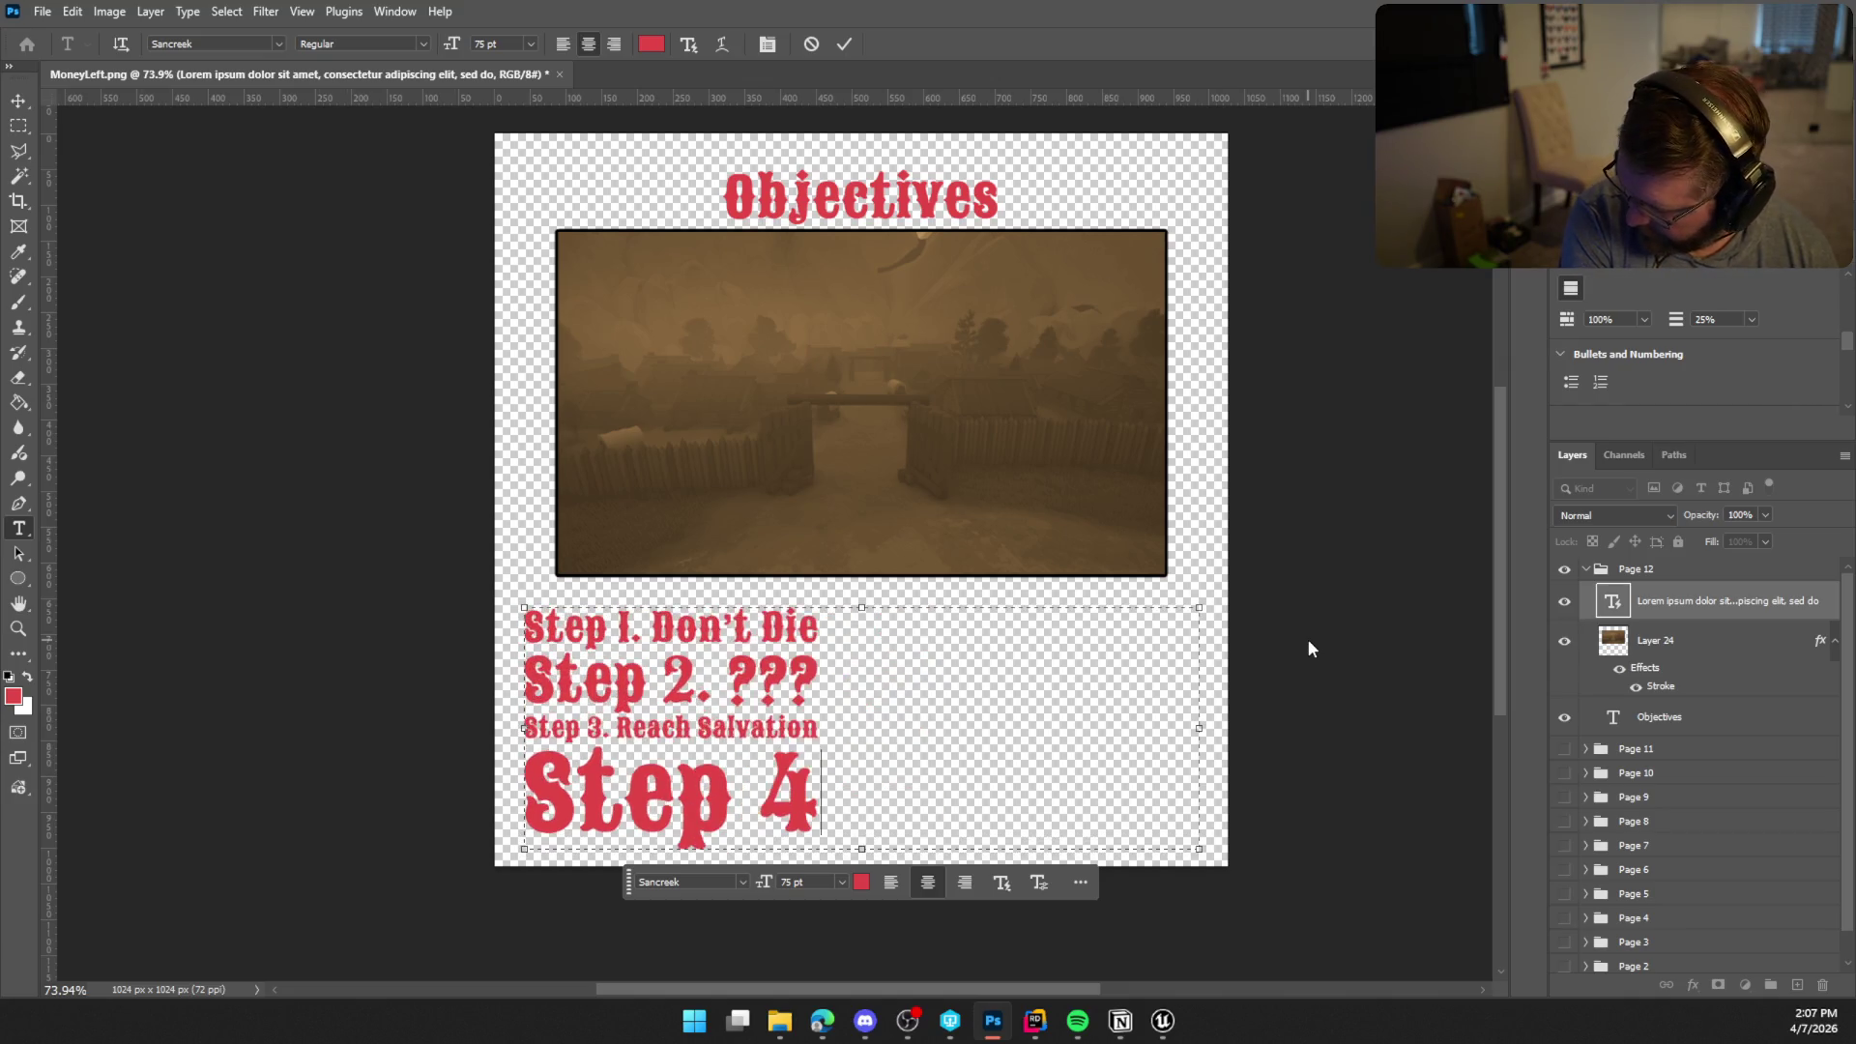
type(" Profit")
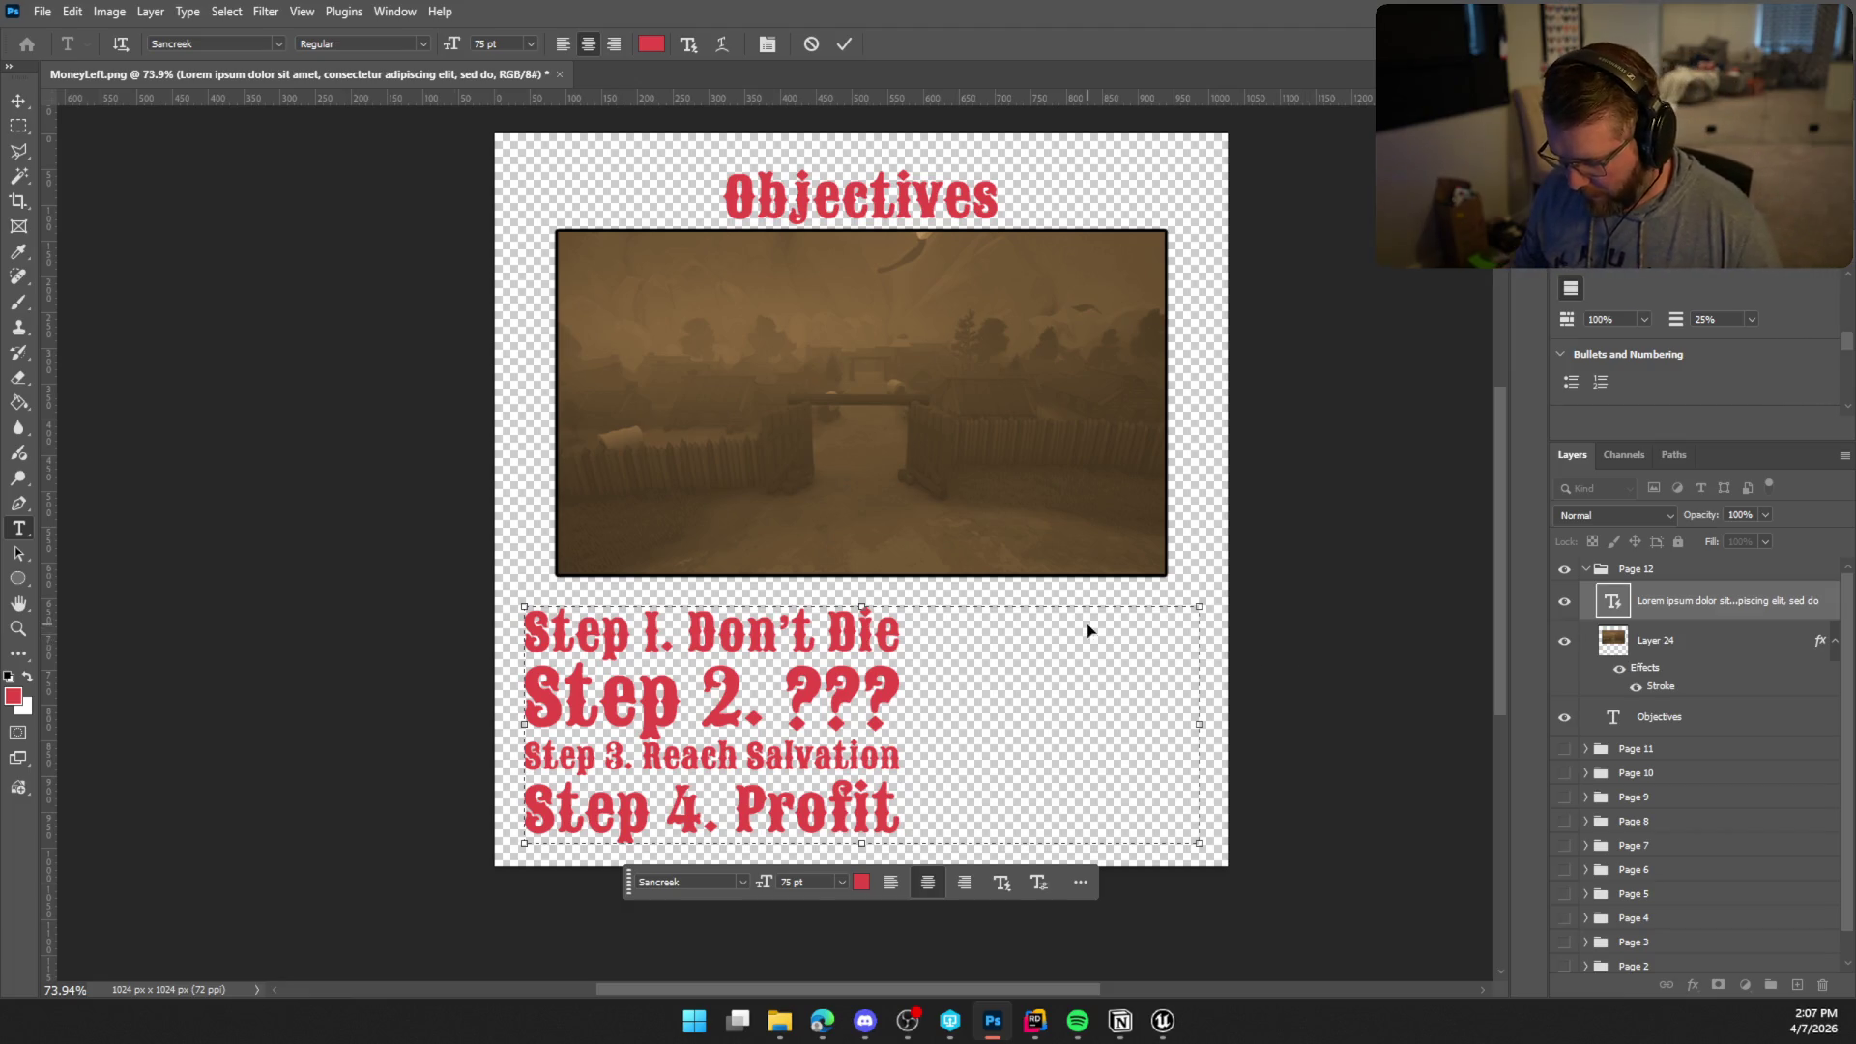
- Commit the step list text and move it to the centre of the page
left_click(846, 49)
left_click(18, 100)
mouse_move(764, 705)
left_mouse_down()
mouse_move(832, 745)
mouse_move(942, 750)
mouse_move(931, 739)
left_mouse_up()
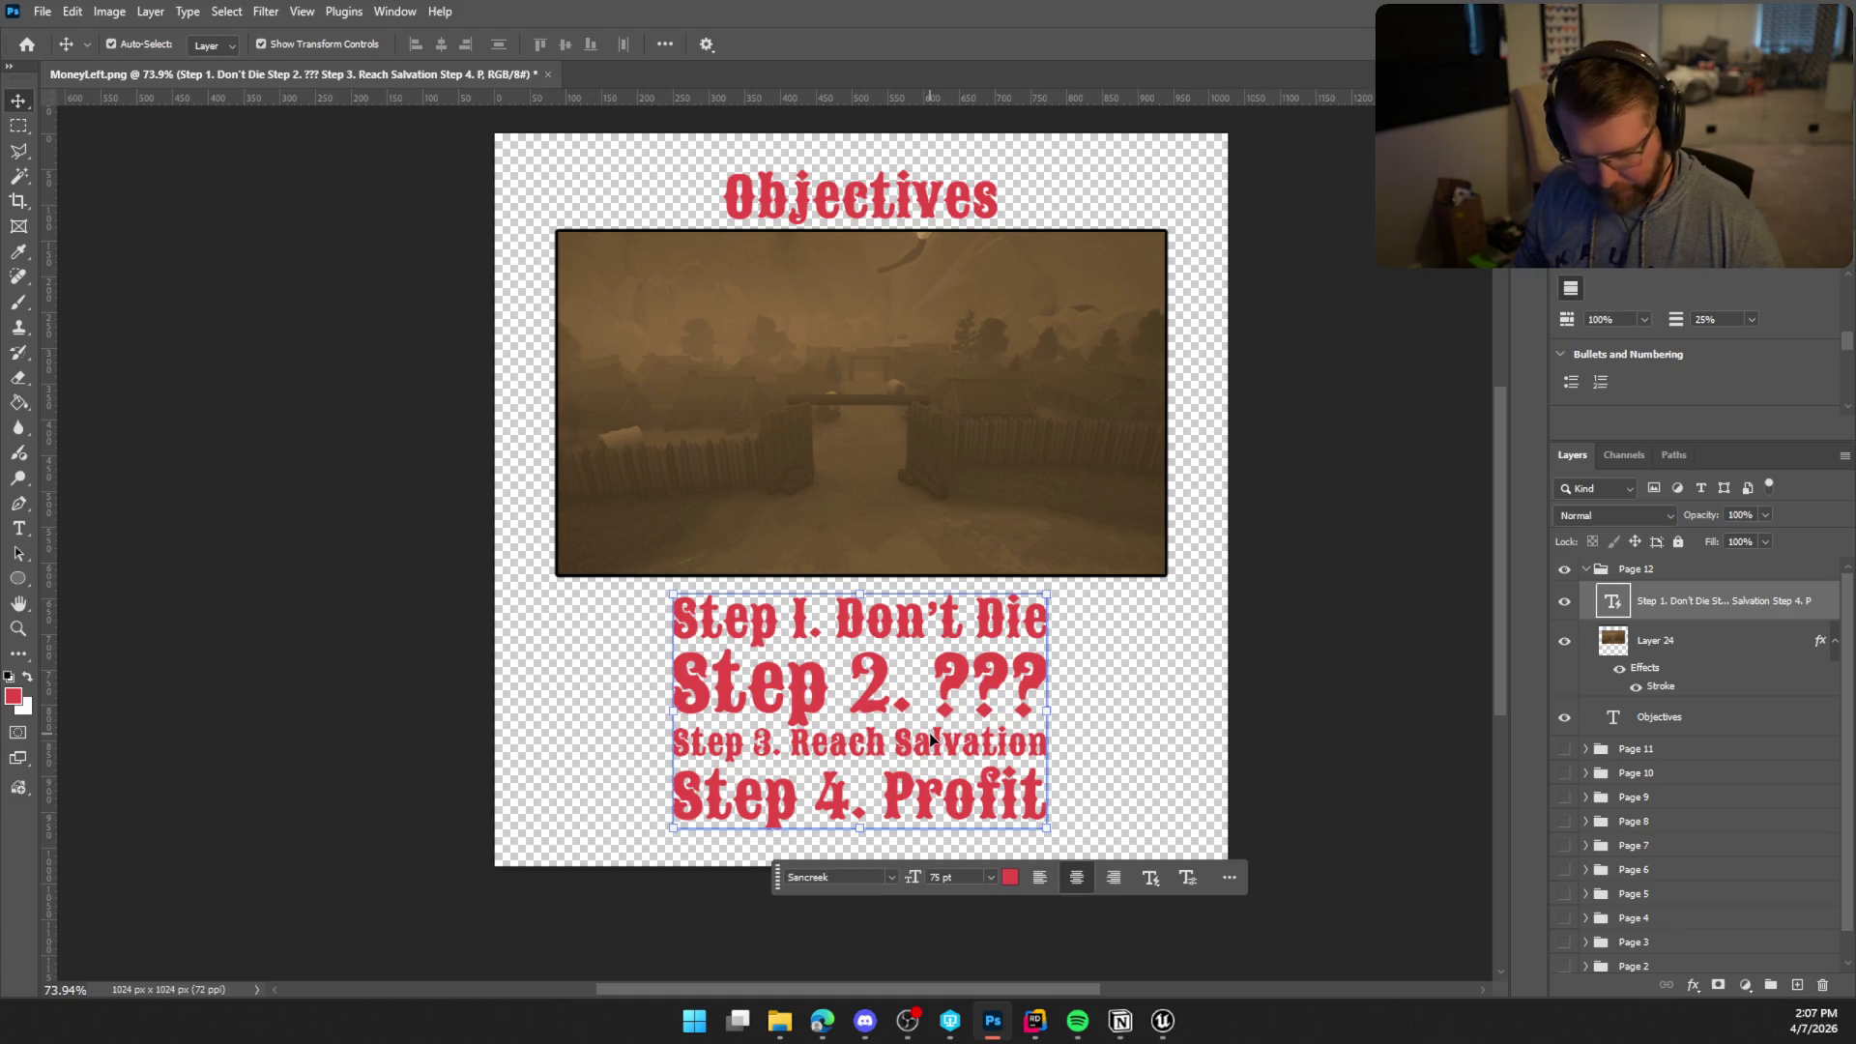
- Enlarge the step list to 113.68% and centre it under the screenshot
left_click(1202, 707)
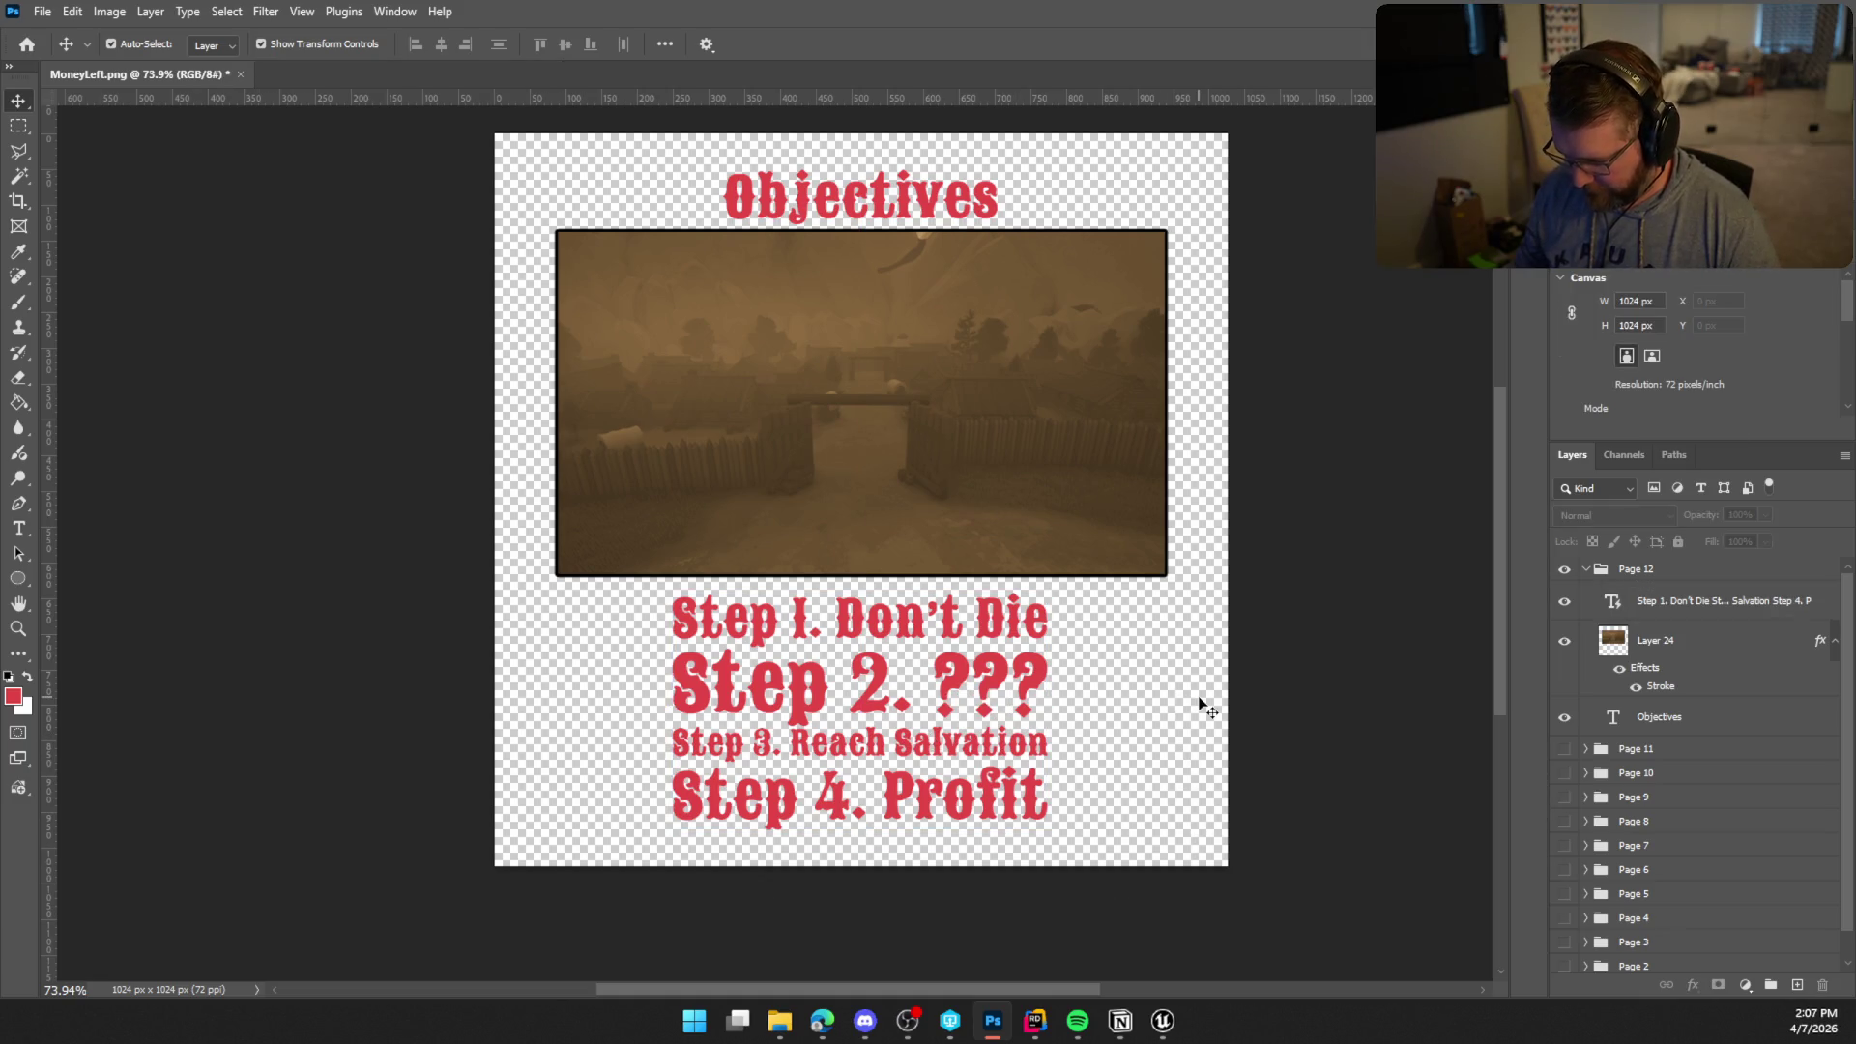
left_click(978, 694)
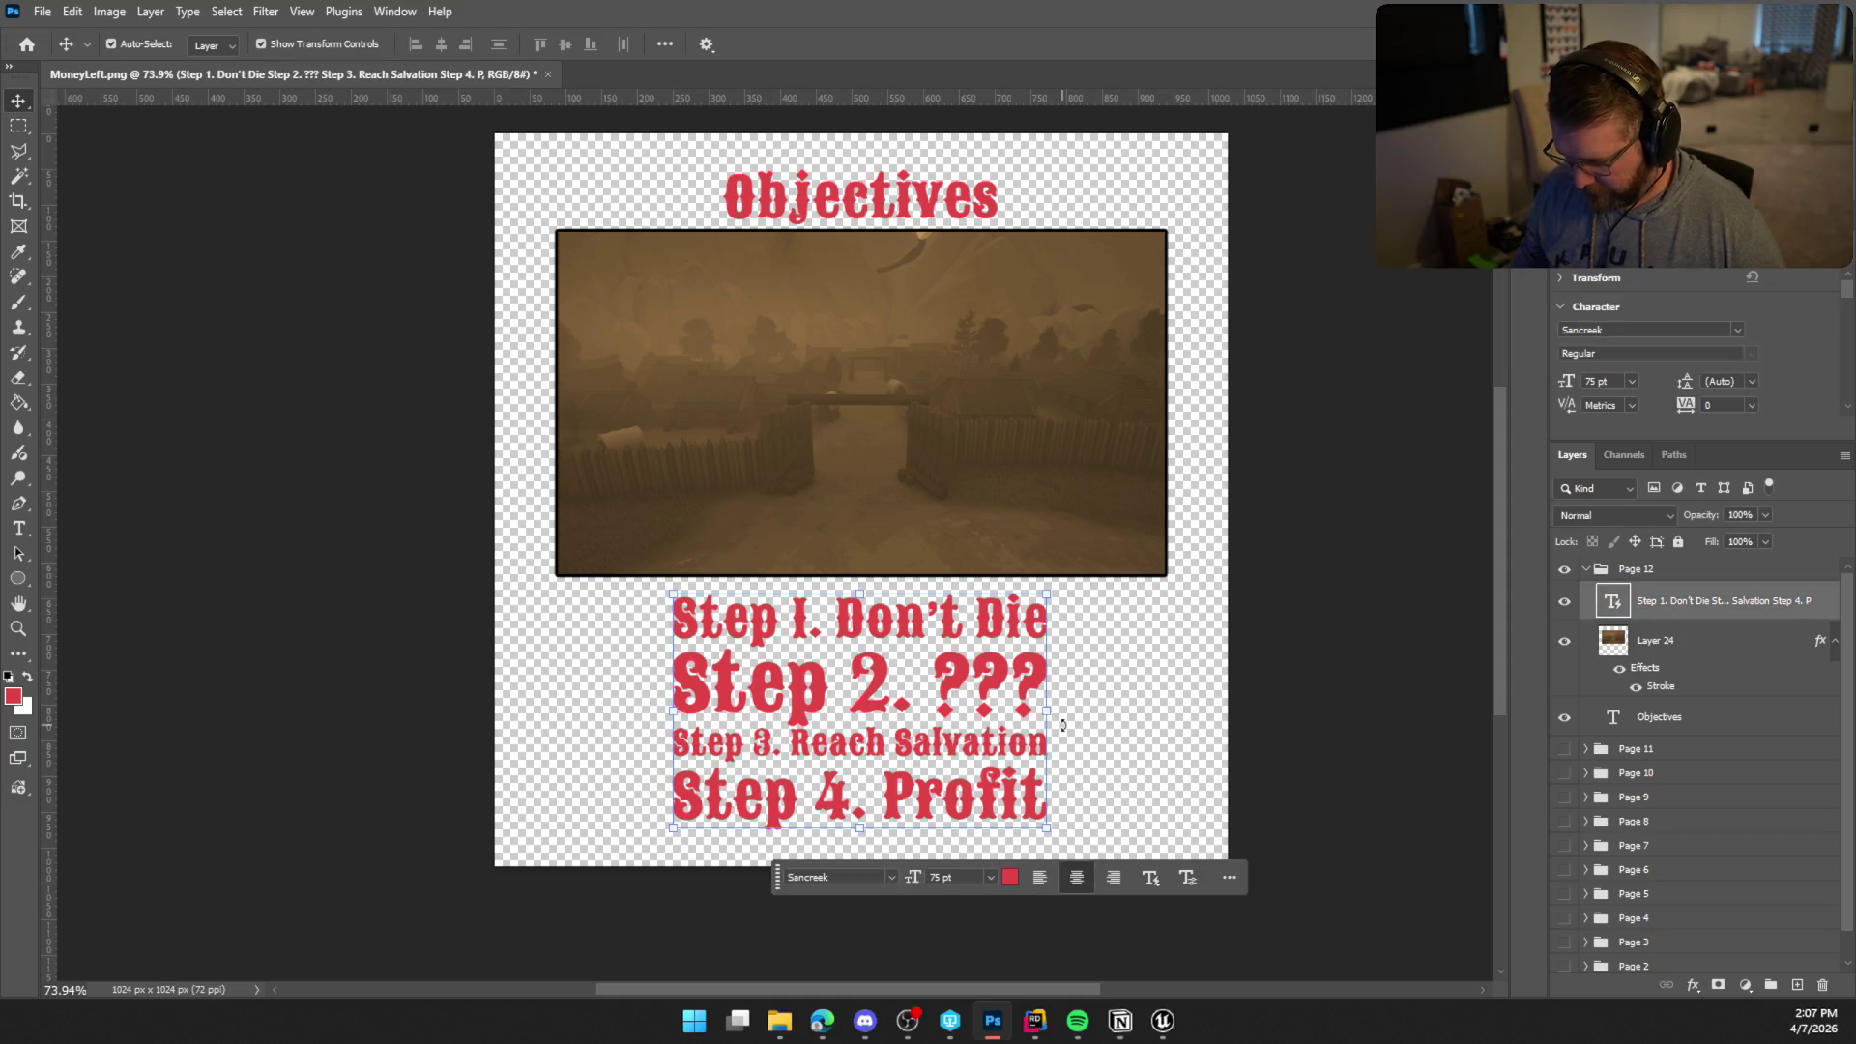
key("ctrl+t")
left_click_drag(1346, 826, 1393, 848)
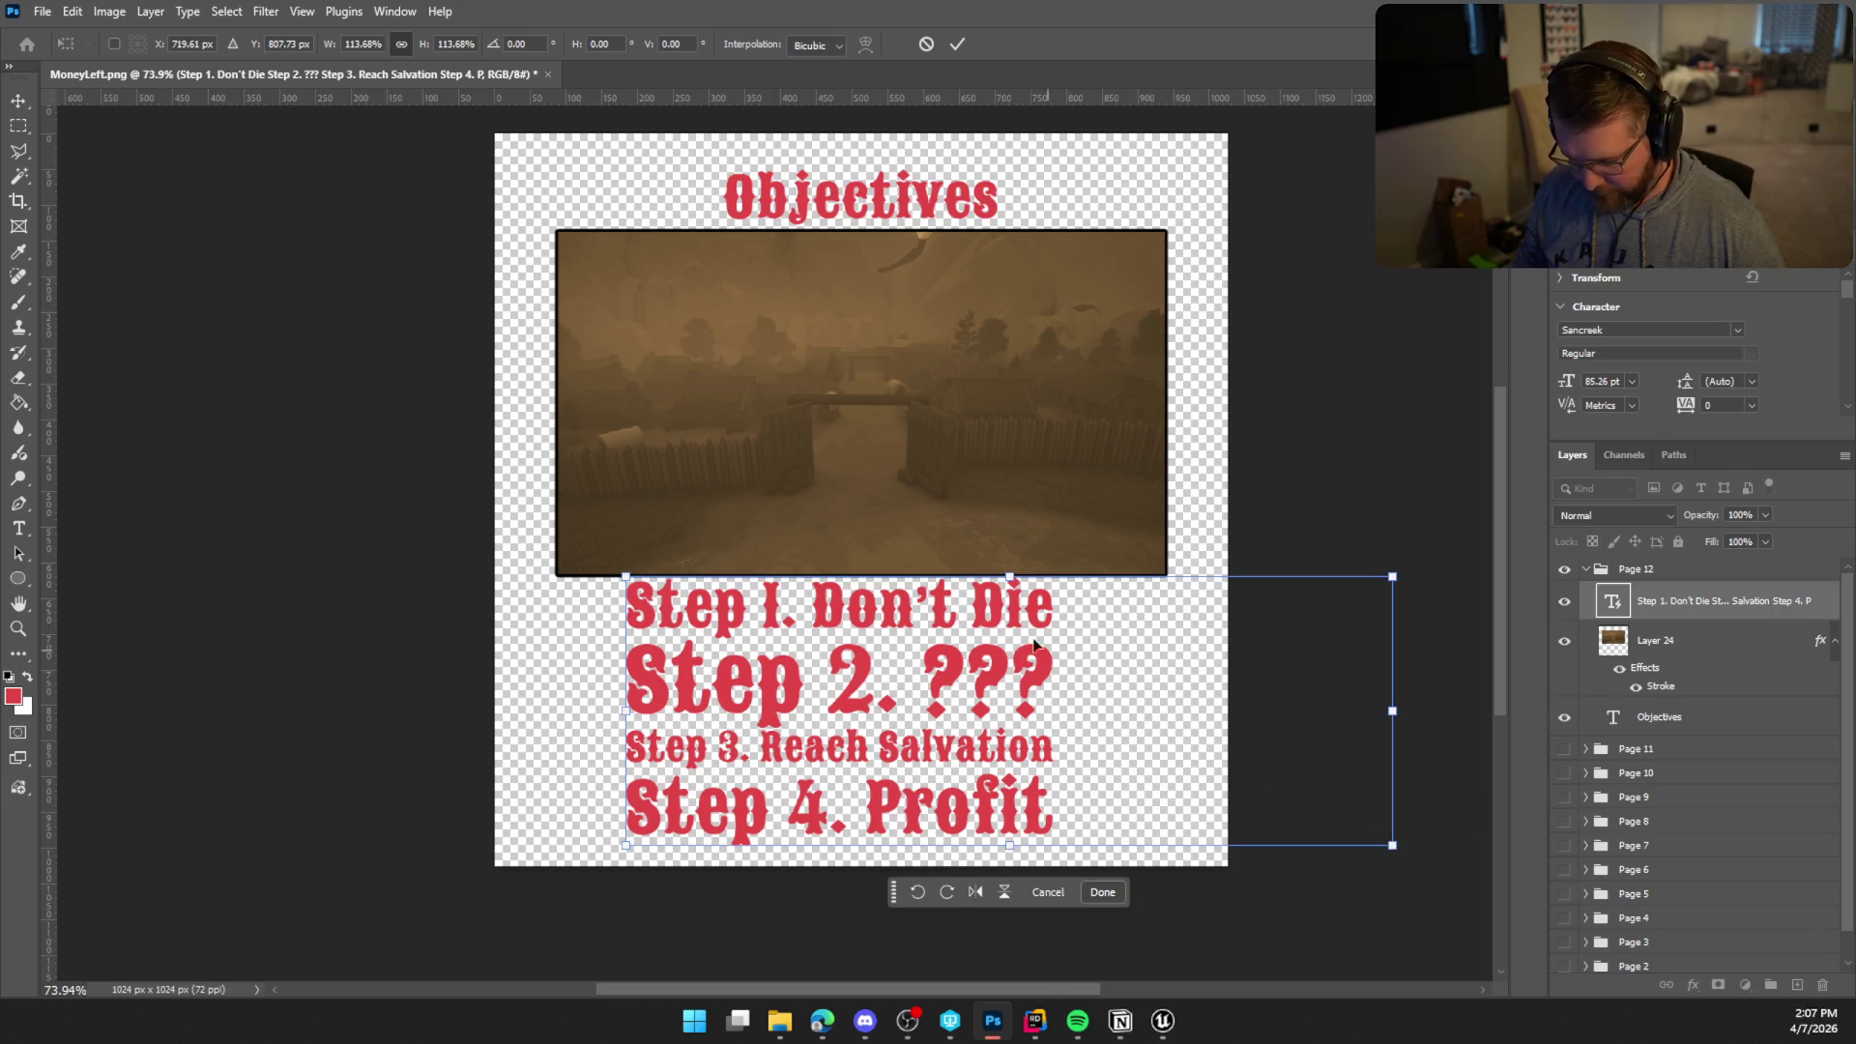
left_click(18, 100)
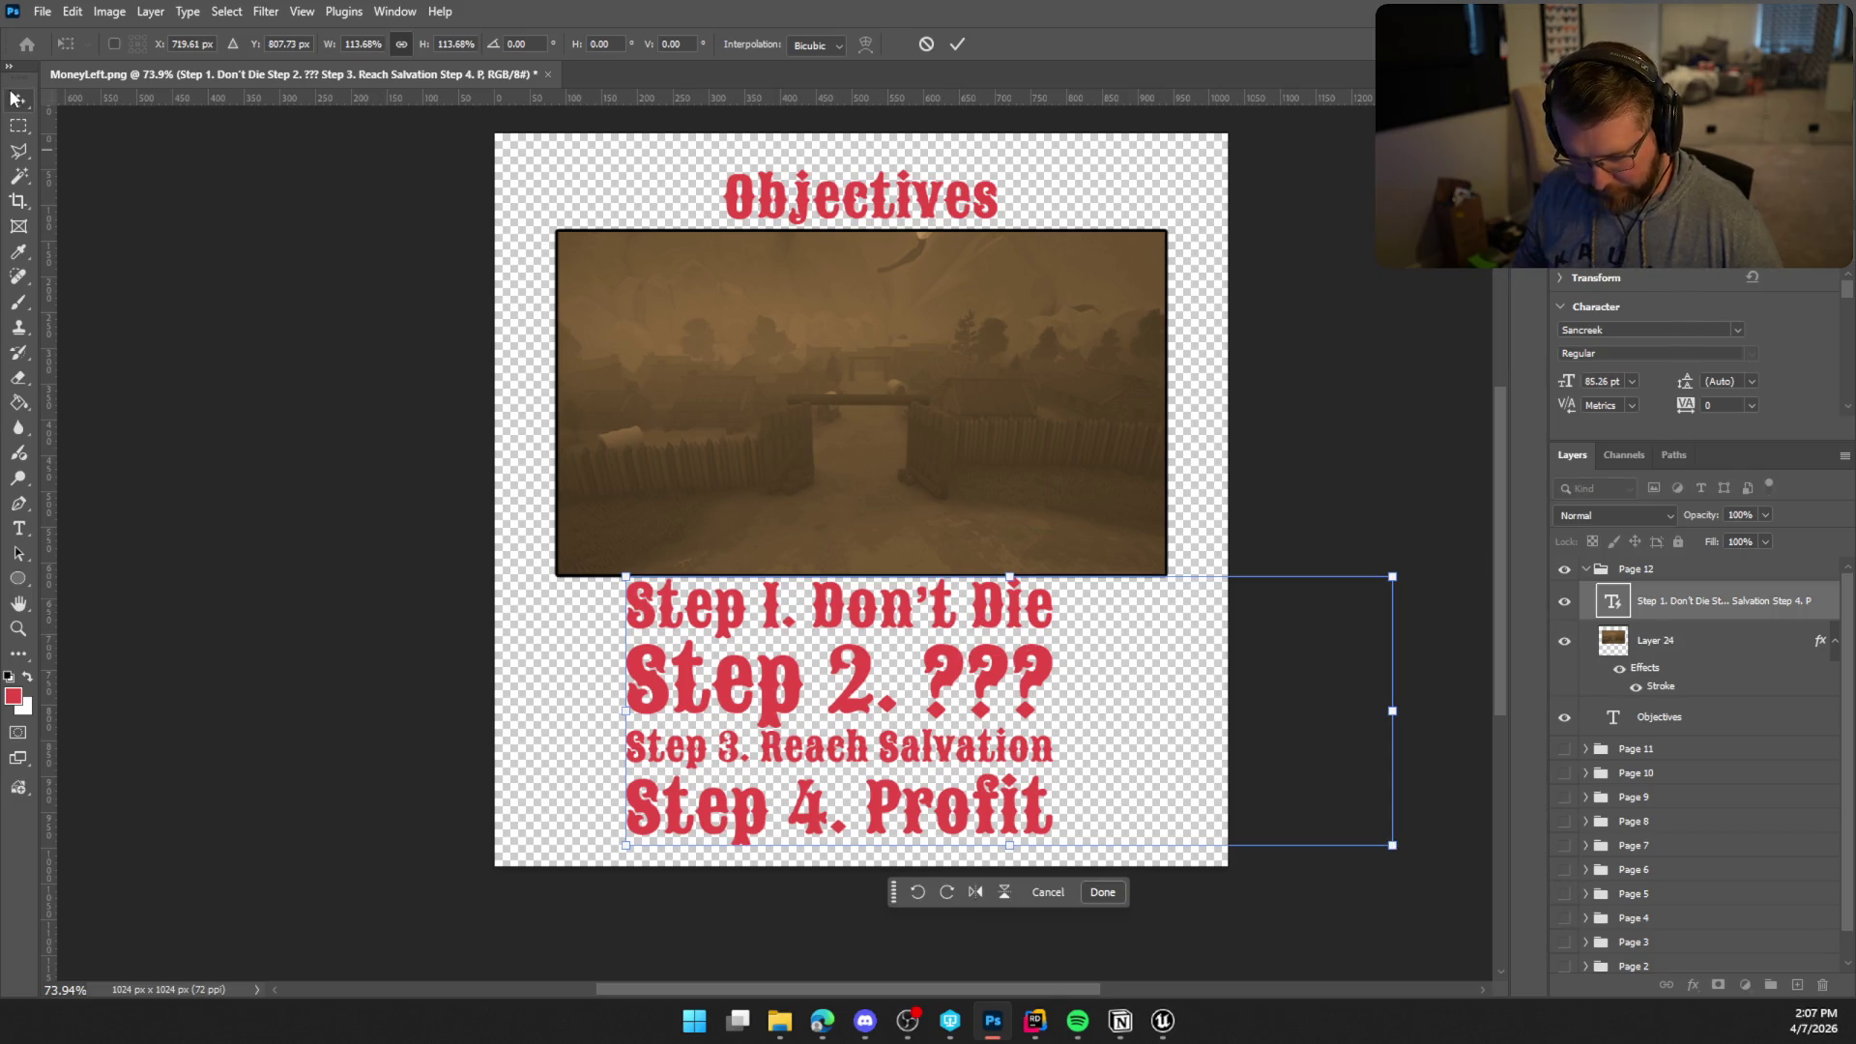
left_click_drag(834, 688, 856, 694)
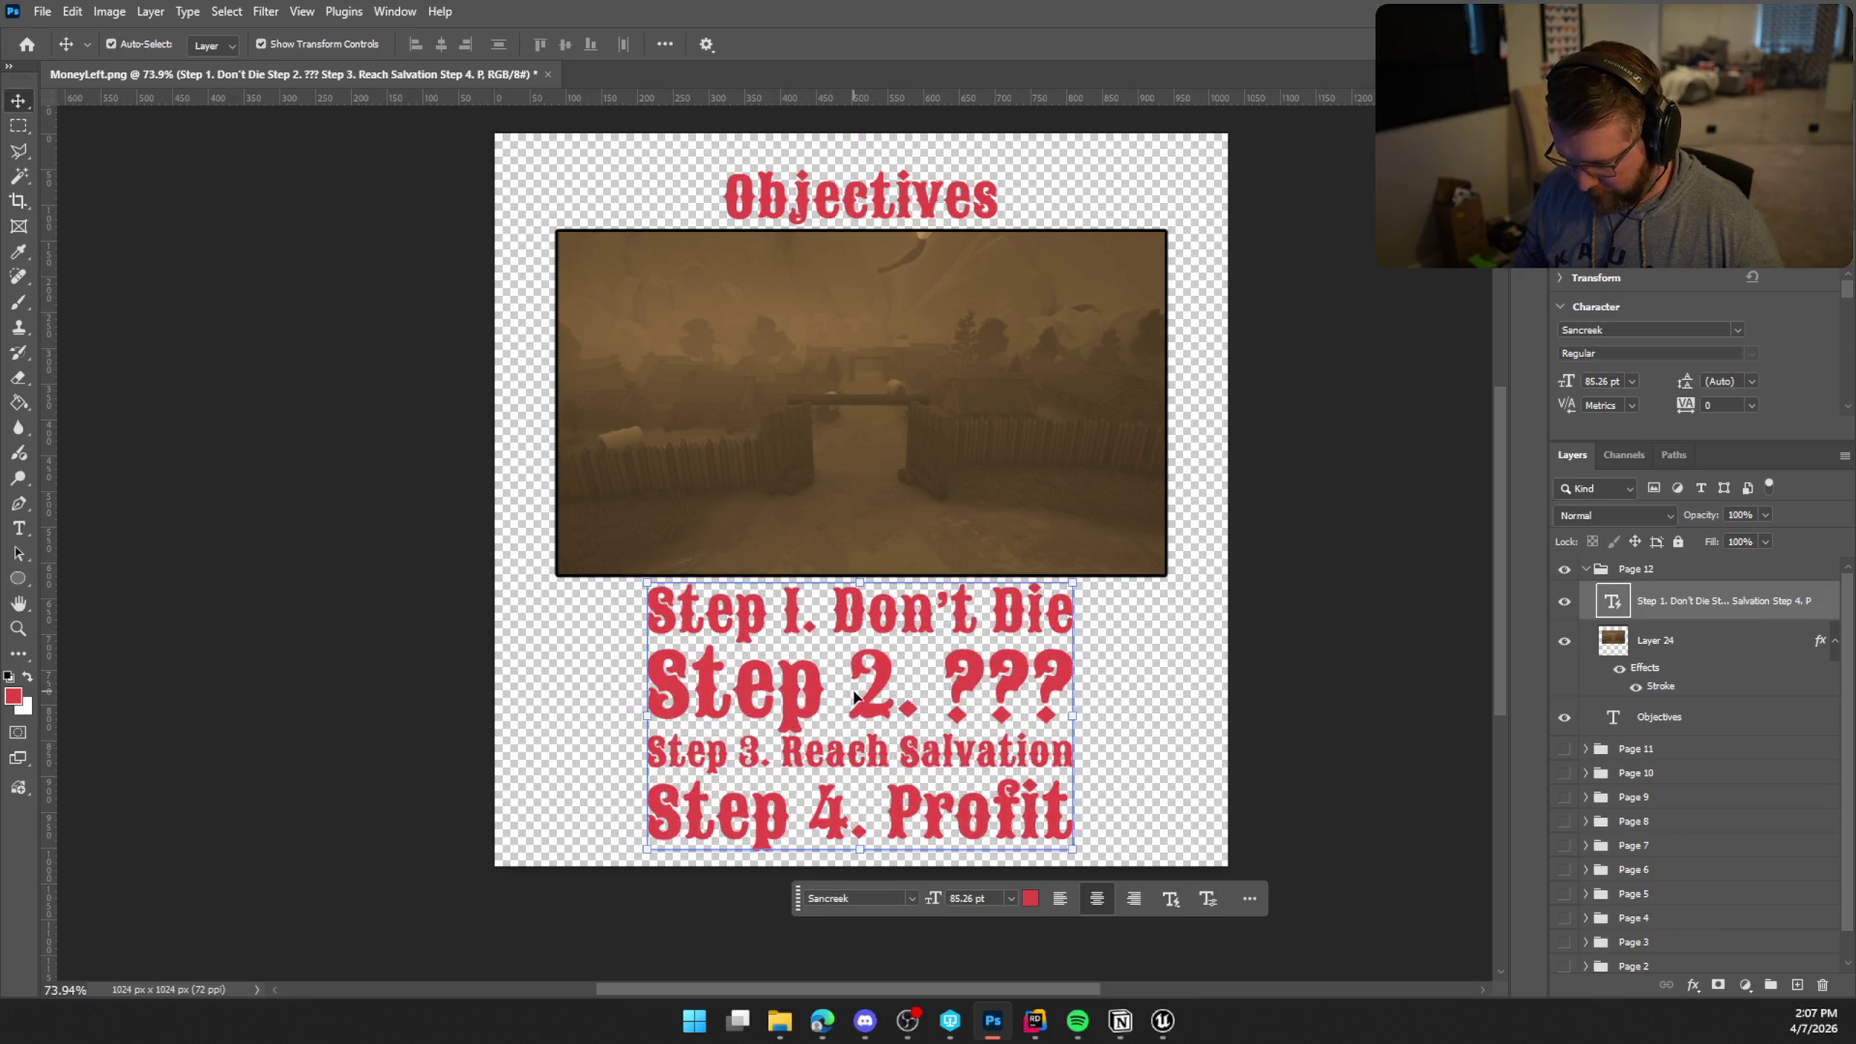
- Shrink the sepia screenshot to 94.39% (800 × 452 px) and add a new empty layer
left_click(1064, 497)
key("ctrl+t")
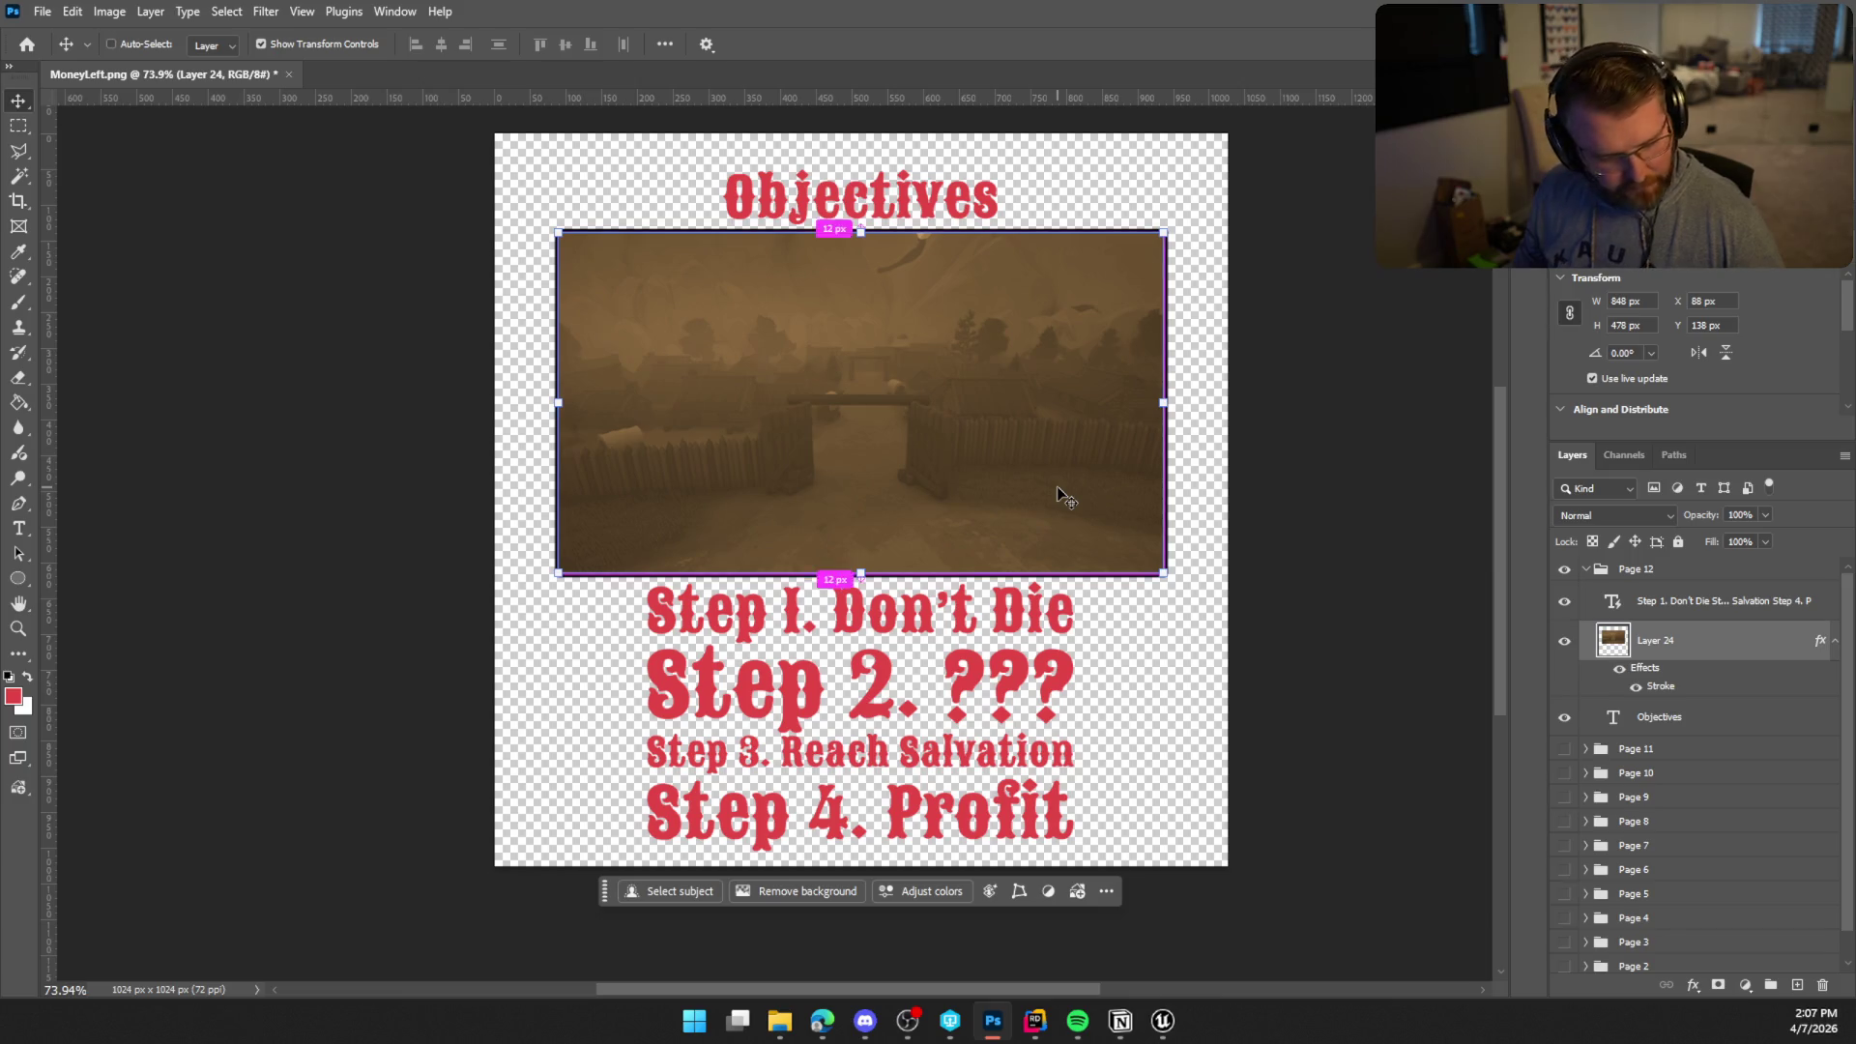
left_click_drag(1157, 577, 1149, 566)
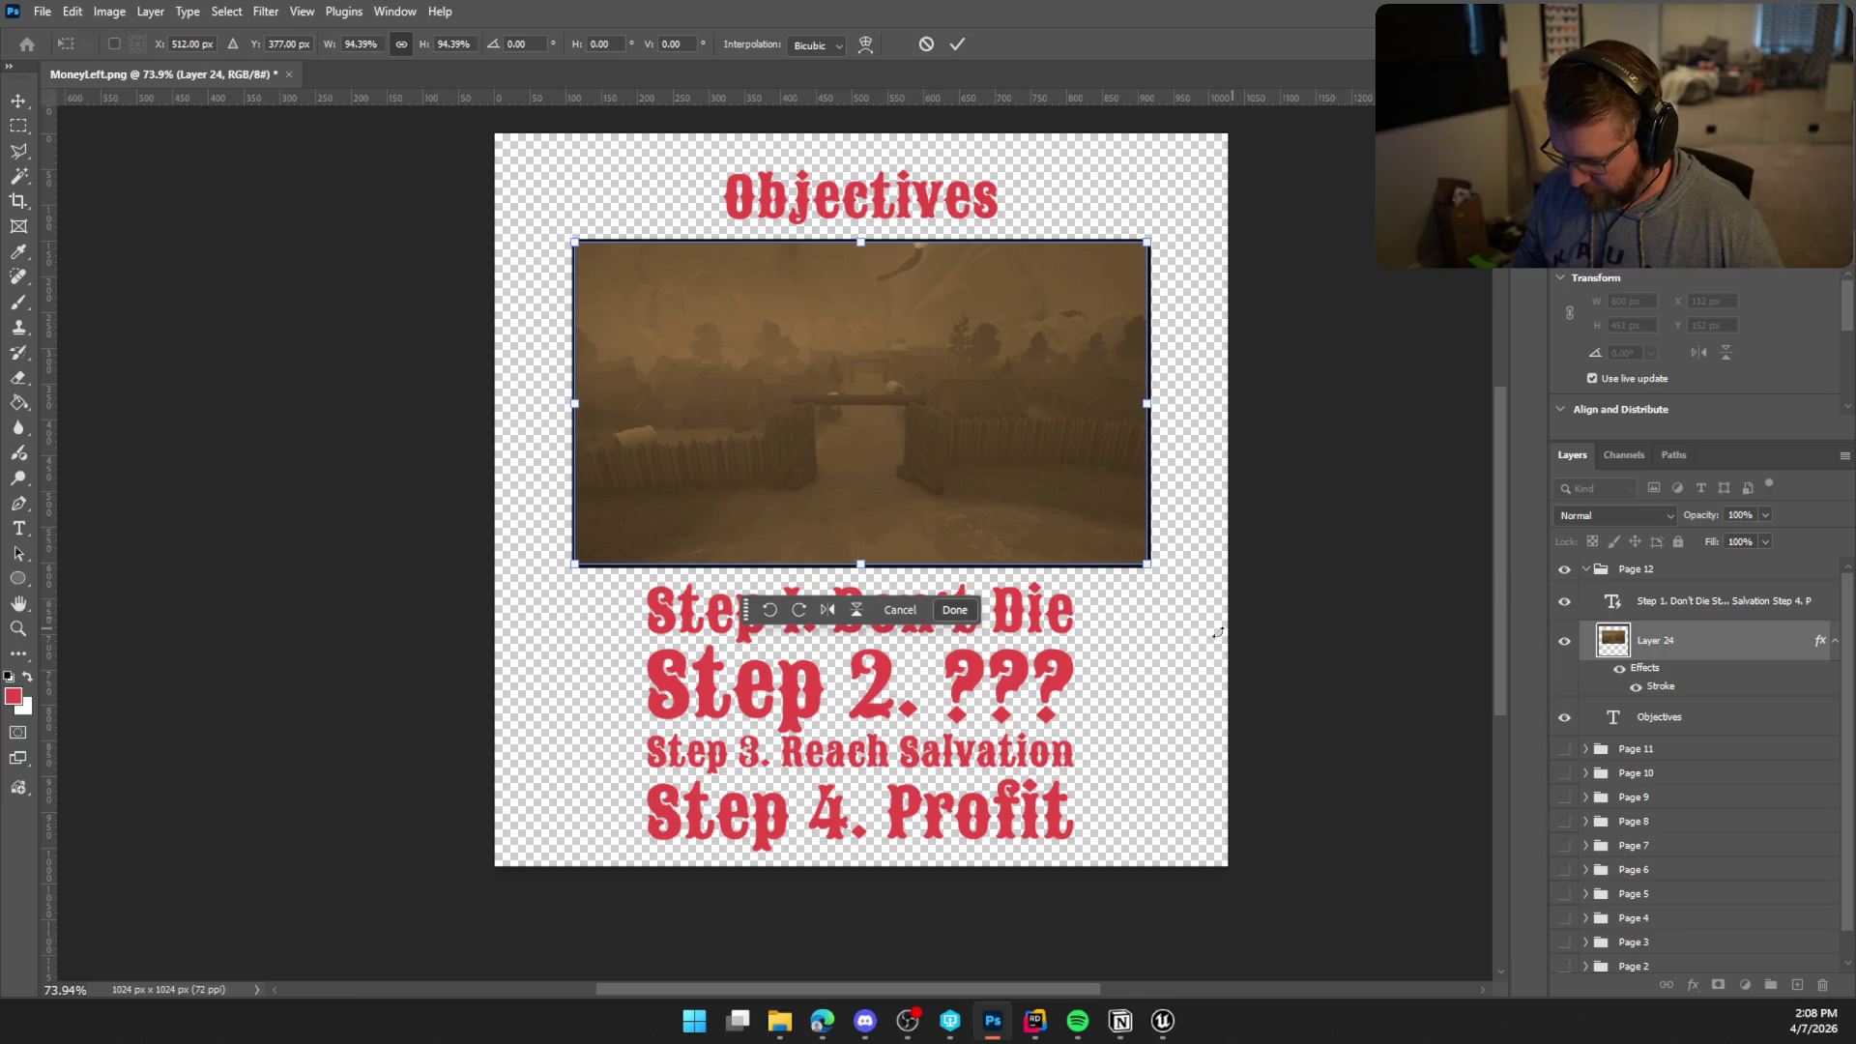
left_click(965, 45)
left_click(1680, 600)
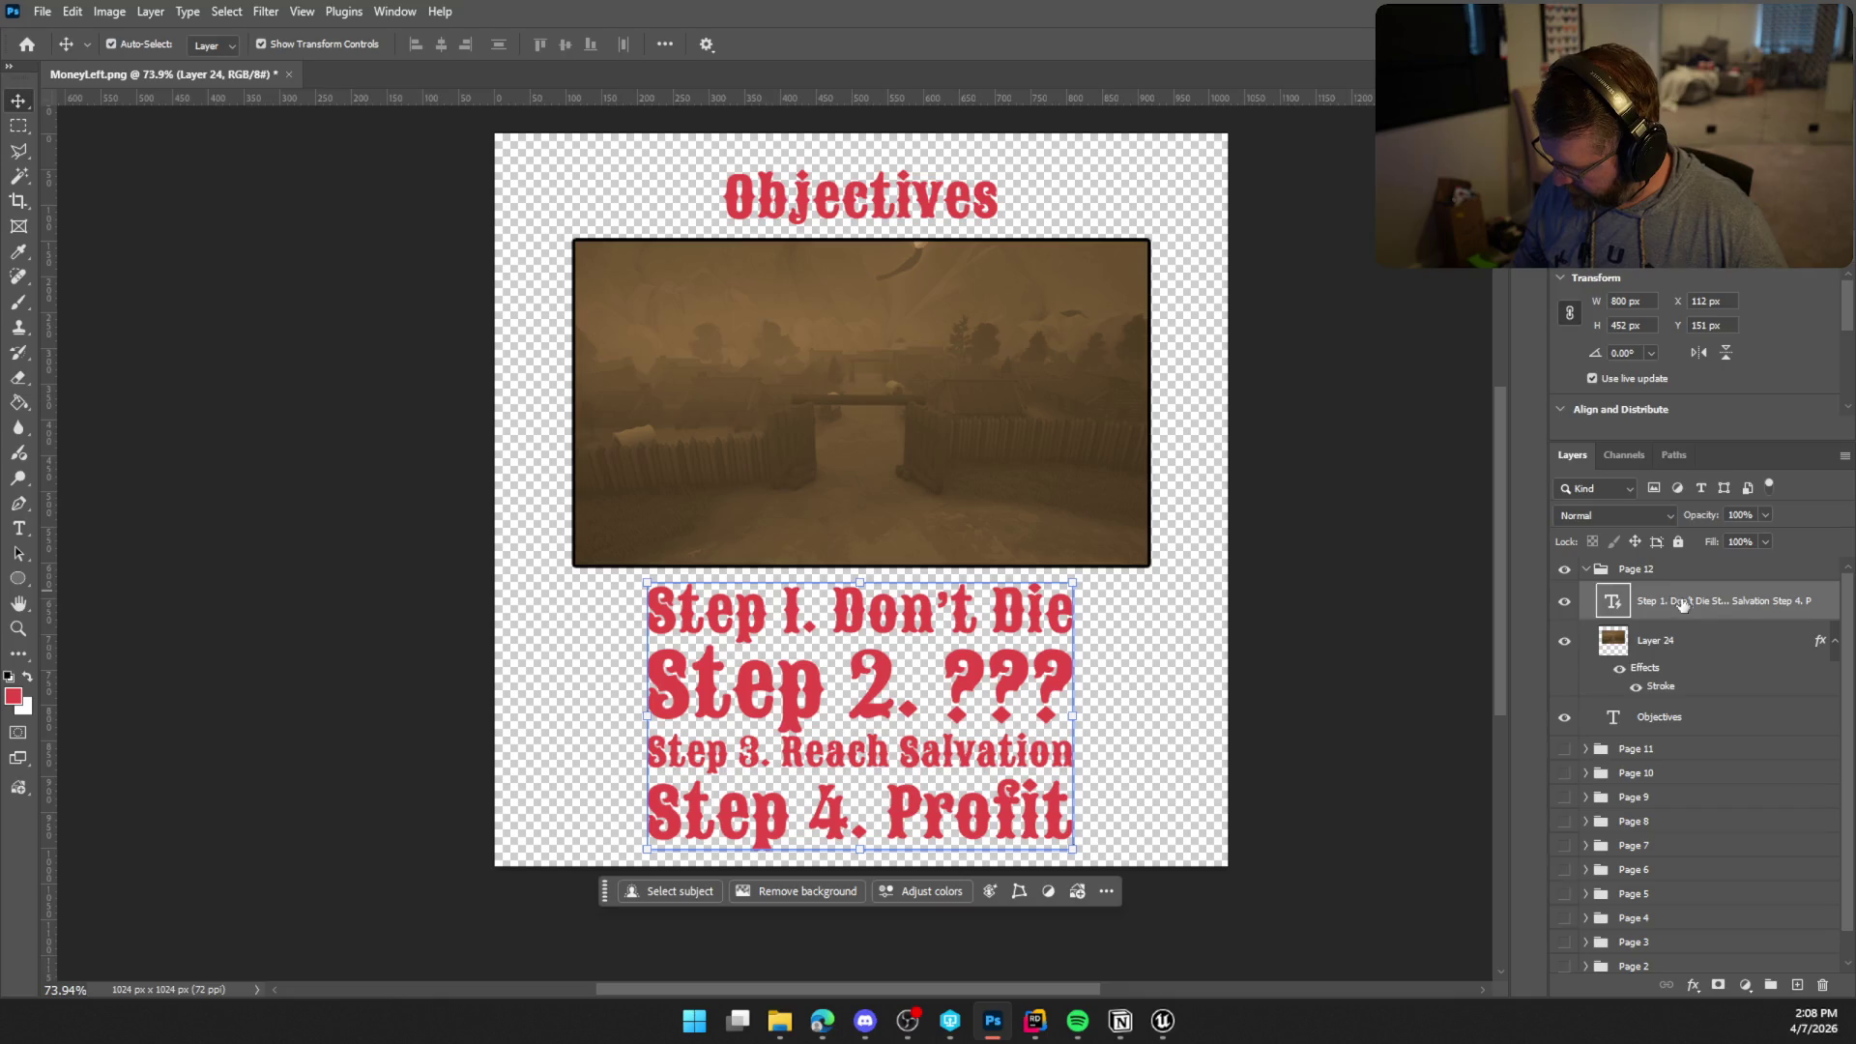
left_click(1797, 986)
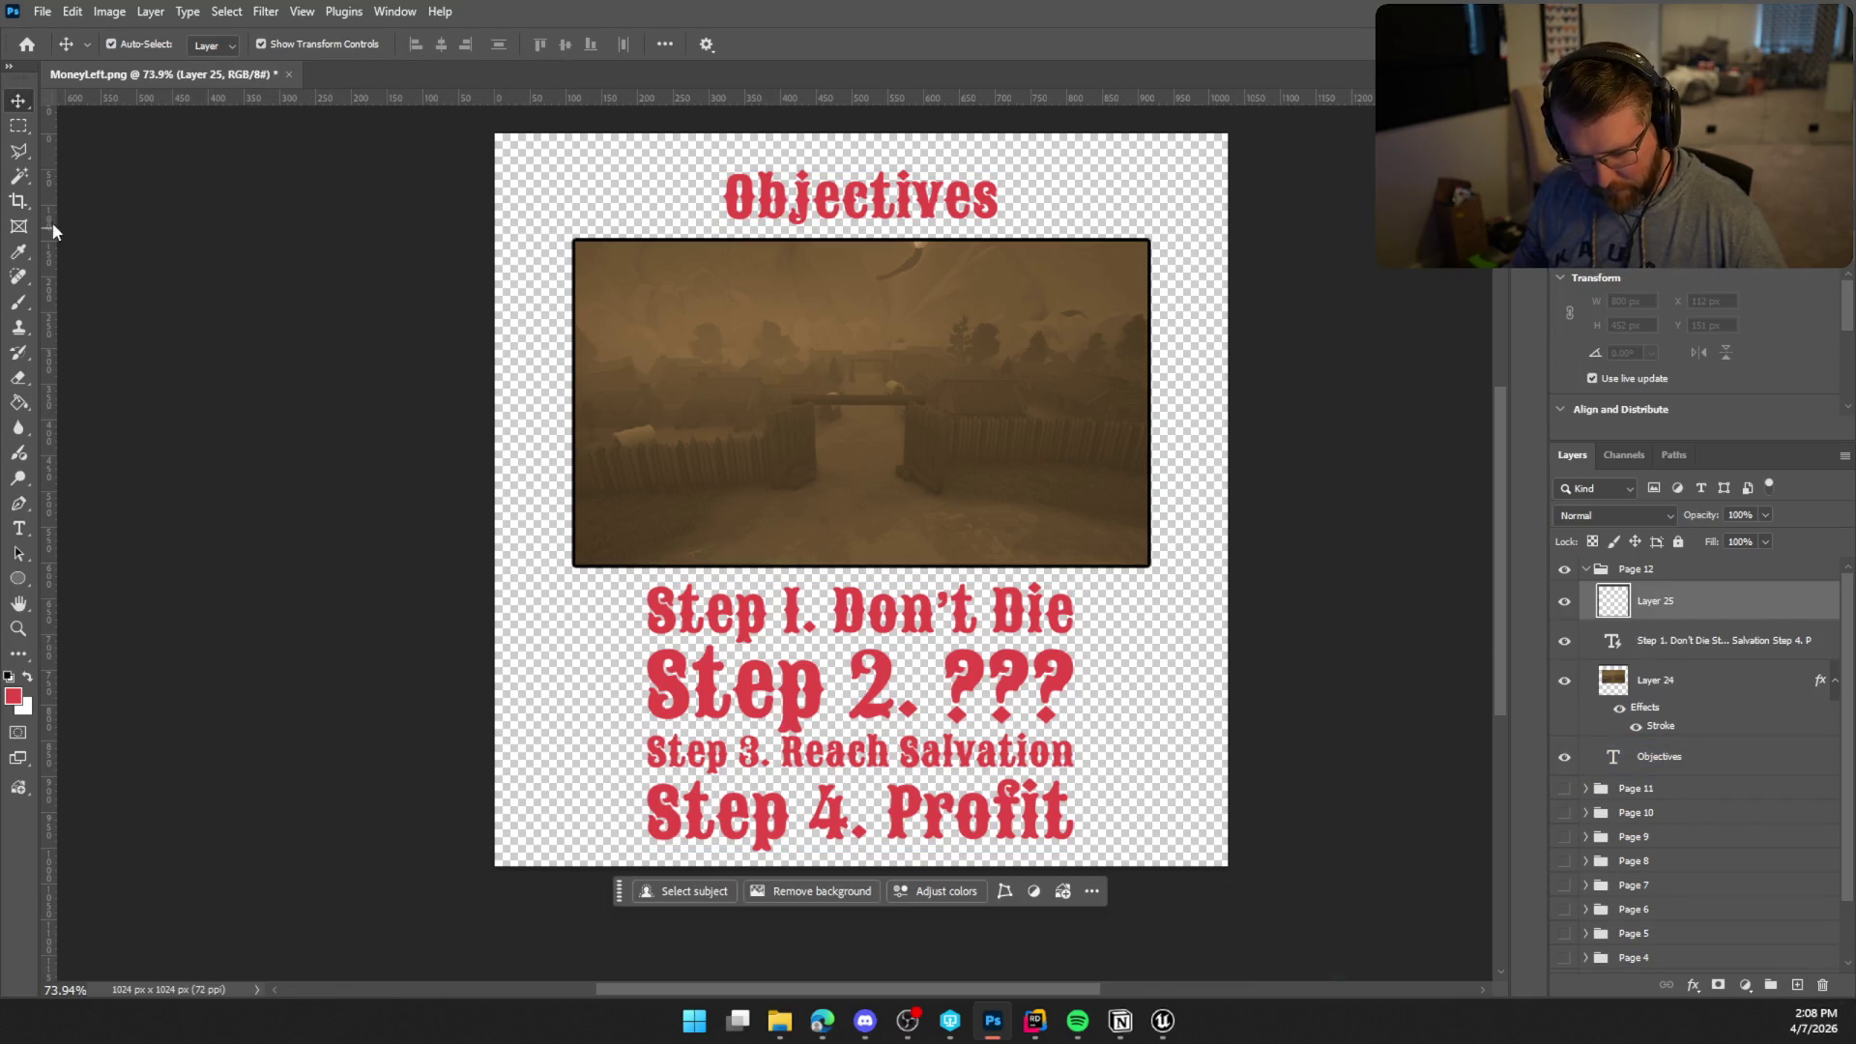
- Brush red arrows on the screenshot converging on the central gate
left_click(21, 304)
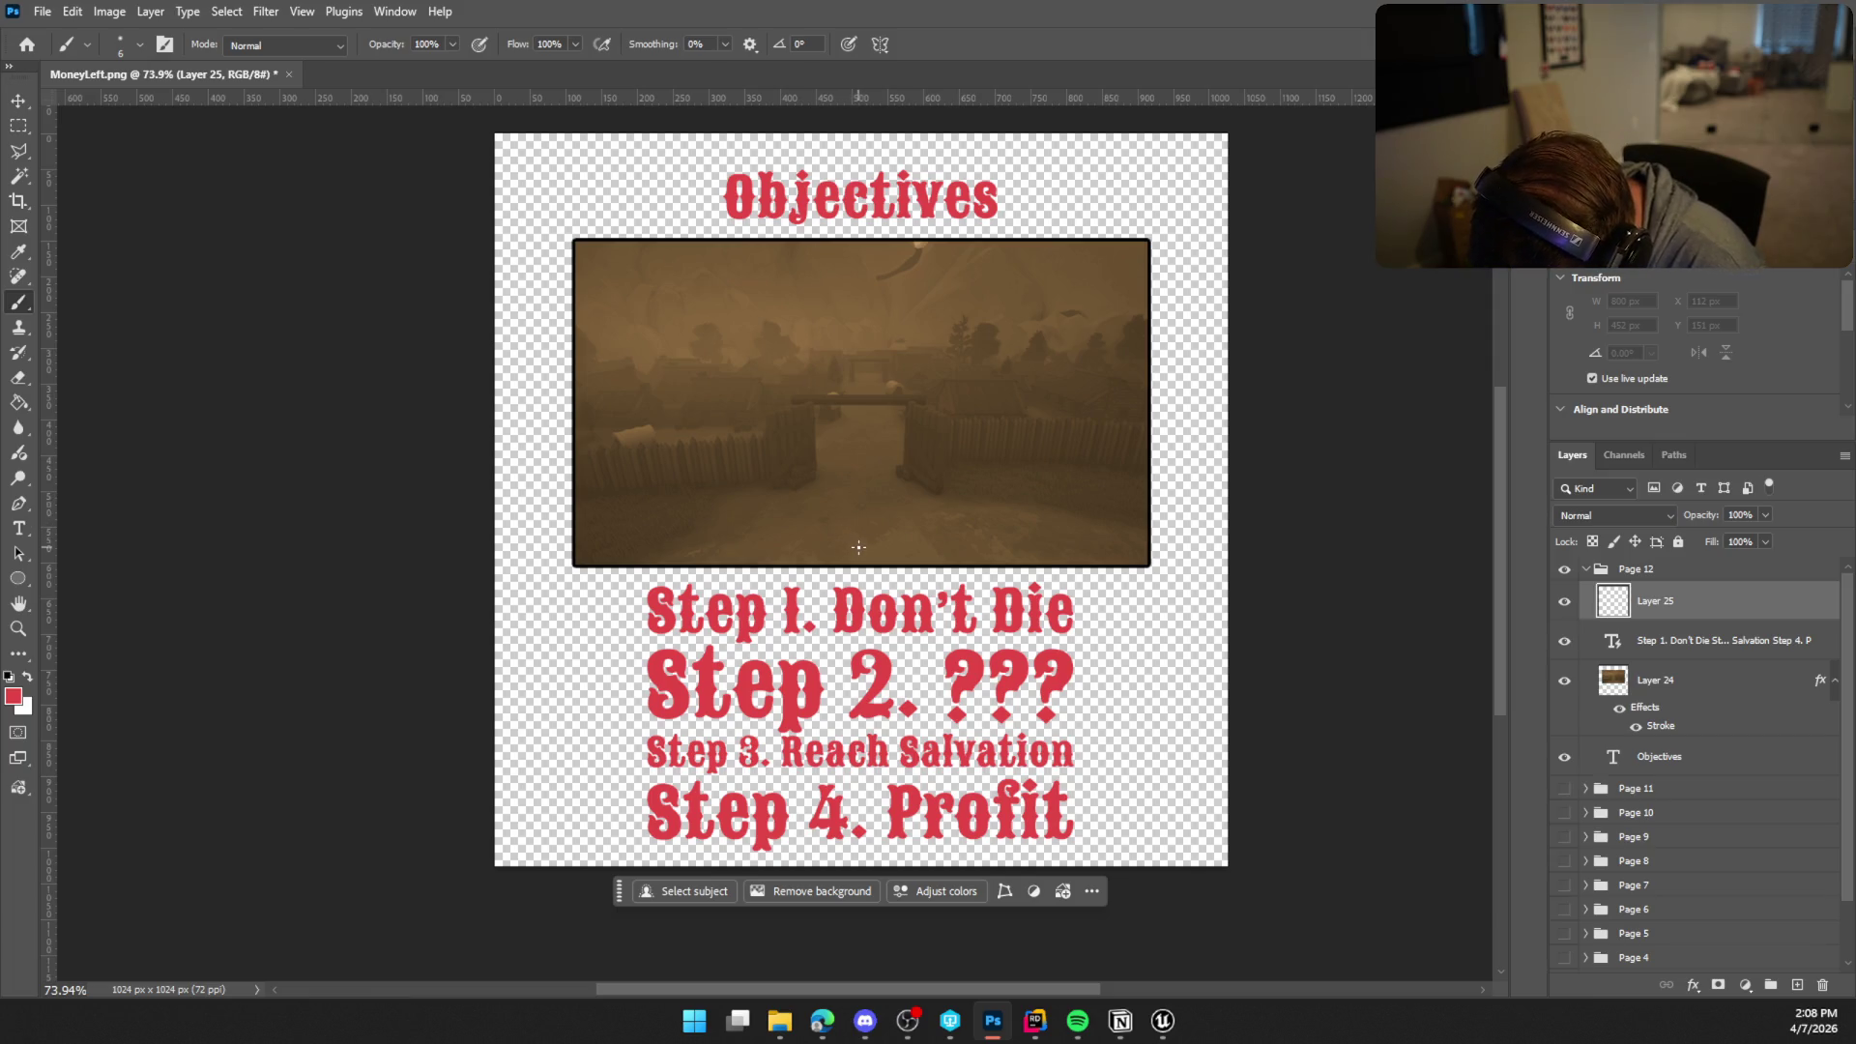
mouse_move(858, 547)
left_mouse_down()
mouse_move(860, 474)
mouse_move(880, 506)
left_mouse_up()
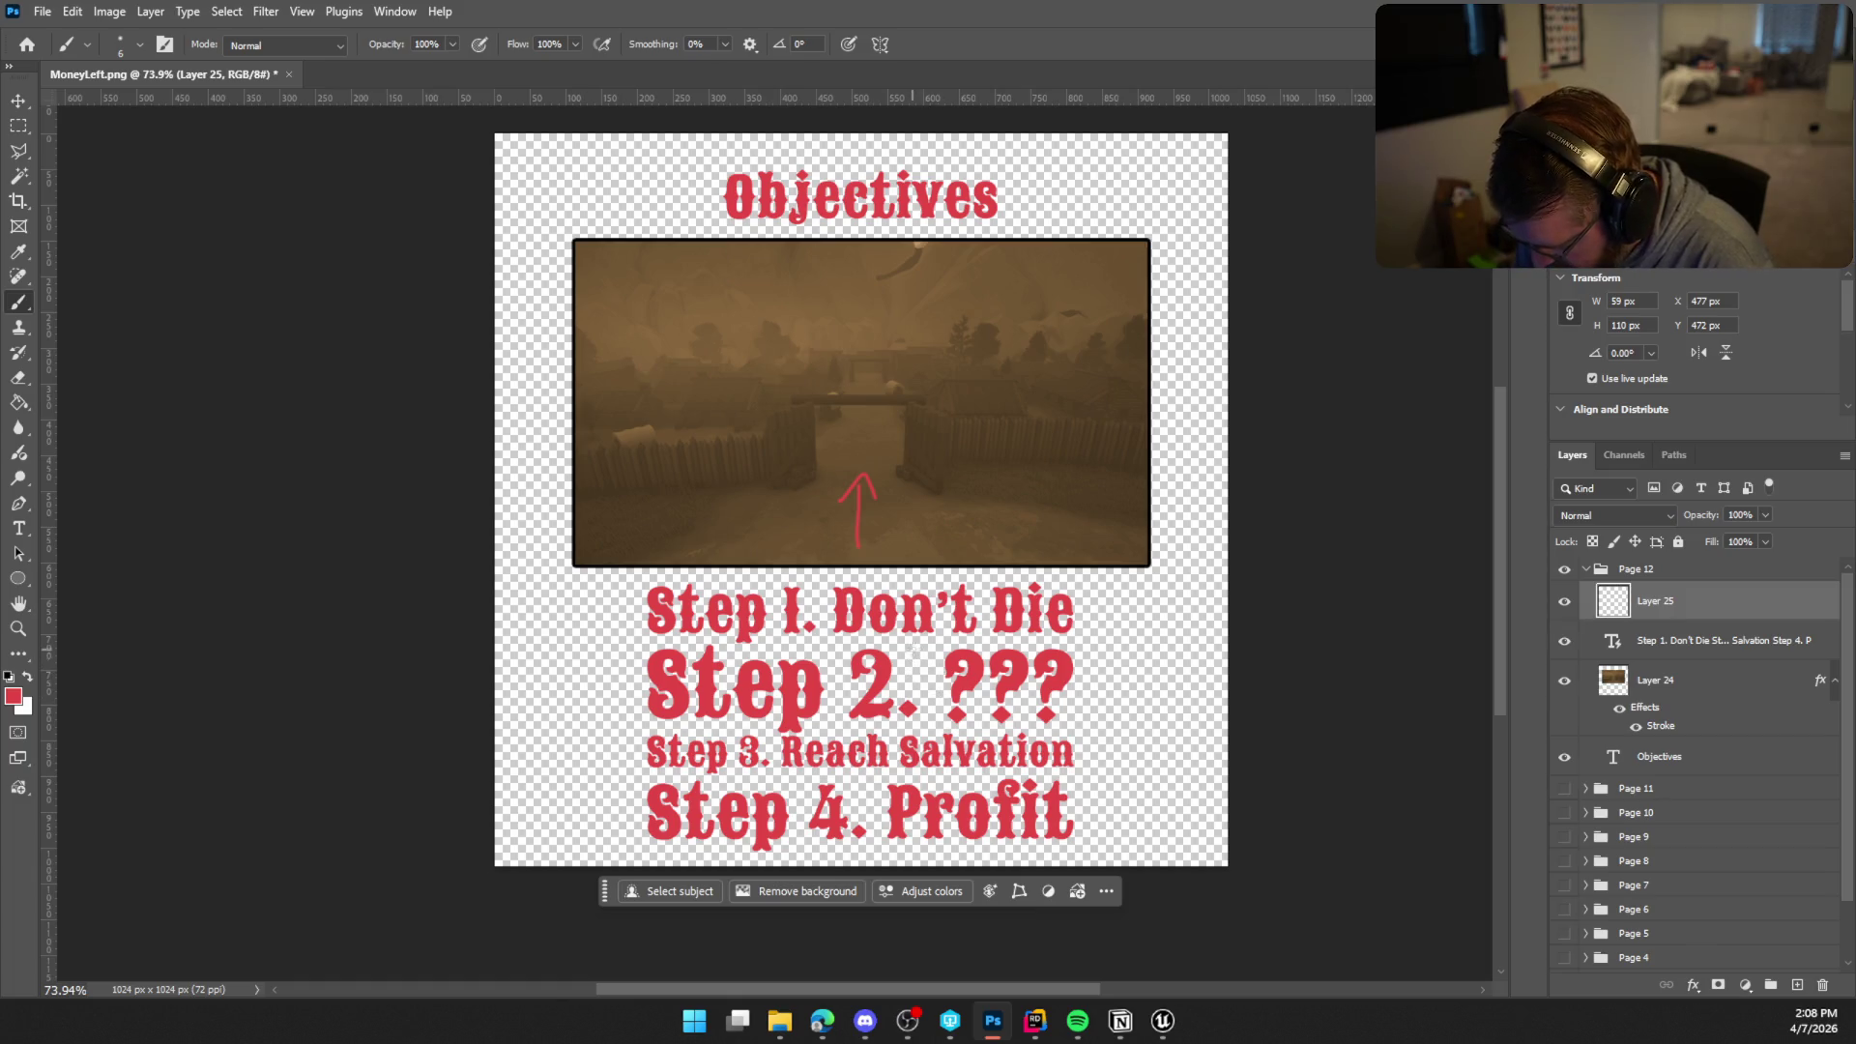
mouse_move(952, 349)
left_mouse_down()
mouse_move(899, 421)
mouse_move(927, 425)
left_mouse_up()
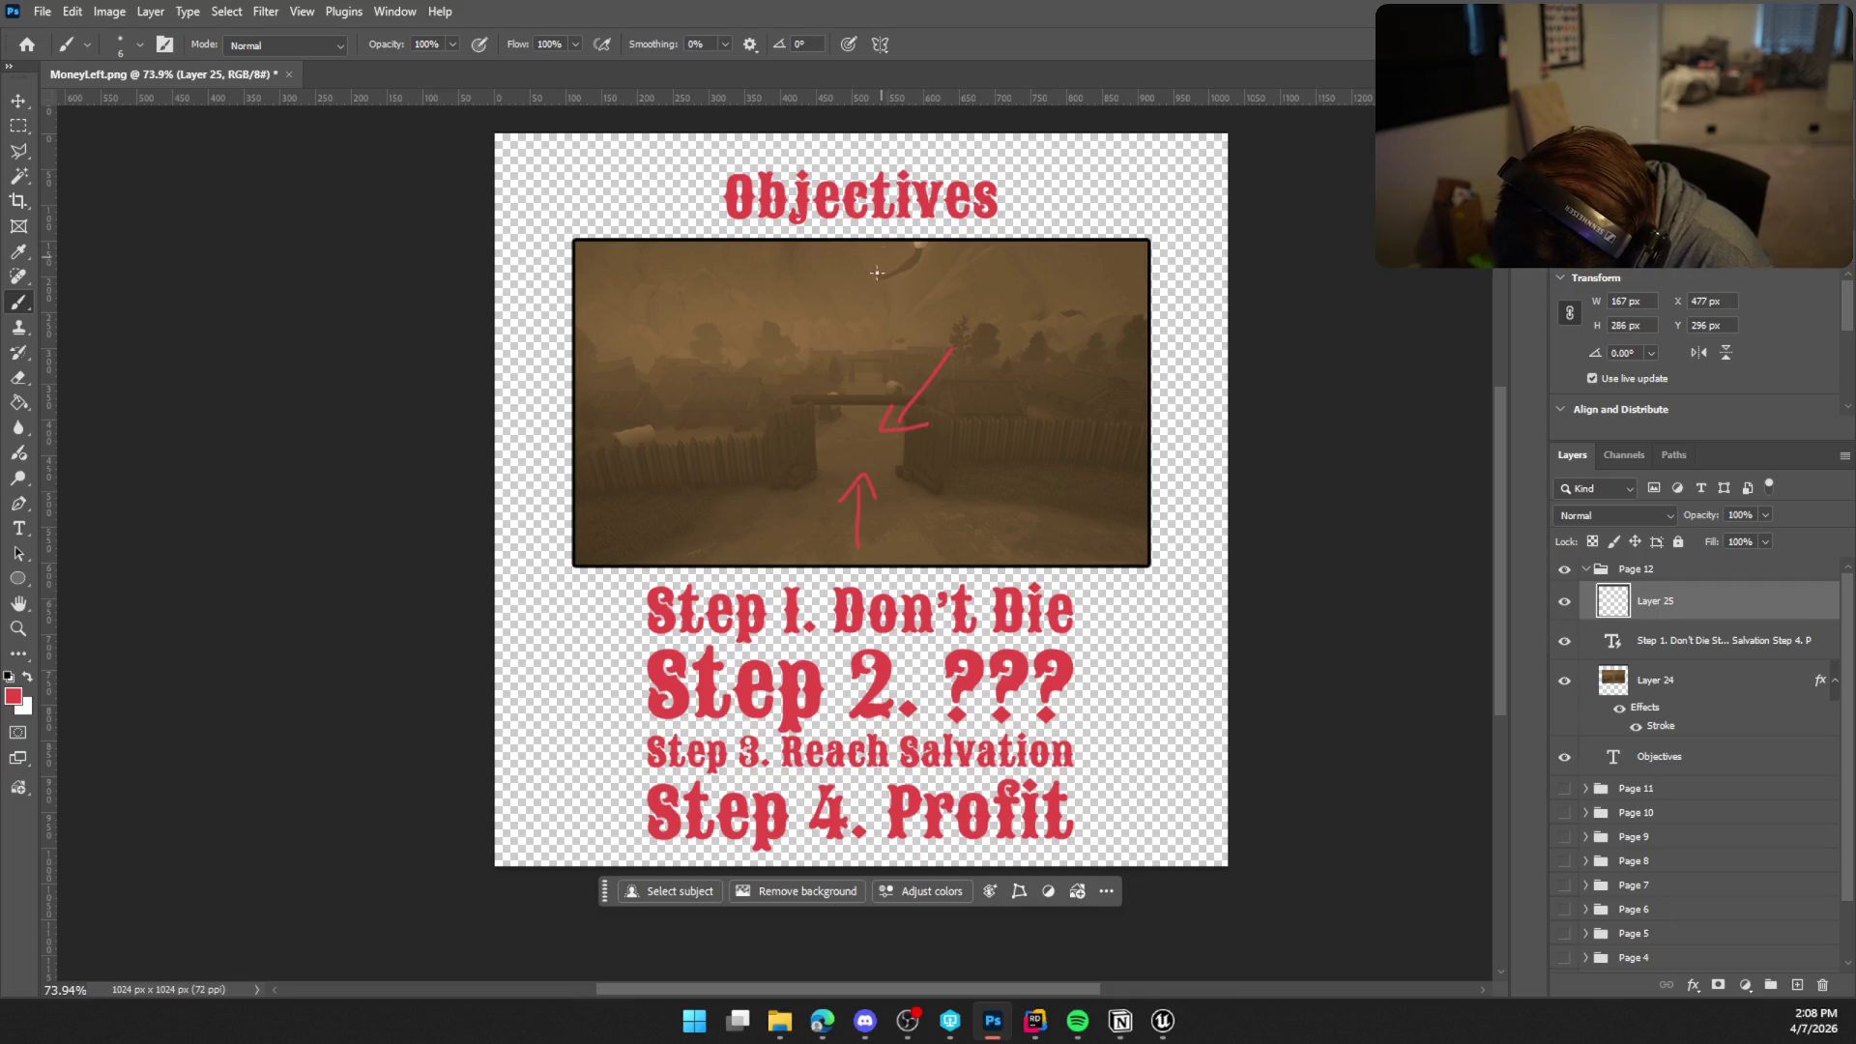
key("ctrl+z")
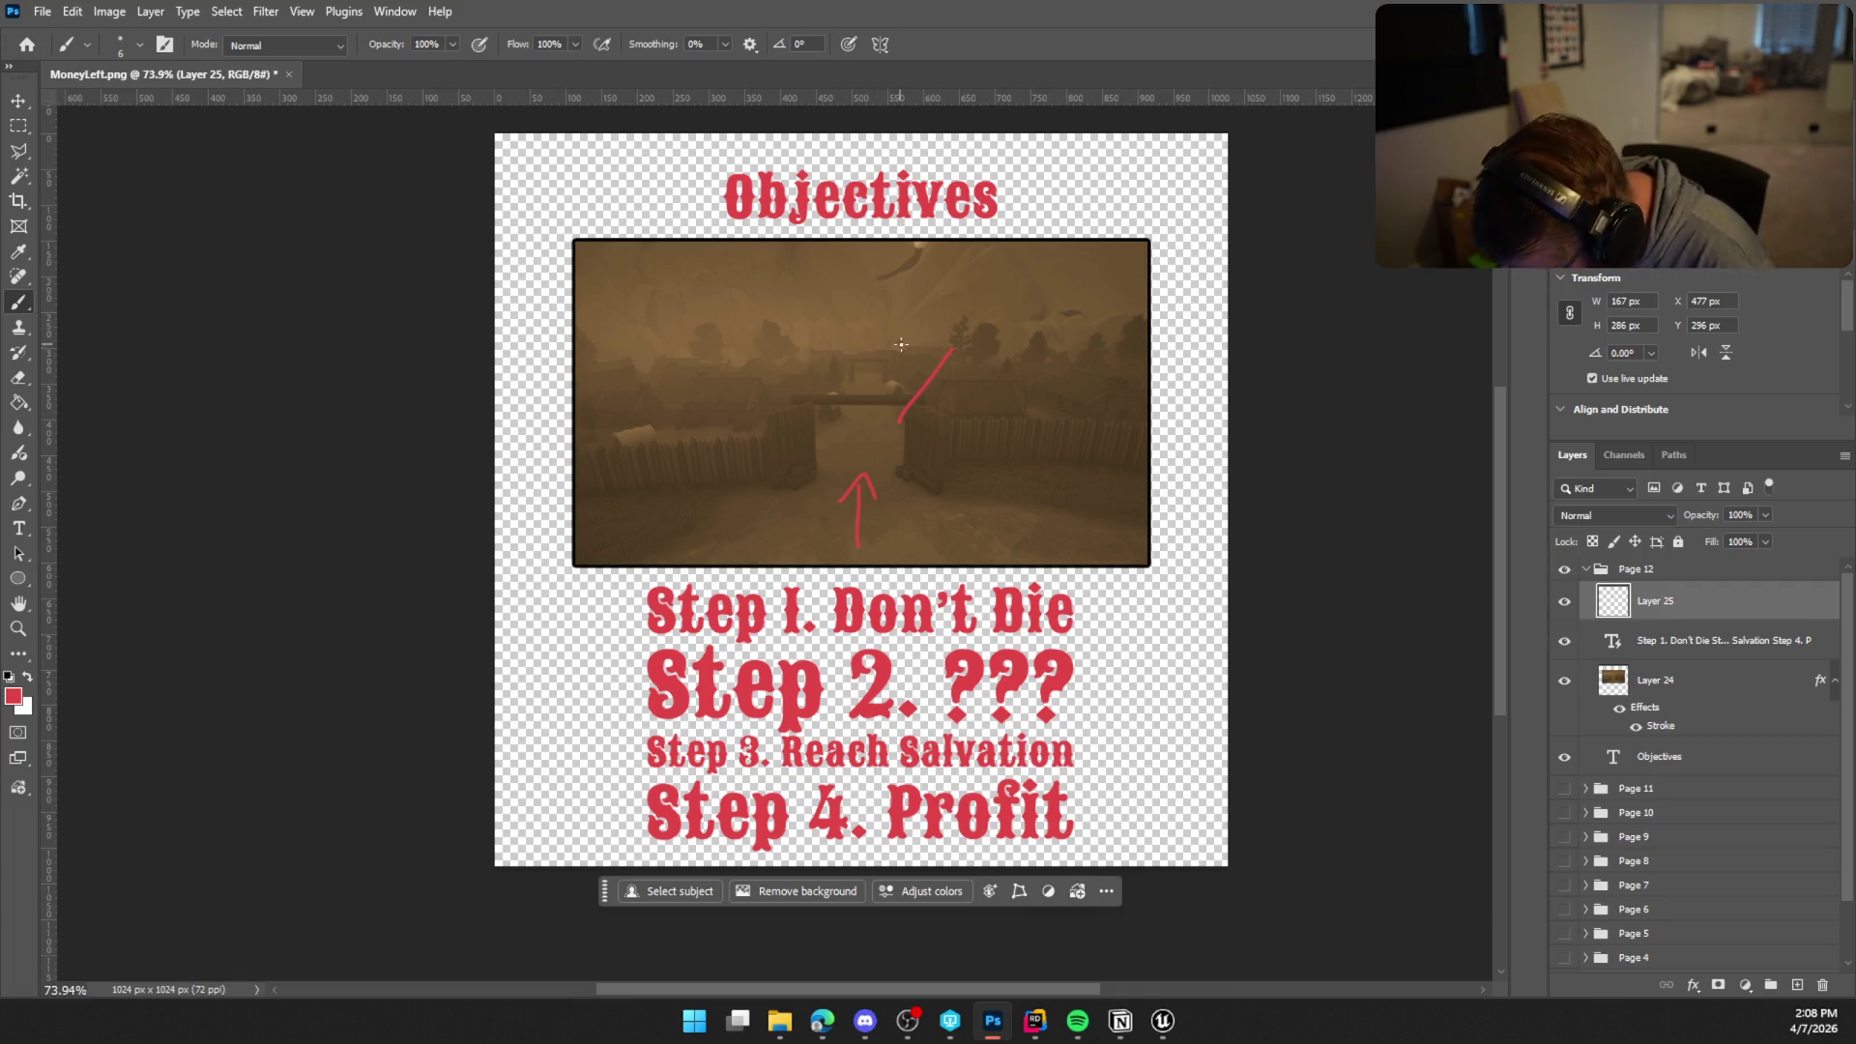
left_click_drag(885, 403, 891, 438)
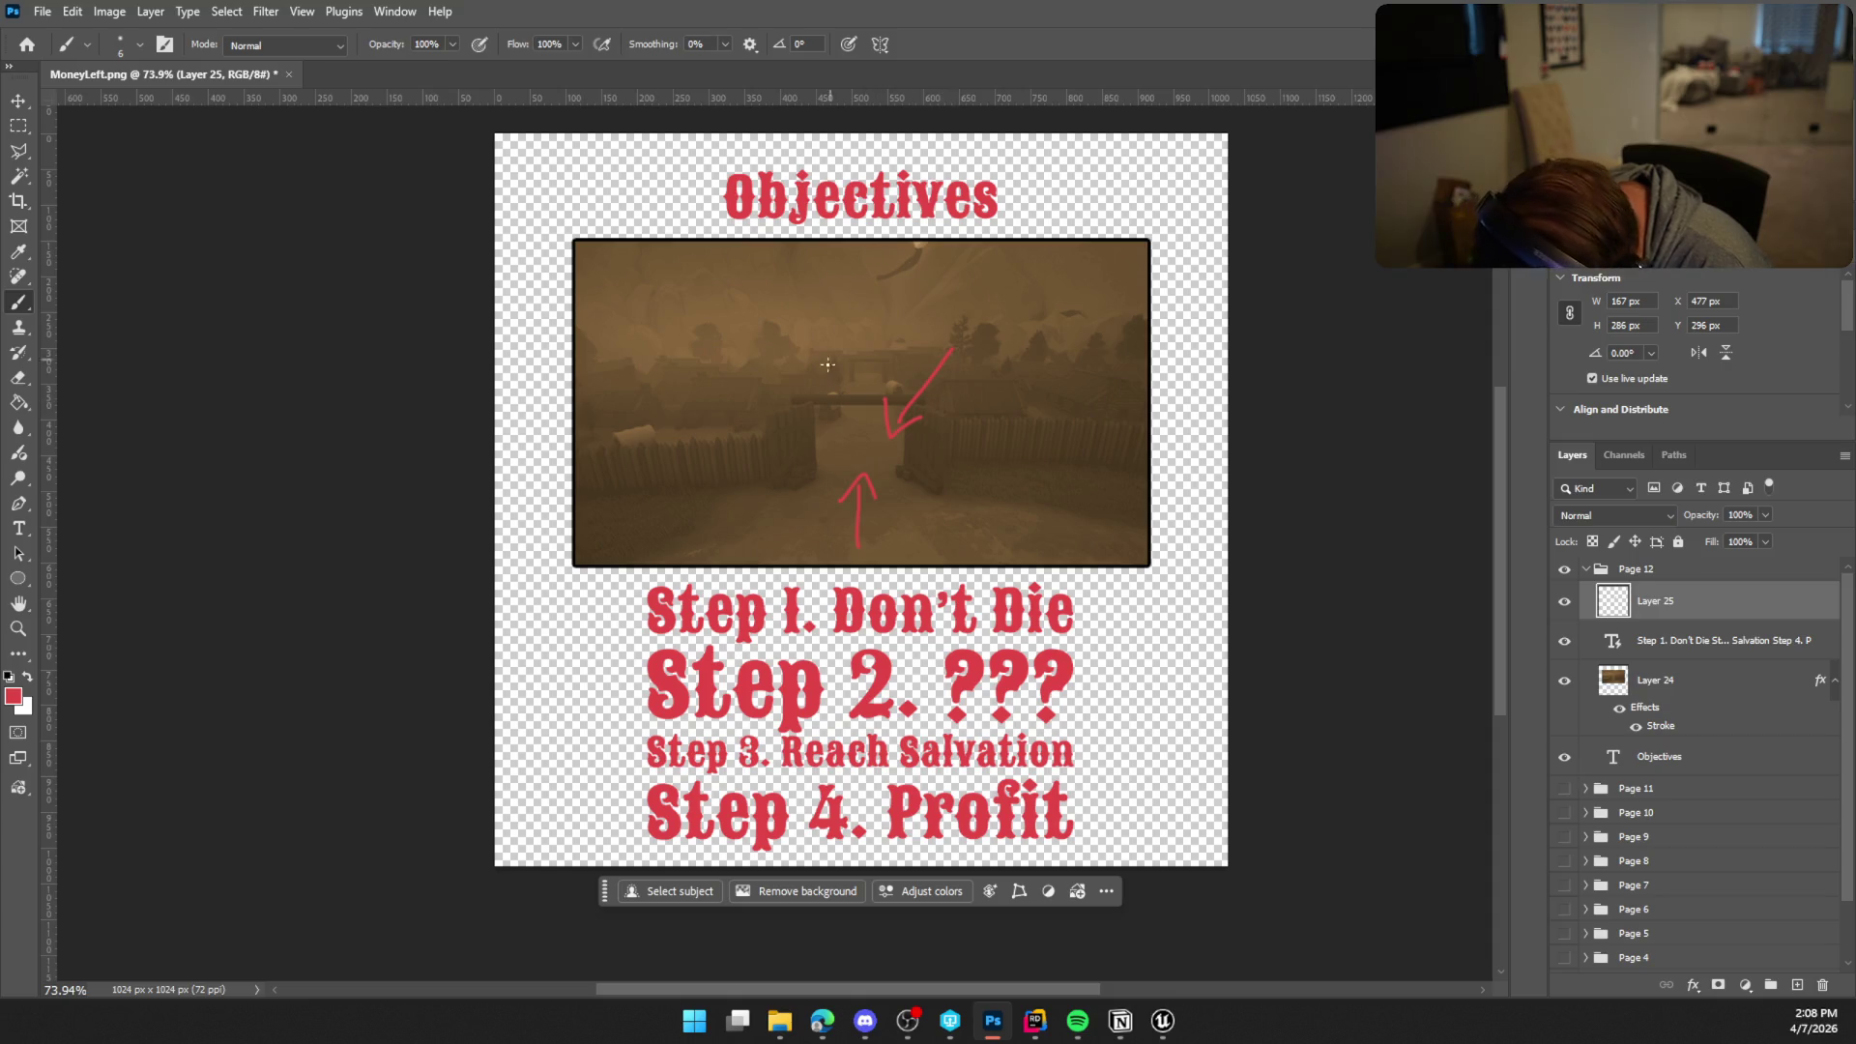
mouse_move(810, 341)
left_mouse_down()
mouse_move(837, 443)
mouse_move(848, 389)
left_mouse_up()
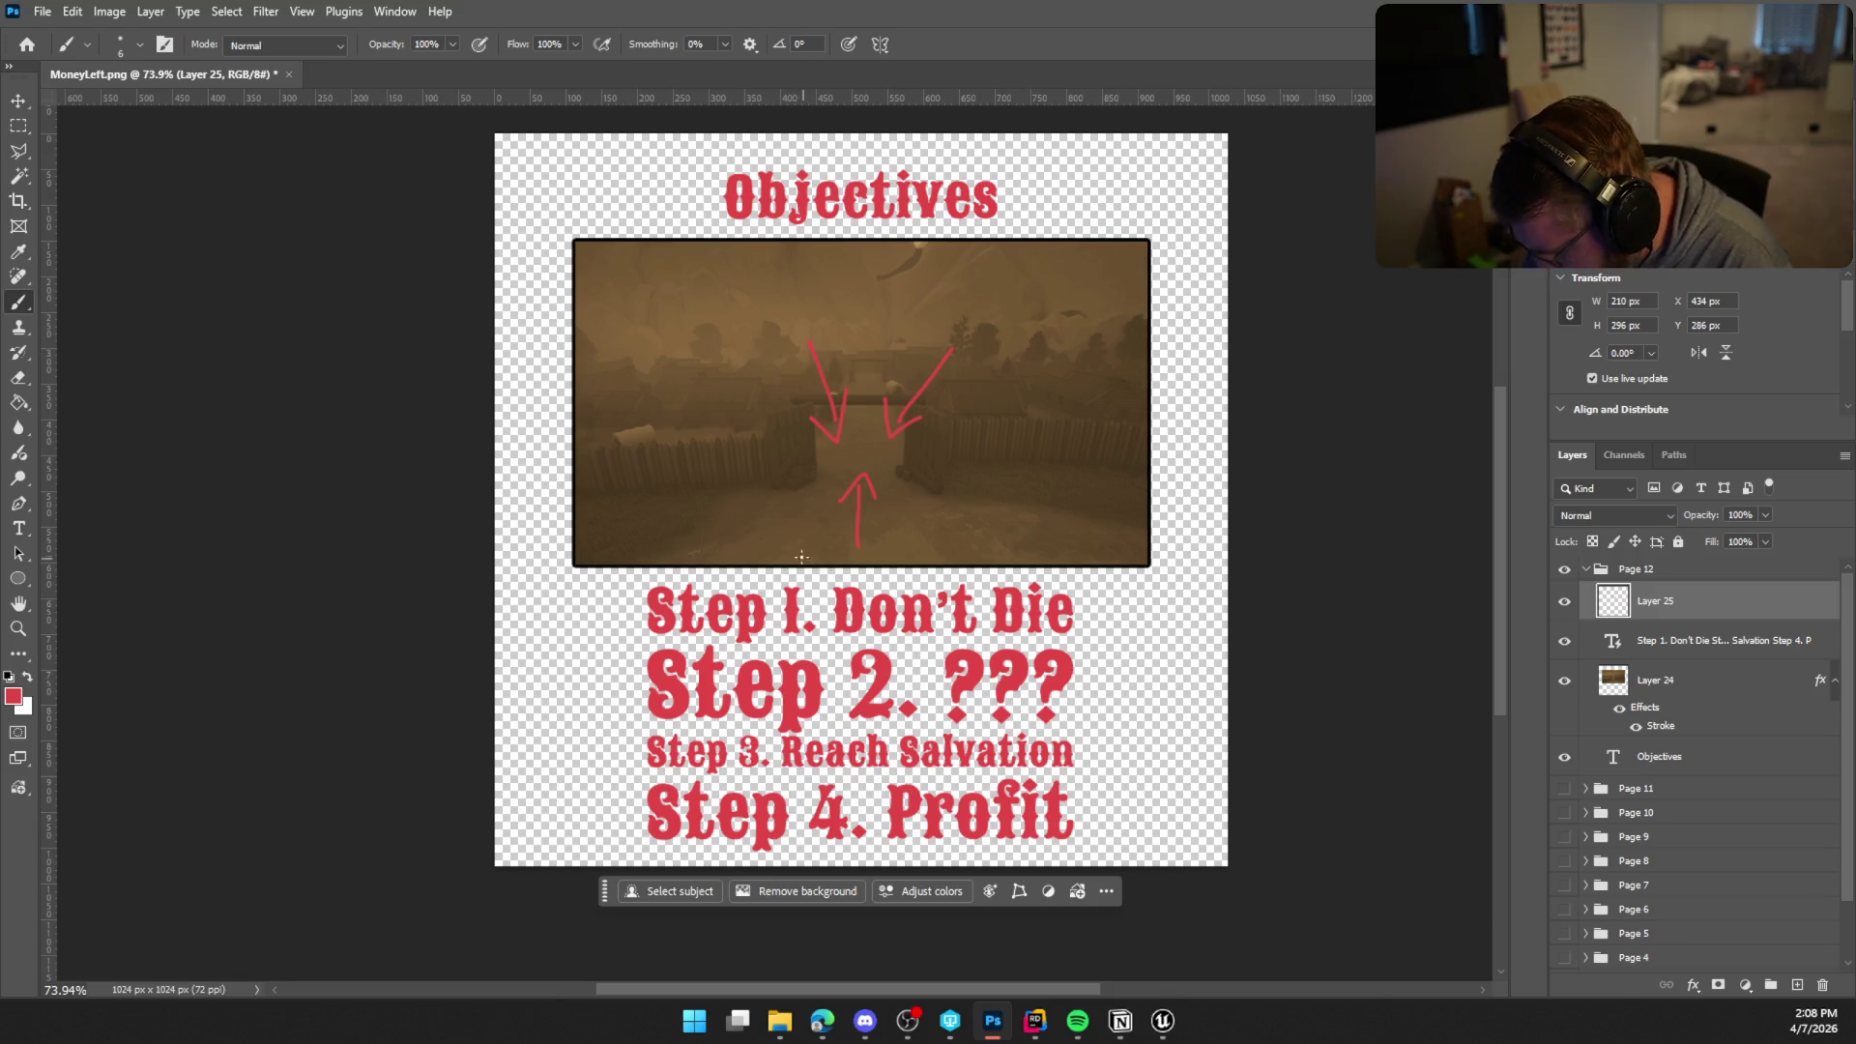
mouse_move(746, 506)
left_mouse_down()
mouse_move(822, 463)
mouse_move(801, 495)
mouse_move(943, 537)
mouse_move(893, 467)
mouse_move(929, 472)
left_mouse_up()
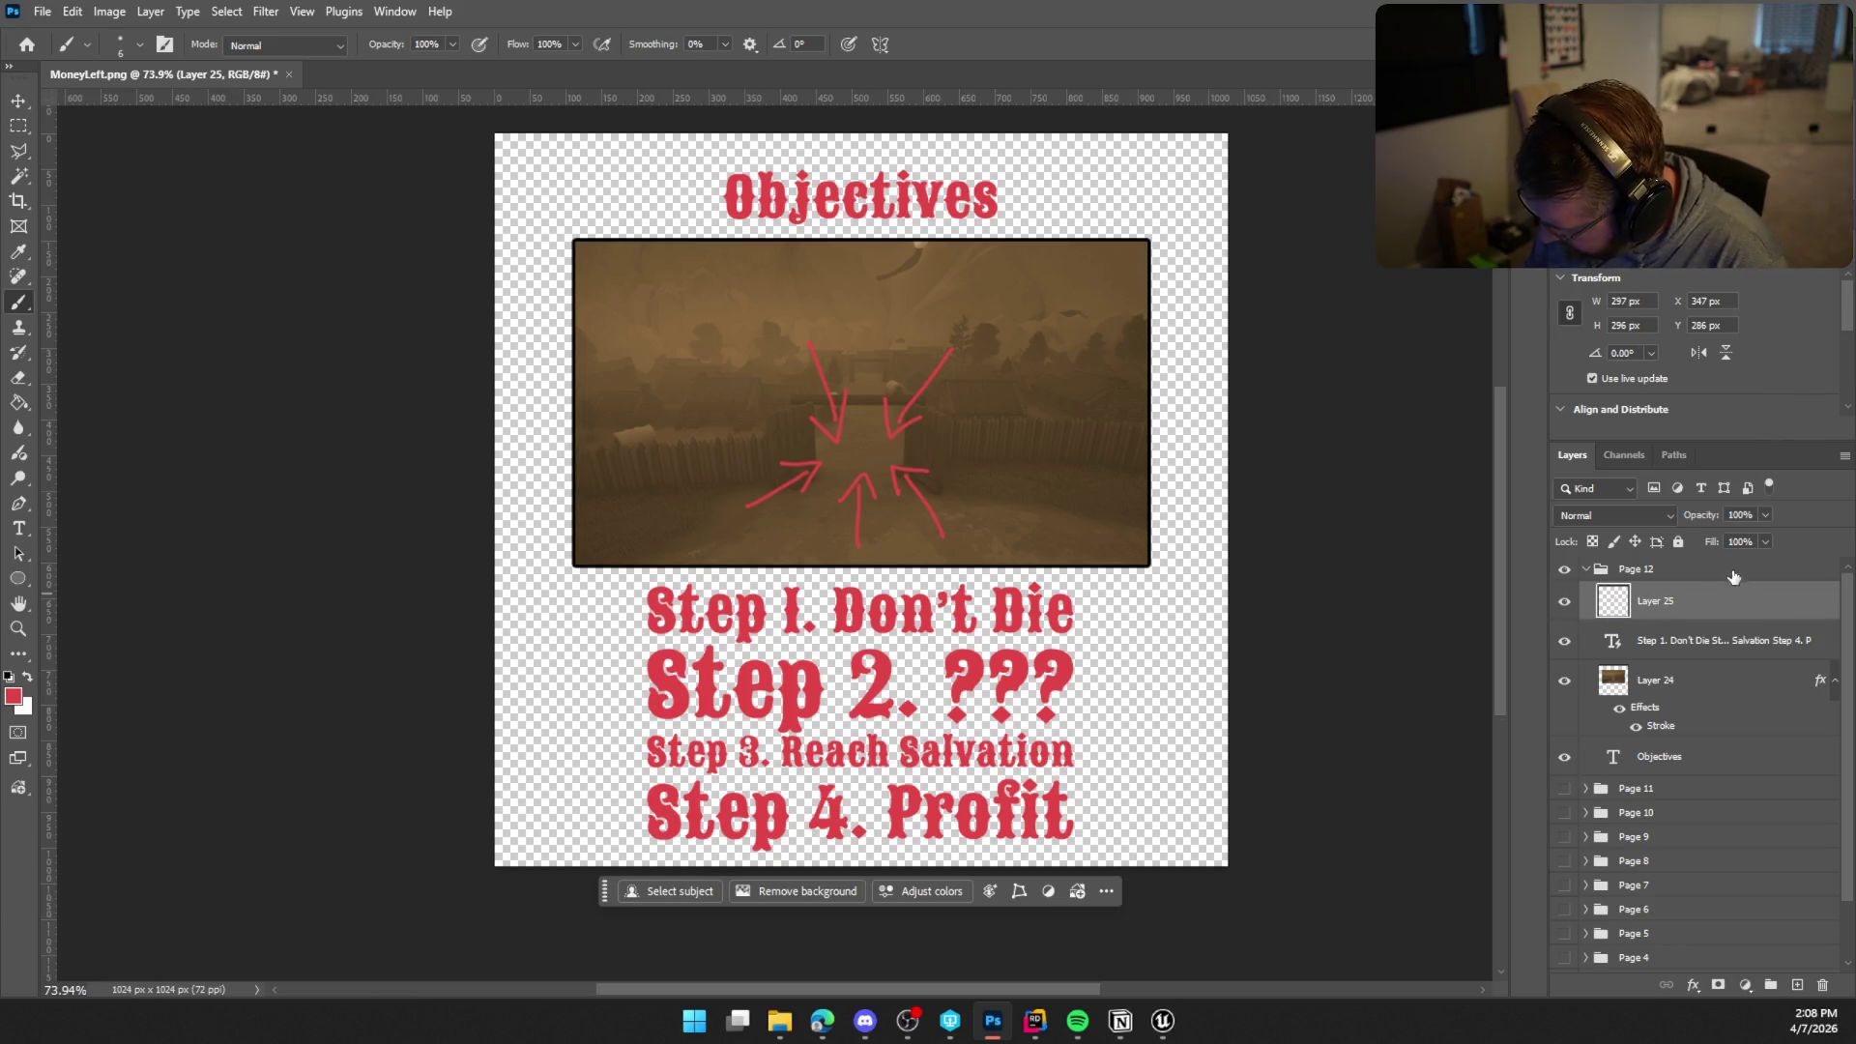
- Give the arrows layer a Drop Shadow layer style
double_click(1726, 607)
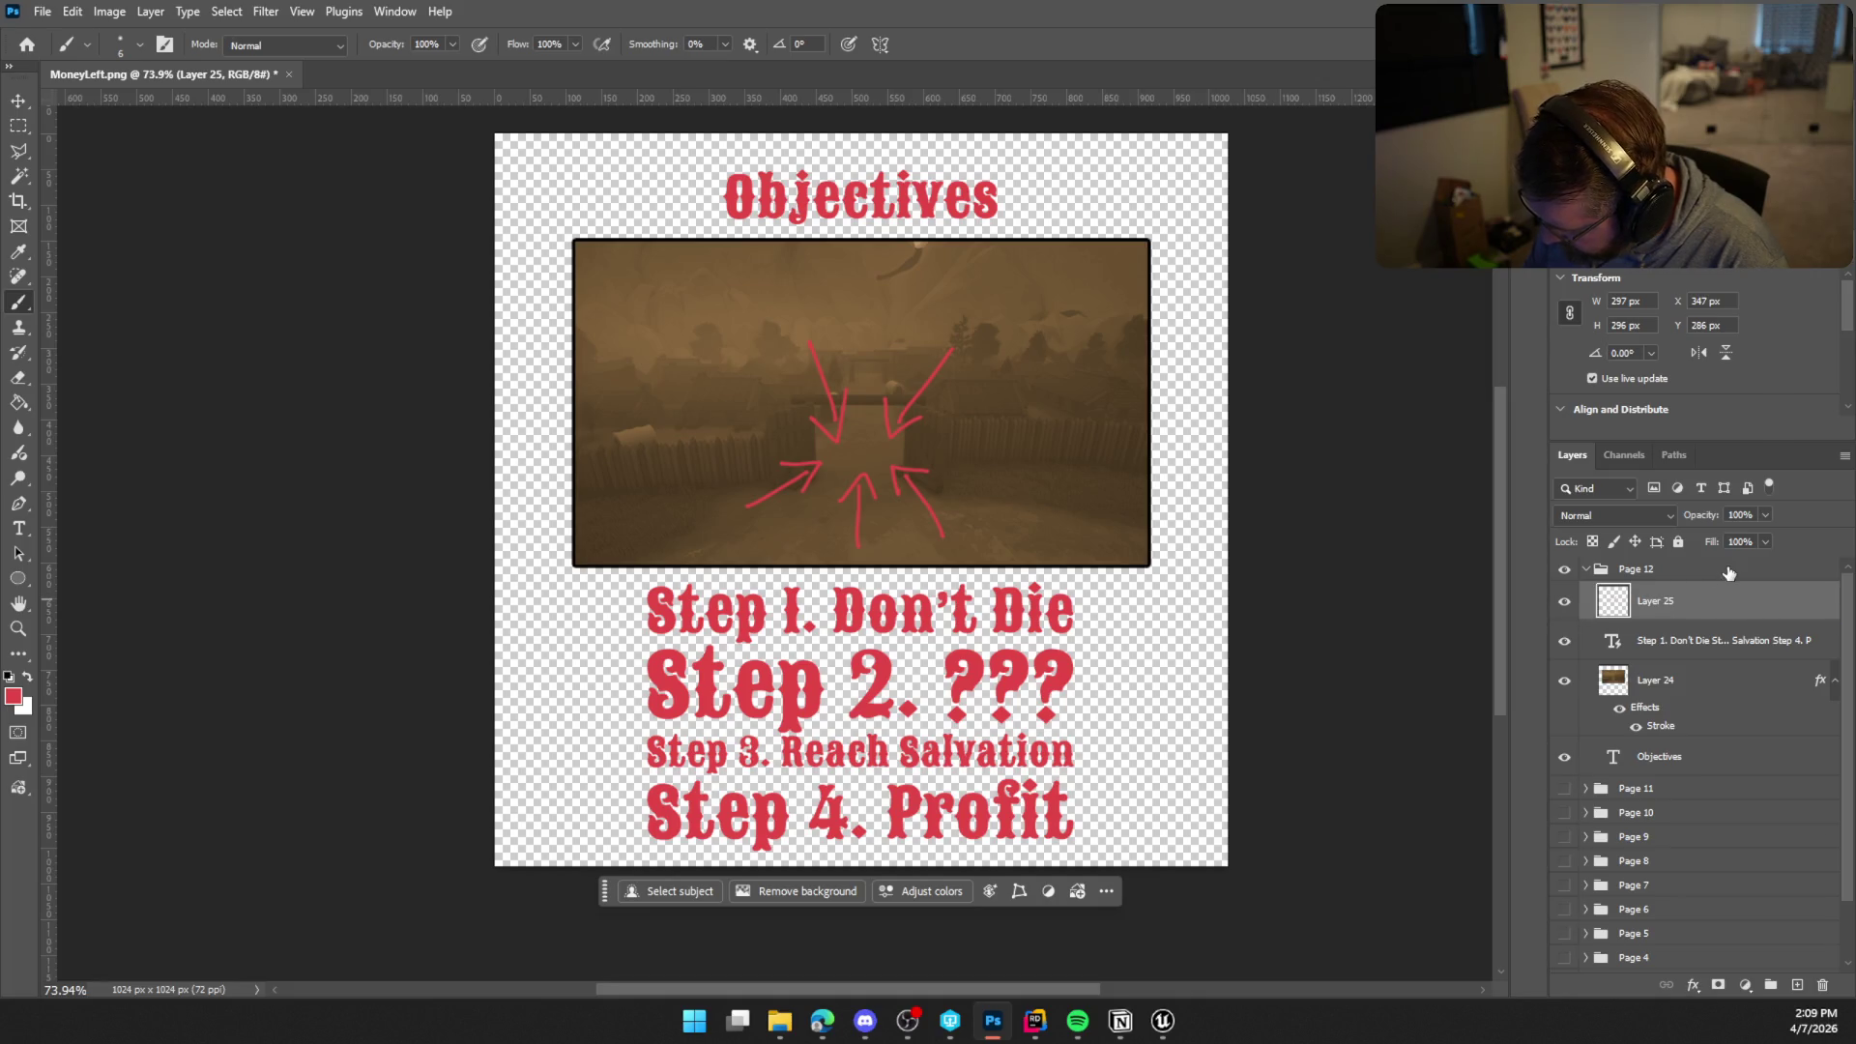
left_click(1118, 569)
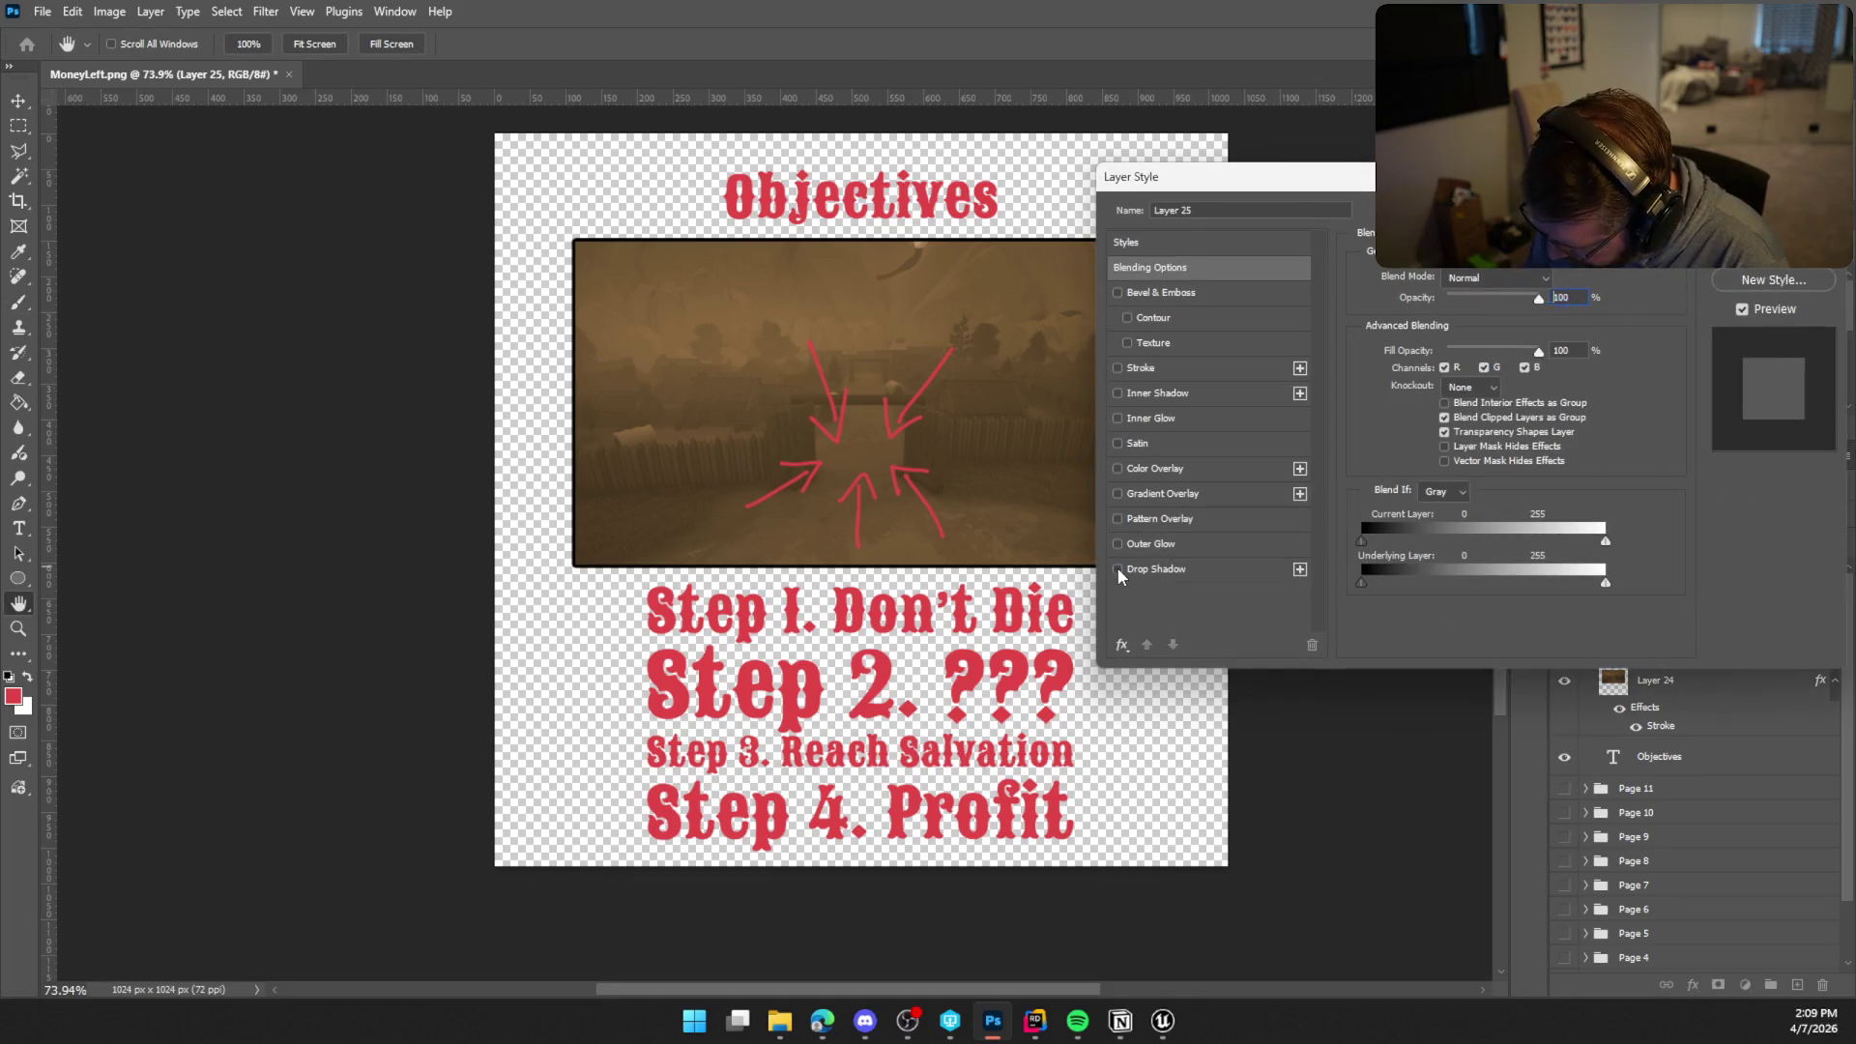
key("Return")
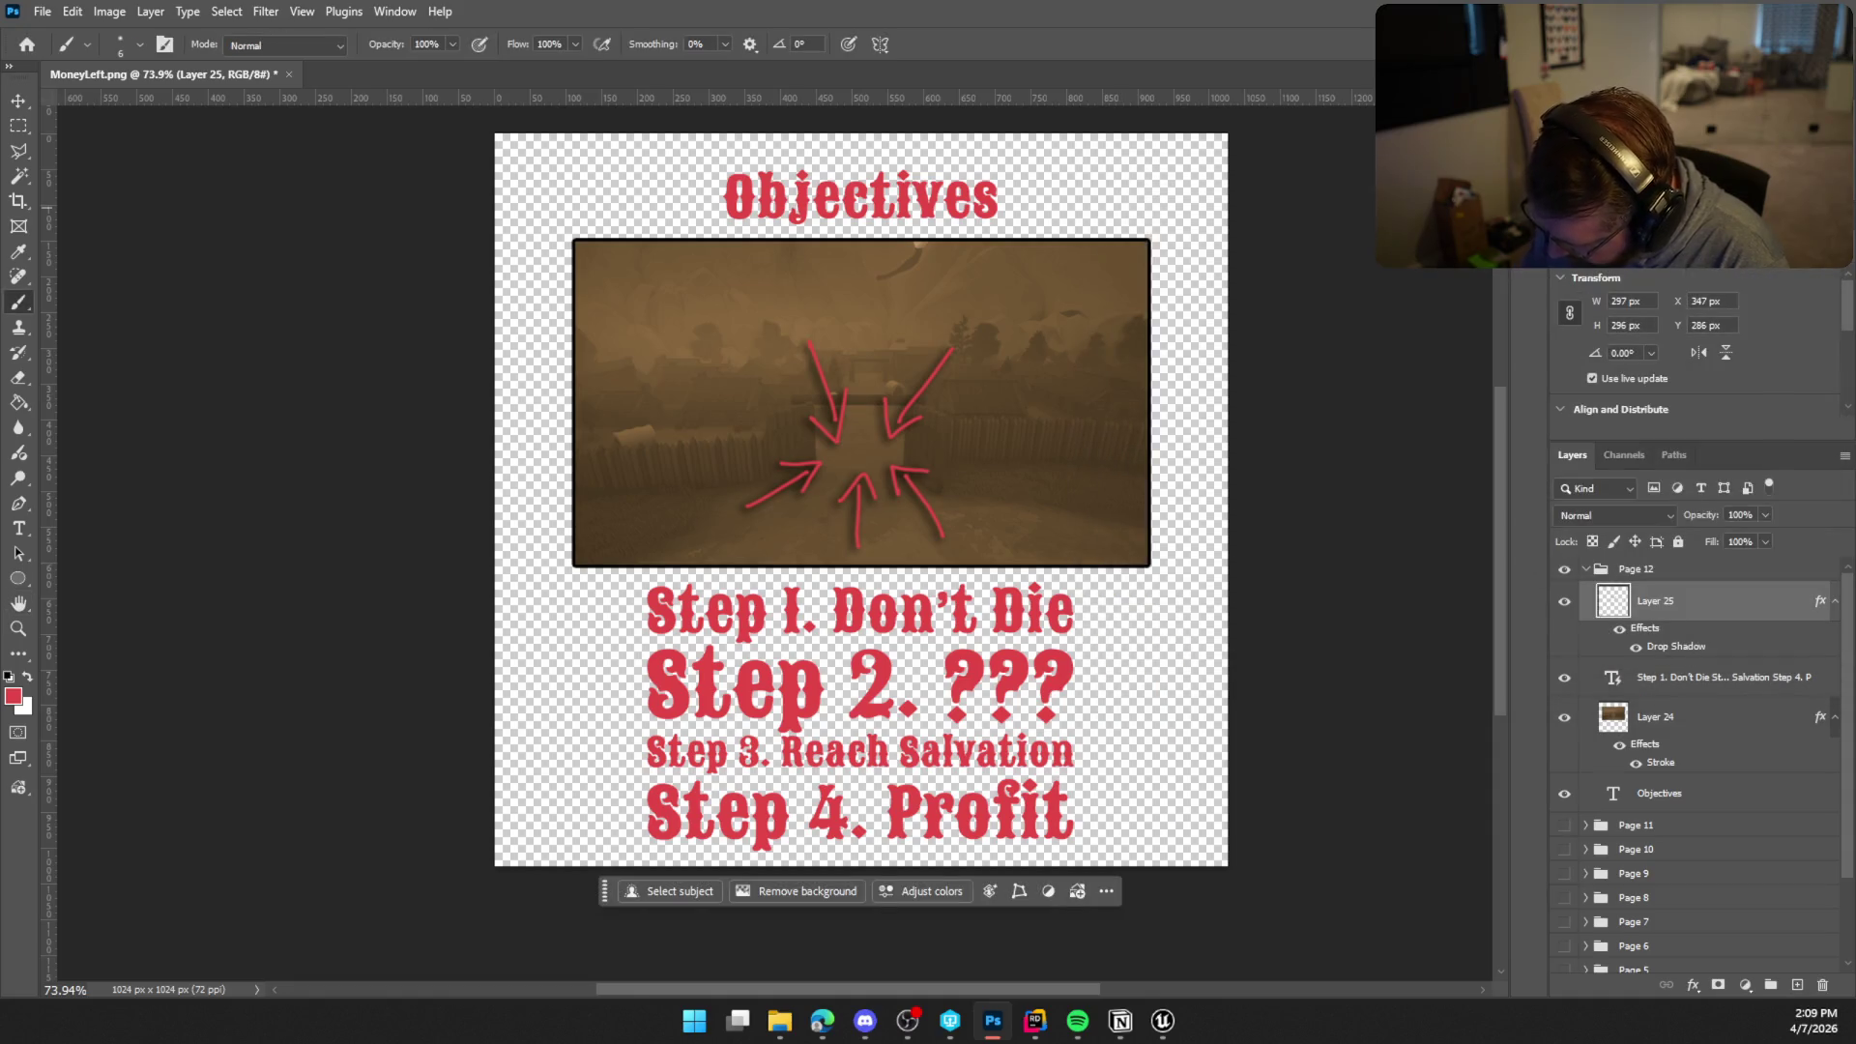
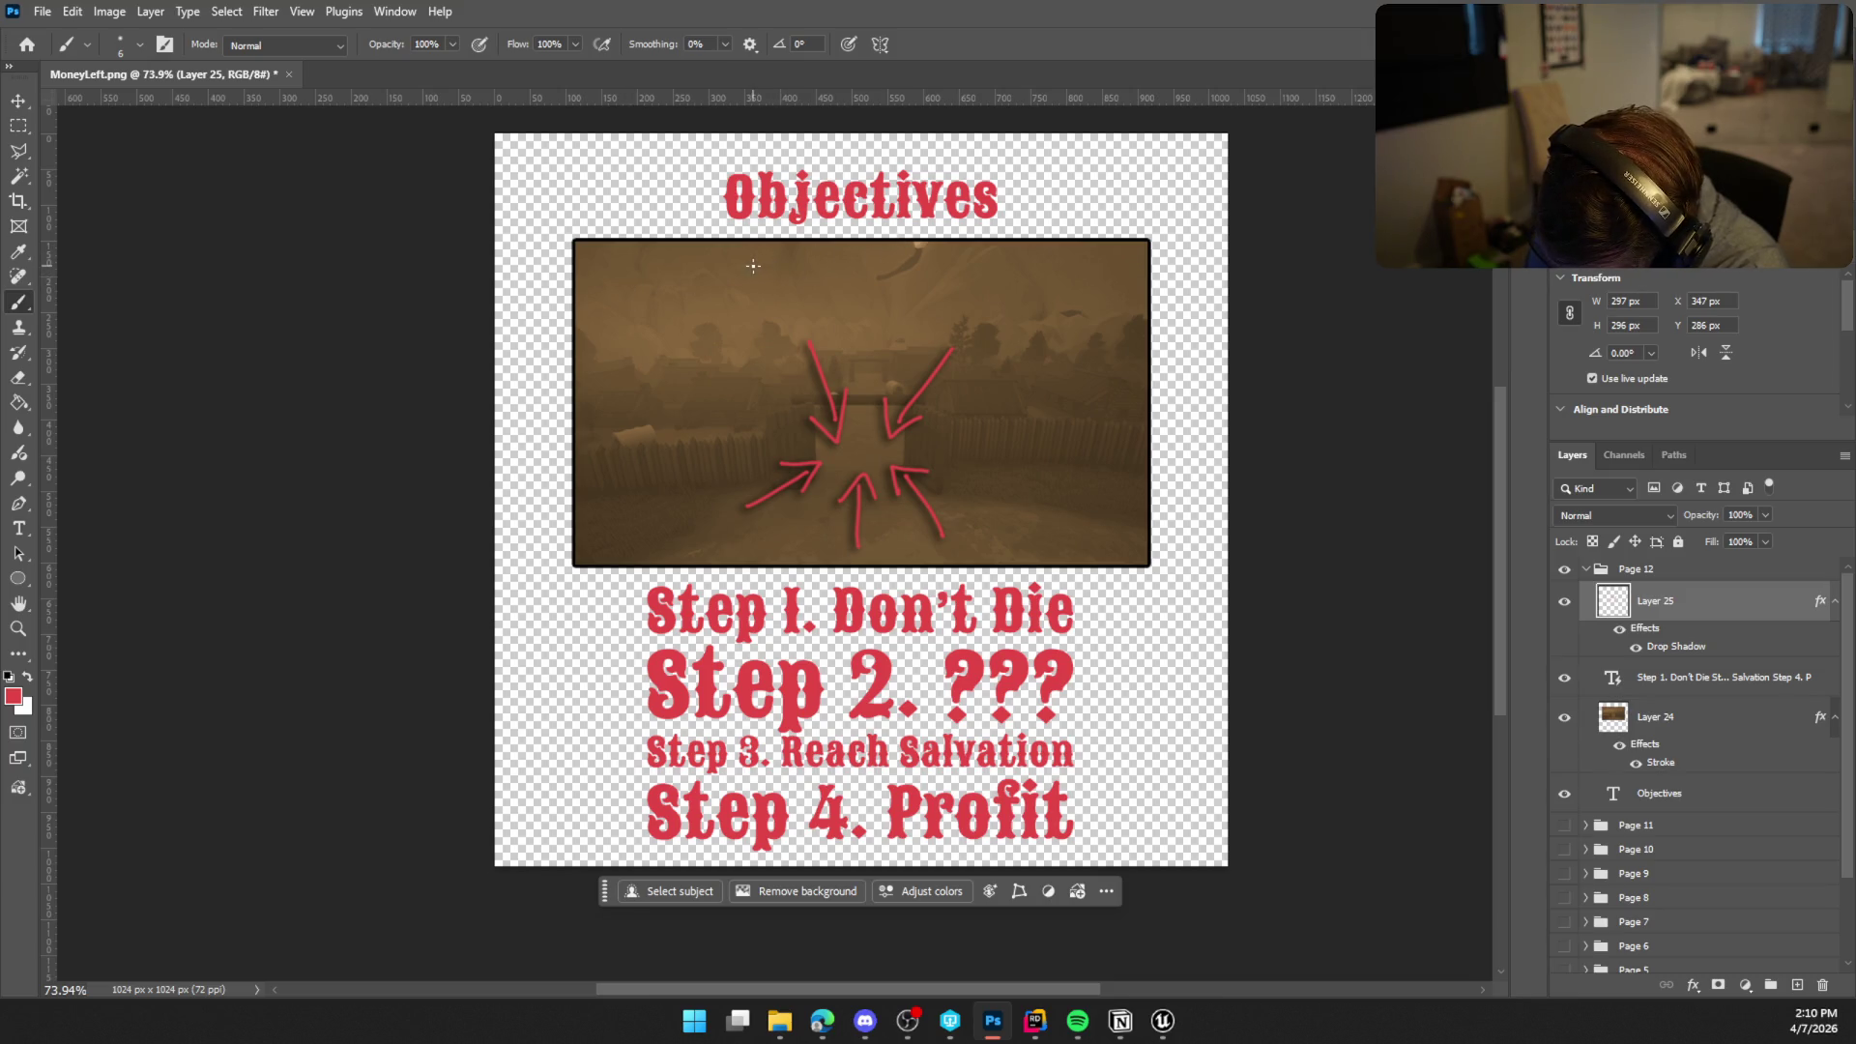
- Brush the red word 'Salvation' above the arrows, with a small 'I think?' note to its right
mouse_move(770, 259)
left_mouse_down()
mouse_move(774, 290)
mouse_move(748, 311)
mouse_move(829, 309)
mouse_move(875, 281)
mouse_move(870, 304)
mouse_move(914, 304)
left_mouse_up()
left_click(796, 289)
left_click_drag(904, 282, 991, 299)
left_click(936, 270)
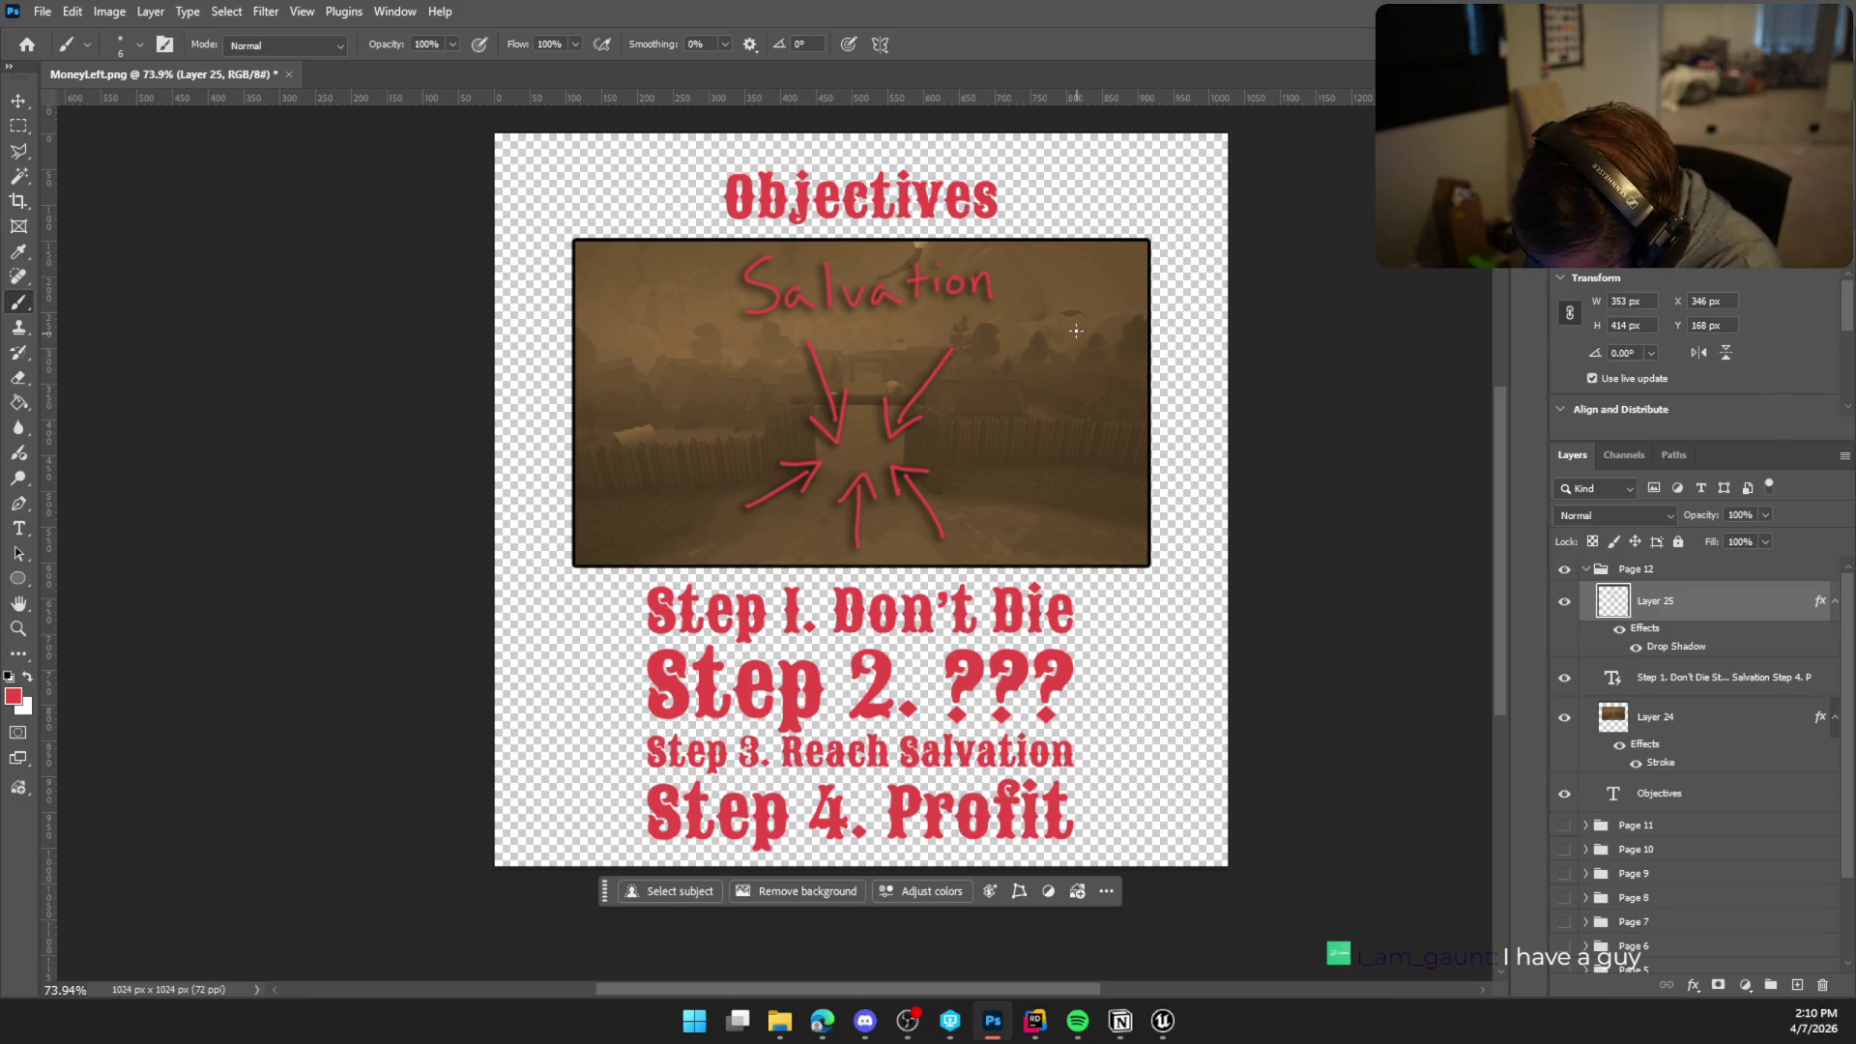
left_click_drag(1003, 312, 1120, 311)
left_click(1119, 318)
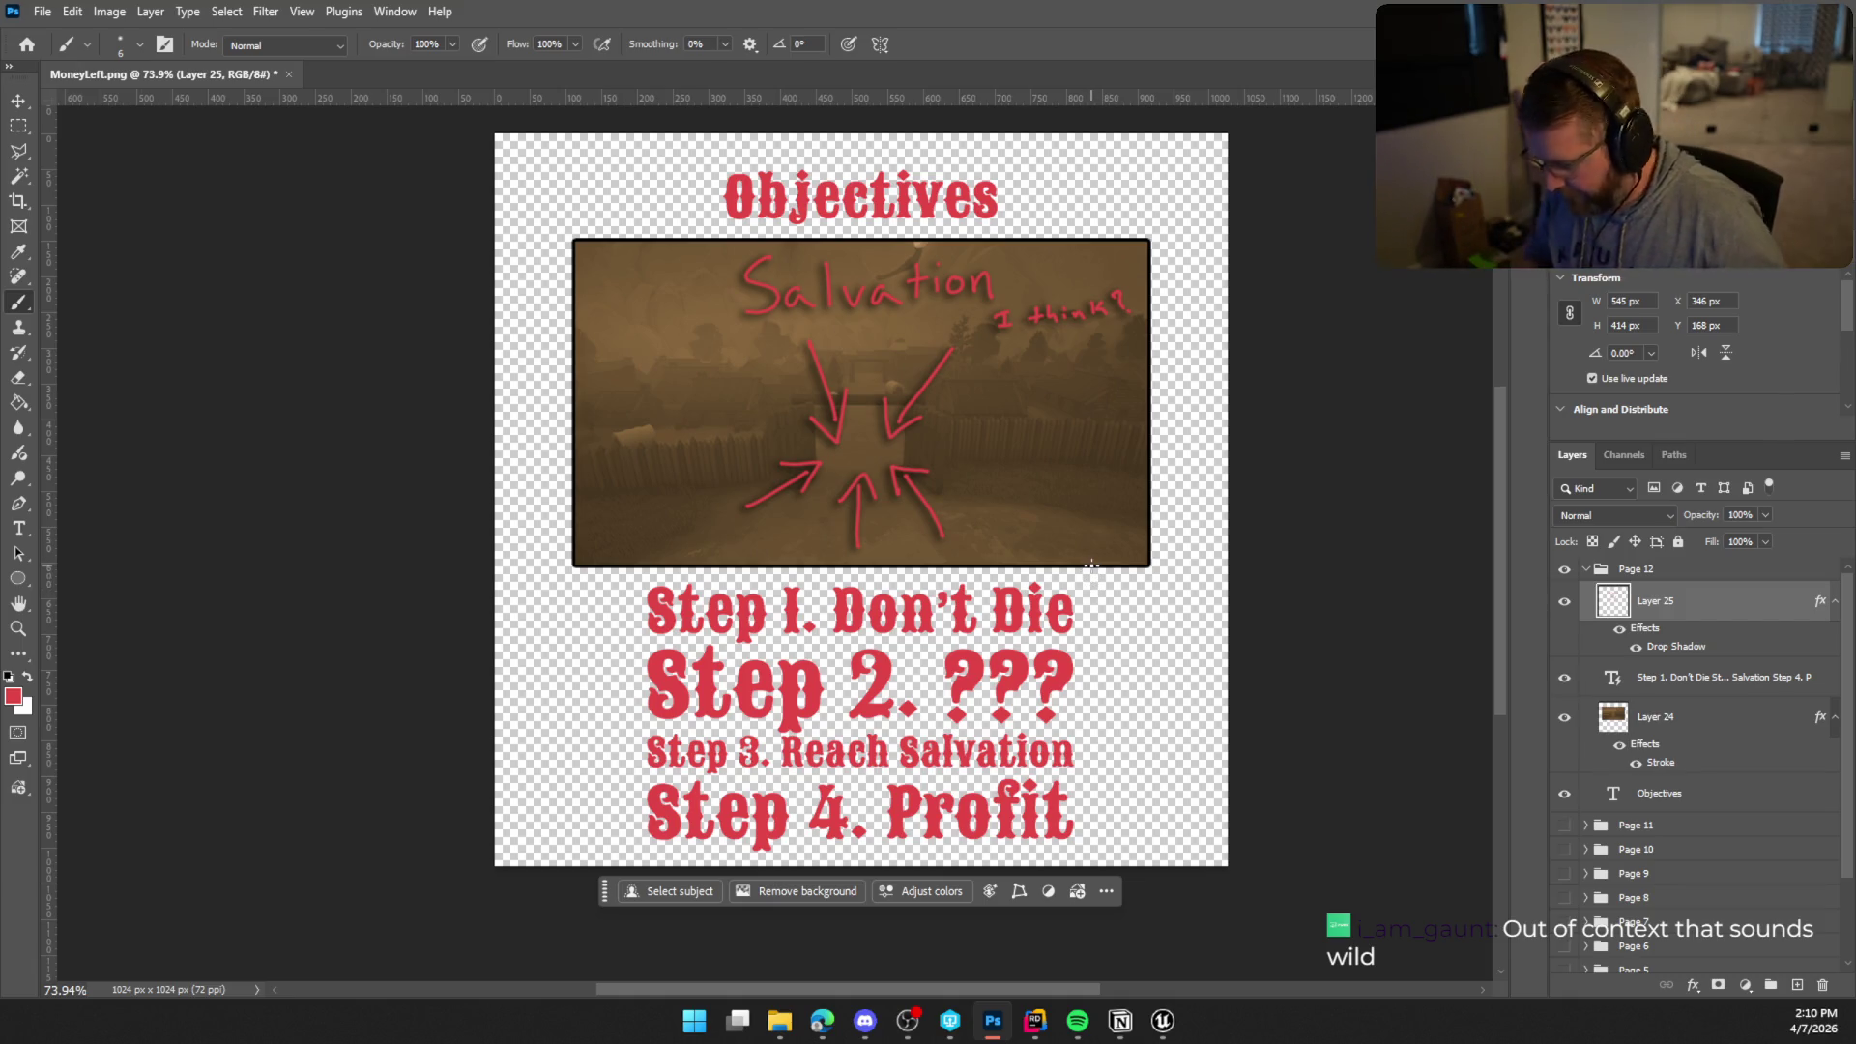
- Quick-export the Objectives page as a PNG named ObjectivesPage
left_click(42, 12)
mouse_move(116, 350)
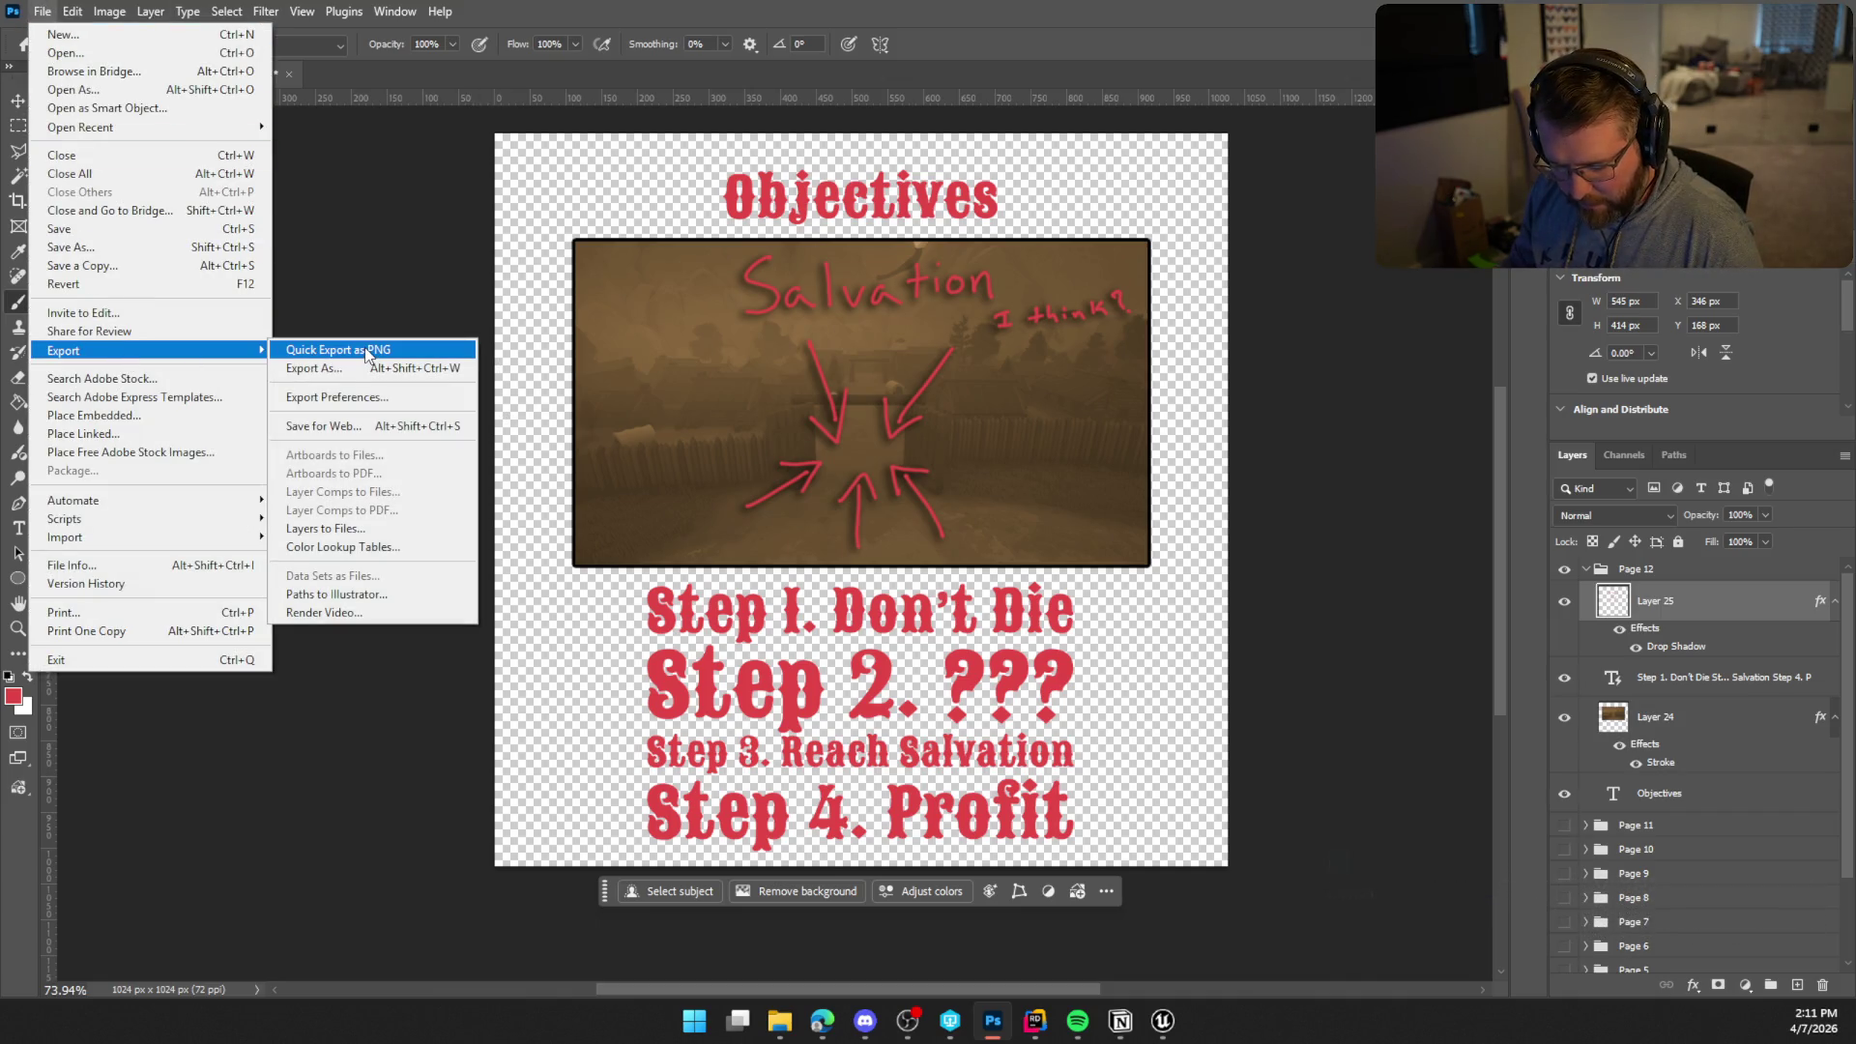
left_click(339, 349)
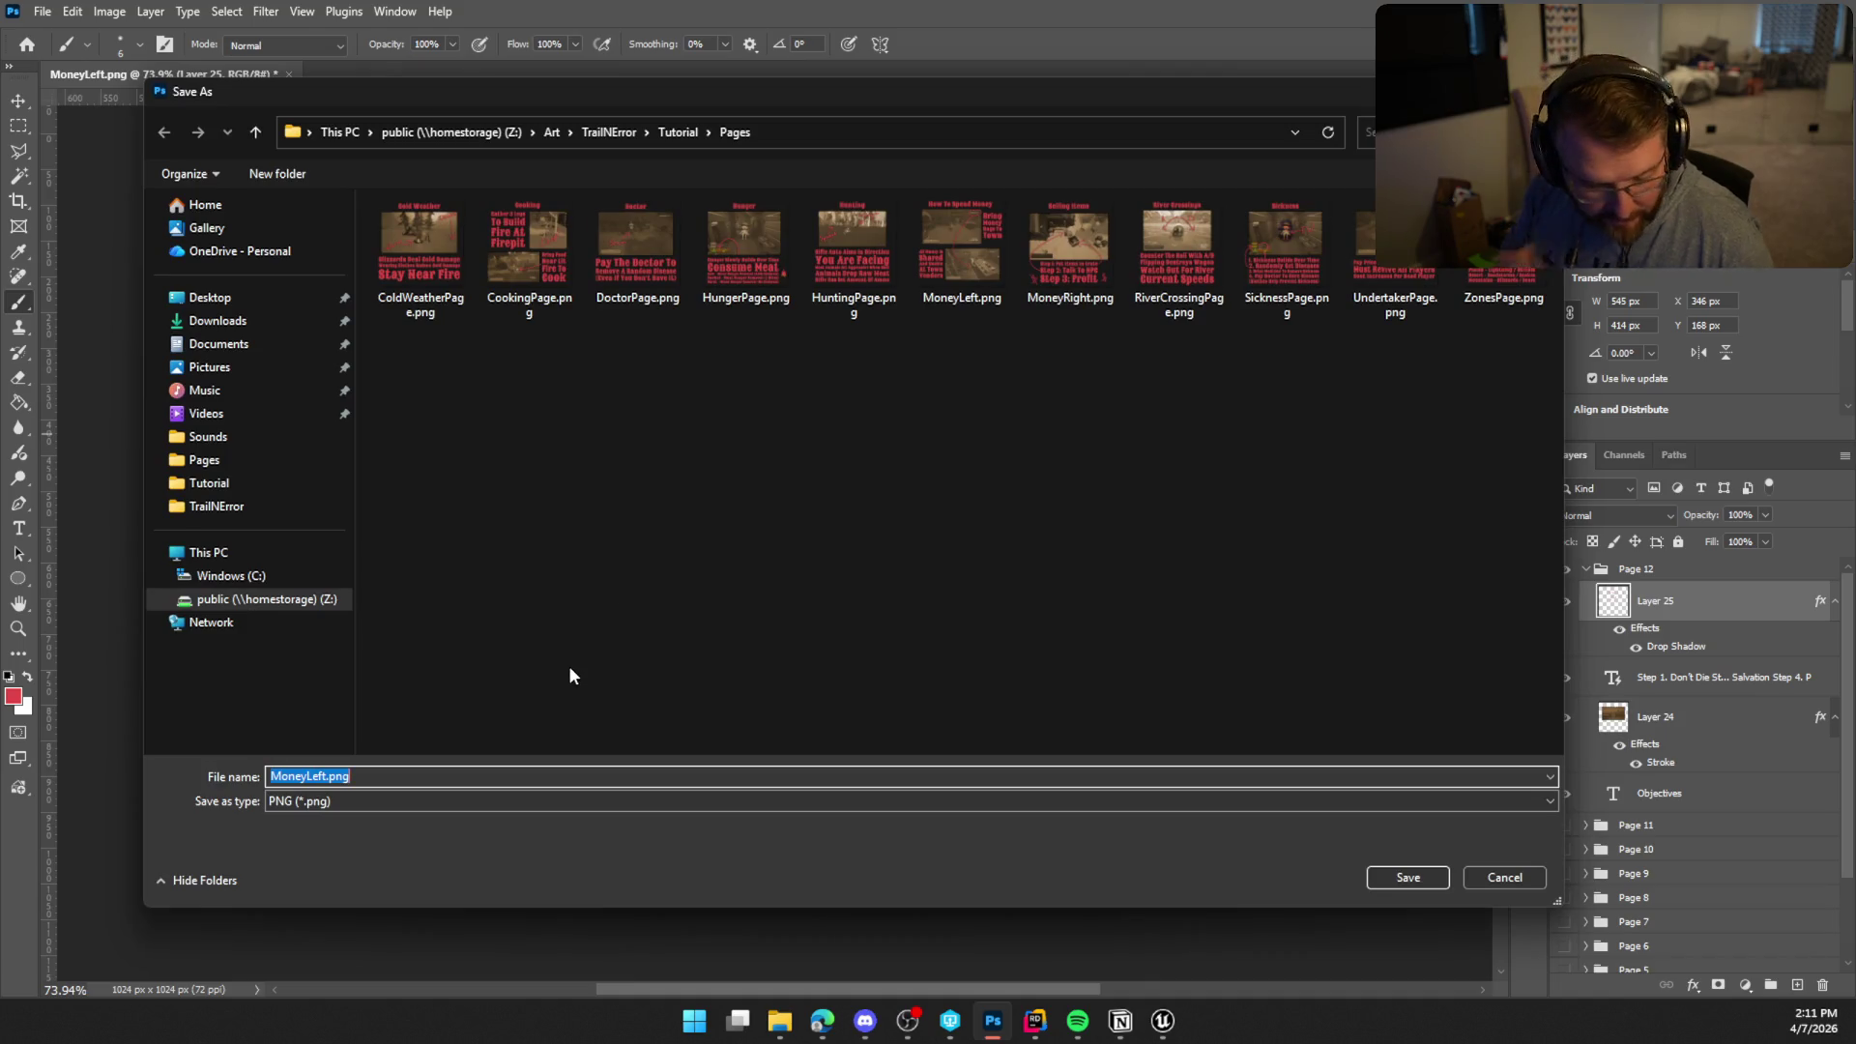
type("Objec")
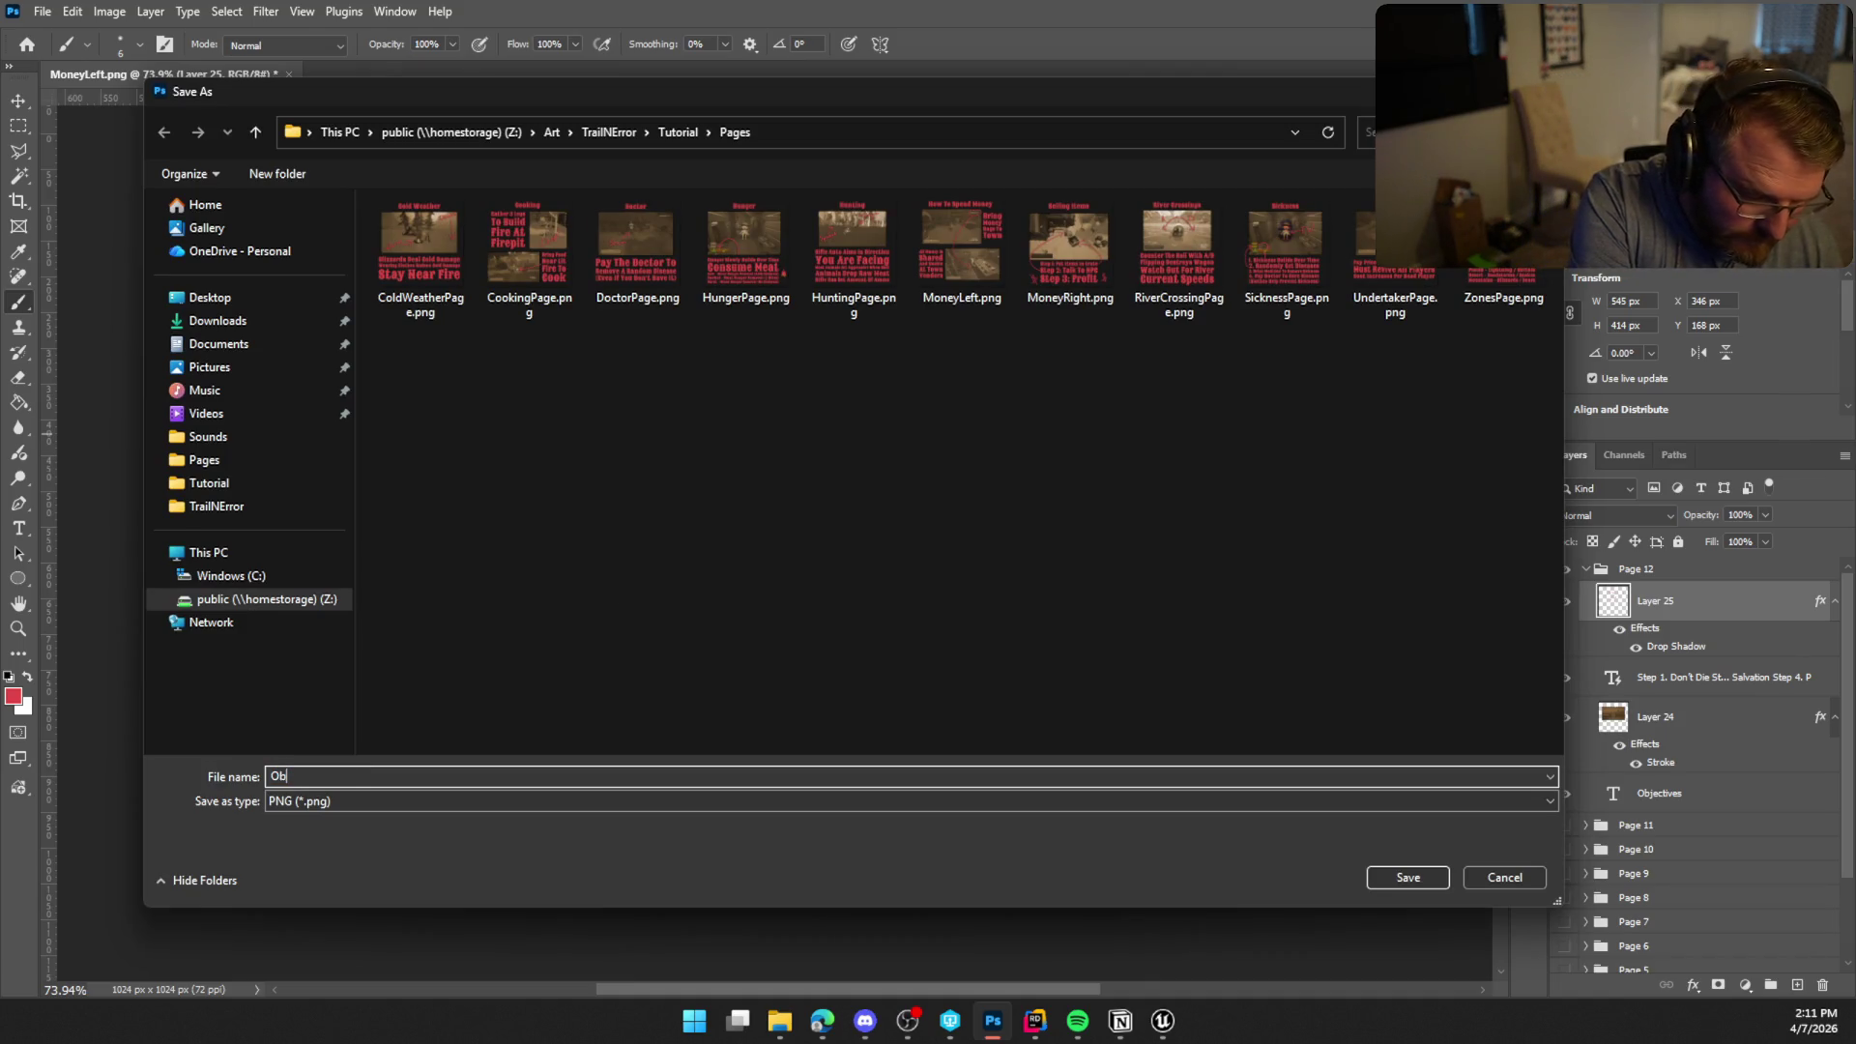
type("tivesPage")
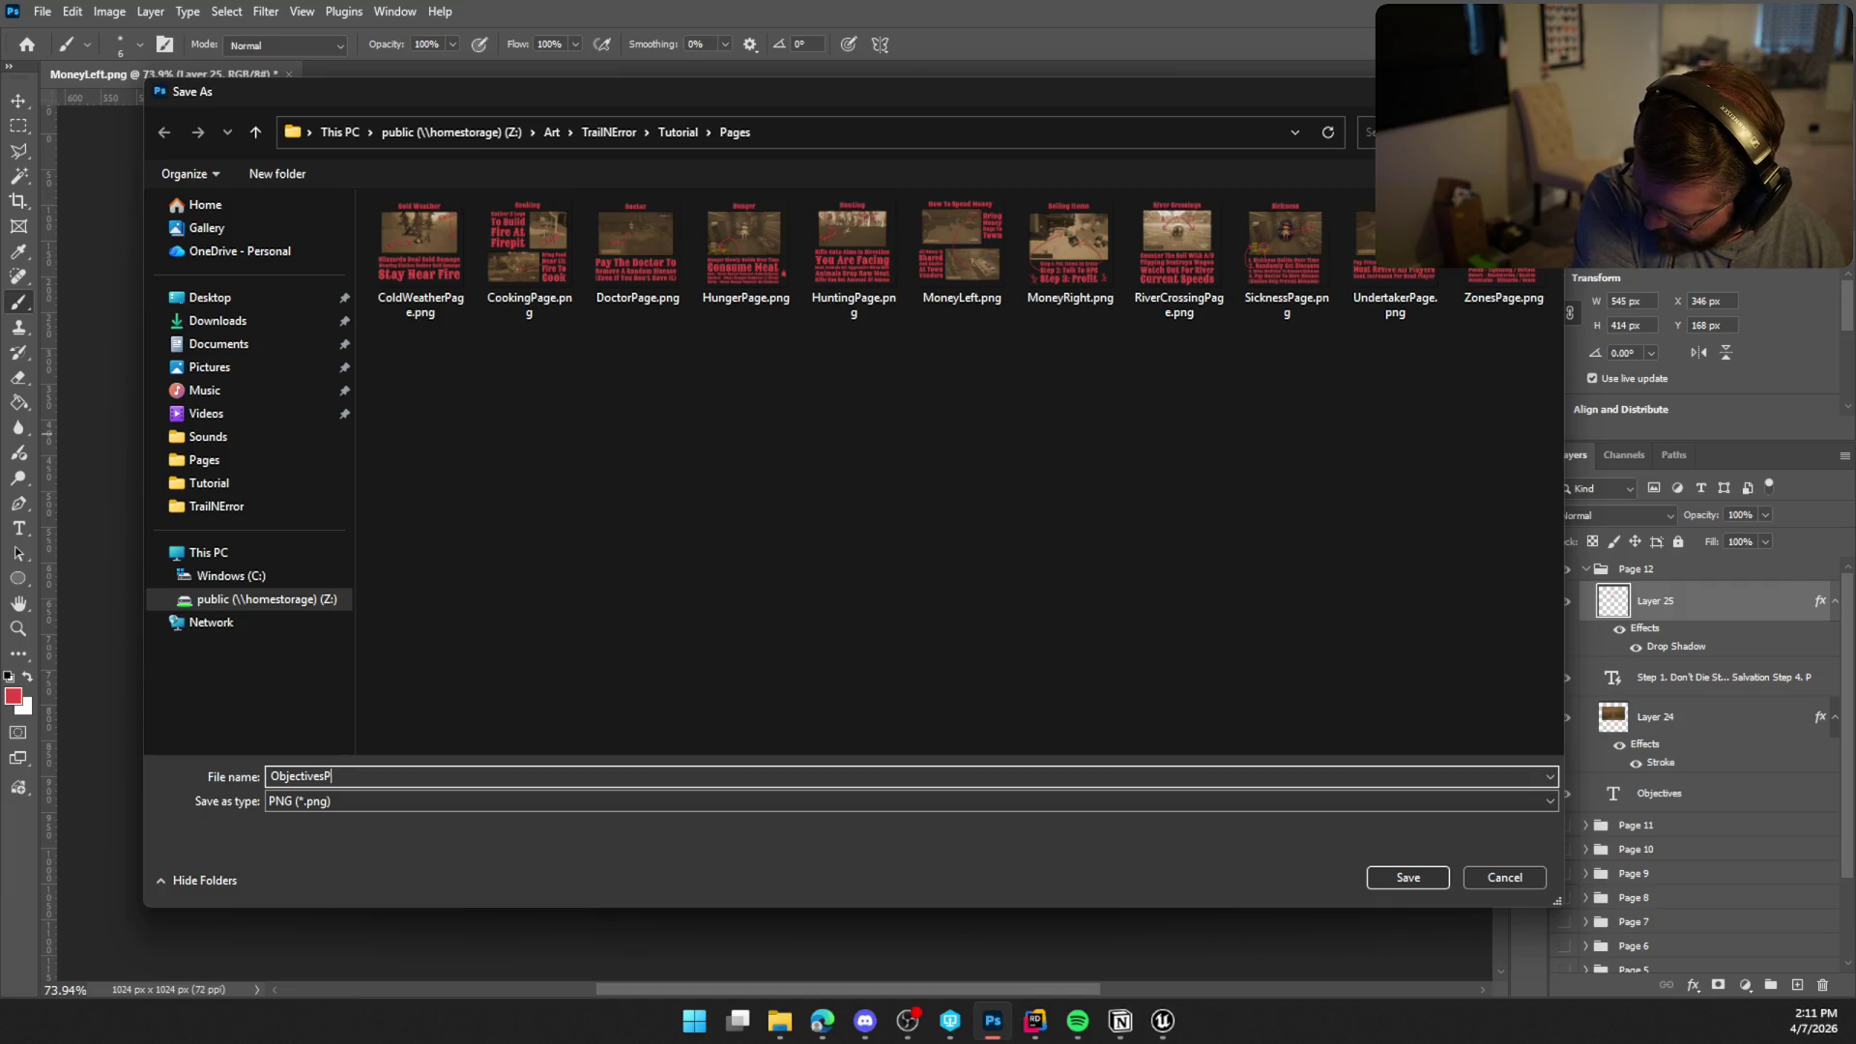
key("Return")
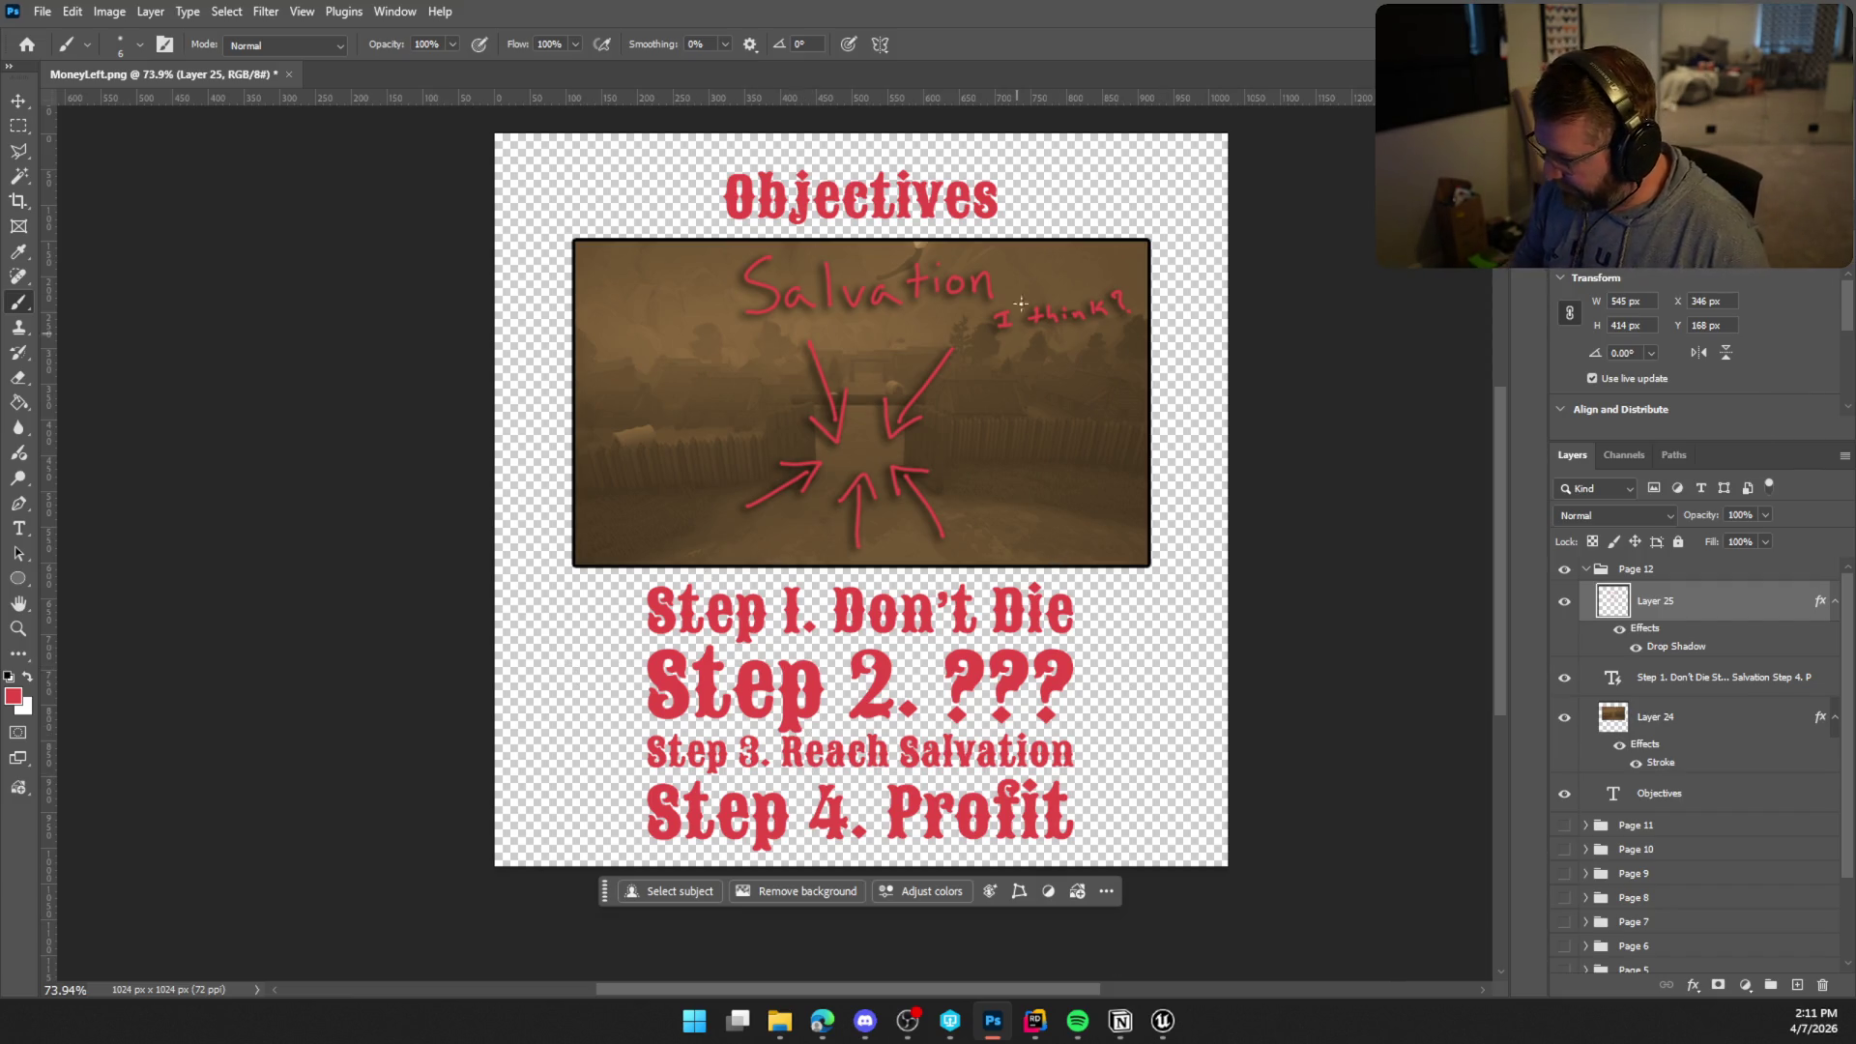
- Save the layered document as TutorialPages.psd in the Tutorial folder above Pages
left_click(42, 11)
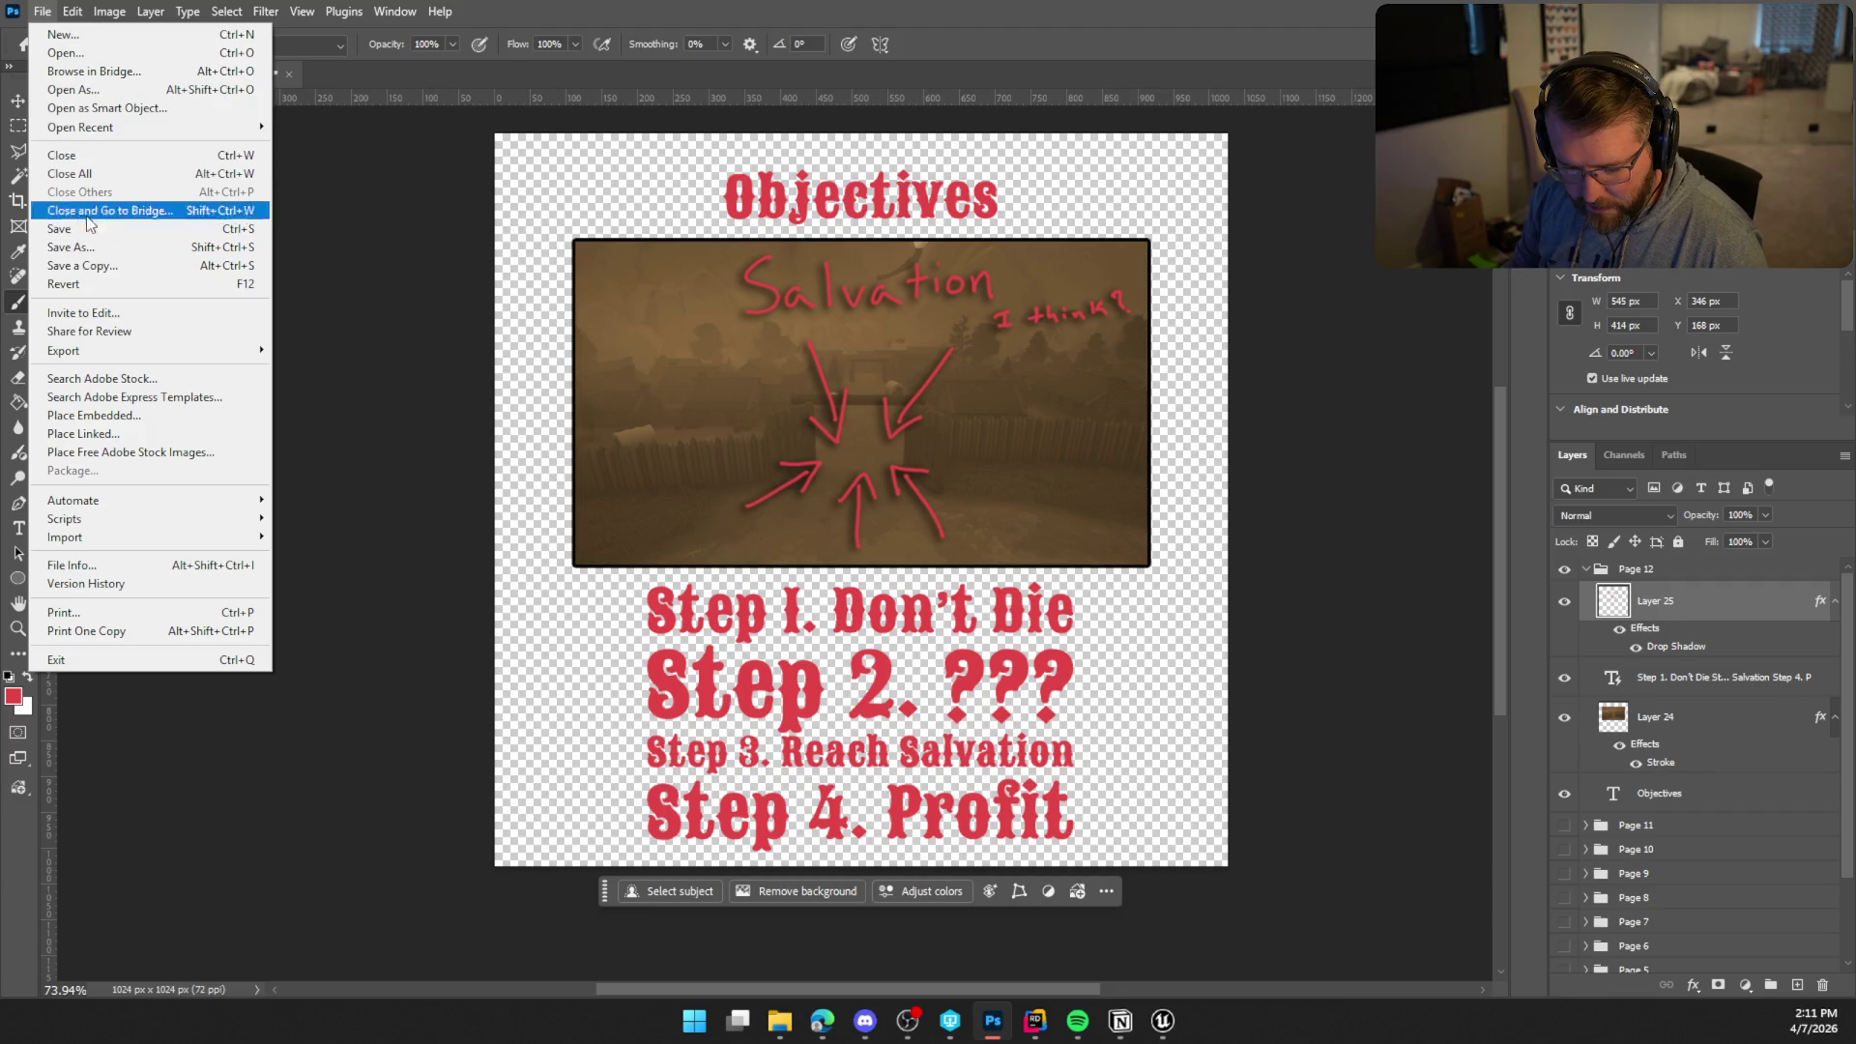
left_click(95, 248)
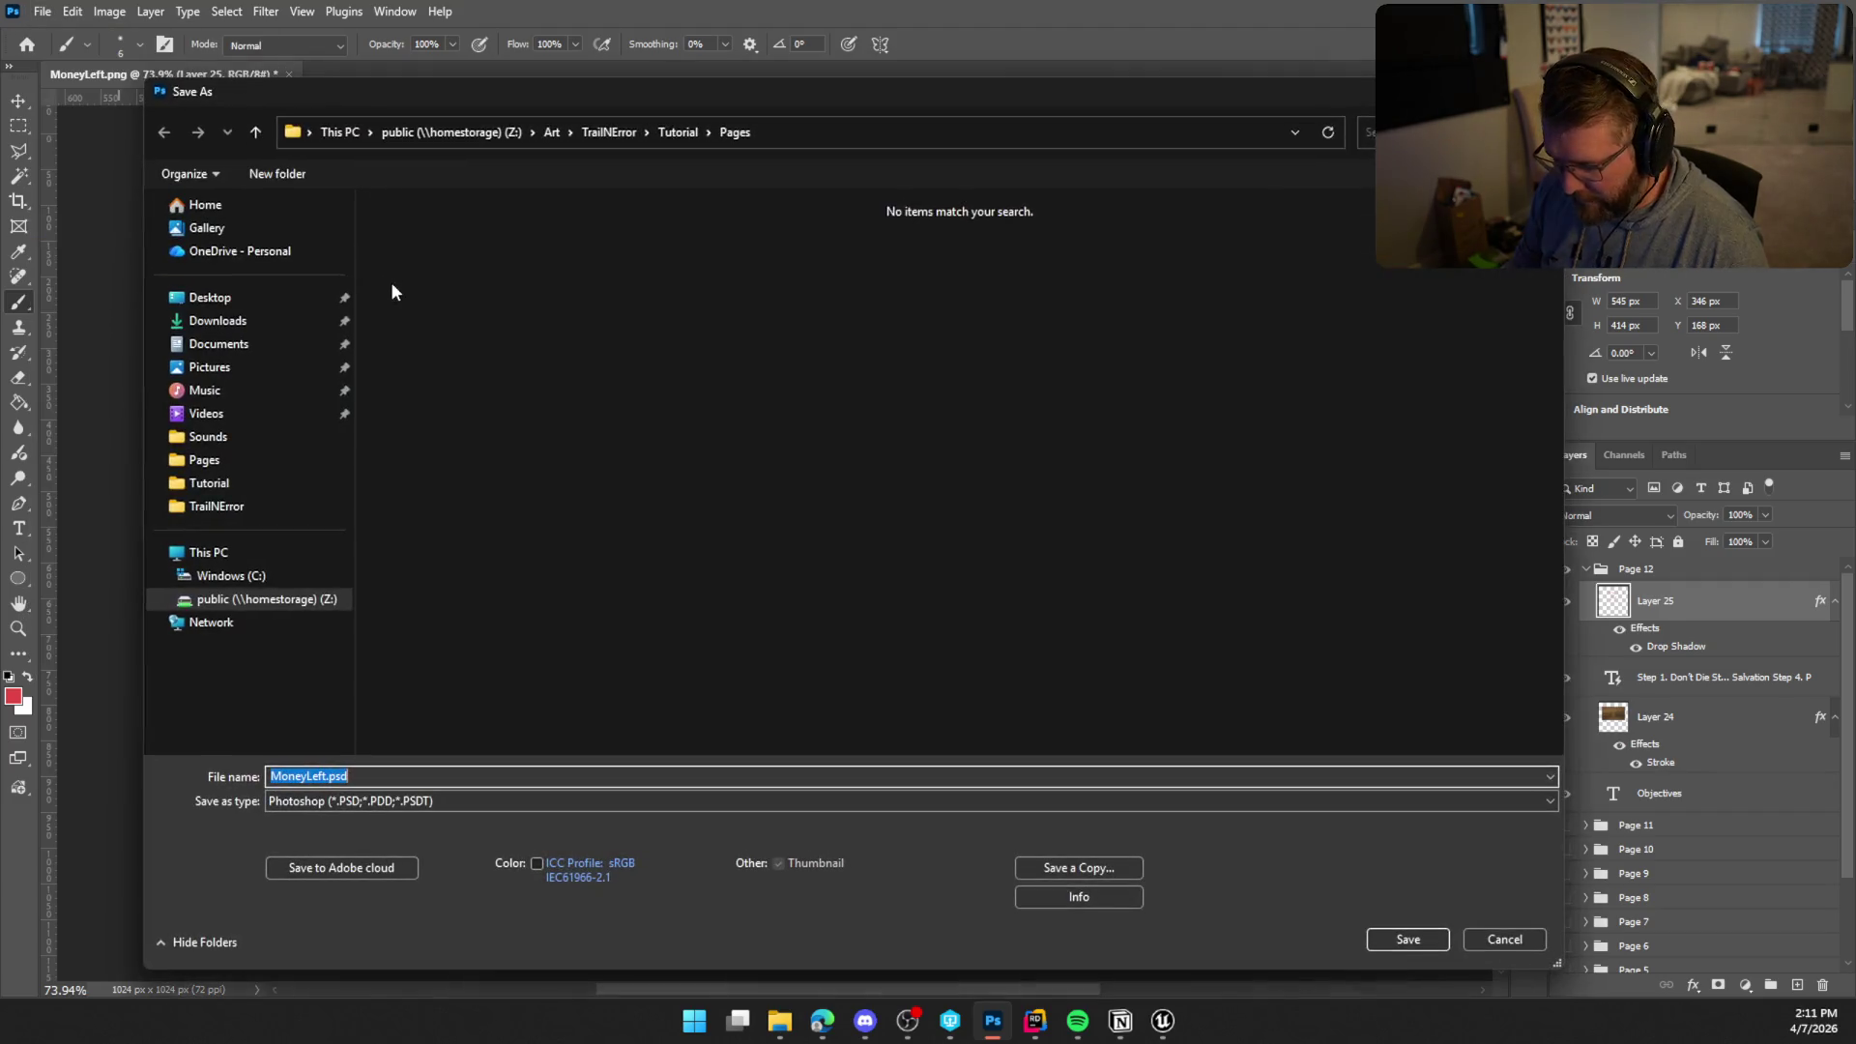
left_click(676, 135)
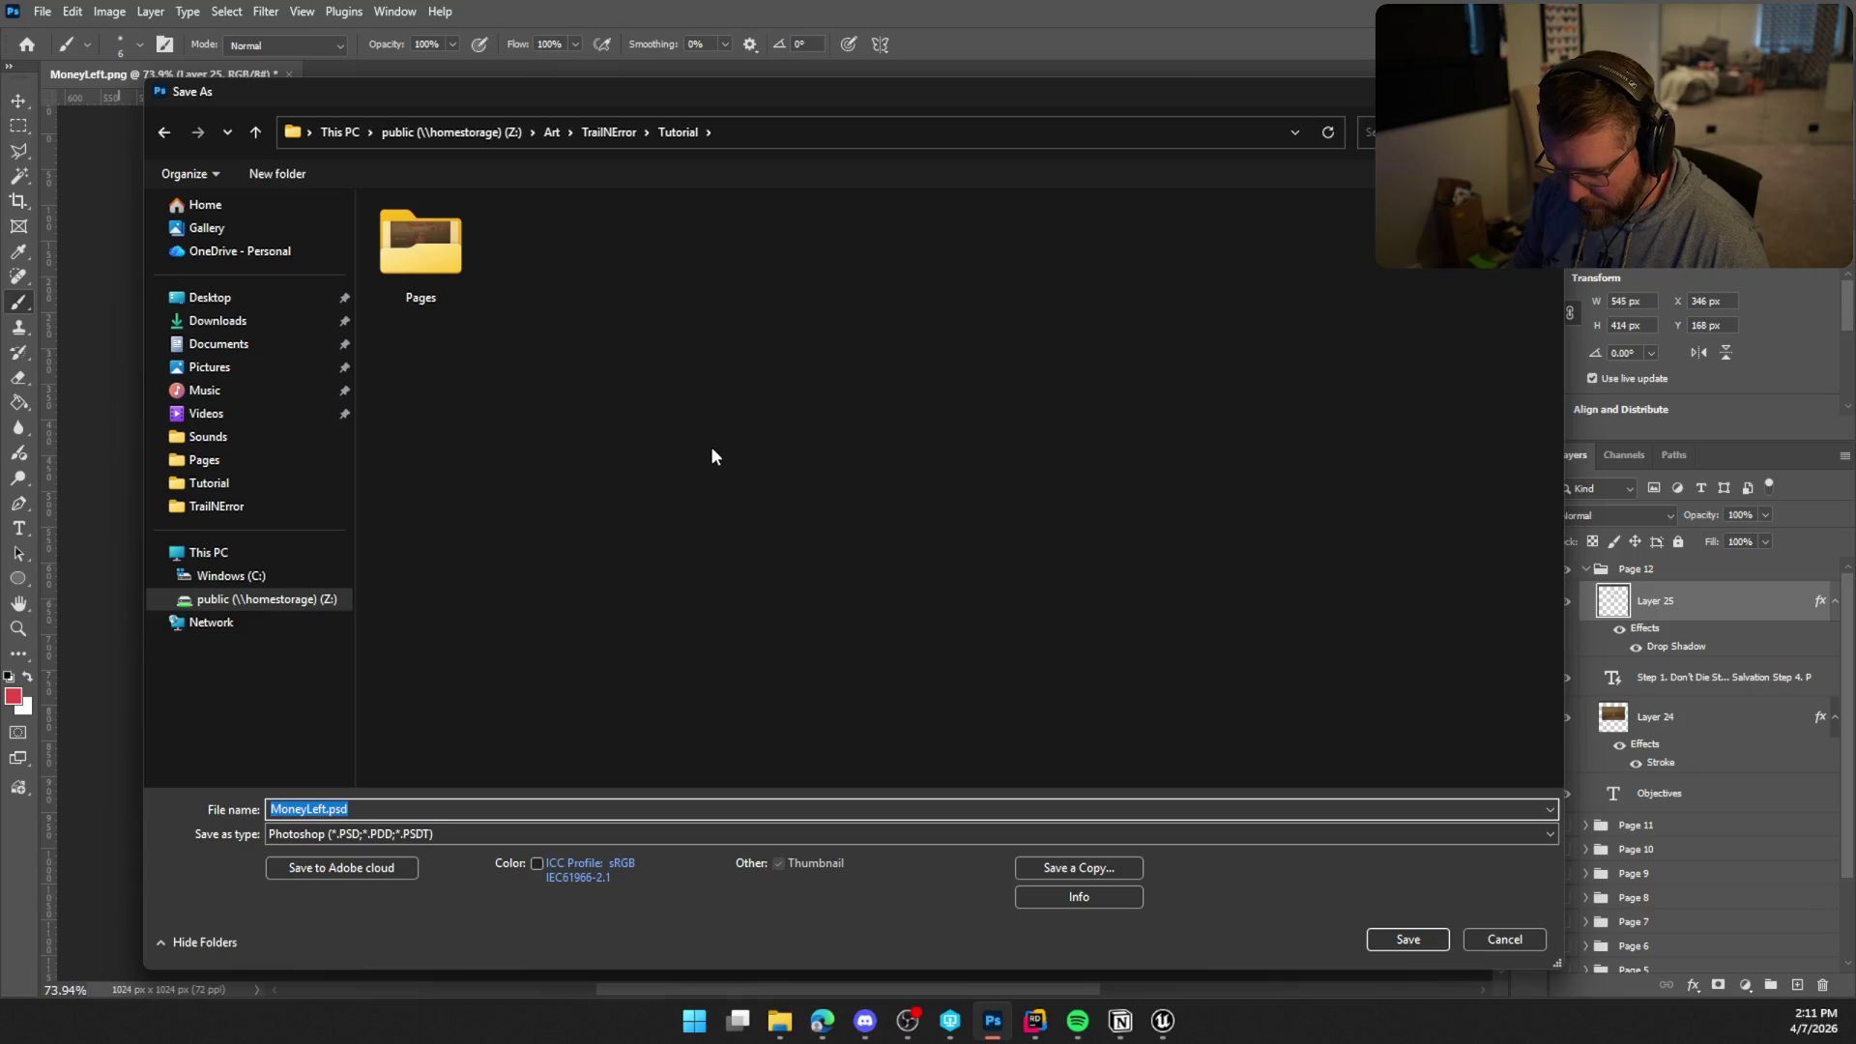
type("TutorialP")
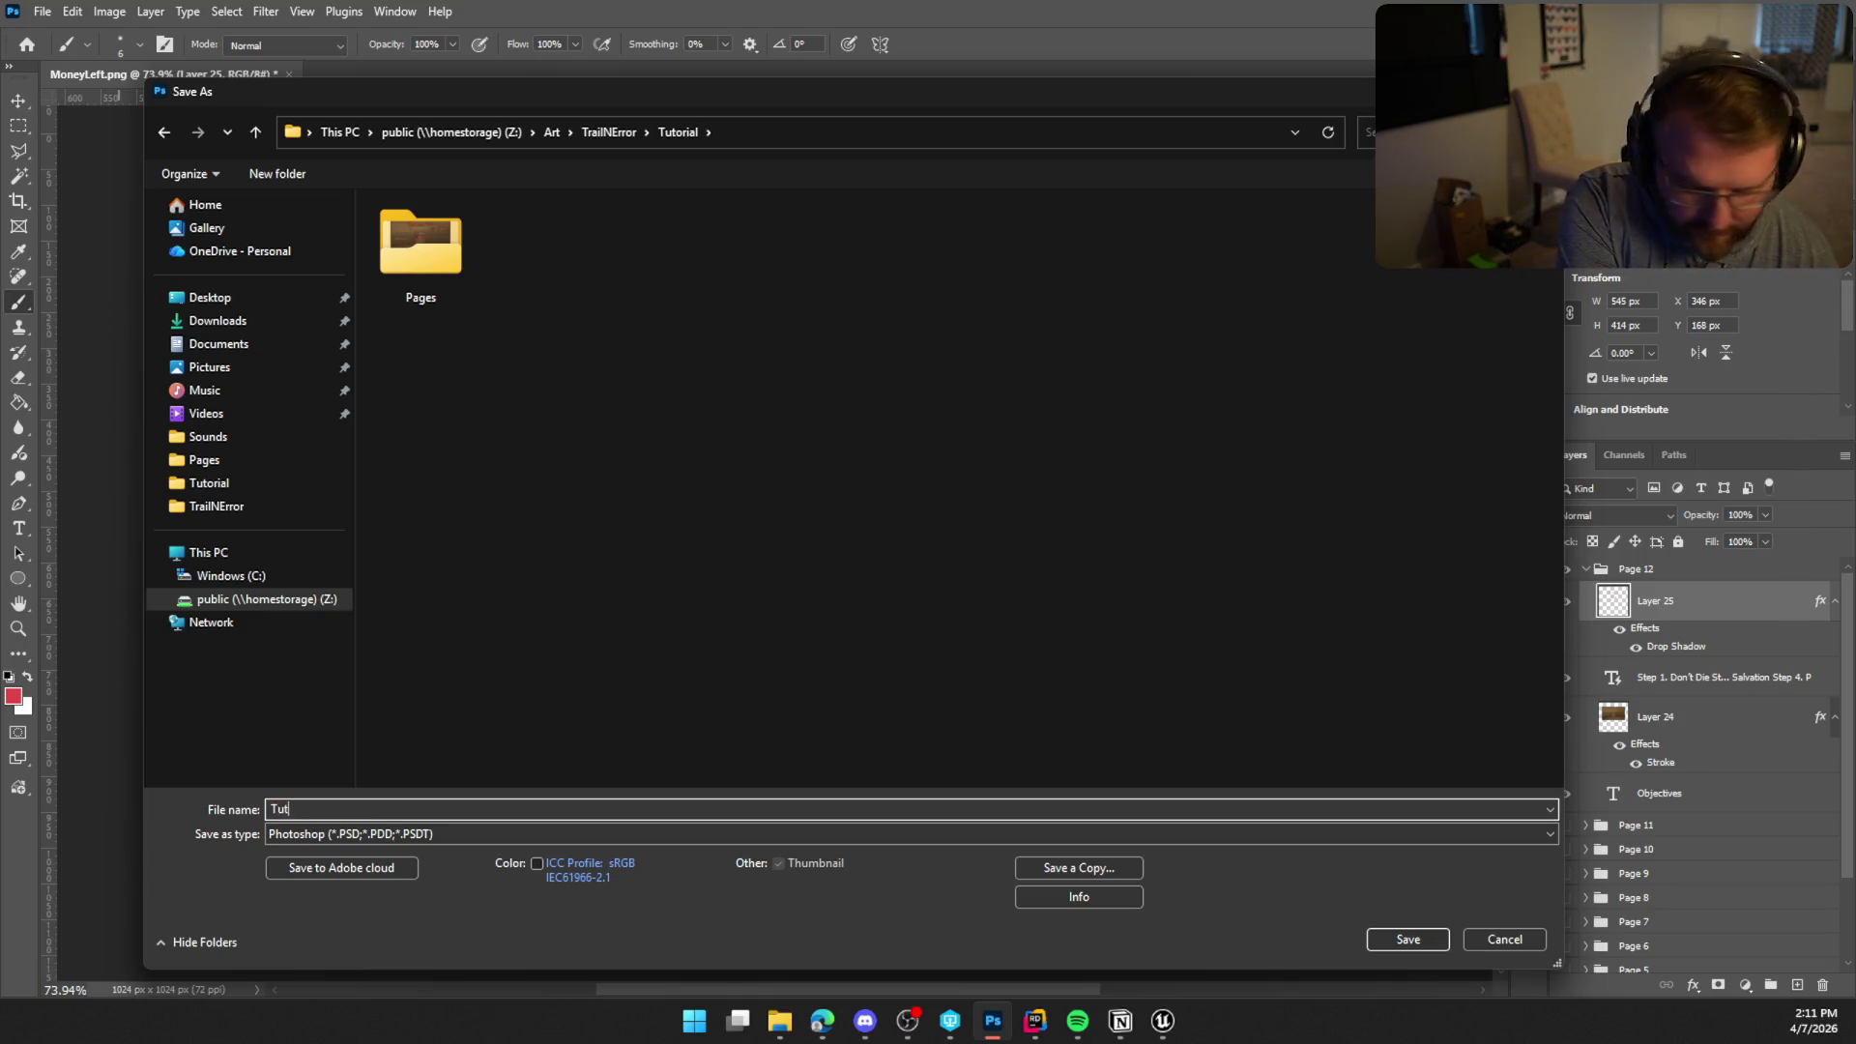
type("ages")
key("Return")
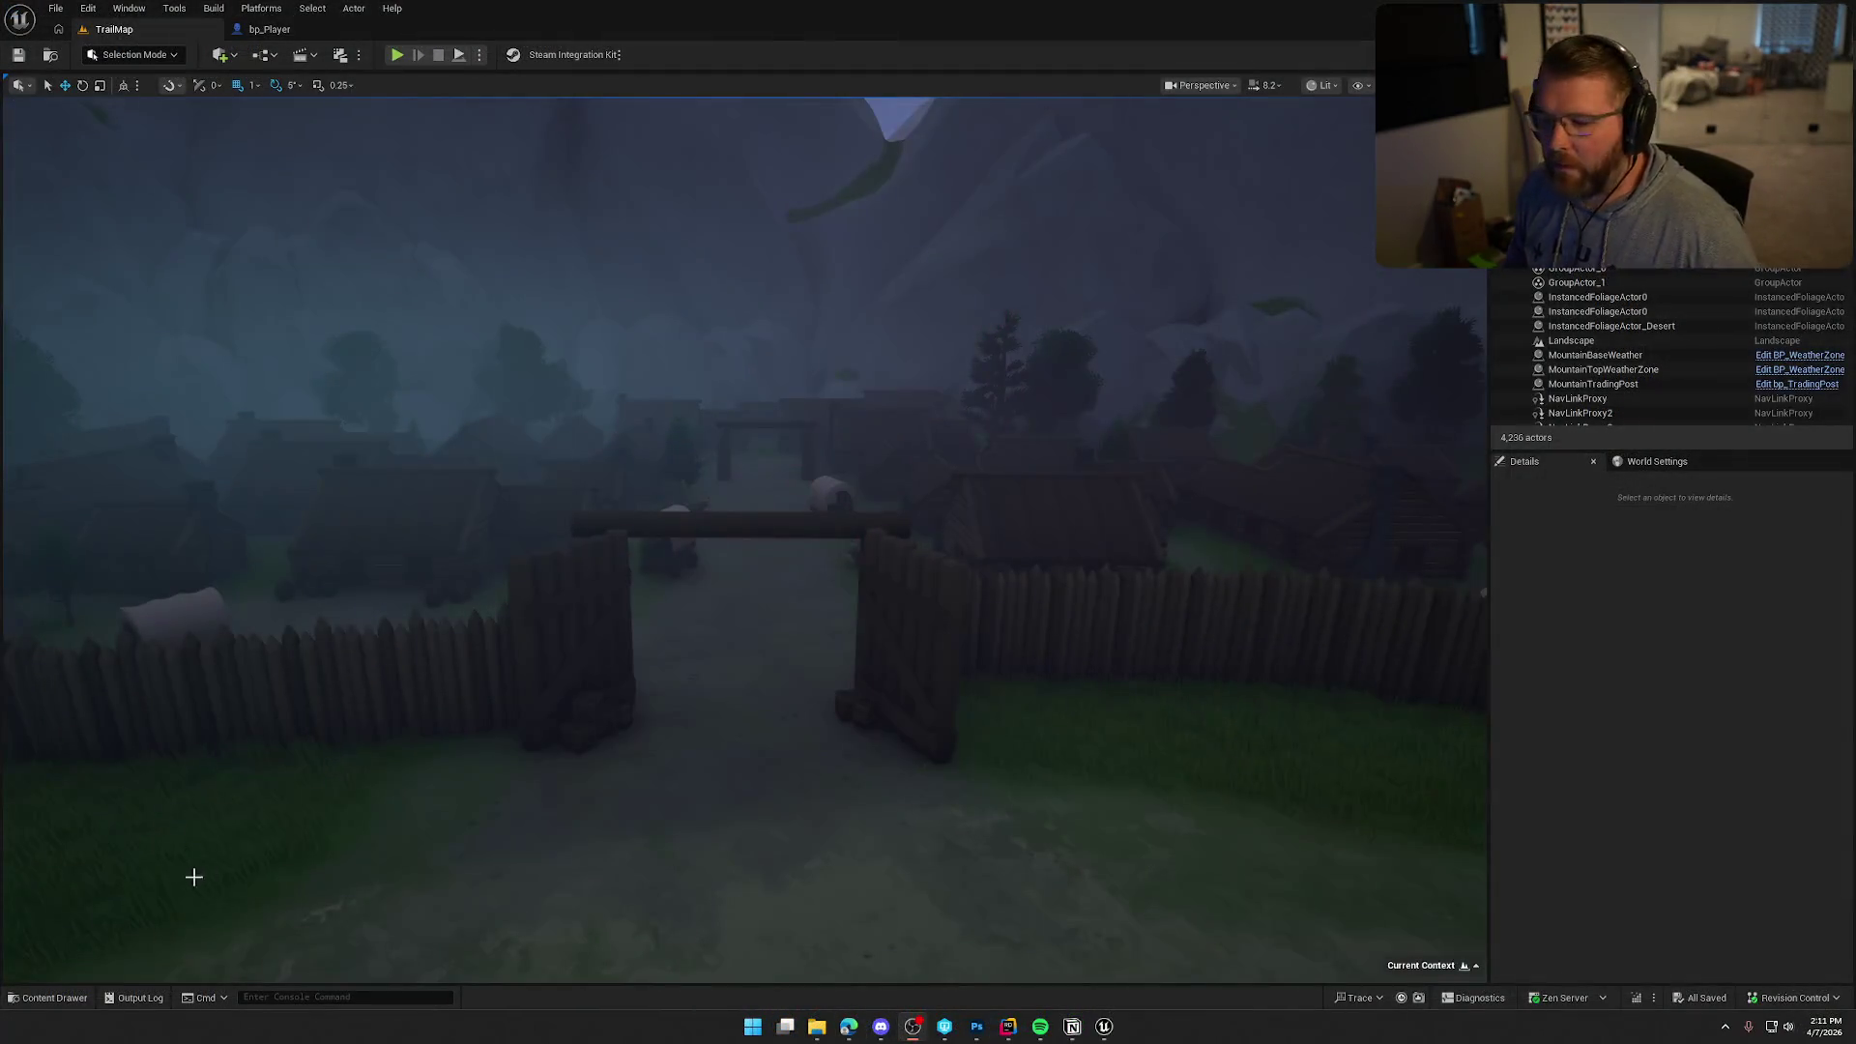
- Import all 12 page PNGs into Textures/Tutorial, save them, and switch to bp_Player
left_click(48, 998)
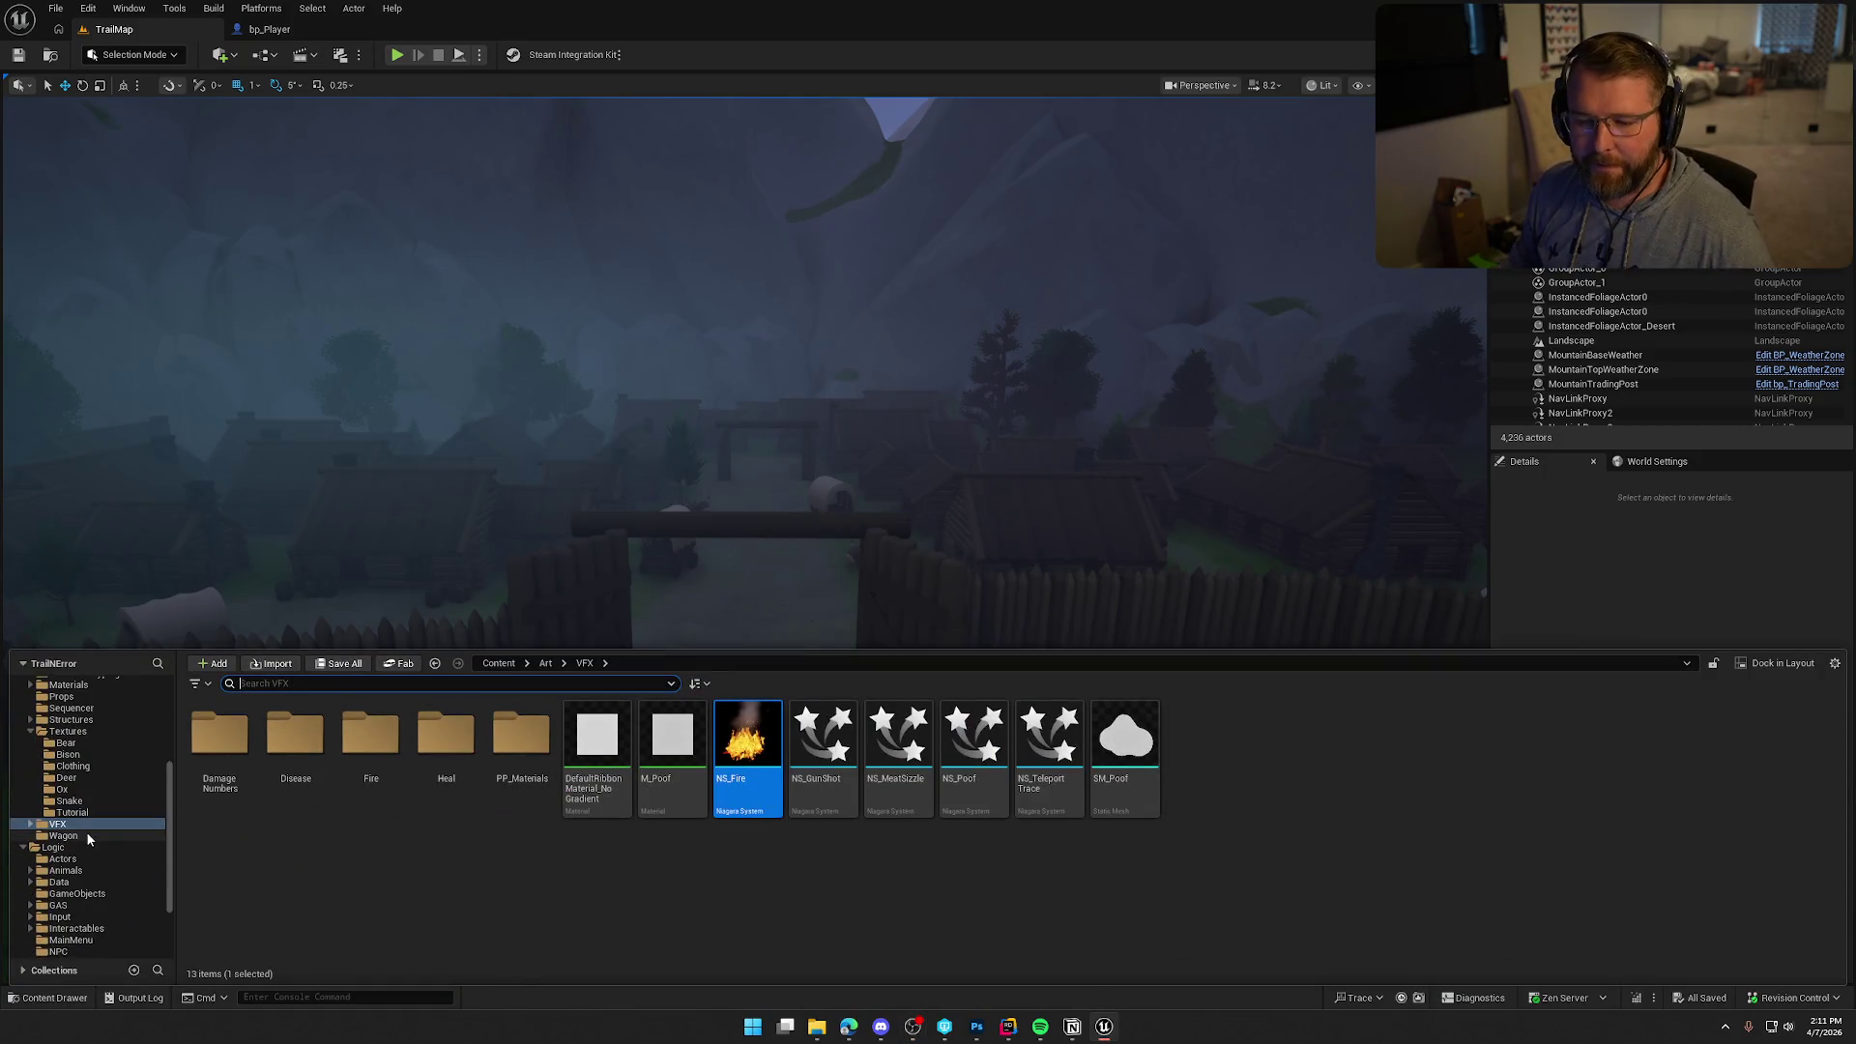
left_click(73, 813)
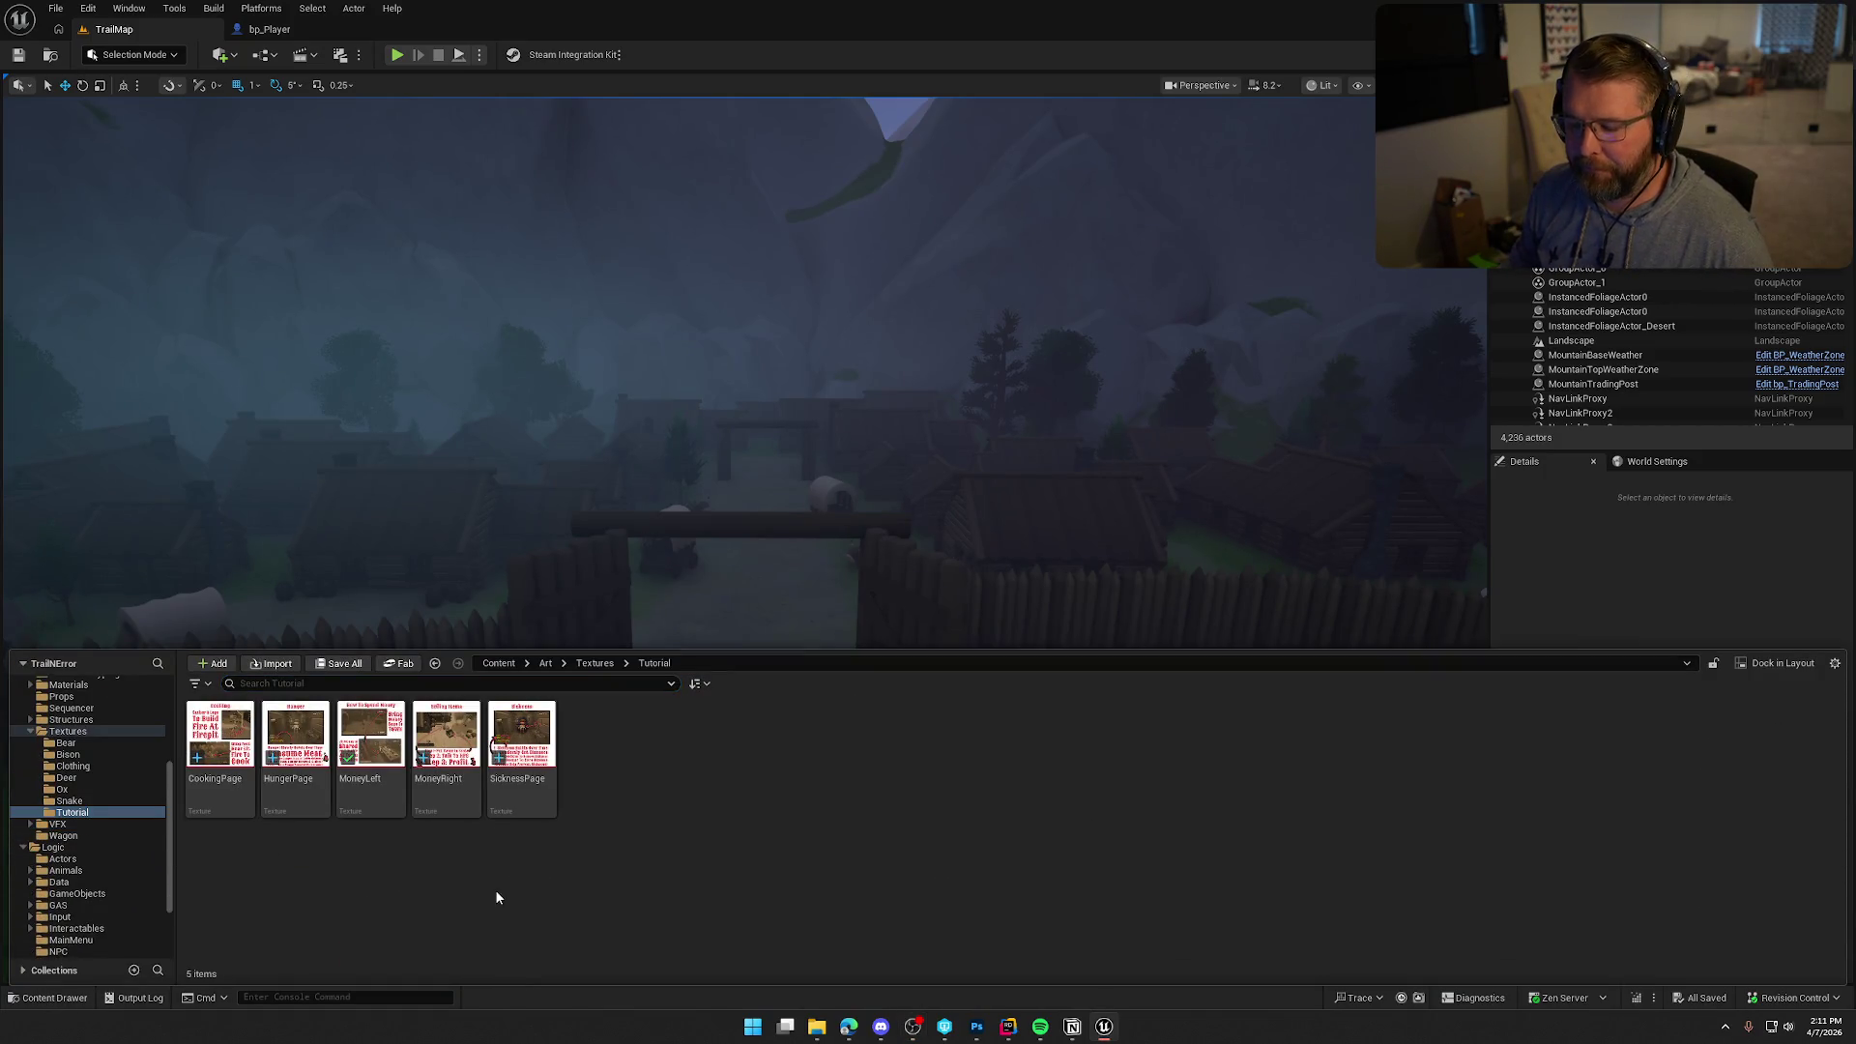
left_click(817, 1027)
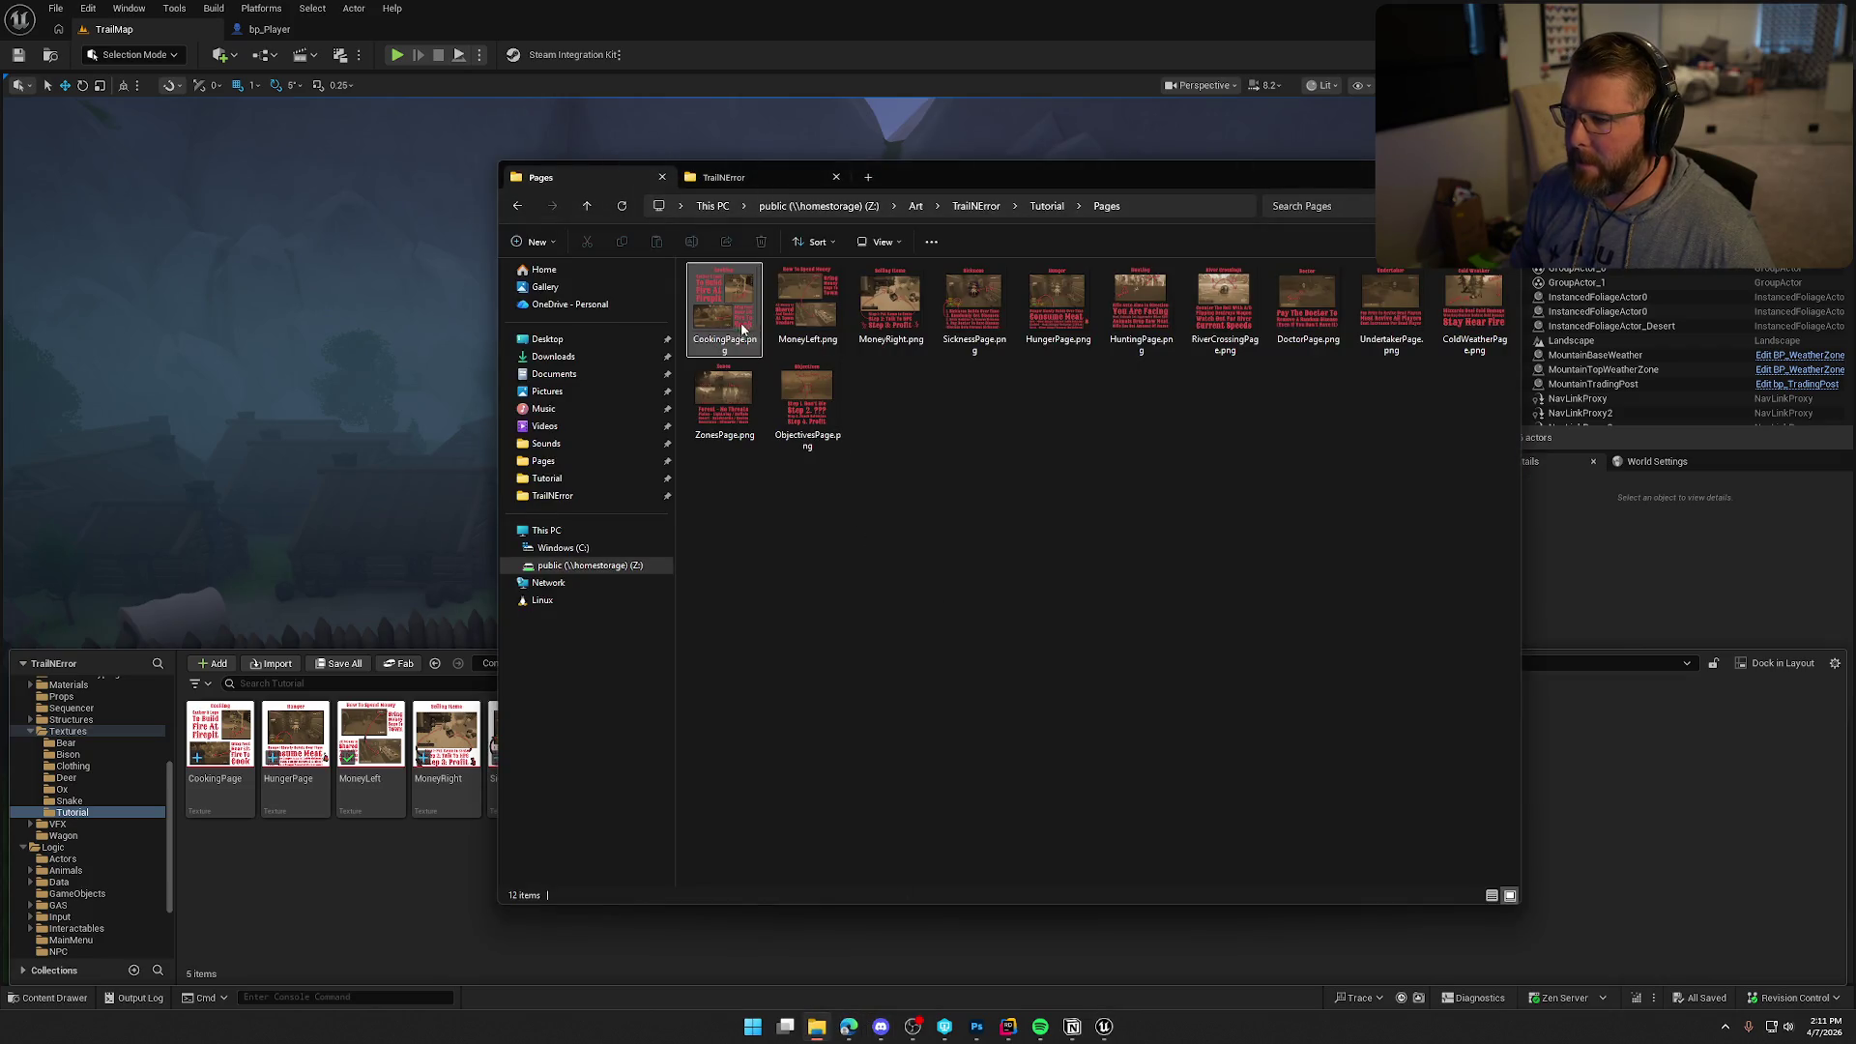
key("ctrl+a")
mouse_move(817, 411)
left_mouse_down()
mouse_move(416, 870)
mouse_move(439, 863)
left_mouse_up()
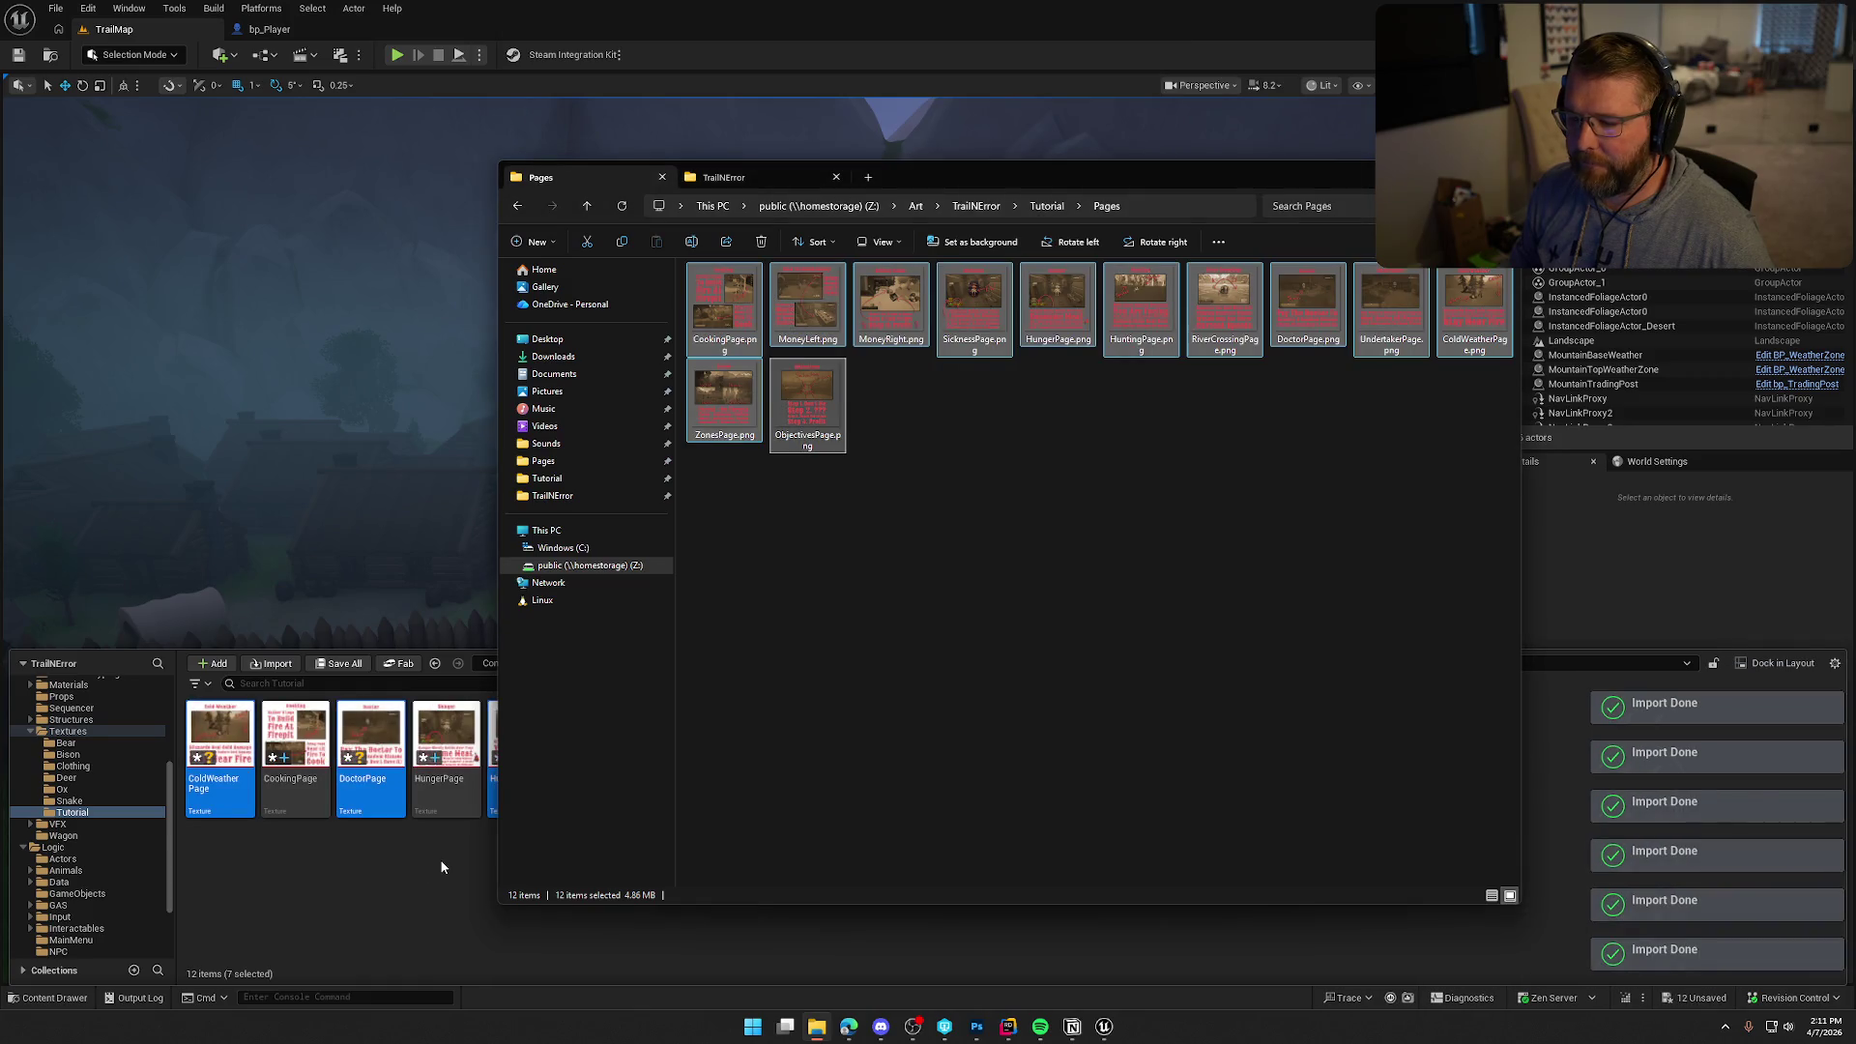
left_click(441, 867)
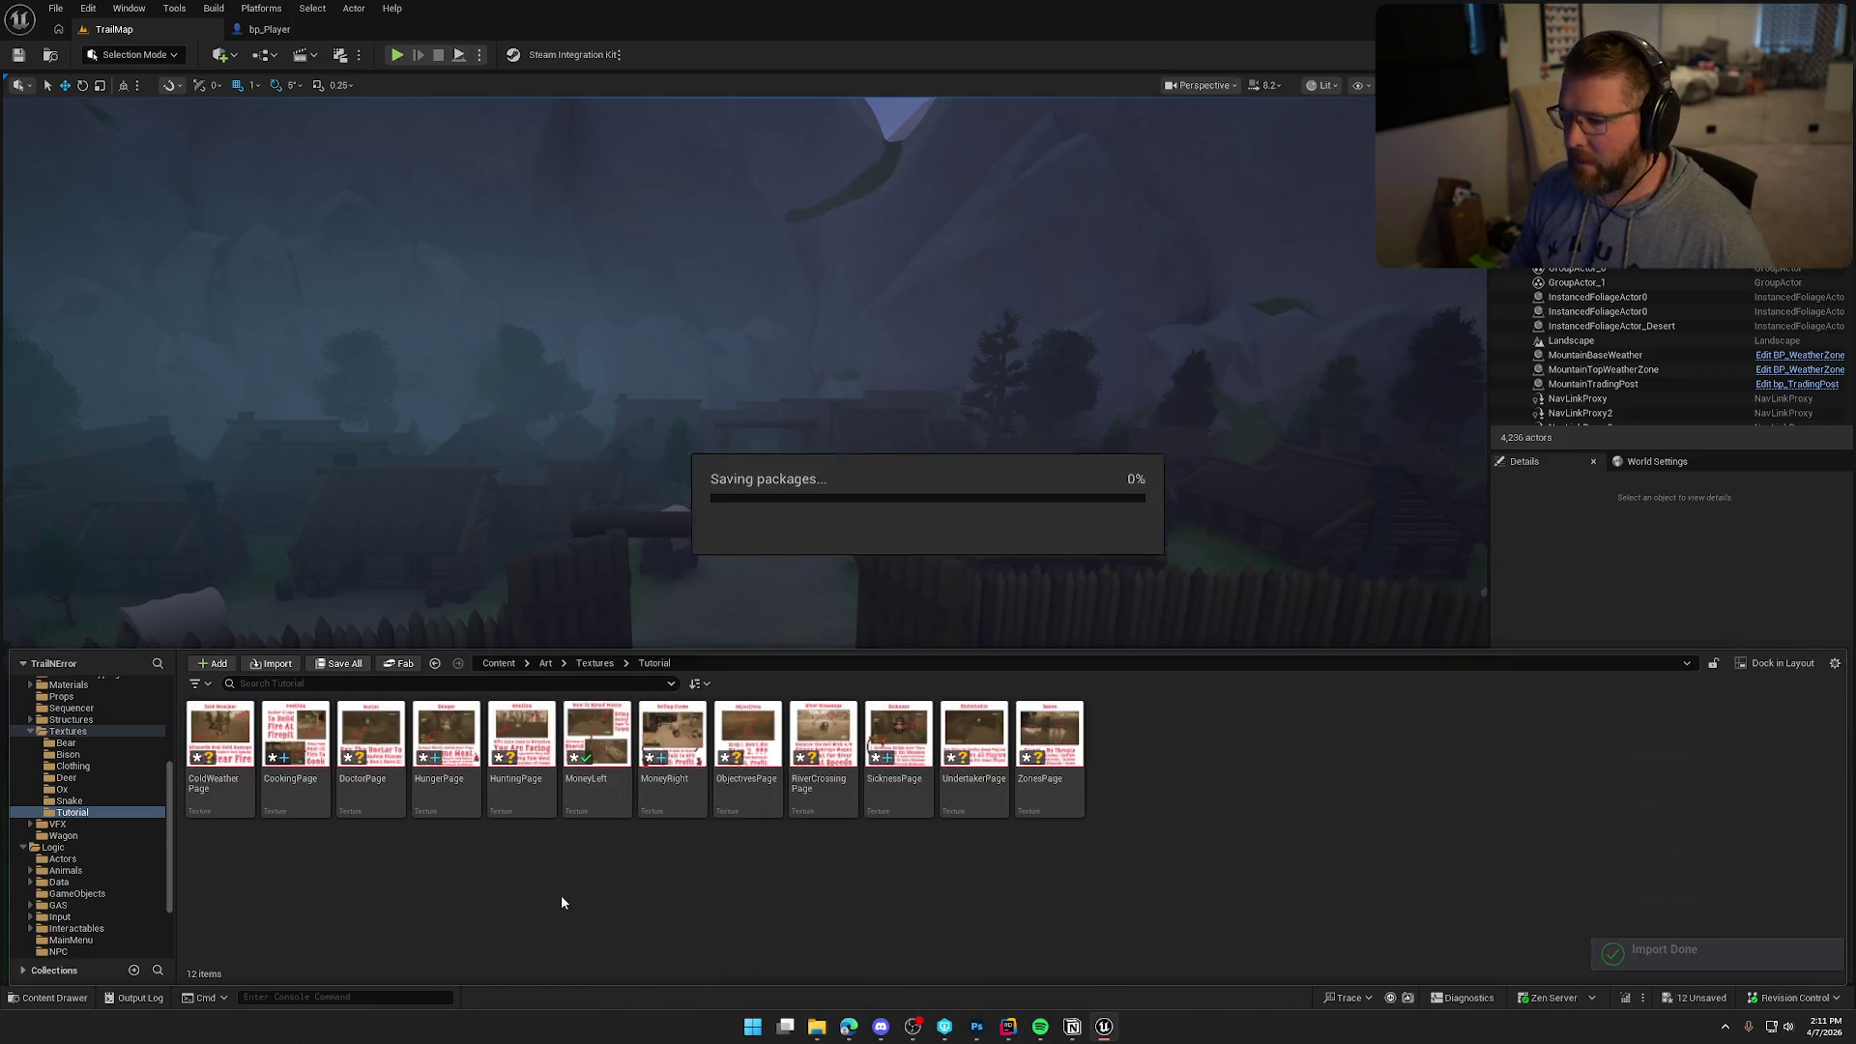
key("ctrl+shift+s")
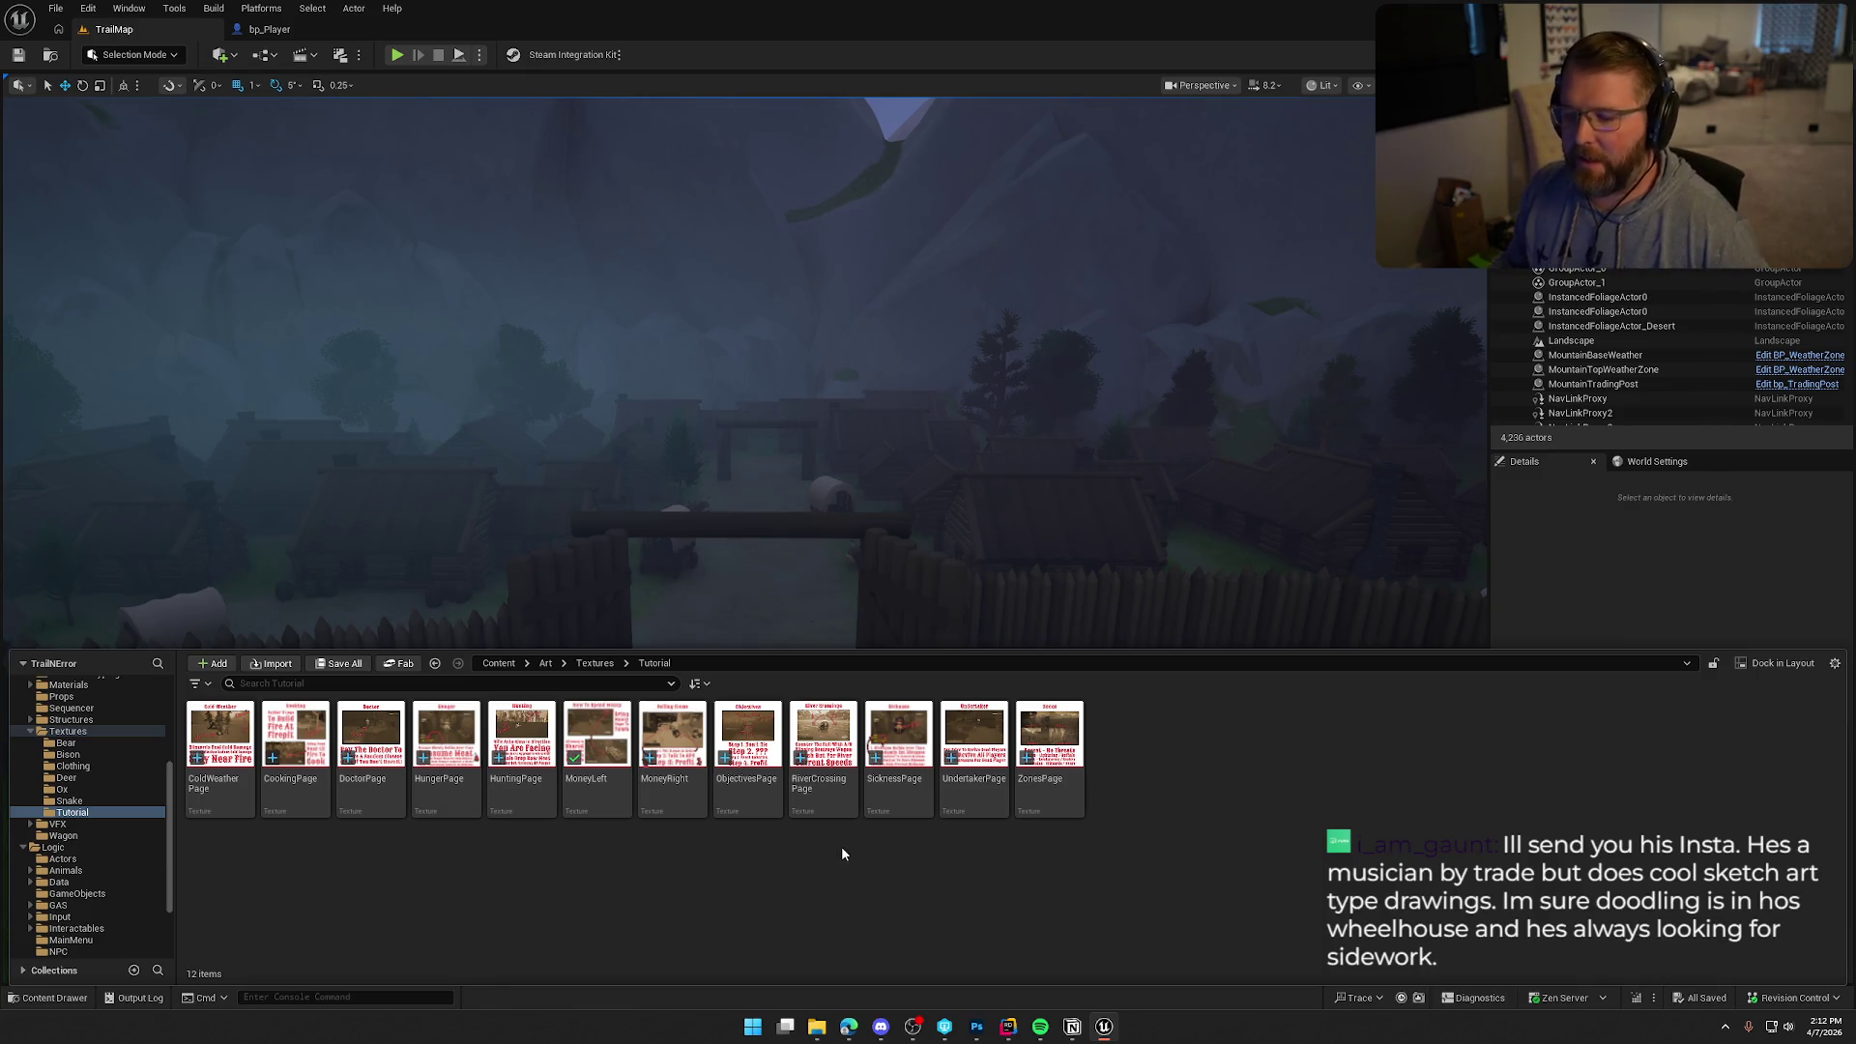
left_click(269, 29)
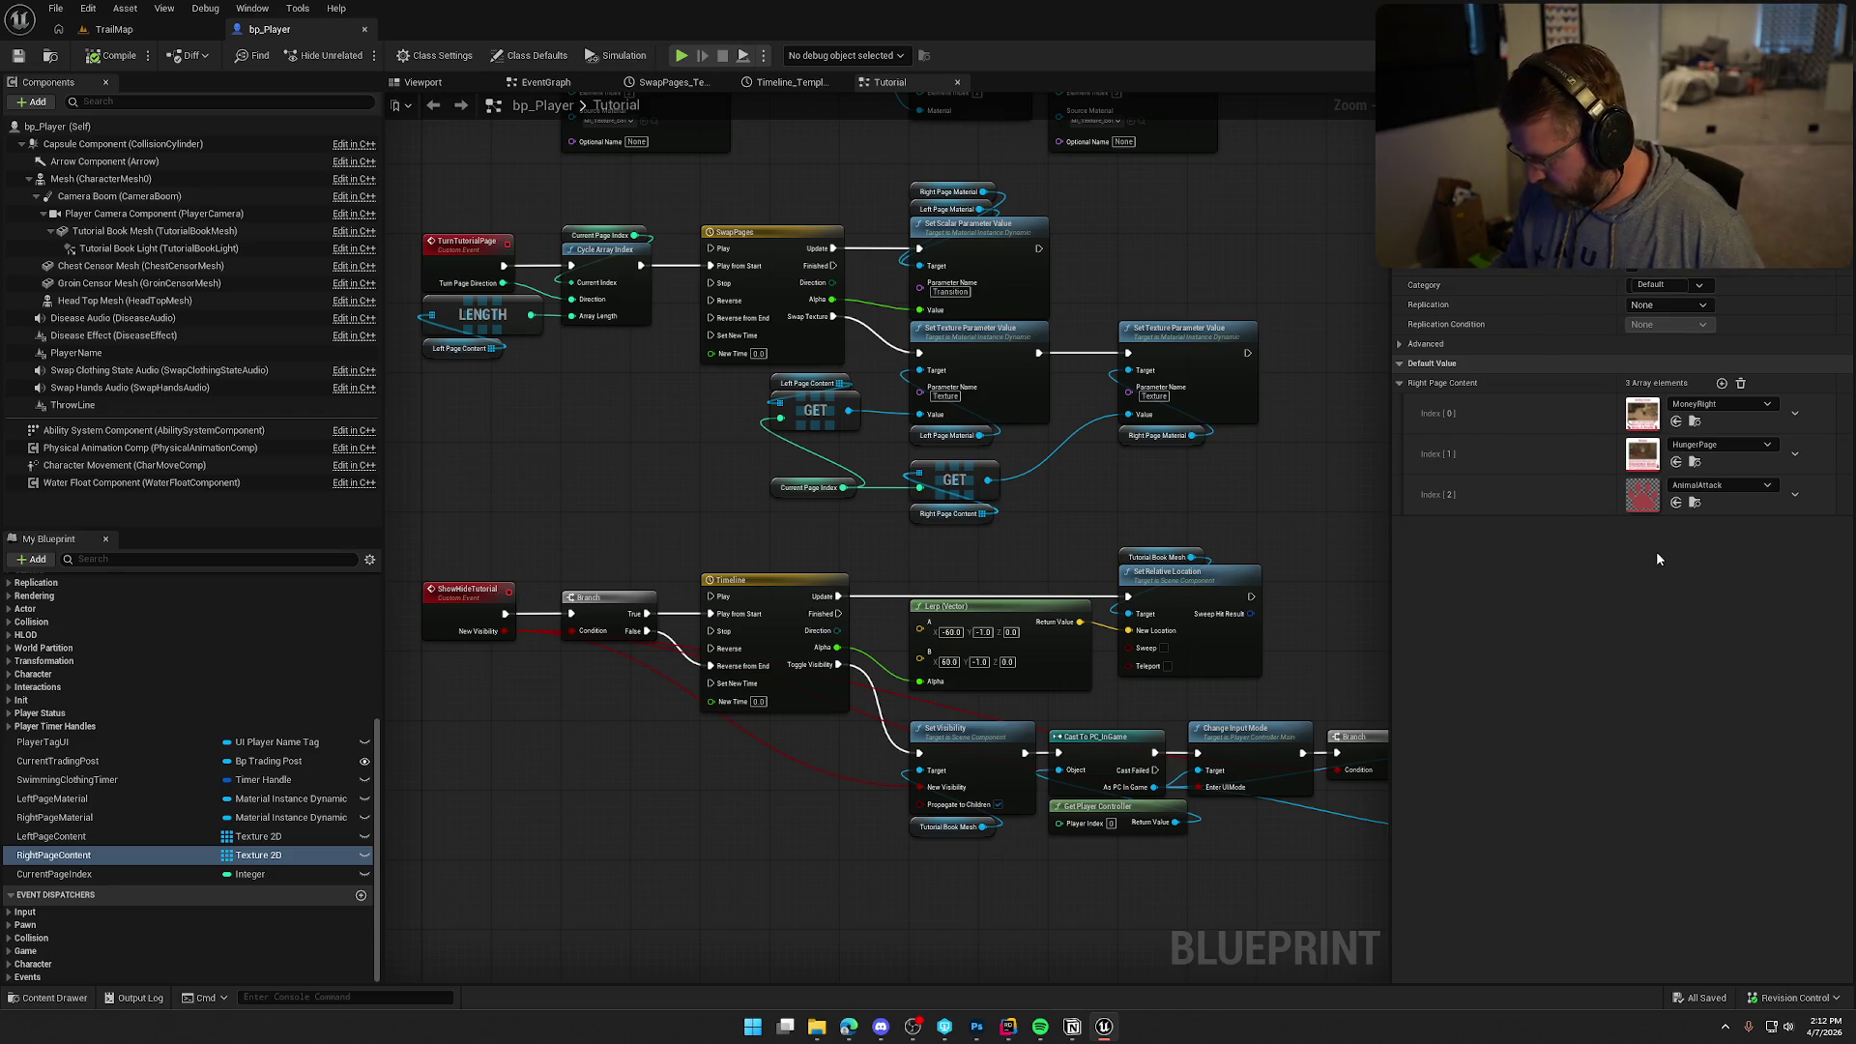
- Add three empty slots to Right Page Content, giving it Index 3–5
left_click(1722, 384)
left_click(1722, 384)
left_click(1722, 384)
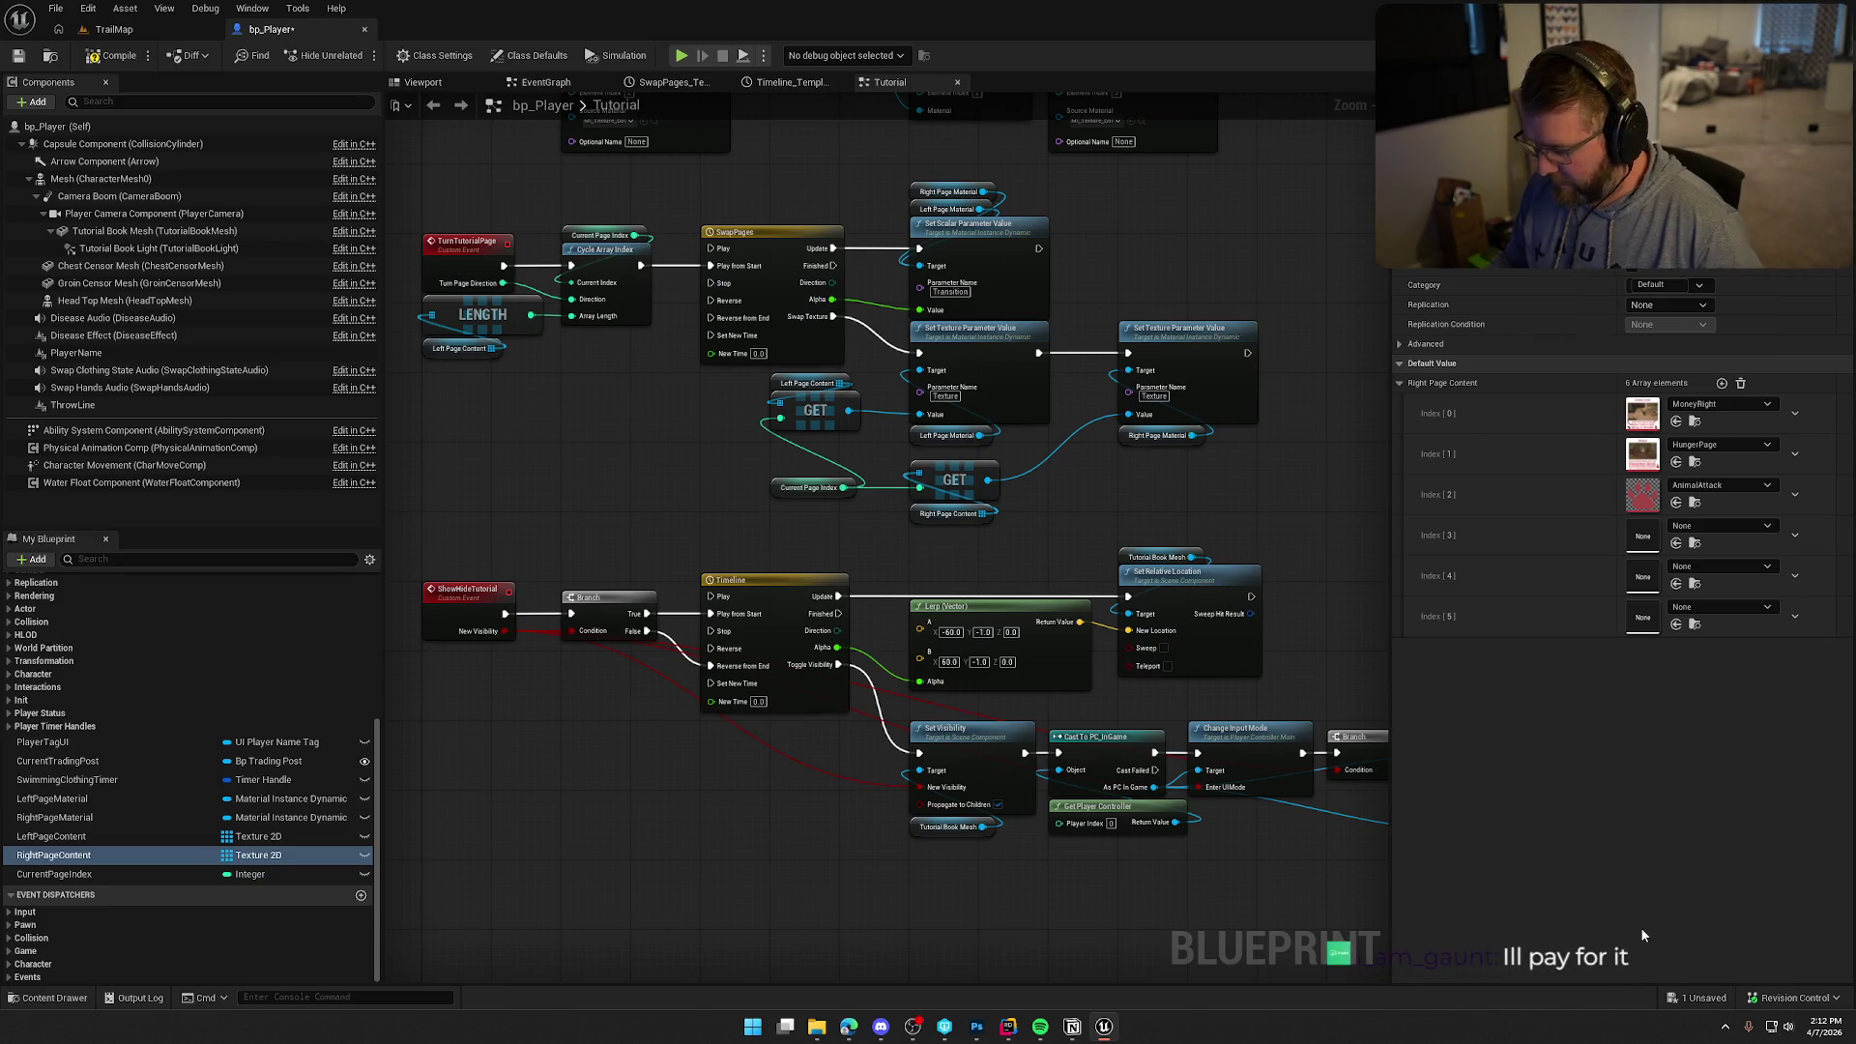
left_click(817, 1026)
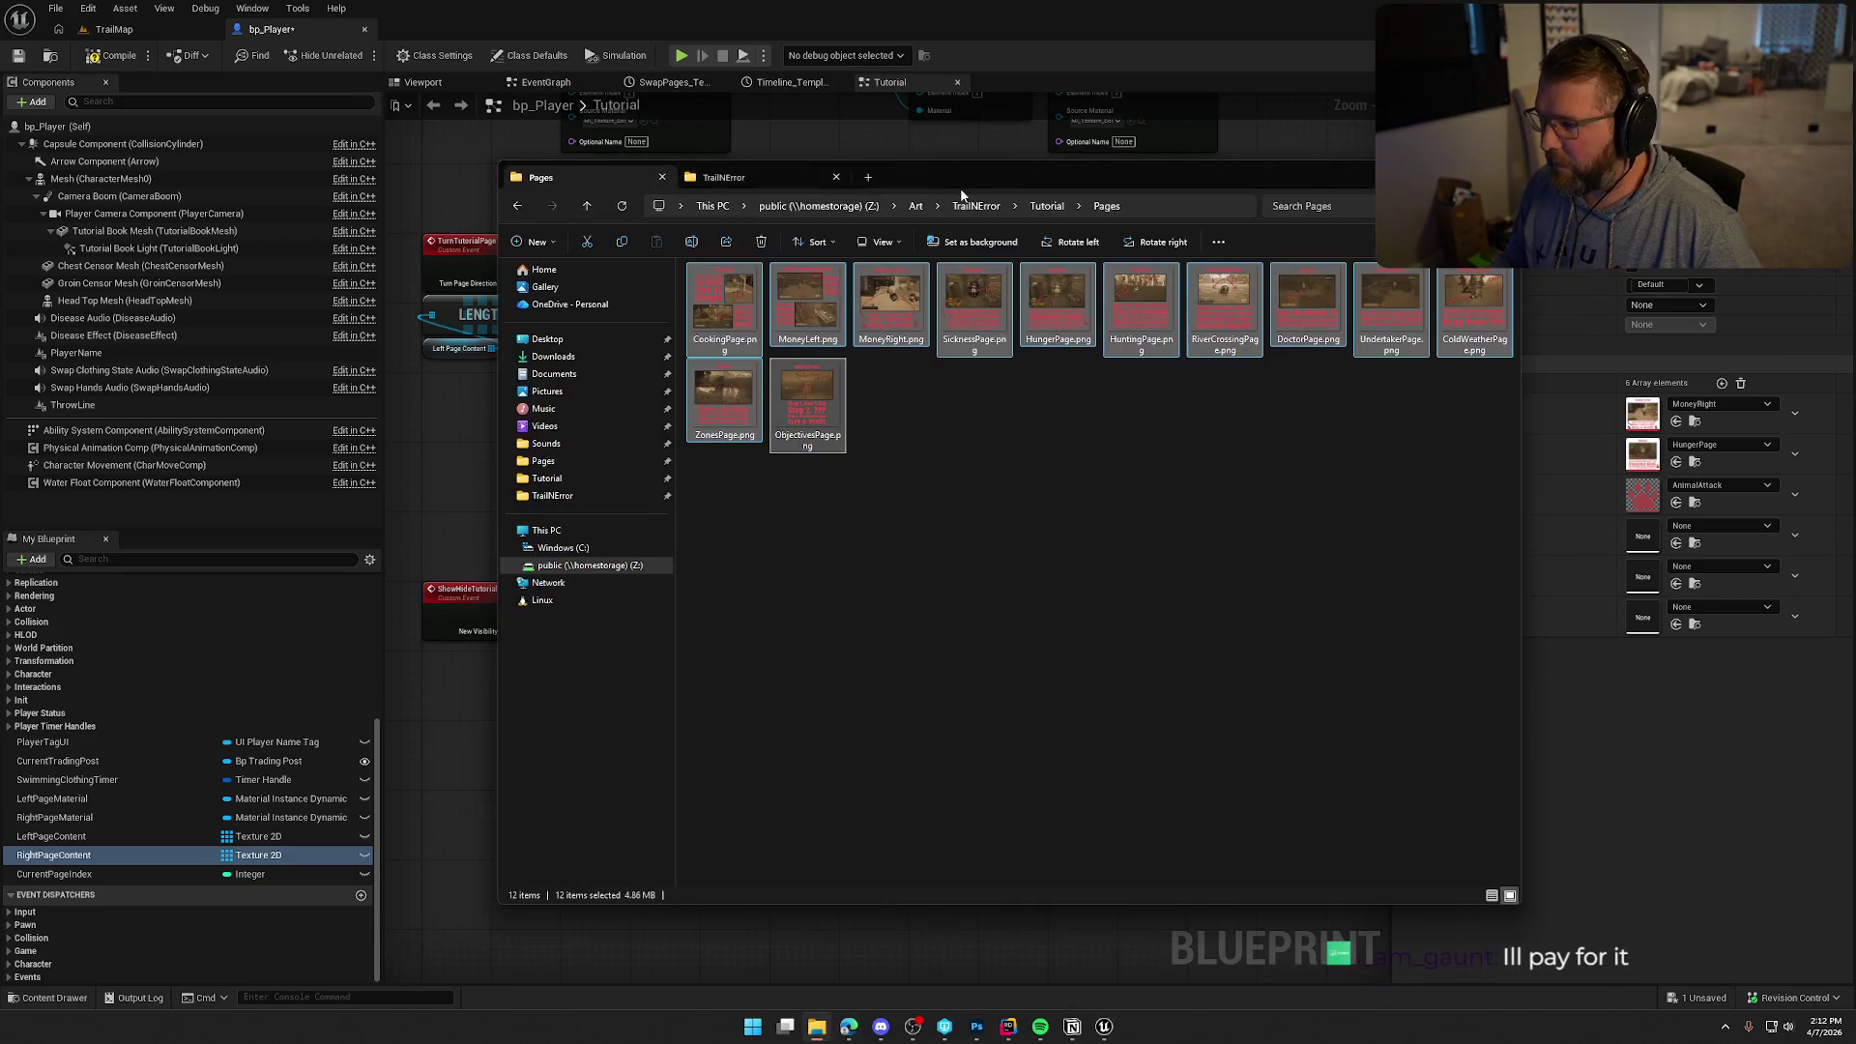
left_click(1498, 177)
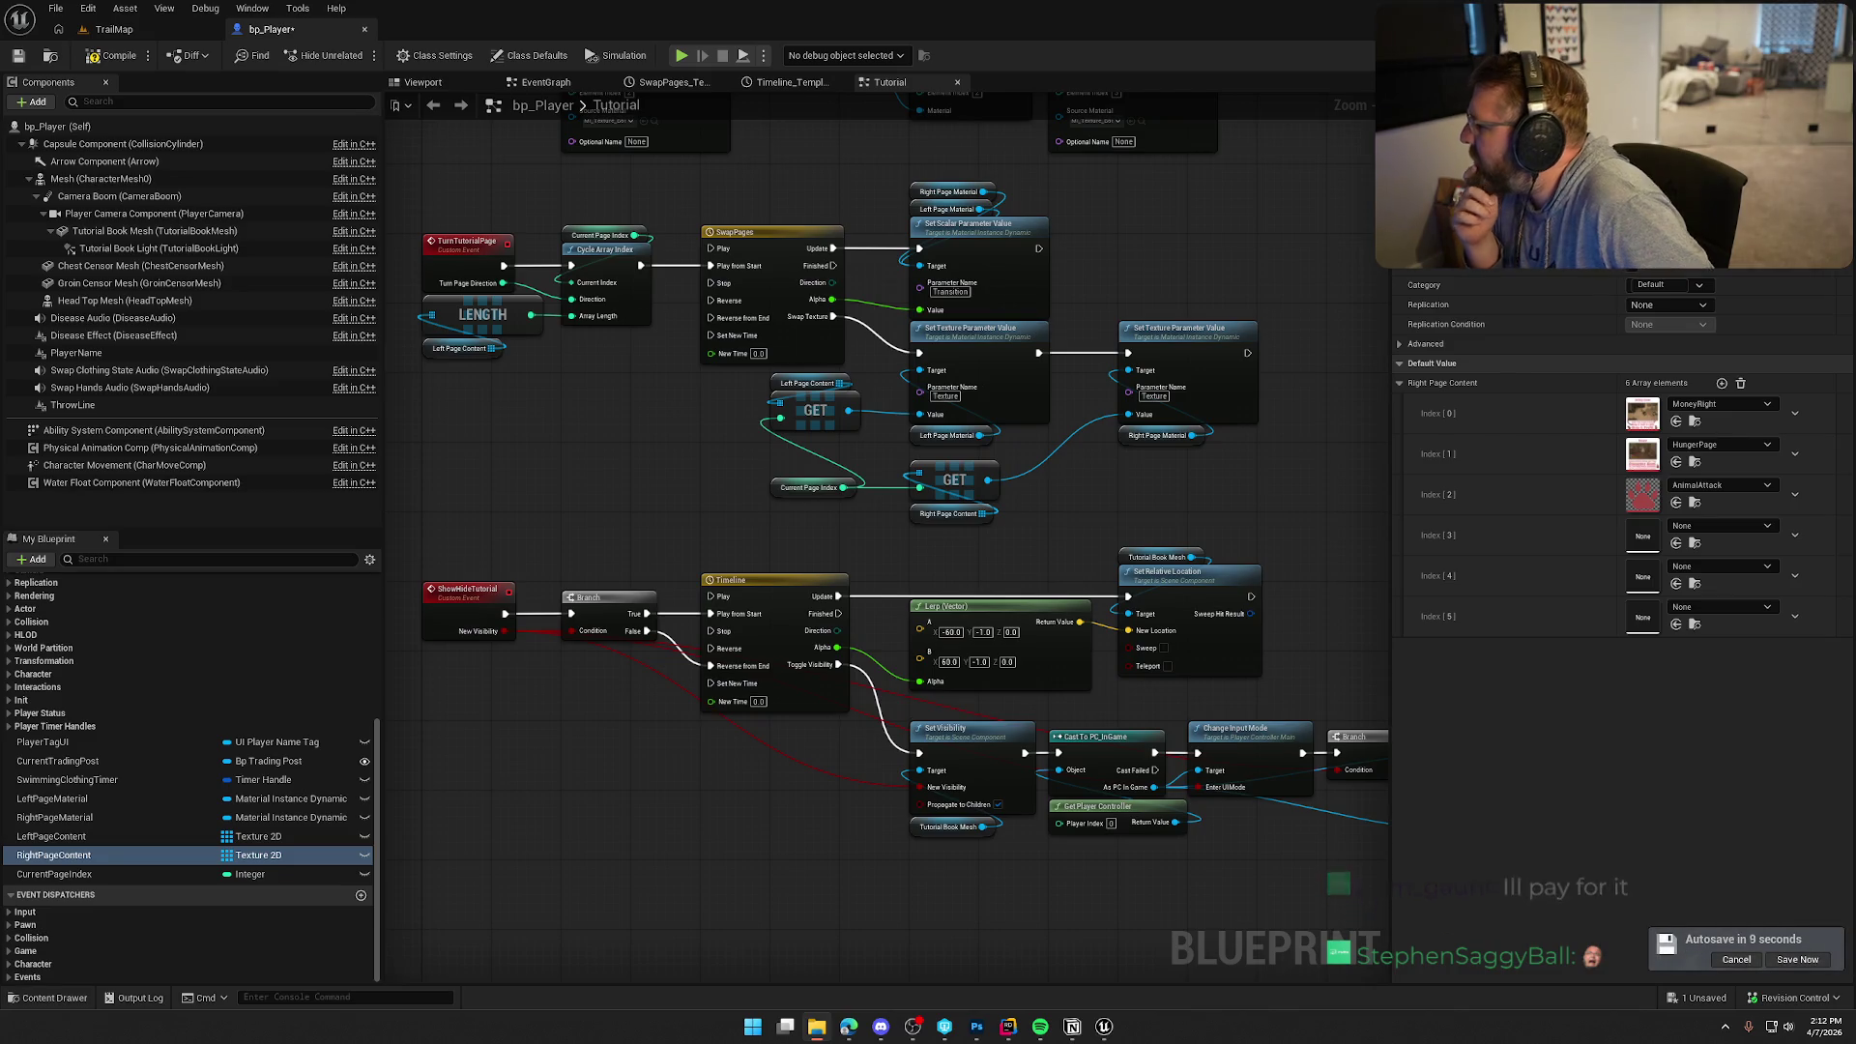
- Set right-page Indices 0–2 to ZonesPage, MoneyRight and SicknessPage
left_click(1717, 404)
key("ctrl+space")
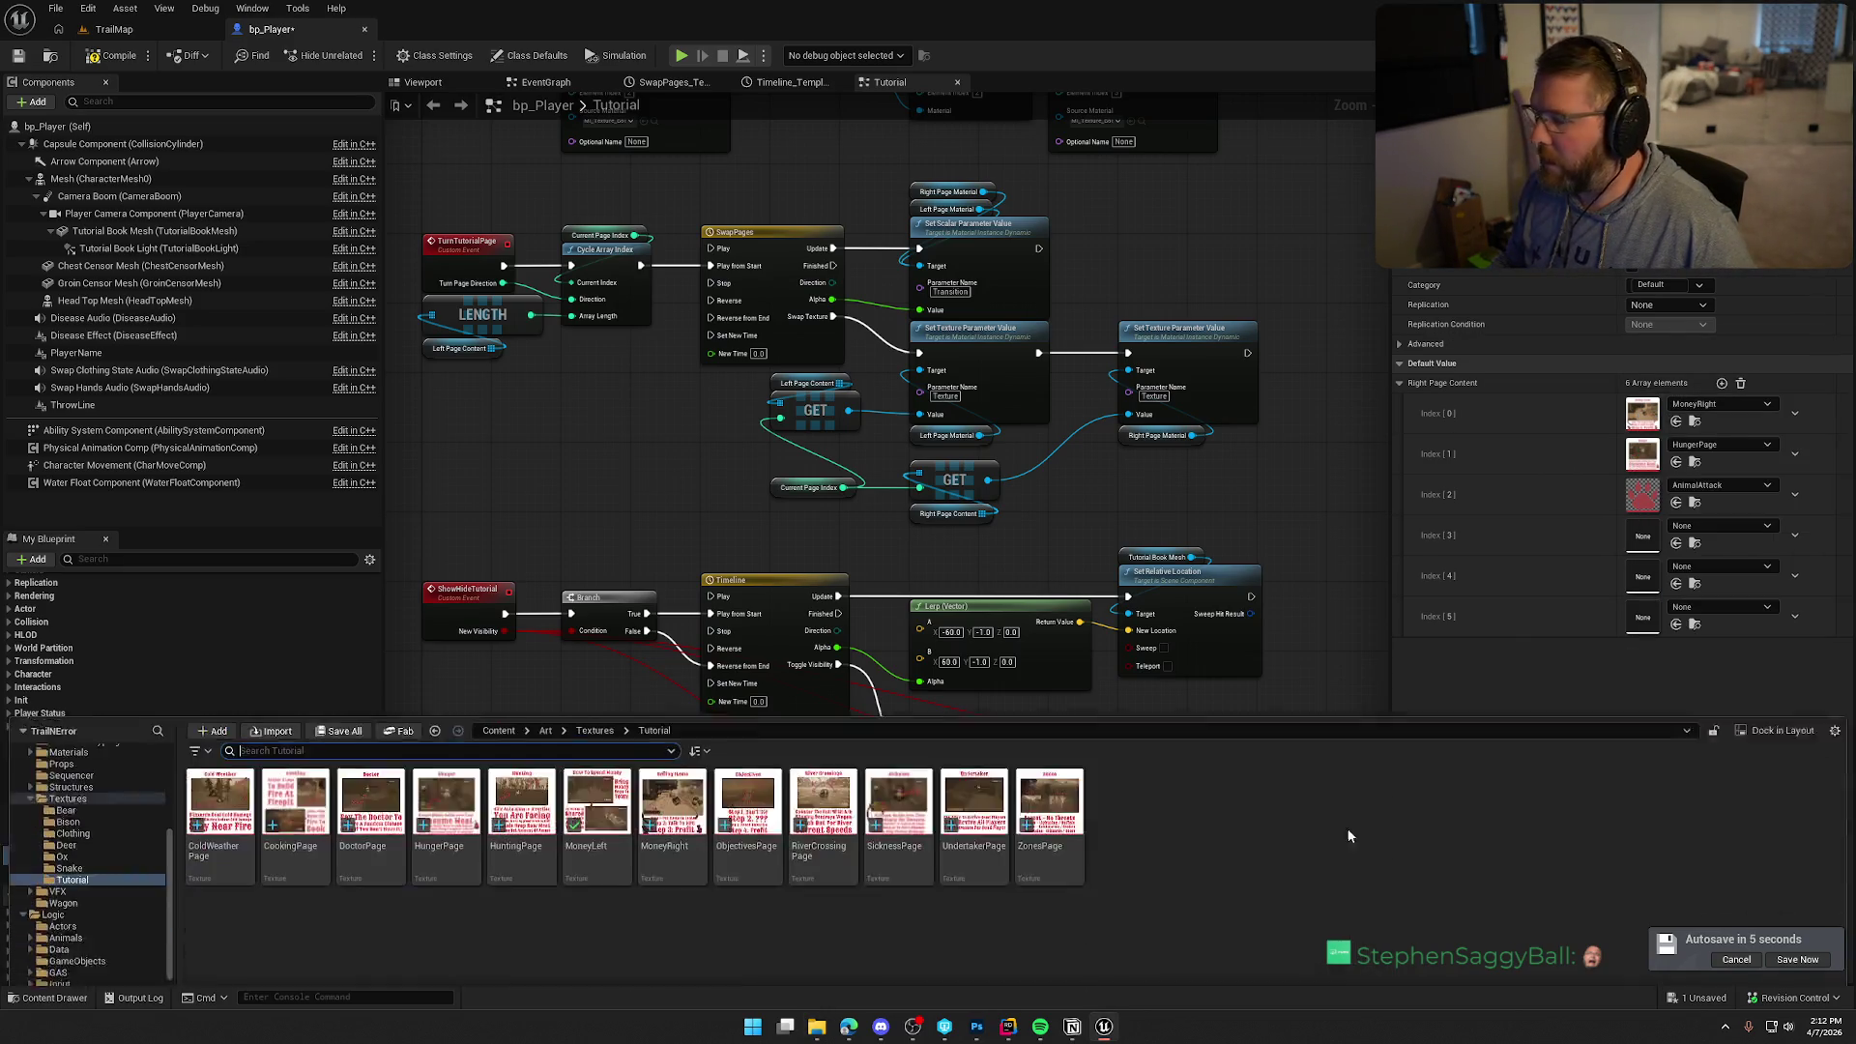
mouse_move(1052, 851)
left_mouse_down()
mouse_move(1053, 764)
mouse_move(1601, 449)
mouse_move(1621, 507)
left_mouse_up()
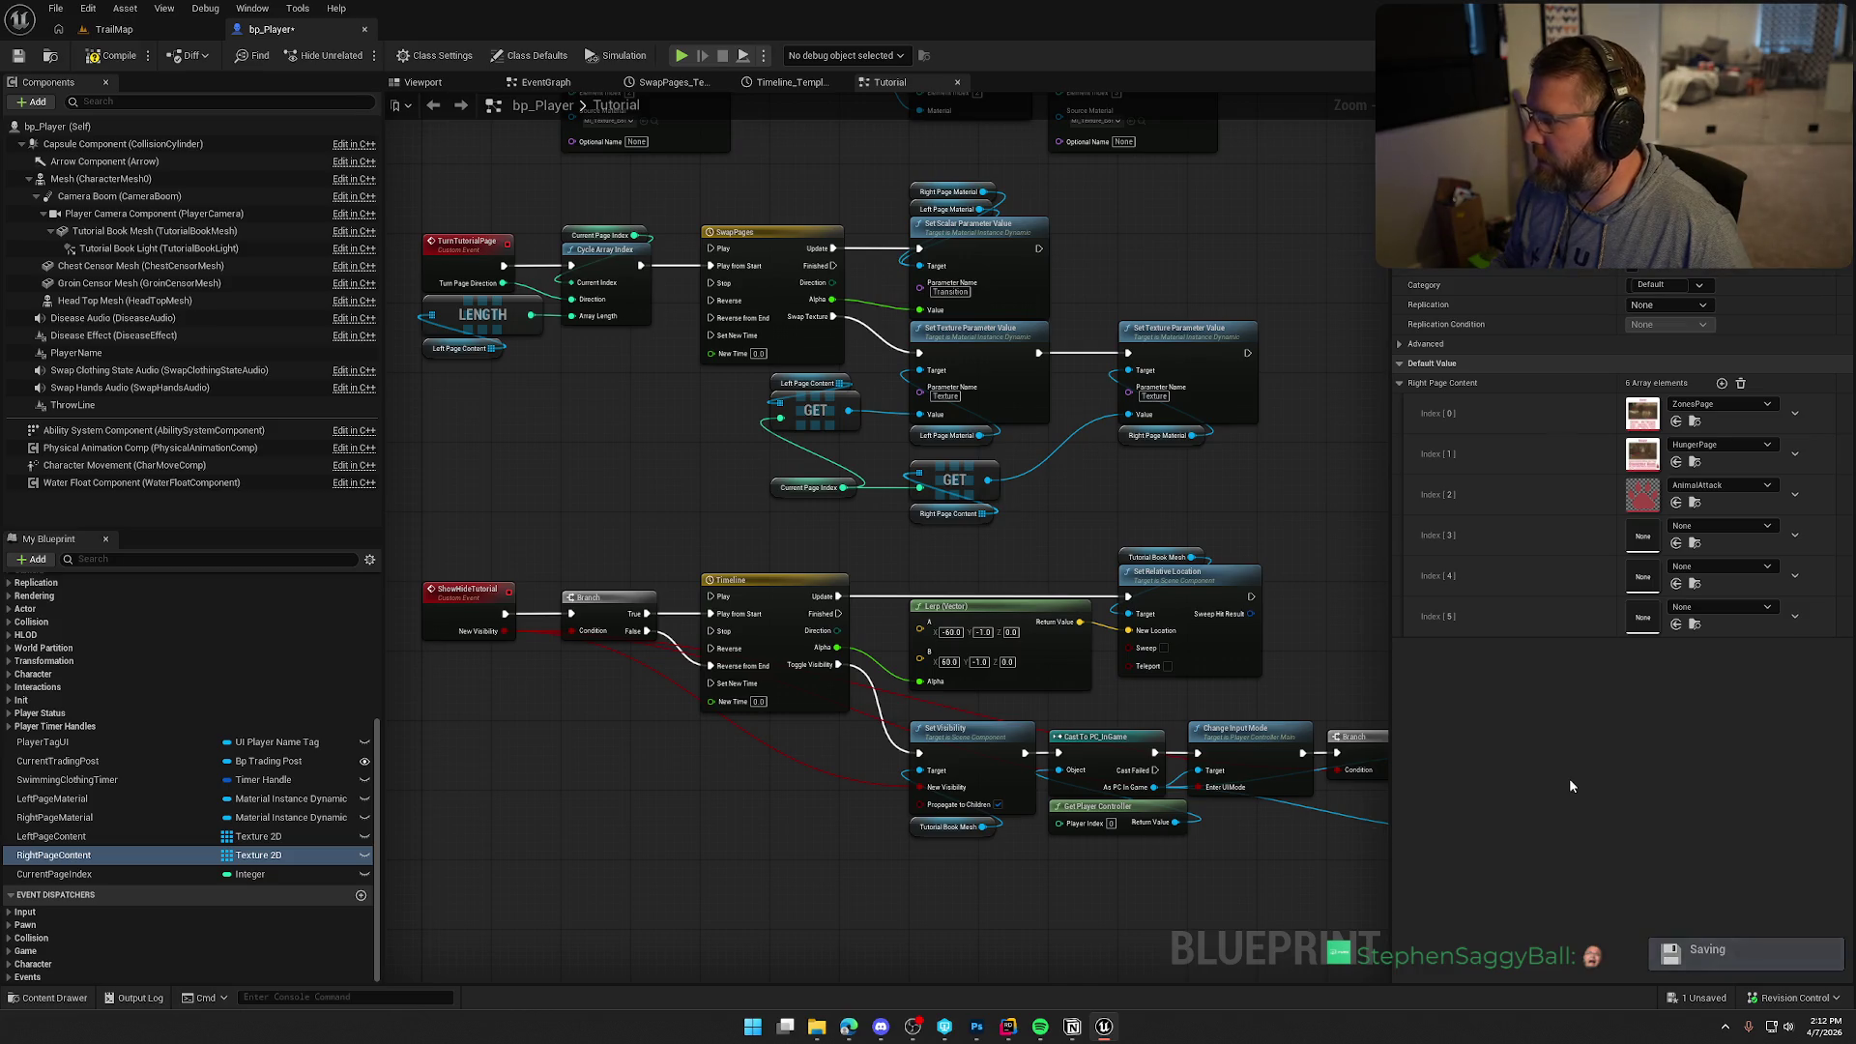
key("ctrl+space")
mouse_move(673, 735)
left_mouse_down()
mouse_move(1644, 488)
mouse_move(1643, 454)
left_mouse_up()
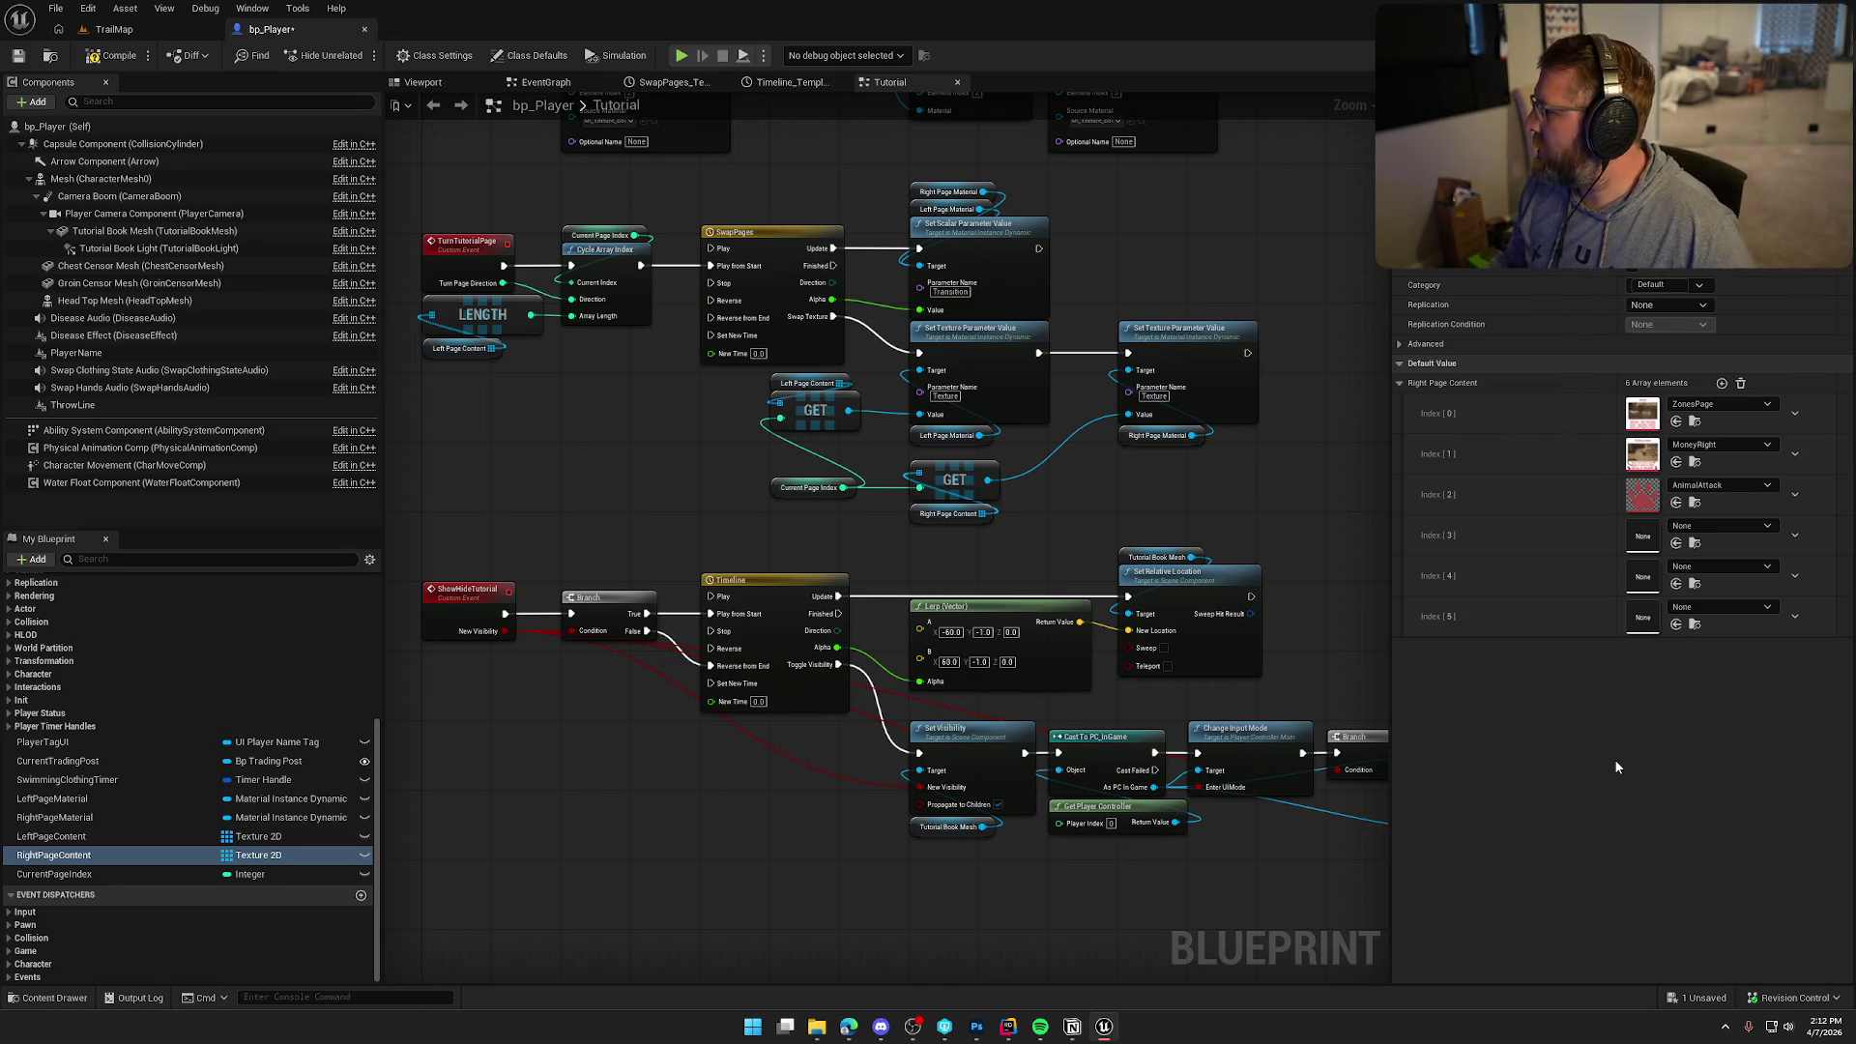
key("ctrl+space")
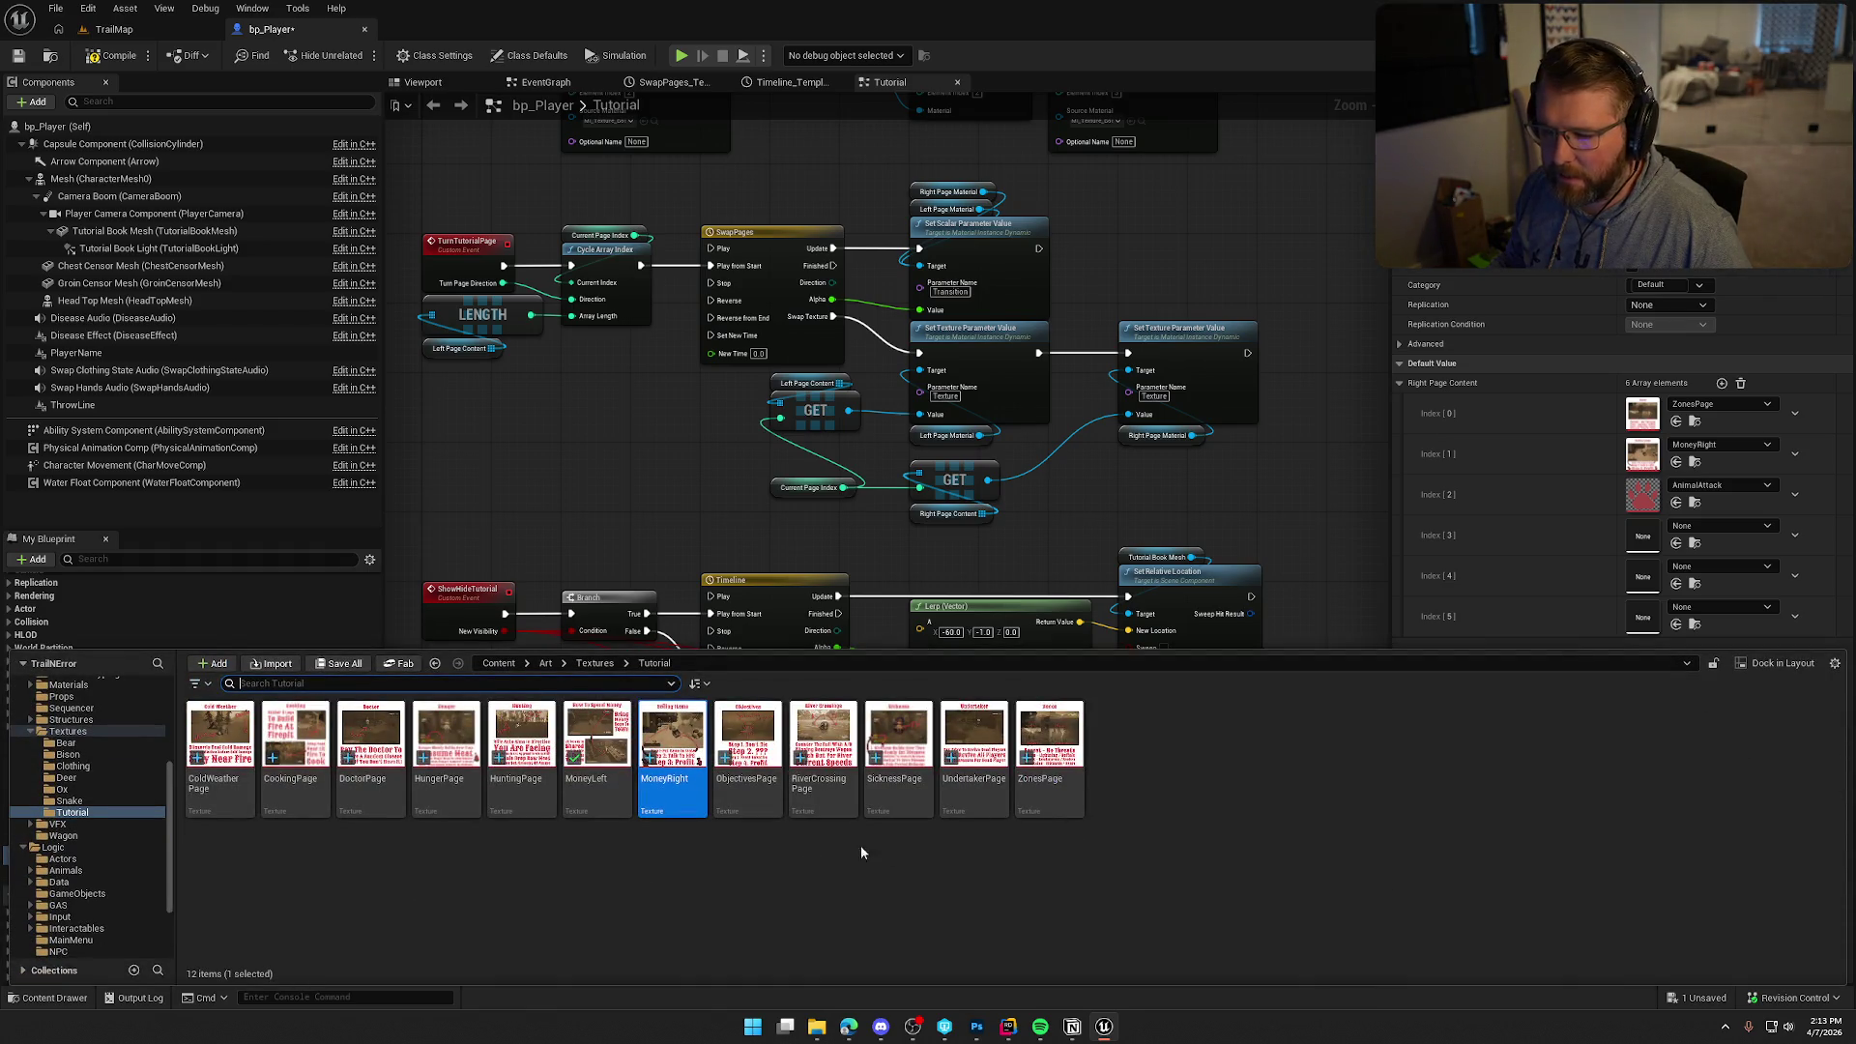
mouse_move(909, 759)
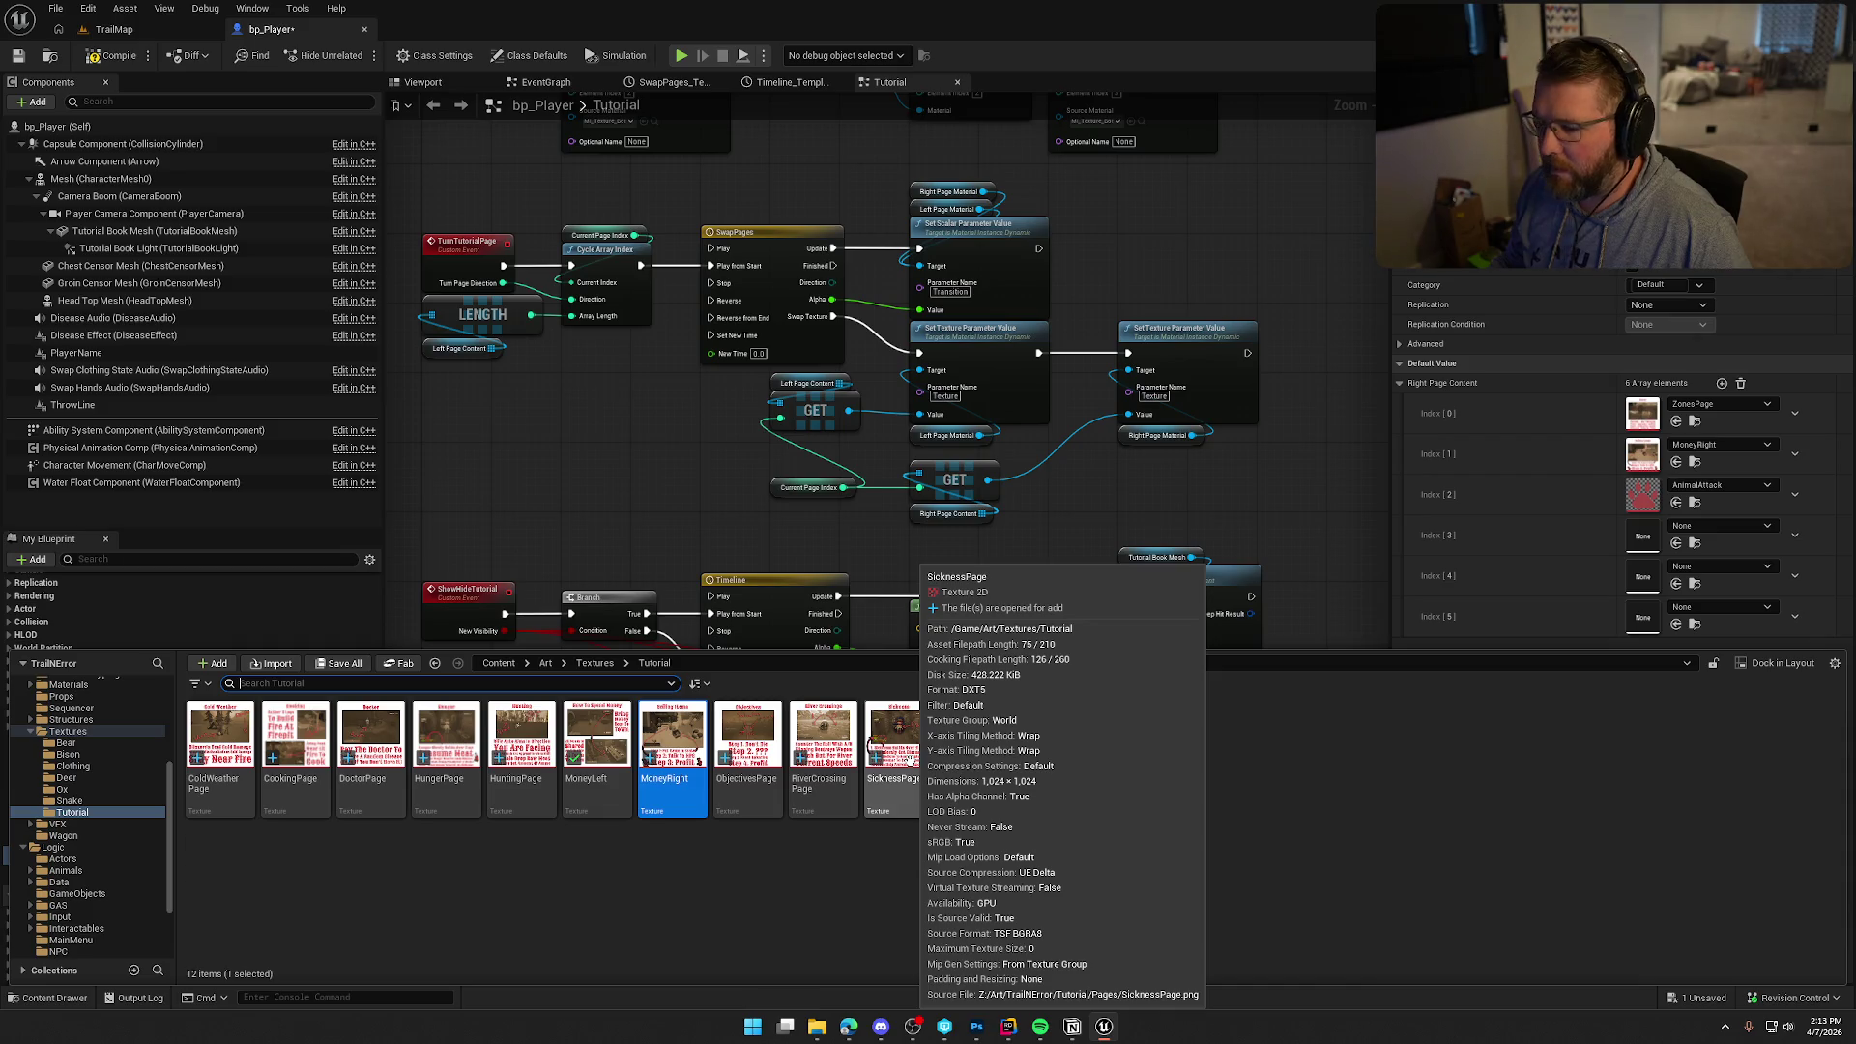
mouse_move(909, 759)
left_mouse_down()
mouse_move(1658, 530)
mouse_move(1702, 488)
left_mouse_up()
- Put HuntingPage in right-page Index 3 and try adding ColdWeatherPage too
key("ctrl+space")
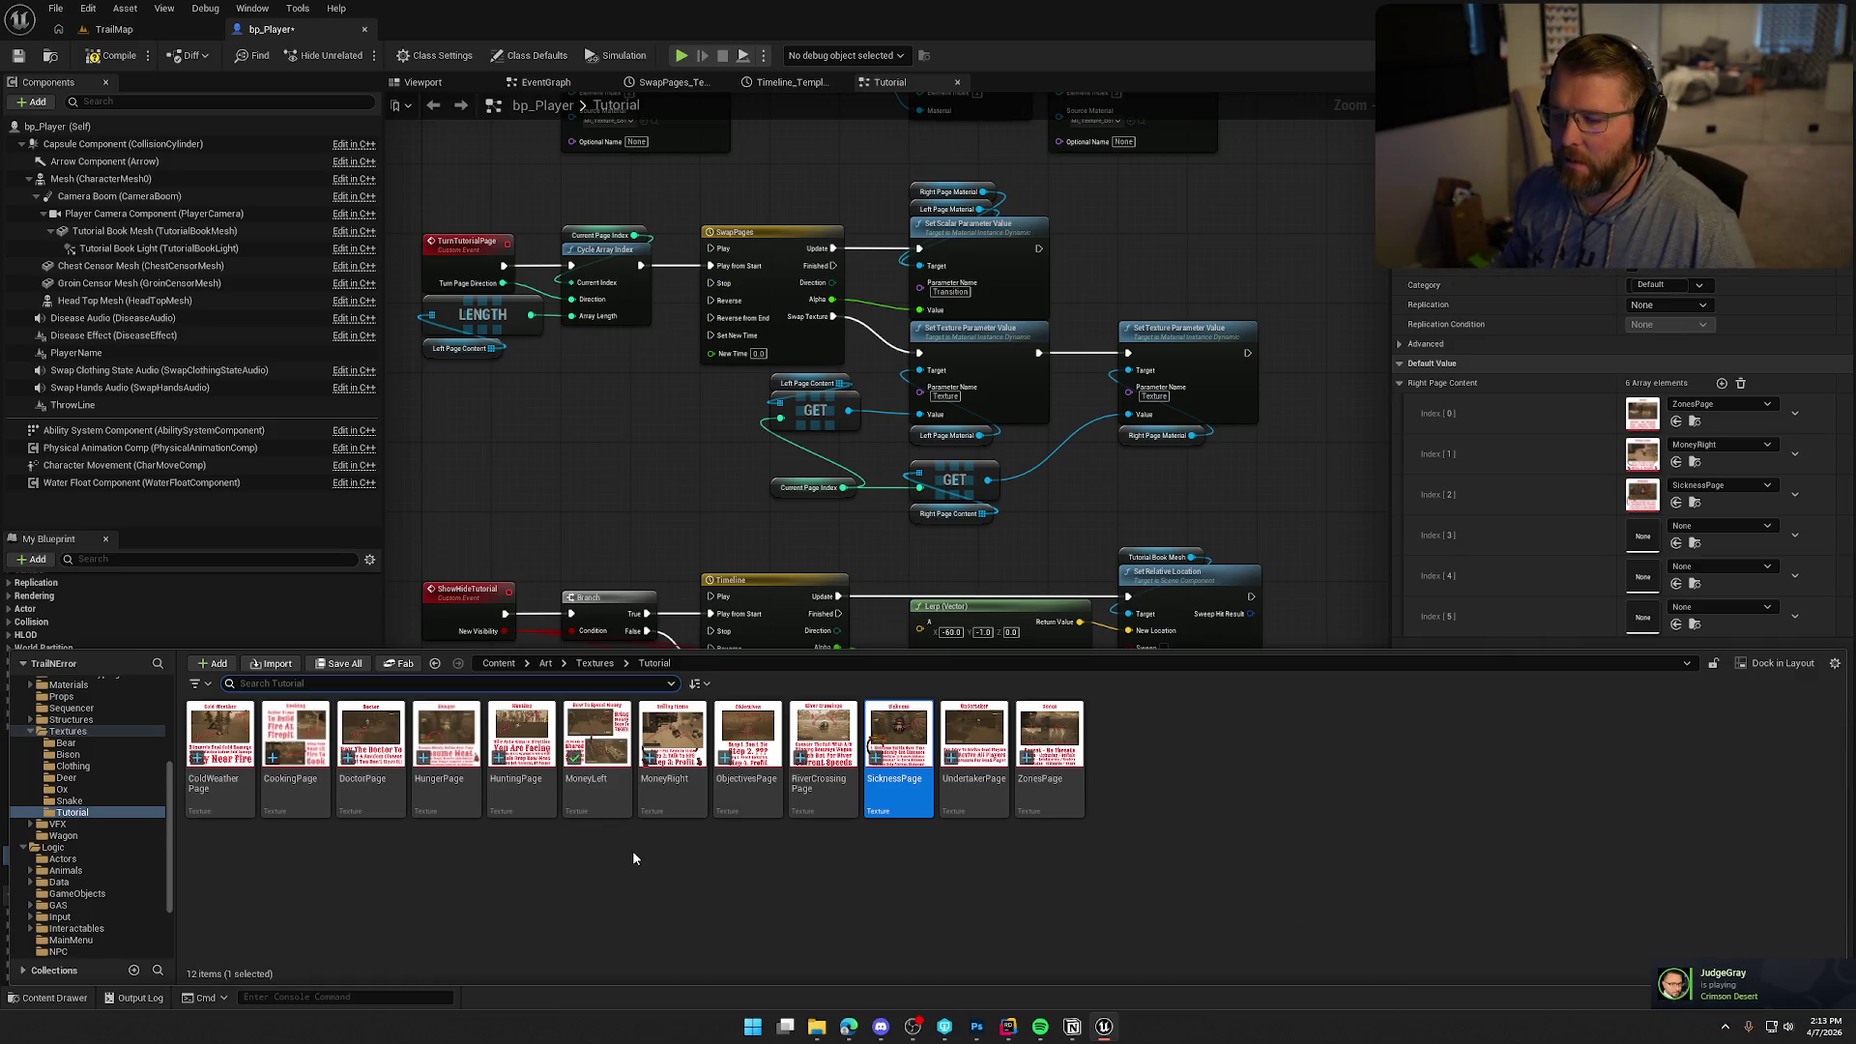
left_click_drag(520, 736, 1656, 535)
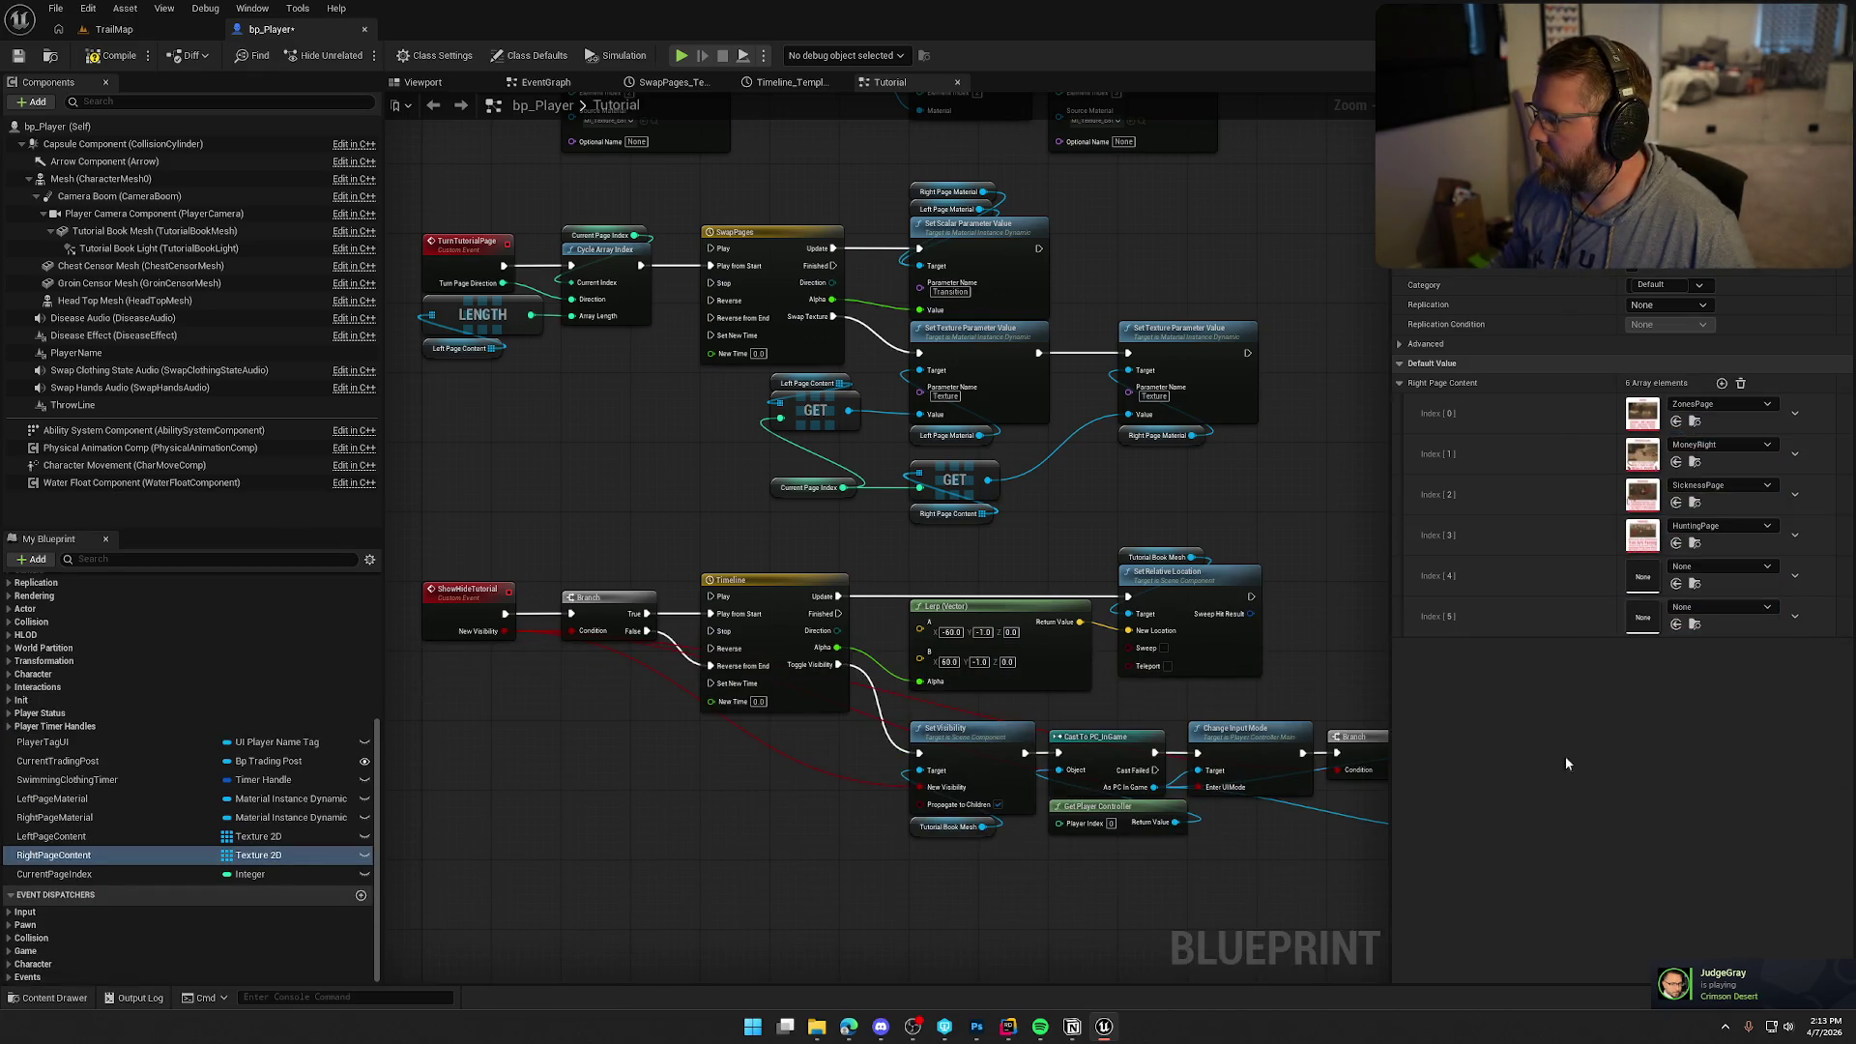
key("ctrl+space")
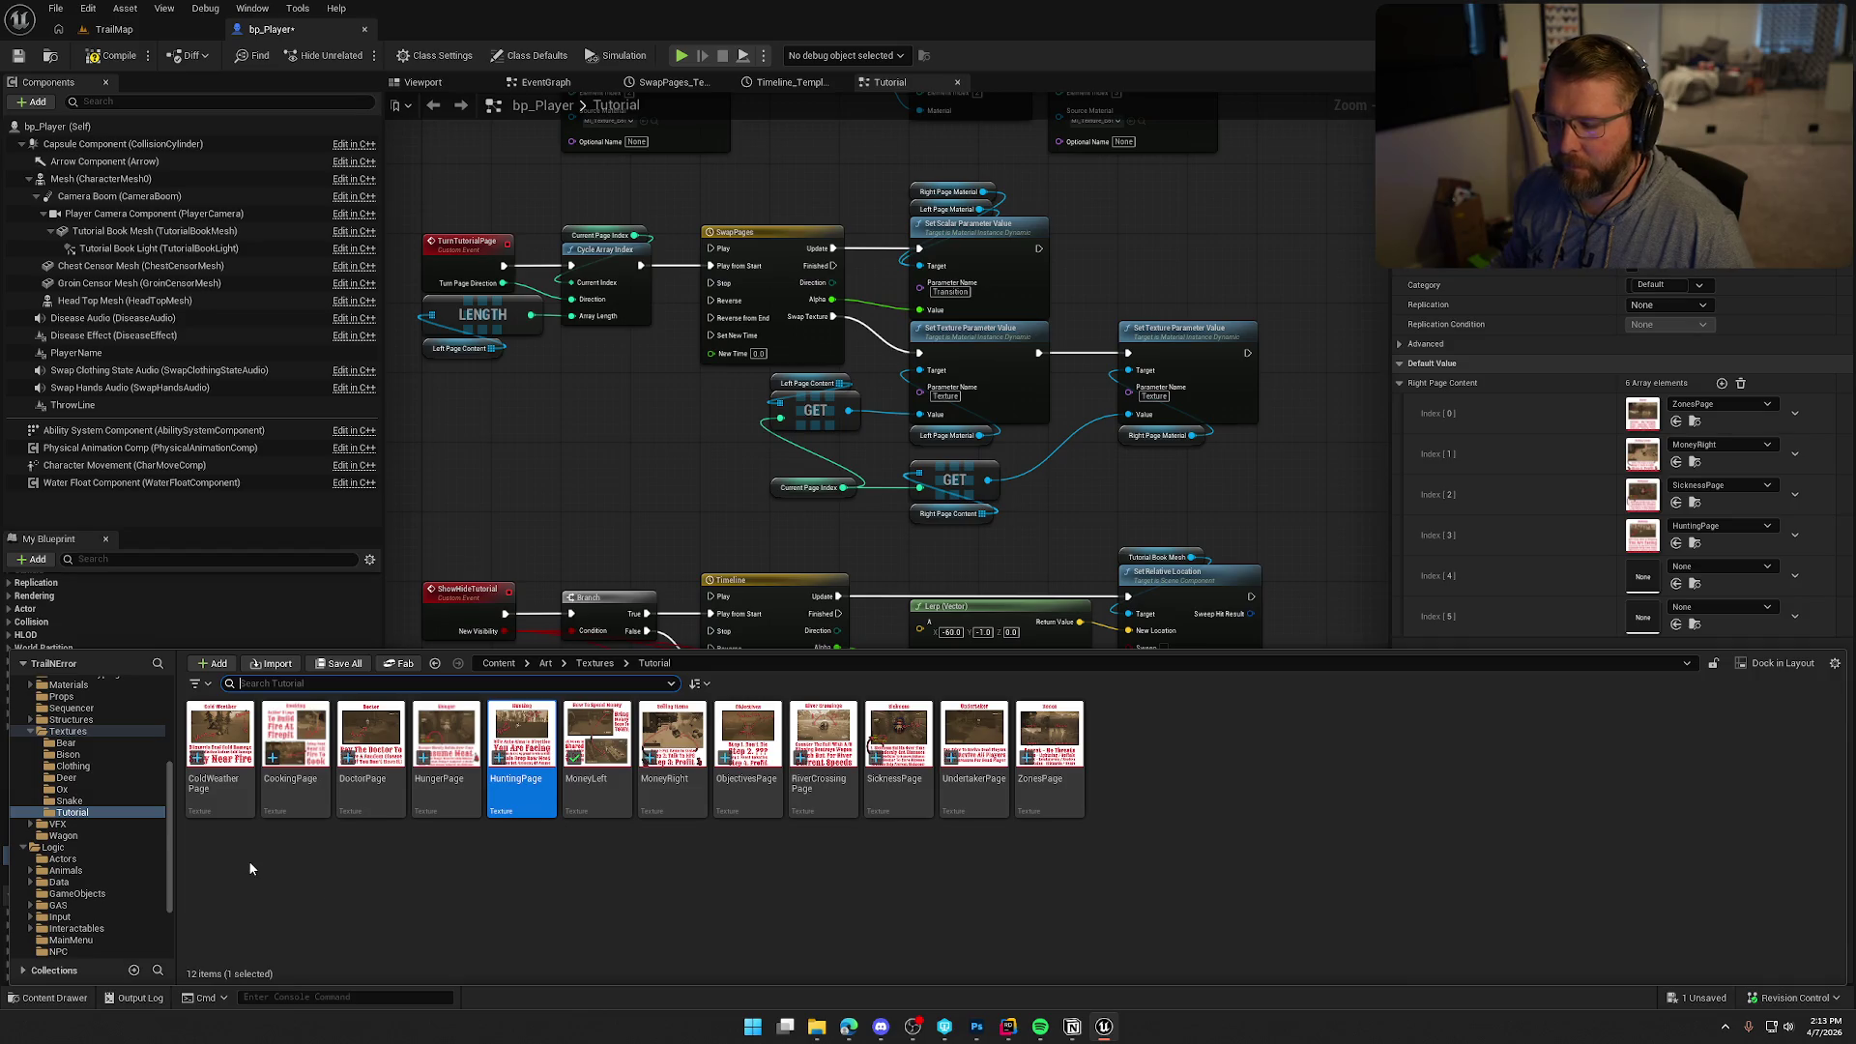
mouse_move(221, 740)
left_mouse_down()
mouse_move(1341, 674)
mouse_move(1644, 580)
mouse_move(1609, 745)
left_mouse_up()
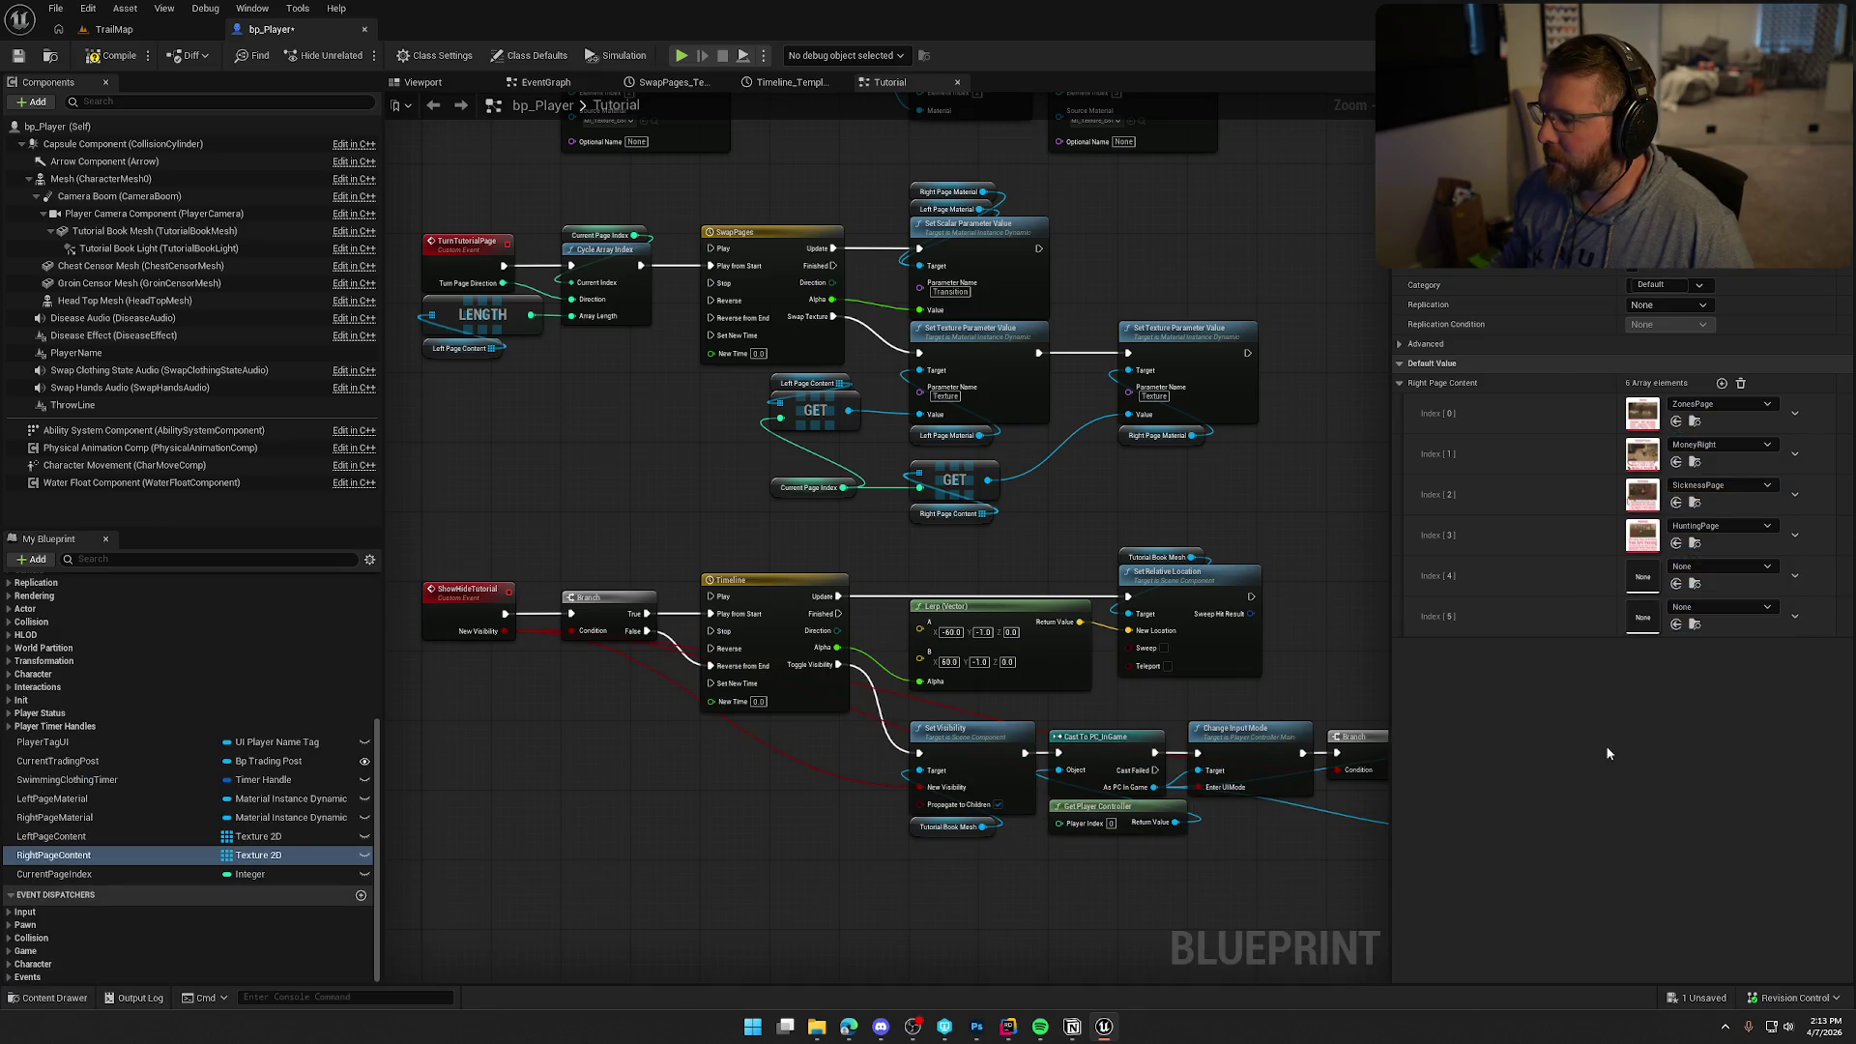
key("ctrl+space")
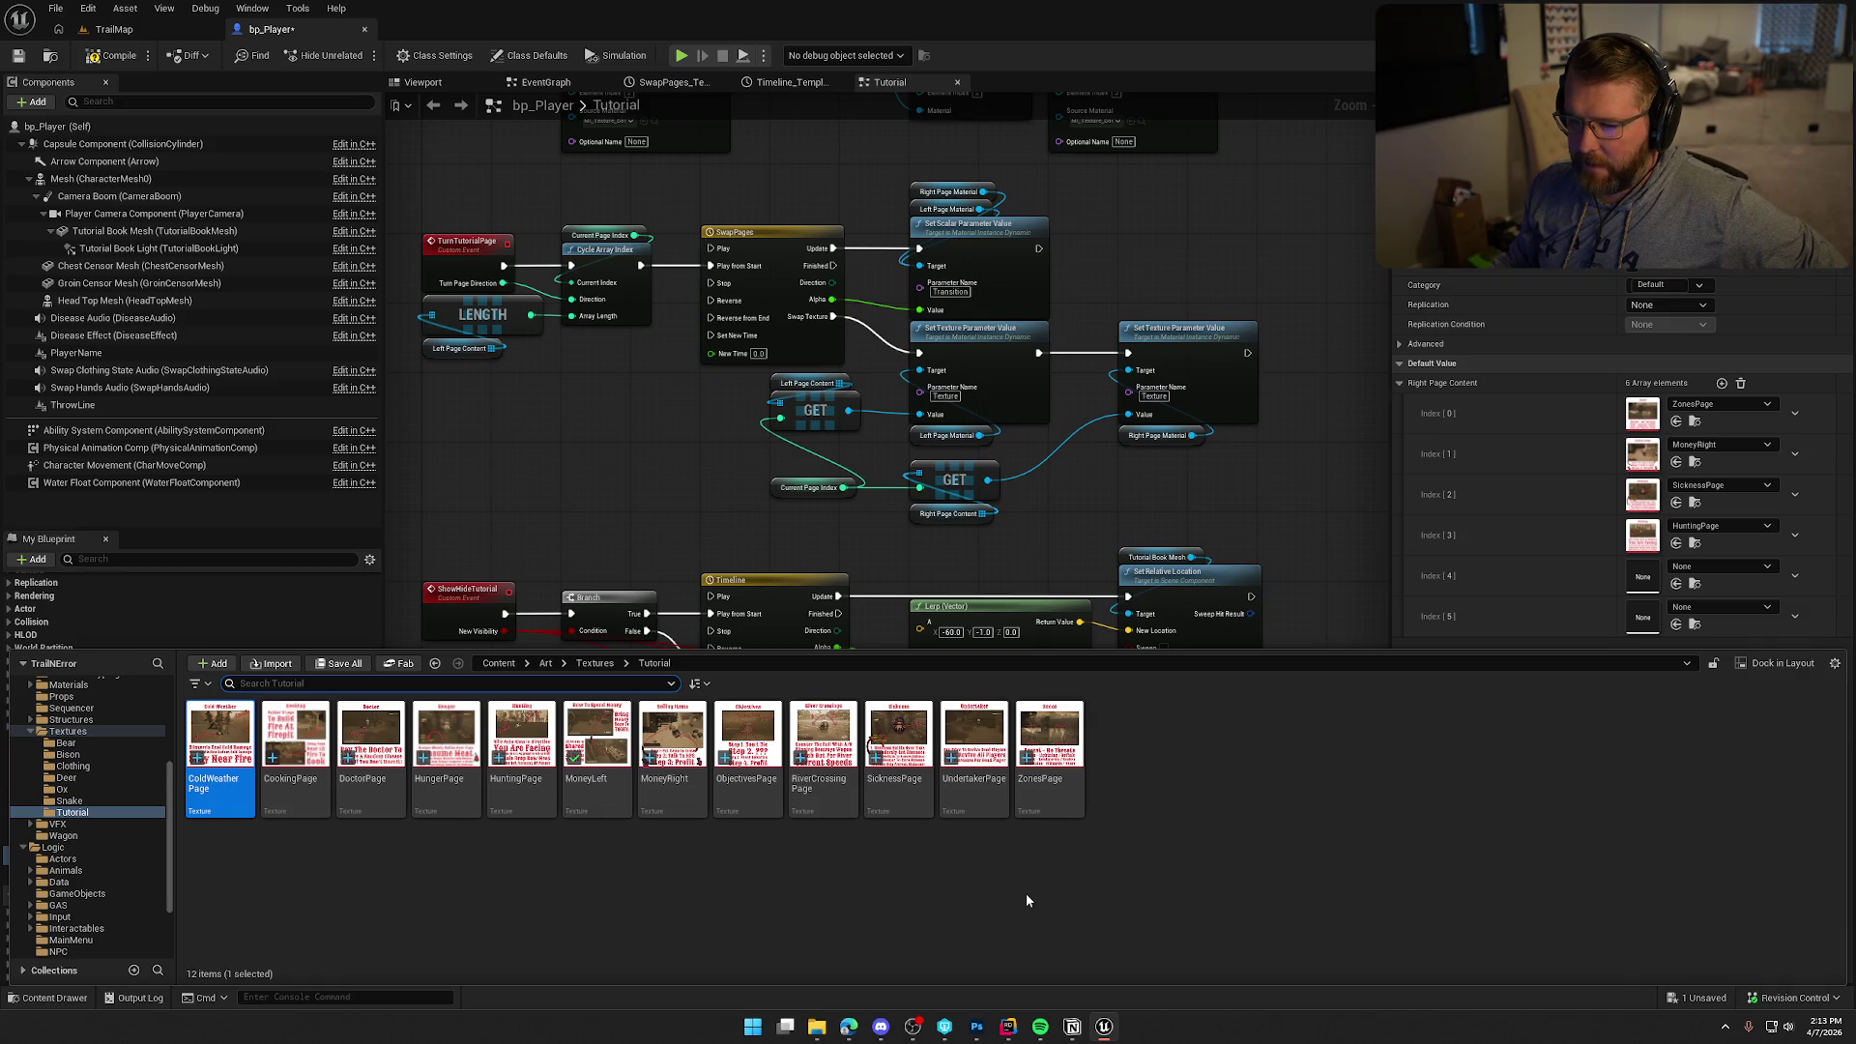
- Fill right-page Indices 2–5 with MoneyRight, SicknessPage, HuntingPage and UndertakerPage
mouse_move(973, 764)
left_mouse_down()
mouse_move(987, 791)
mouse_move(1604, 609)
mouse_move(1643, 578)
left_mouse_up()
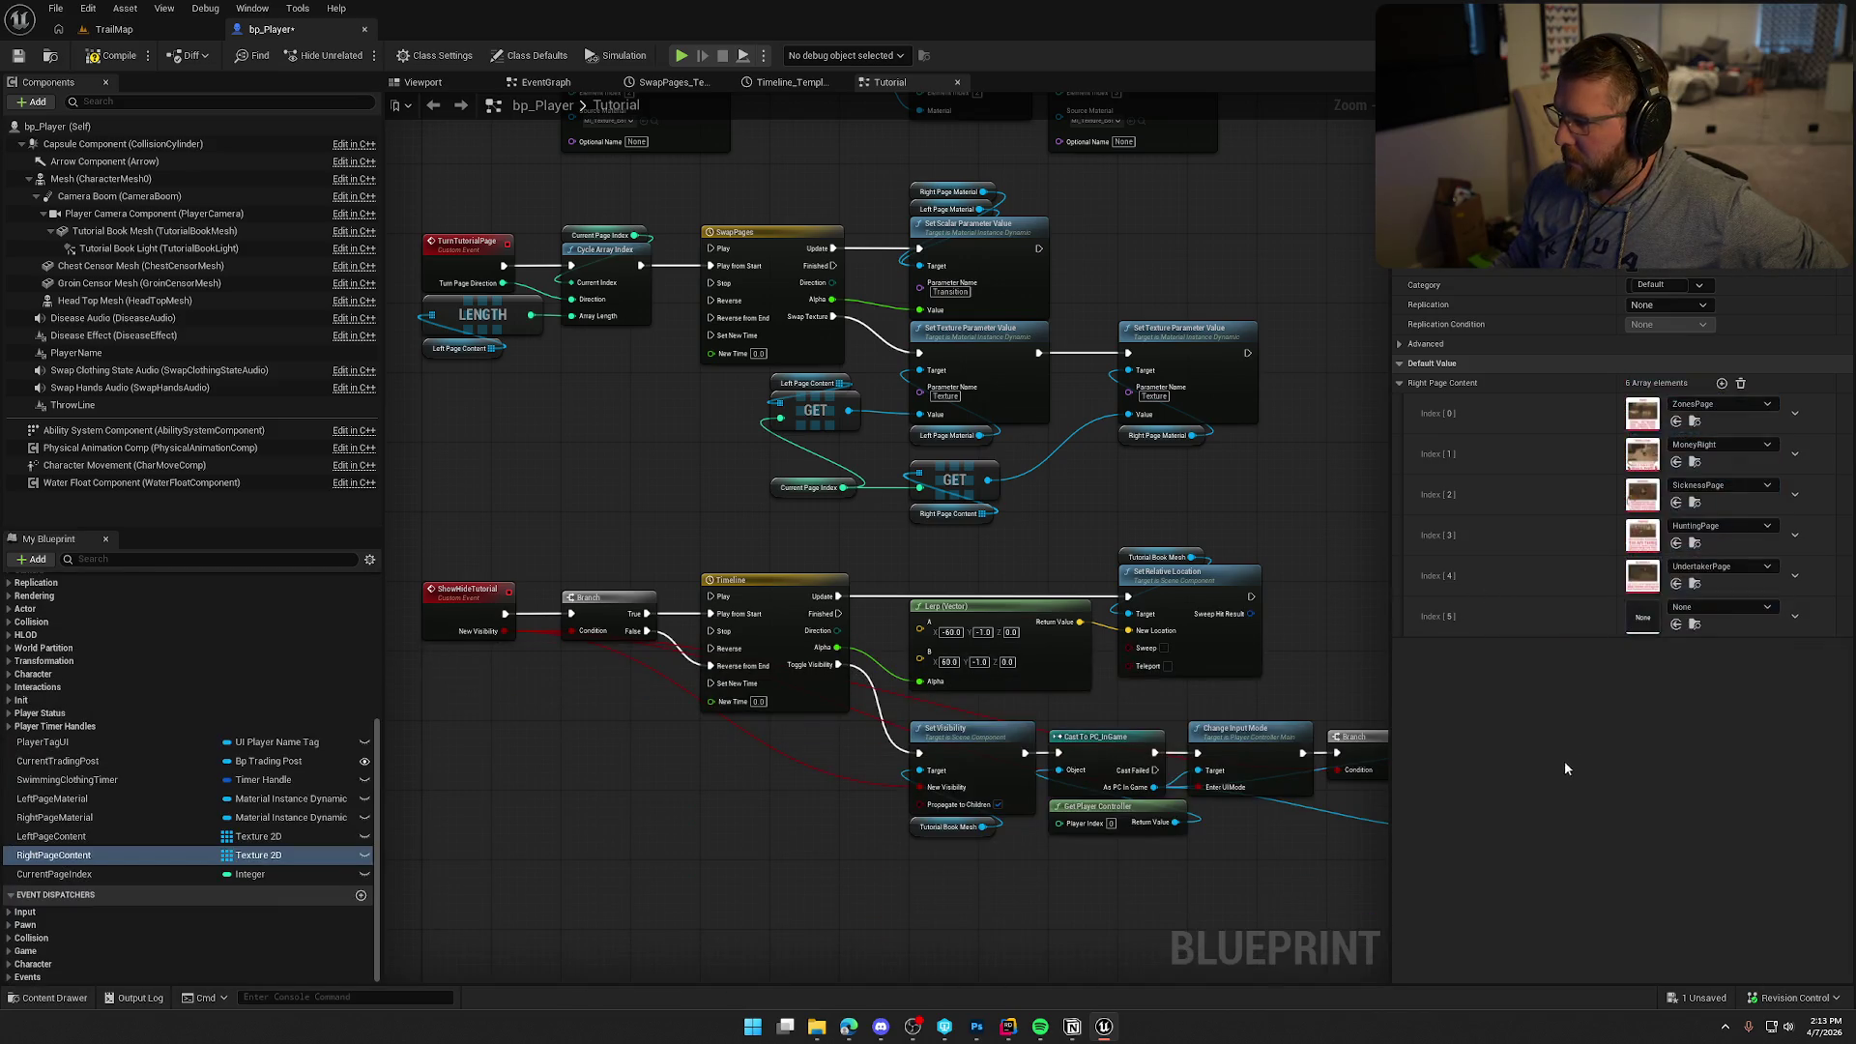
key("ctrl+space")
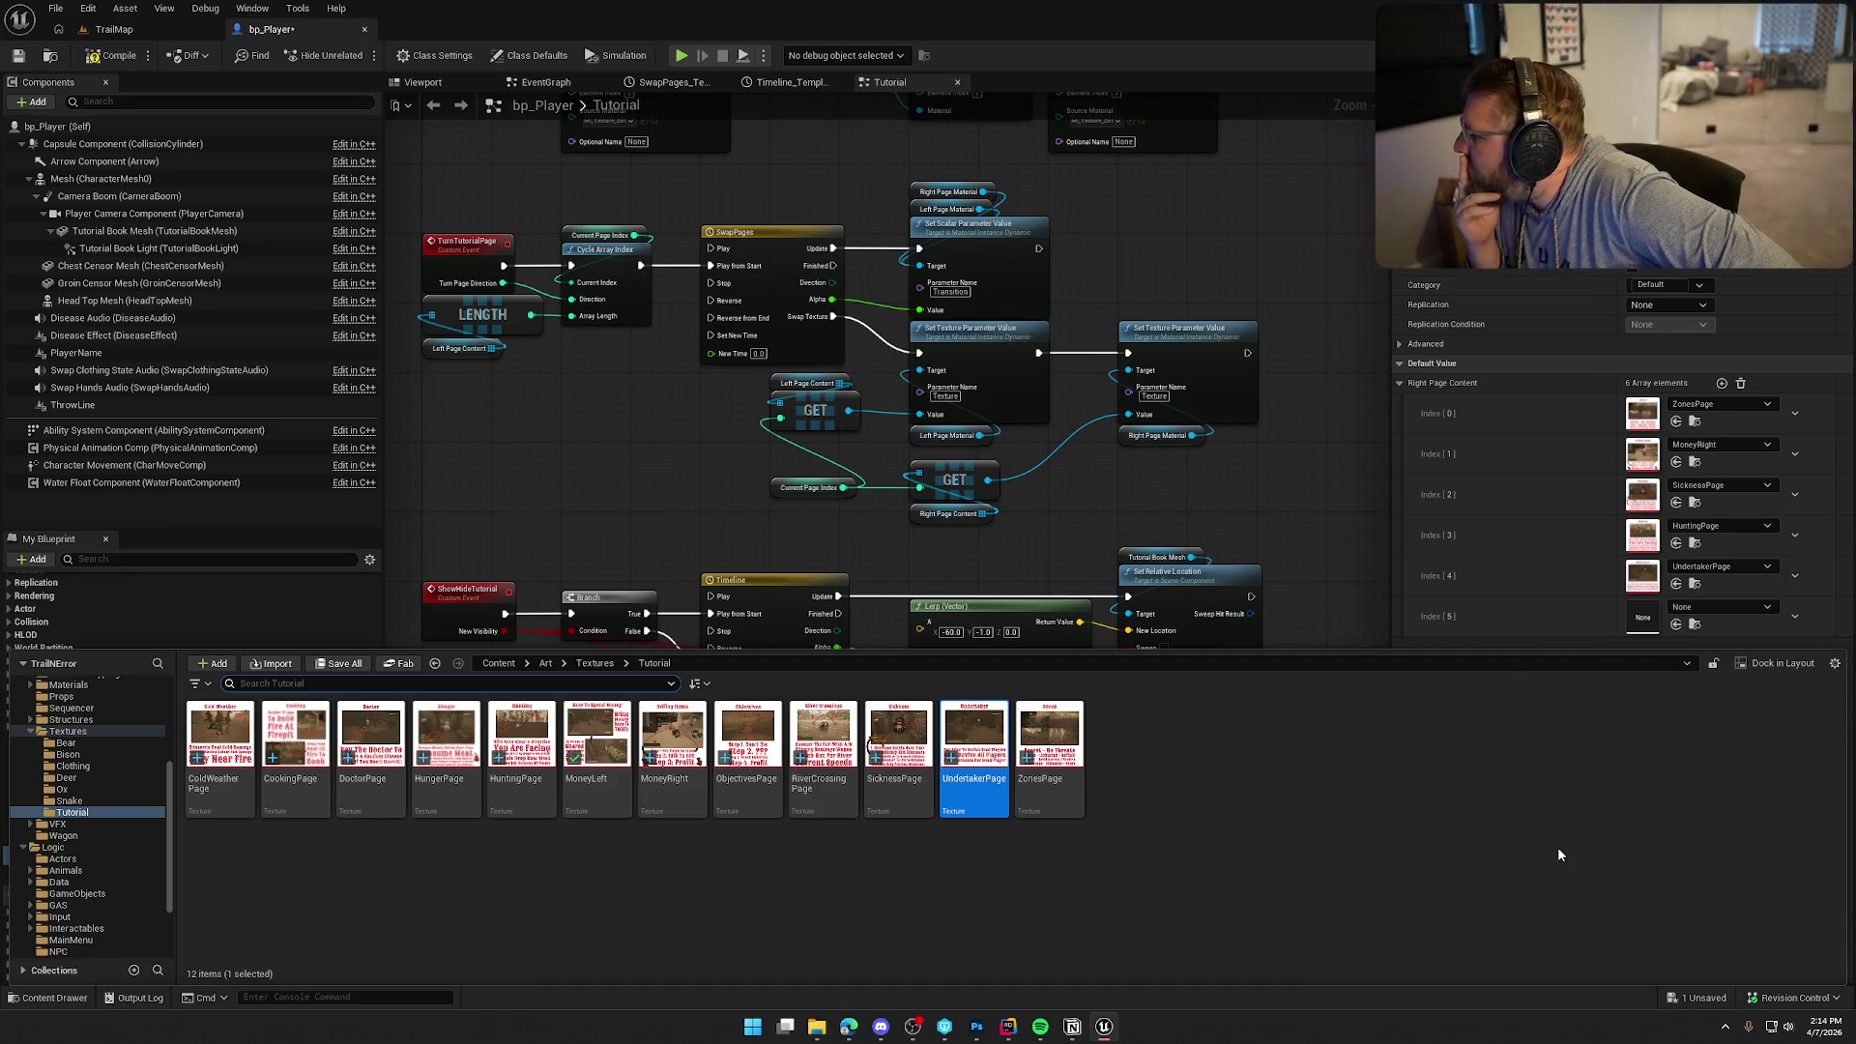
left_click(1457, 828)
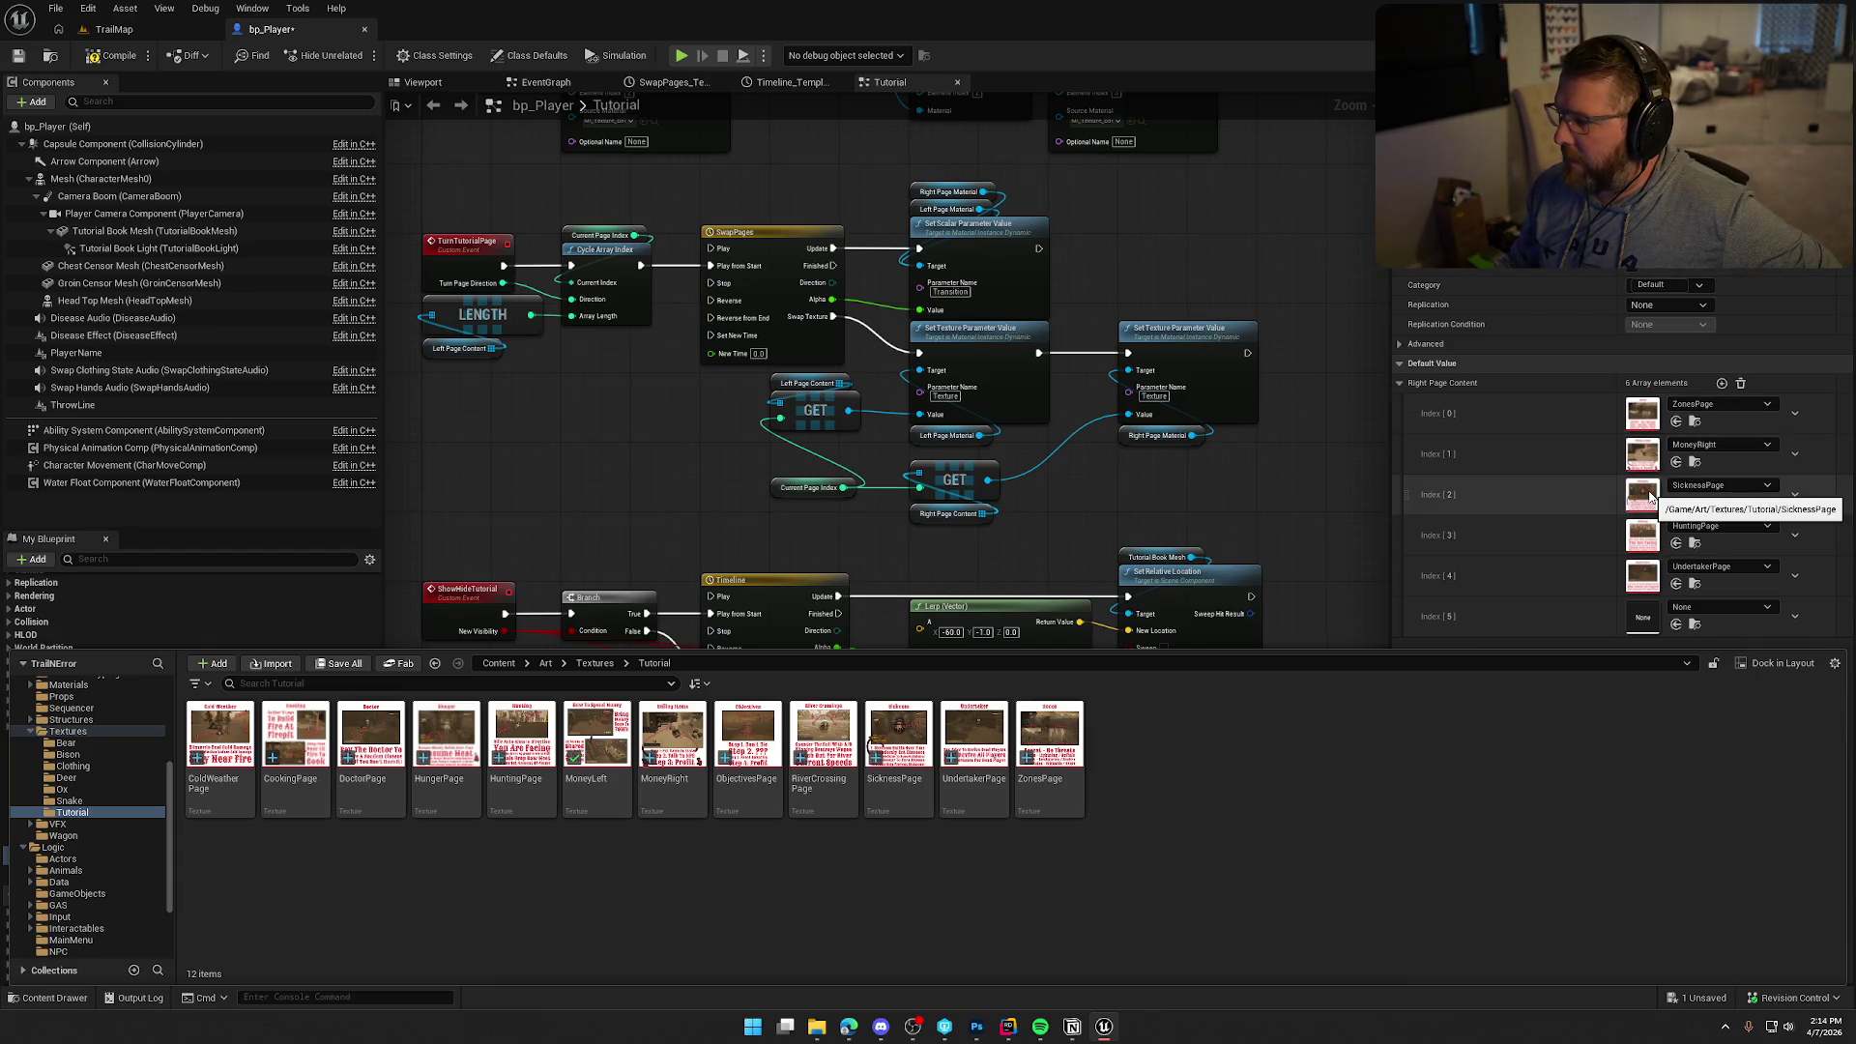
mouse_move(673, 735)
left_mouse_down()
mouse_move(1552, 541)
mouse_move(1641, 498)
left_mouse_up()
key("ctrl+space")
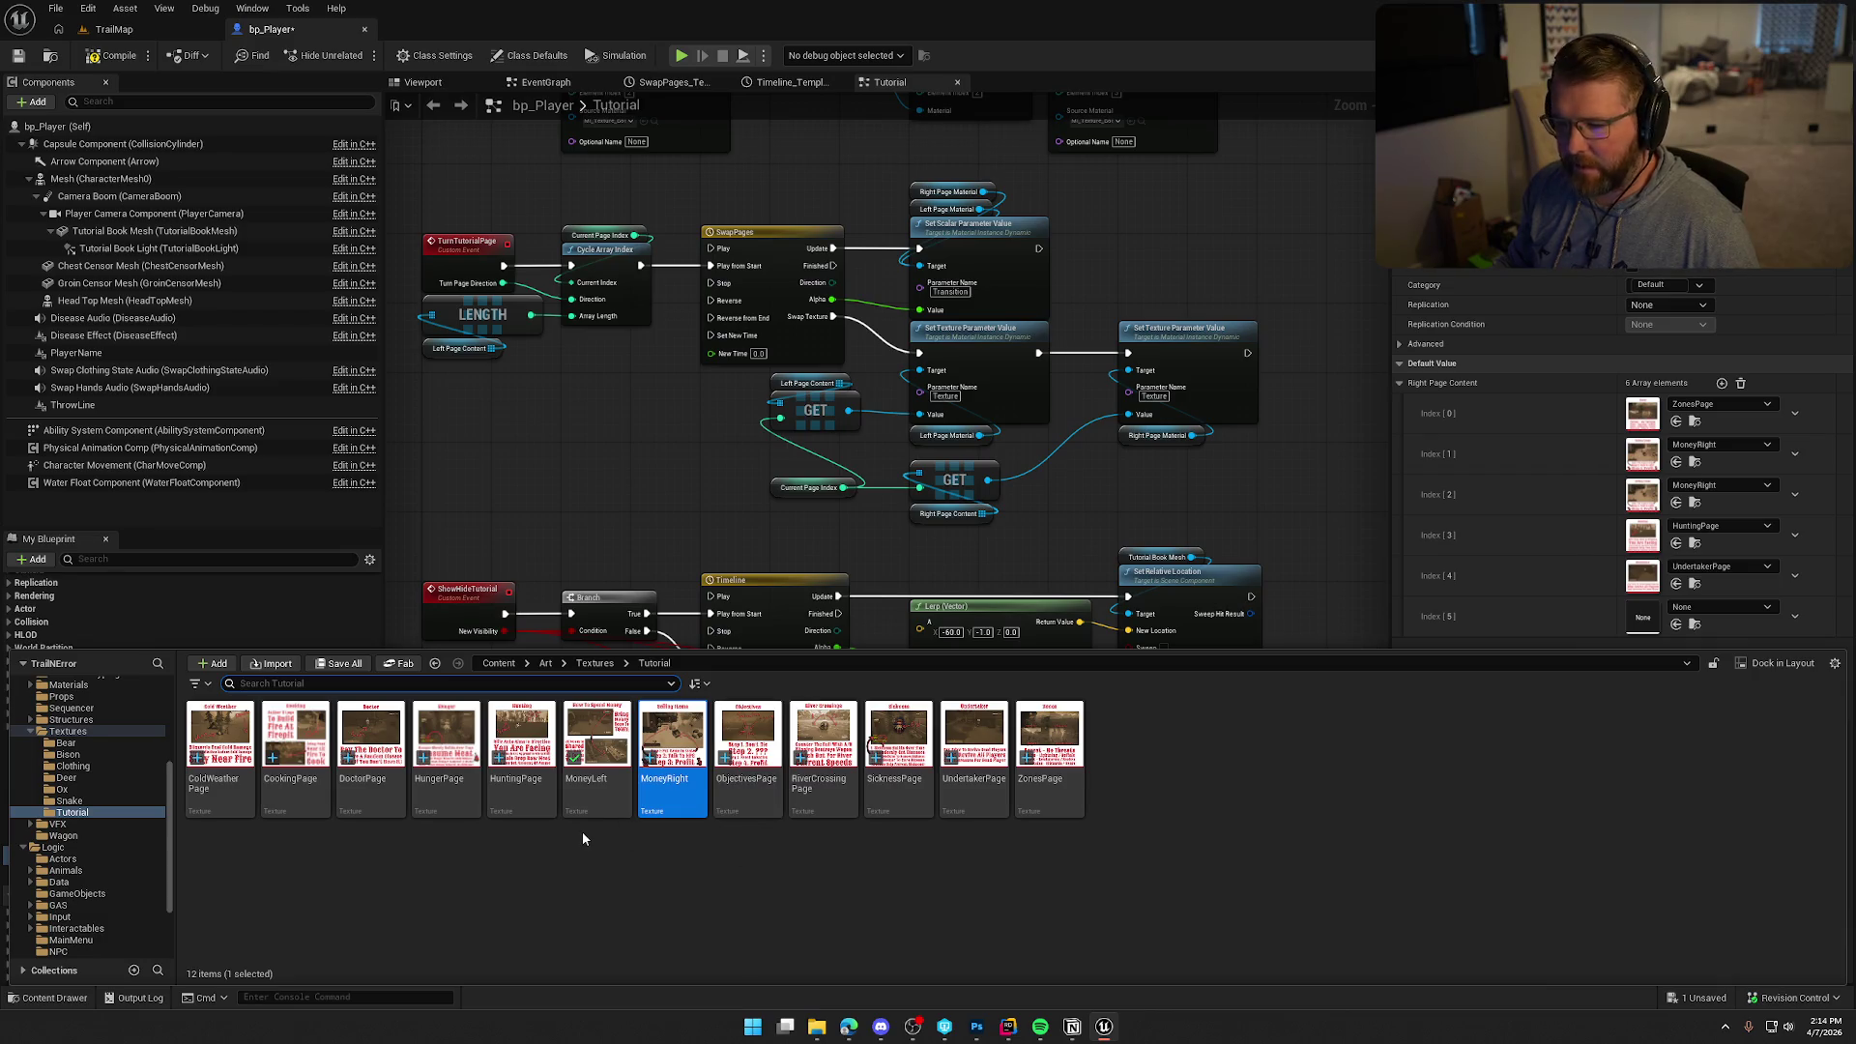
mouse_move(899, 745)
left_mouse_down()
mouse_move(1470, 622)
mouse_move(1647, 535)
left_mouse_up()
key("ctrl+space")
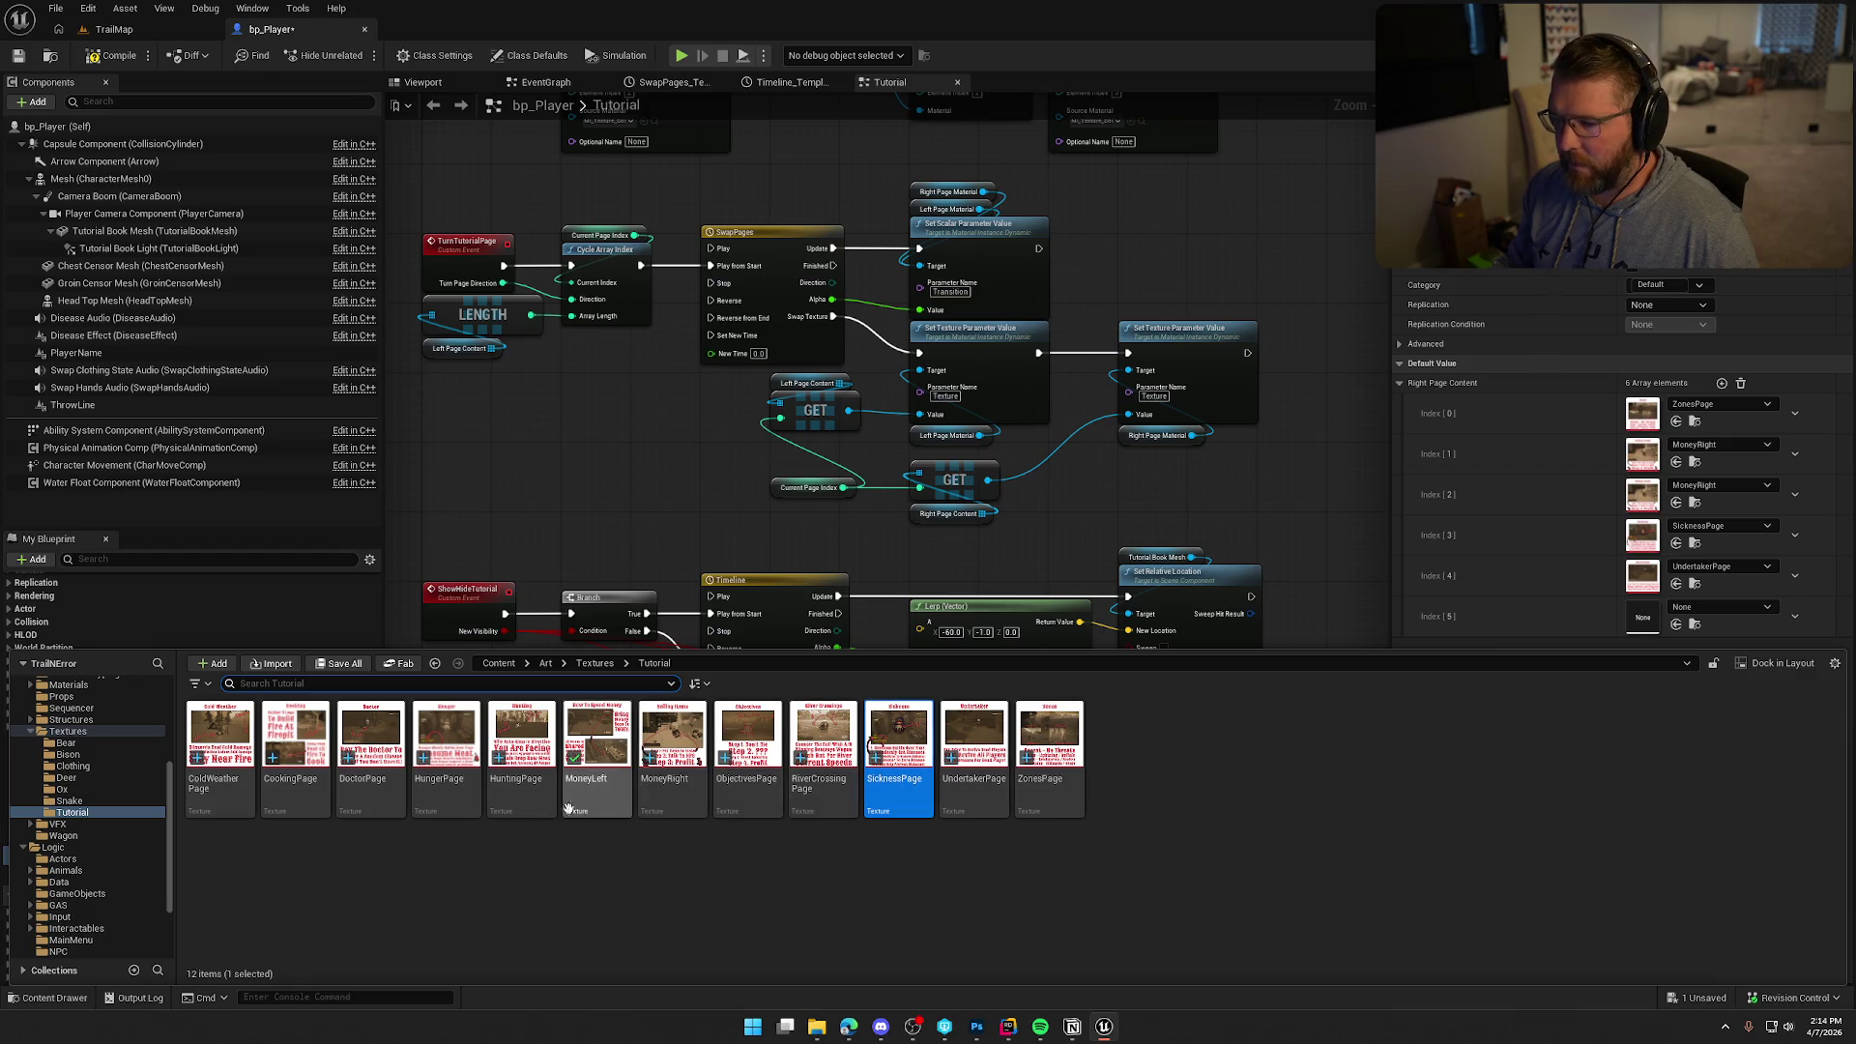
left_click_drag(522, 750, 1644, 576)
key("ctrl+space")
left_click_drag(979, 752, 1644, 619)
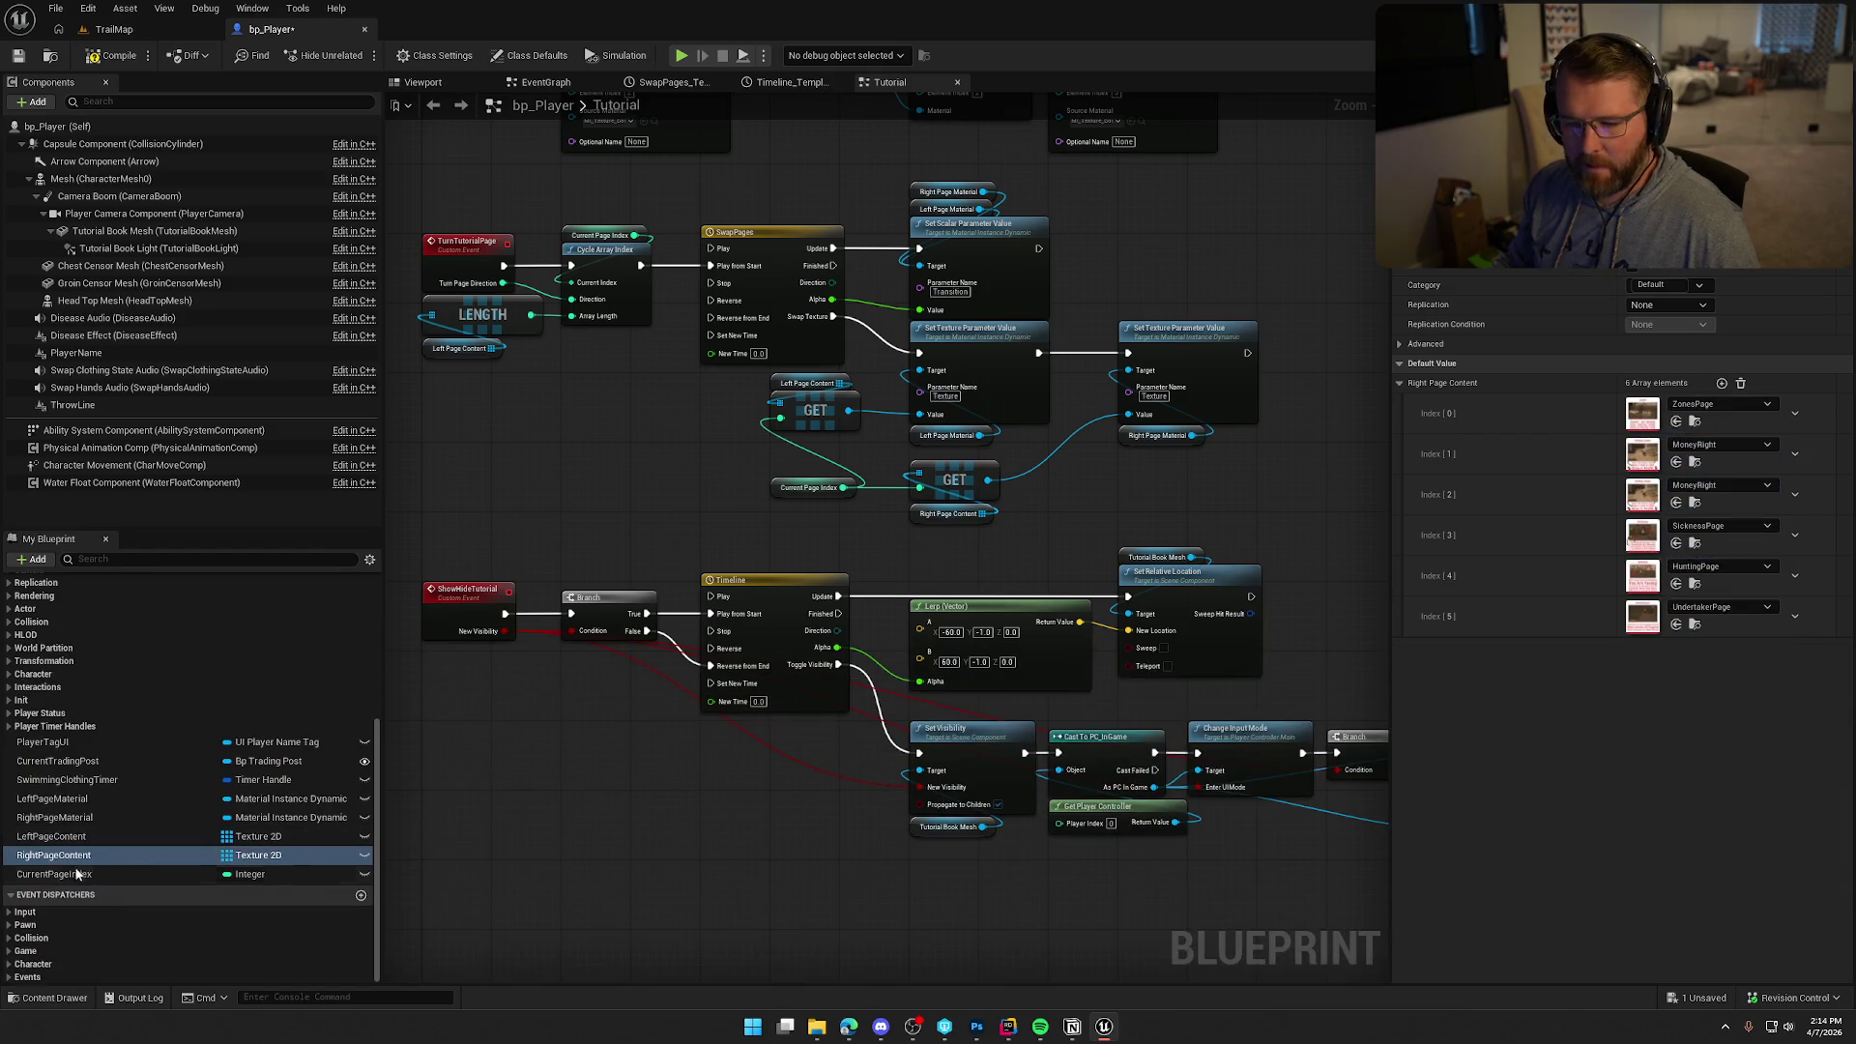
- Set left-page Index 0 to ObjectivesPage and Index 1 to MoneyLeft, adding another slot
left_click(79, 837)
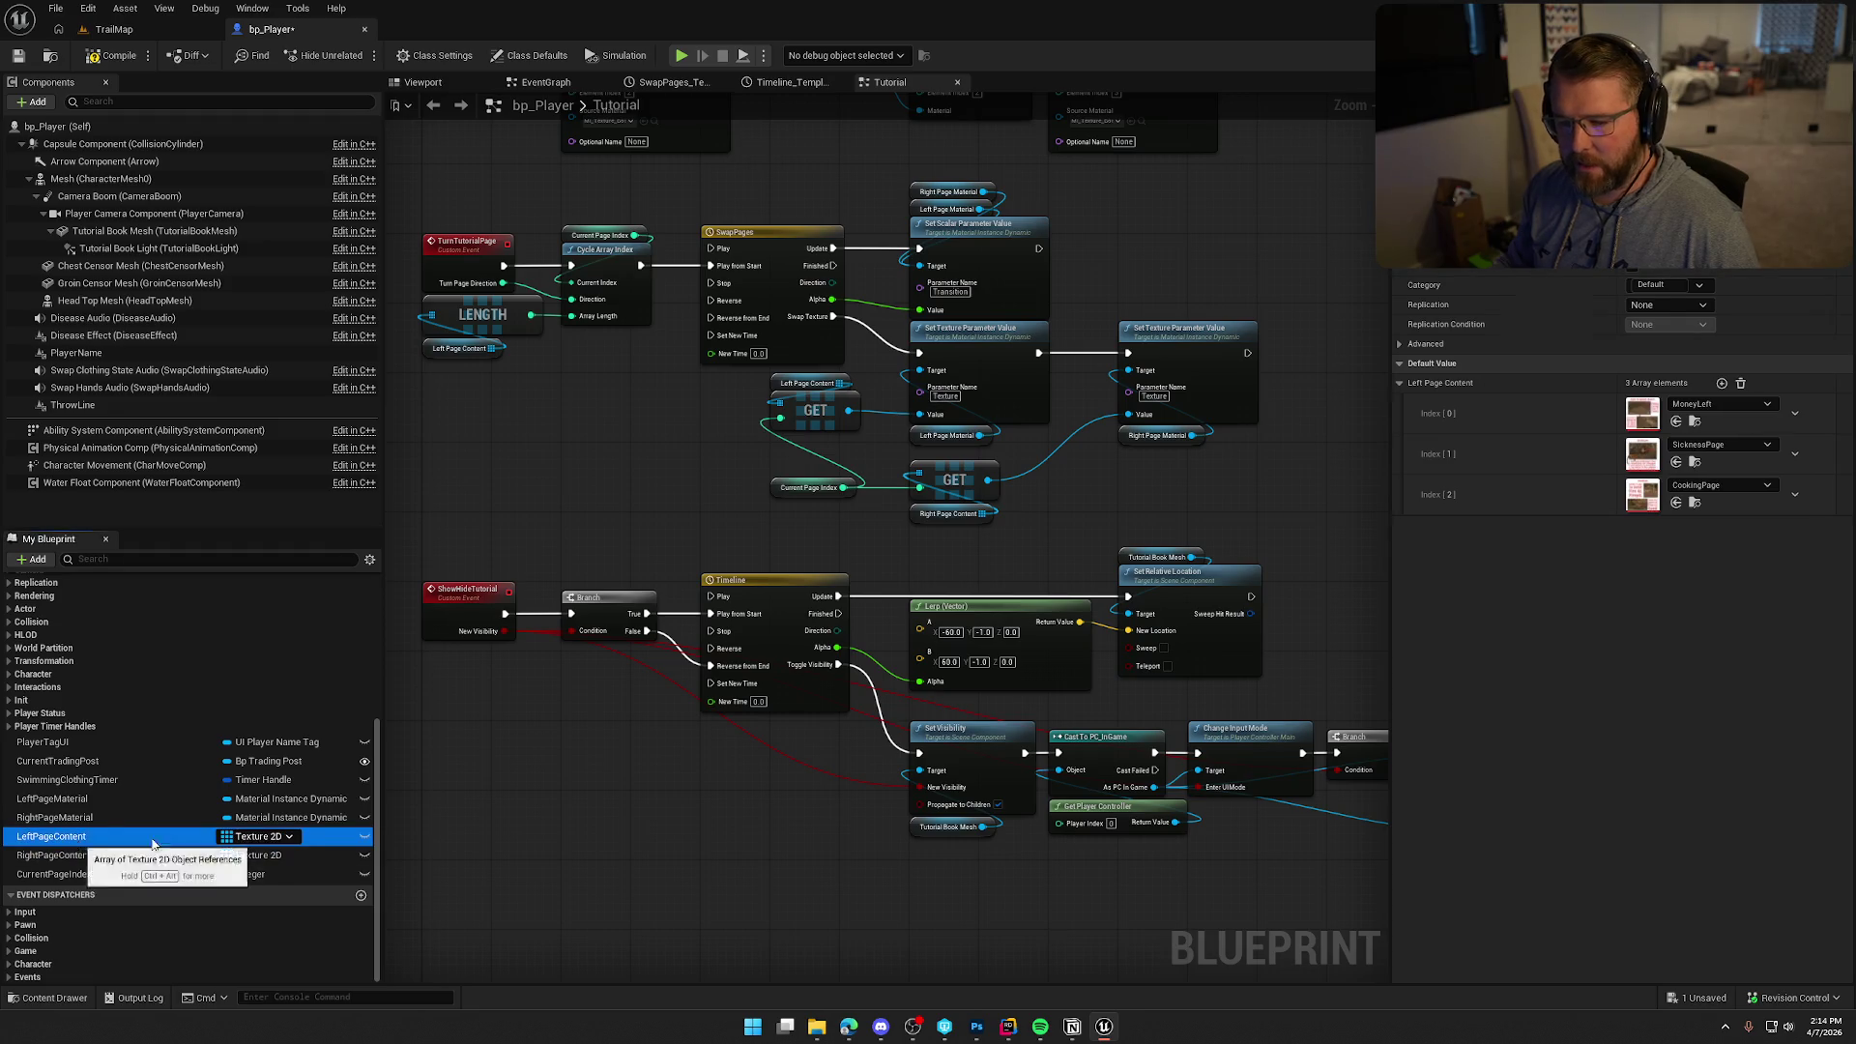
key("ctrl+space")
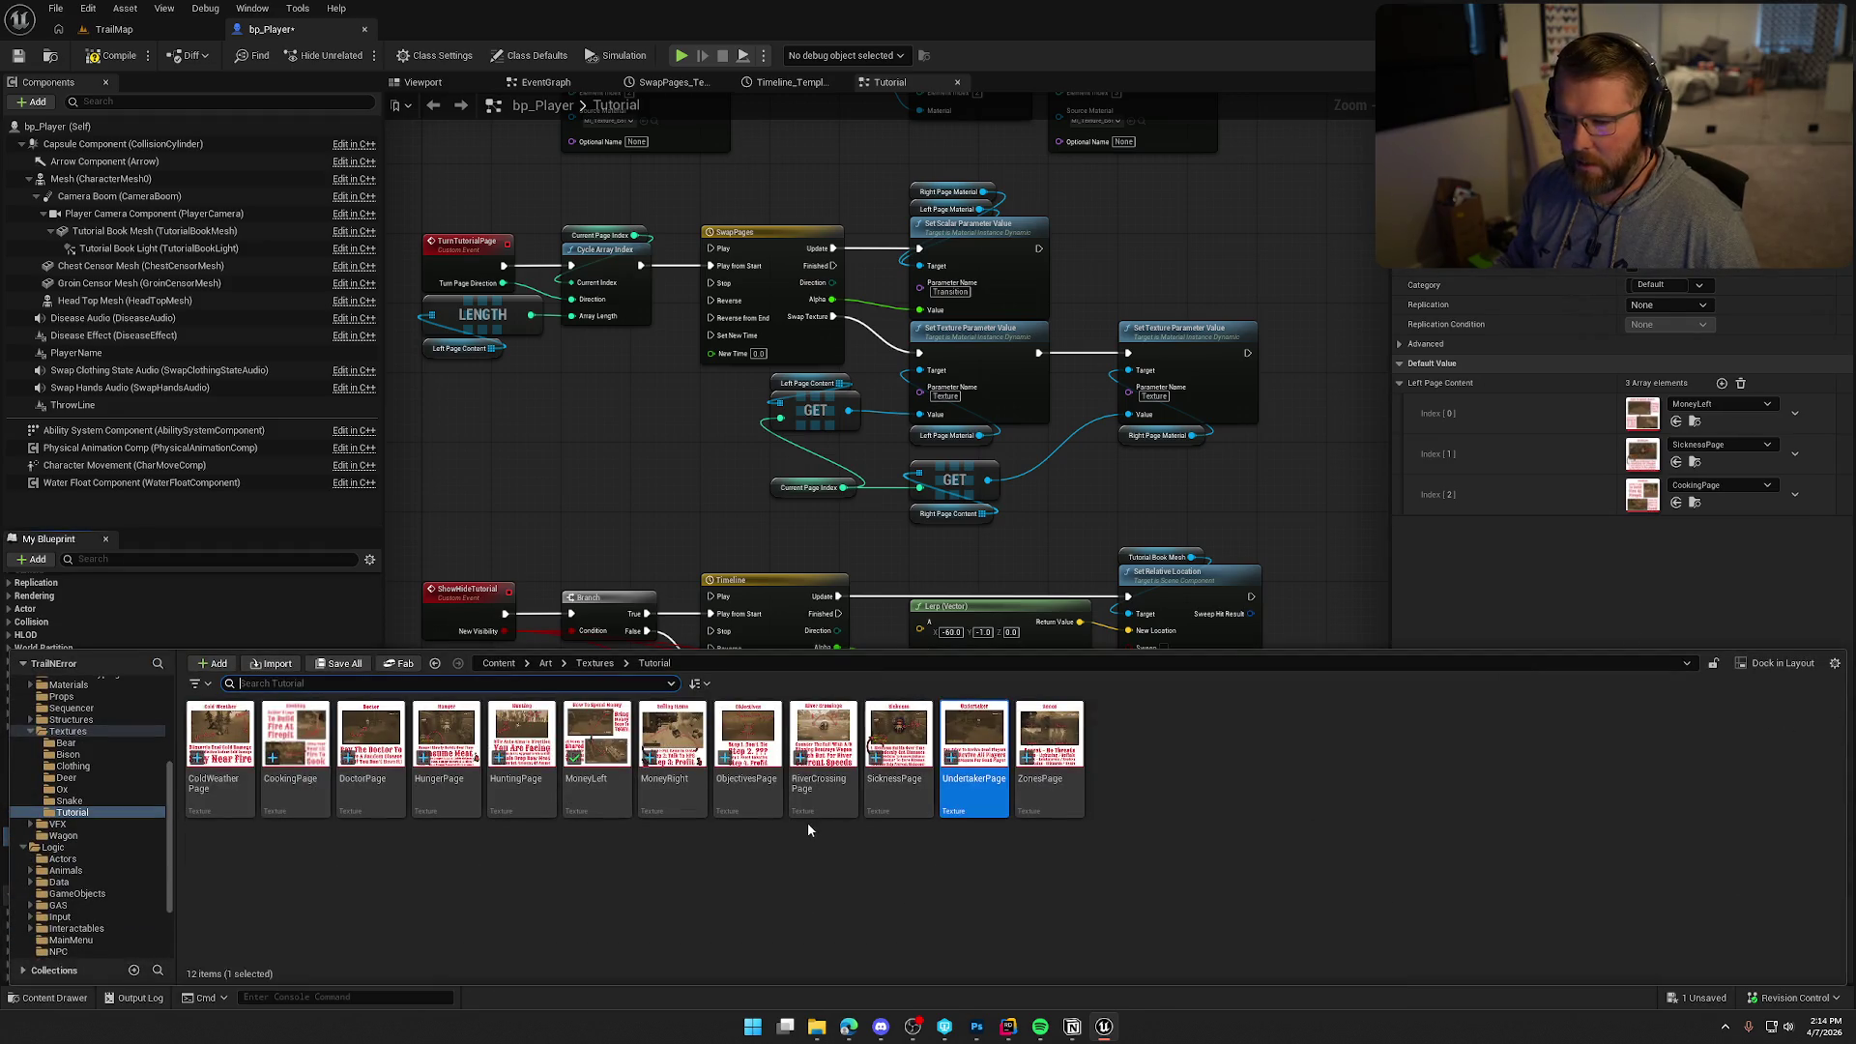
left_click(772, 760)
mouse_move(771, 760)
left_mouse_down()
mouse_move(1663, 454)
mouse_move(1716, 411)
left_mouse_up()
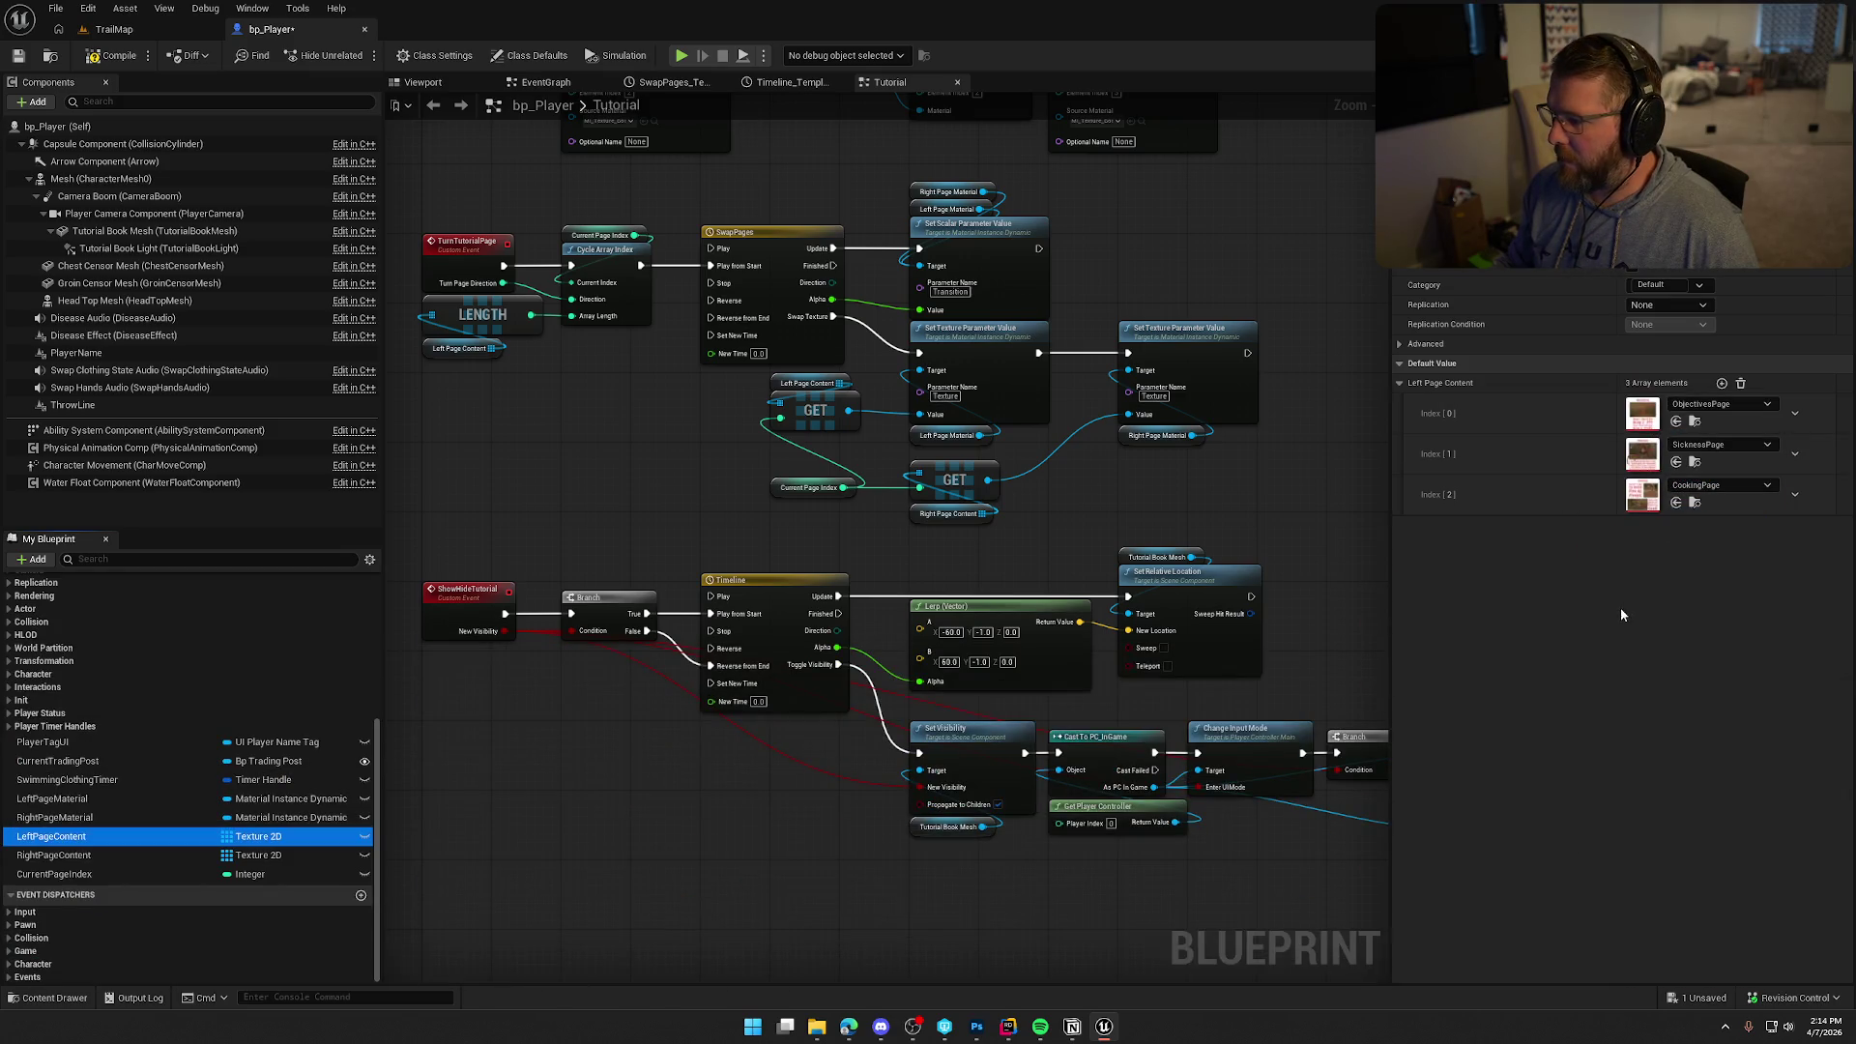
left_click(78, 855)
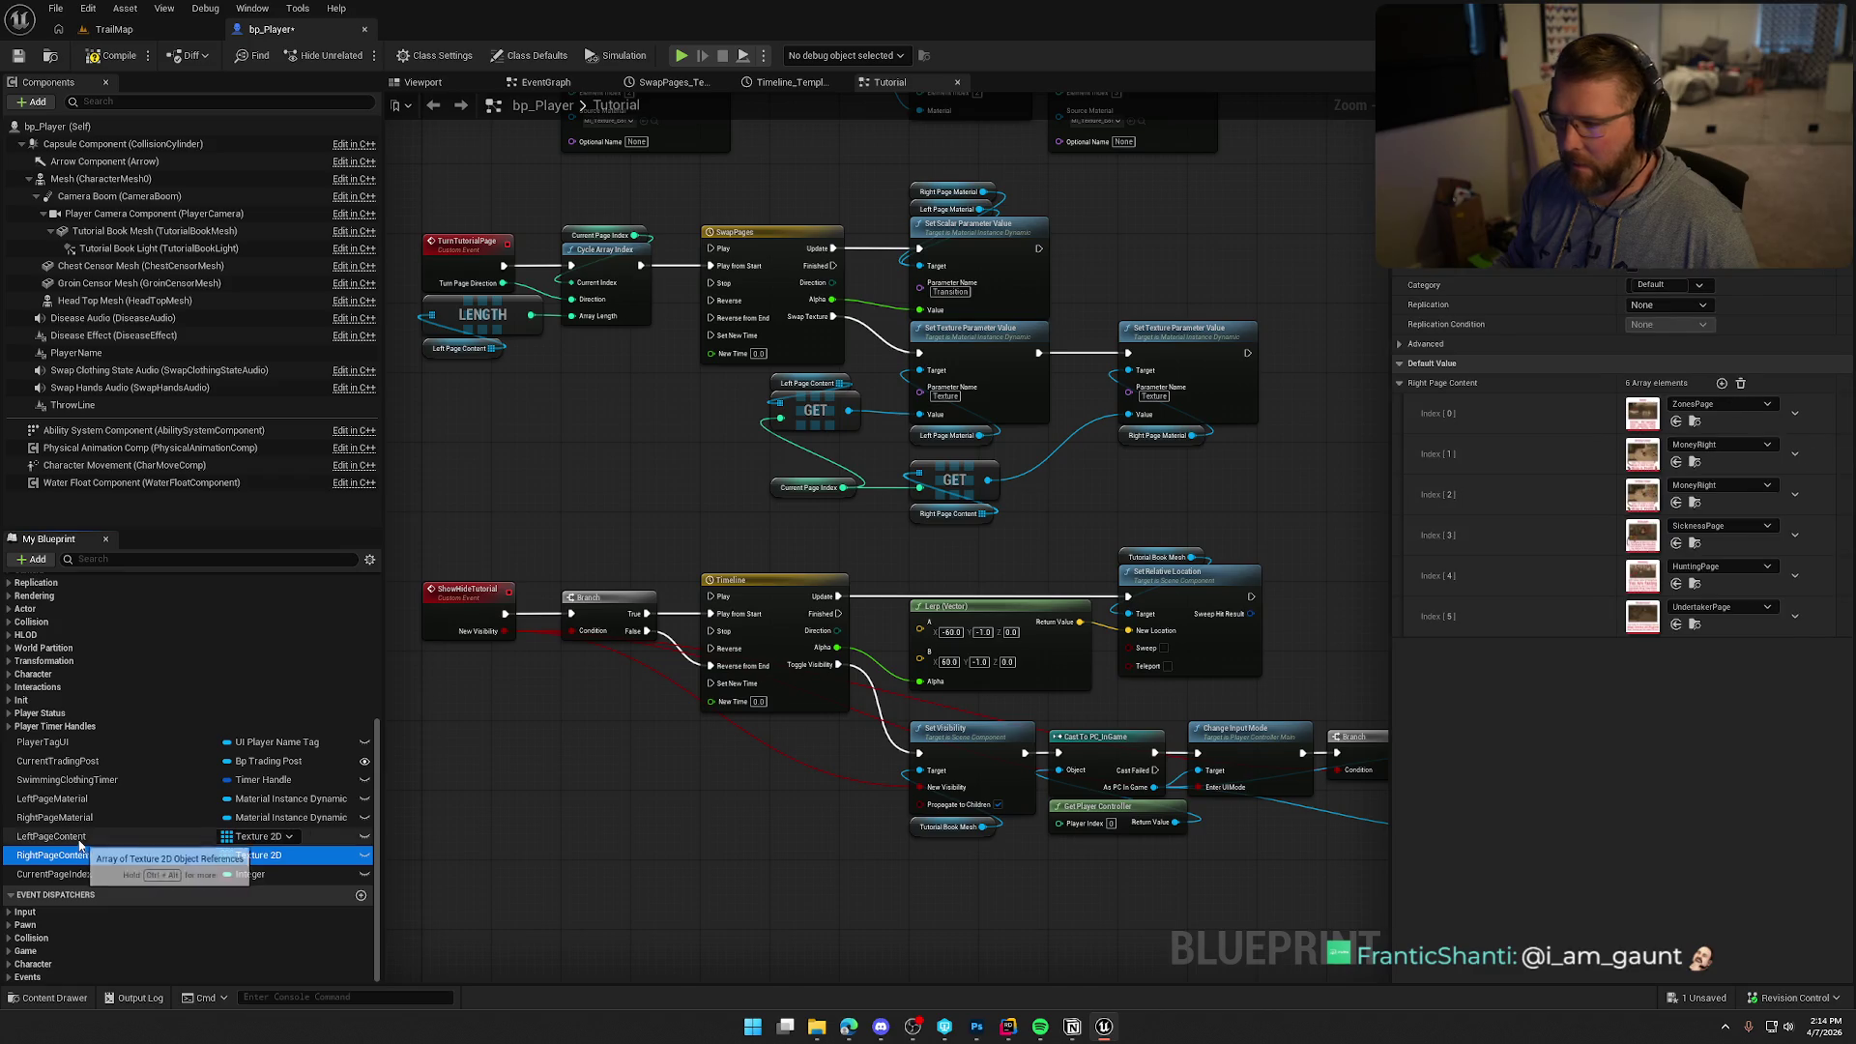
left_click(80, 841)
key("ctrl+space")
mouse_move(598, 764)
left_mouse_down()
mouse_move(1653, 498)
mouse_move(1649, 455)
left_mouse_up()
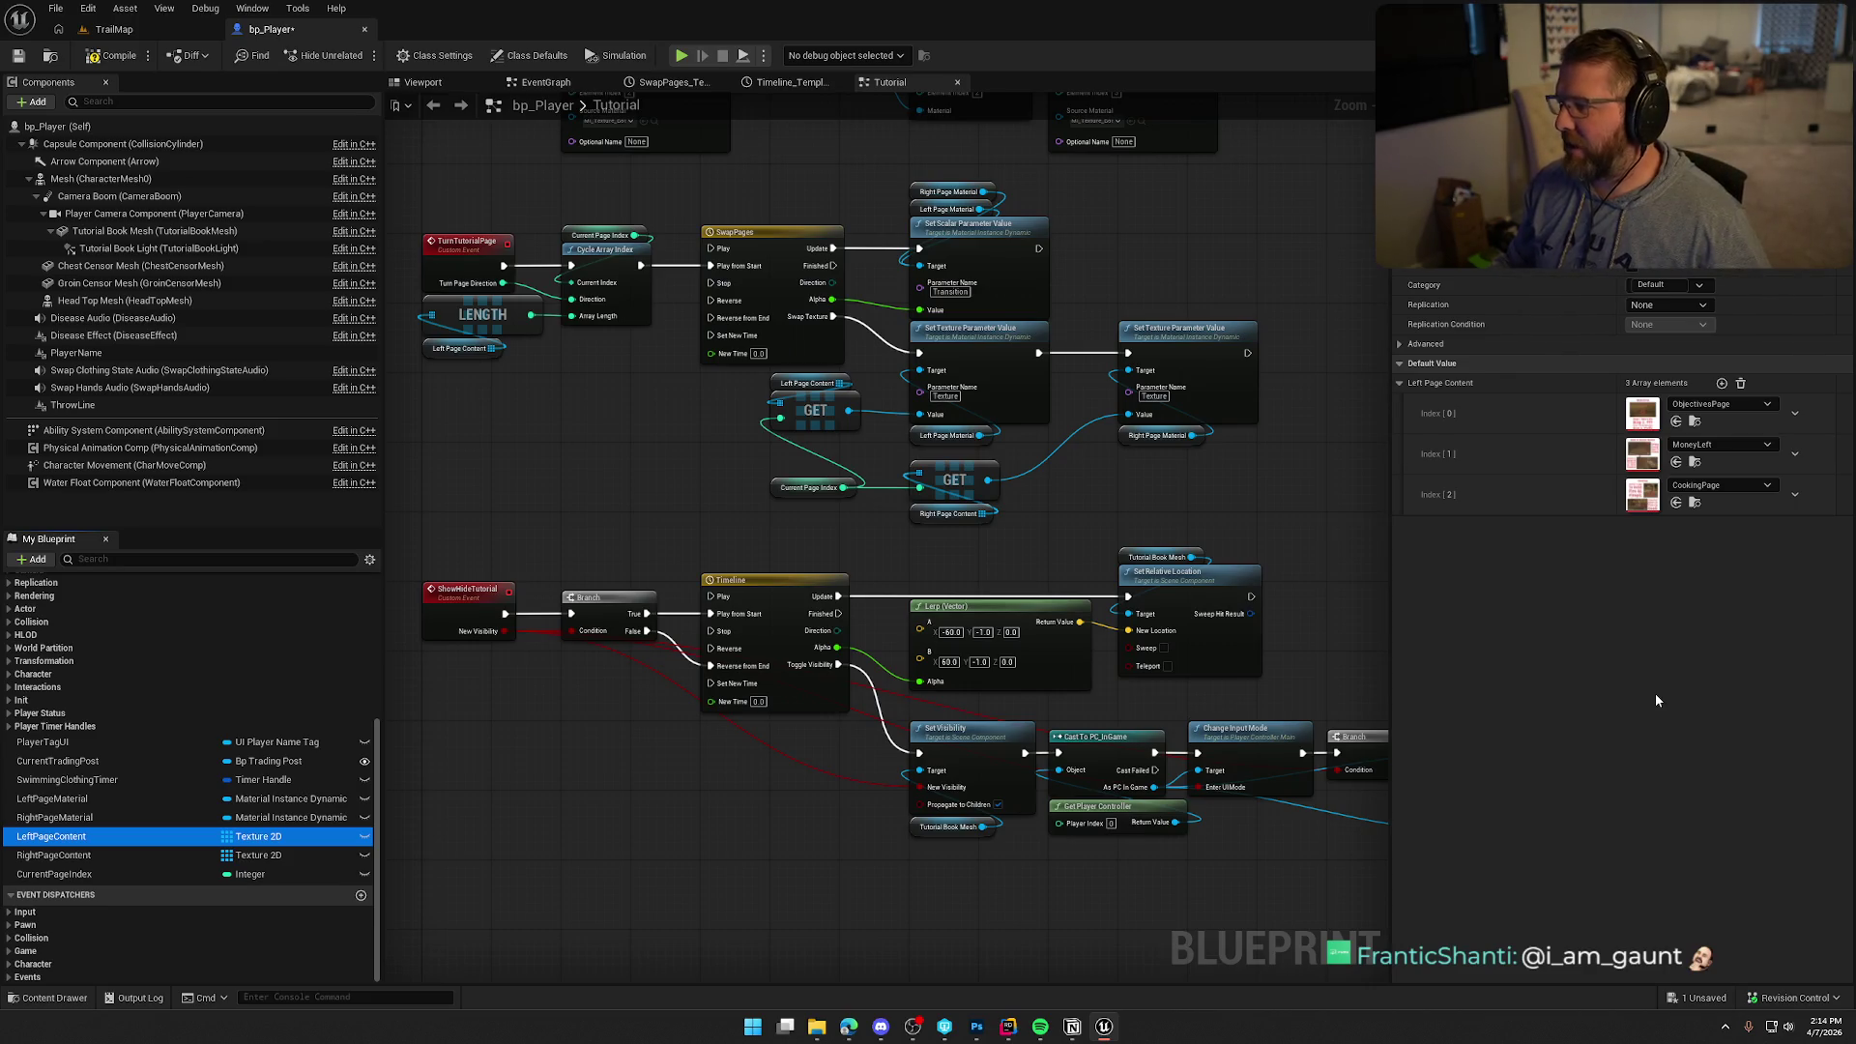
left_click(1723, 384)
- Add two more slots so the left-page array has six entries
left_click(1723, 384)
left_click(1723, 384)
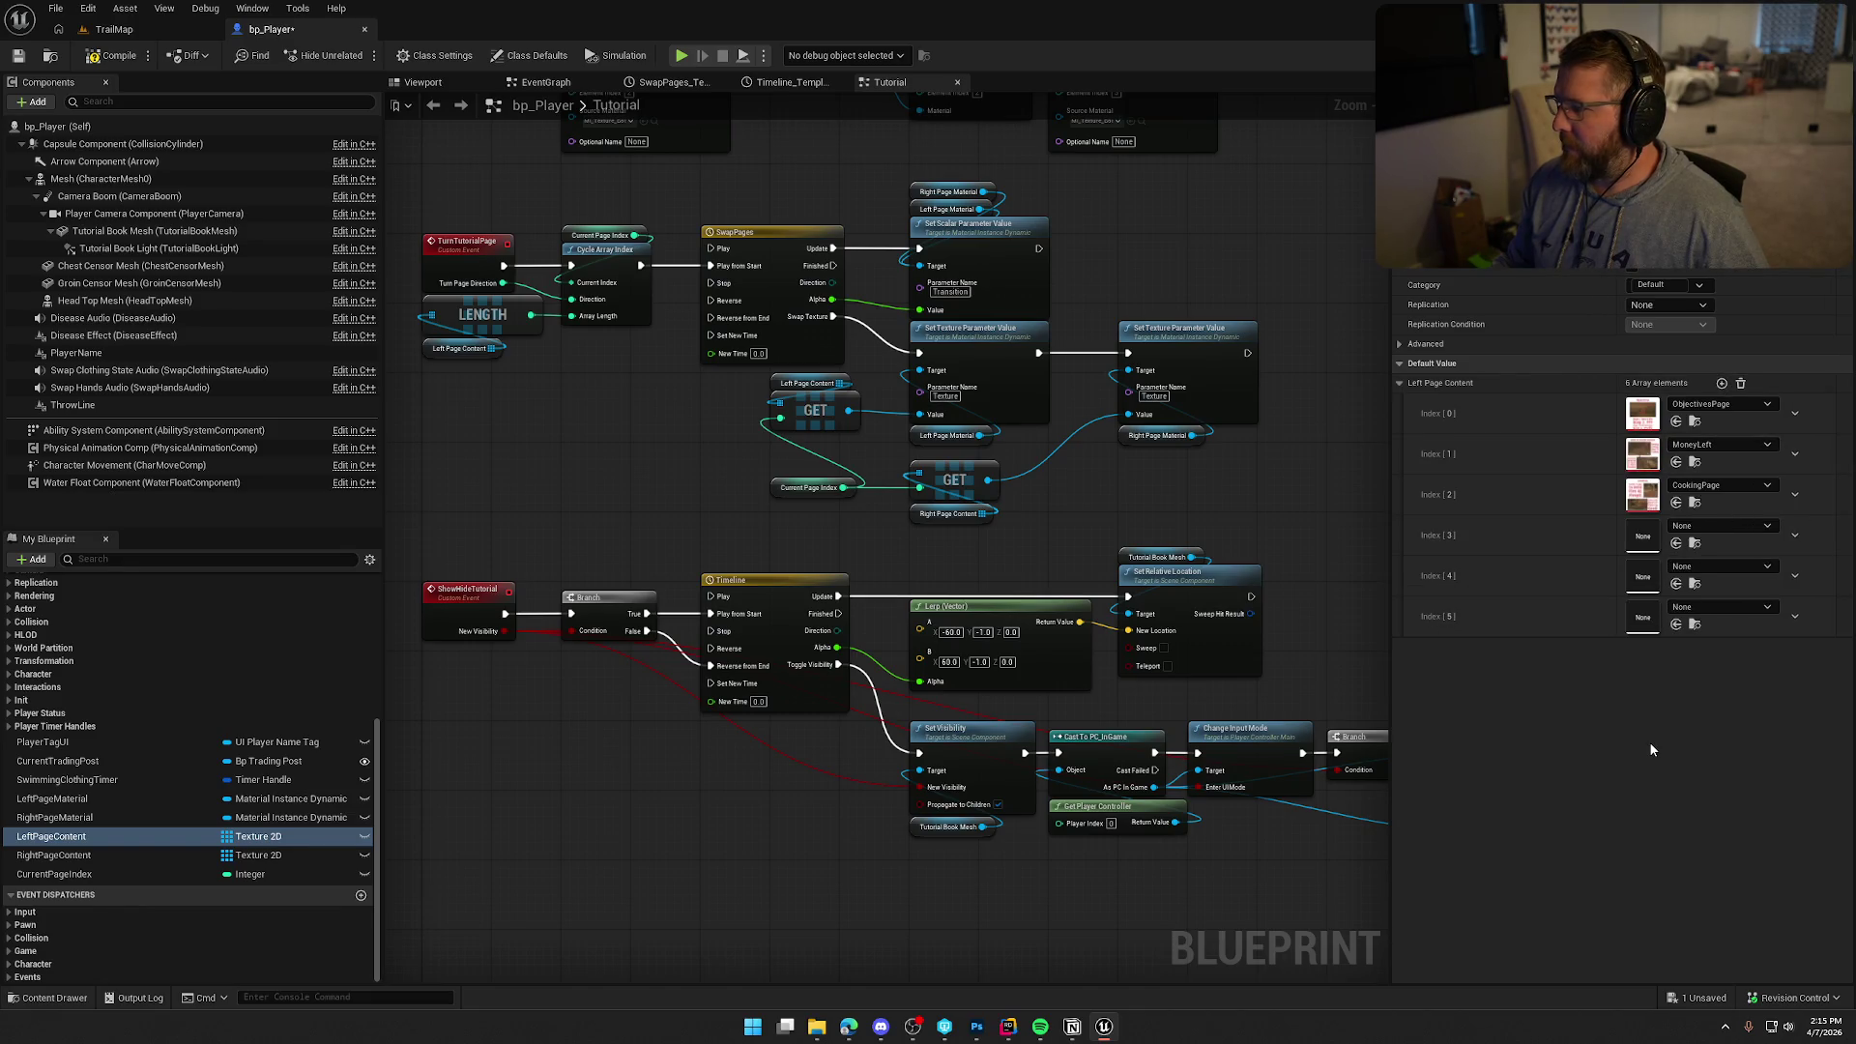
key("ctrl+space")
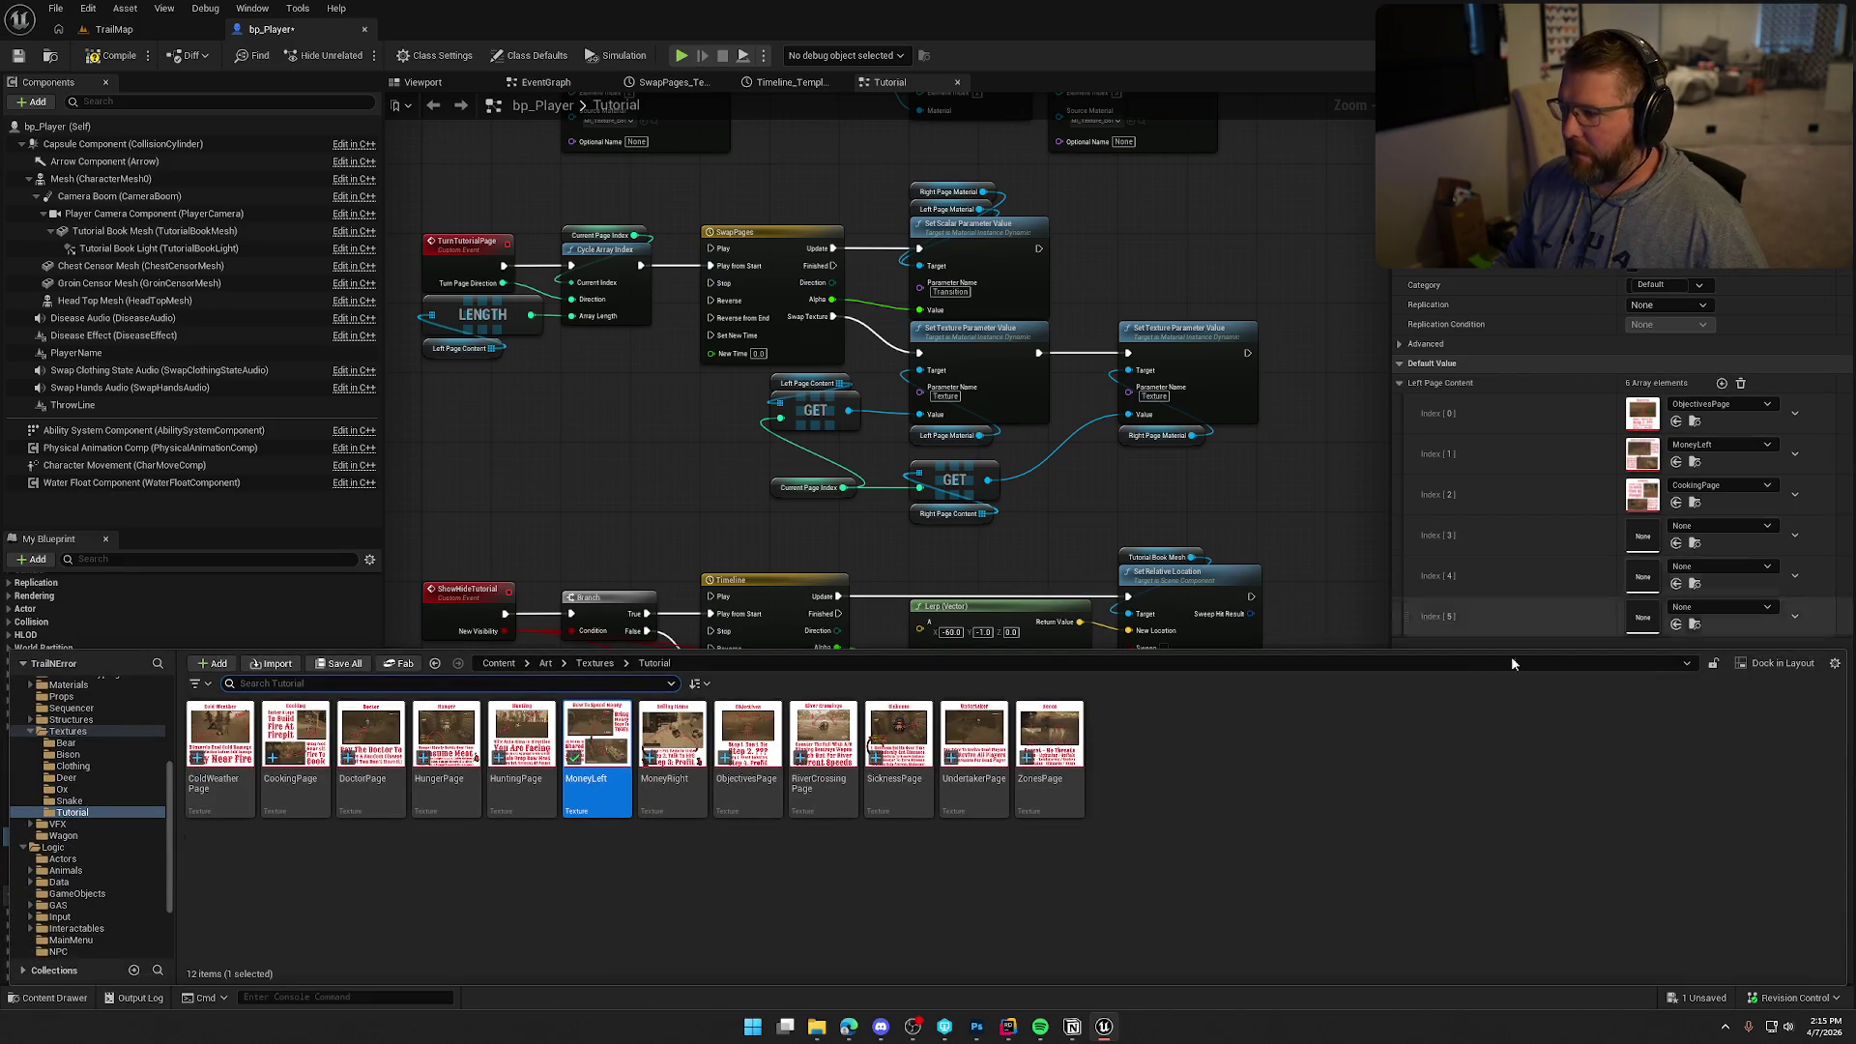
key("ctrl+space")
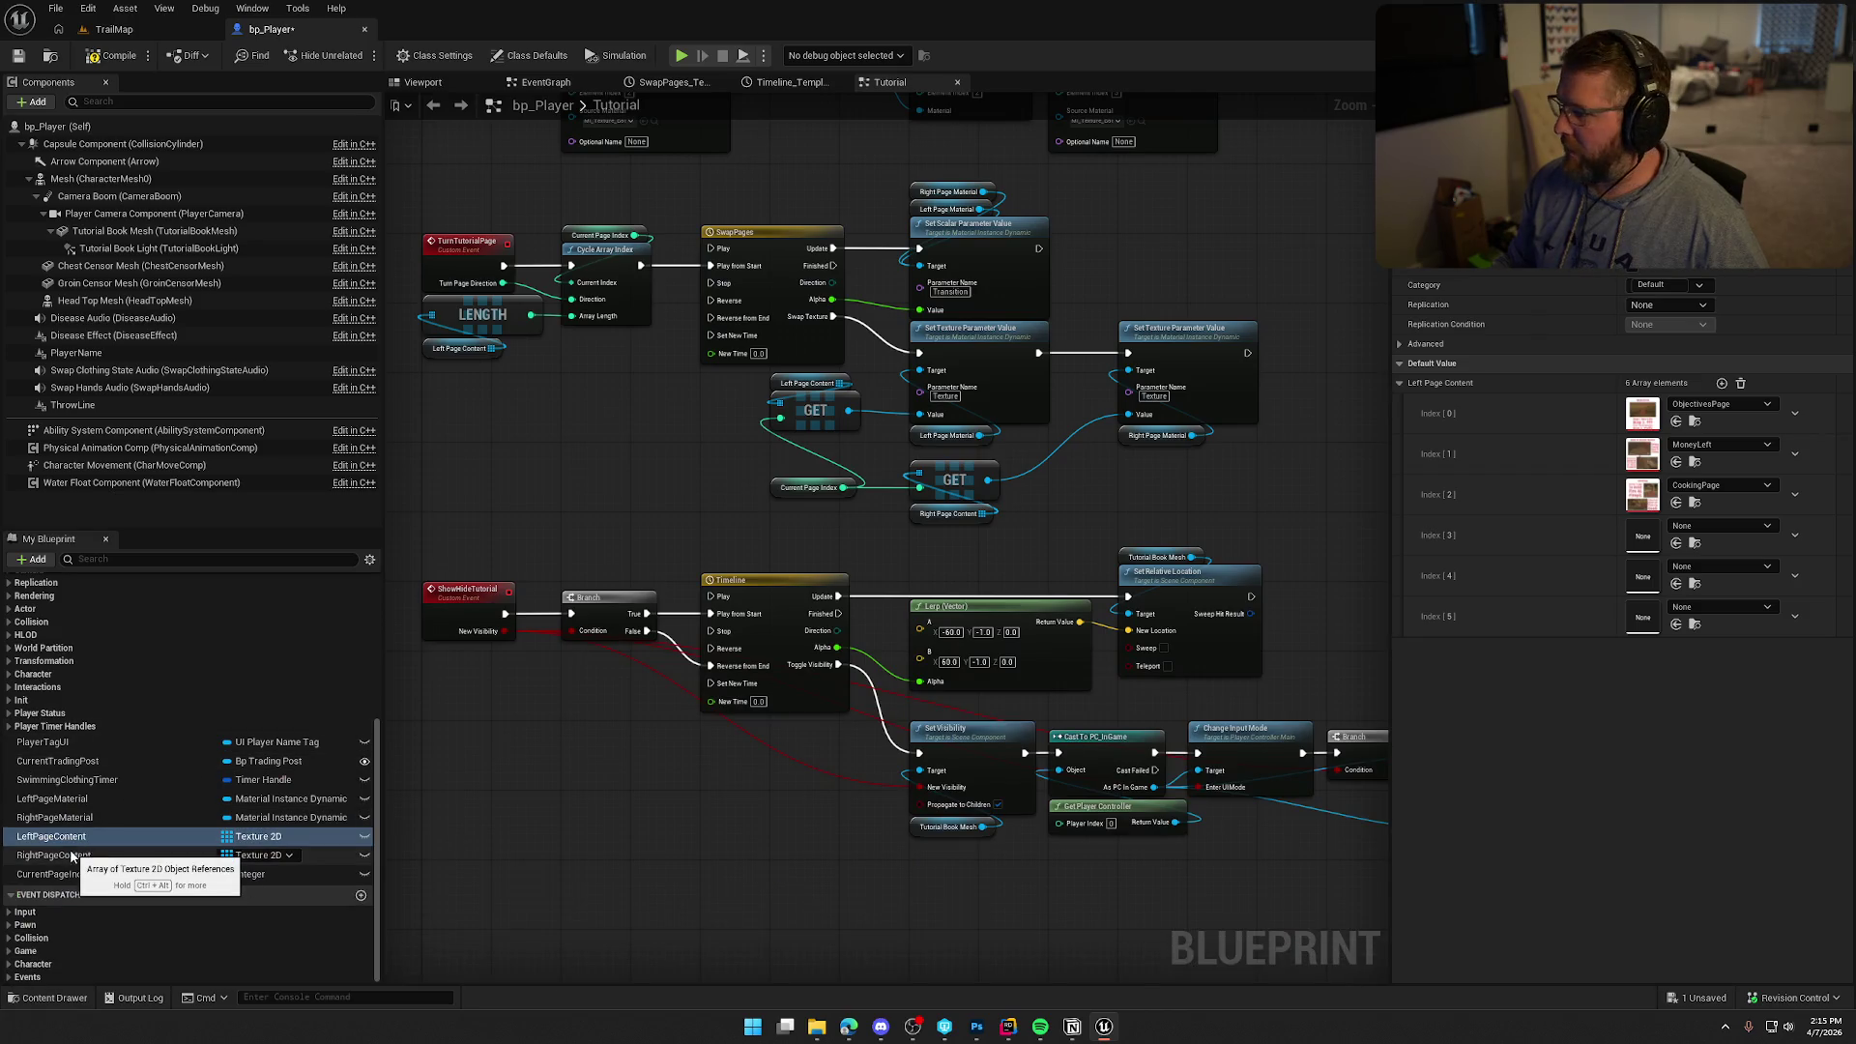
- Replace MoneyRight at right-page Index 1 with RiverCrossingPage
left_click(72, 856)
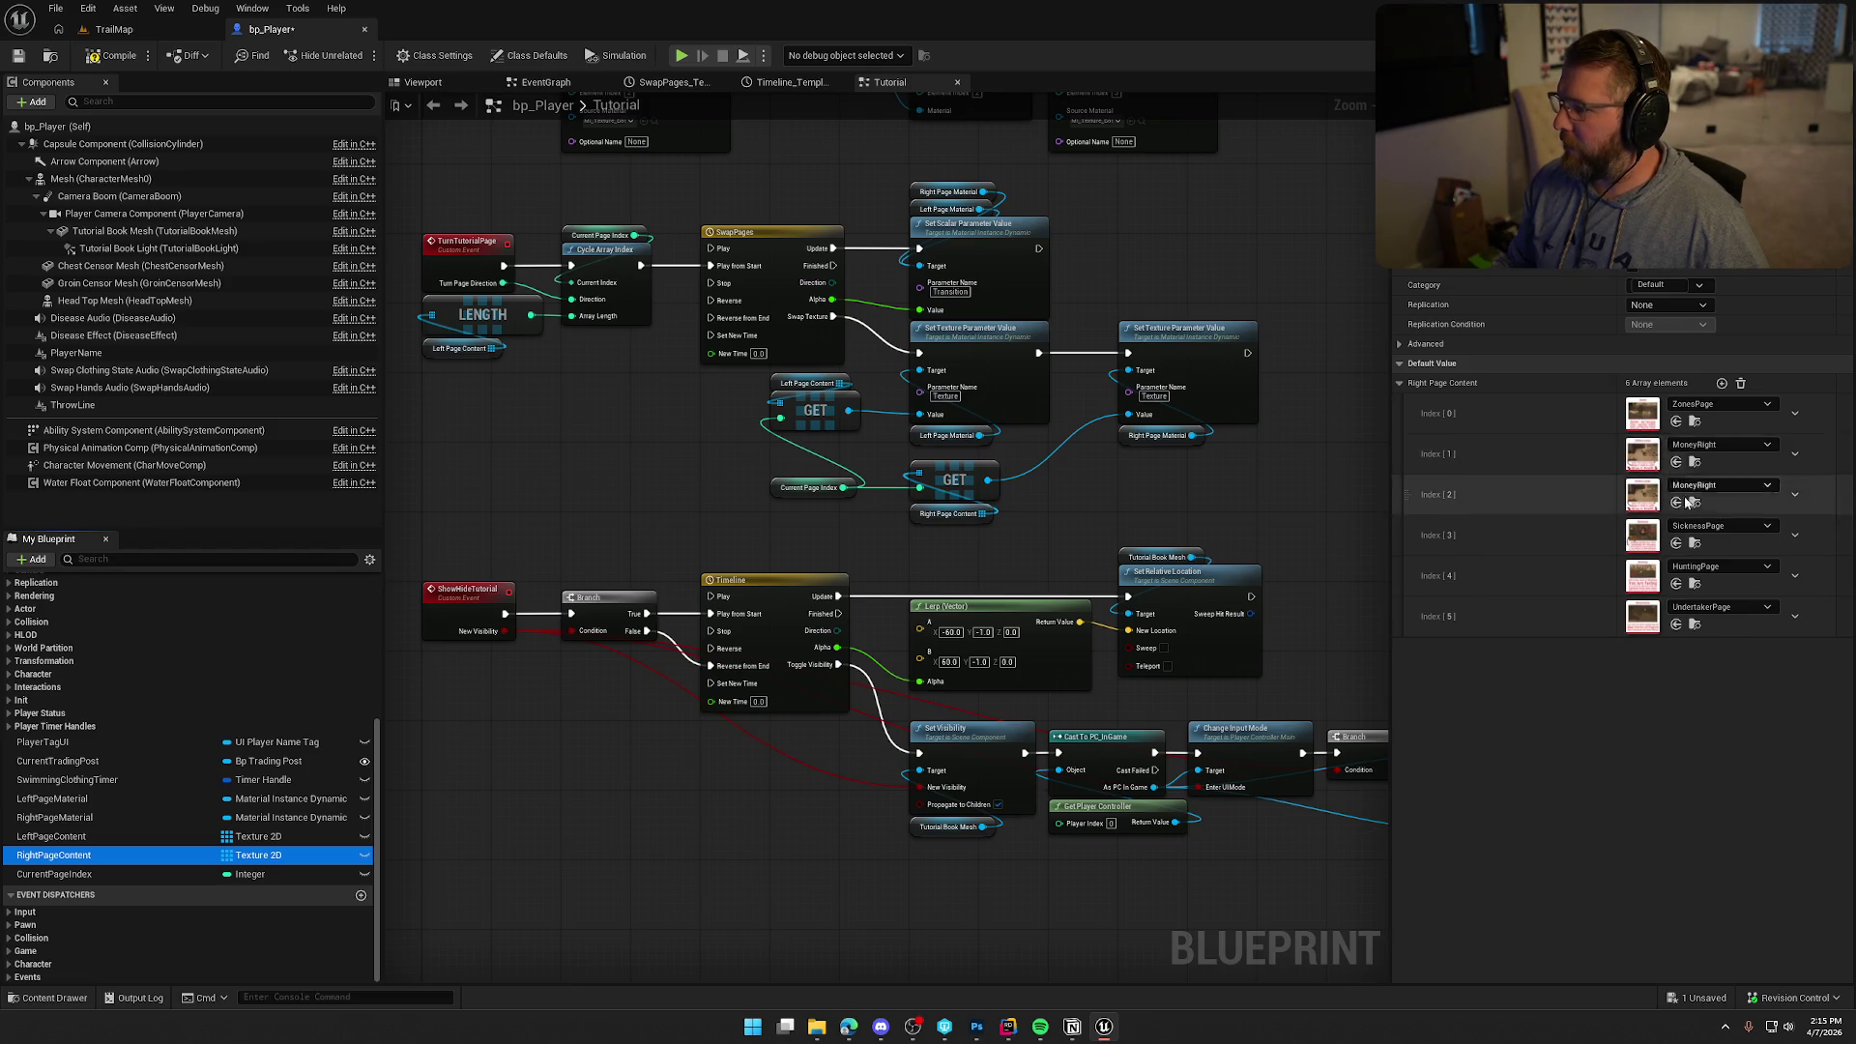
left_click(1720, 446)
key("ctrl+space")
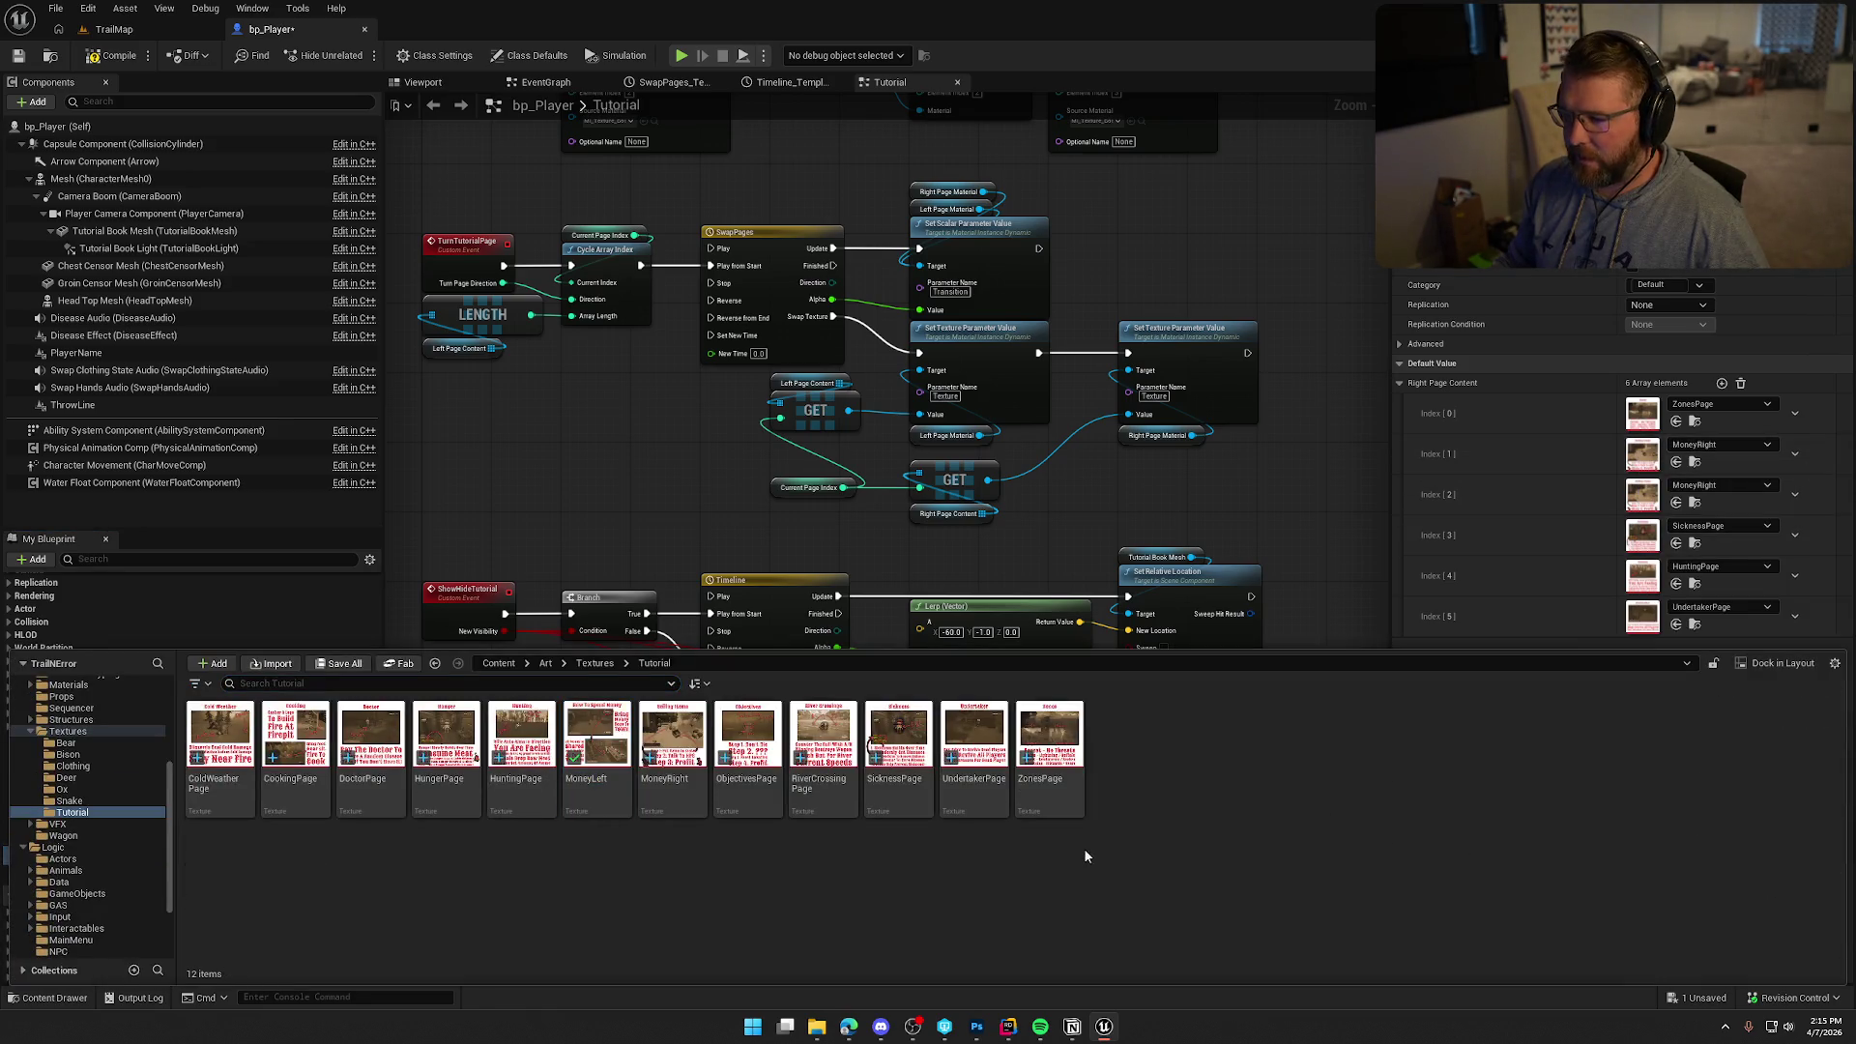
mouse_move(833, 774)
left_mouse_down()
mouse_move(1673, 502)
mouse_move(1642, 454)
left_mouse_up()
- After trying ZonesPage there, put RiverCrossingPage into left-page Index 1
left_click(87, 838)
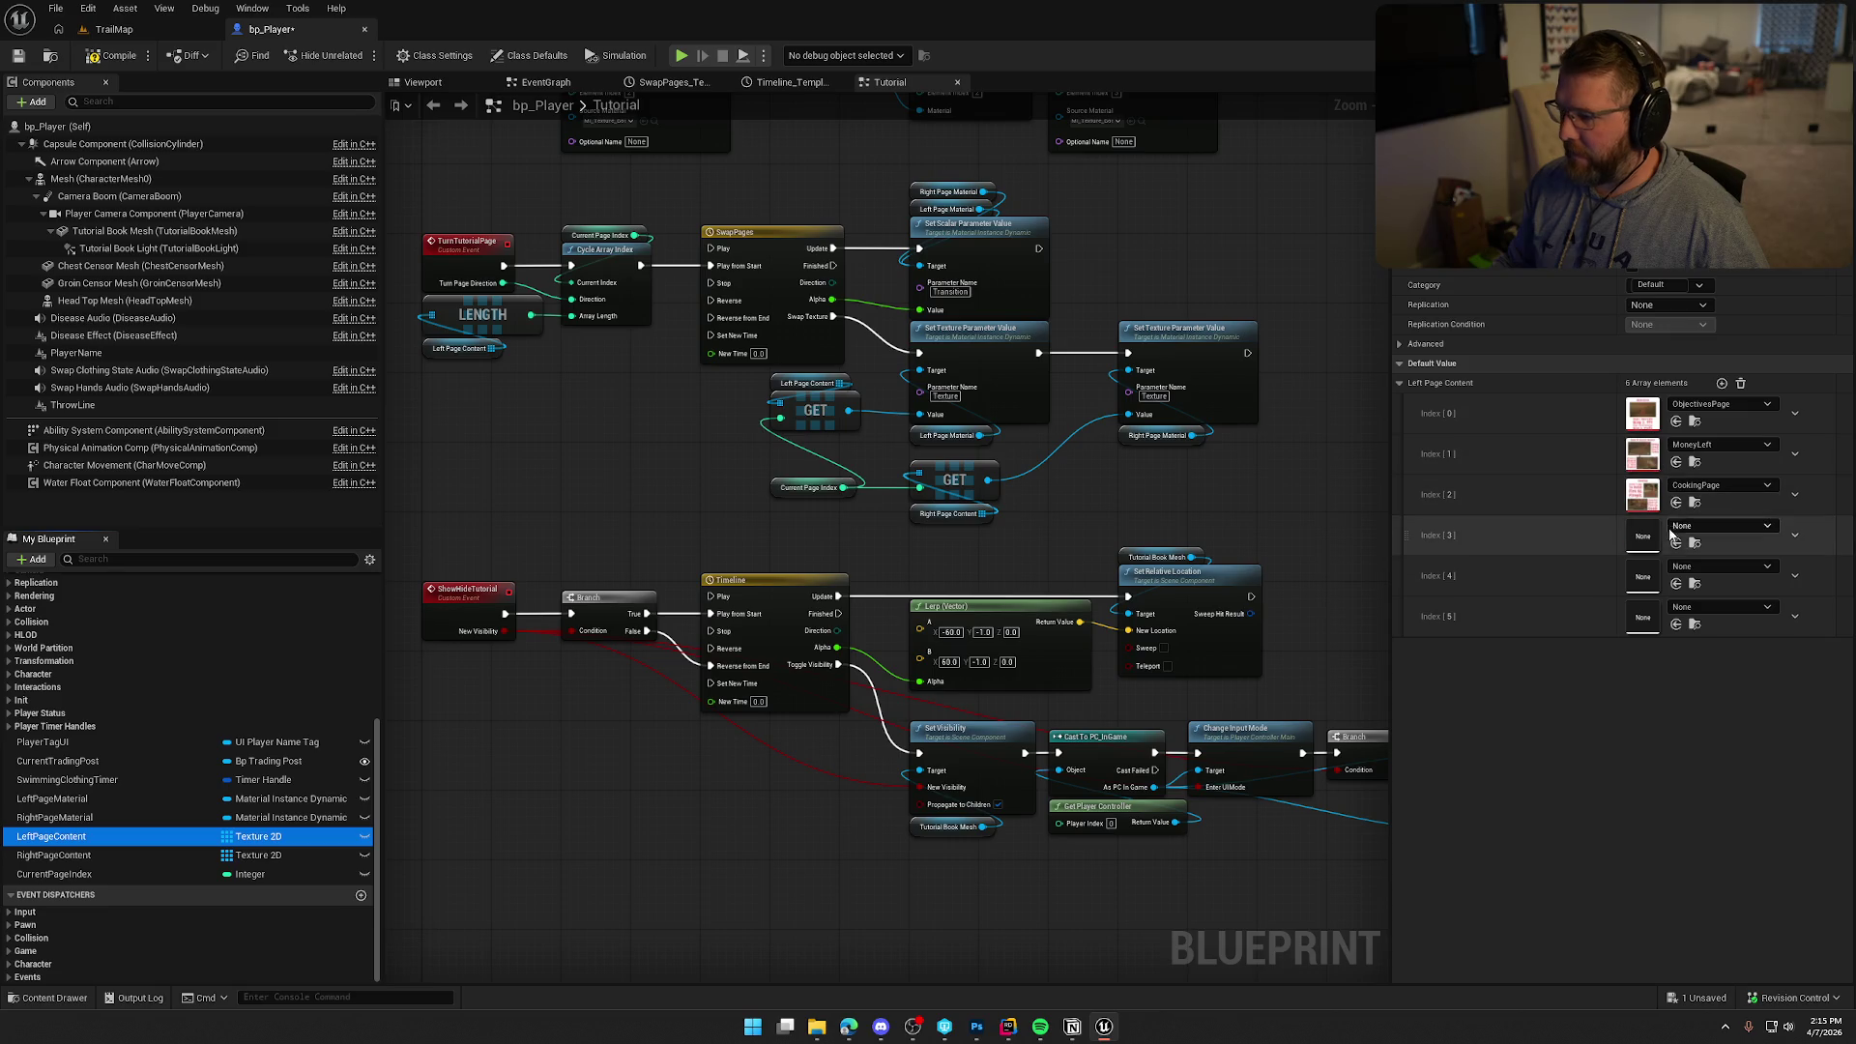
key("ctrl+space")
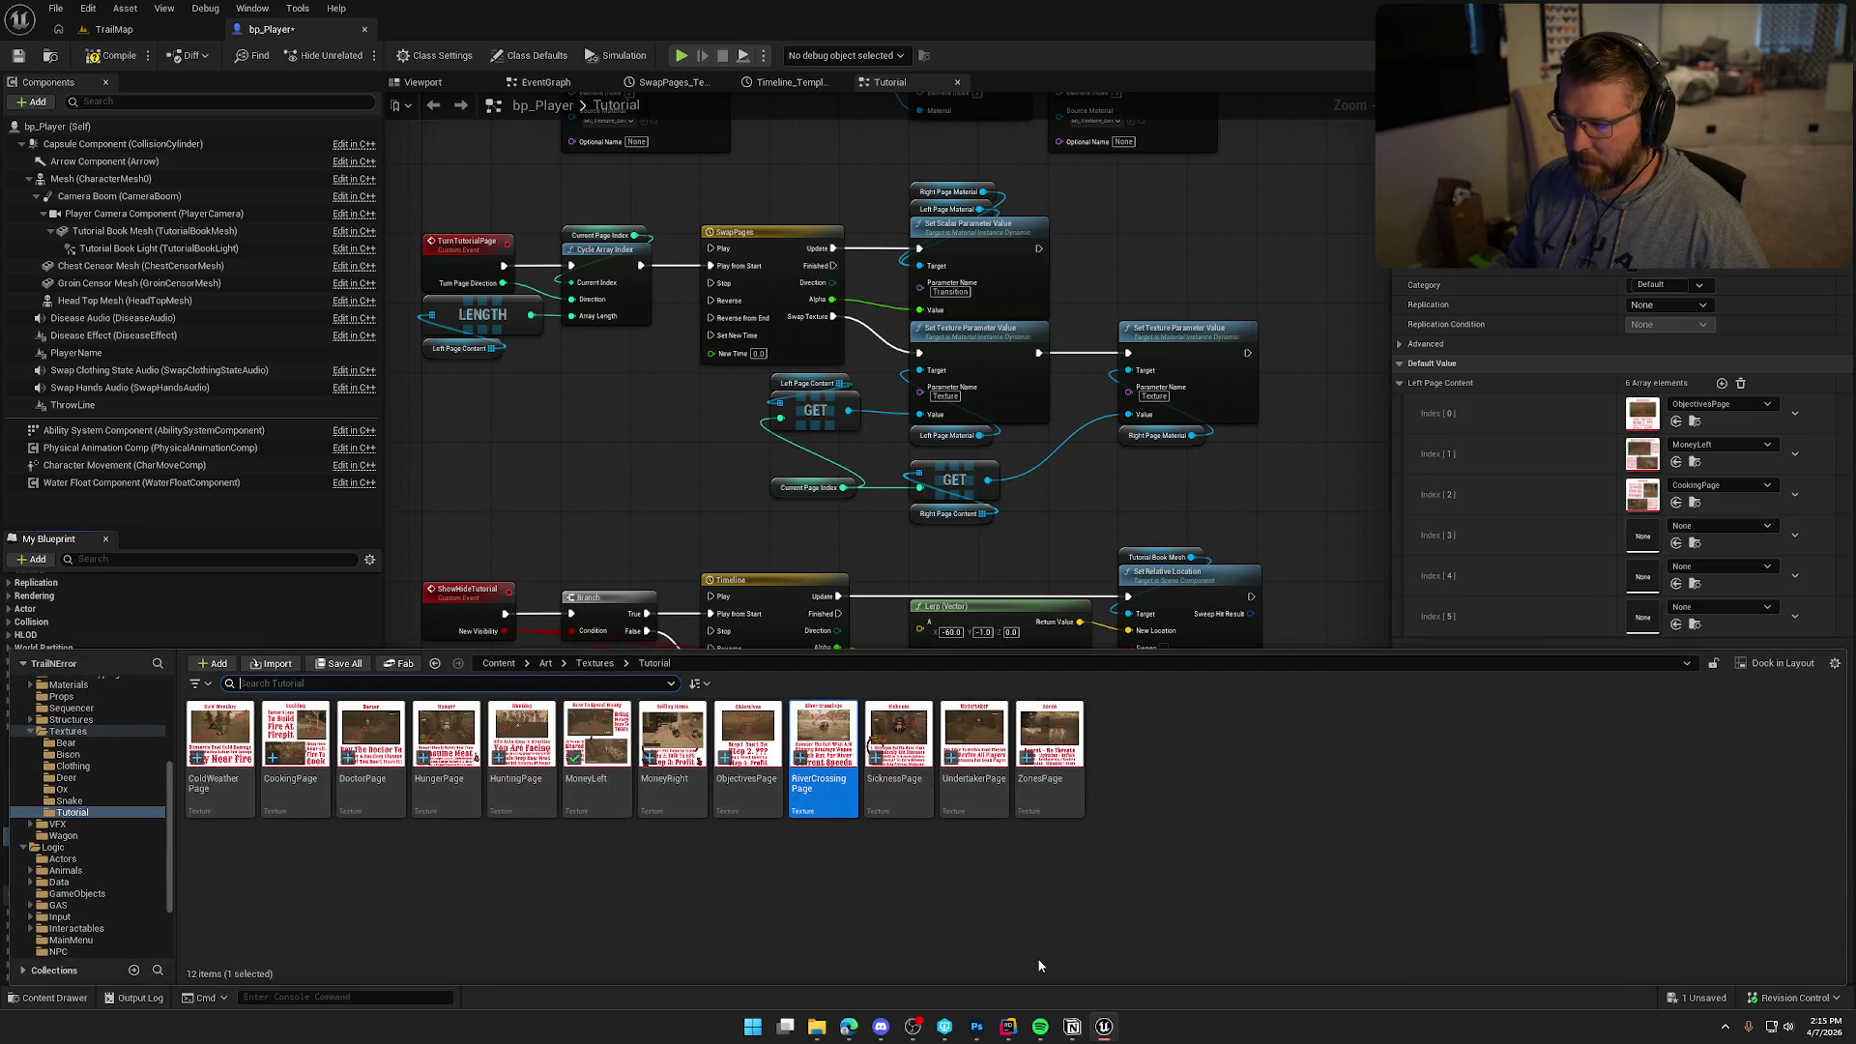
mouse_move(1050, 759)
left_mouse_down()
mouse_move(1559, 688)
mouse_move(1669, 494)
left_mouse_up()
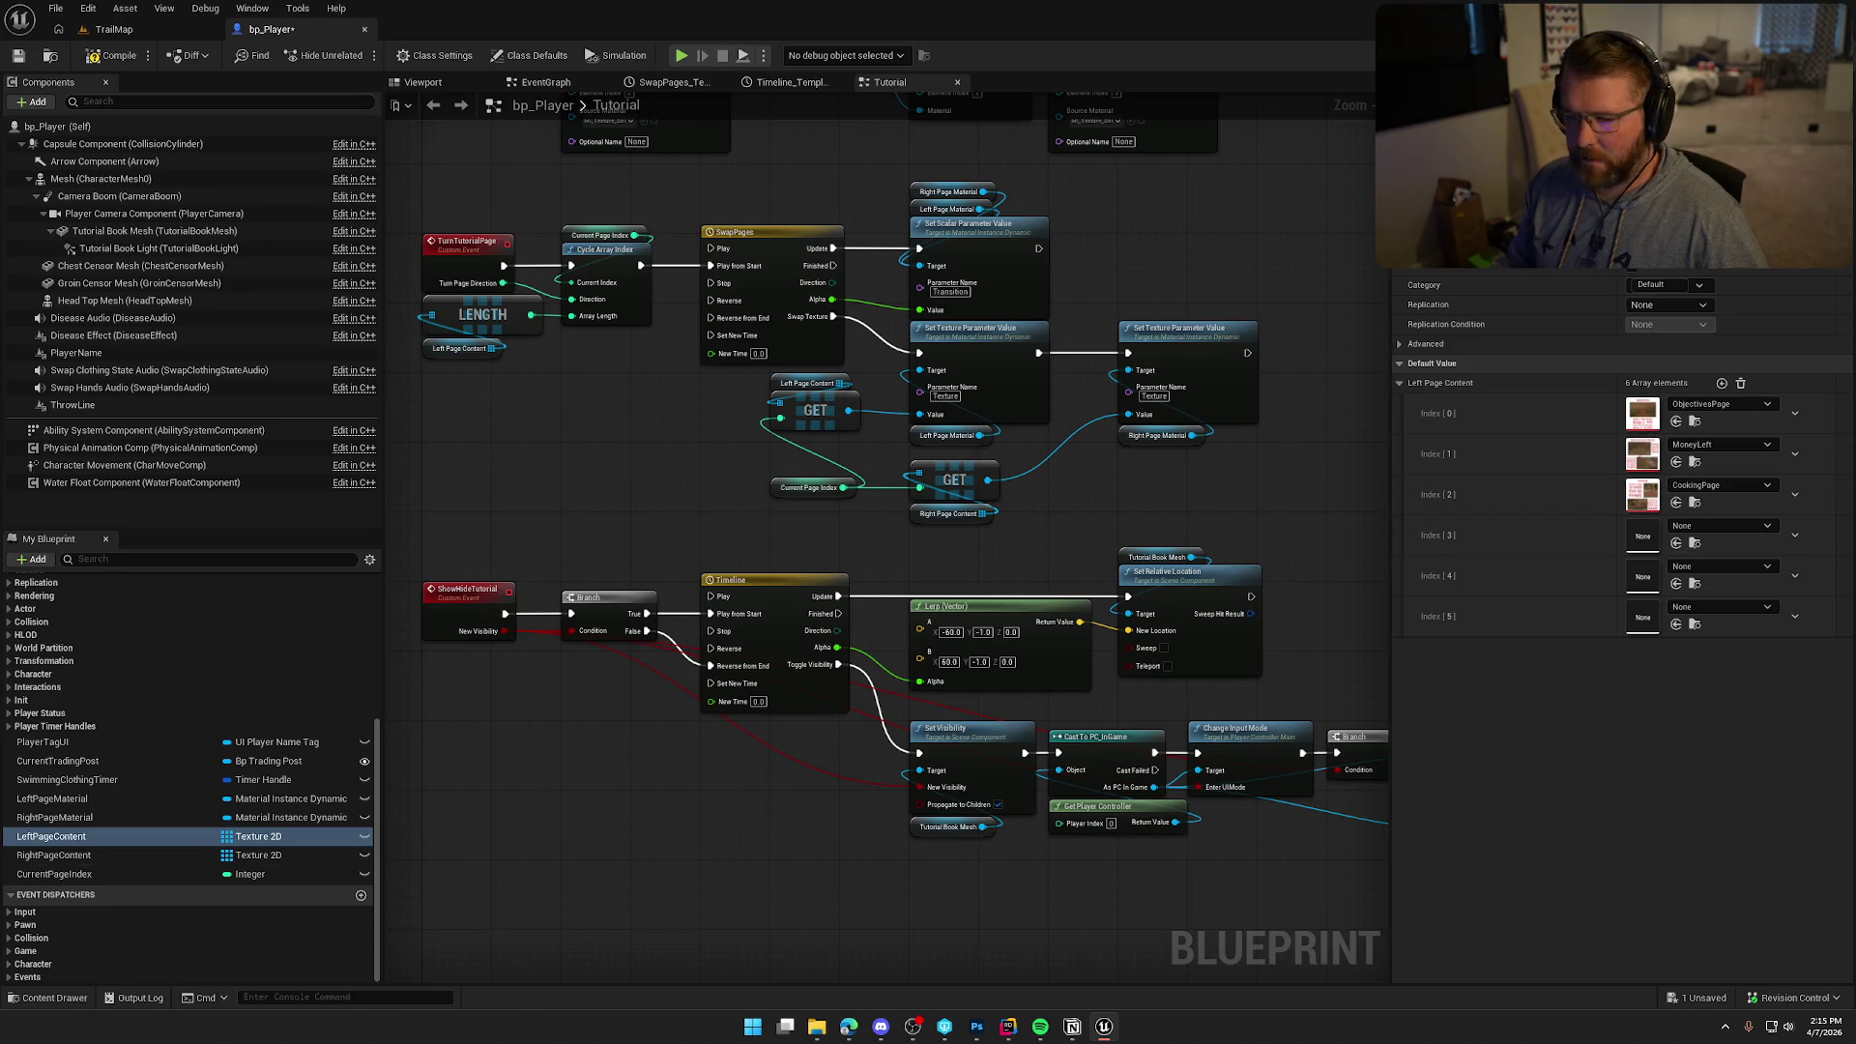
left_click(53, 855)
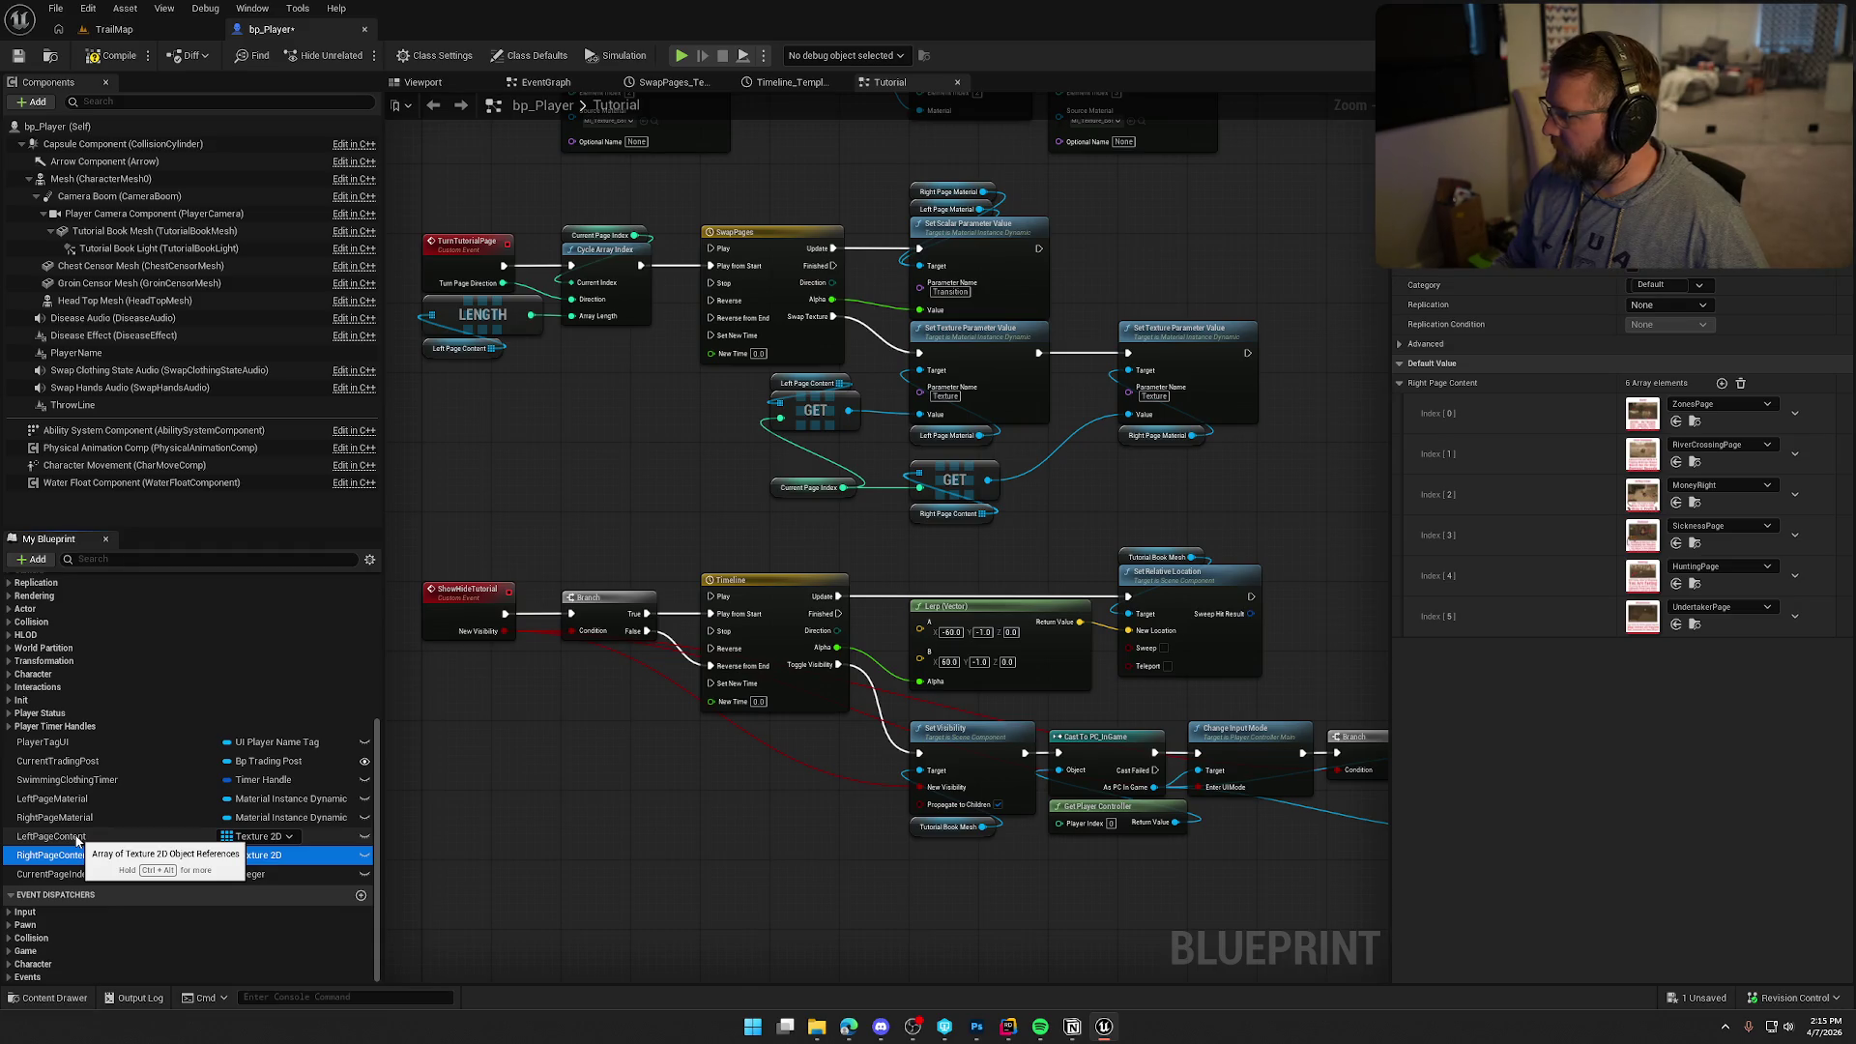
left_click(78, 837)
left_click(82, 855)
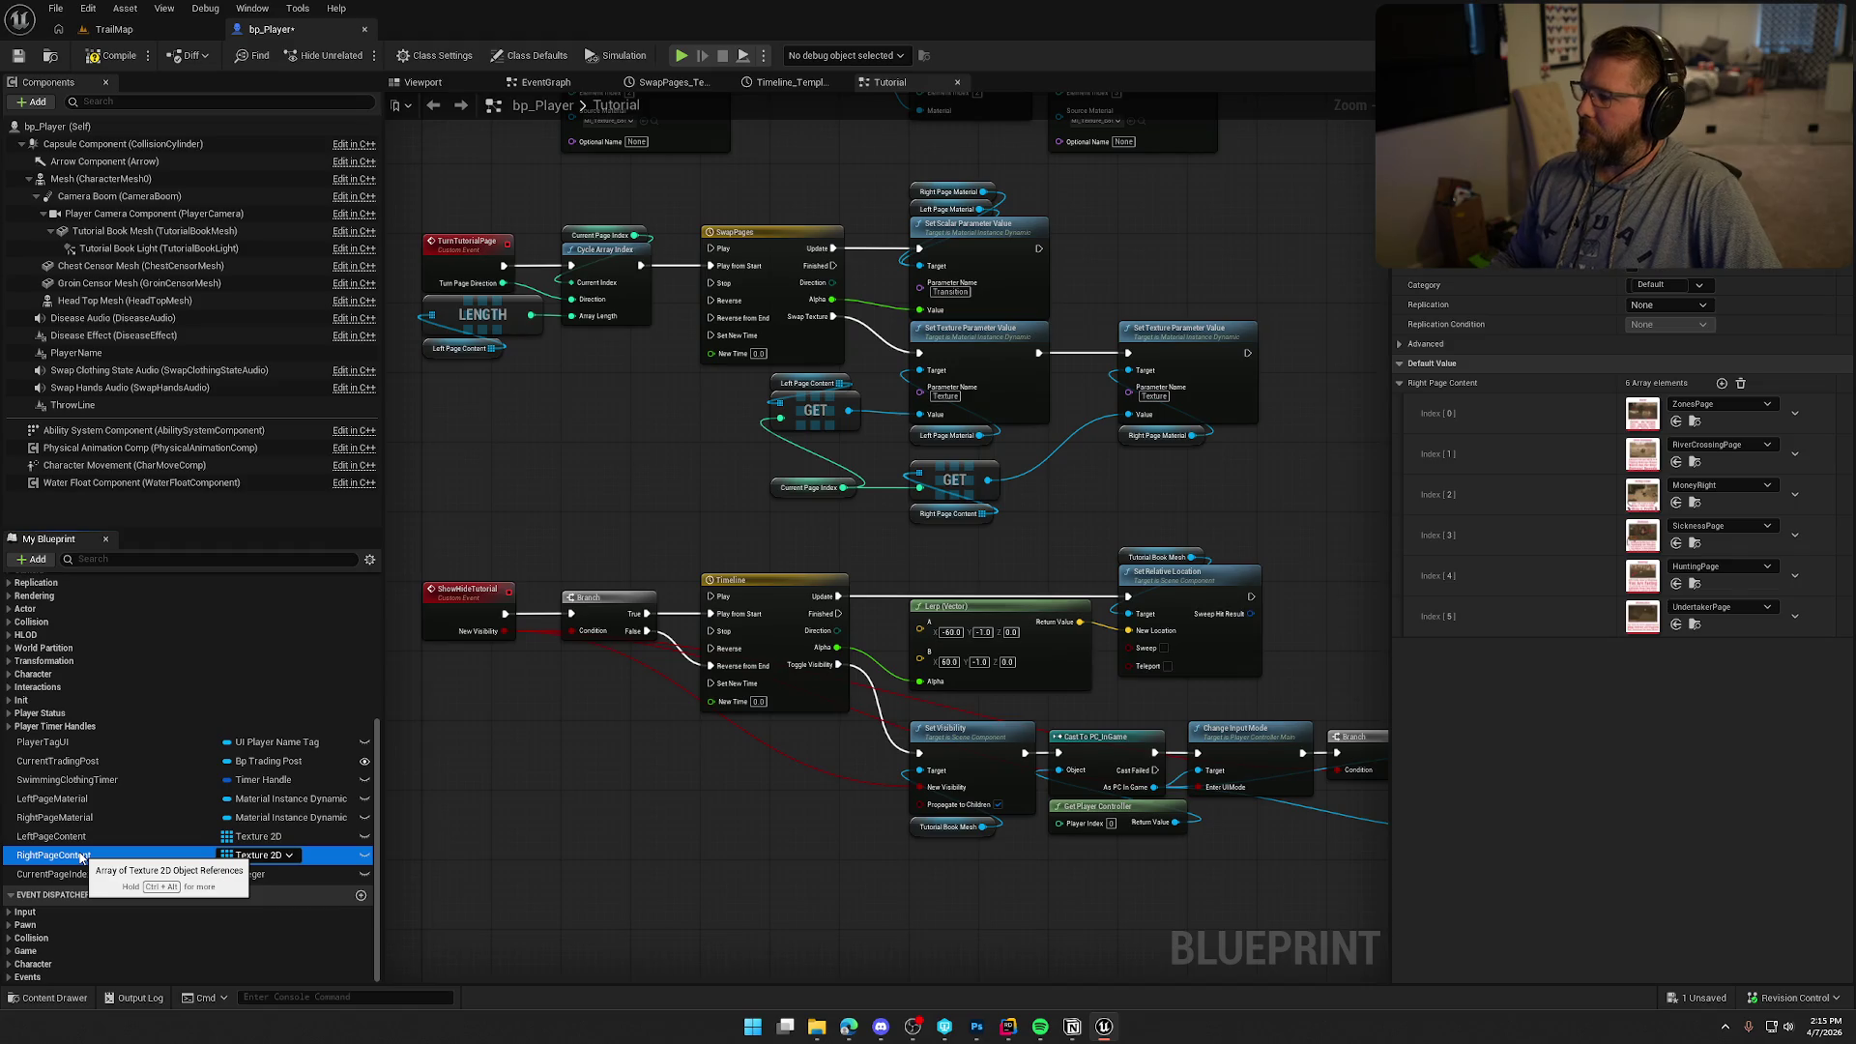
left_click(72, 838)
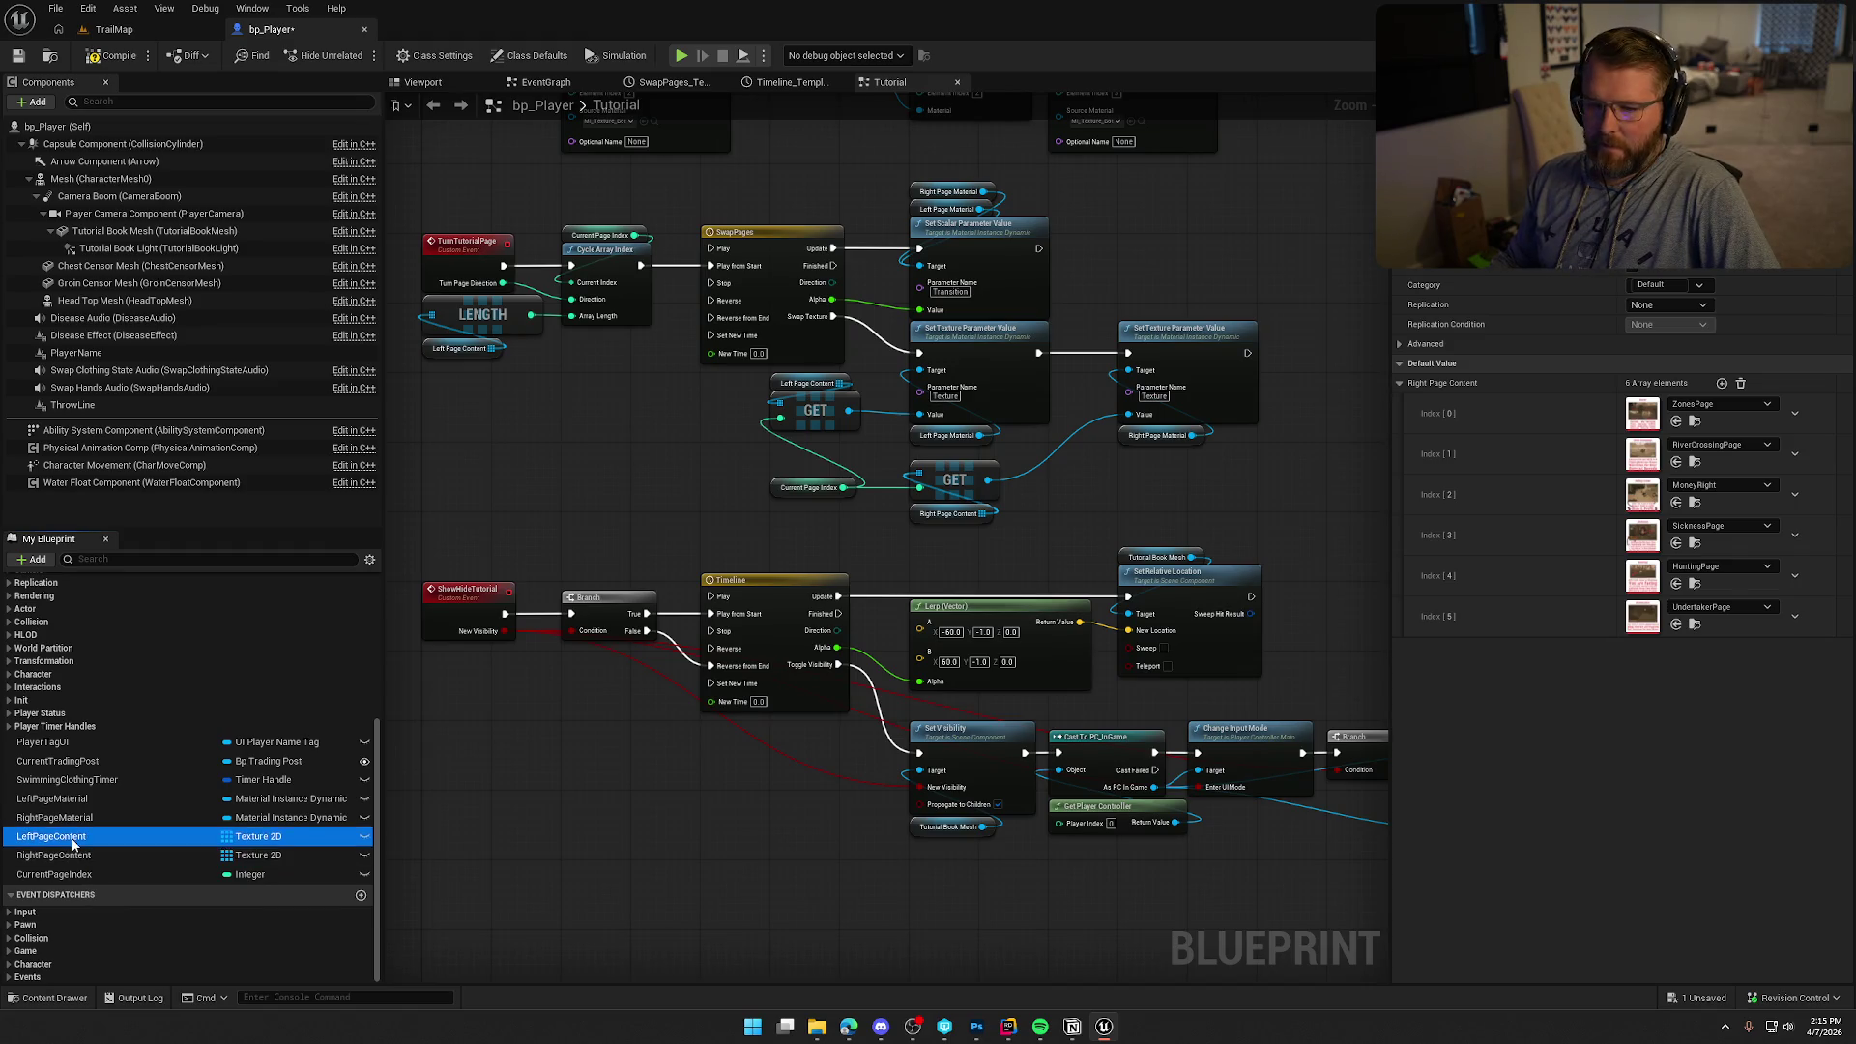
key("ctrl+space")
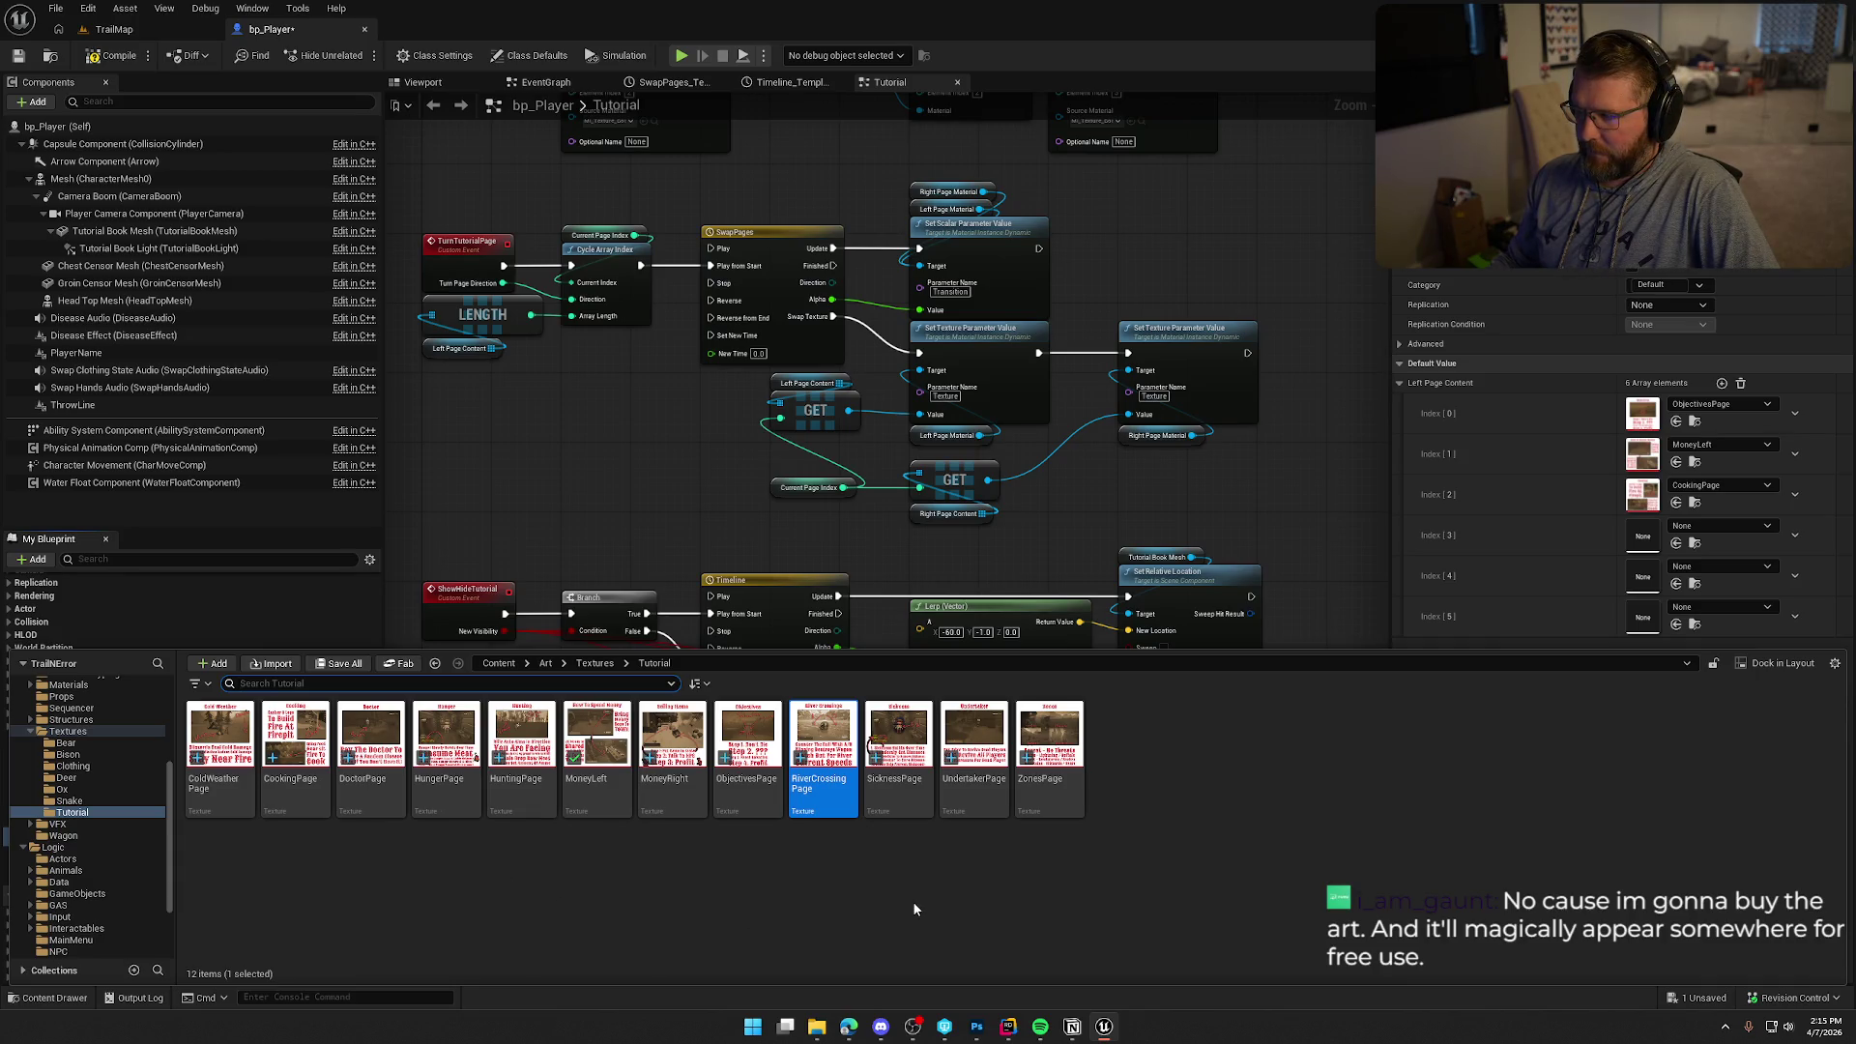
mouse_move(822, 764)
left_mouse_down()
mouse_move(1409, 580)
mouse_move(1707, 455)
left_mouse_up()
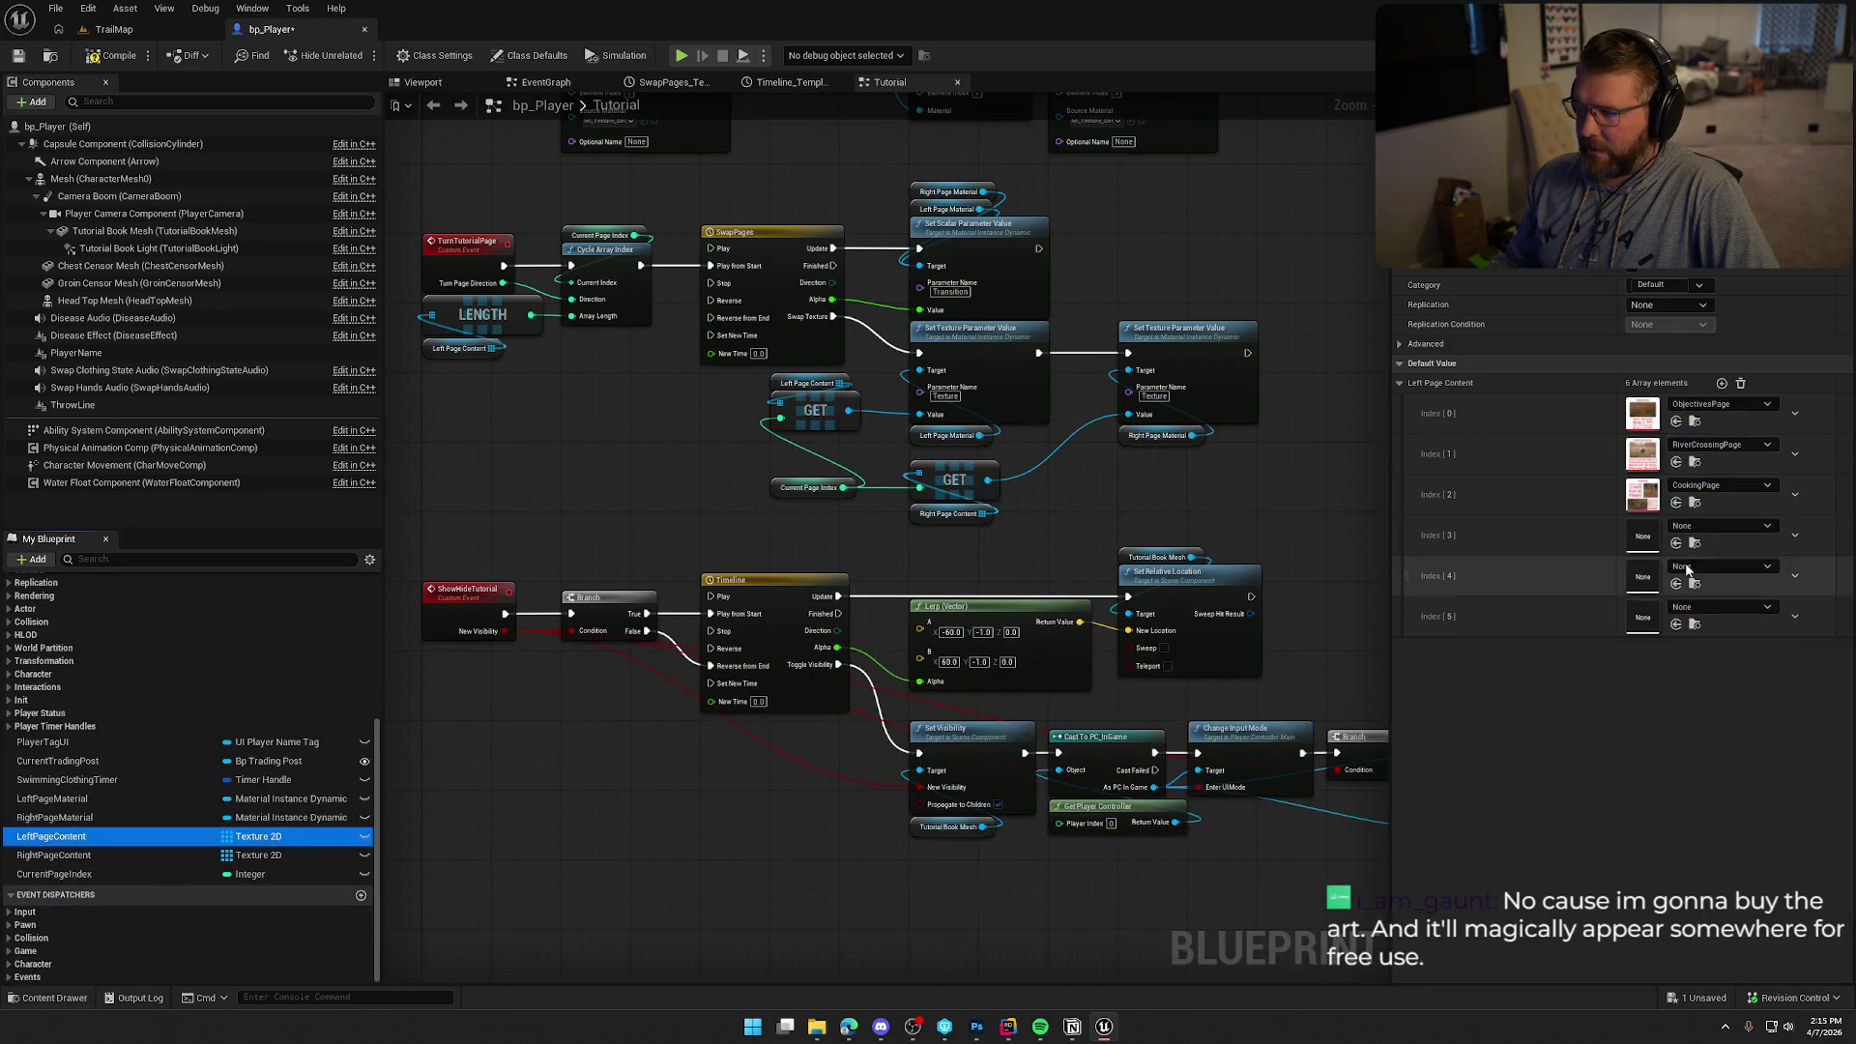
left_click(75, 856)
key("ctrl+space")
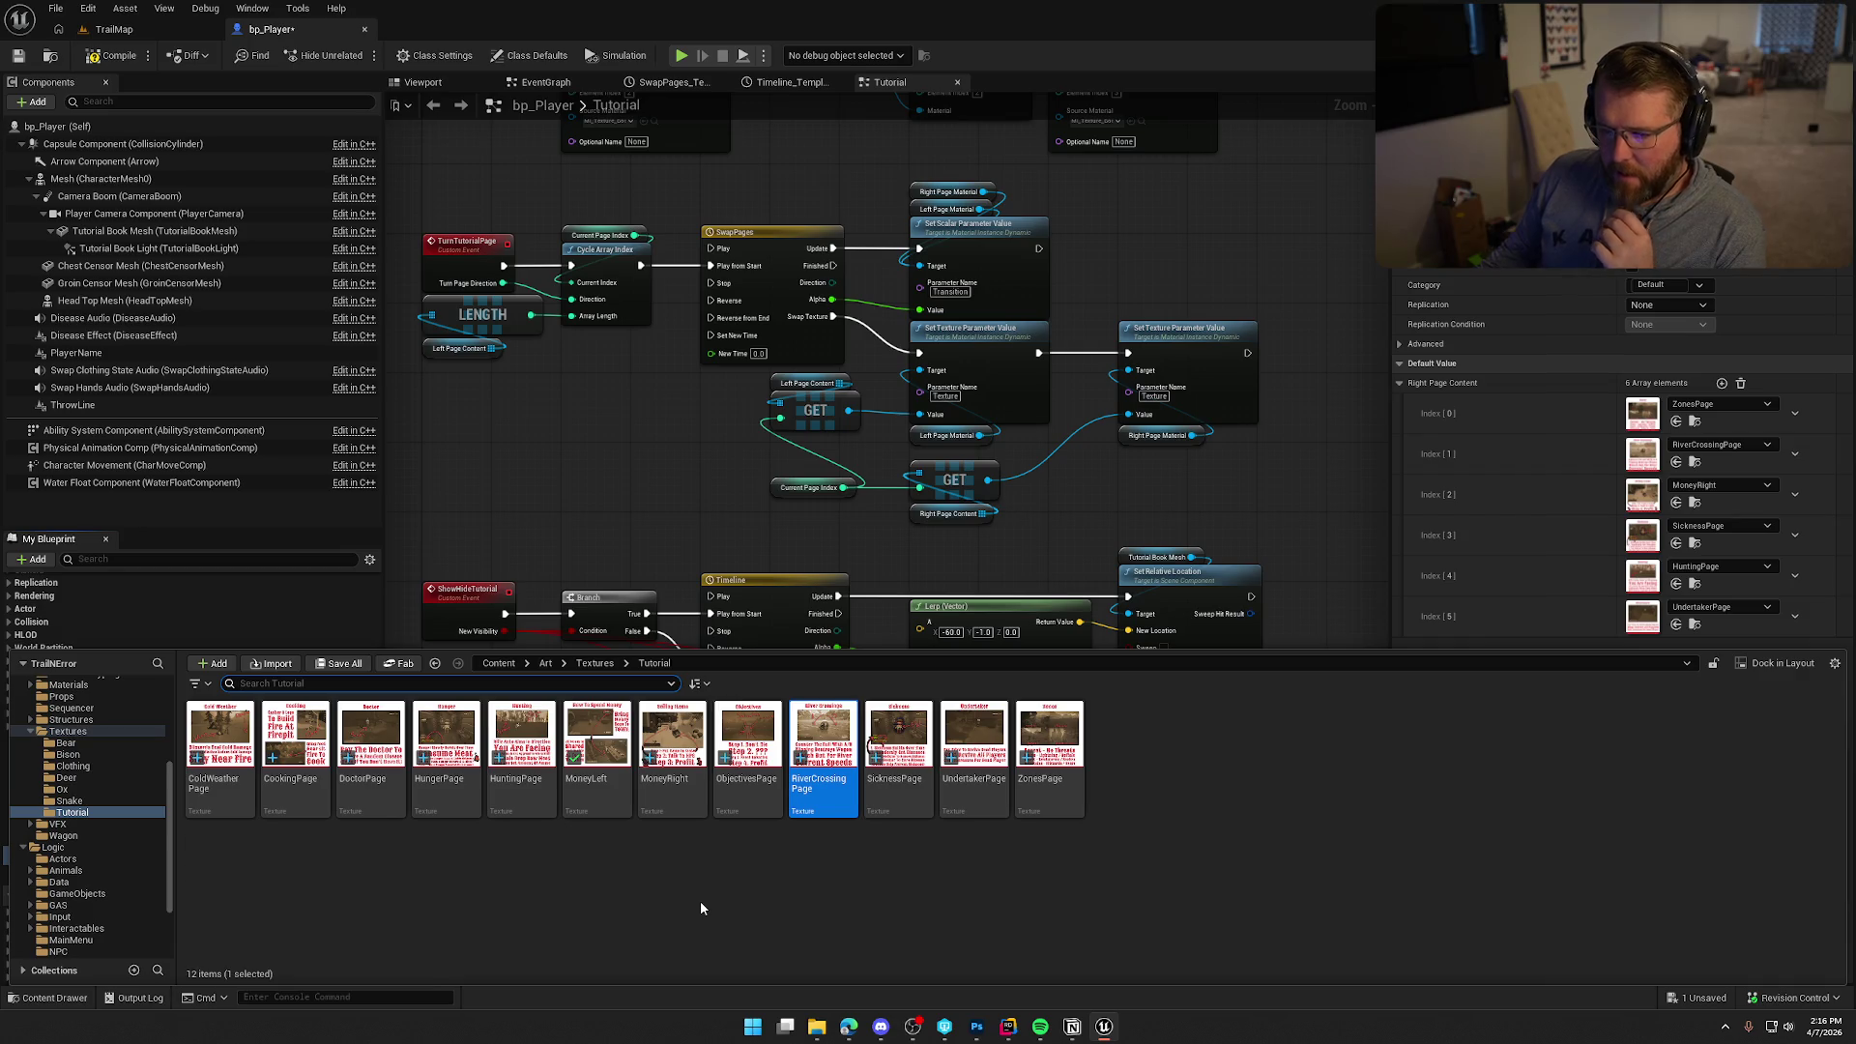
- Rename ObjectivesPage and ZonesPage to 1_ObjectivesPage and 1_ZonesPage
left_click(580, 887)
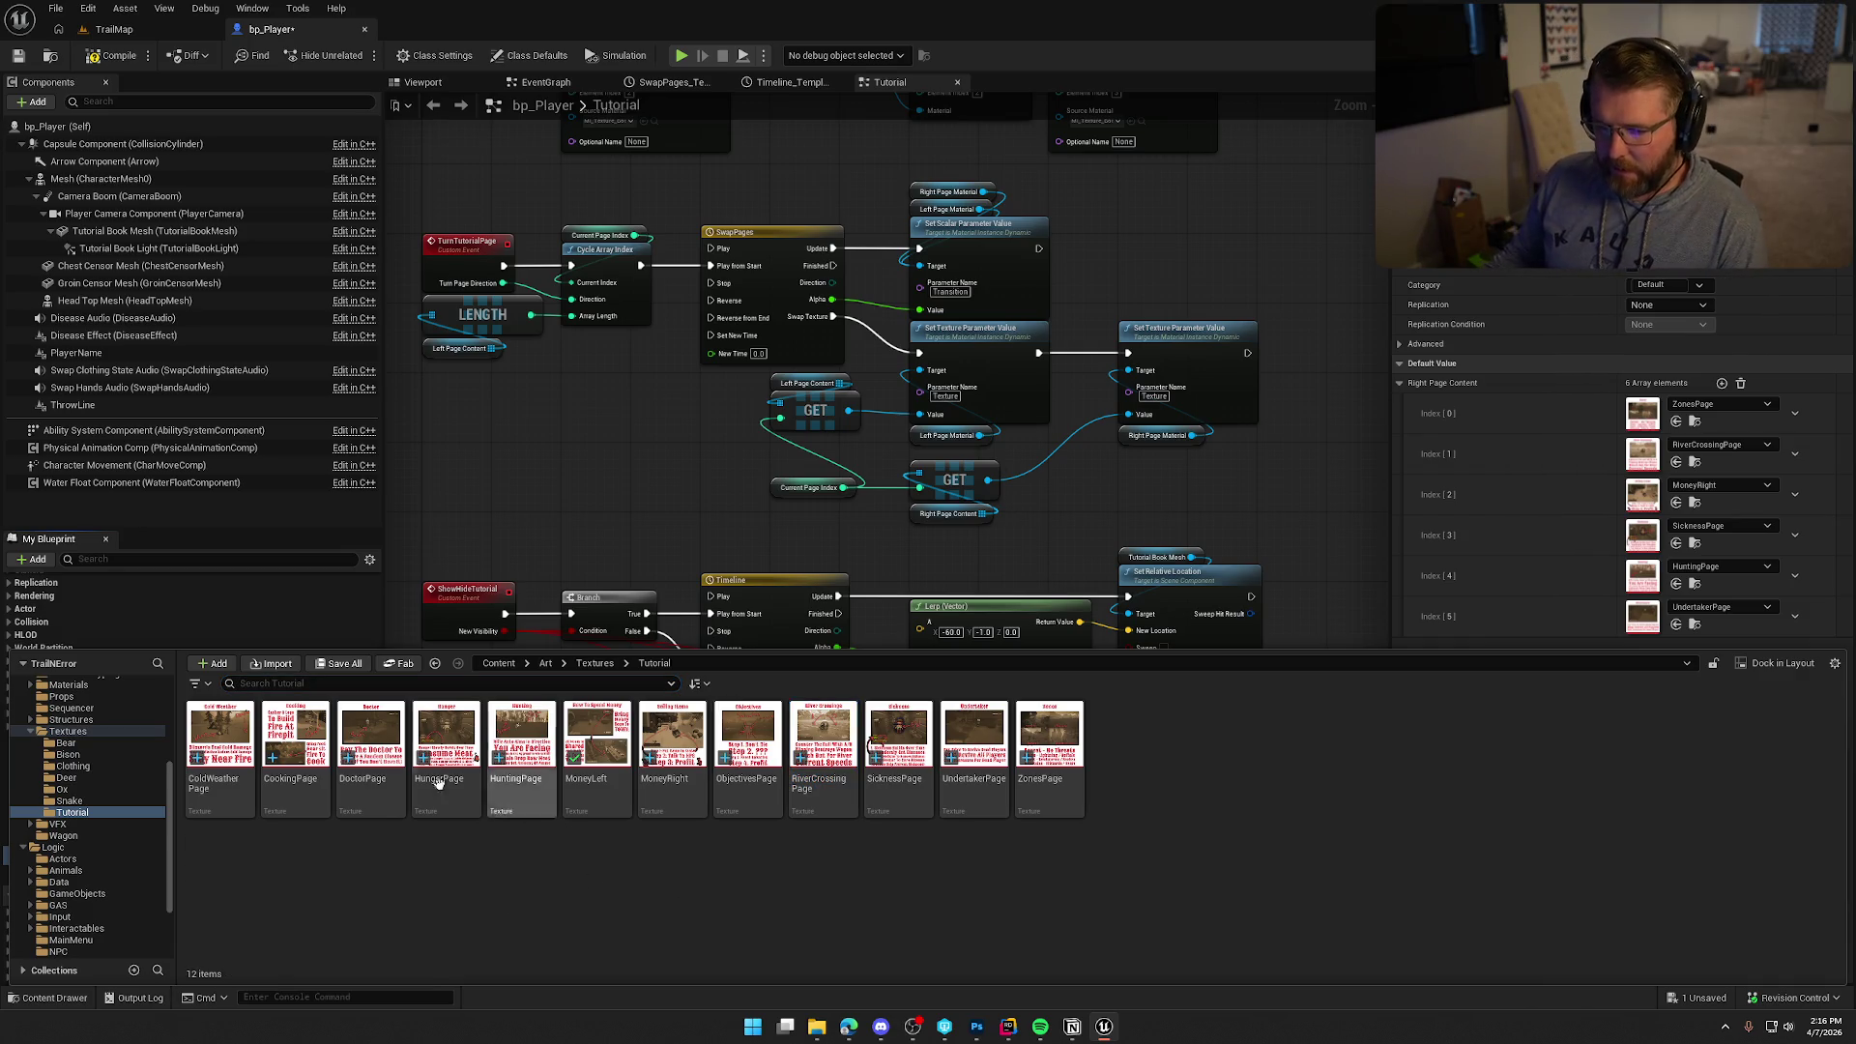
left_click(747, 737)
key("Left")
key("Right")
key("F2")
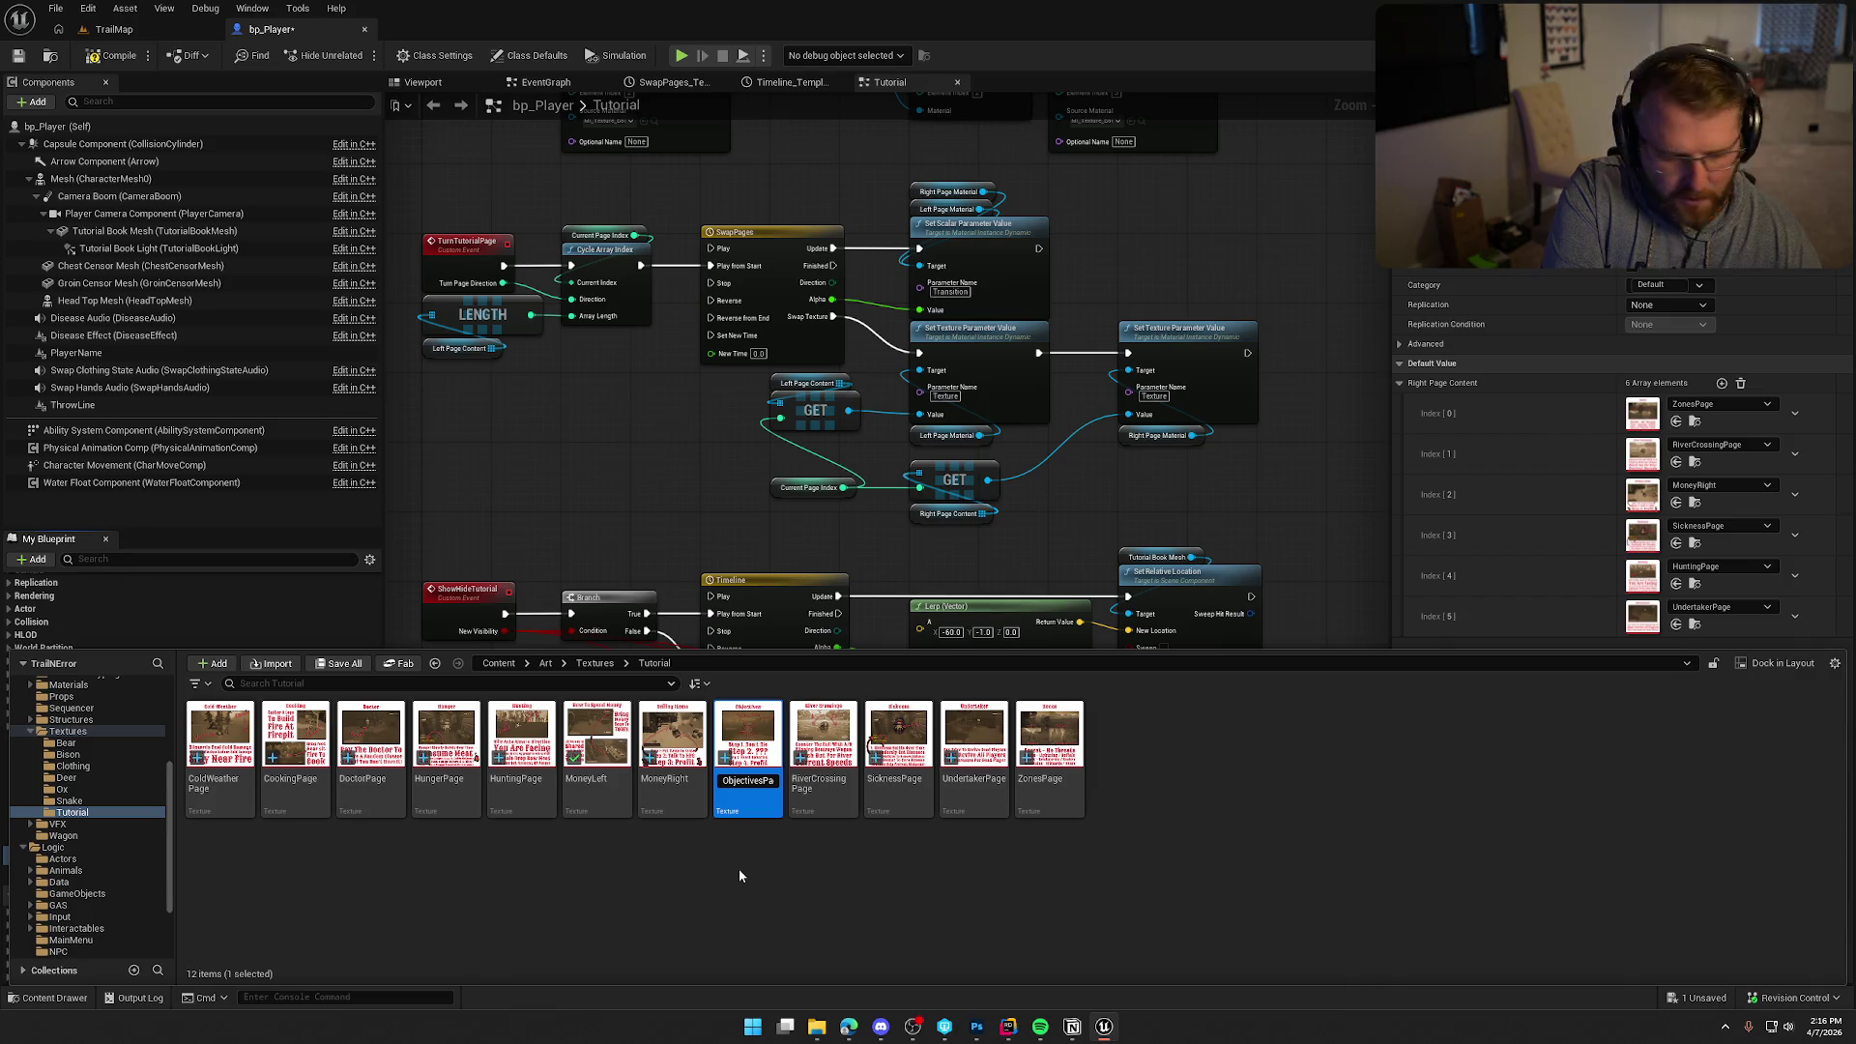
key("Home")
type("1_")
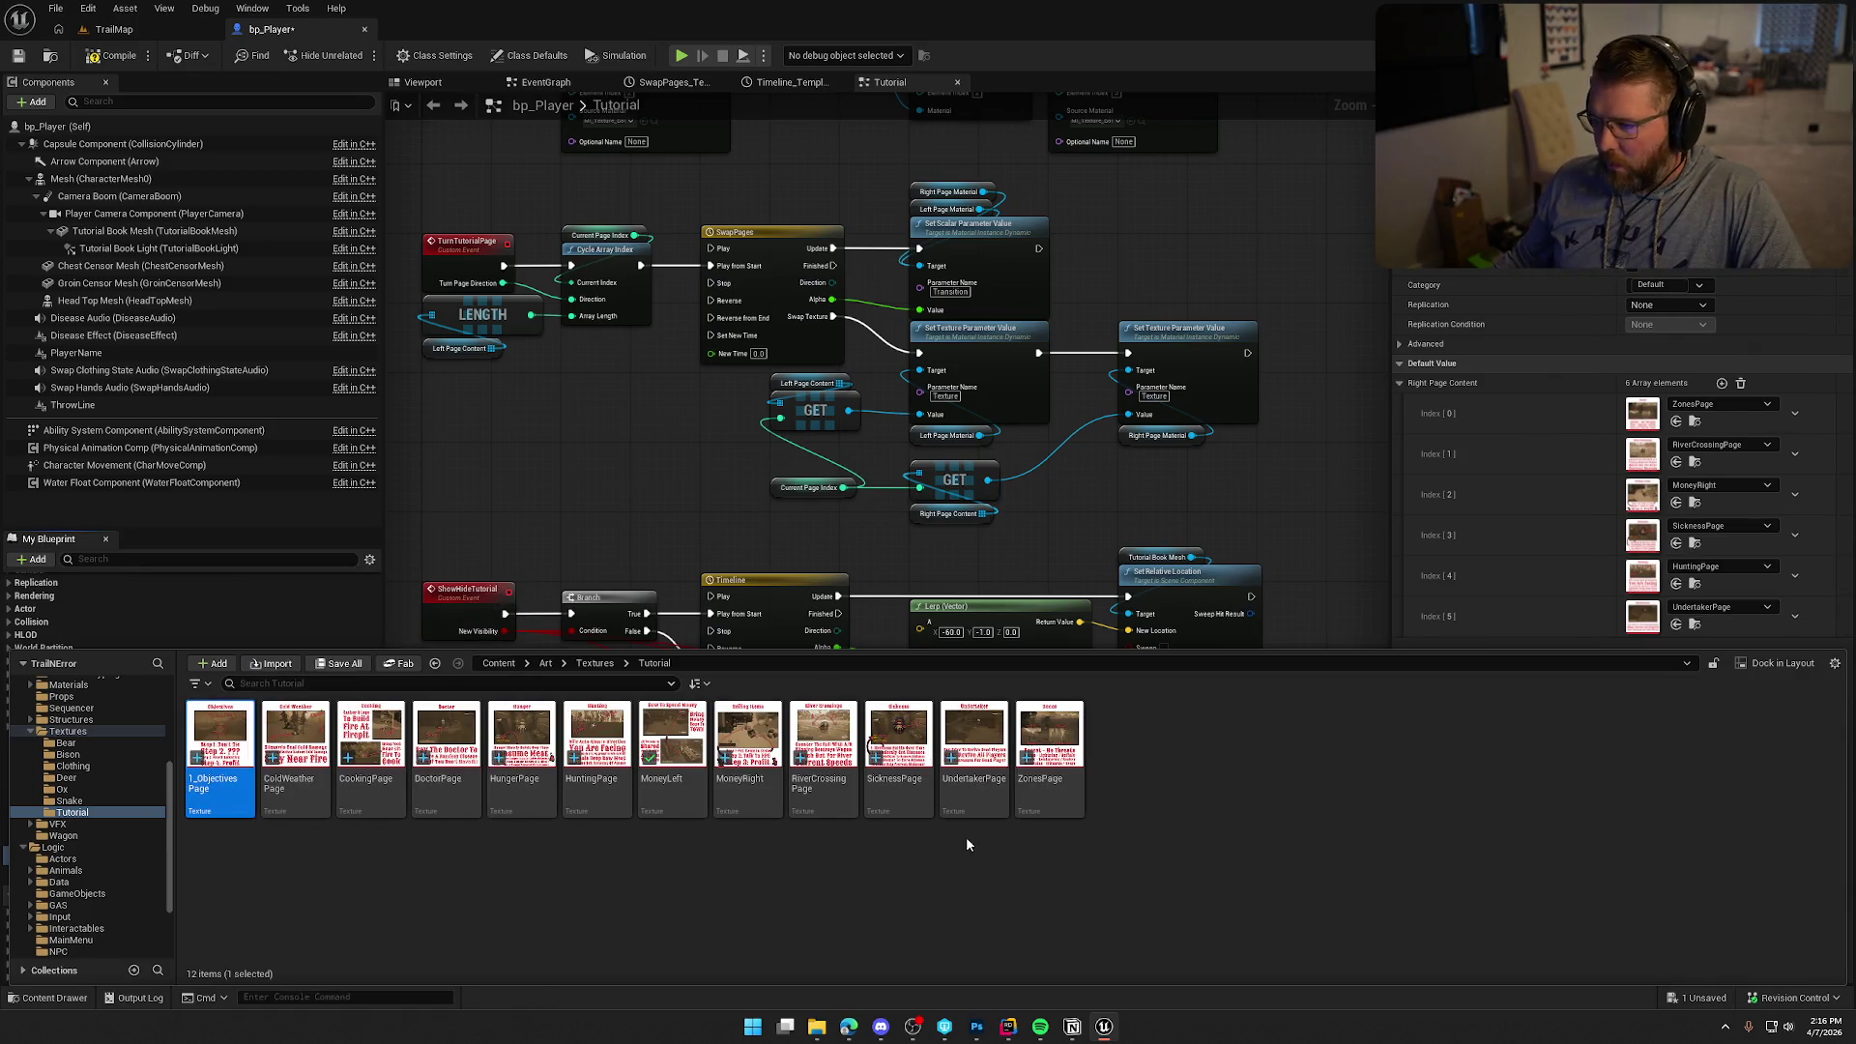
left_click(1068, 788)
key("F2")
key("Home")
type("1_")
key("Return")
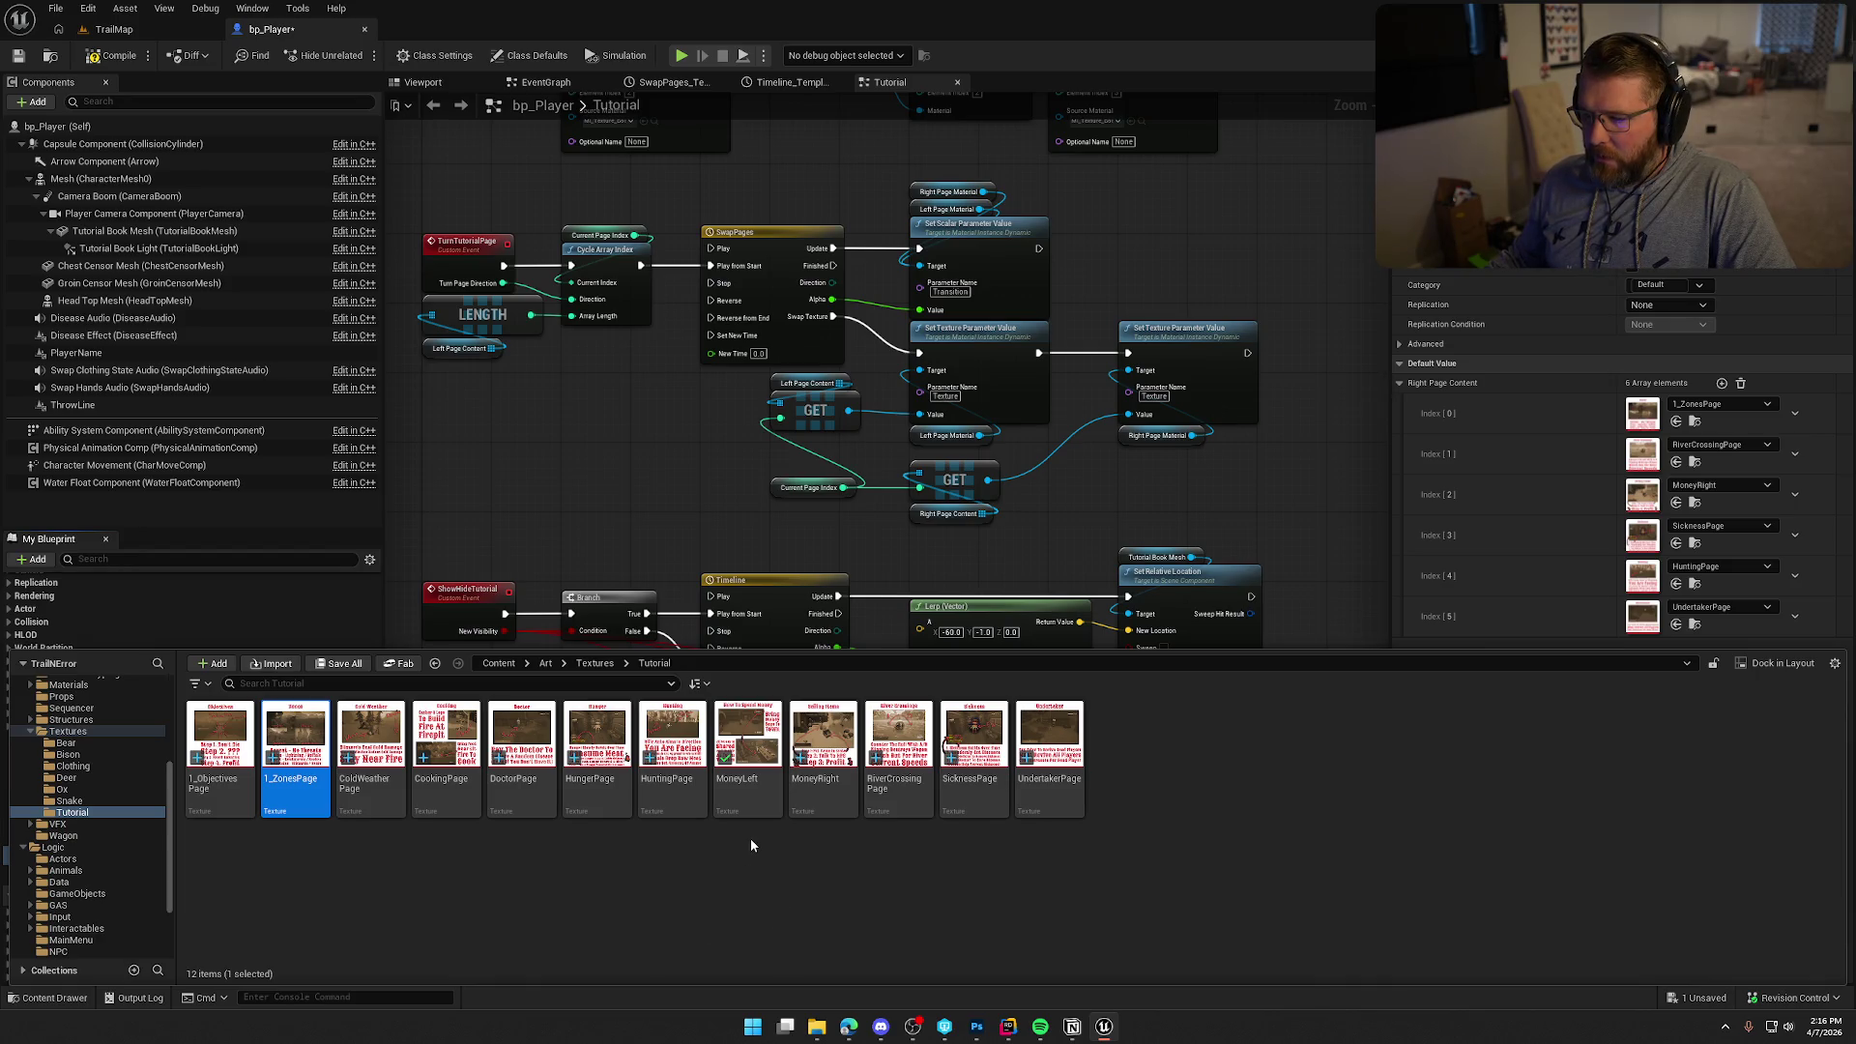
- Rename MoneyLeft and MoneyRight to 2_MoneyLeft and 2_MoneyRight
left_click(749, 763)
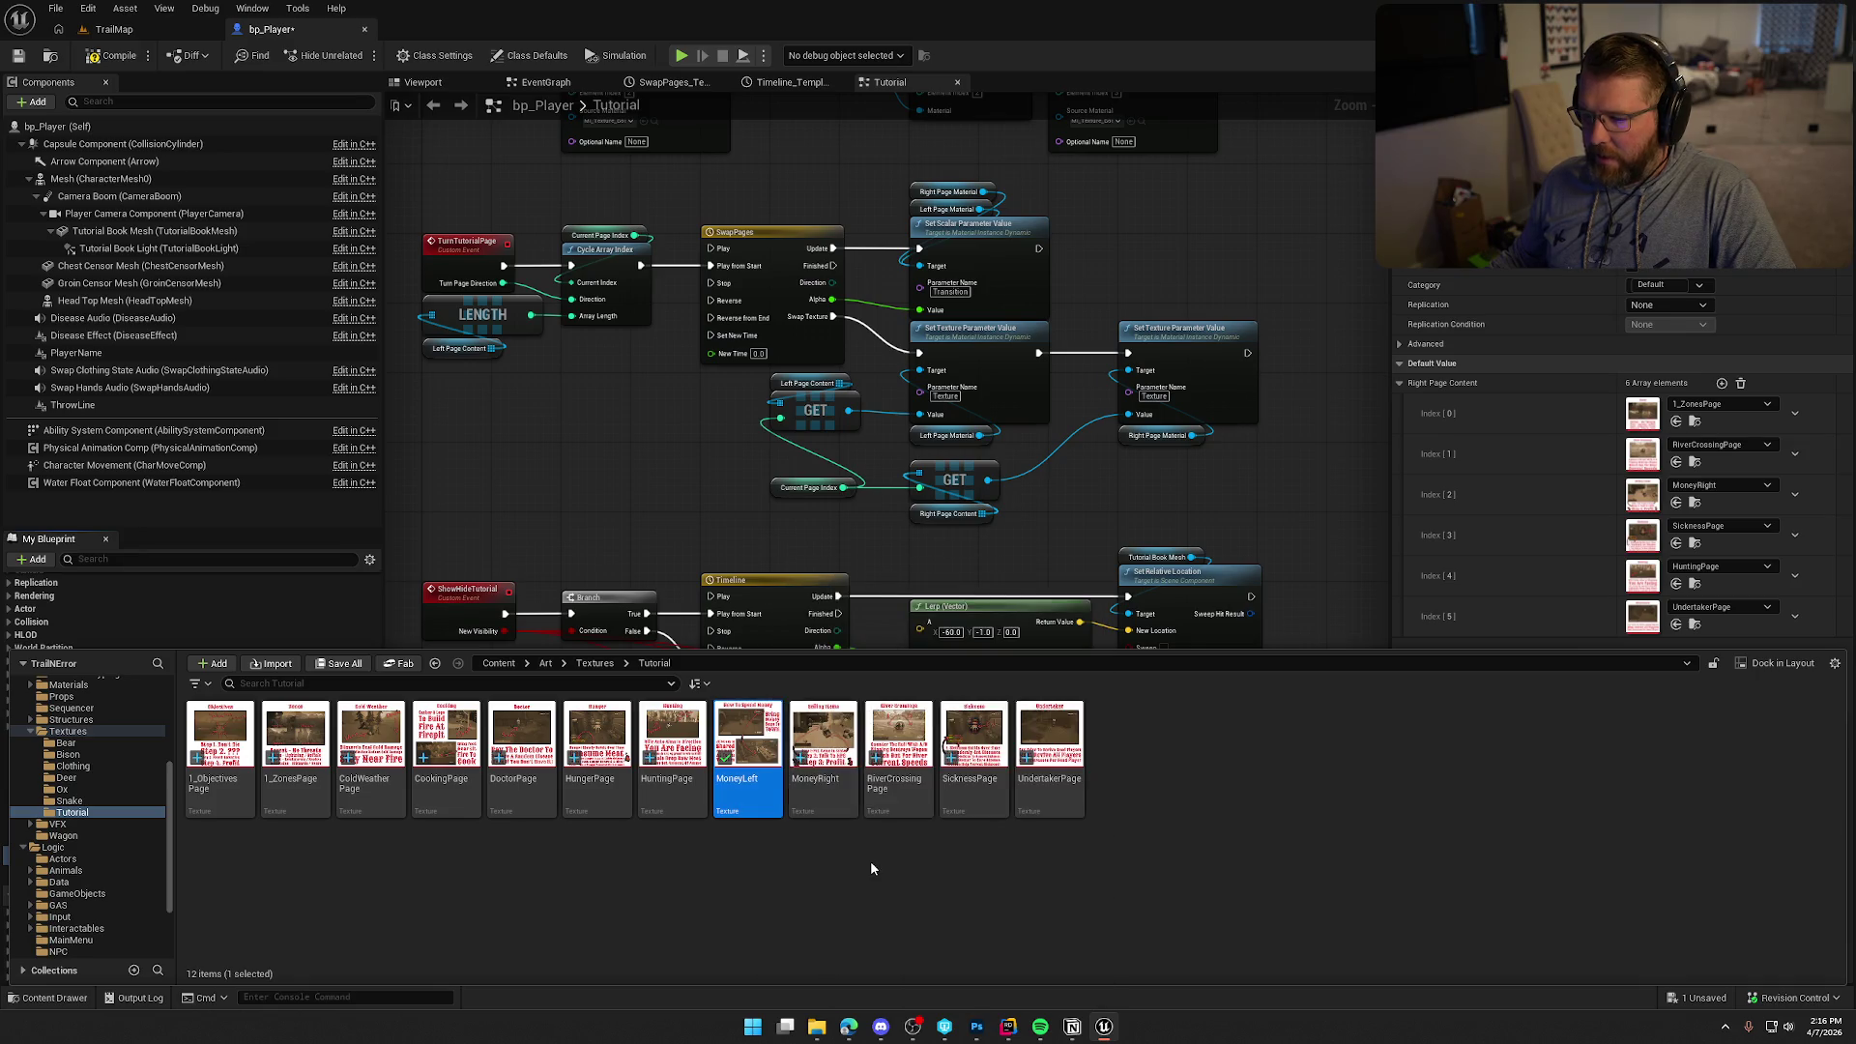
left_click(898, 774)
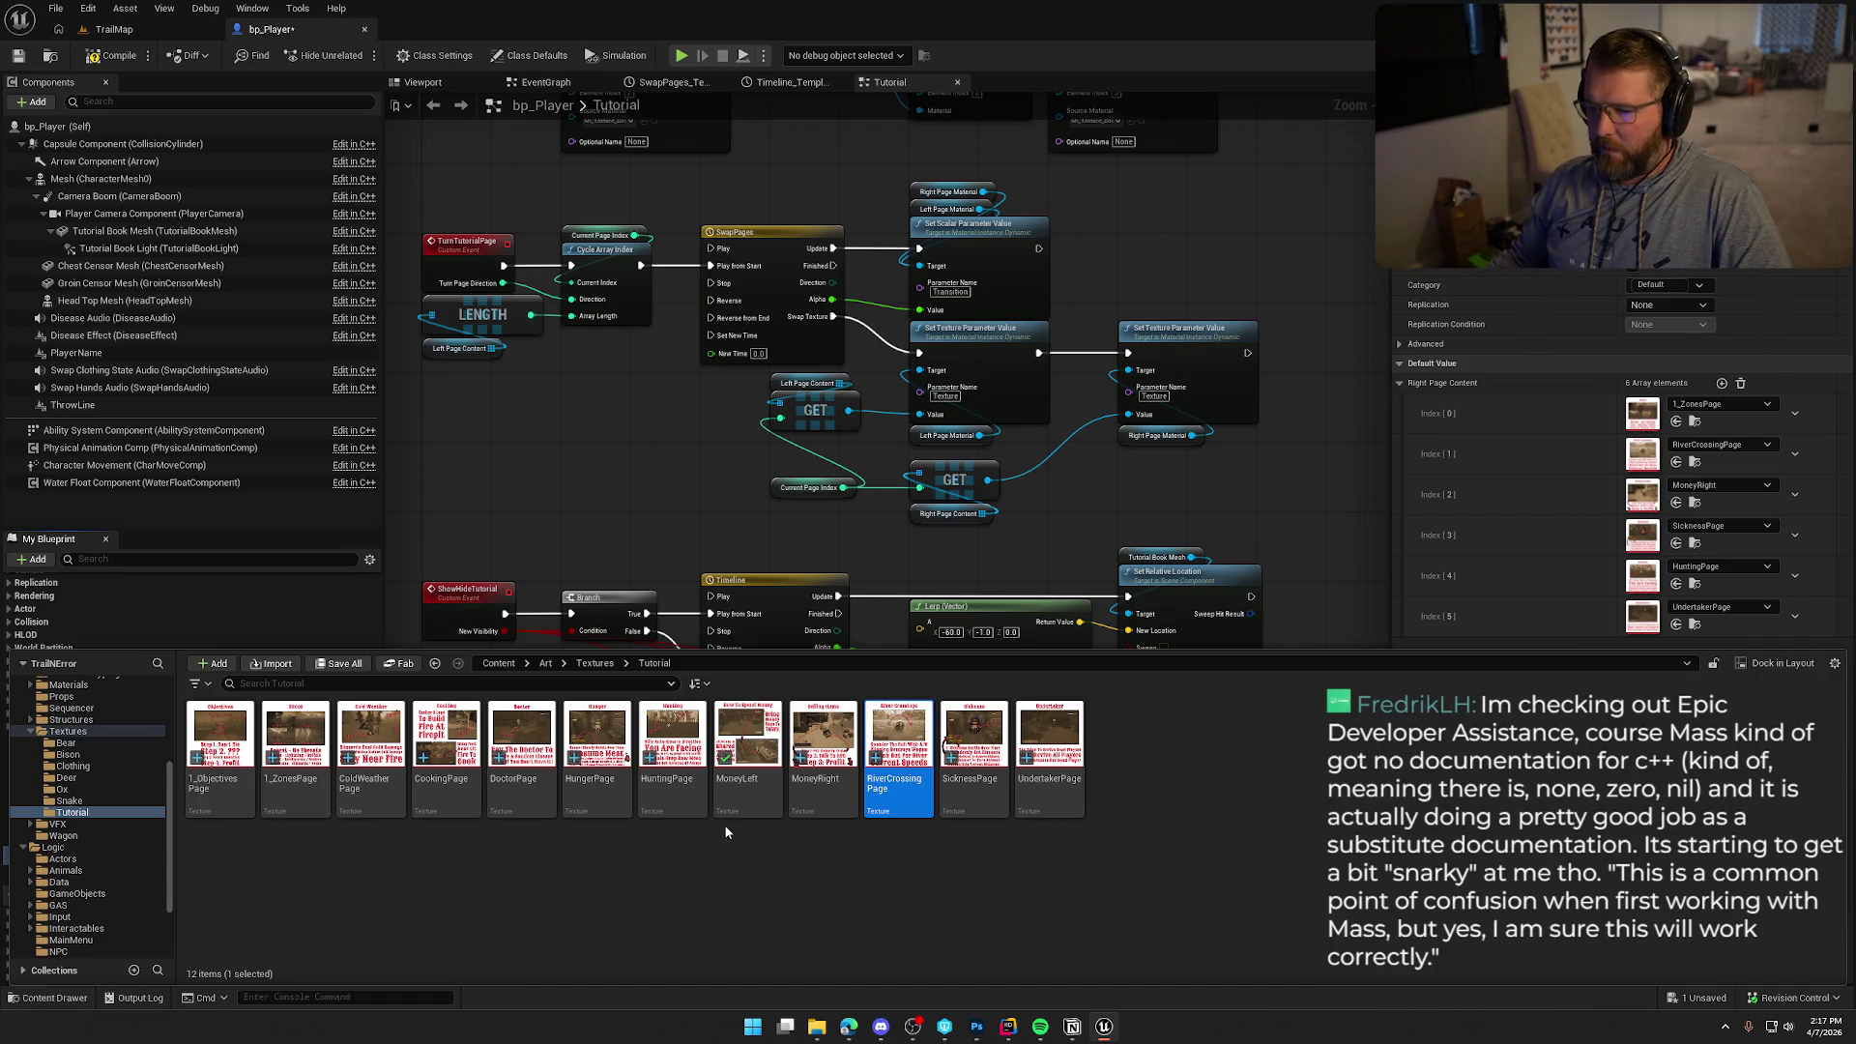
left_click(747, 783)
key("F2")
key("Home")
type("@_")
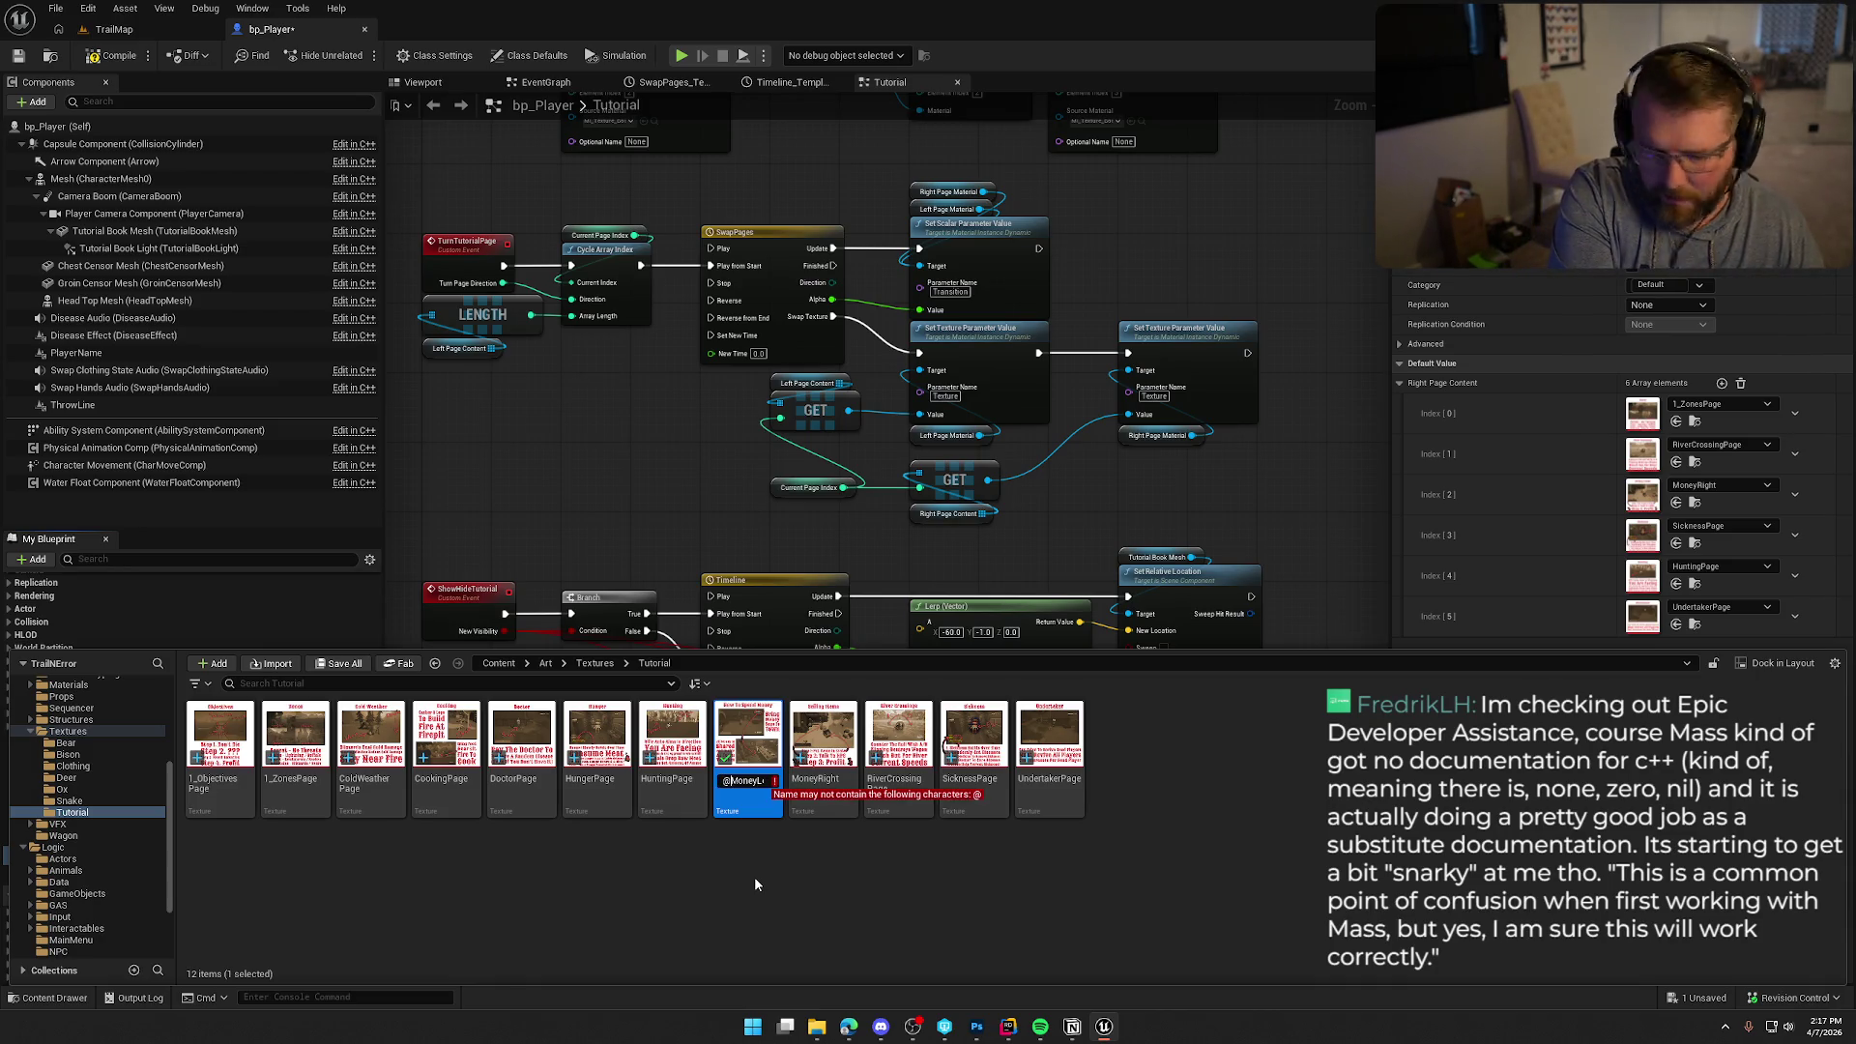
key("BackSpace")
key("BackSpace")
type("2_")
key("Return")
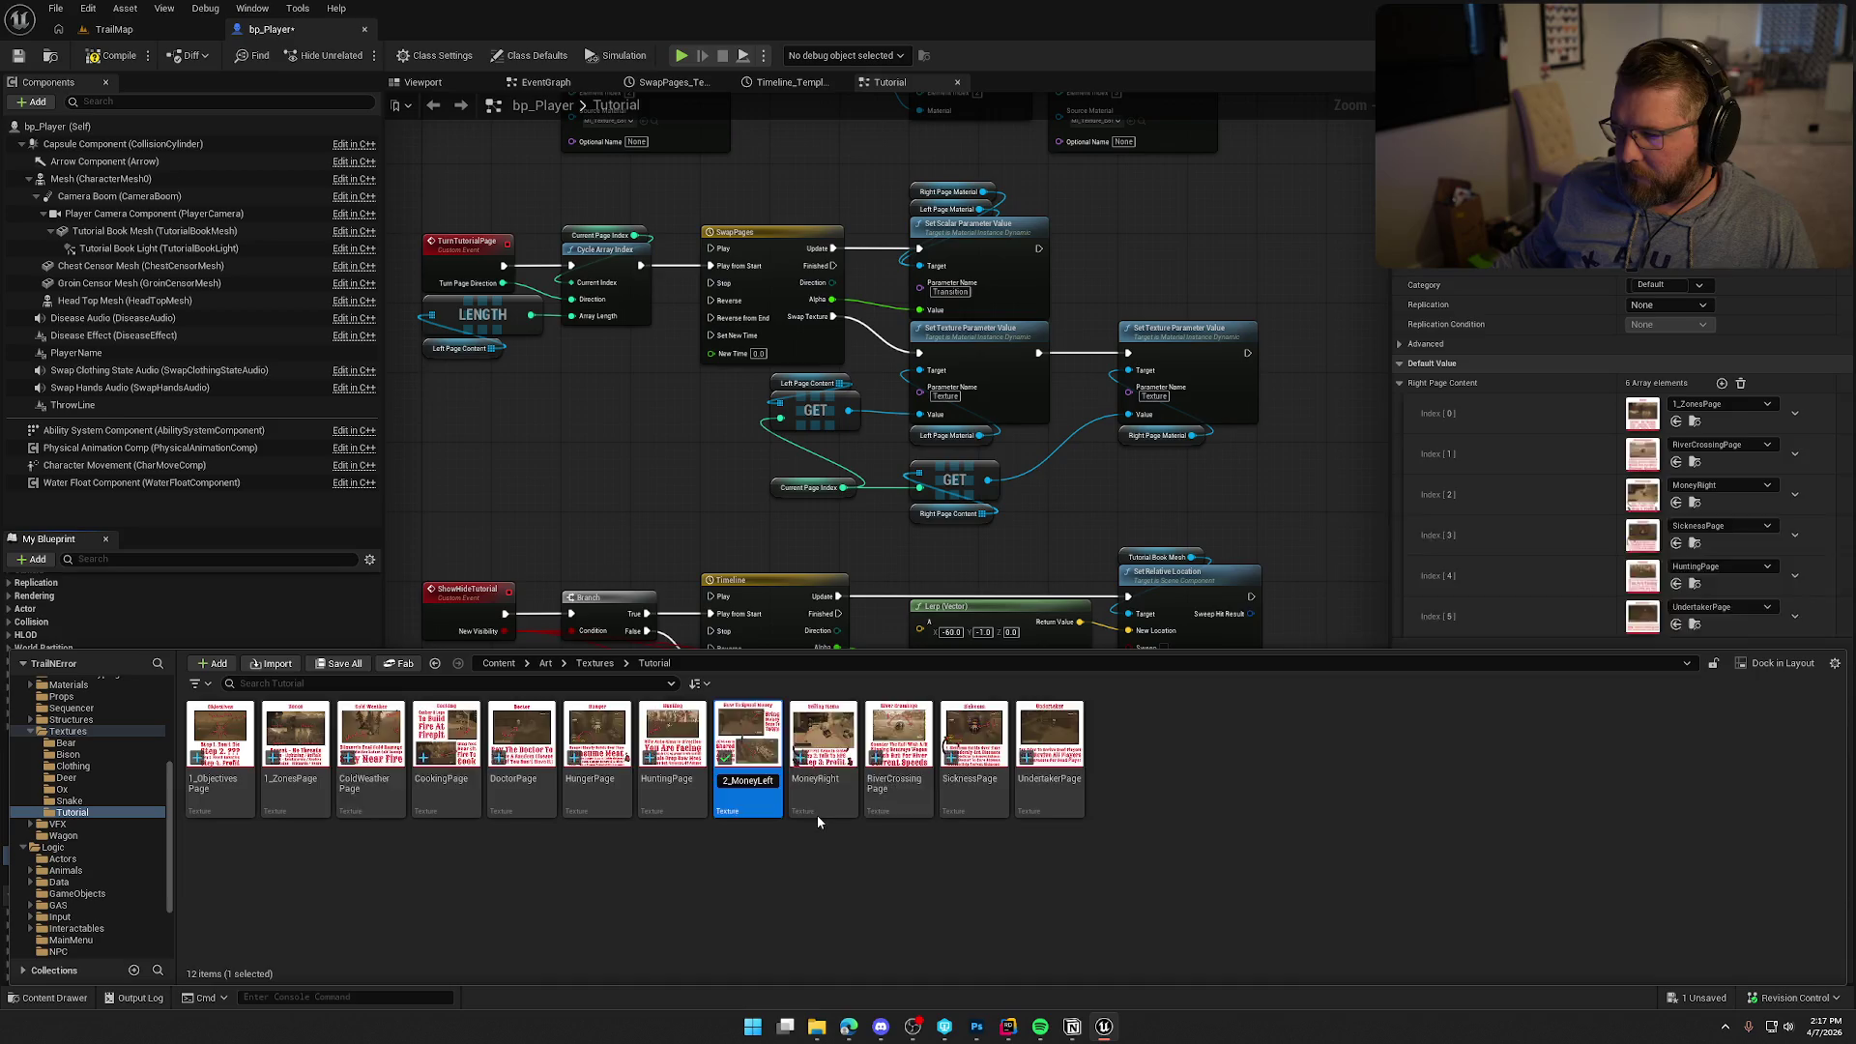
left_click(820, 773)
key("F2")
key("Home")
type("2_")
key("Return")
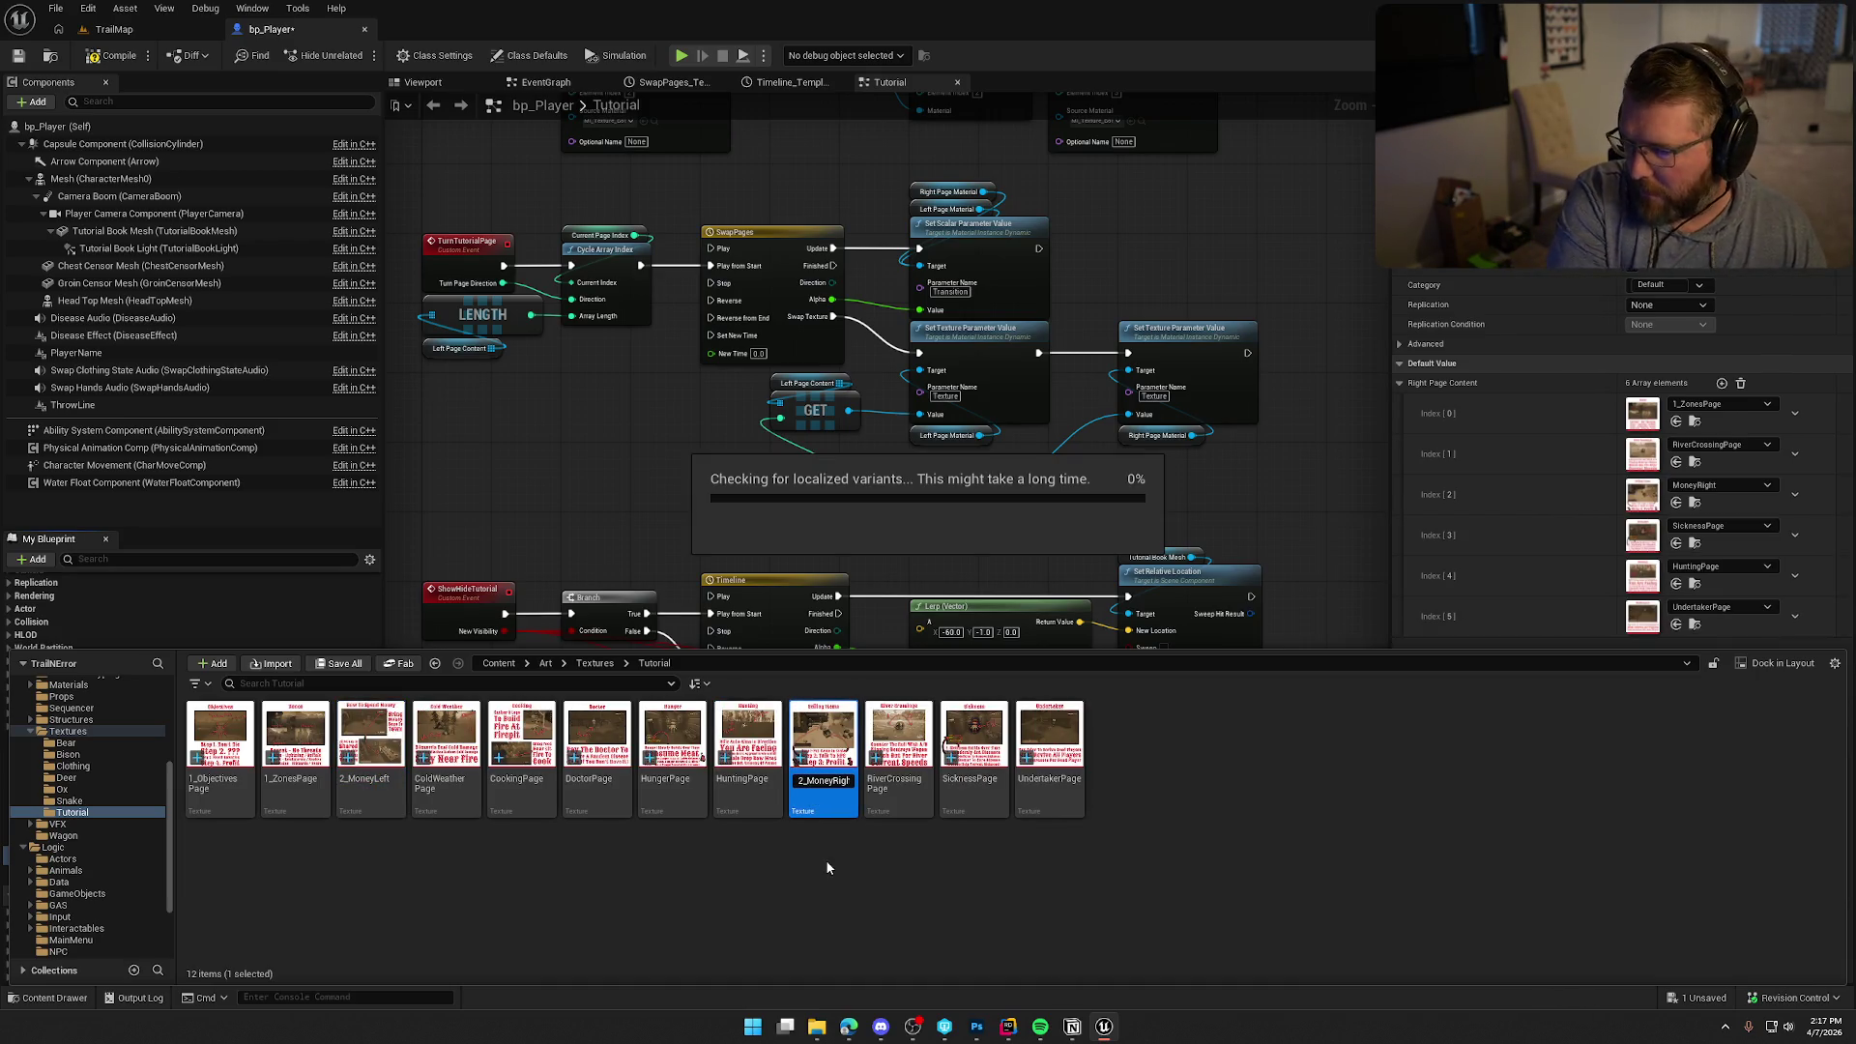
- Rename RiverCrossingPage and ColdWeatherPage to 3_RiverCrossingPage and 3_ColdWeatherPage
left_click(613, 878)
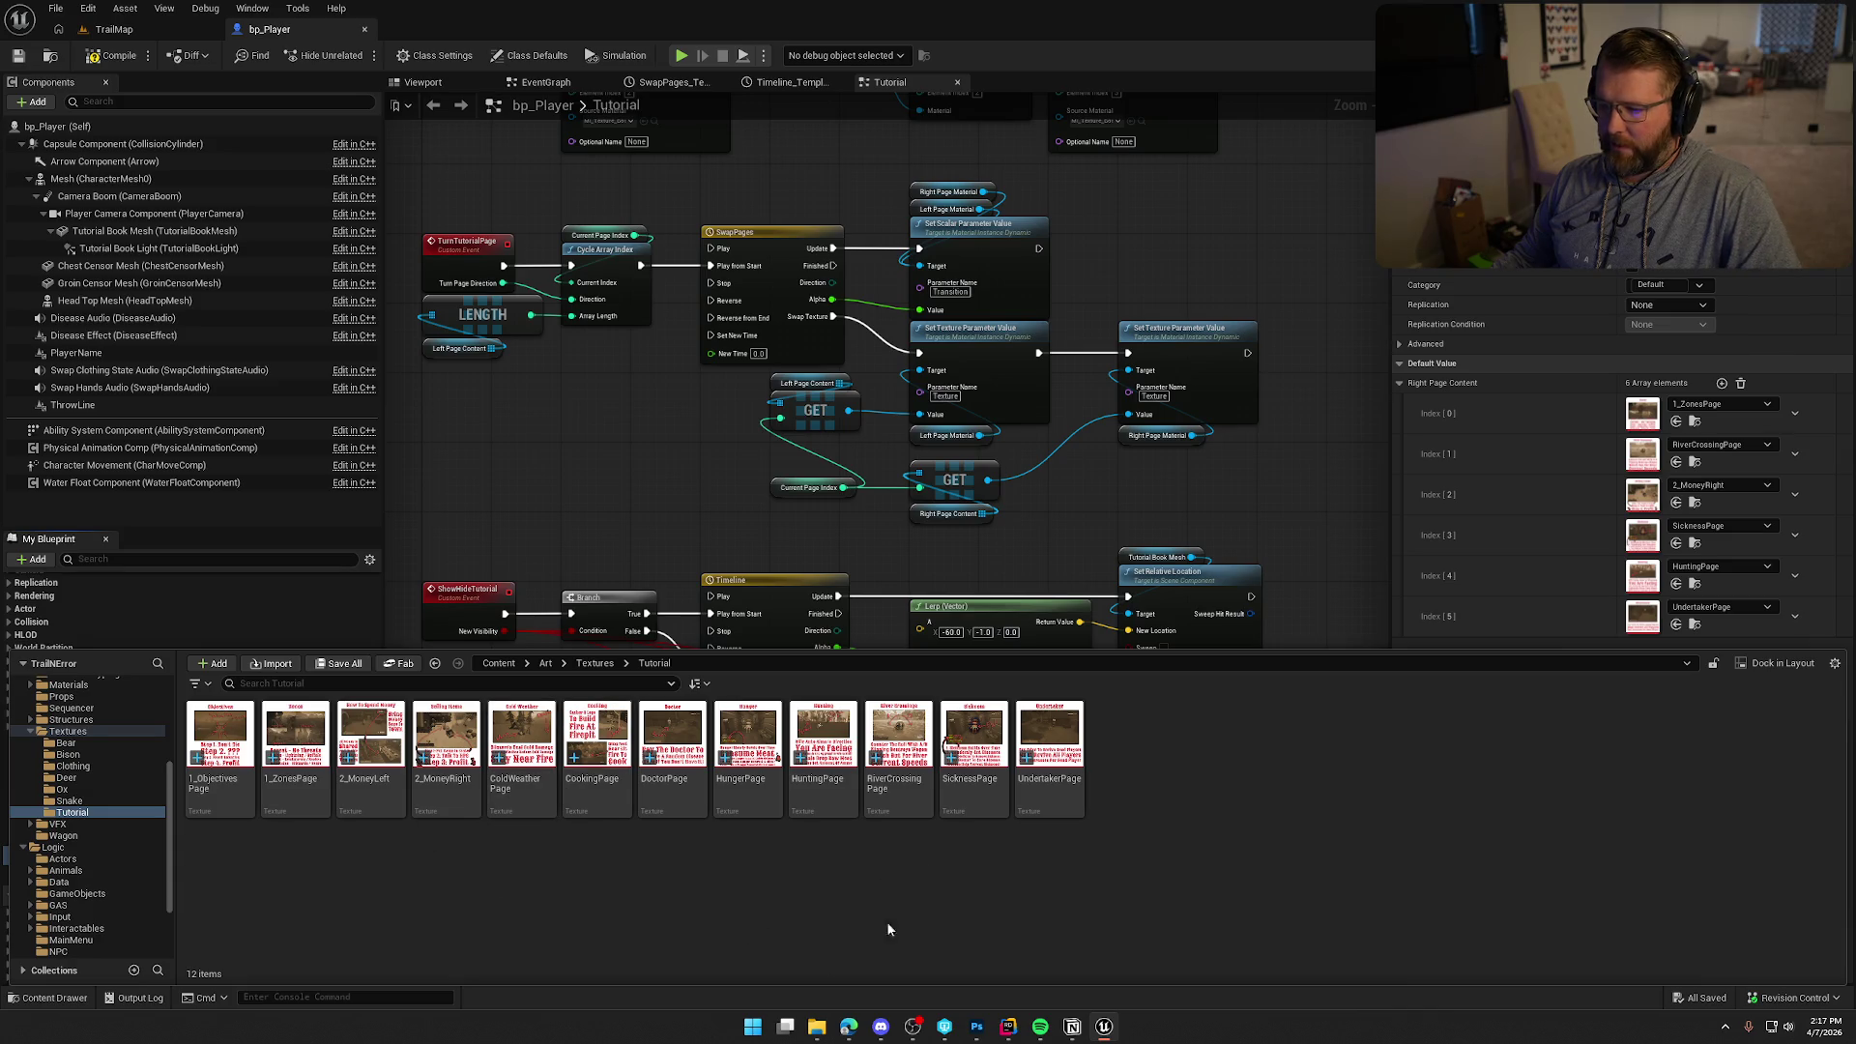
left_click(883, 789)
key("F2")
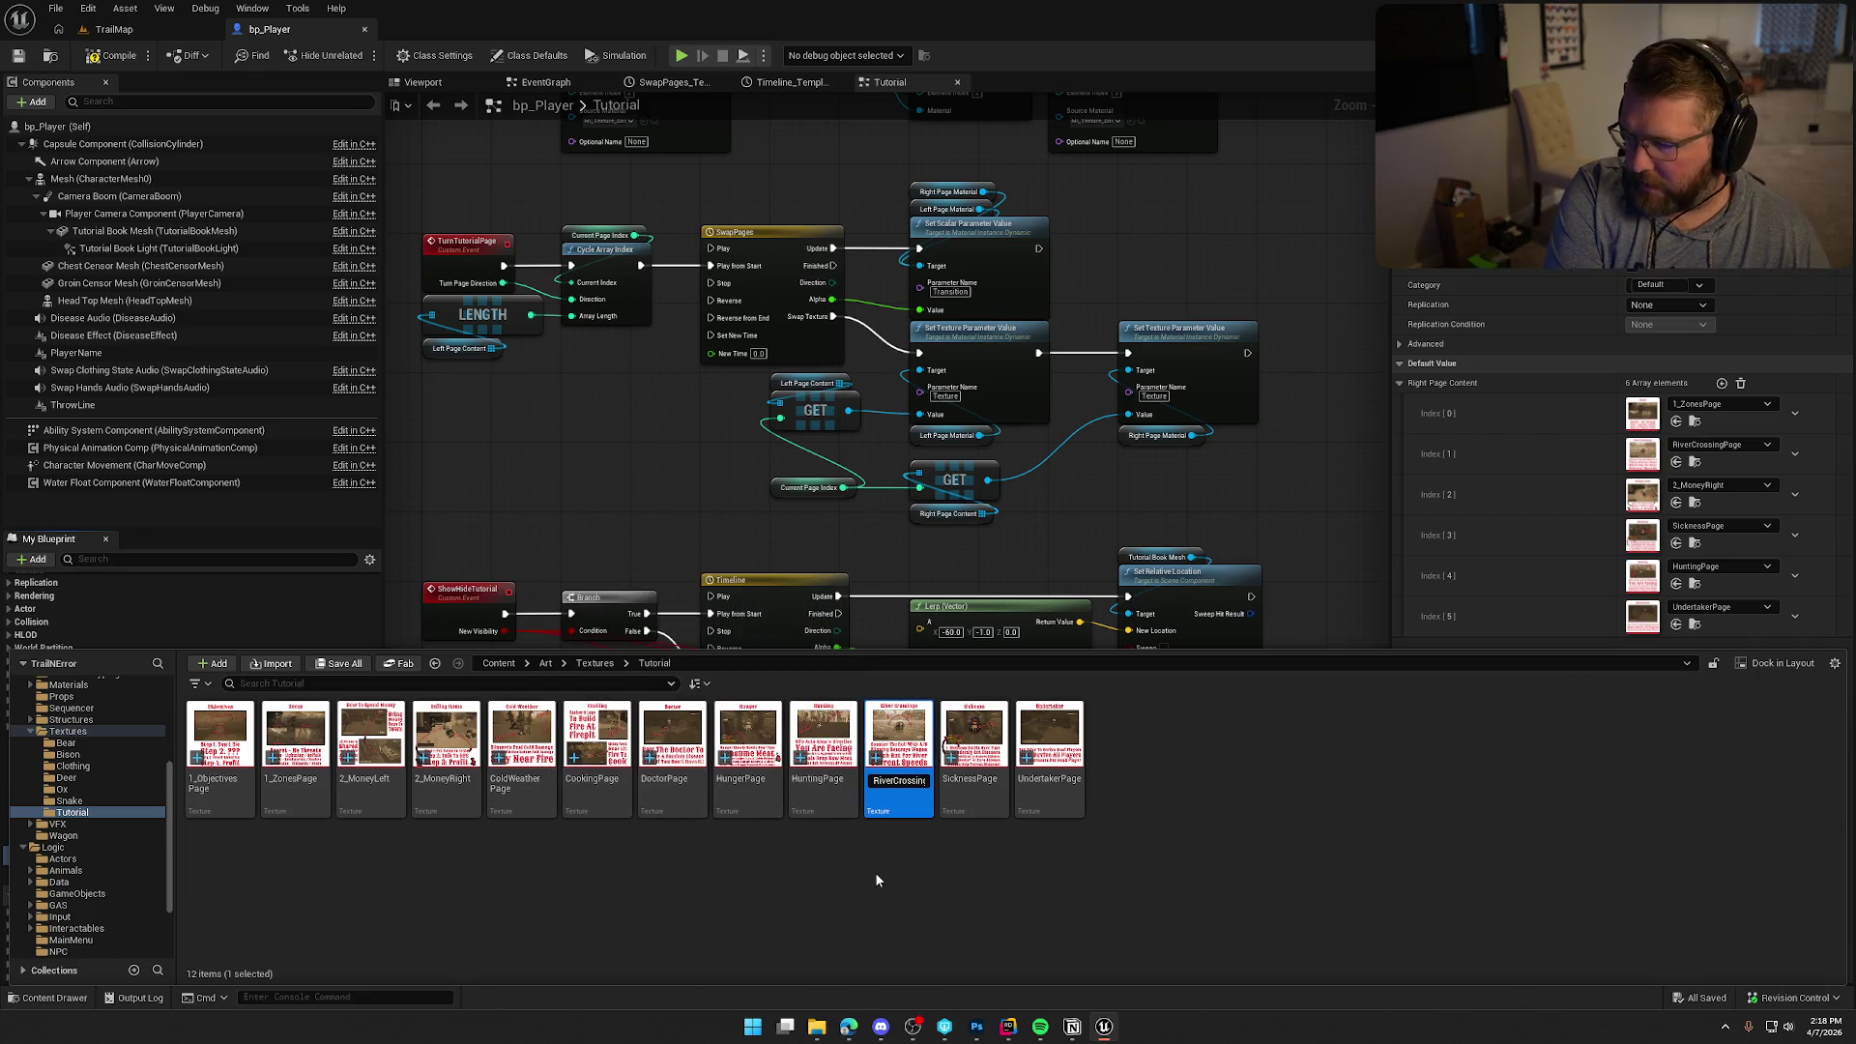
type("3_")
key("Return")
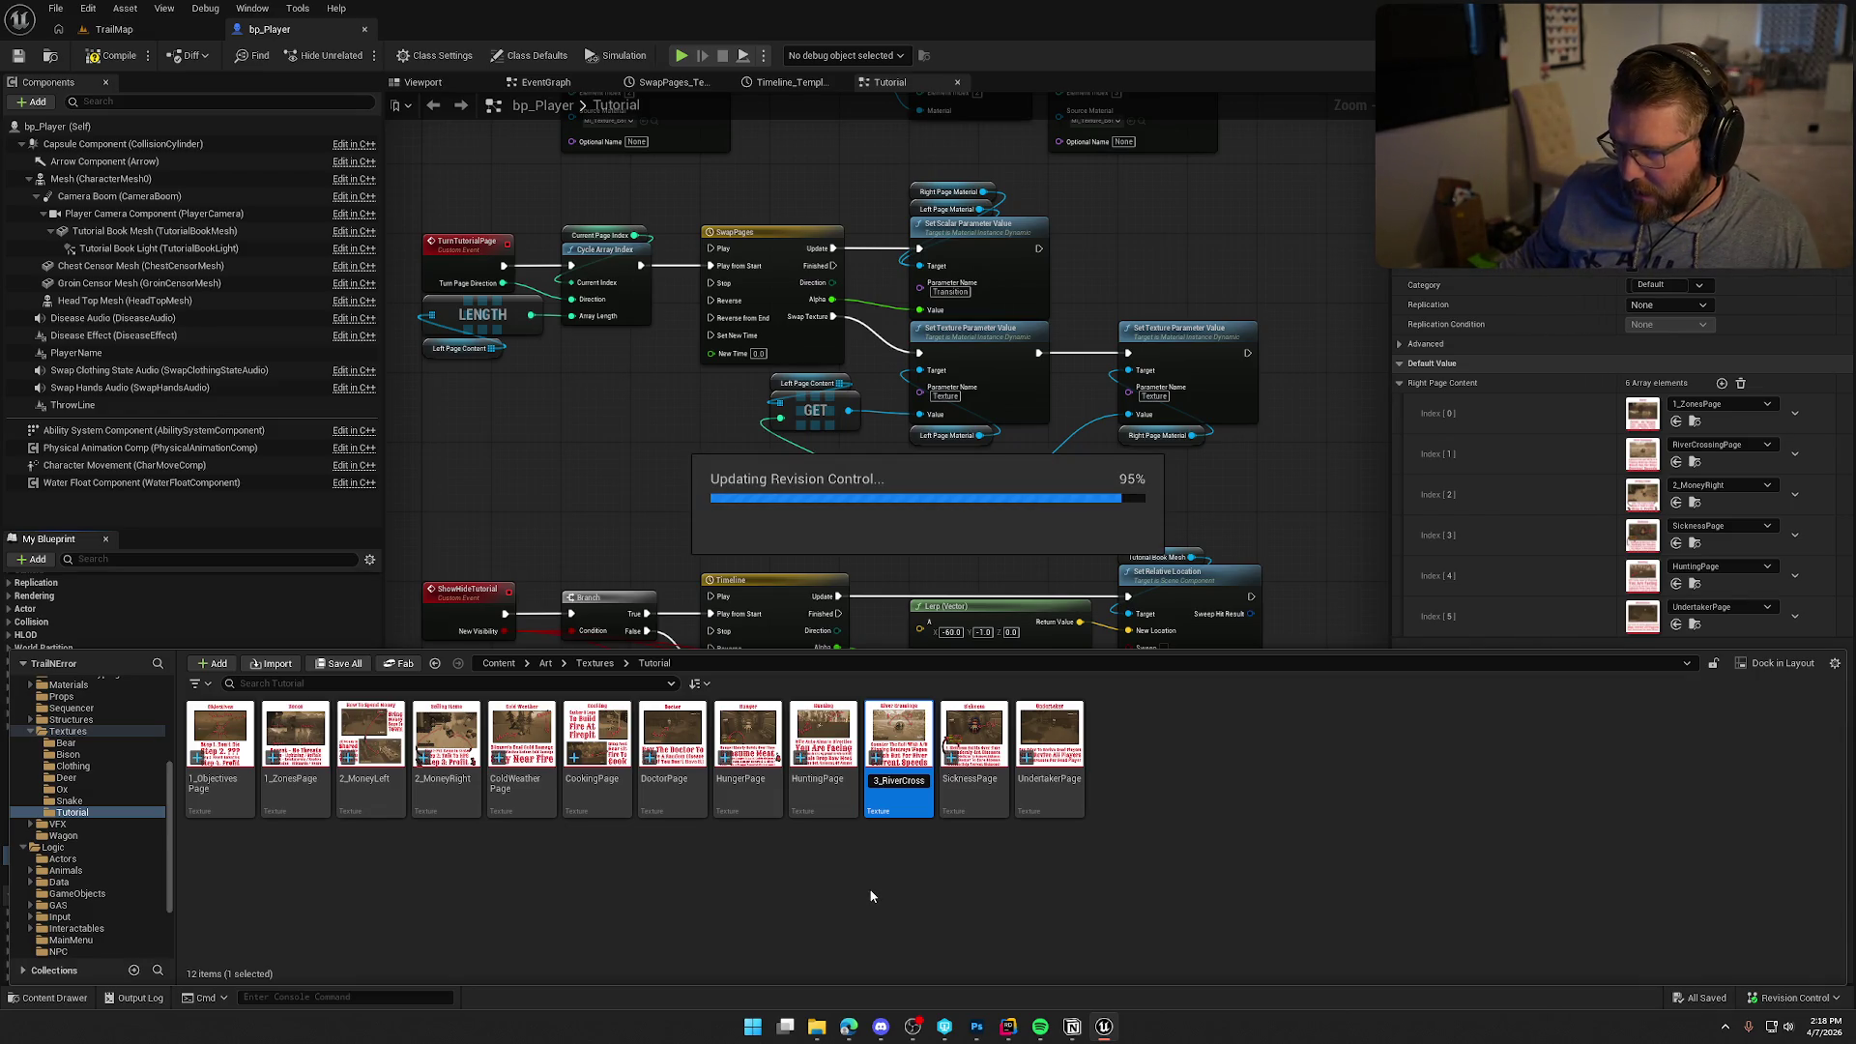
left_click(609, 797)
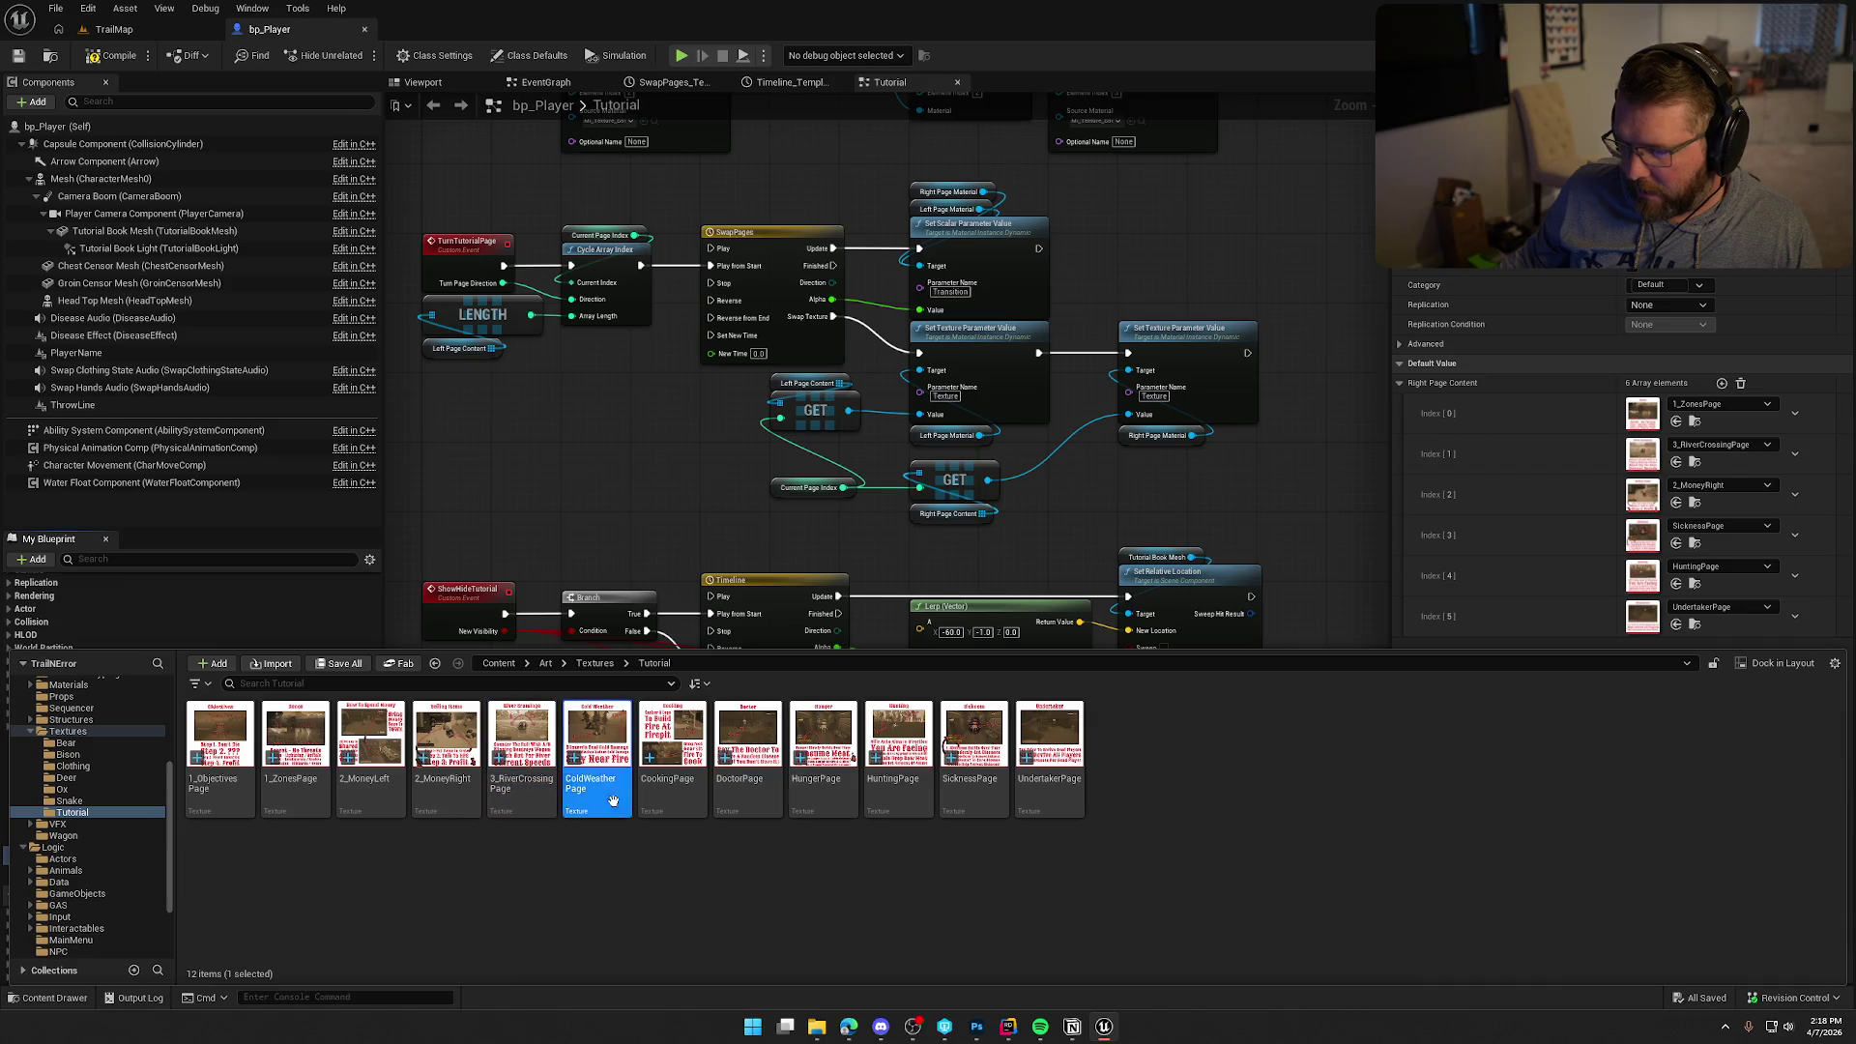
key("F2")
type("_")
key("Return")
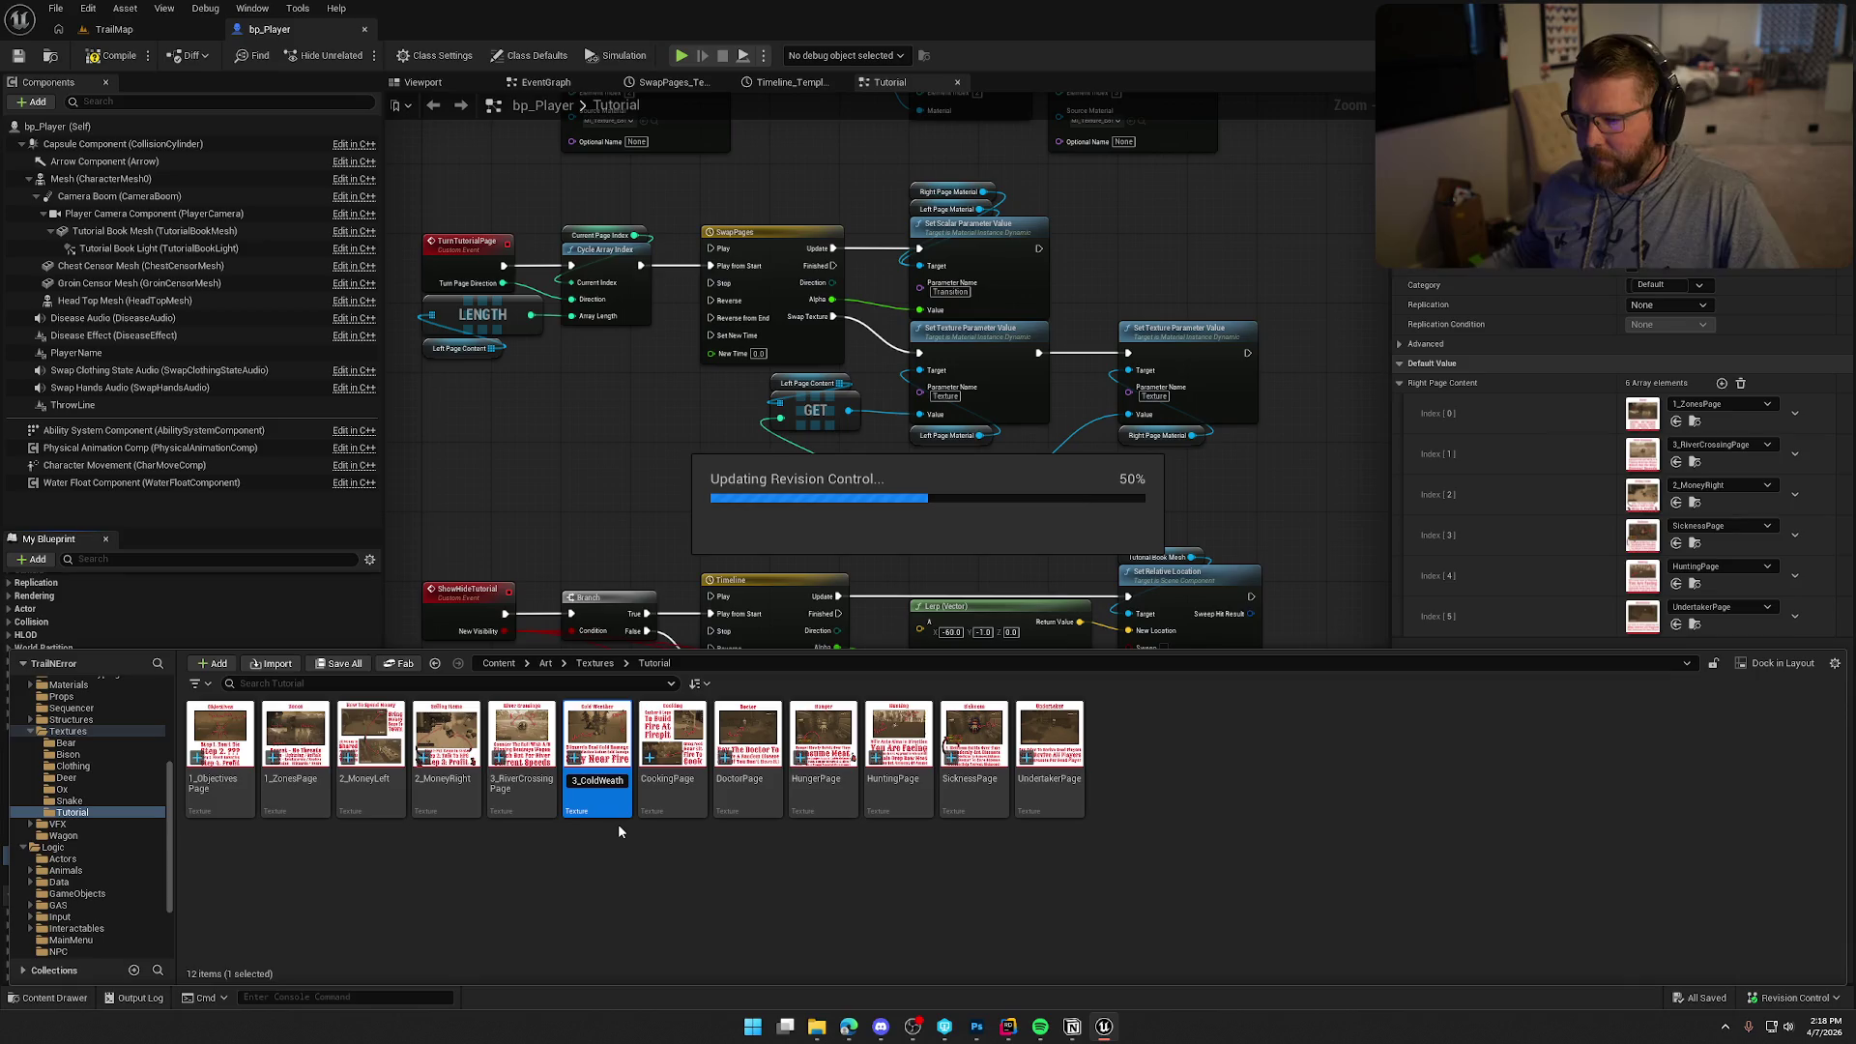
left_click(742, 881)
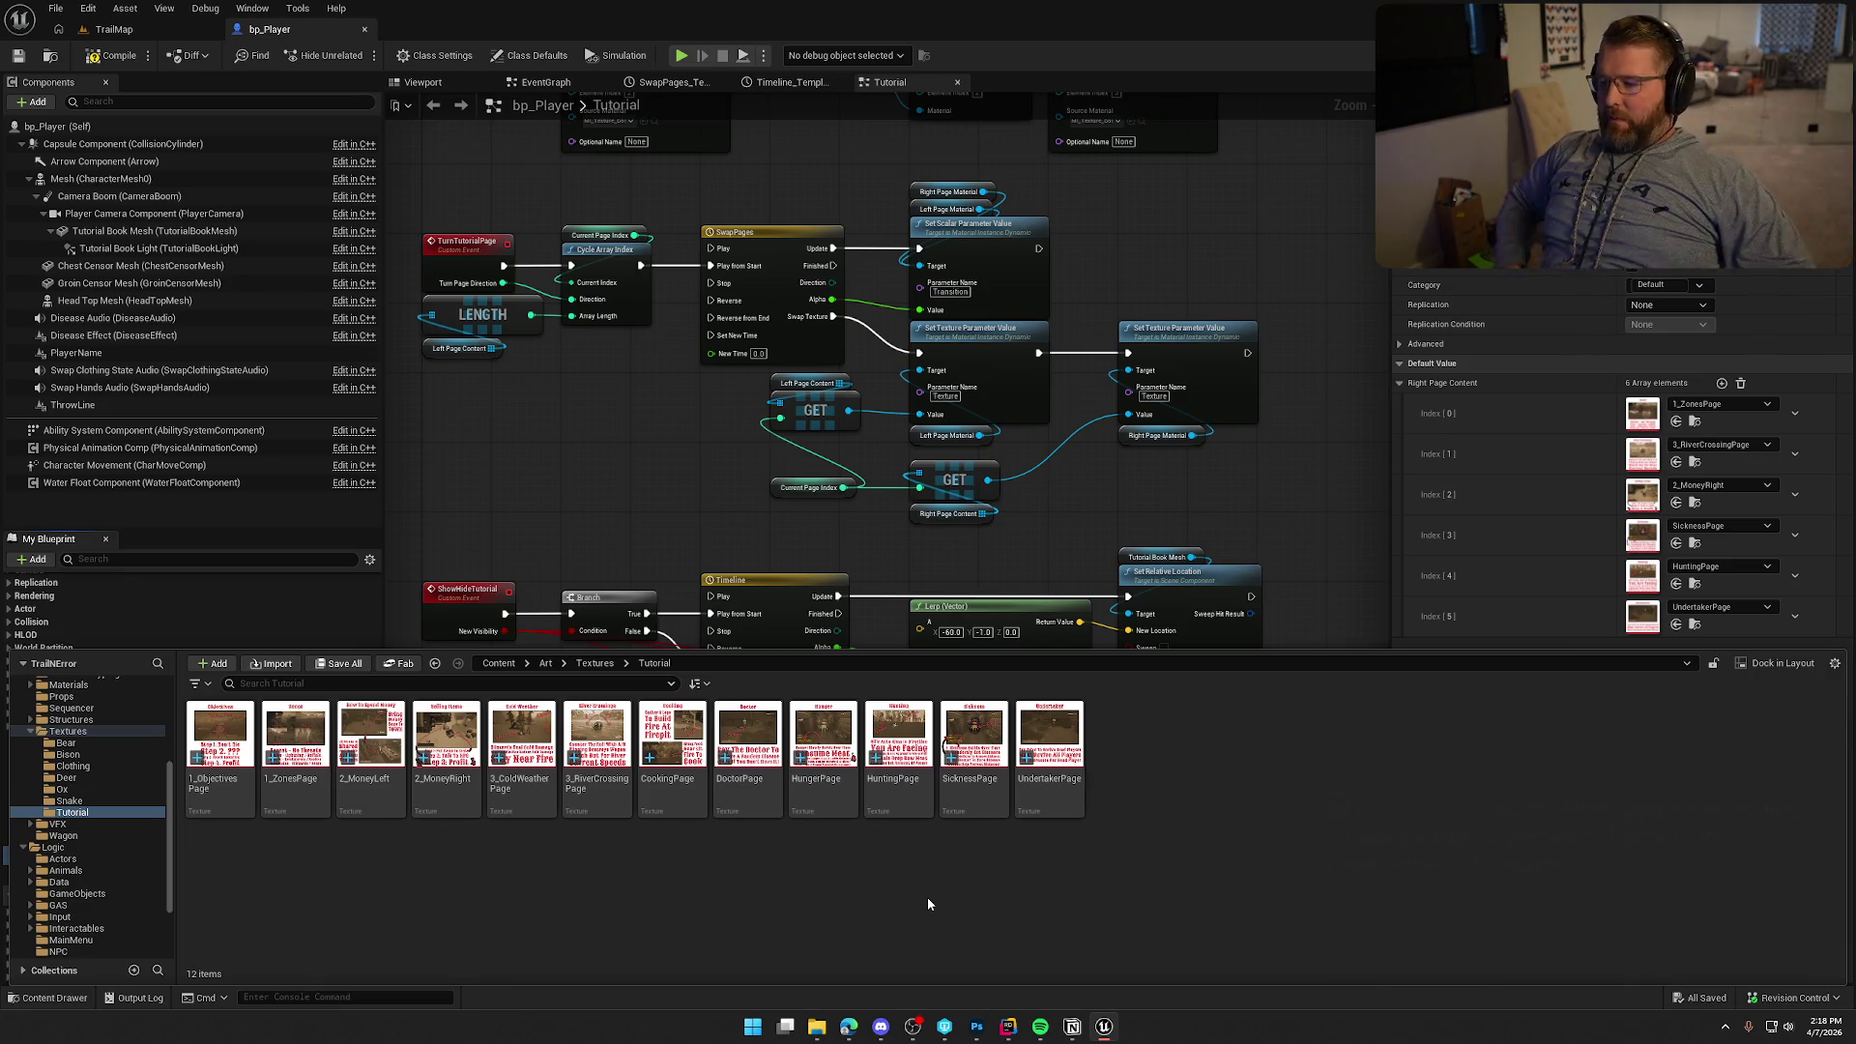
- Rename HungerPage and SicknessPage to 3_HungerPage and 3_SicknessPage
left_click(827, 810)
key("3")
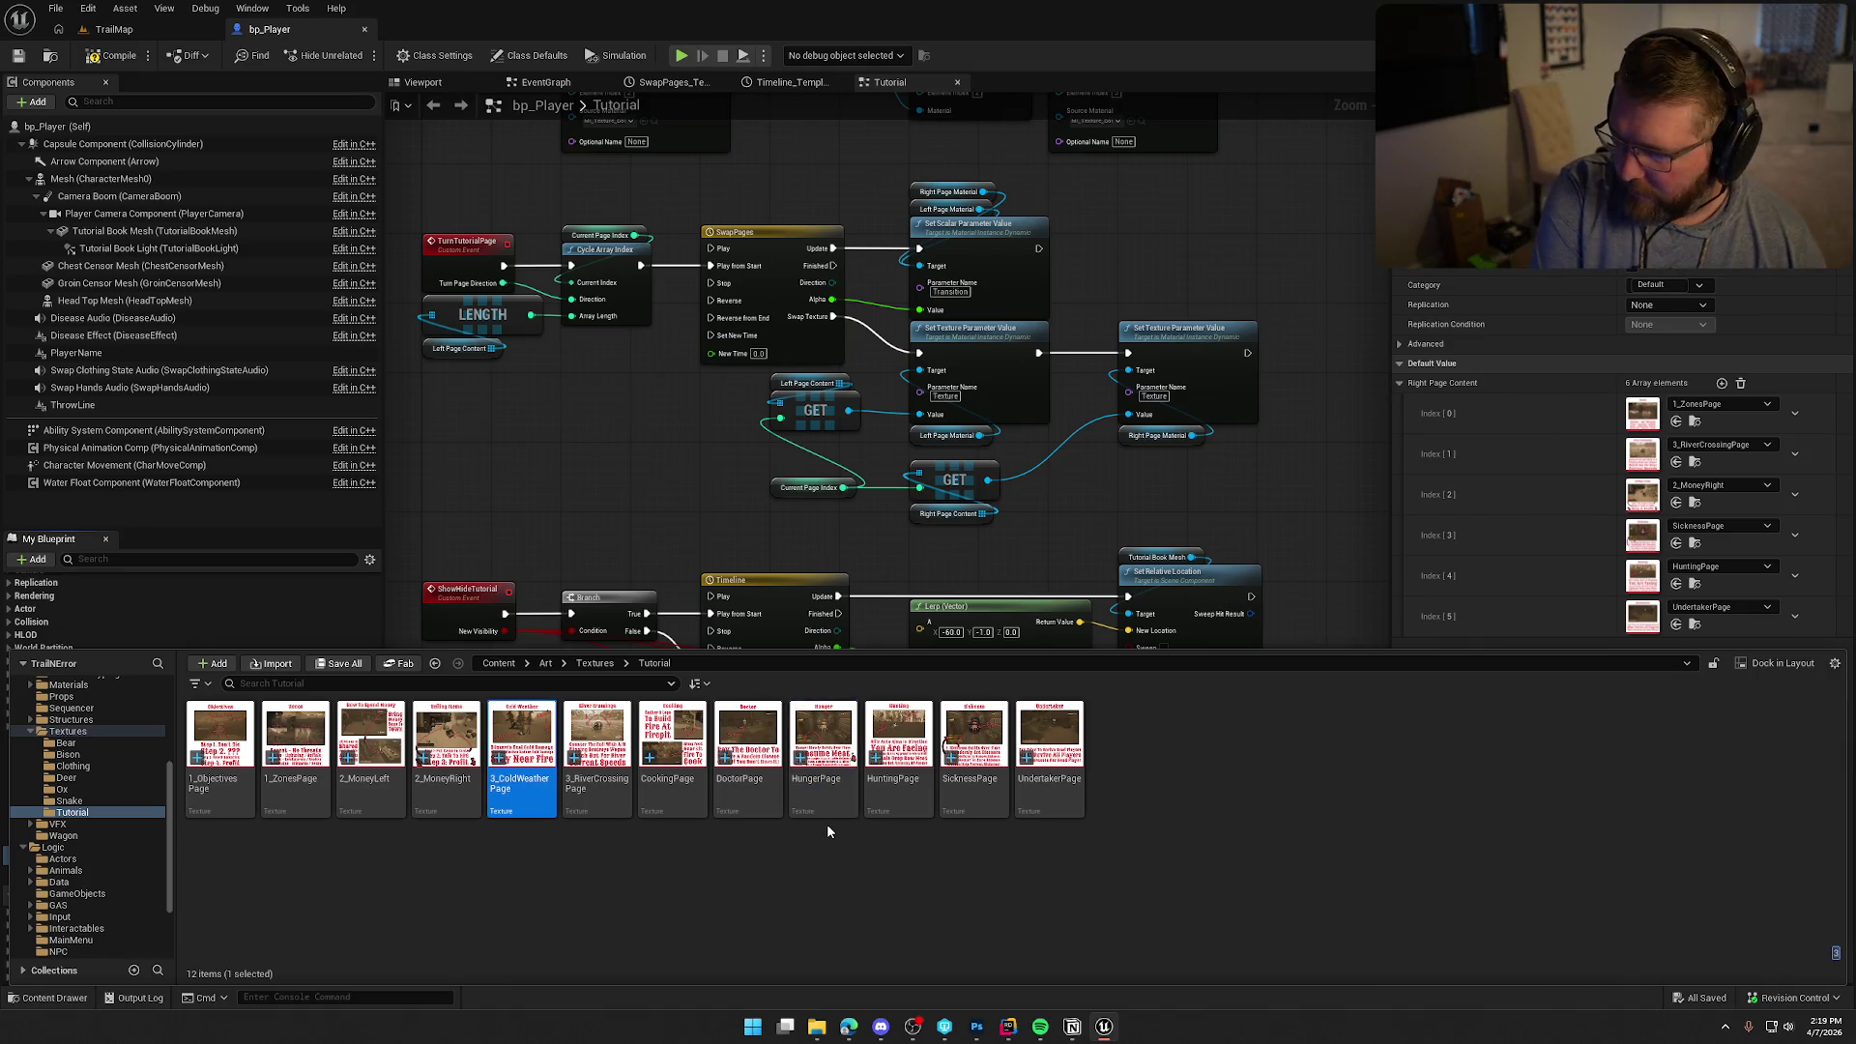
key("Right")
key("Right")
key("Right")
key("Left")
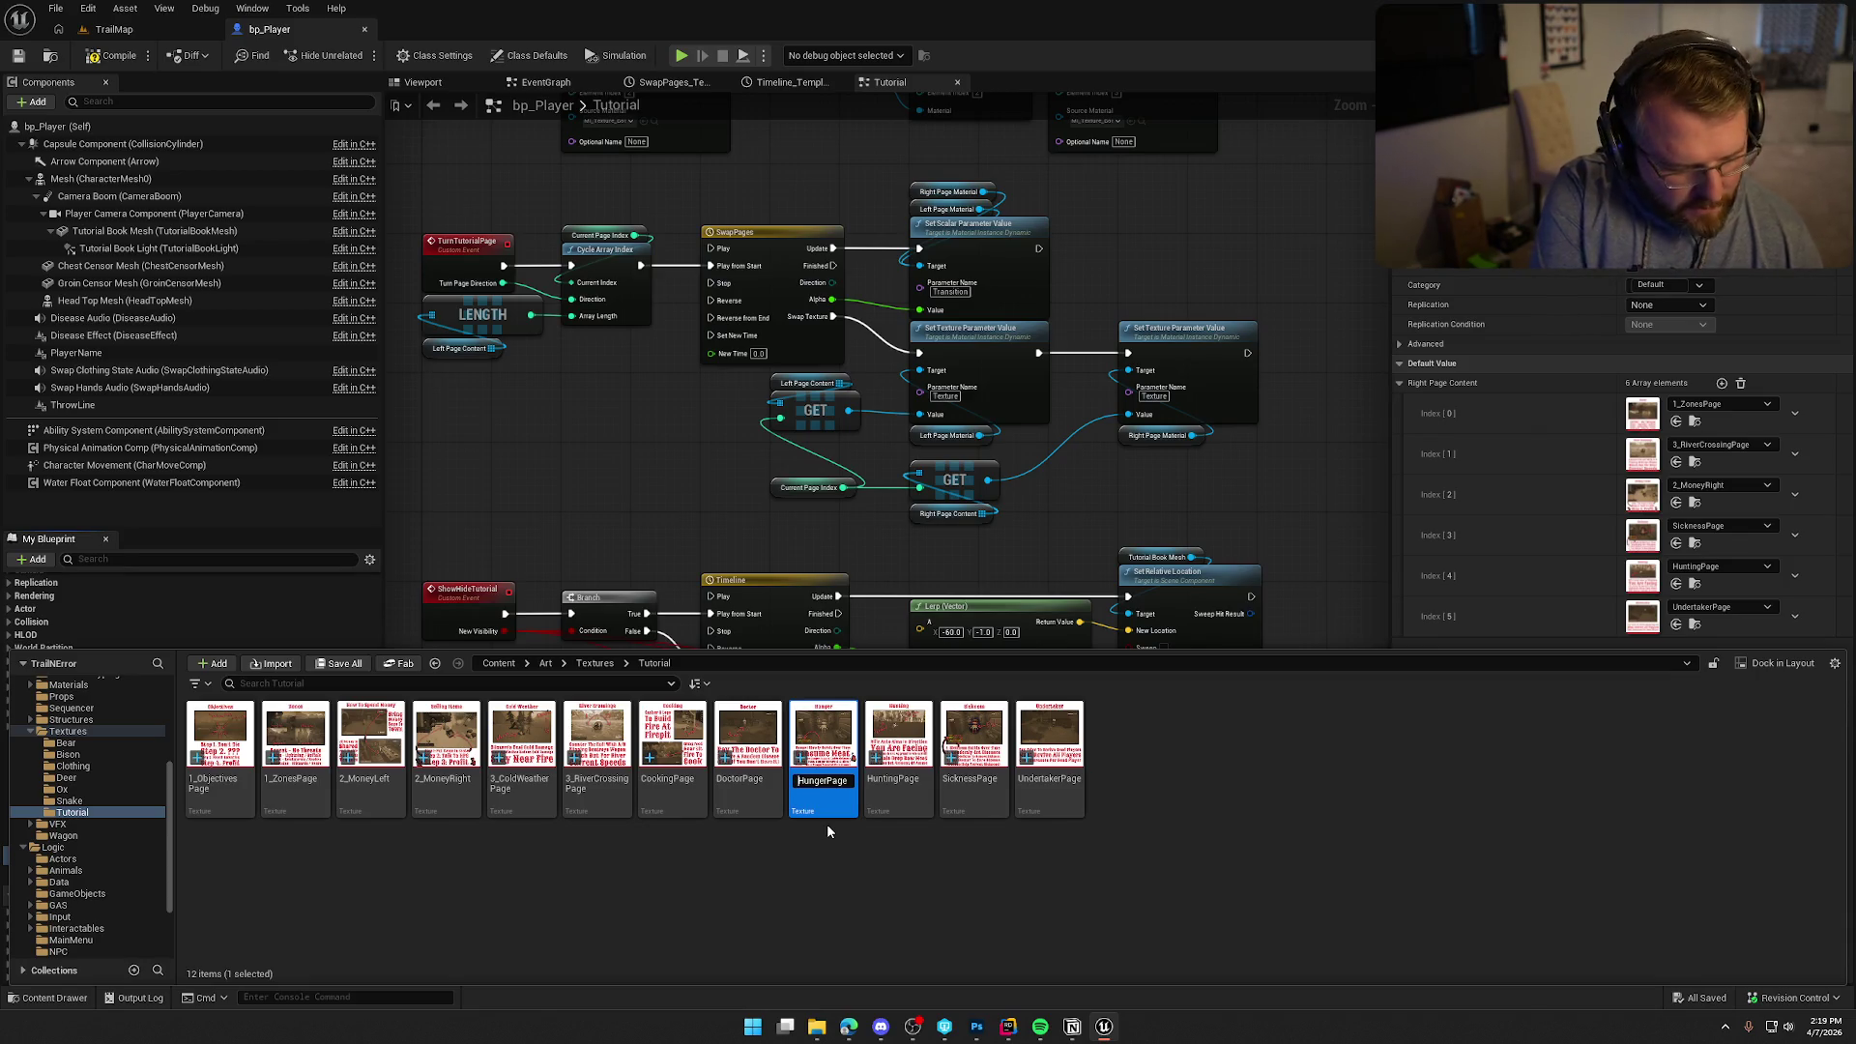
type("3_")
key("Return")
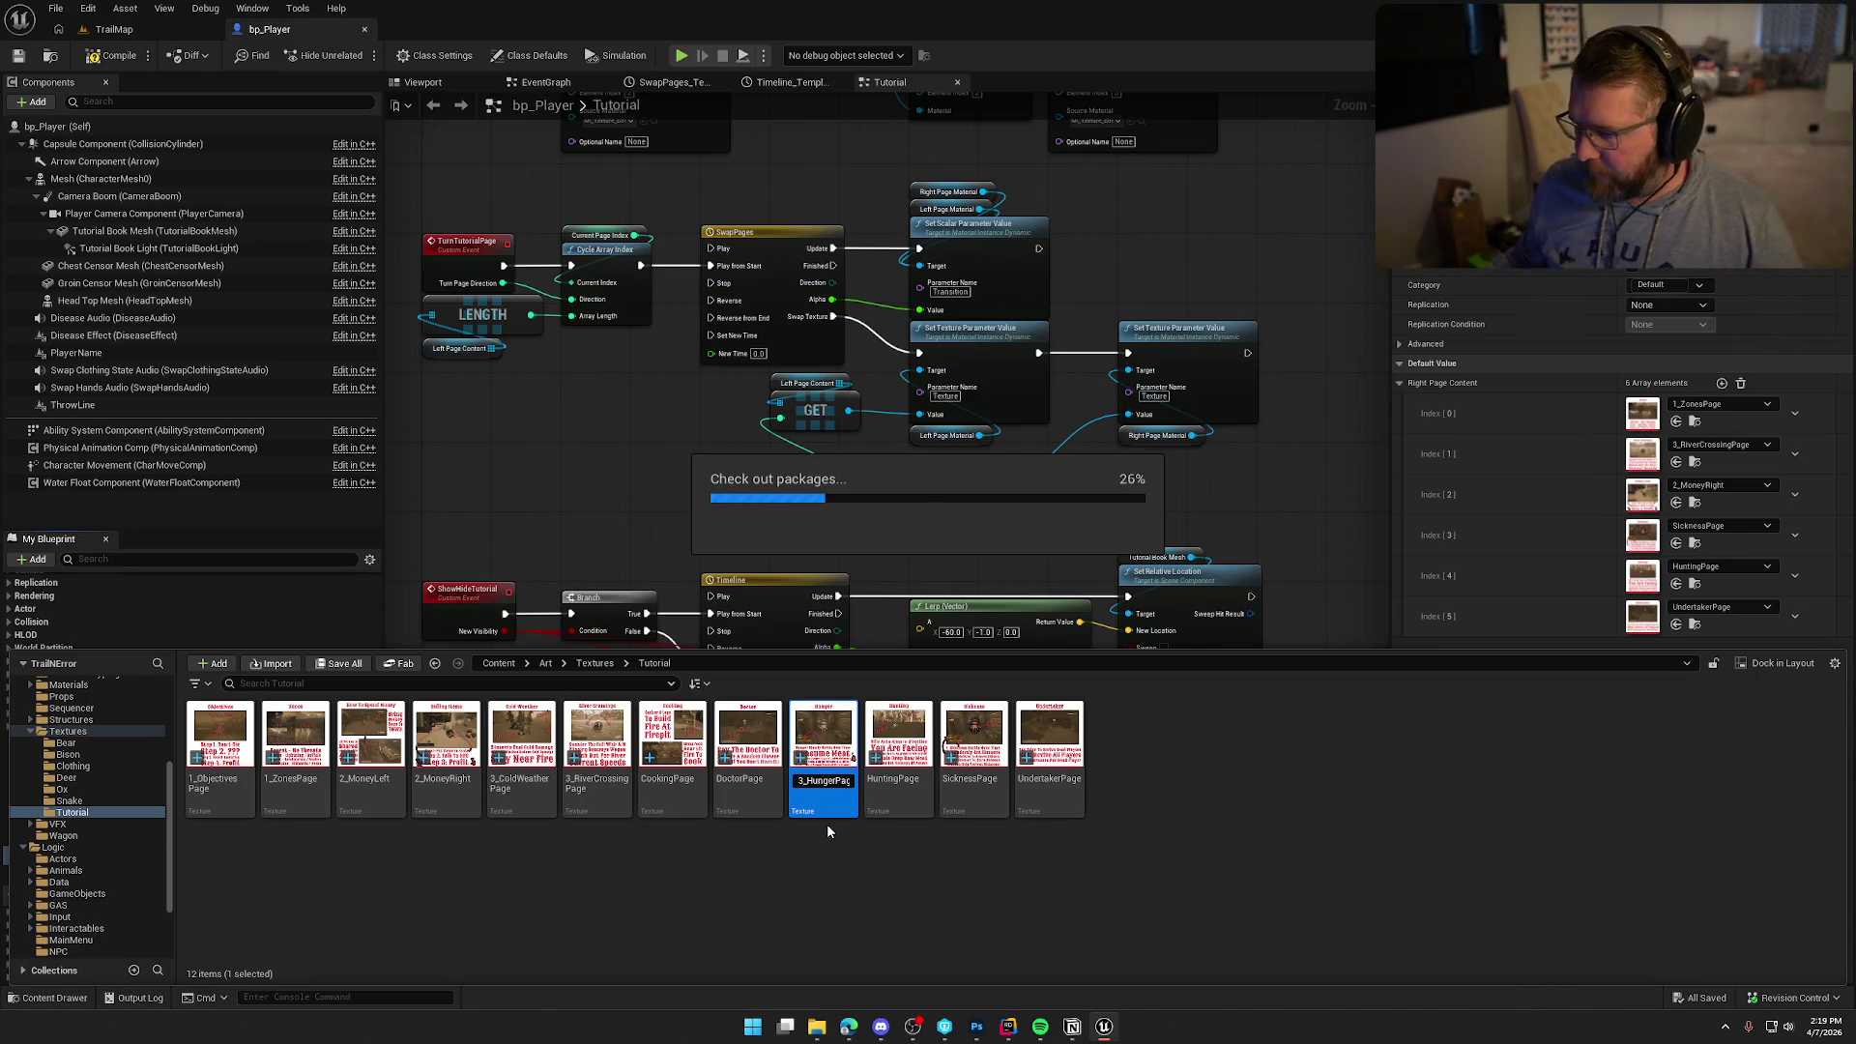
right_click(972, 819)
left_click(978, 833)
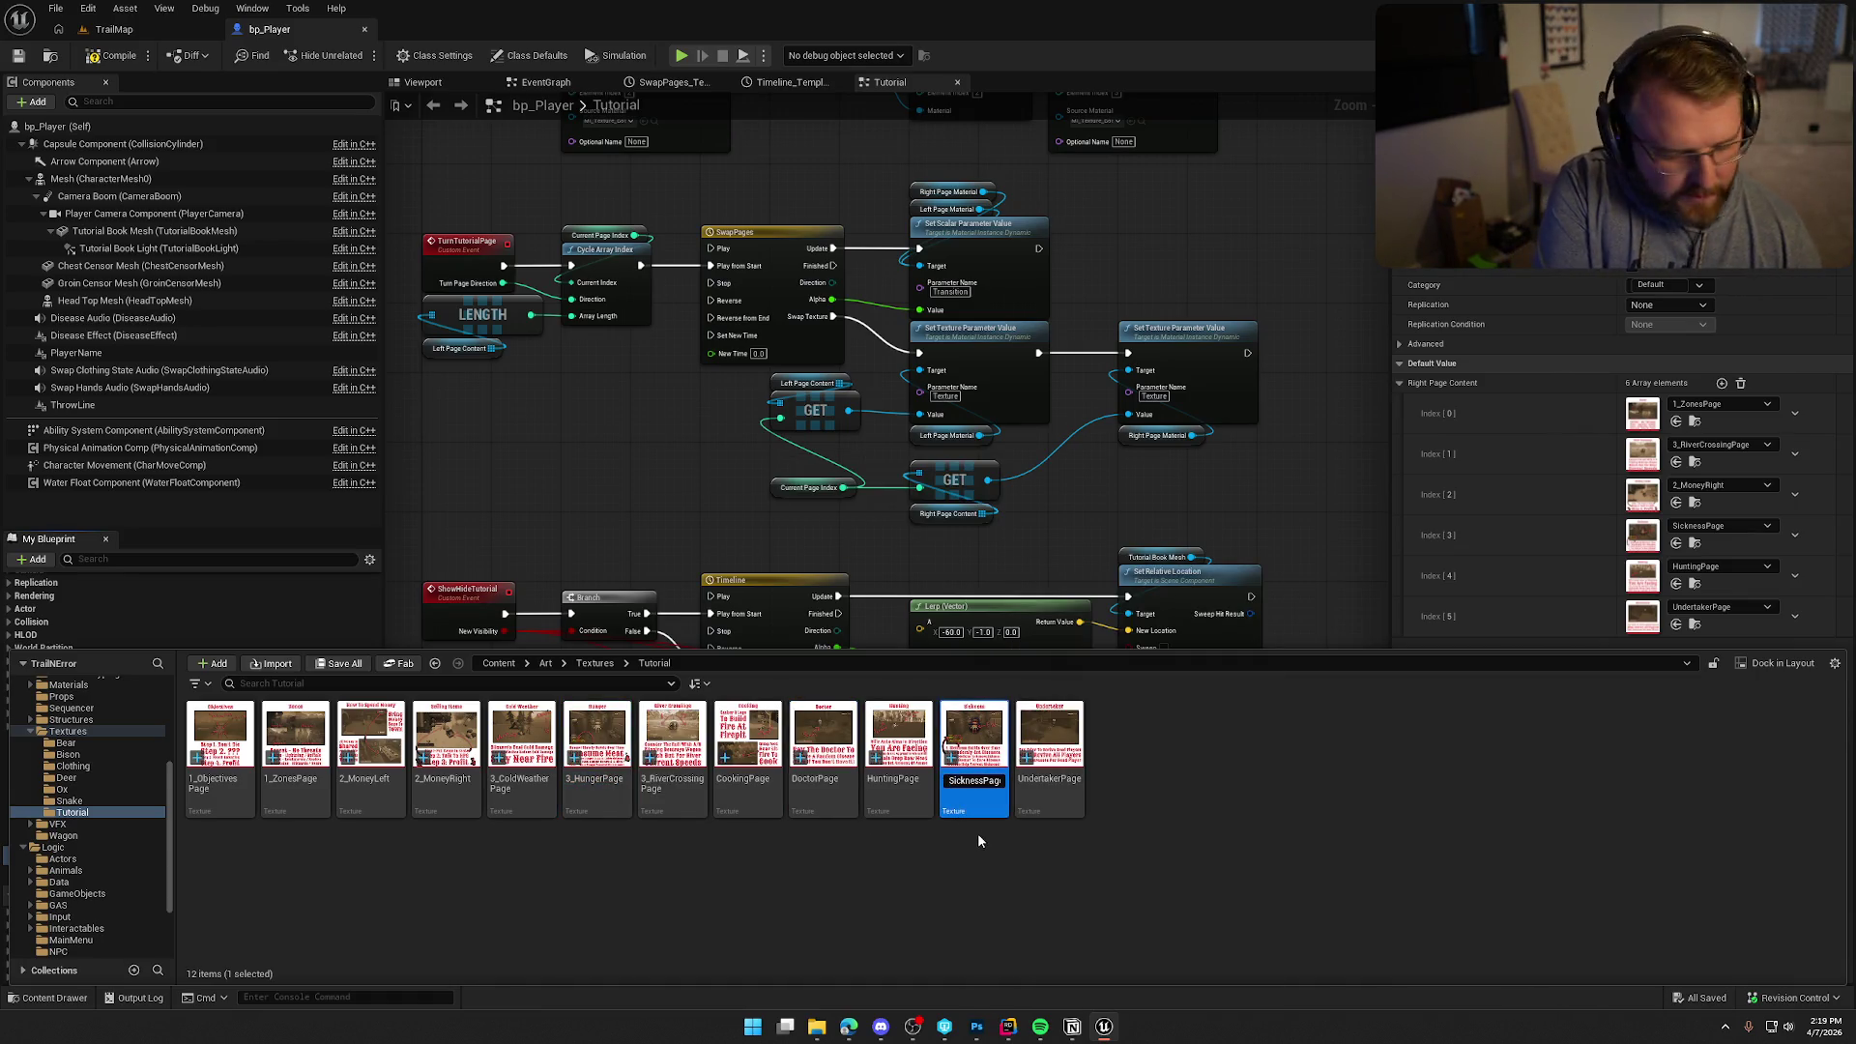
type("_")
key("Return")
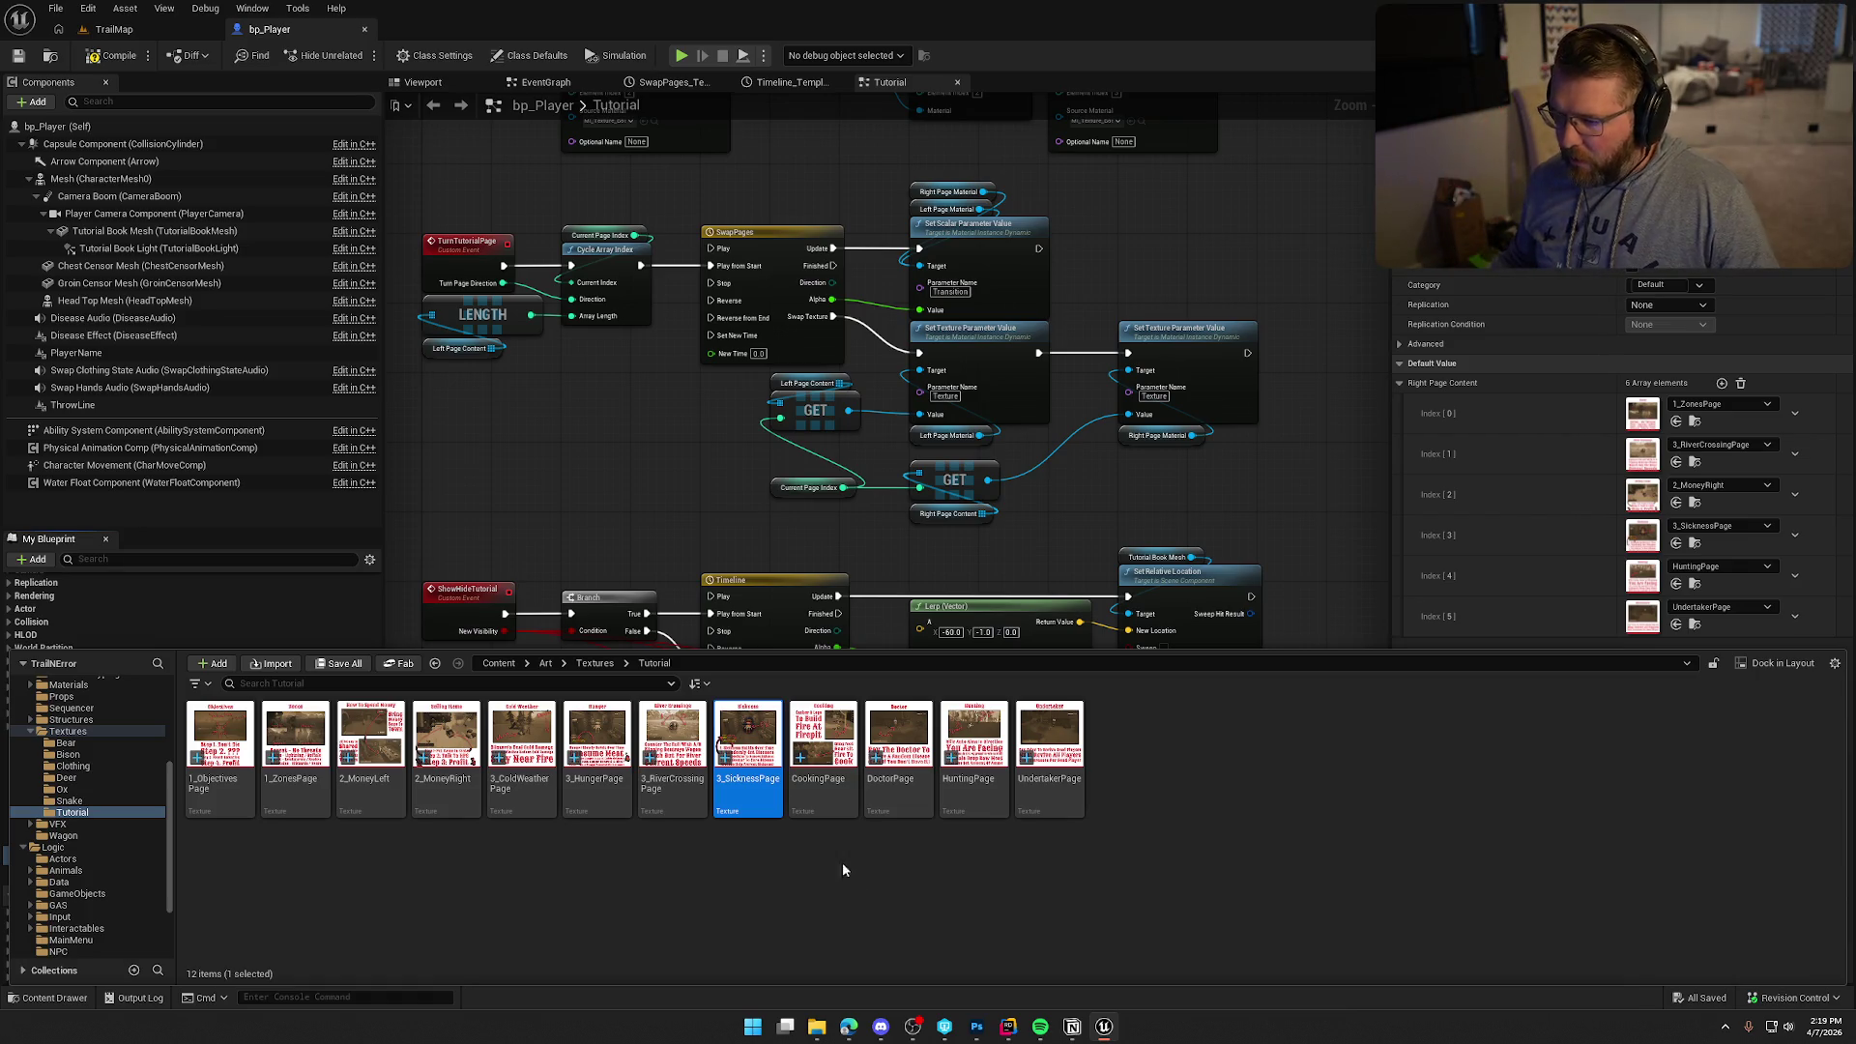
- Prefix CookingPage and HuntingPage with 4_, giving 4_CookingPage and 4_HuntingPage
mouse_move(969, 810)
left_click(822, 764)
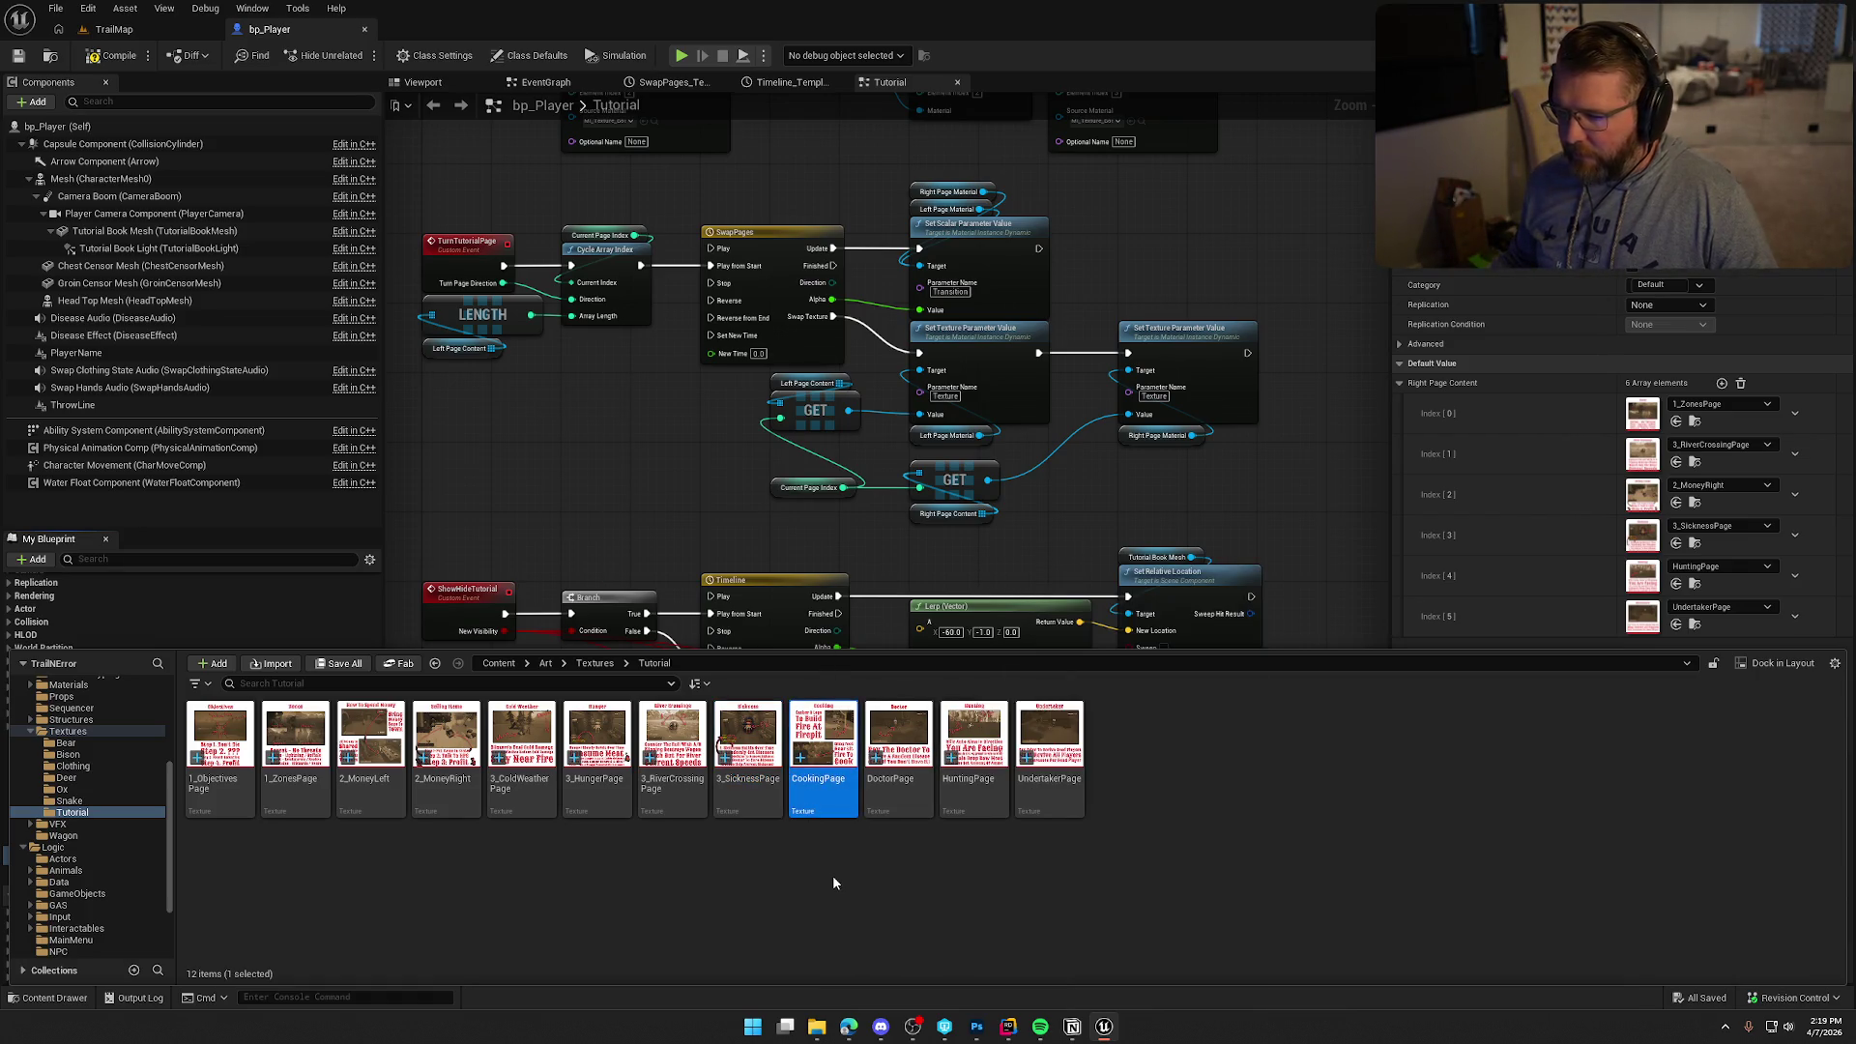
key("F2")
key("Home")
type("4_")
key("Return")
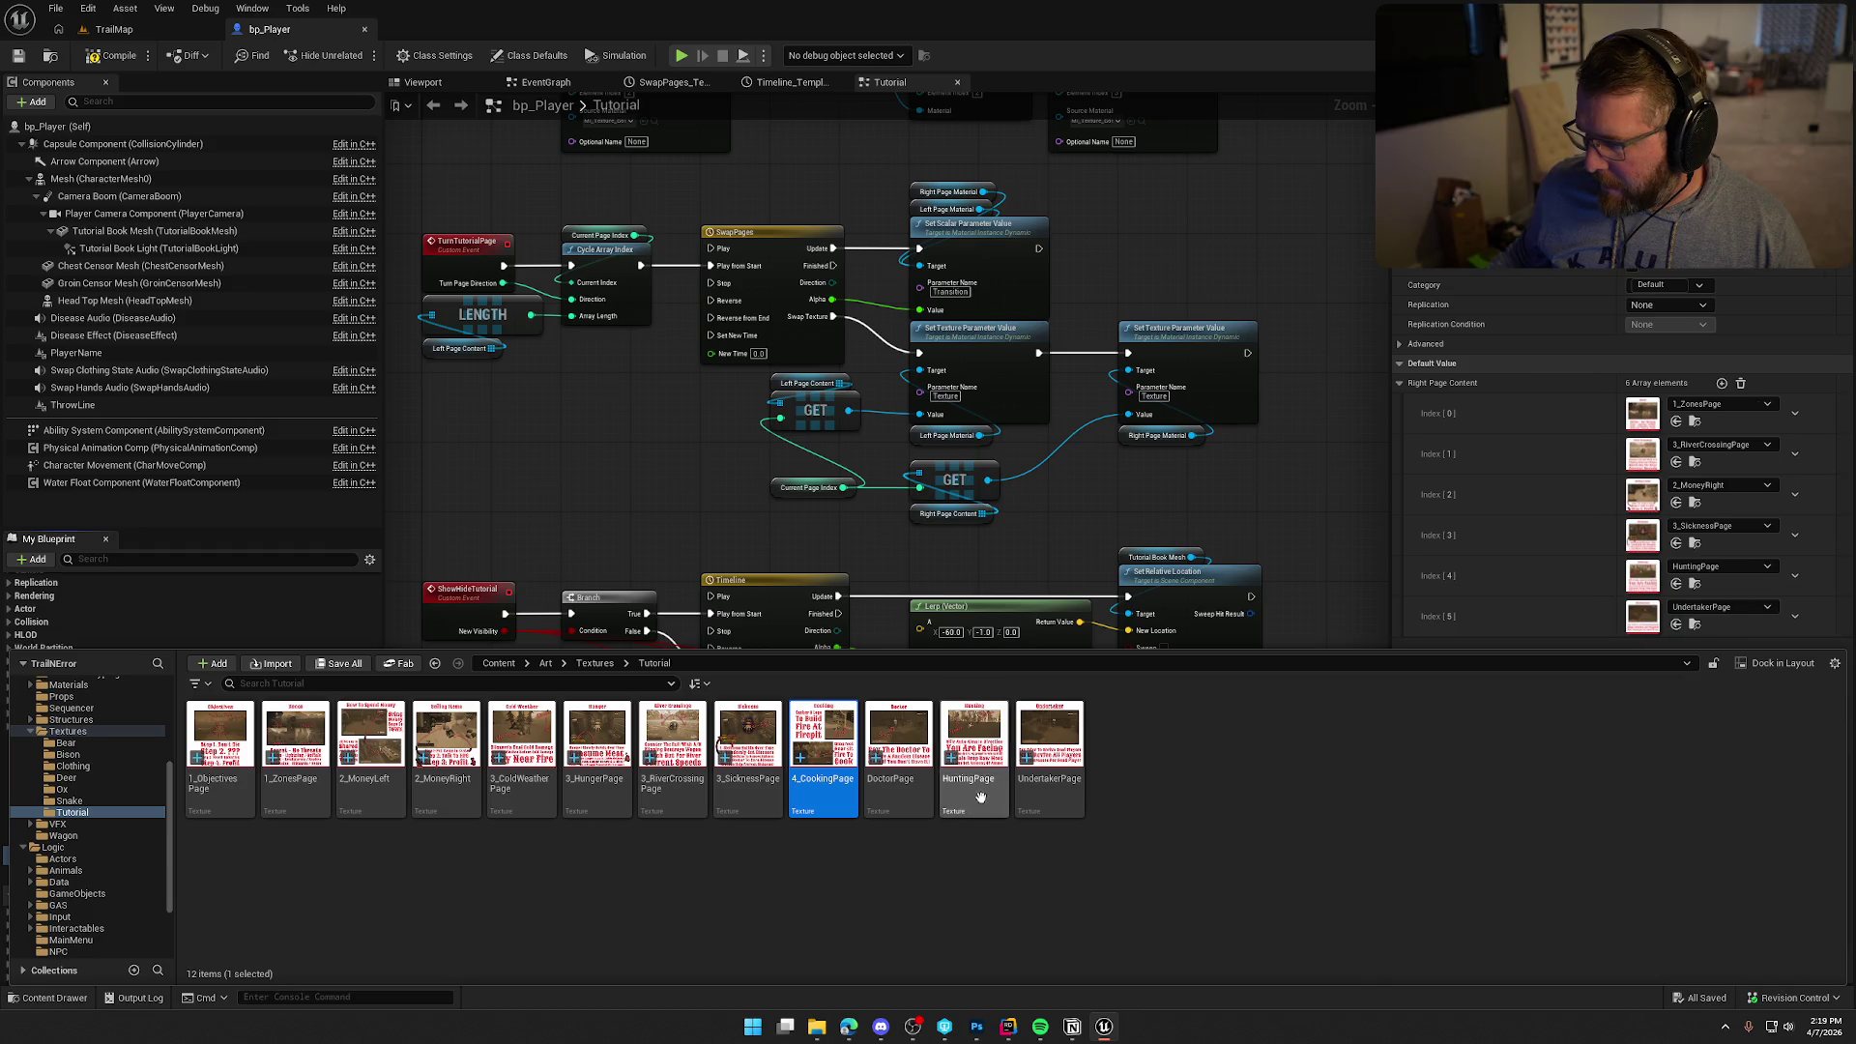
key("Right")
key("Right")
key("F2")
key("Home")
type("4_")
key("Return")
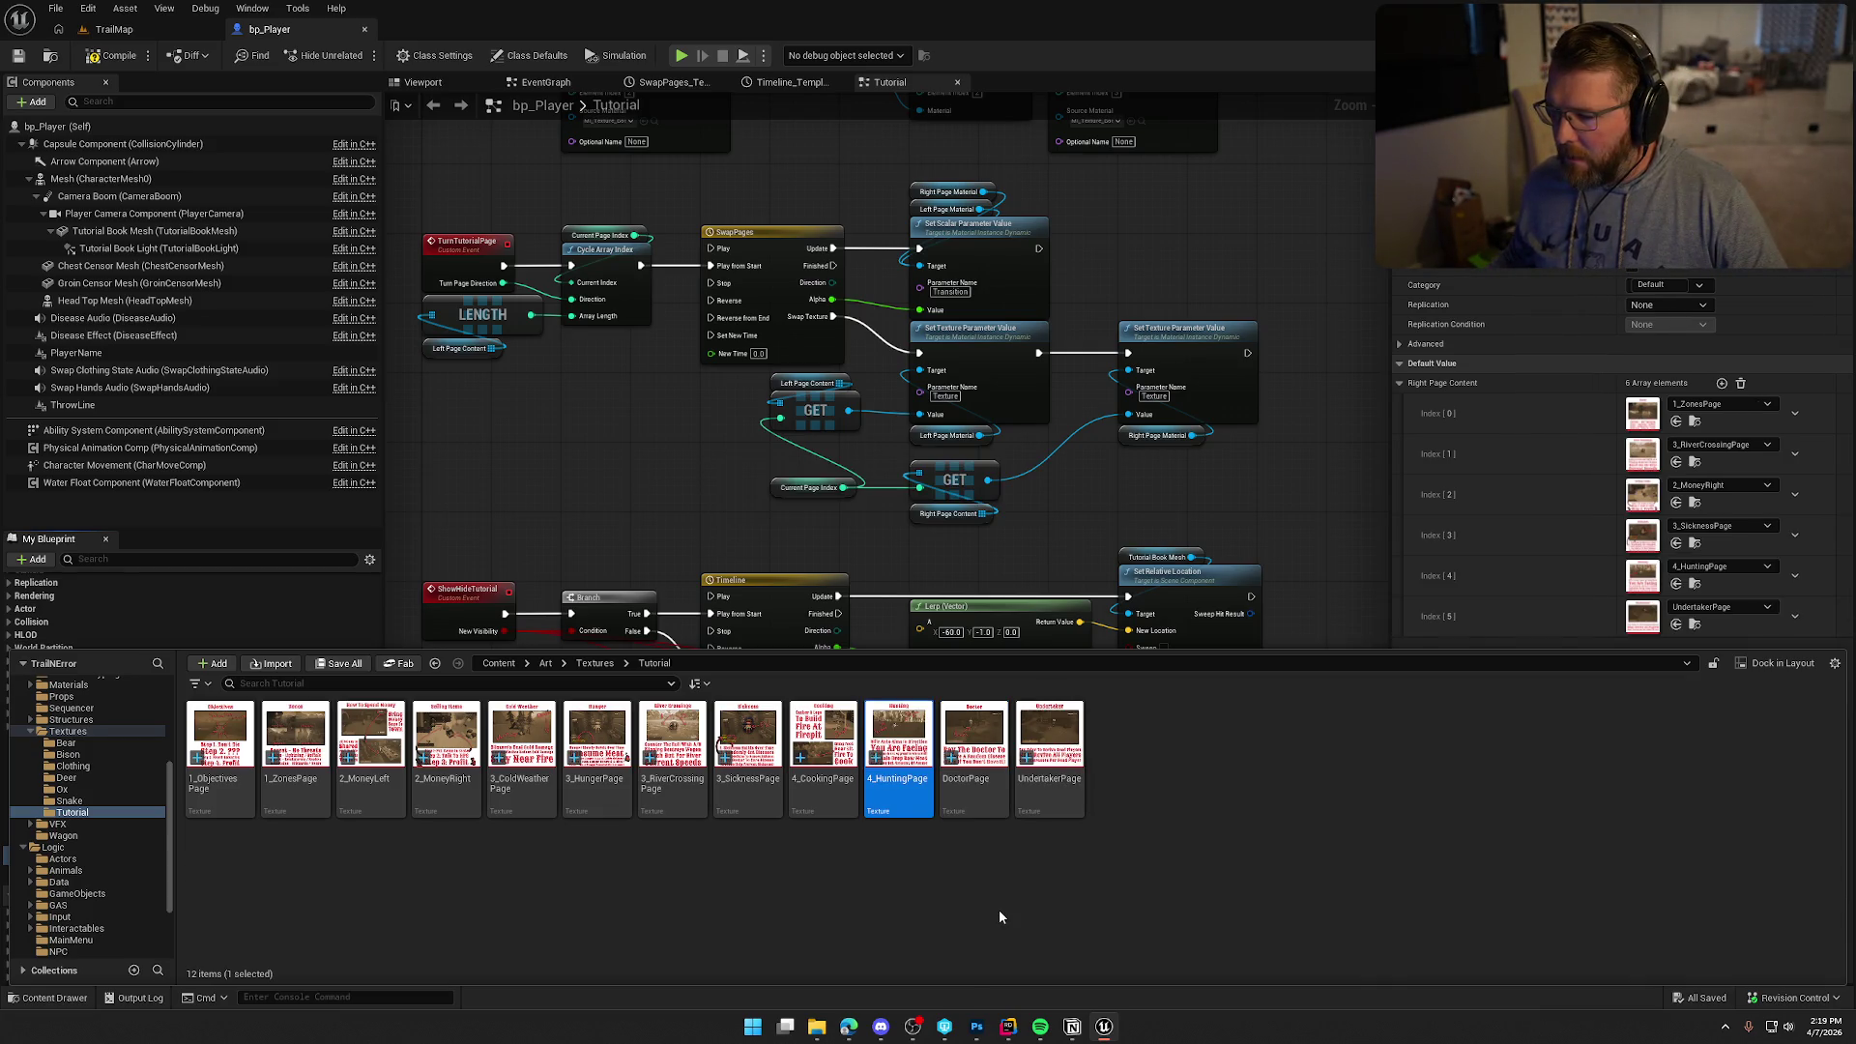
- Prefix DoctorPage and UndertakerPage with 5_, giving 5_DoctorPage and 5_UndertakerPage
left_click(986, 809)
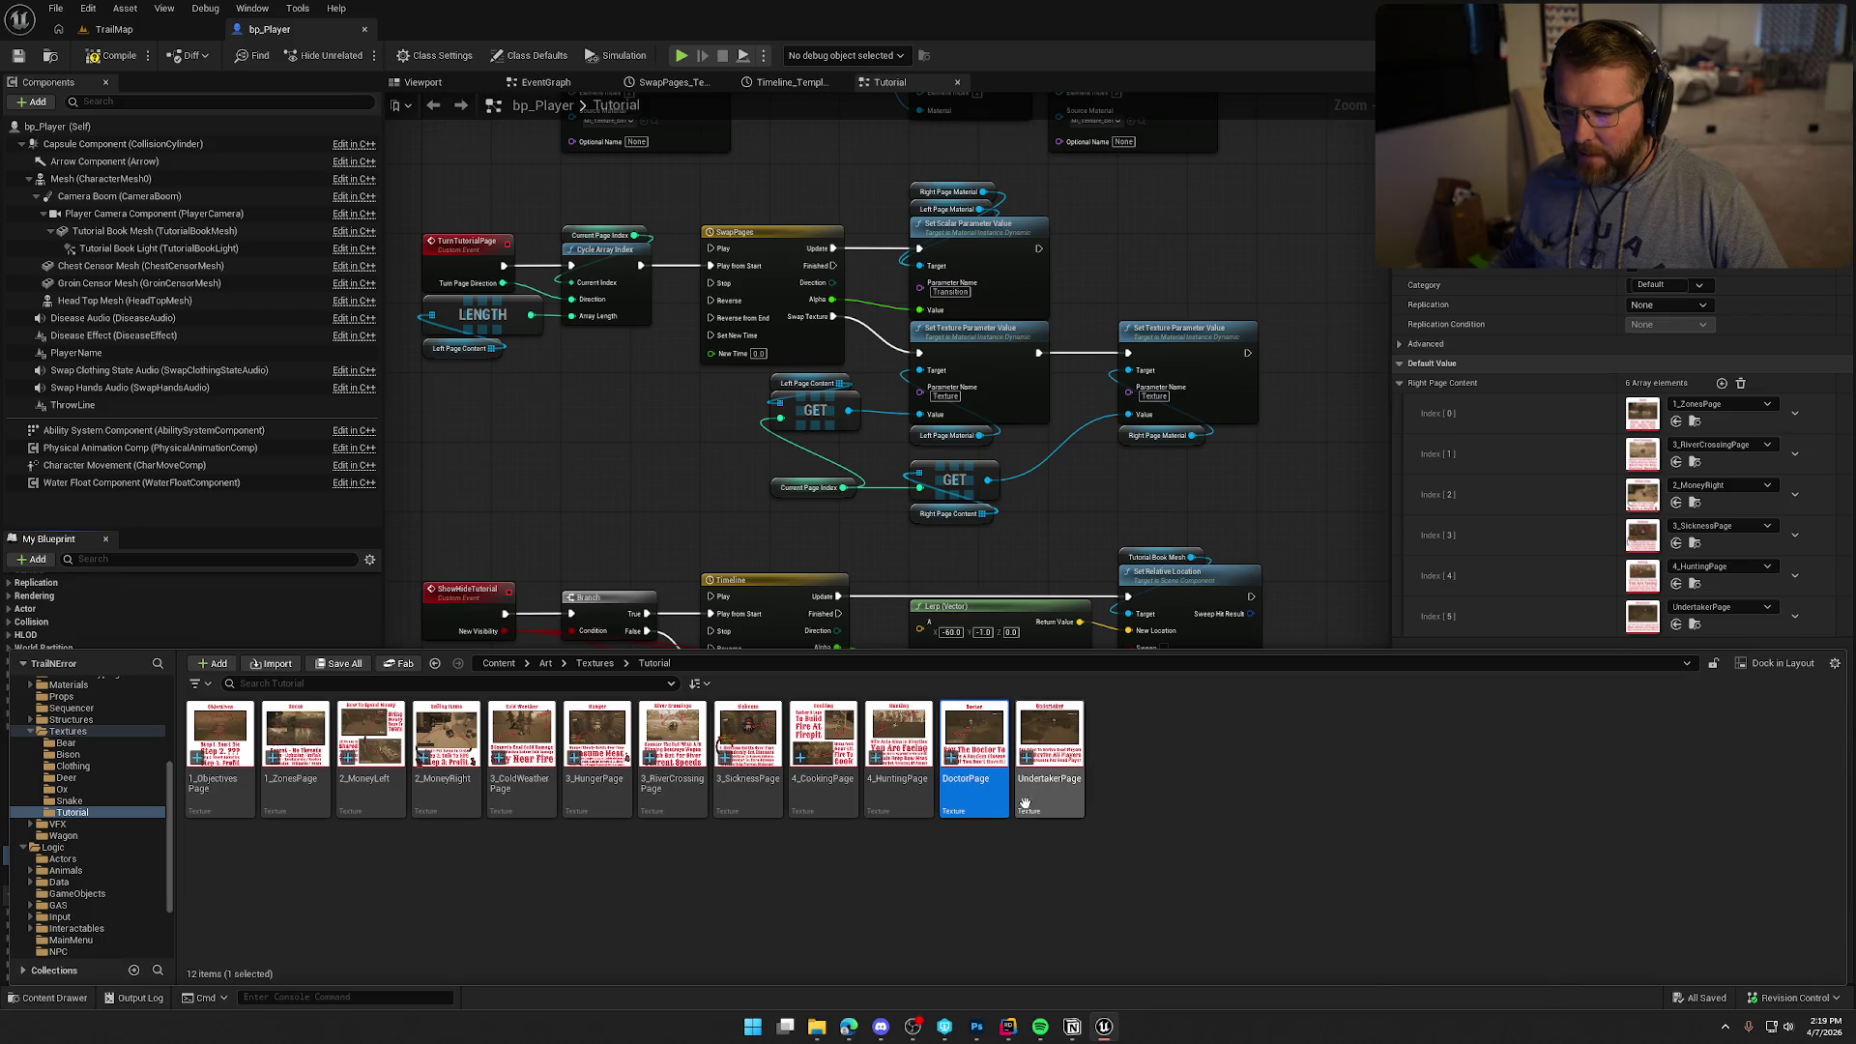
mouse_move(1085, 815)
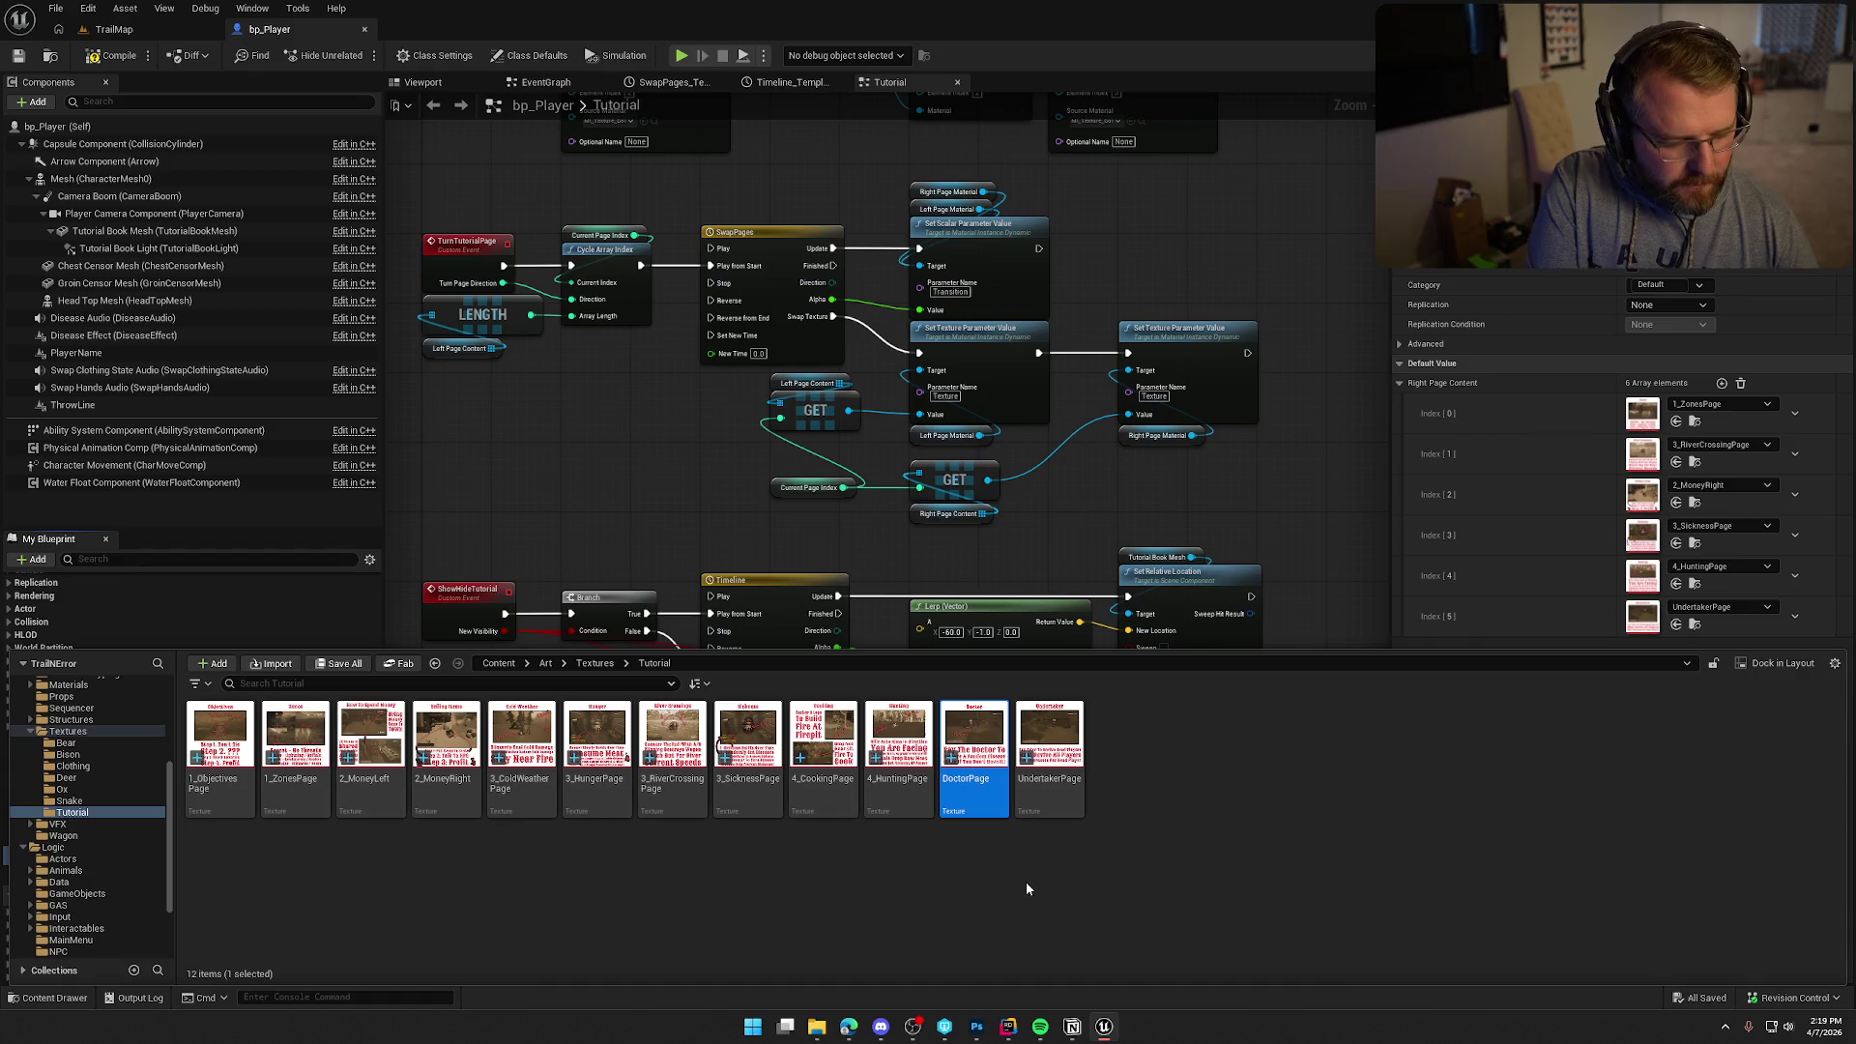
key("F2")
type("5_")
key("Return")
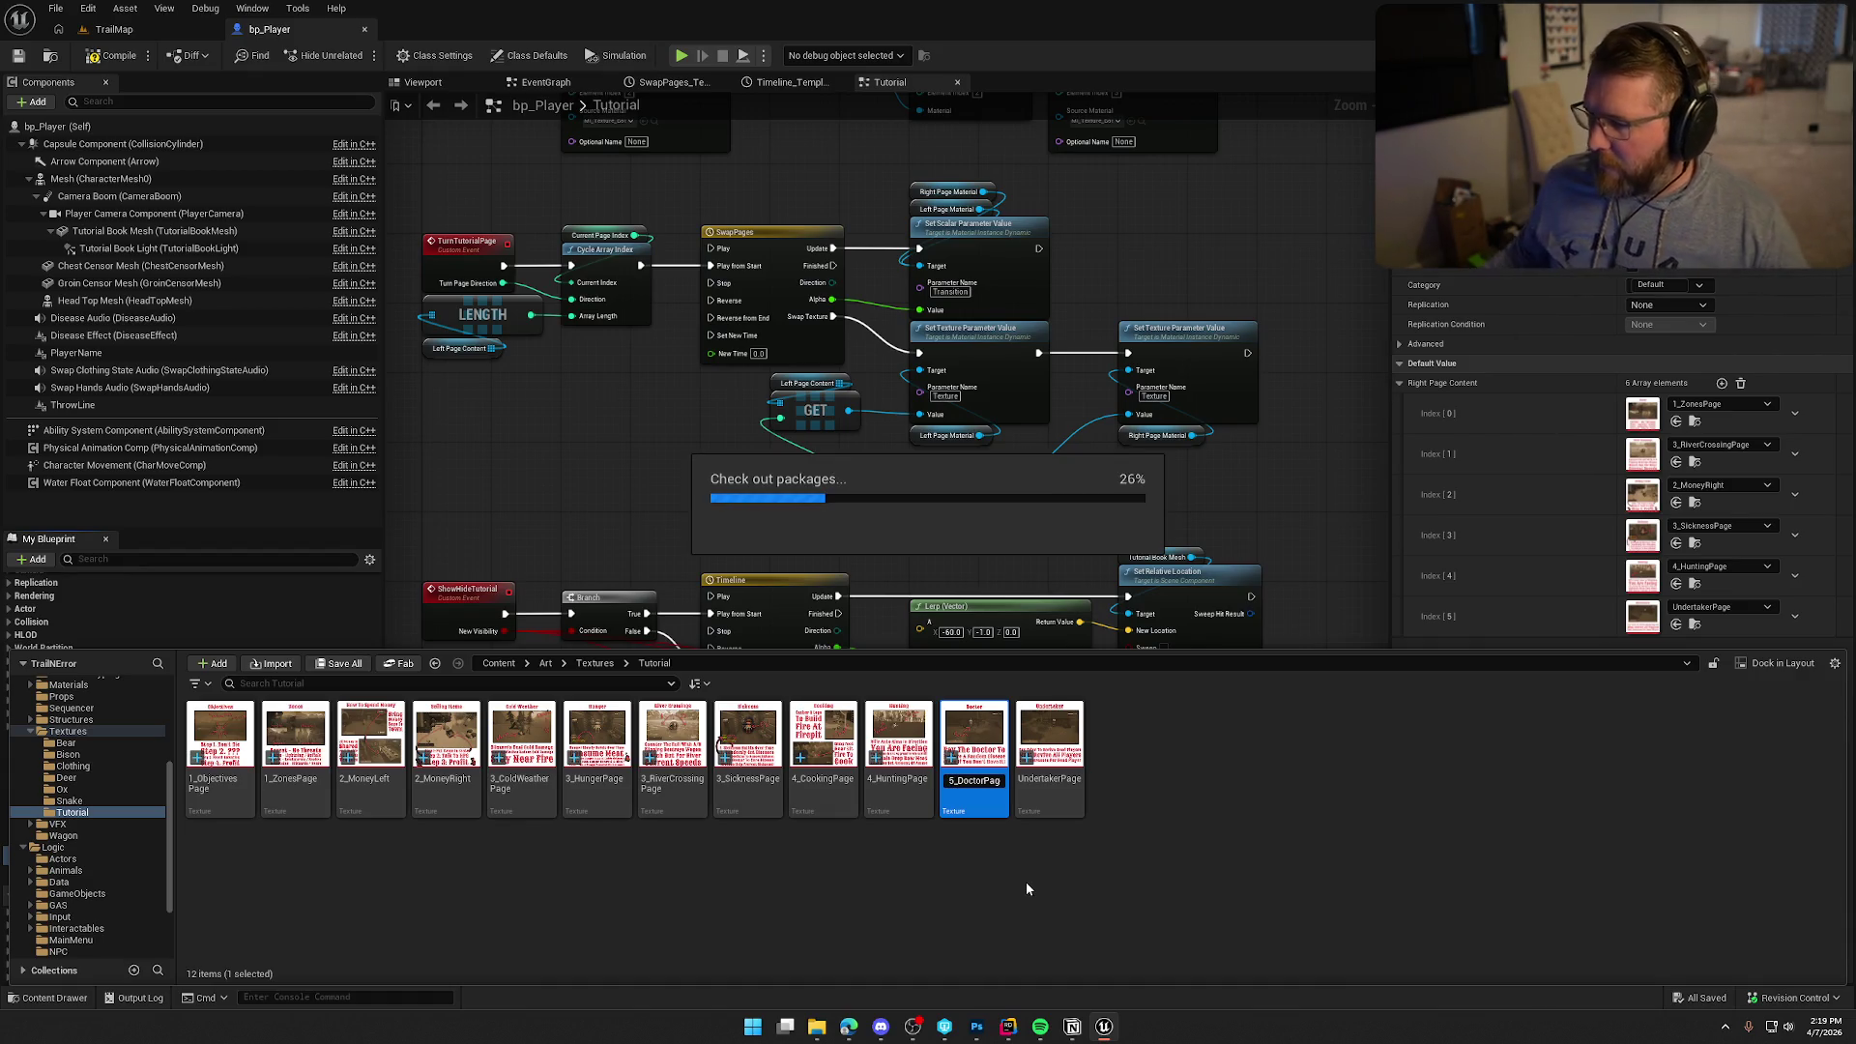
left_click(1049, 797)
key("F2")
key("Home")
type("5_")
key("Return")
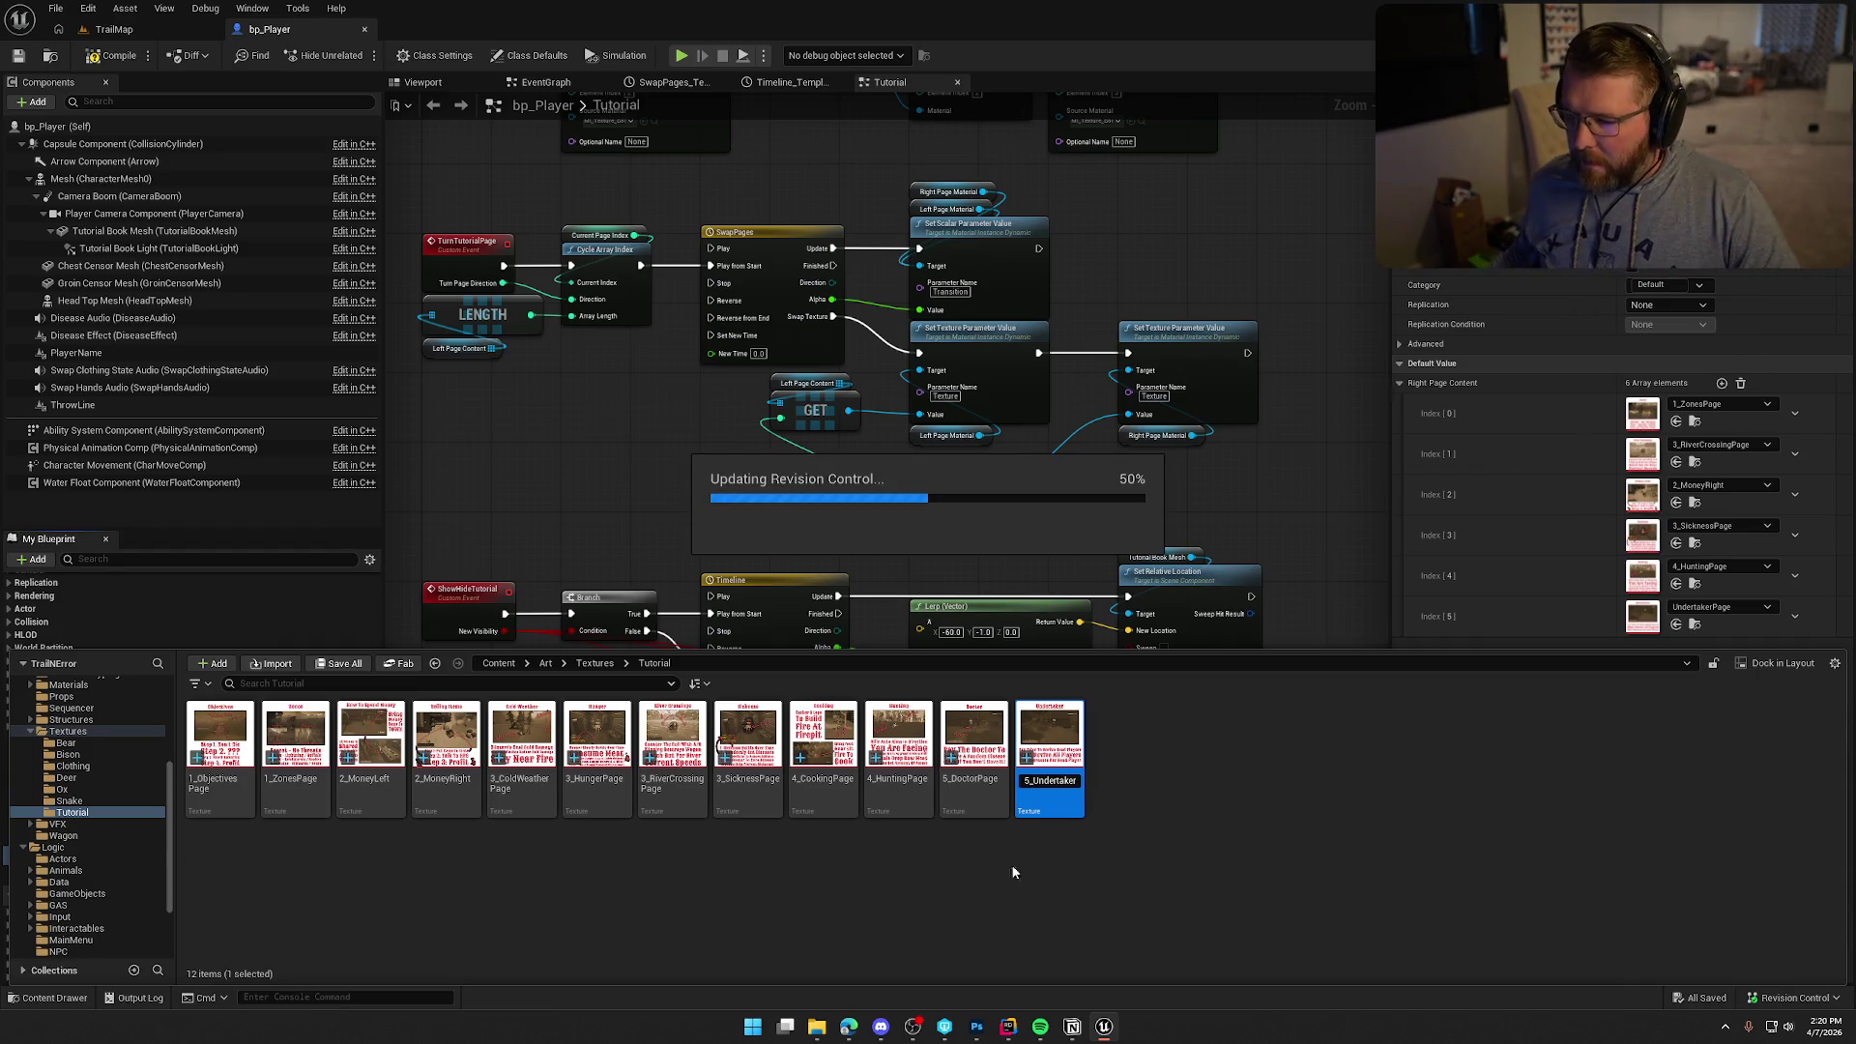
- Change the 3_ prefix to 6_ on 6_ColdWeatherPage and 6_RiverCrossingPage
left_click(535, 803)
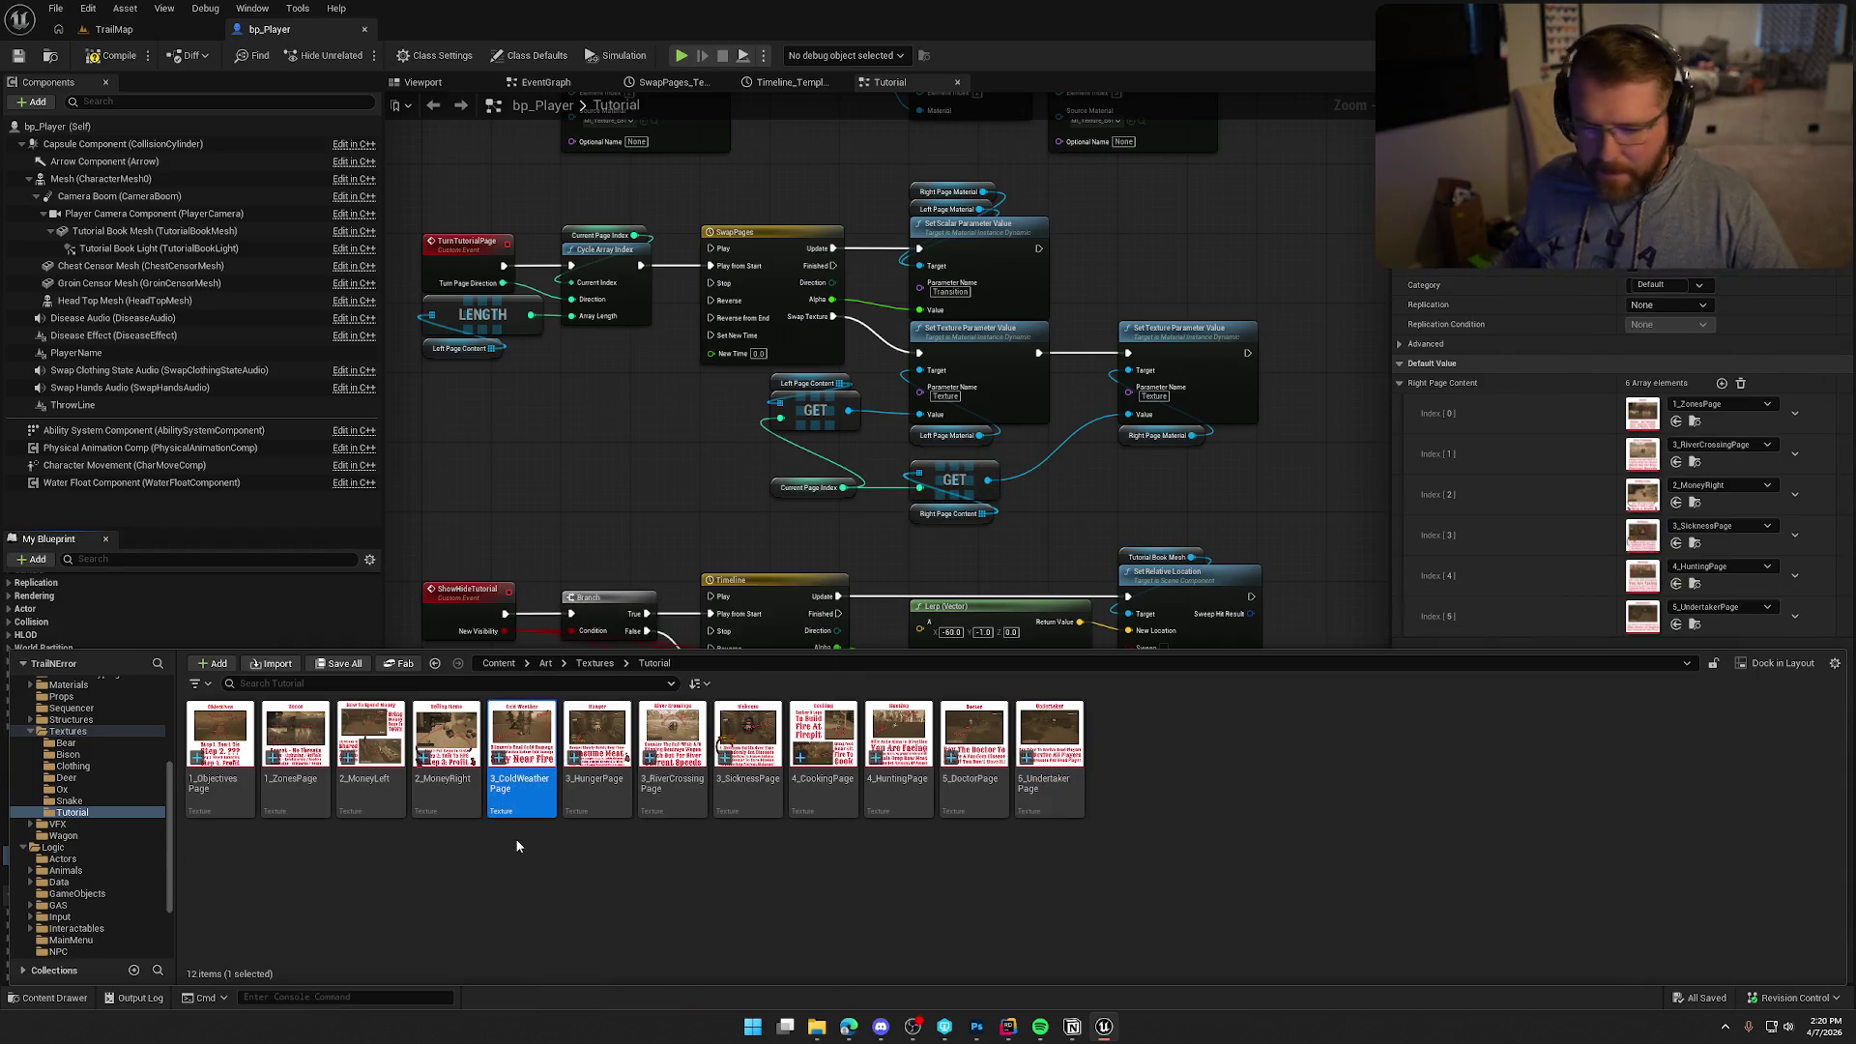
key("F2")
type("6")
key("Return")
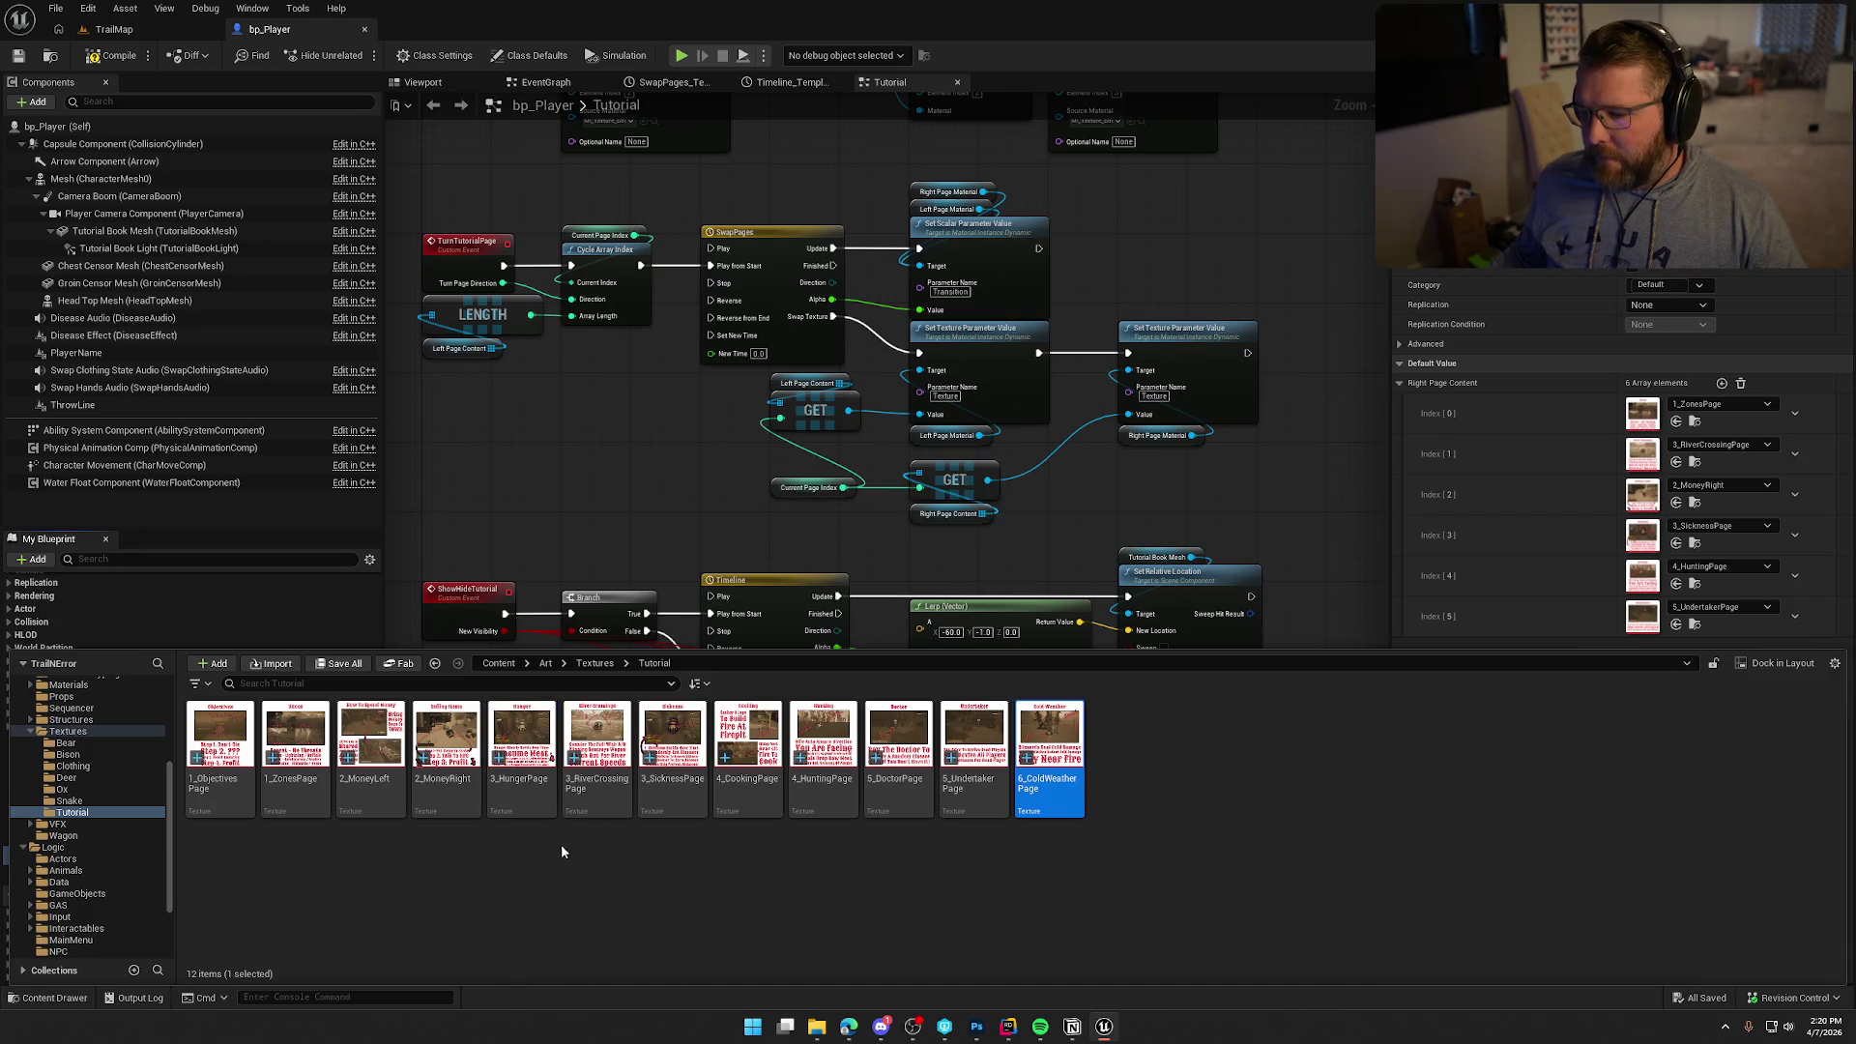
left_click(590, 805)
key("F2")
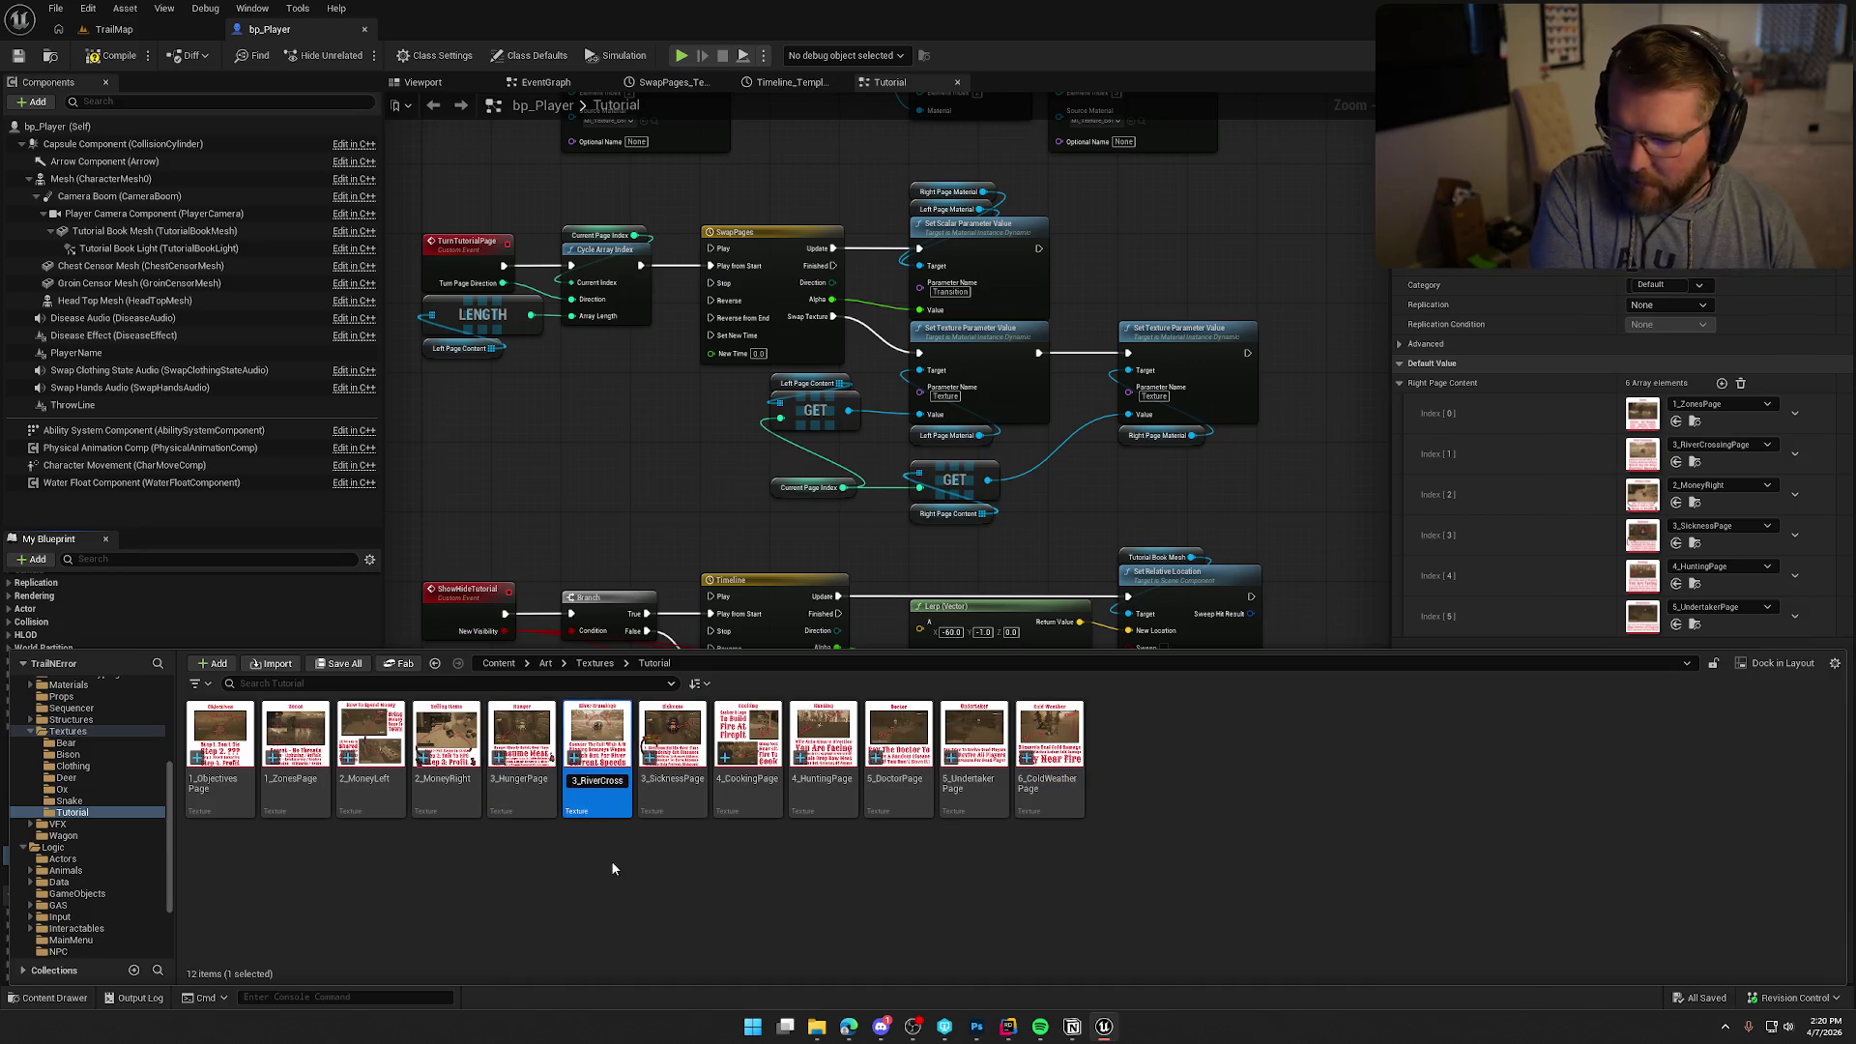
type("6")
key("Delete")
key("Return")
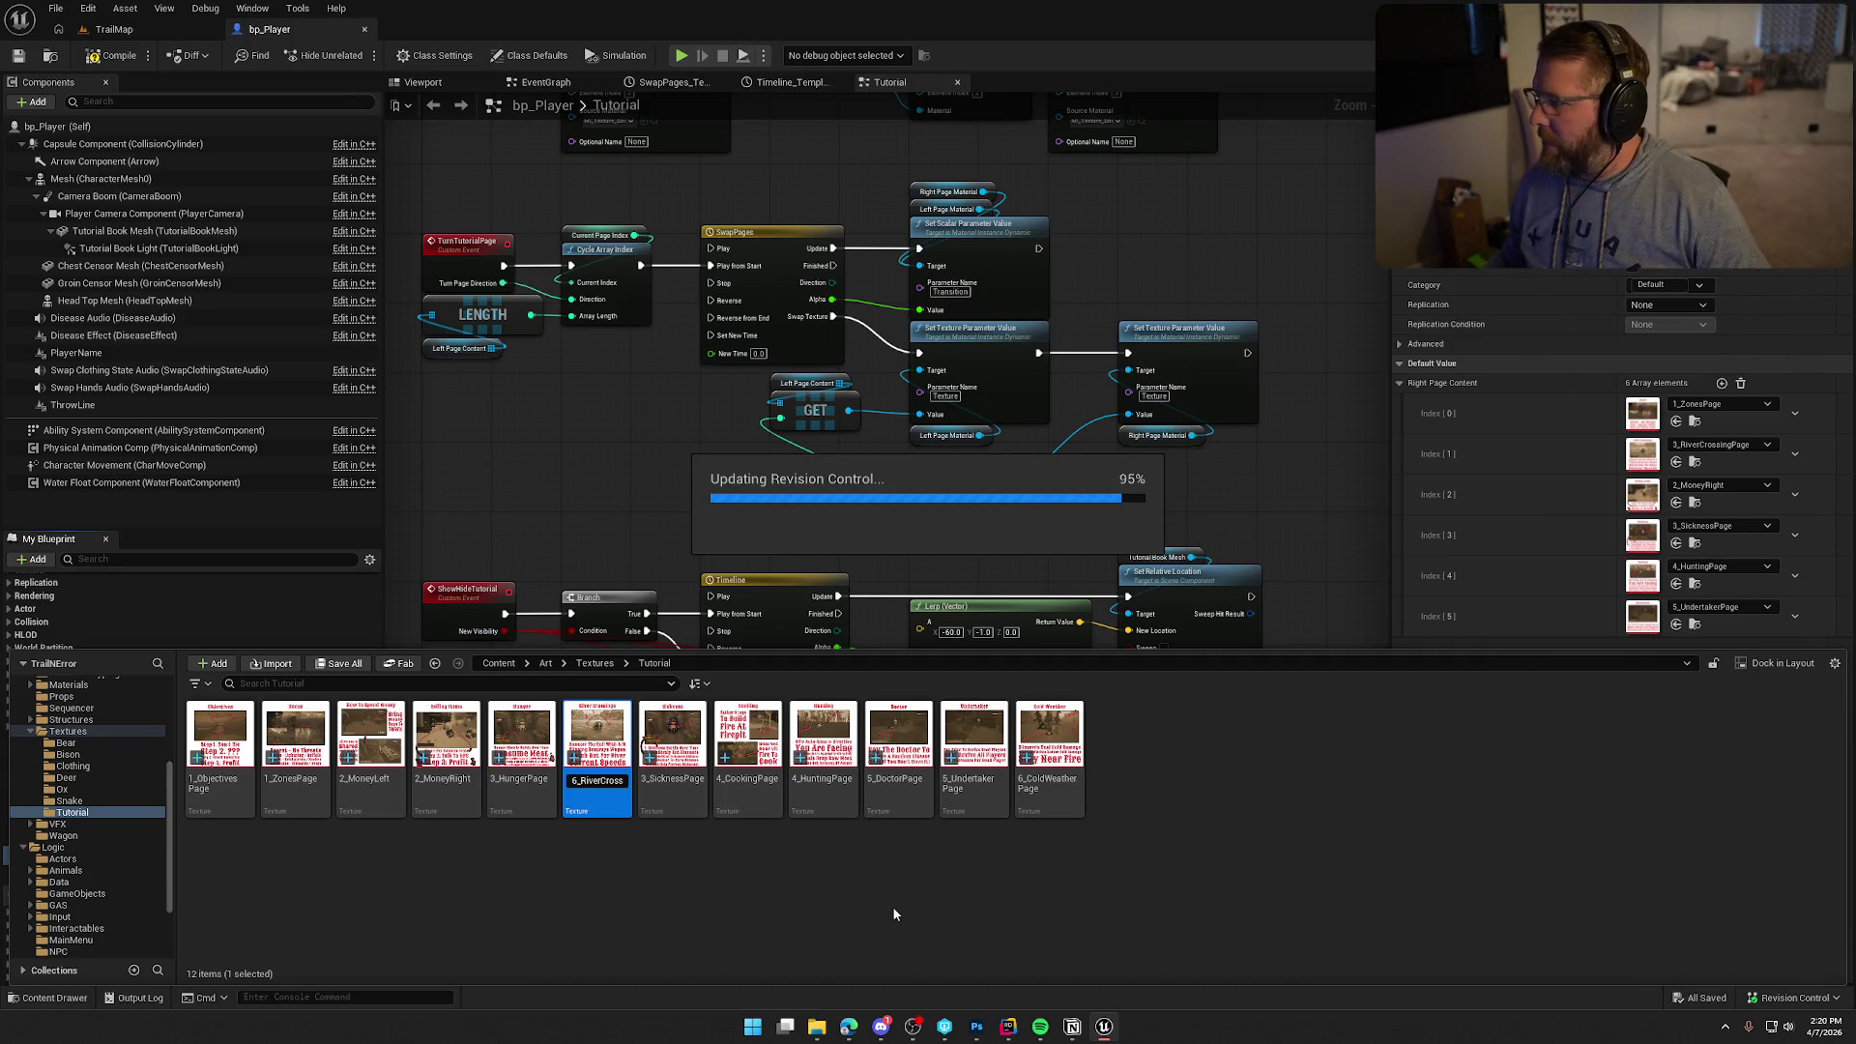
left_click(1010, 908)
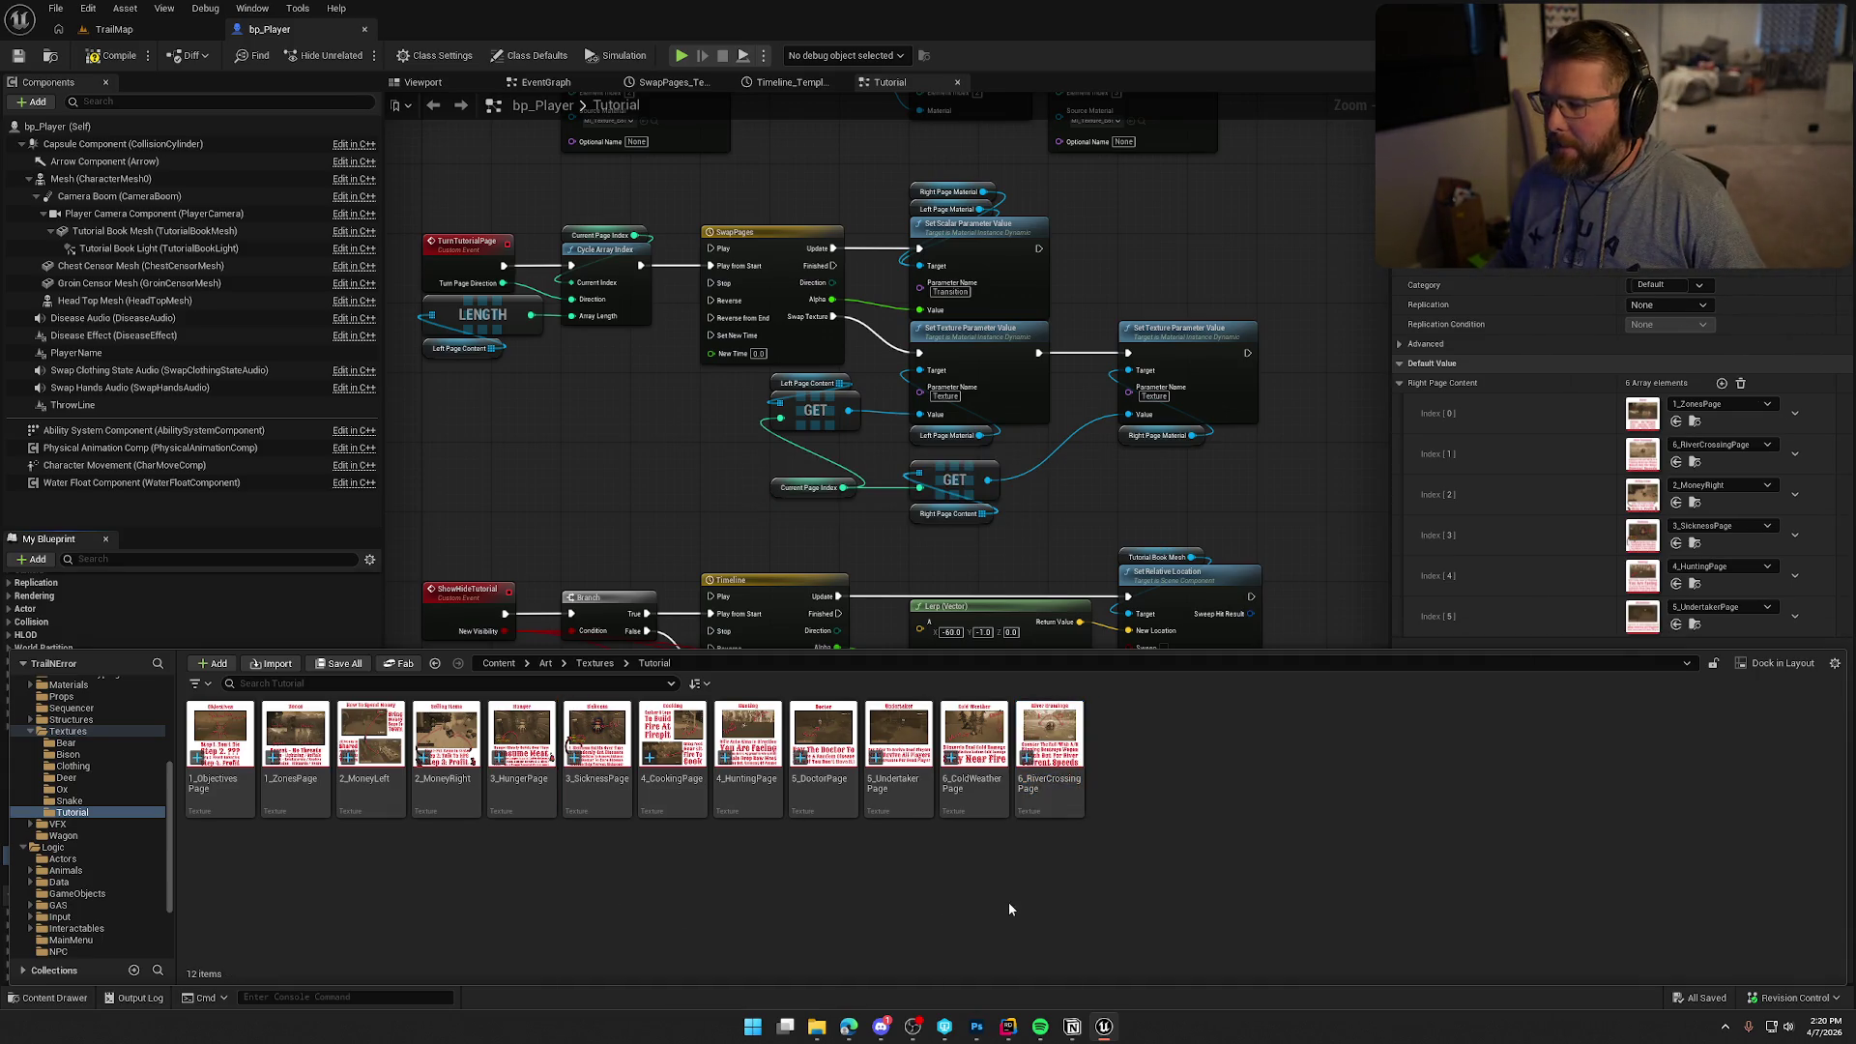
left_click(1054, 543)
- Put 2_MoneyLeft and 3_SicknessPage into Left Page Content Index 1 and 2
left_click(93, 839)
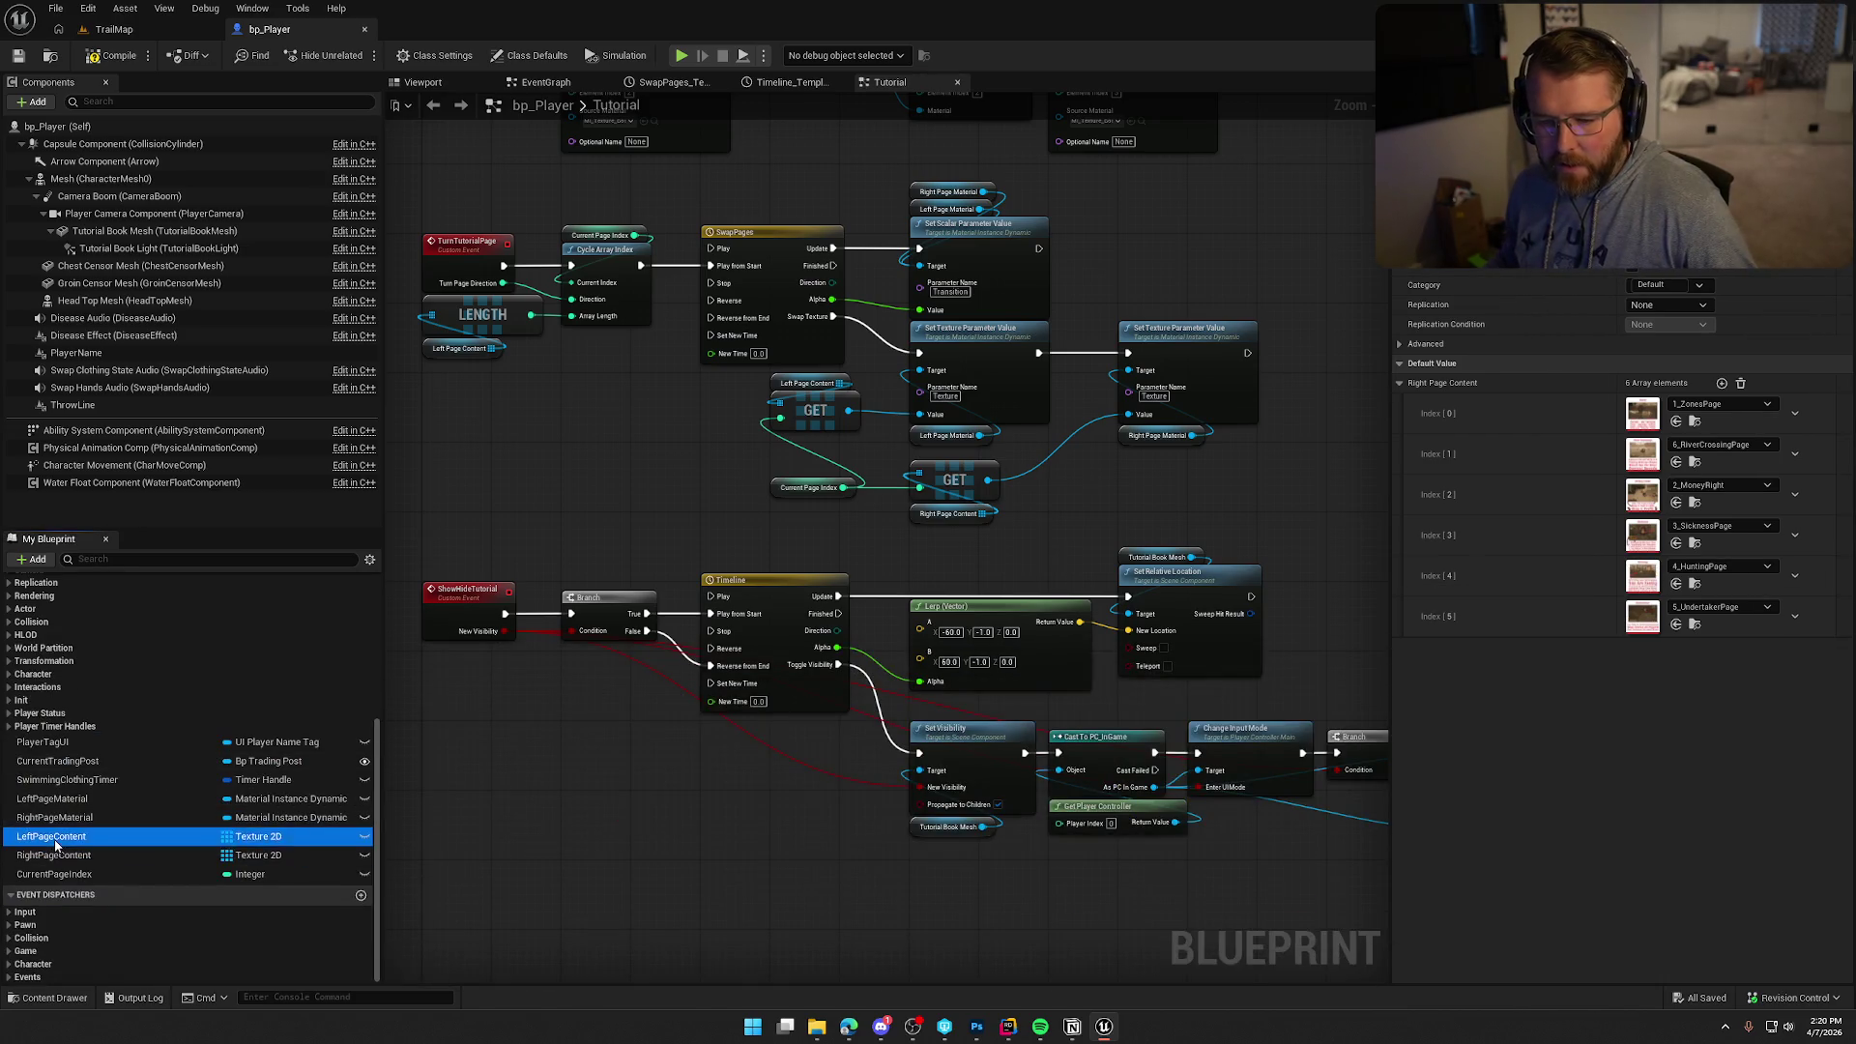
key("ctrl+space")
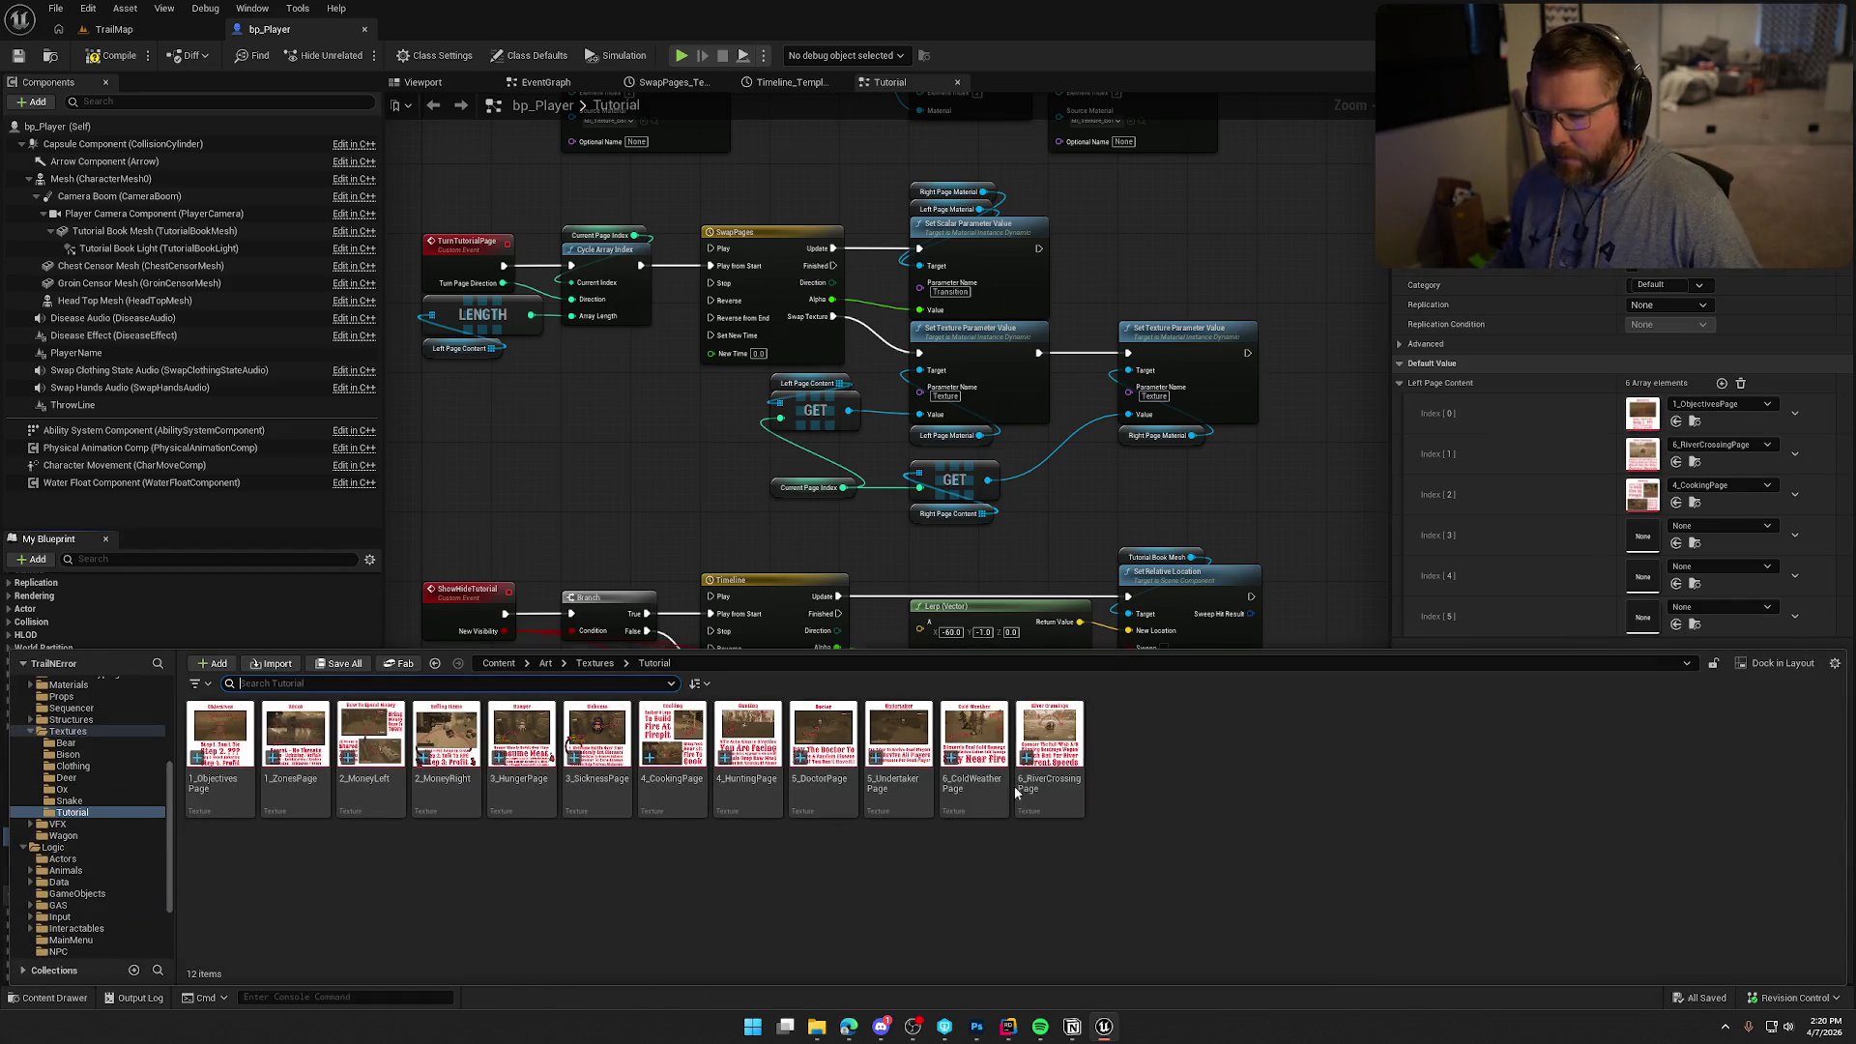
left_click_drag(387, 763, 1643, 454)
key("ctrl+space")
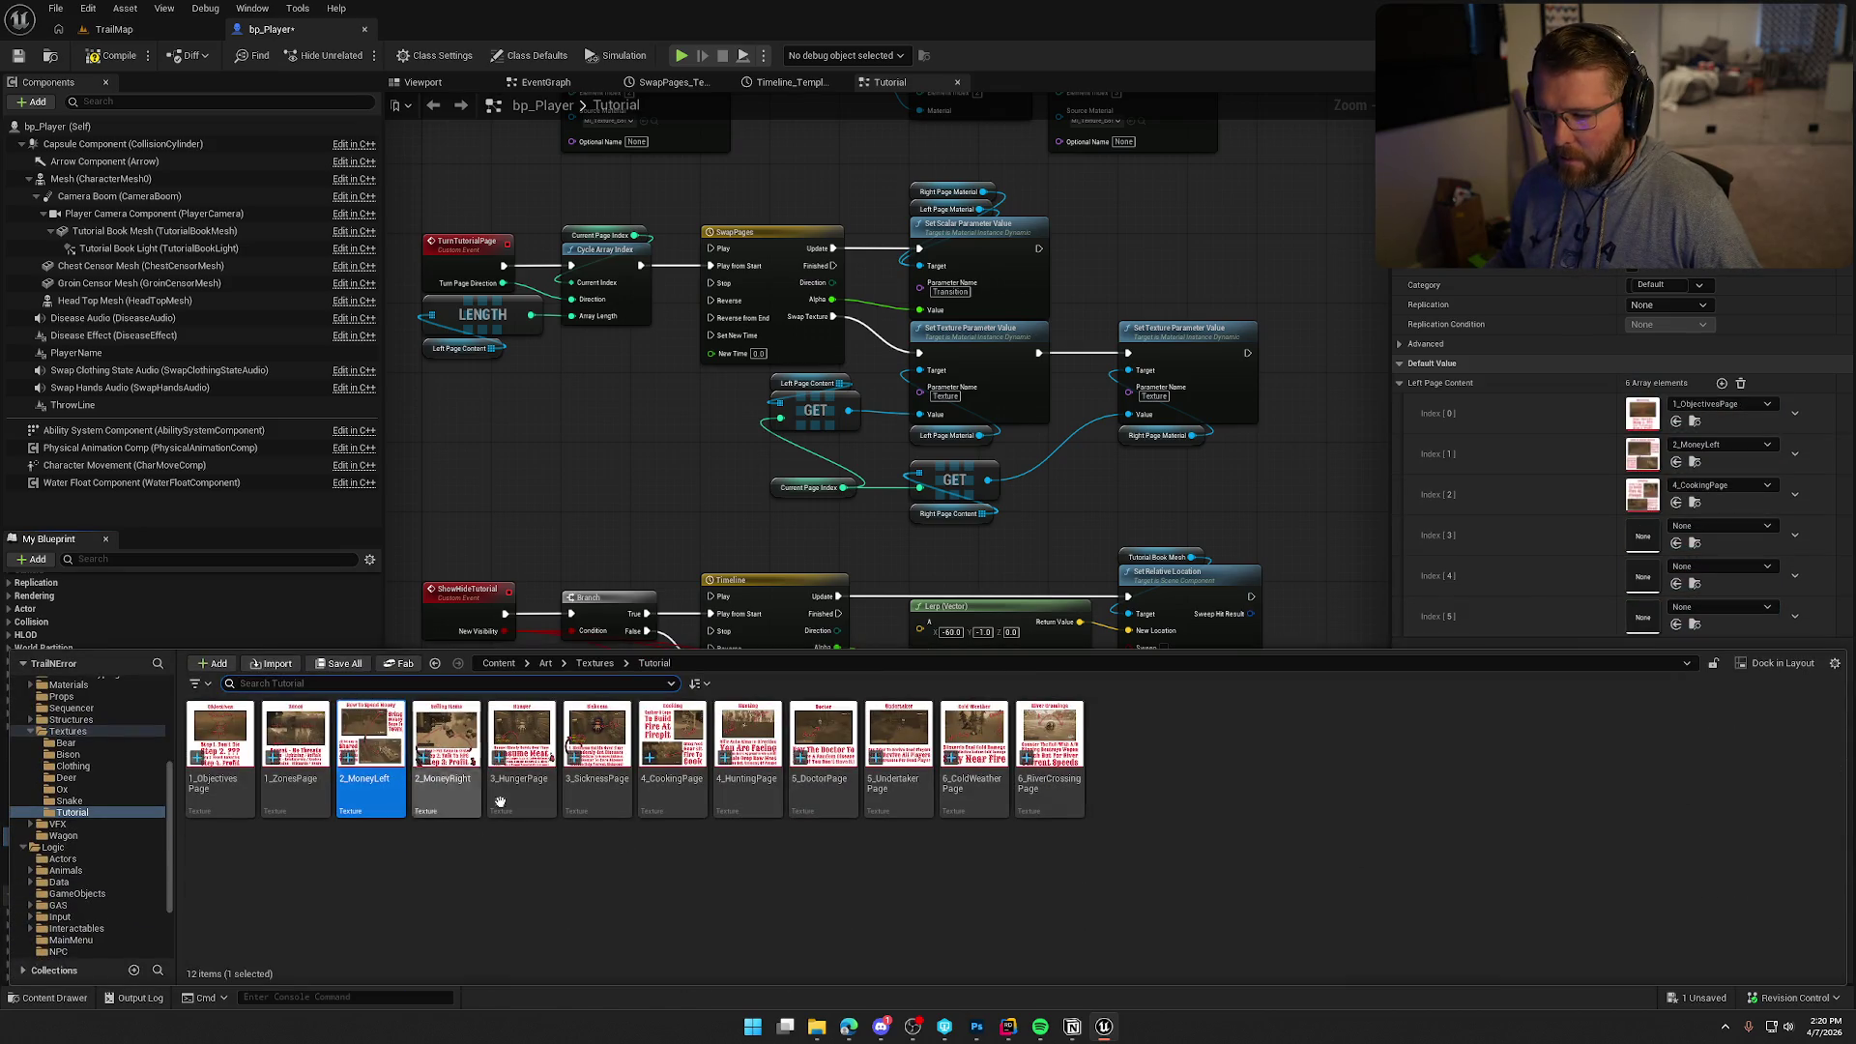
mouse_move(522, 764)
left_mouse_down()
mouse_move(1470, 633)
mouse_move(1397, 692)
mouse_move(771, 891)
left_mouse_up()
key("ctrl+space")
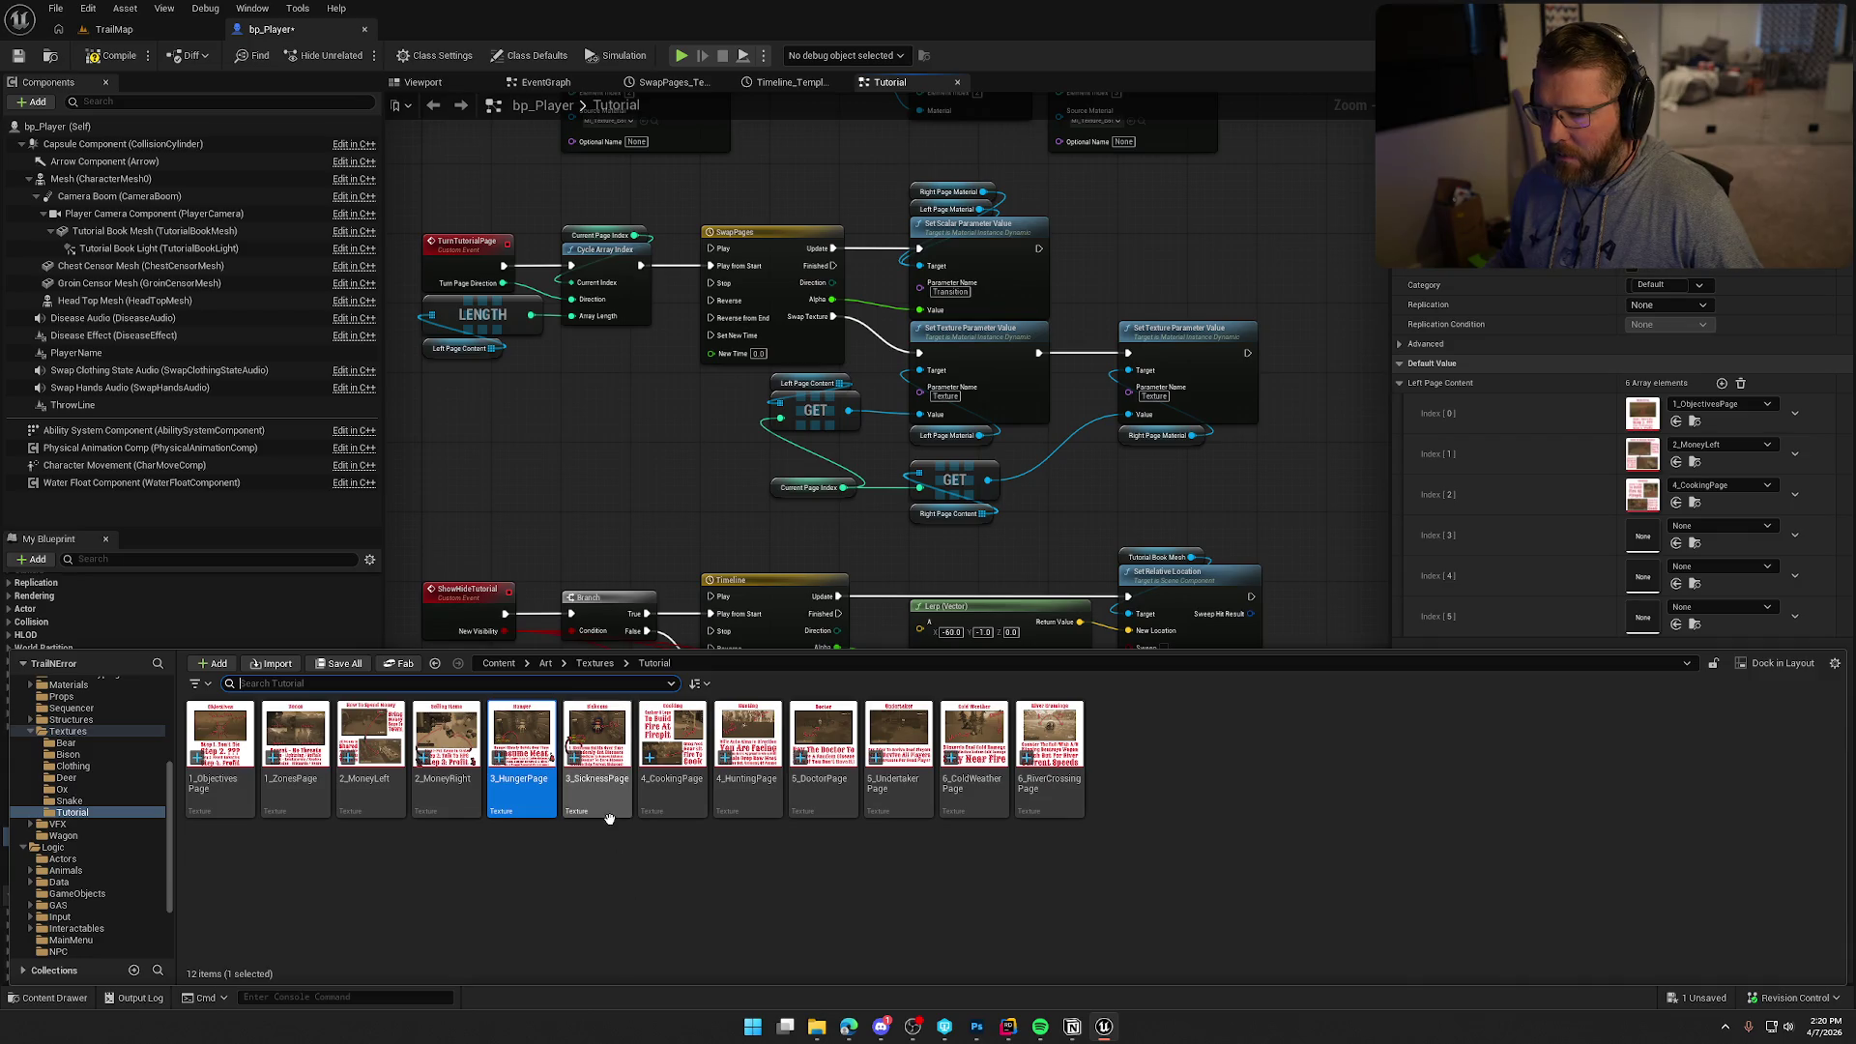
mouse_move(593, 763)
left_mouse_down()
mouse_move(1663, 609)
mouse_move(1643, 494)
left_mouse_up()
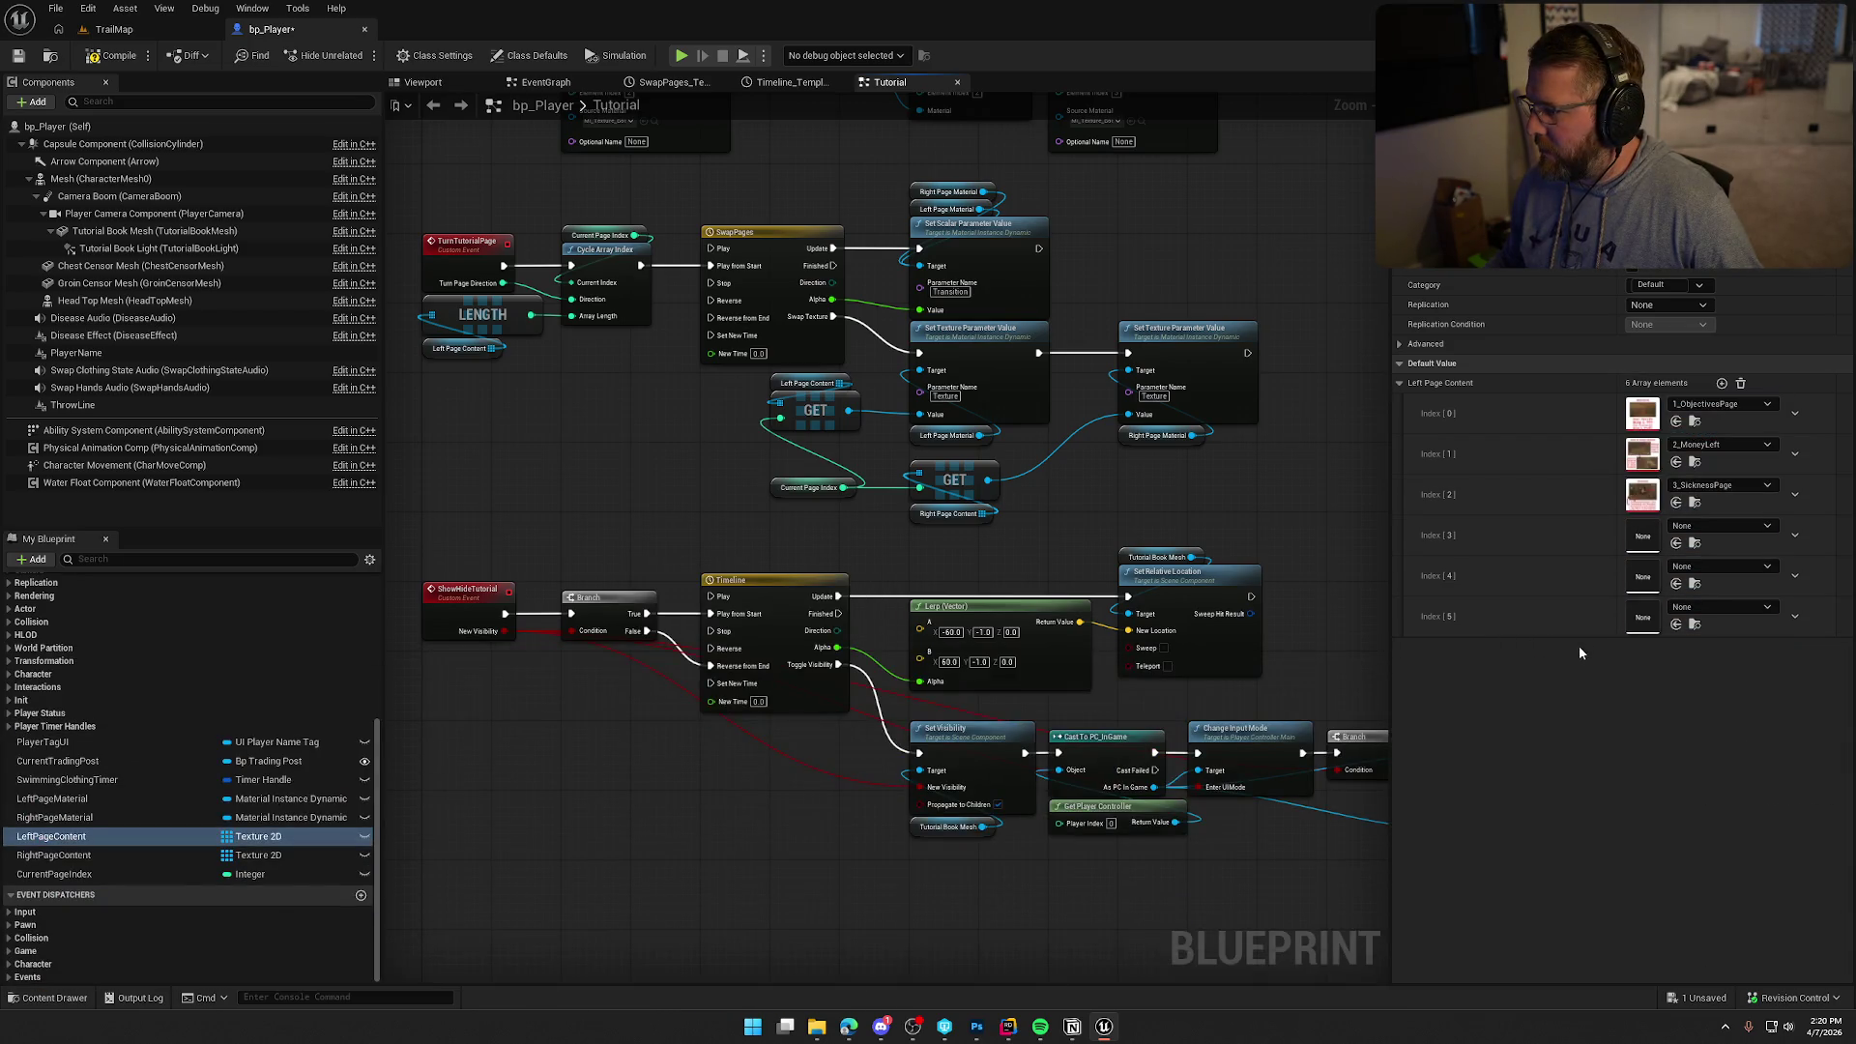
- Fill Left Page Content Index 3–5 with 4_HuntingPage, 5_DoctorPage and 6_RiverCrossingPage
key("ctrl+space")
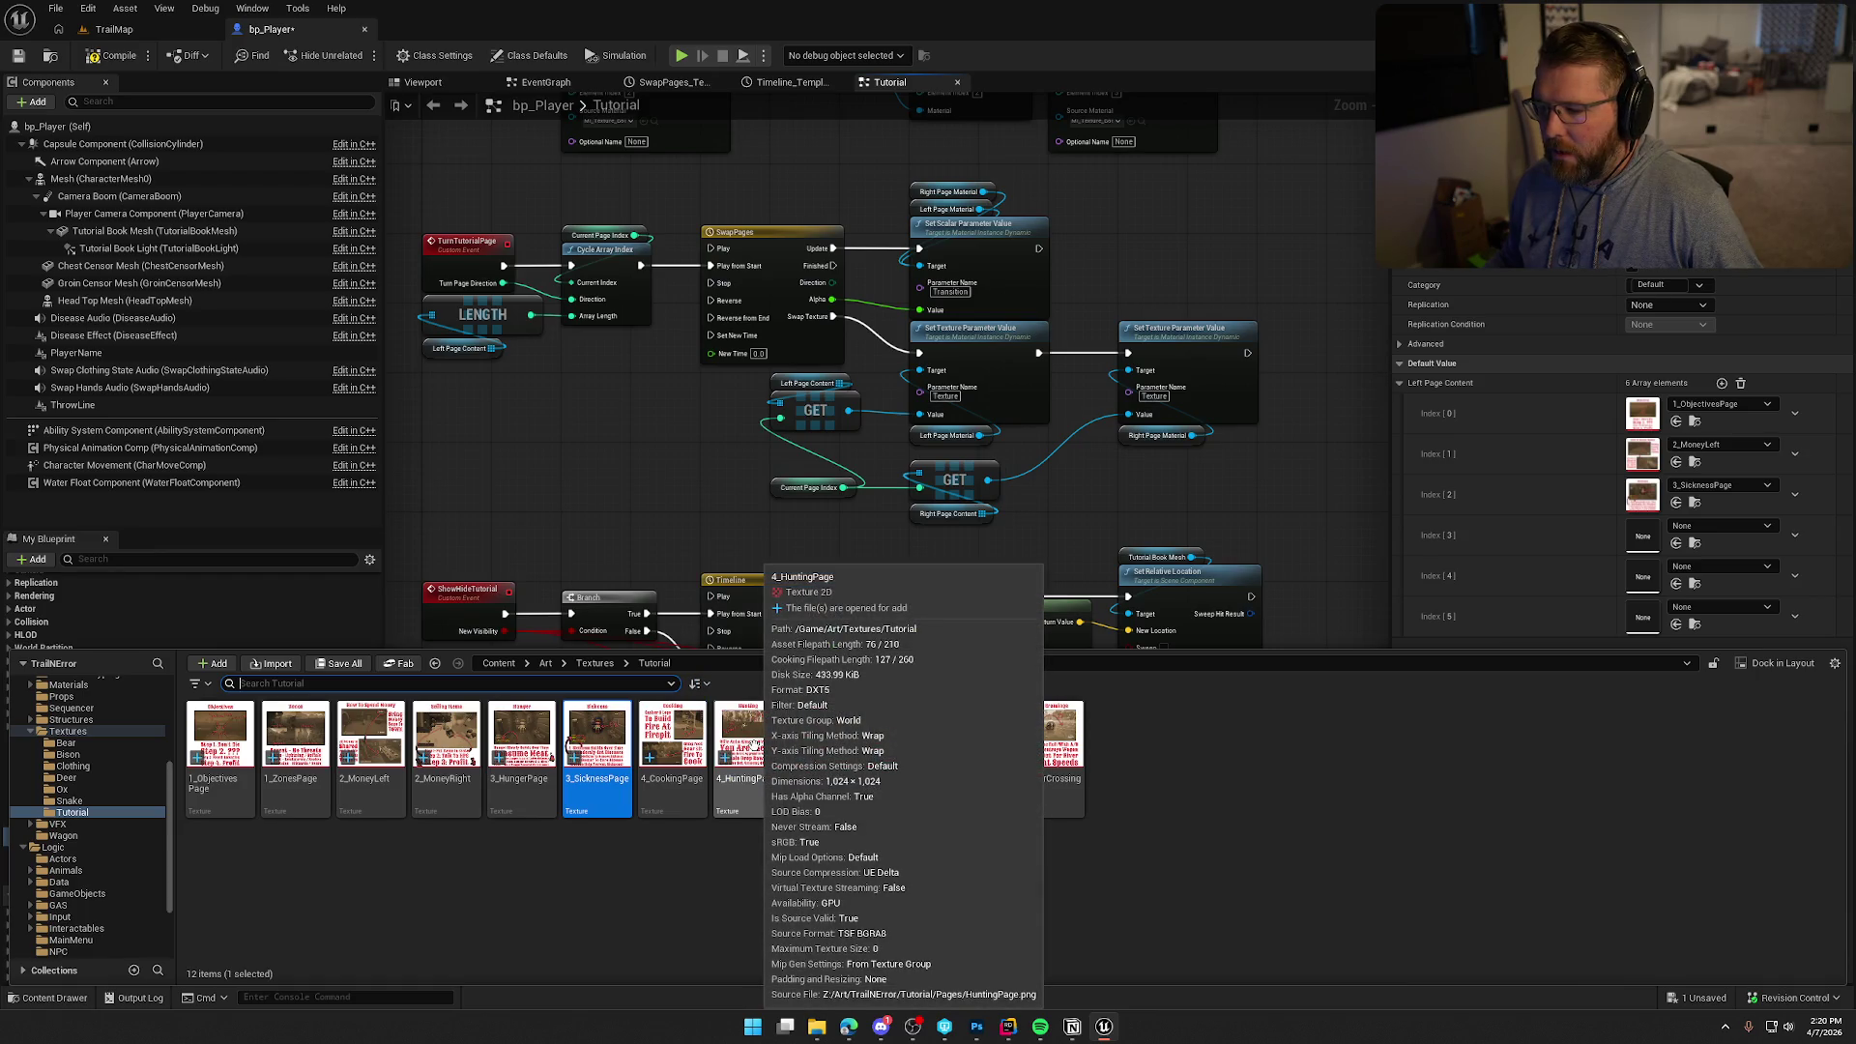
mouse_move(752, 750)
left_mouse_down()
mouse_move(1203, 684)
mouse_move(1618, 519)
mouse_move(1660, 547)
mouse_move(1643, 537)
left_mouse_up()
key("ctrl+space")
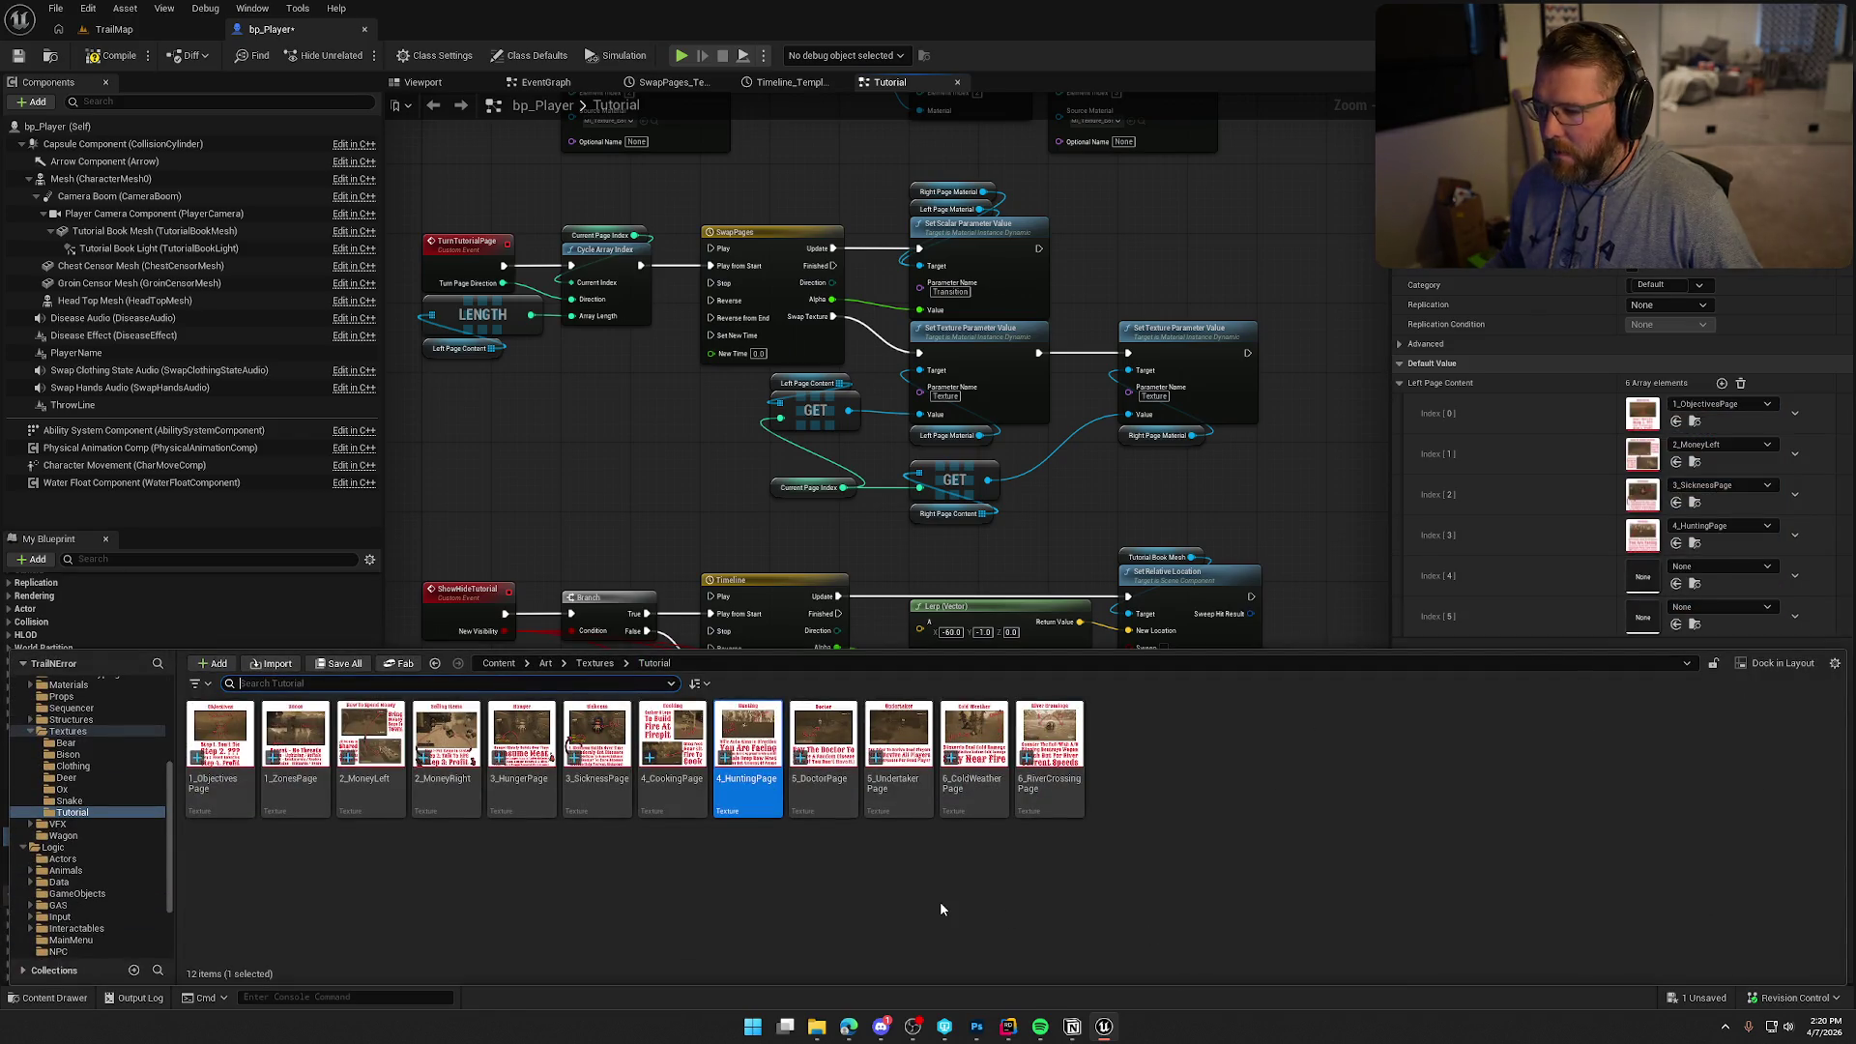
mouse_move(822, 749)
left_mouse_down()
mouse_move(1368, 701)
mouse_move(1644, 575)
left_mouse_up()
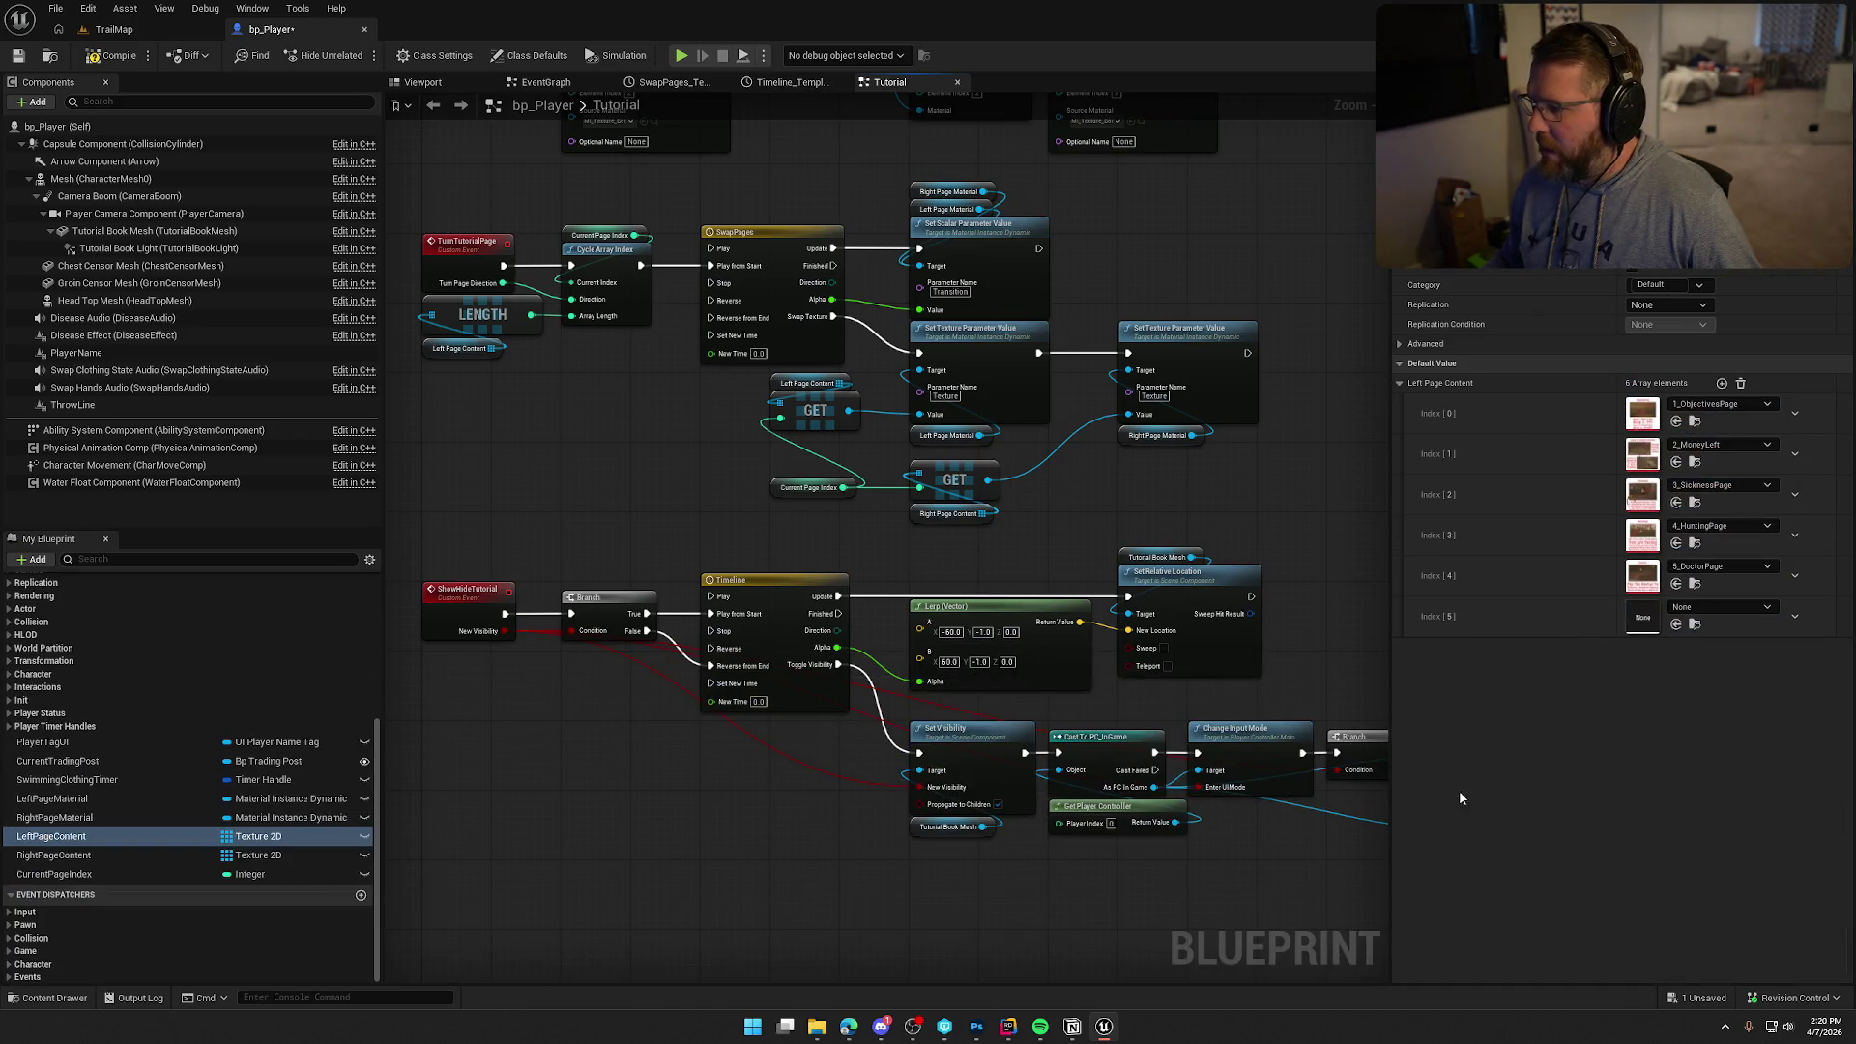
key("ctrl+space")
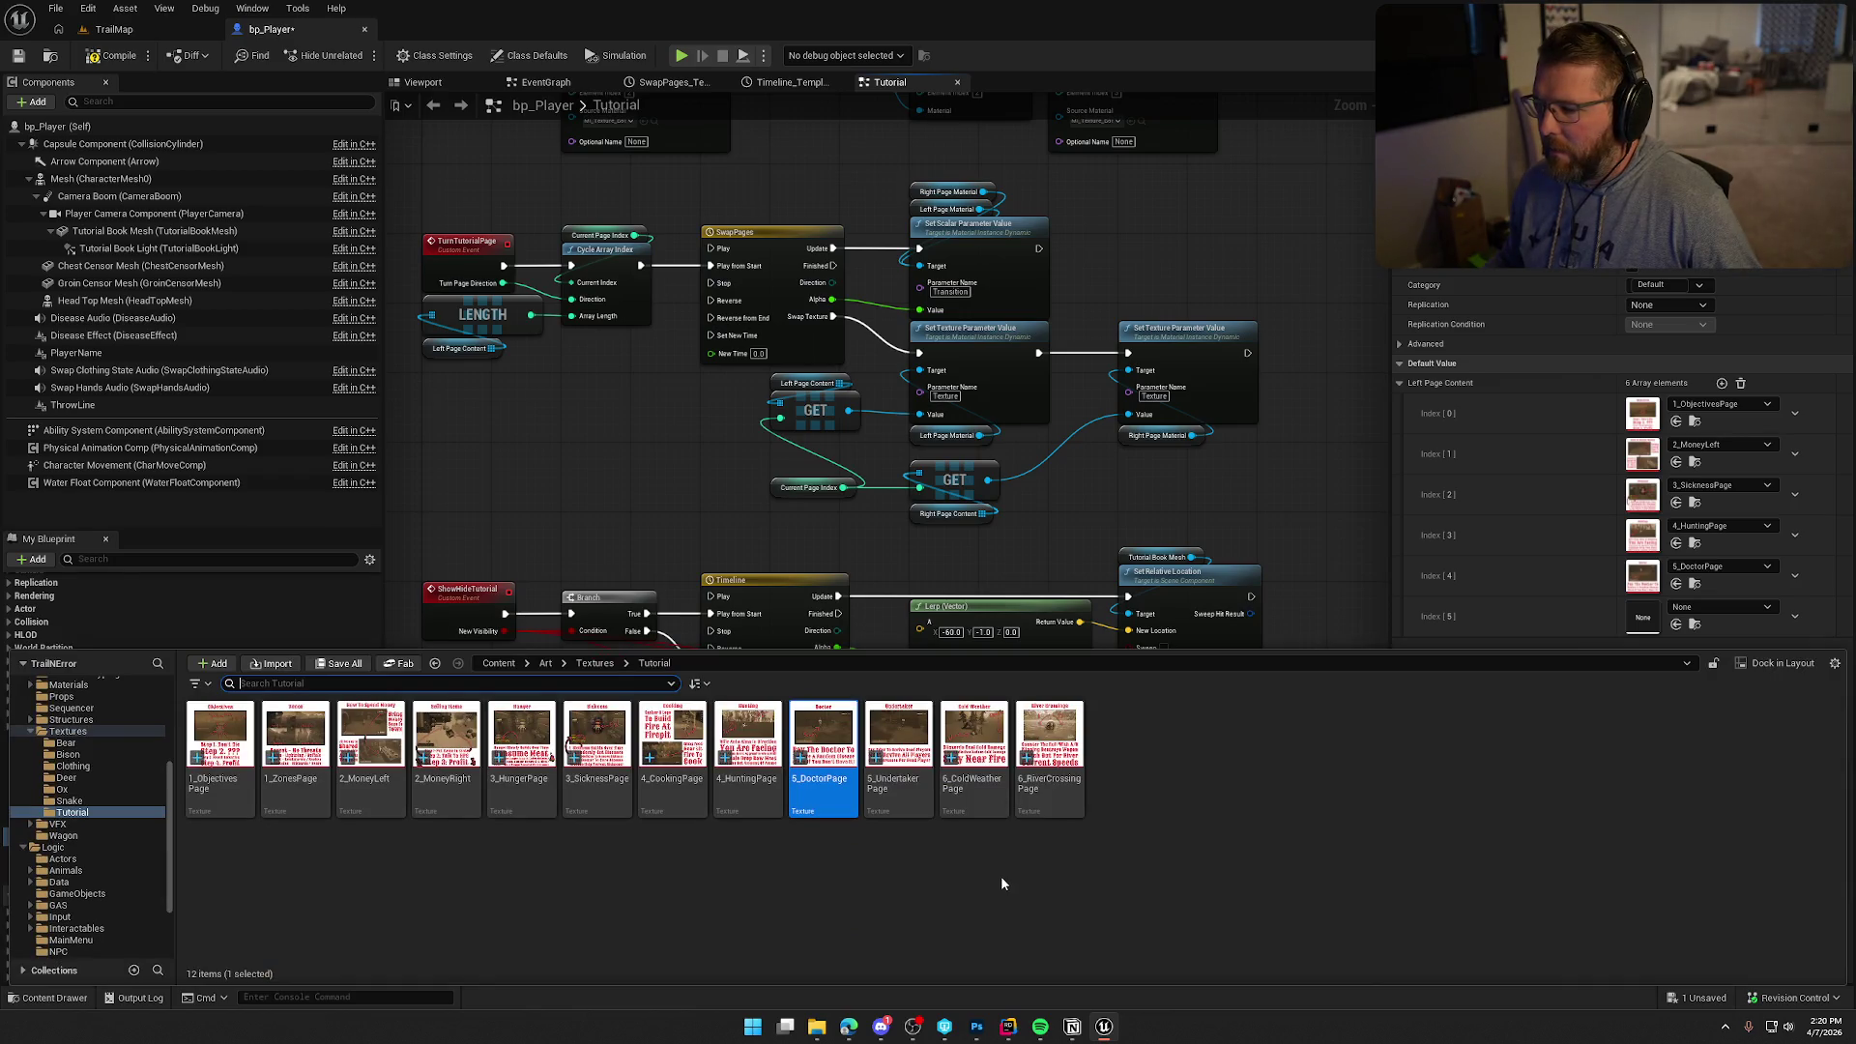
mouse_move(1049, 754)
left_mouse_down()
mouse_move(1639, 636)
mouse_move(1654, 613)
left_mouse_up()
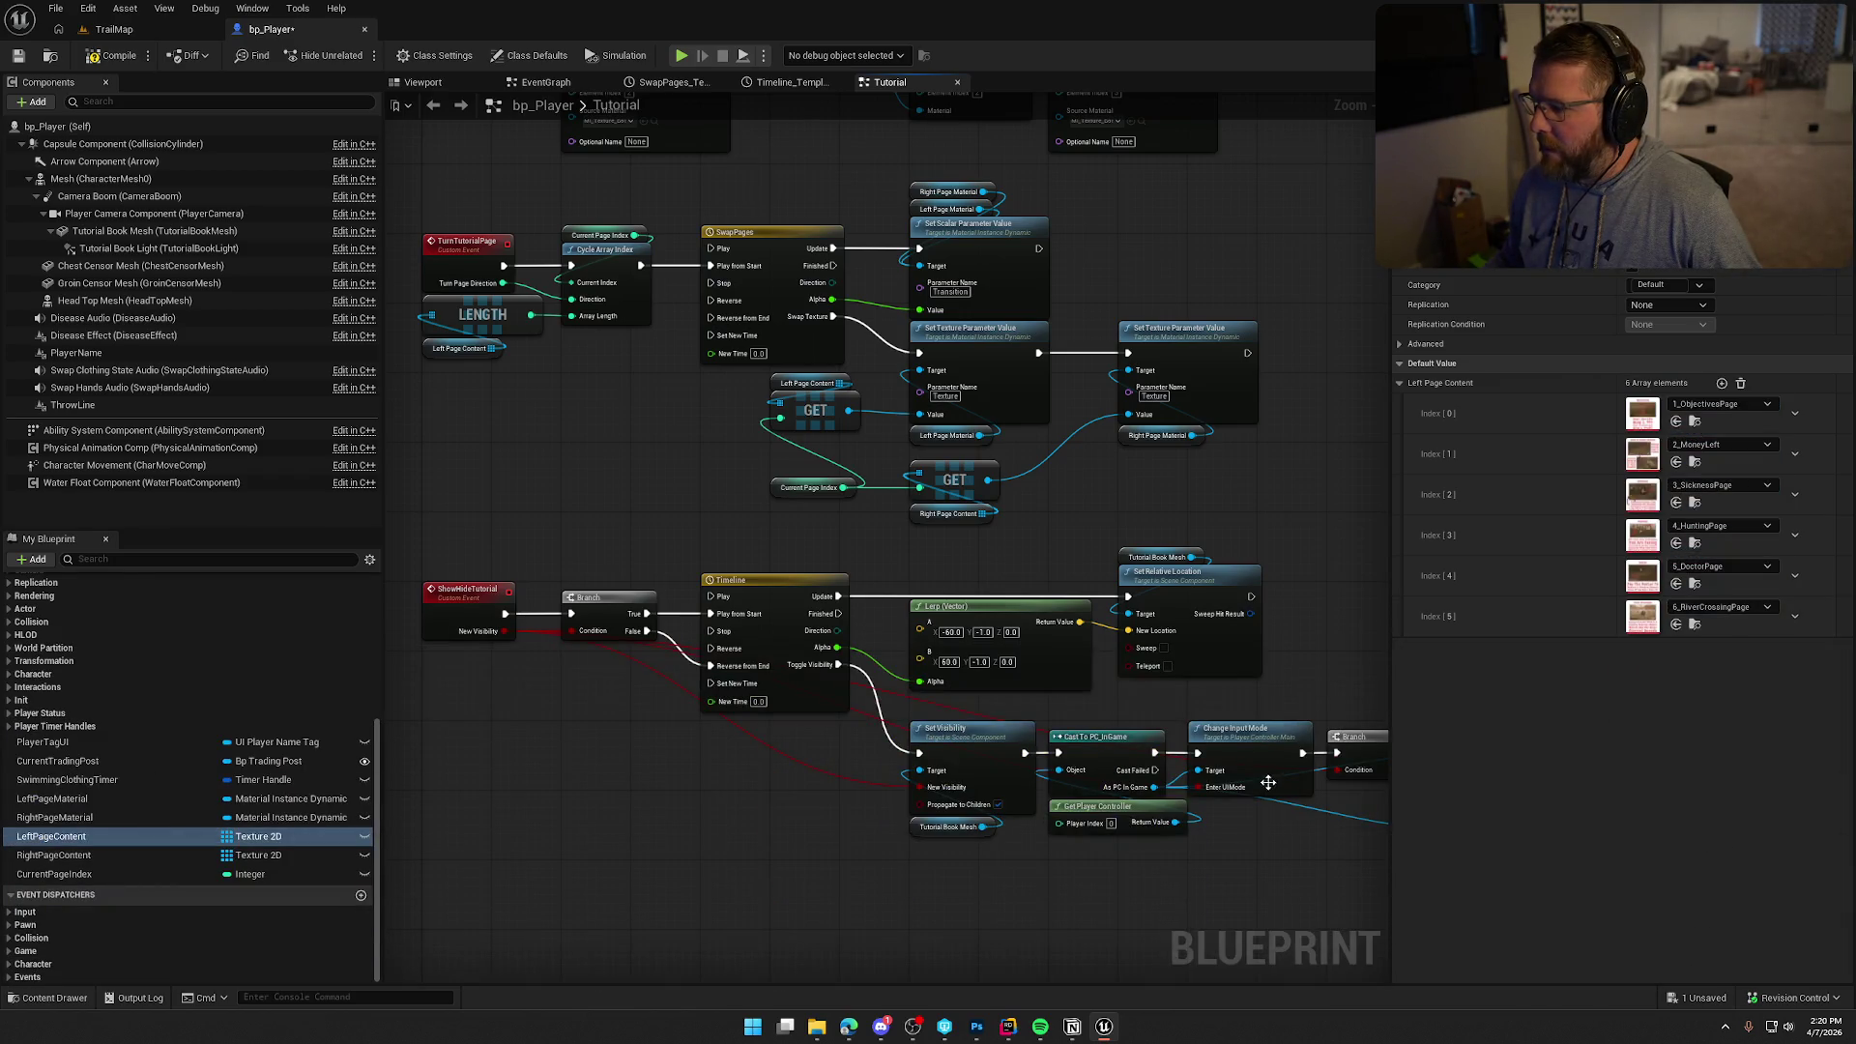
- Put 2_MoneyRight into Right Page Content Index 1, after checking the left array
left_click(92, 860)
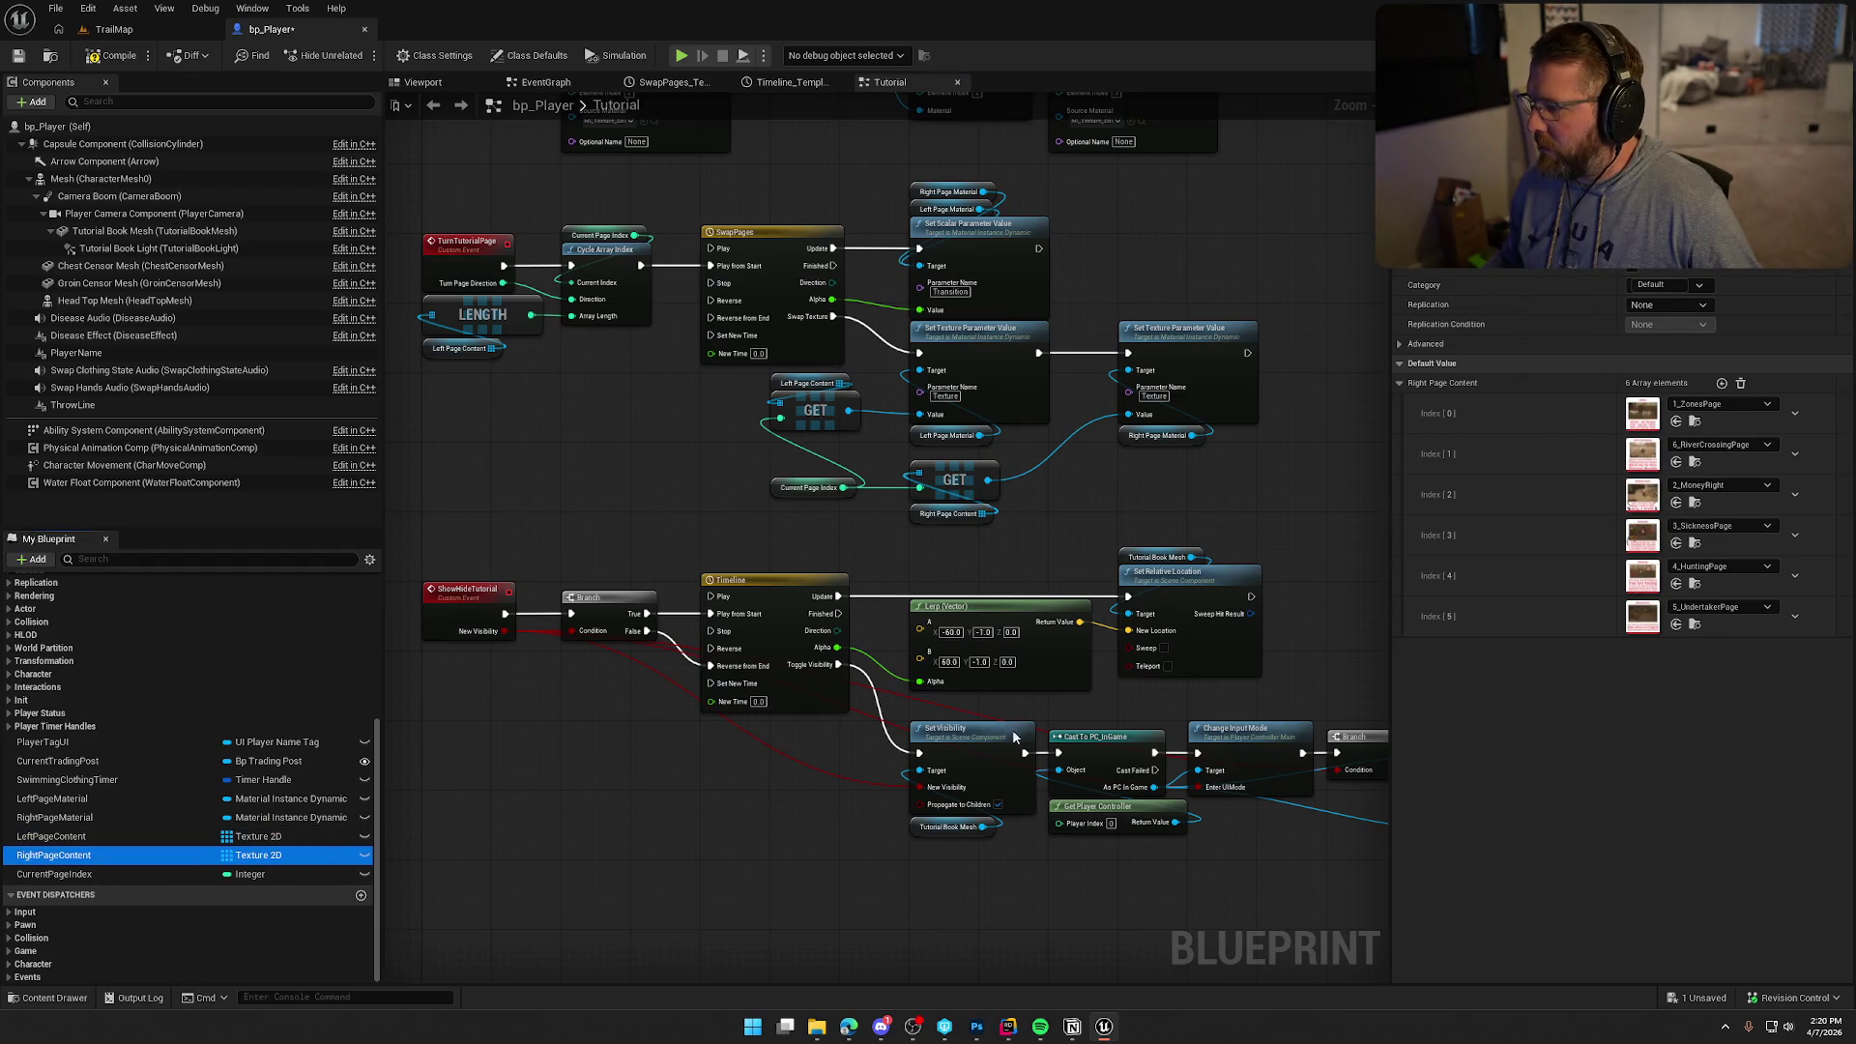
key("ctrl+space")
mouse_move(445, 909)
left_mouse_down()
mouse_move(1565, 531)
mouse_move(1644, 454)
left_mouse_up()
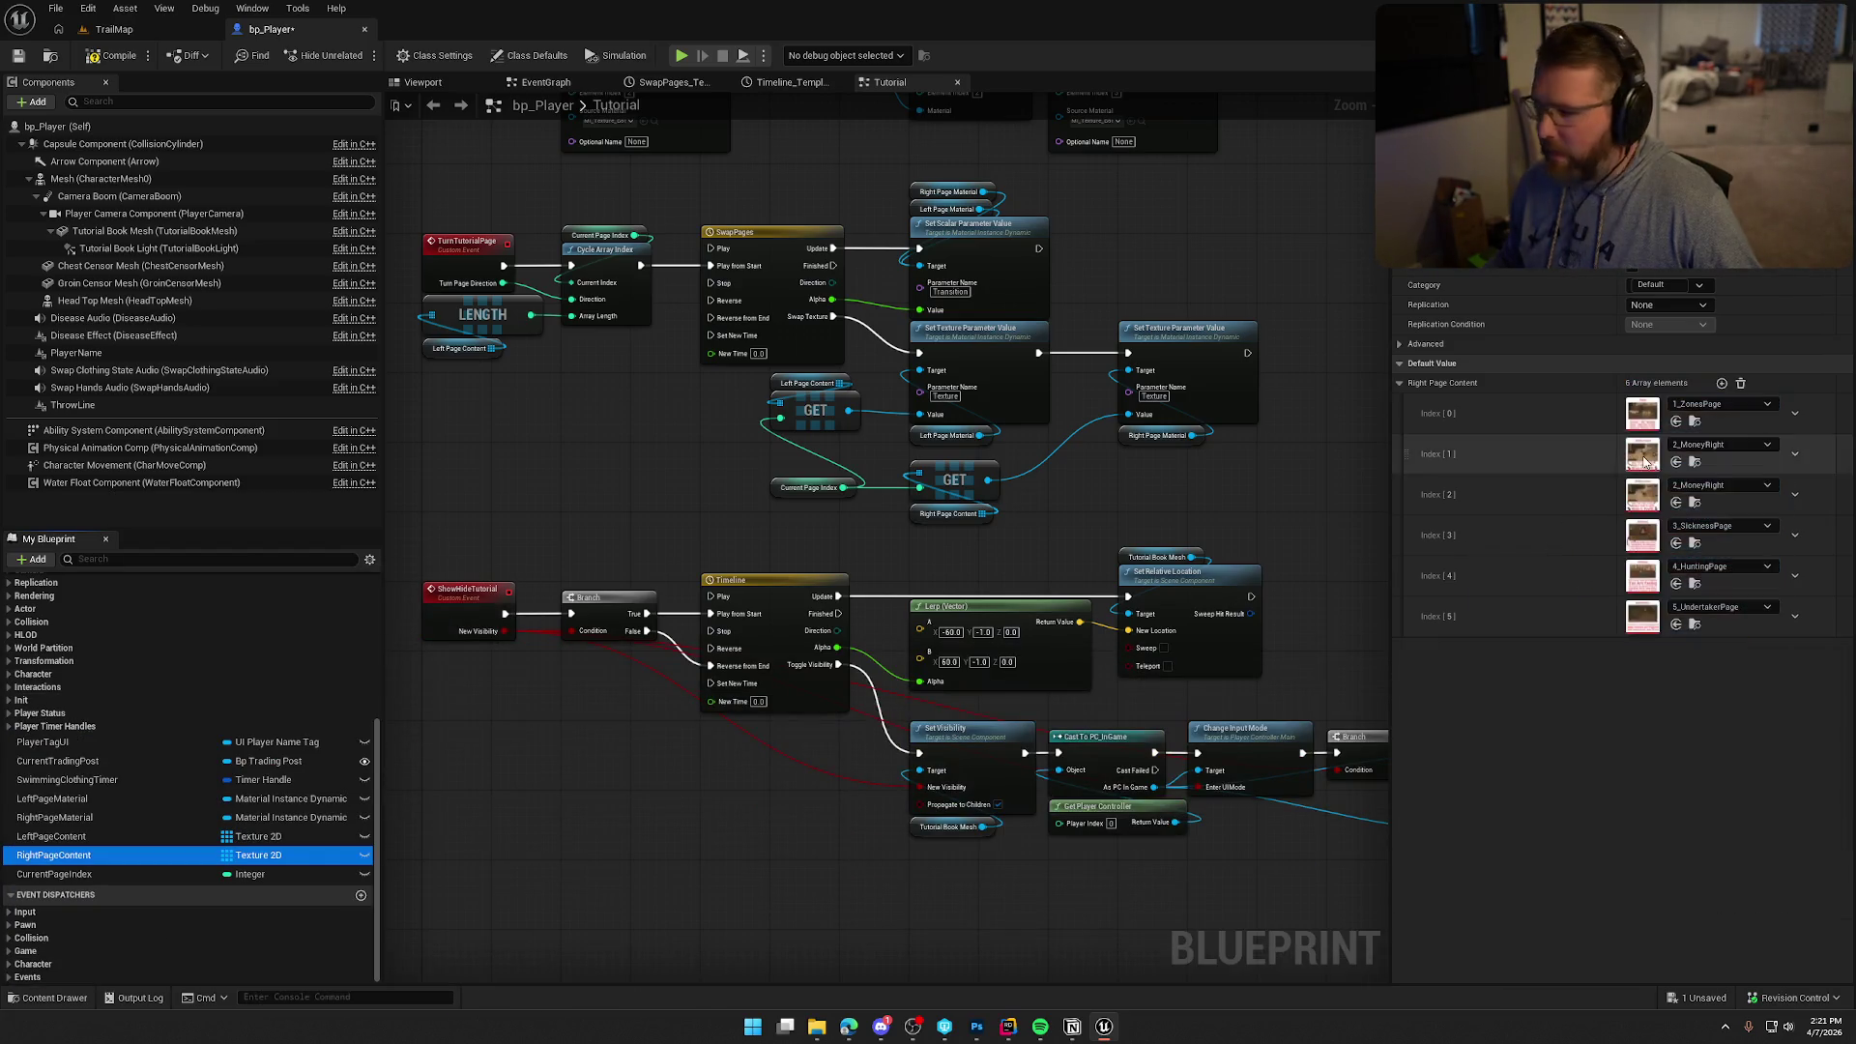
key("ctrl+space")
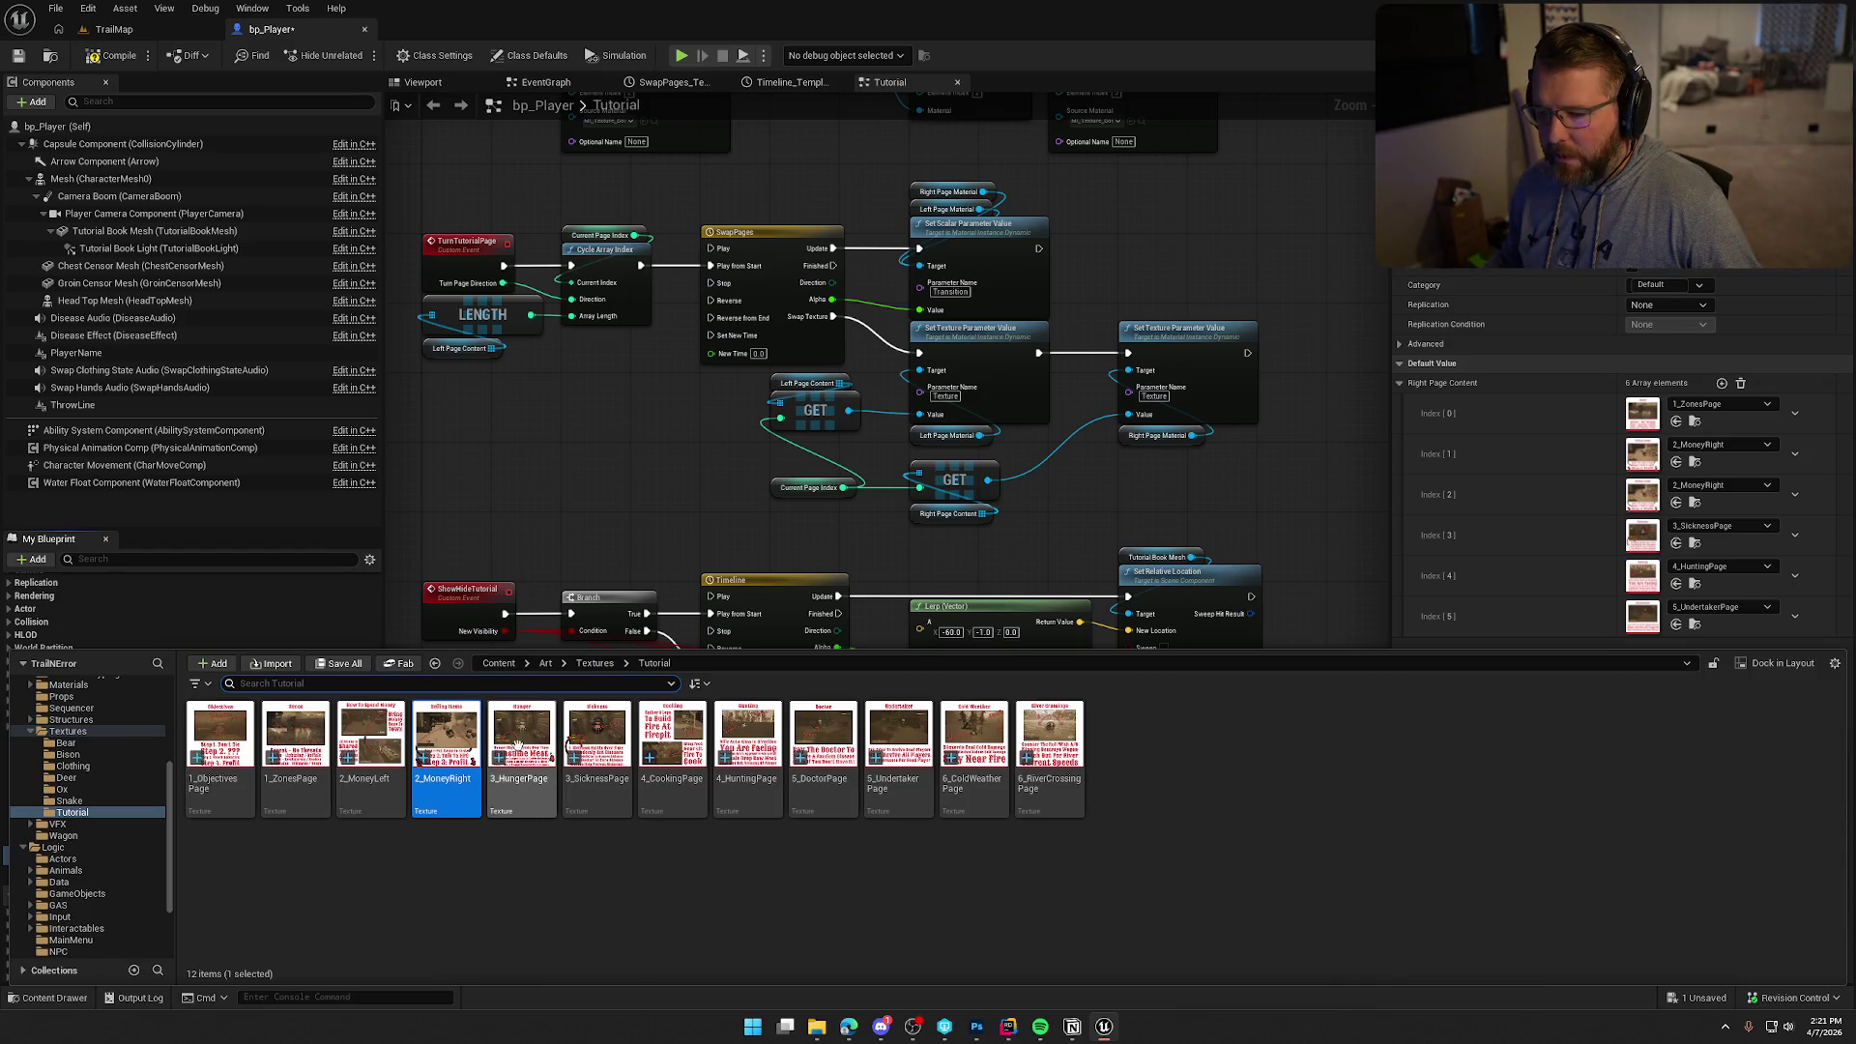
left_click(547, 491)
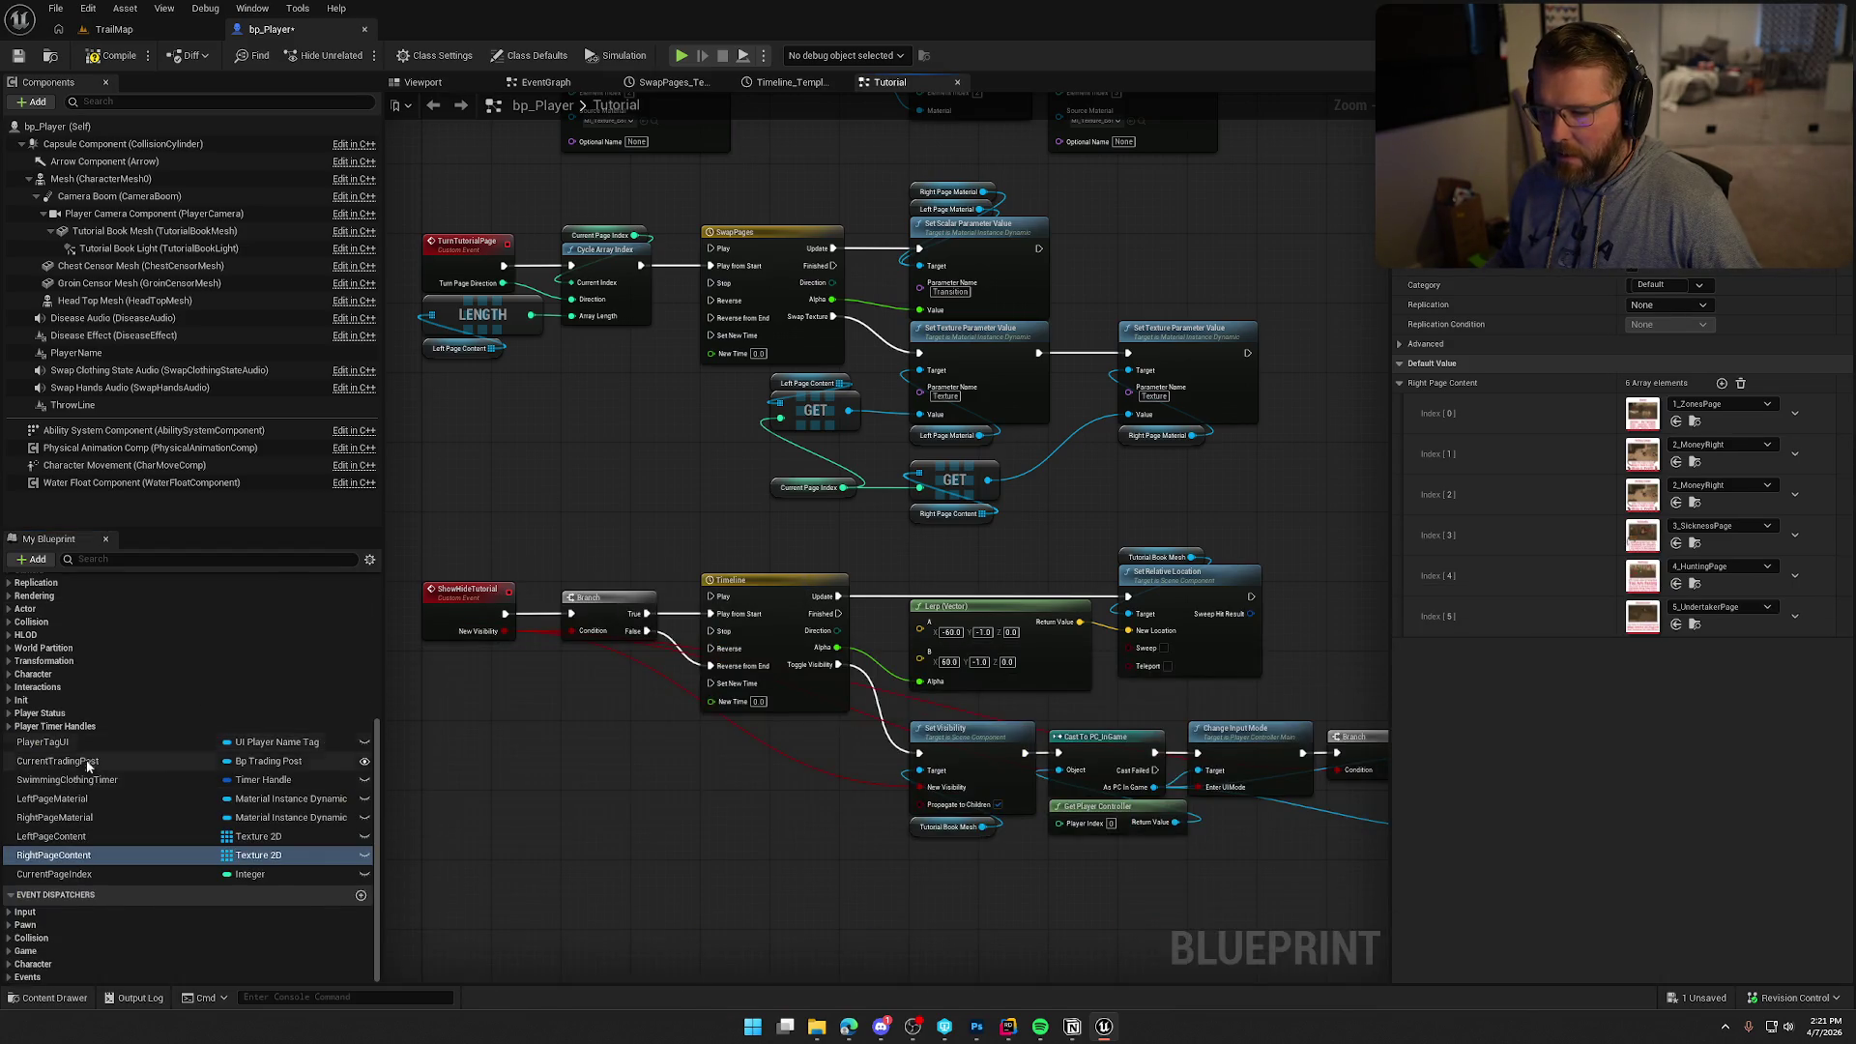
left_click(53, 836)
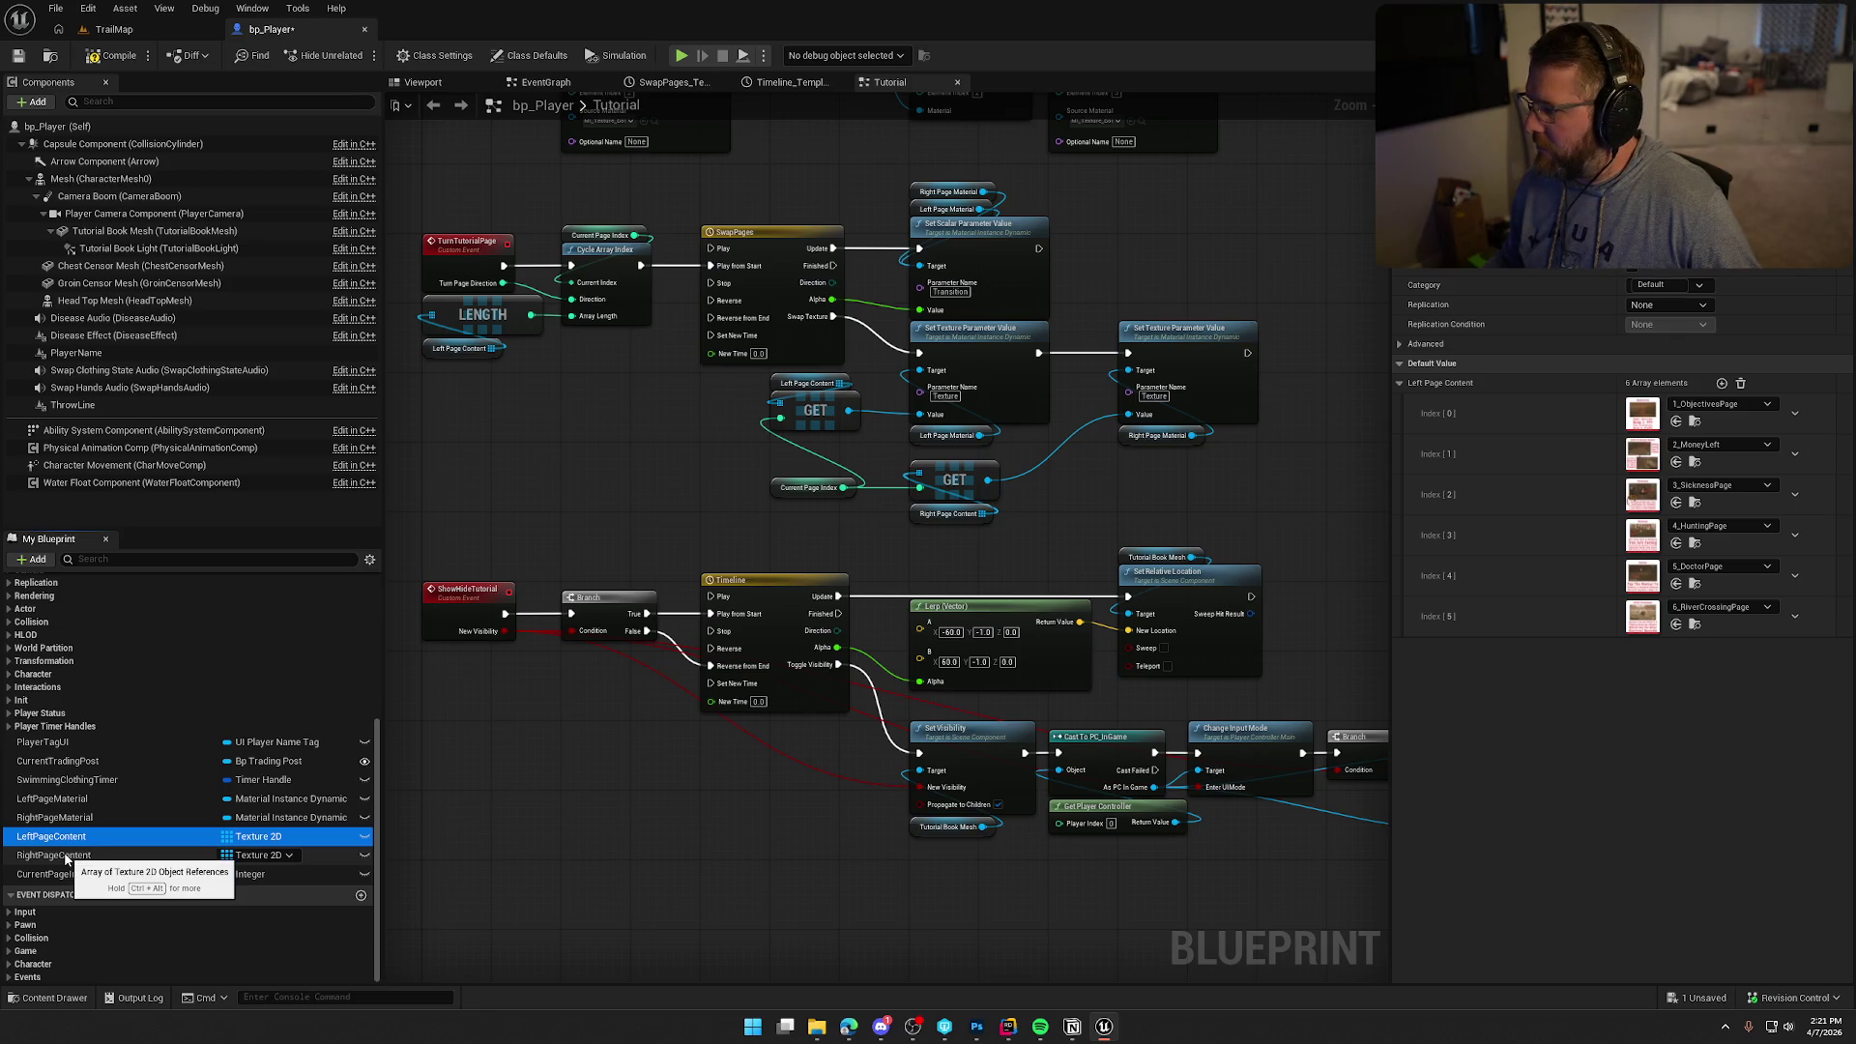
left_click(58, 856)
- Fill Right Page Content Index 2–4 with 3_HungerPage, 4_CookingPage and 5_UndertakerPage
key("ctrl+space")
mouse_move(522, 745)
left_mouse_down()
mouse_move(1363, 587)
mouse_move(1642, 495)
left_mouse_up()
key("ctrl+space")
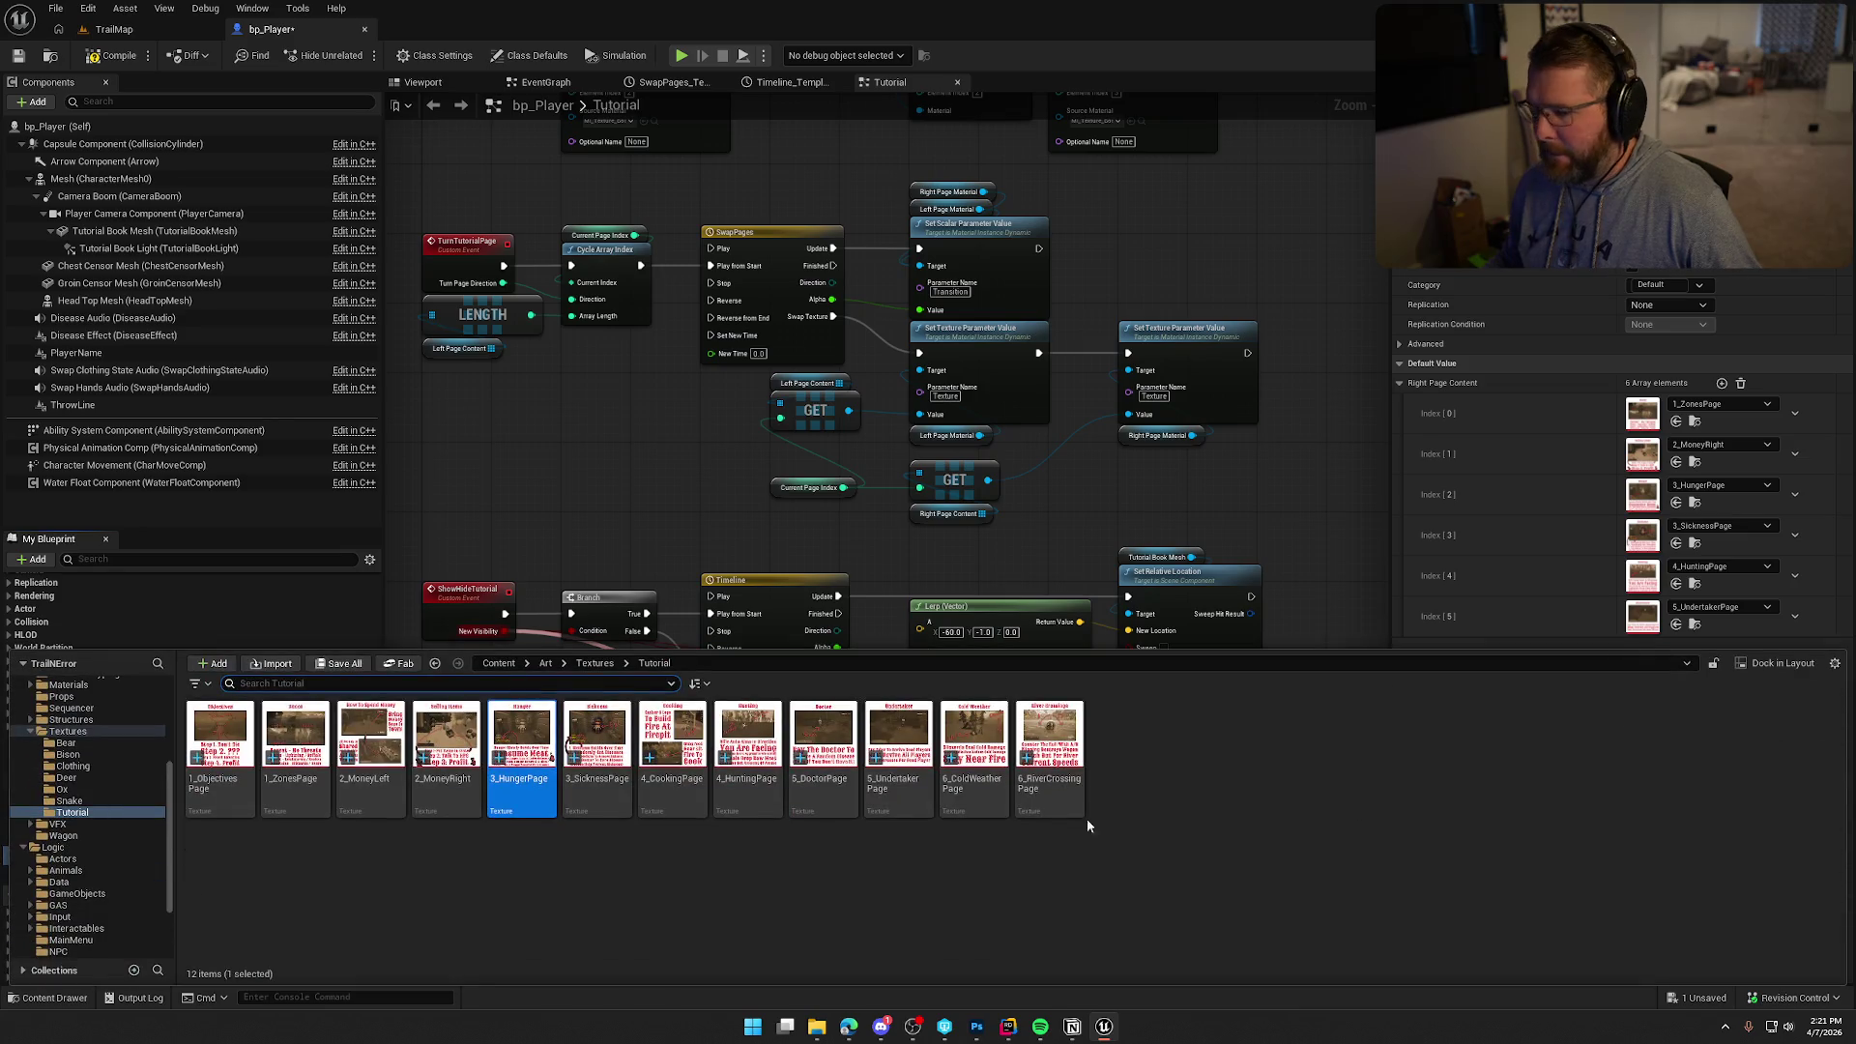
left_click(607, 438)
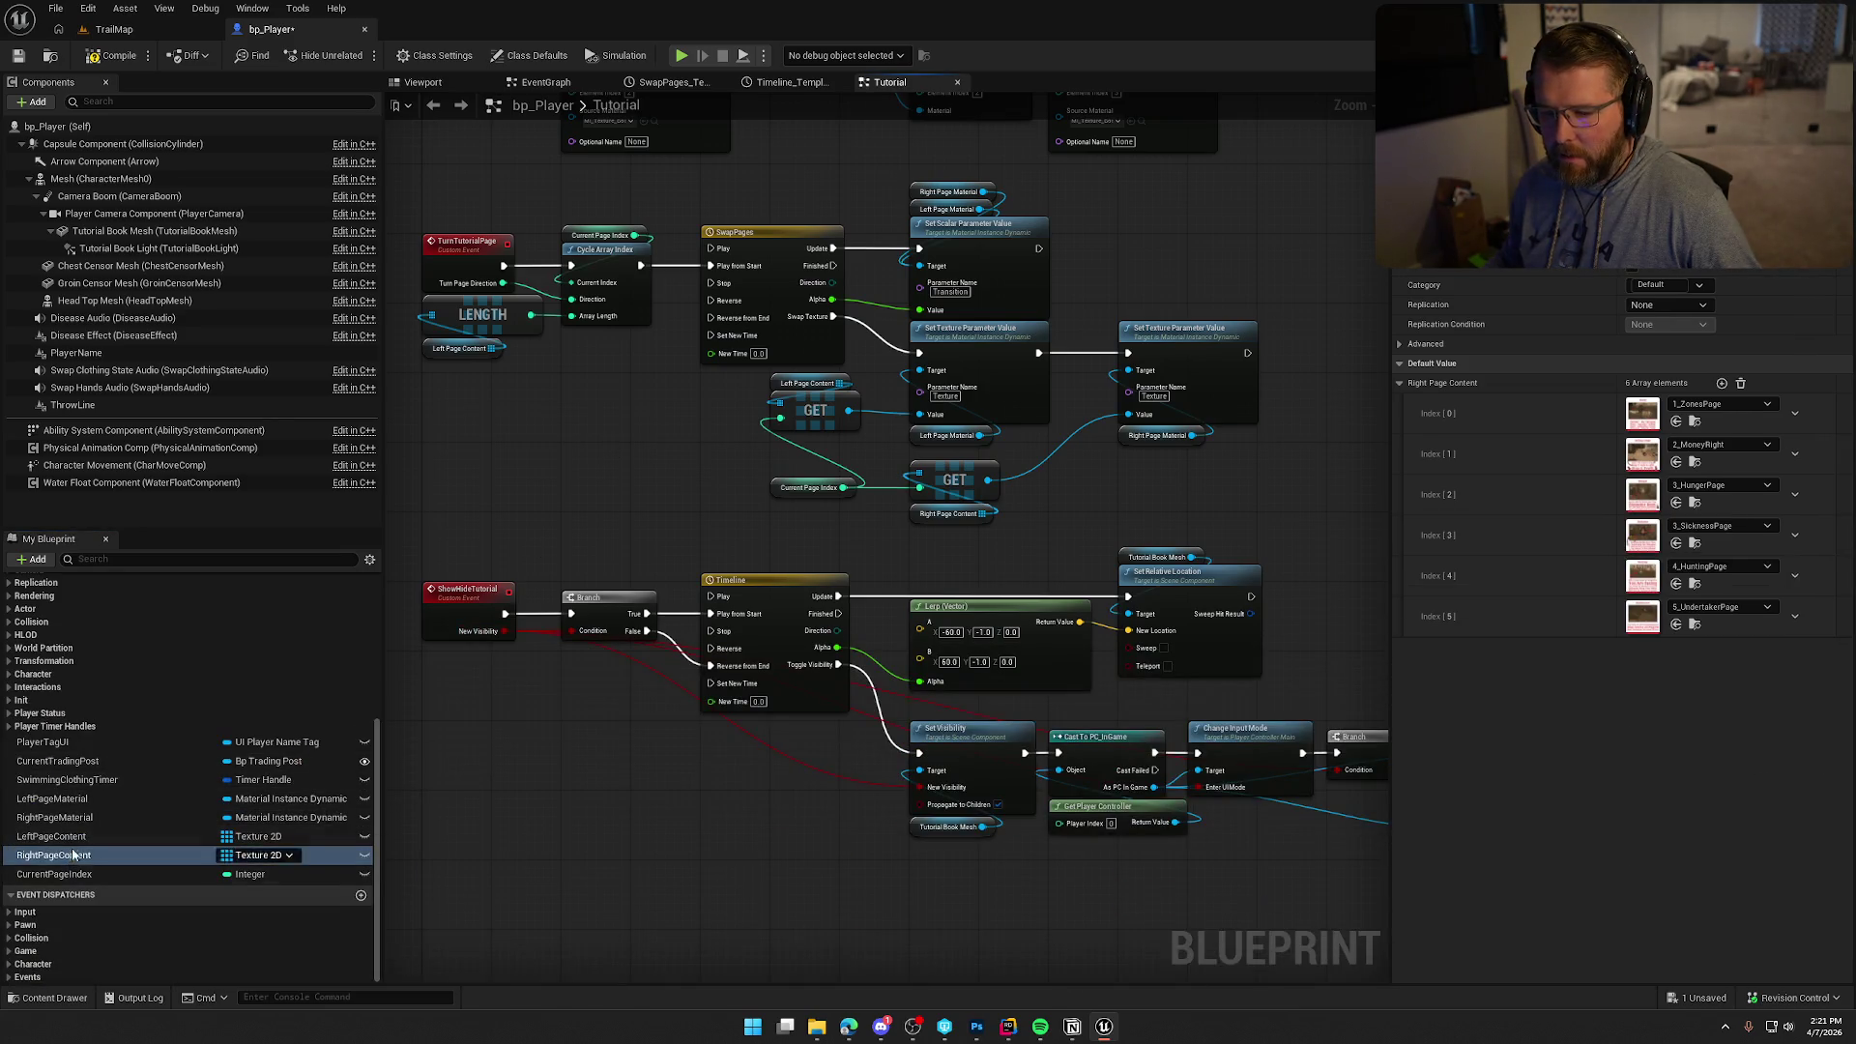
left_click(73, 857)
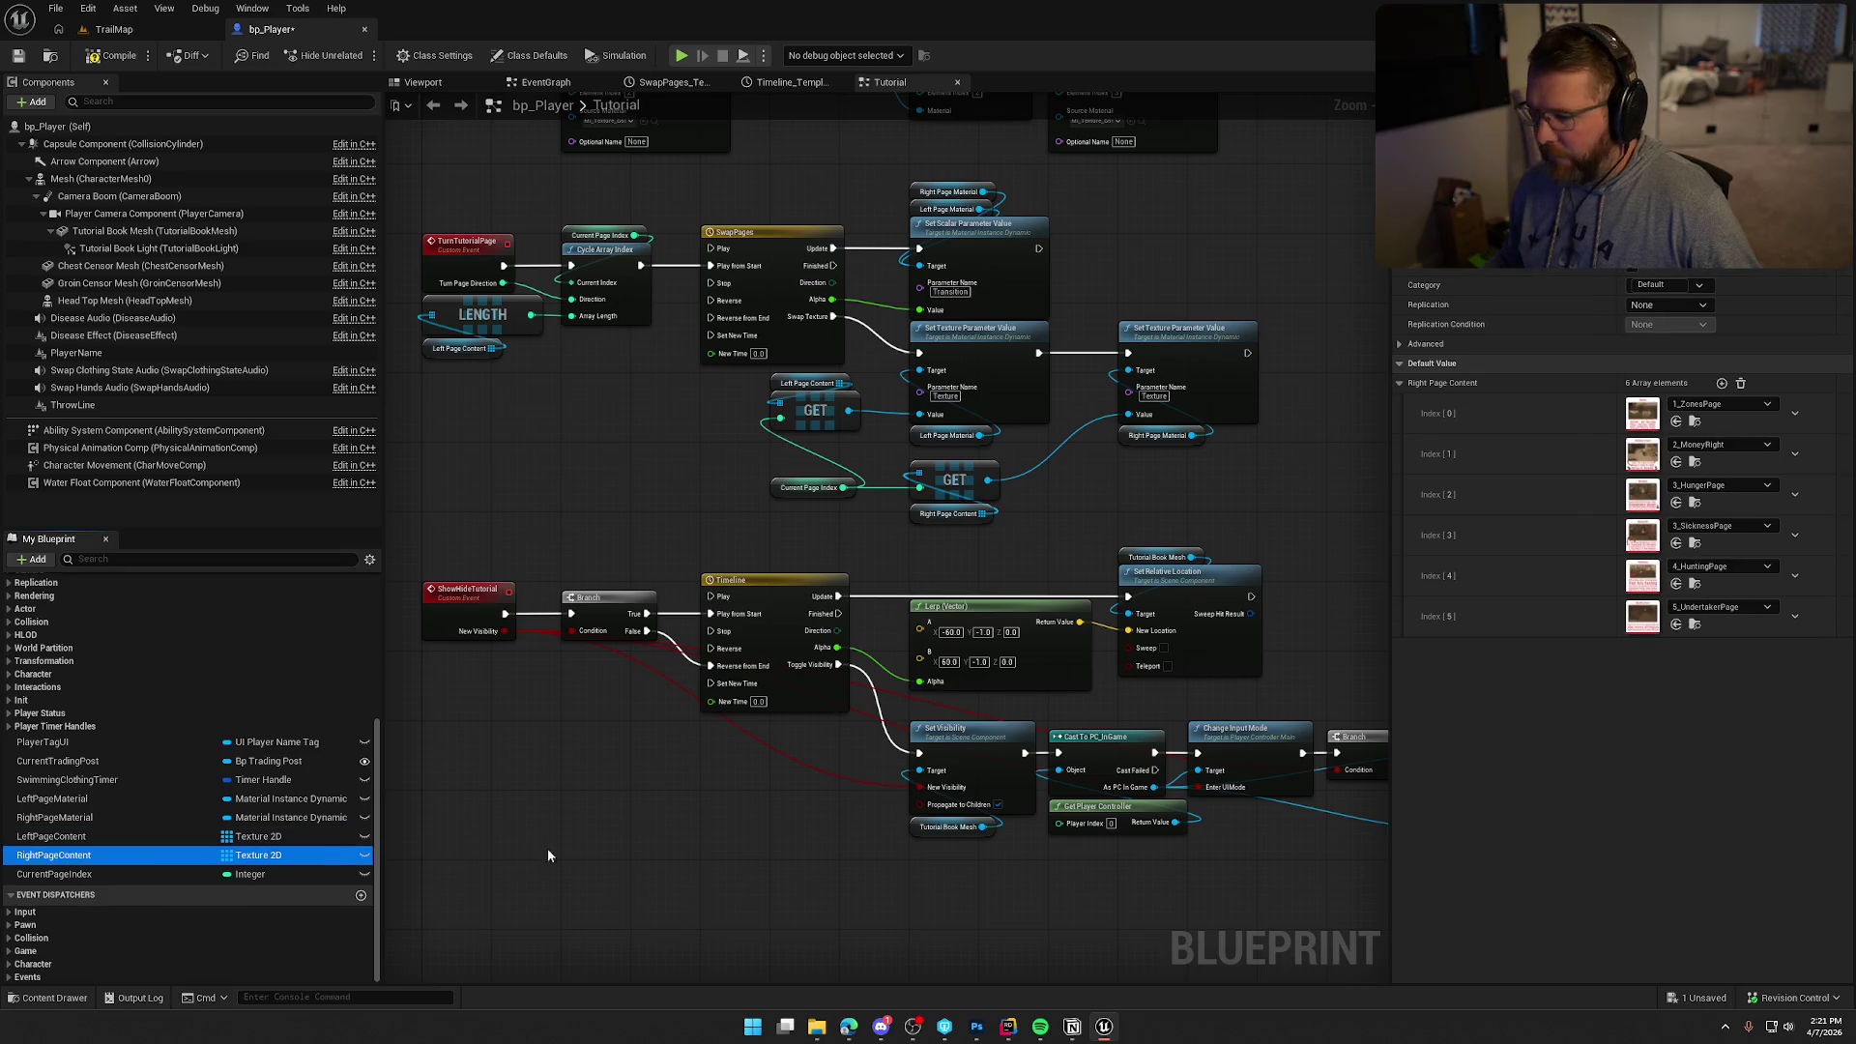
key("ctrl+space")
mouse_move(735, 933)
left_mouse_down()
mouse_move(1631, 564)
mouse_move(1642, 537)
left_mouse_up()
key("ctrl+space")
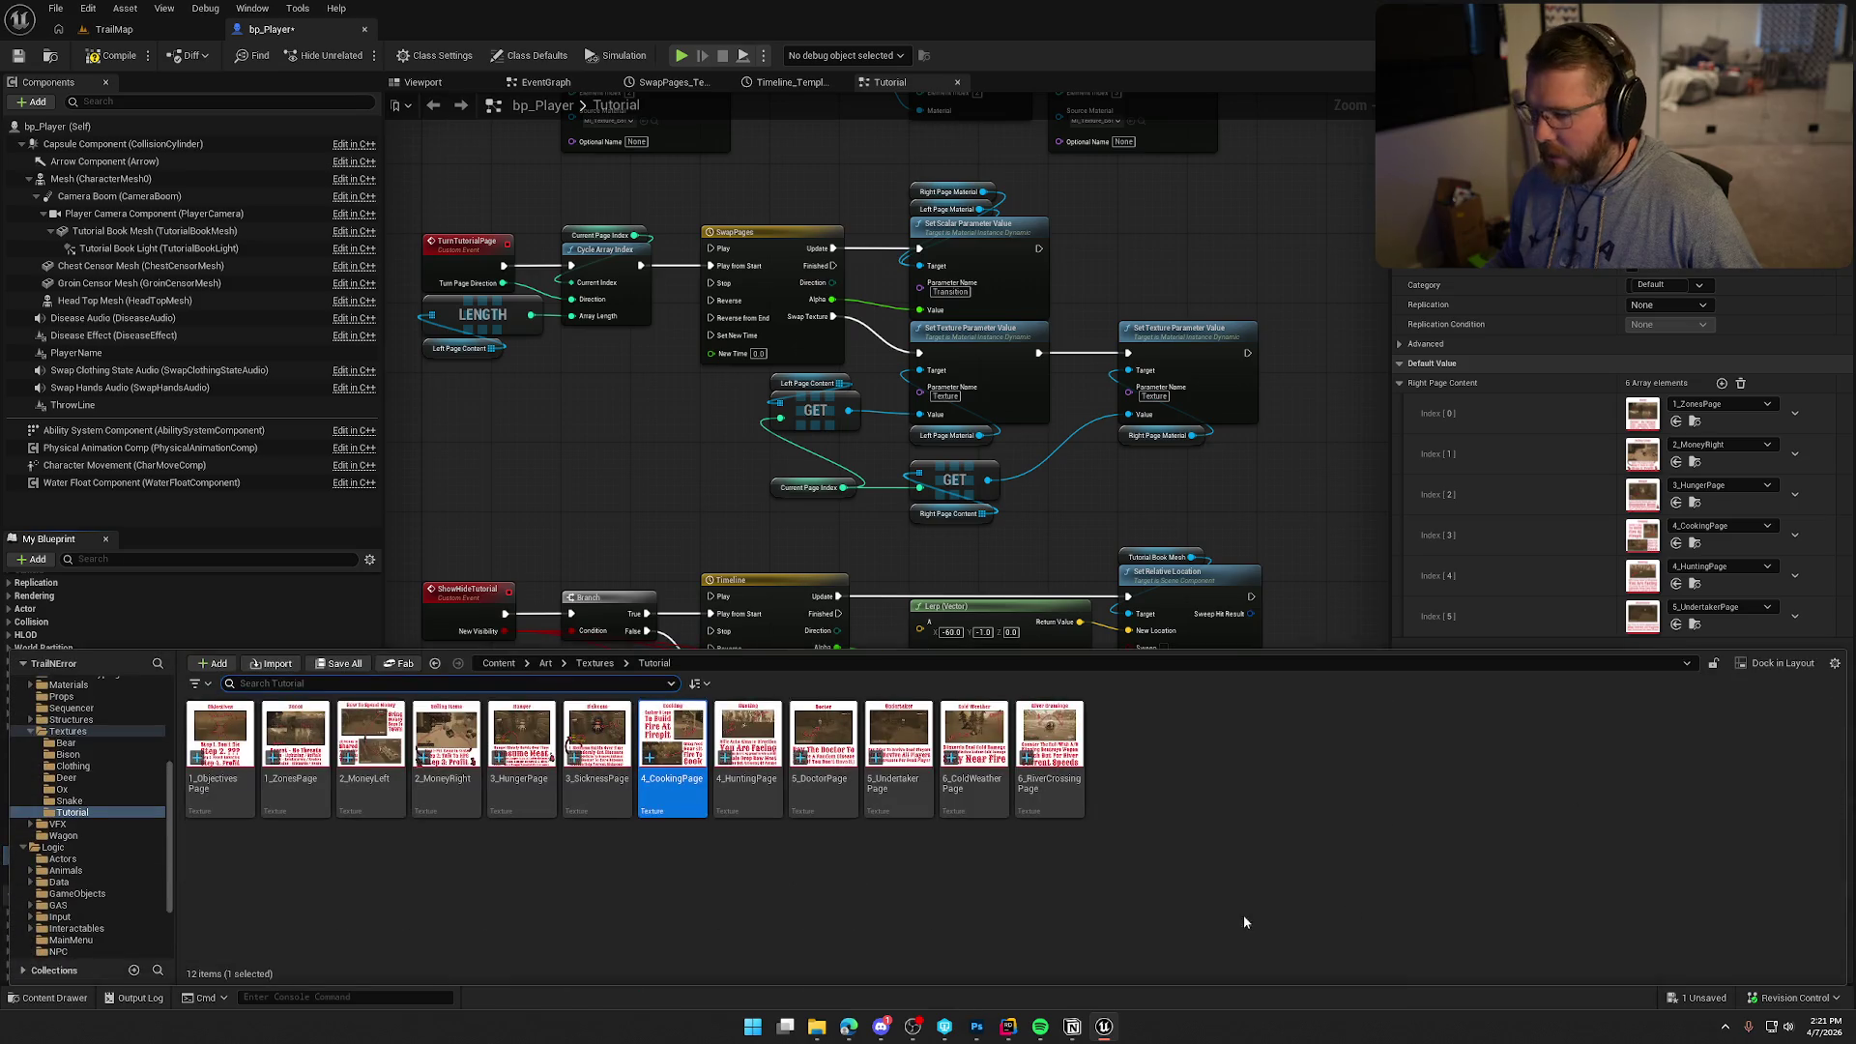
left_click_drag(900, 745, 1642, 578)
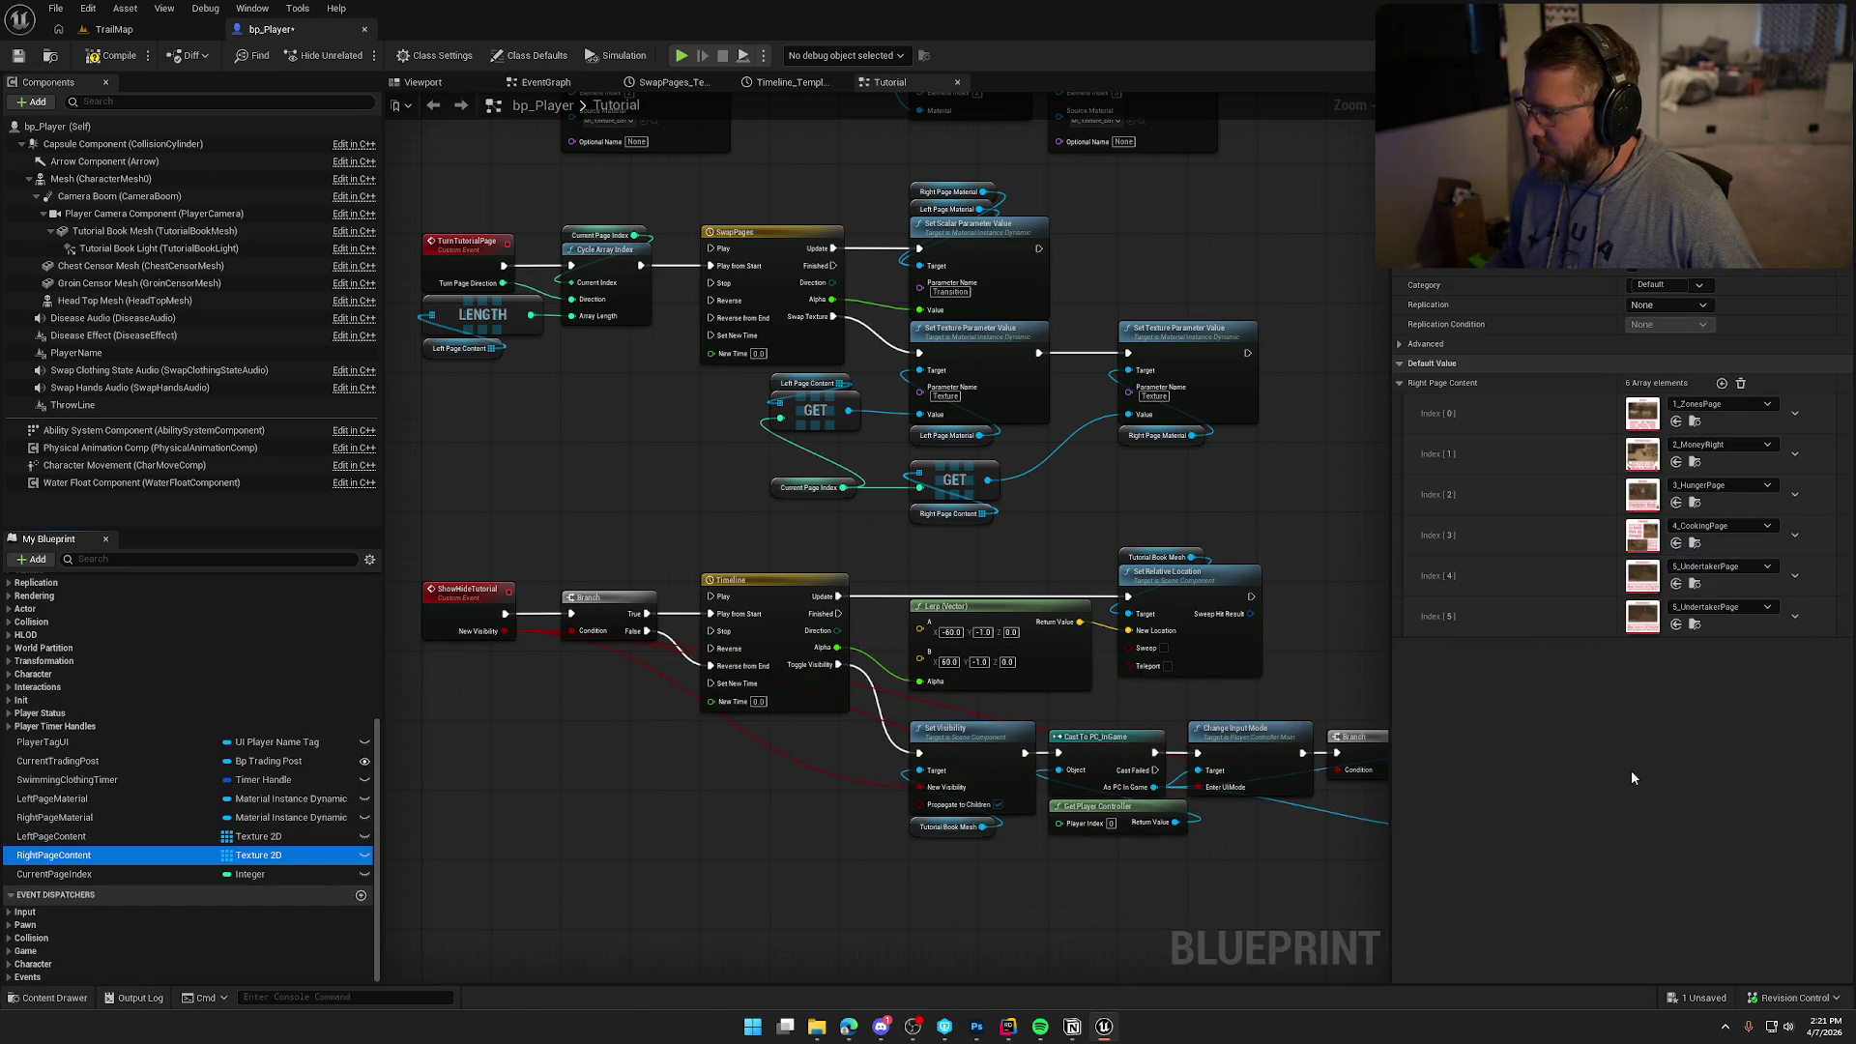
key("ctrl+space")
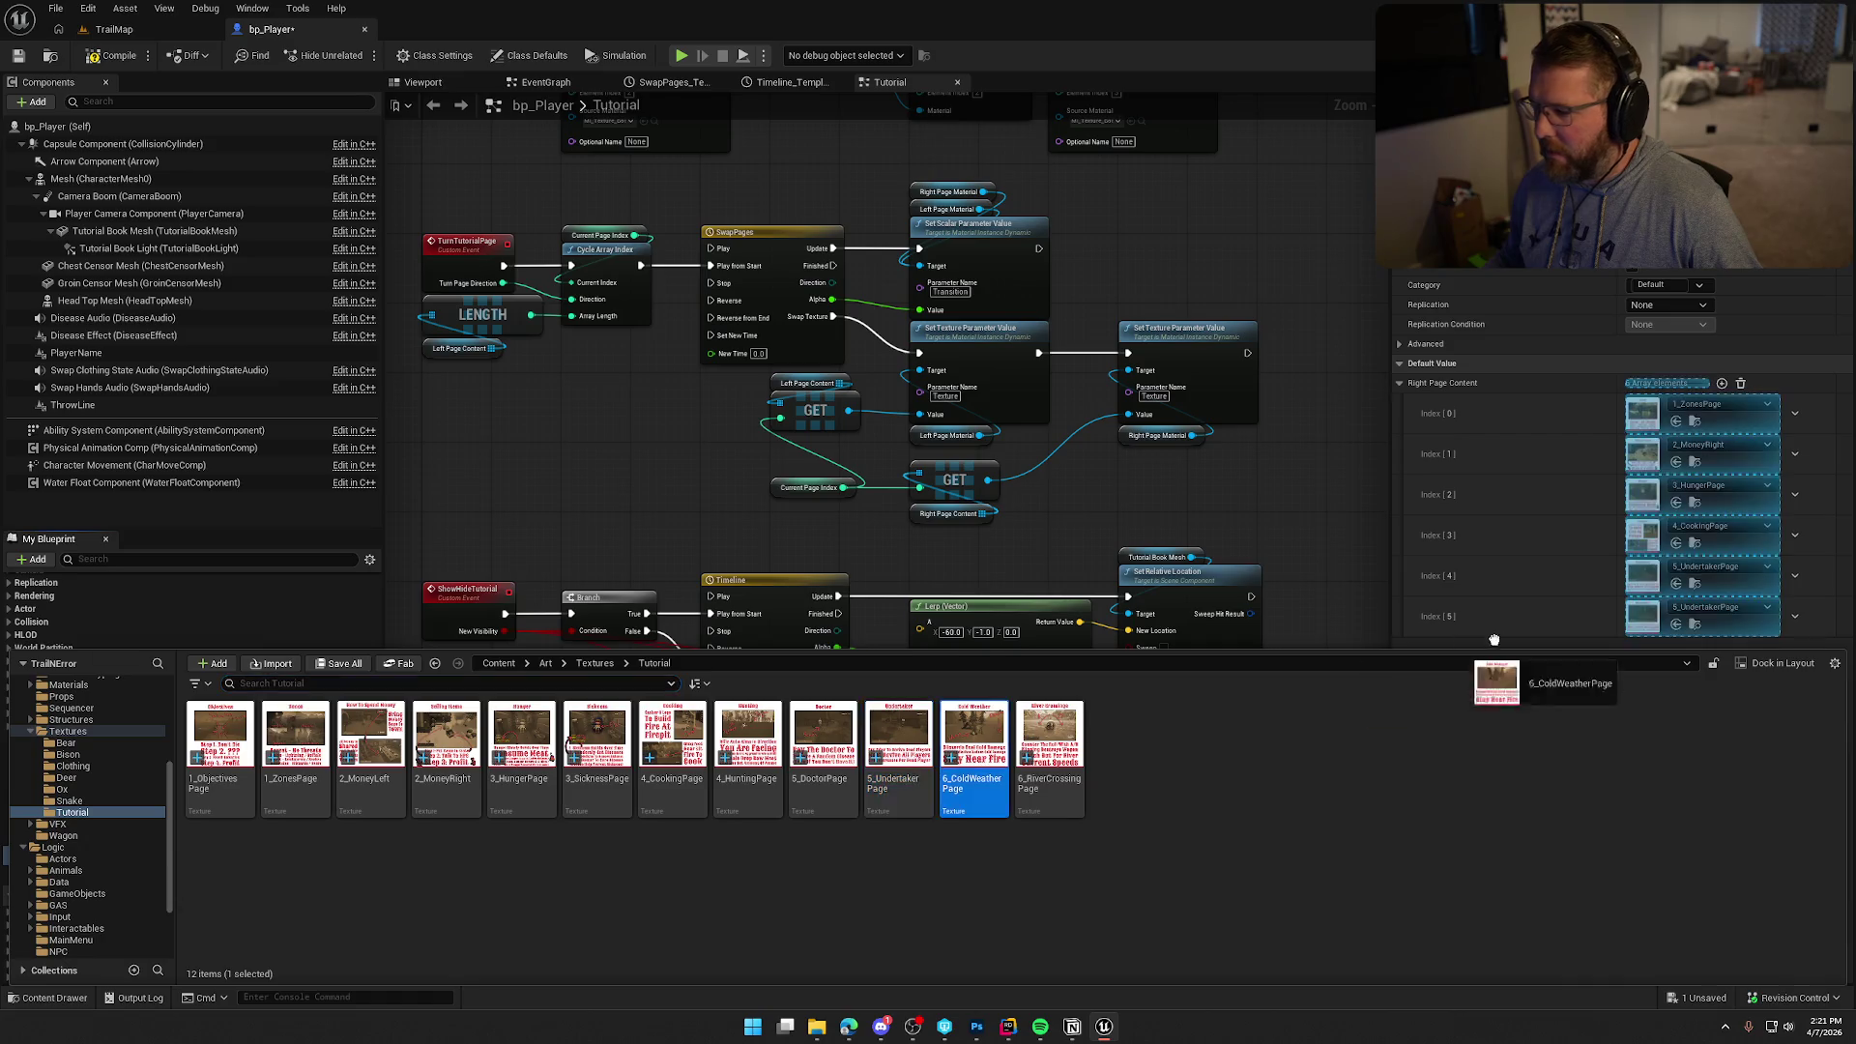